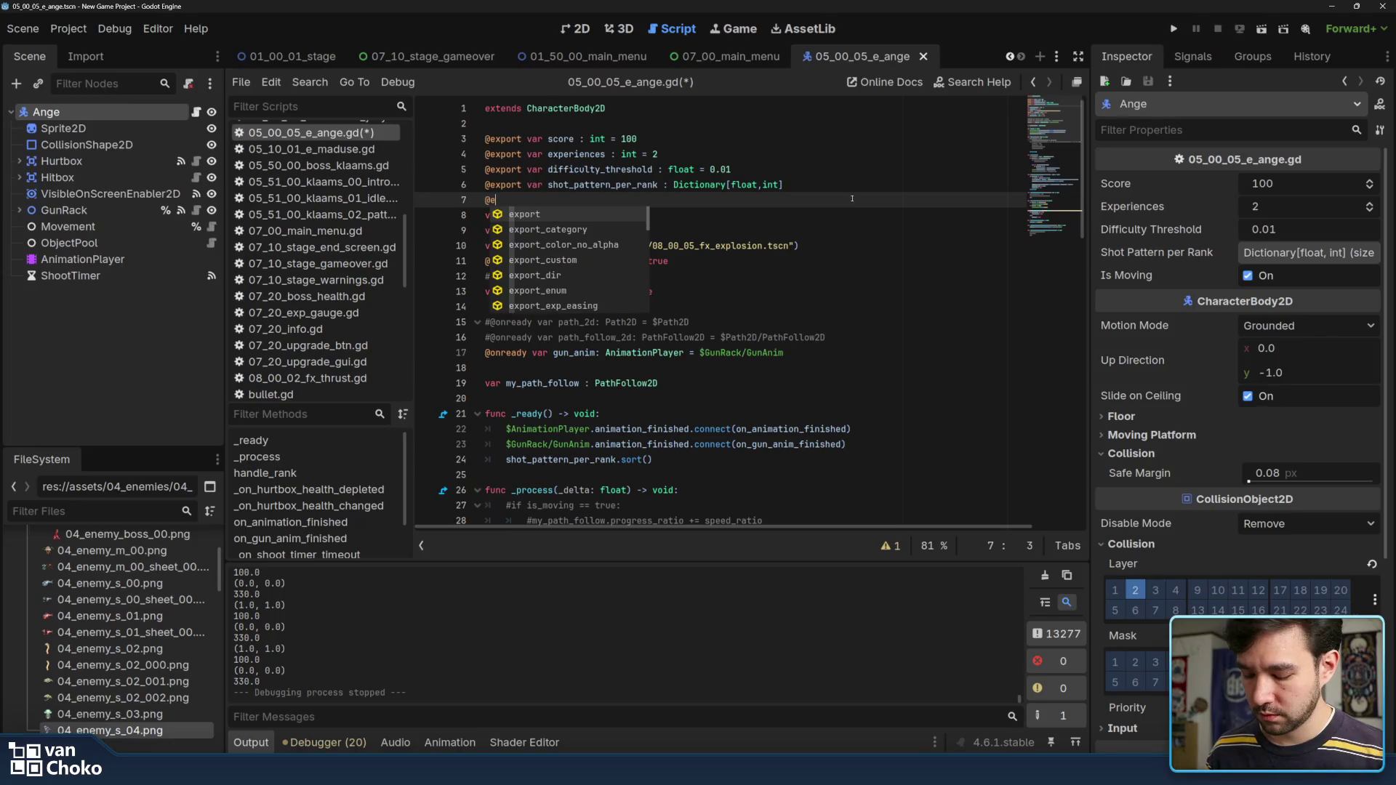
text(xport)
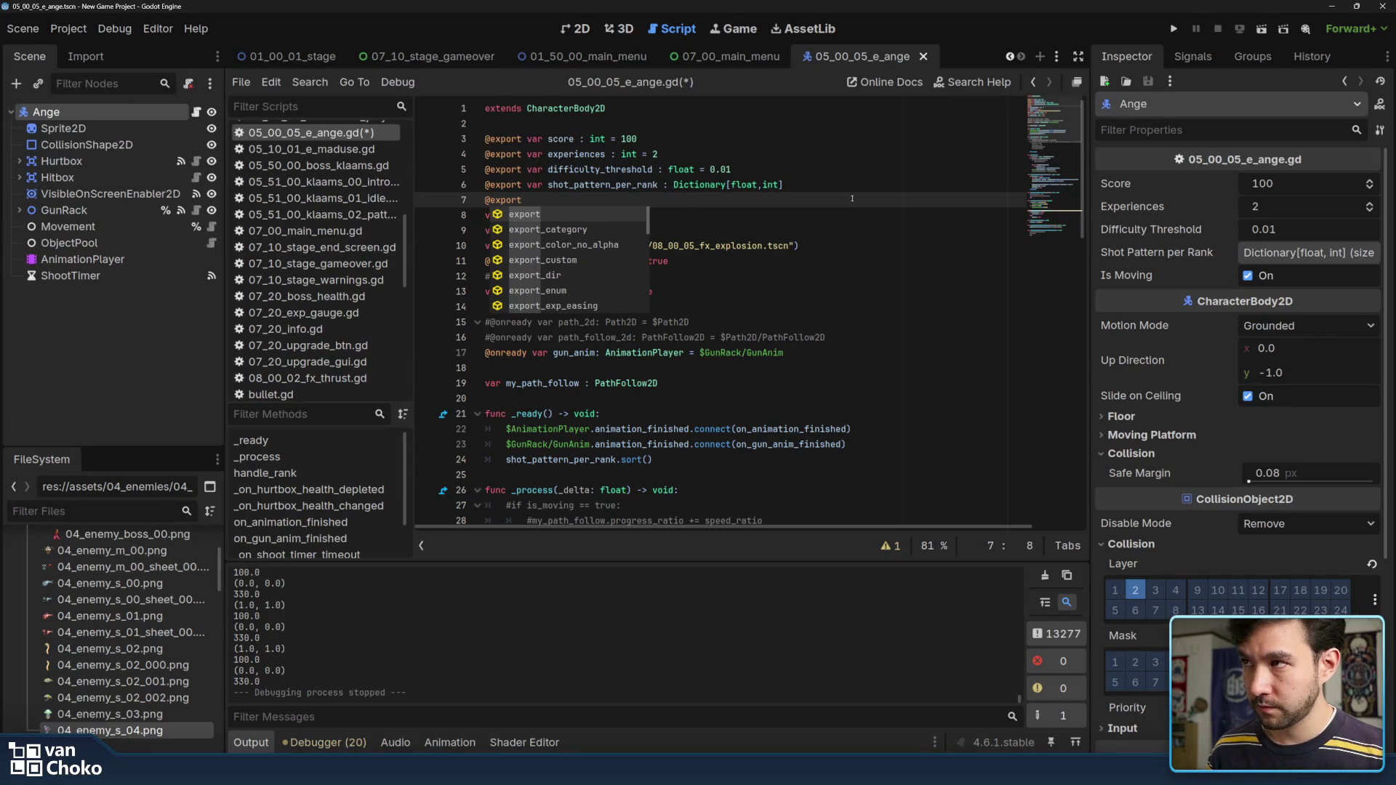
text( var direction)
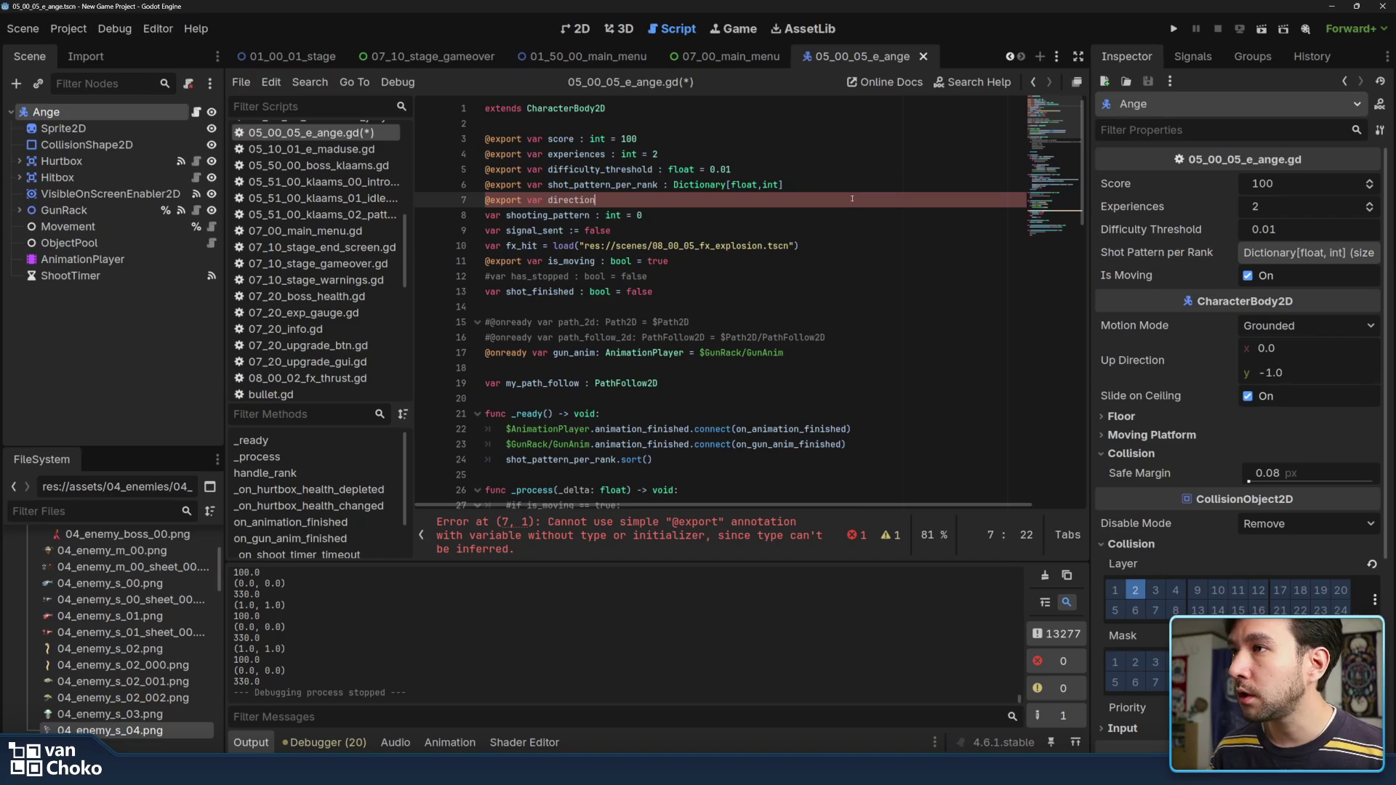
key(BackSpace)
key(BackSpace)
key(BackSpace)
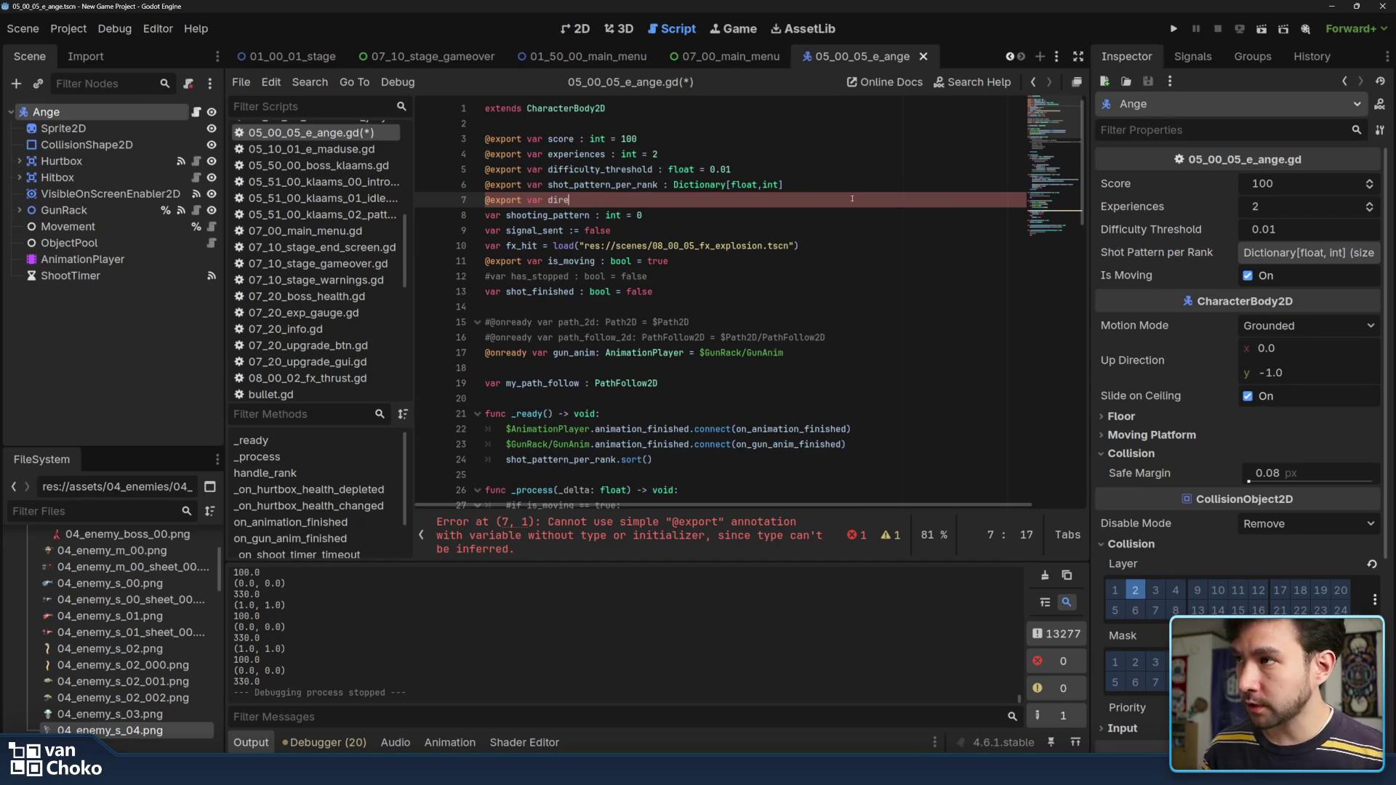
text(move)
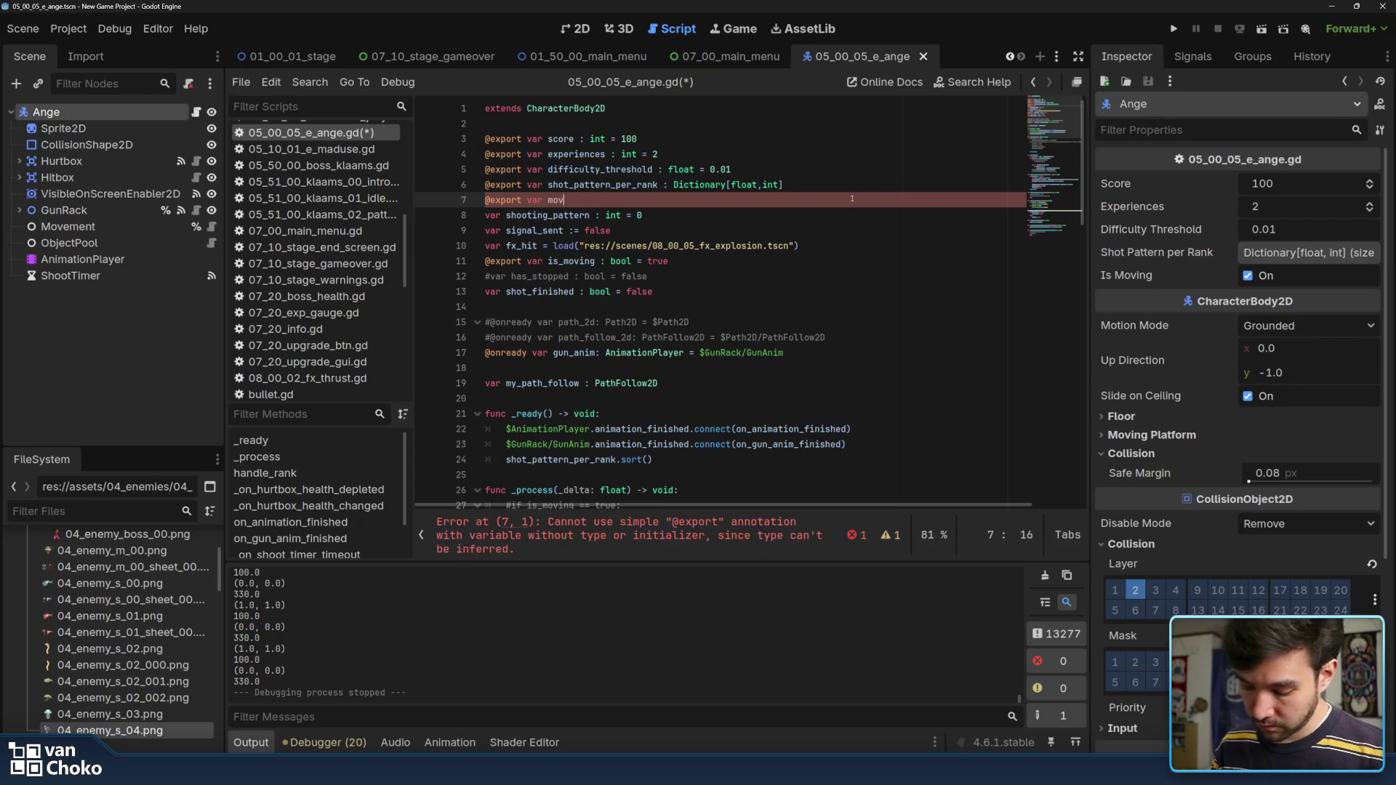
text(ment_)
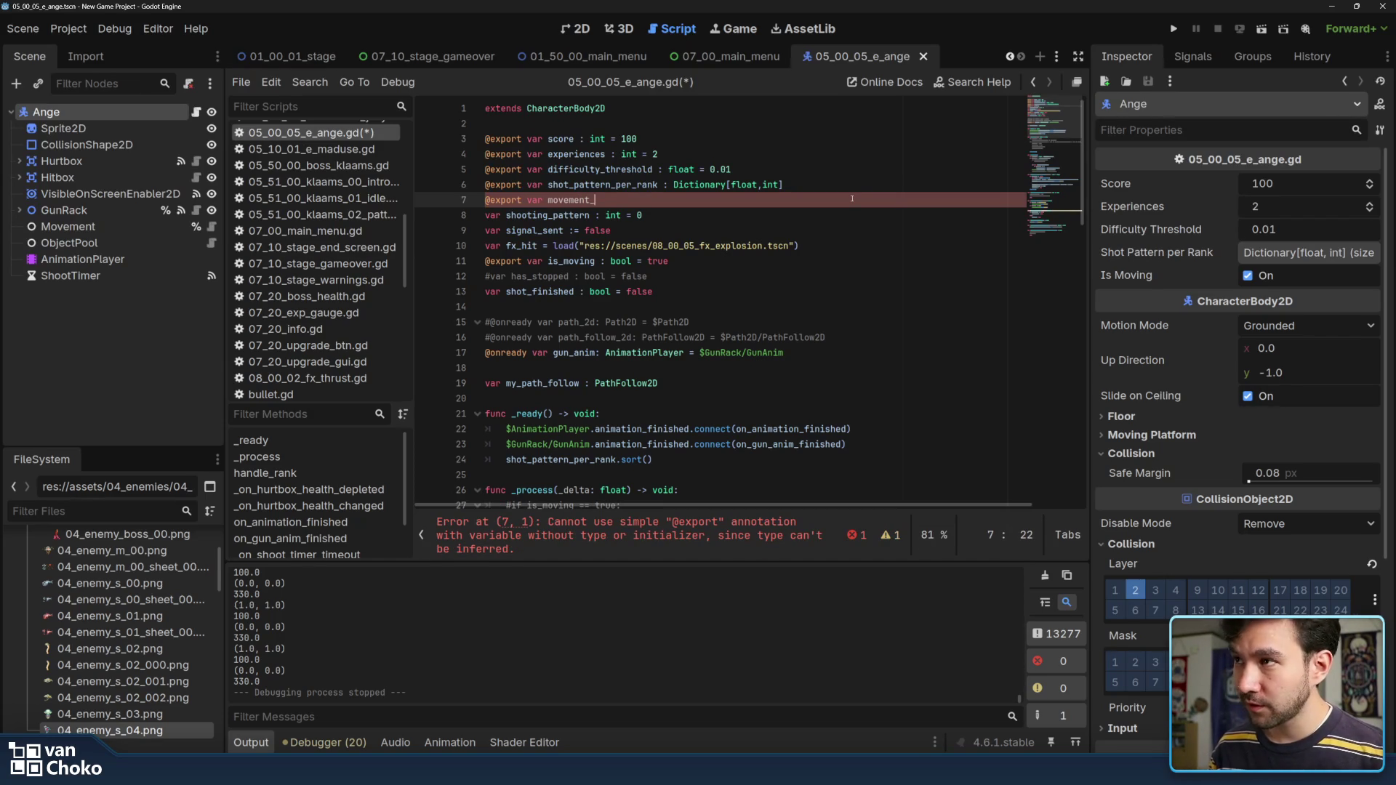
text(direction : )
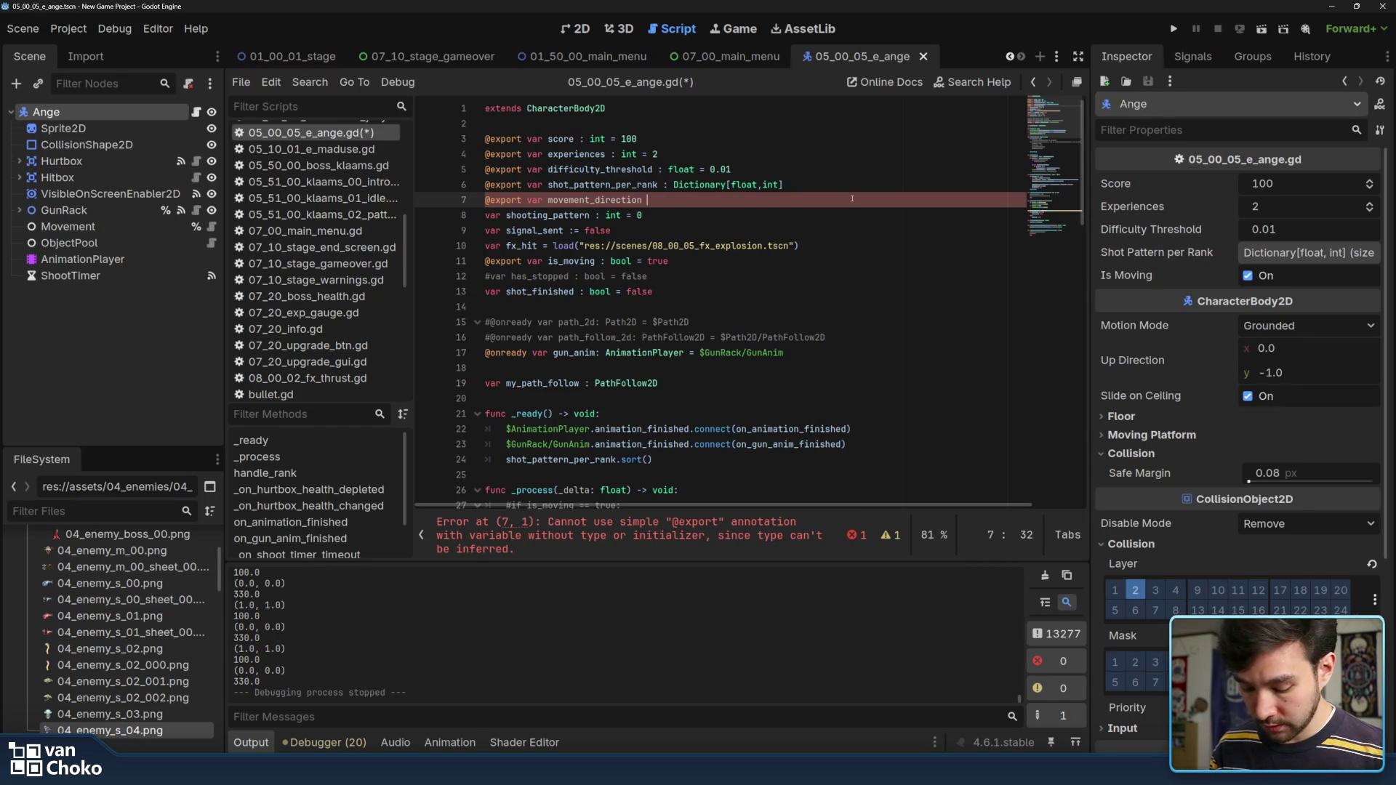
text(Vector)
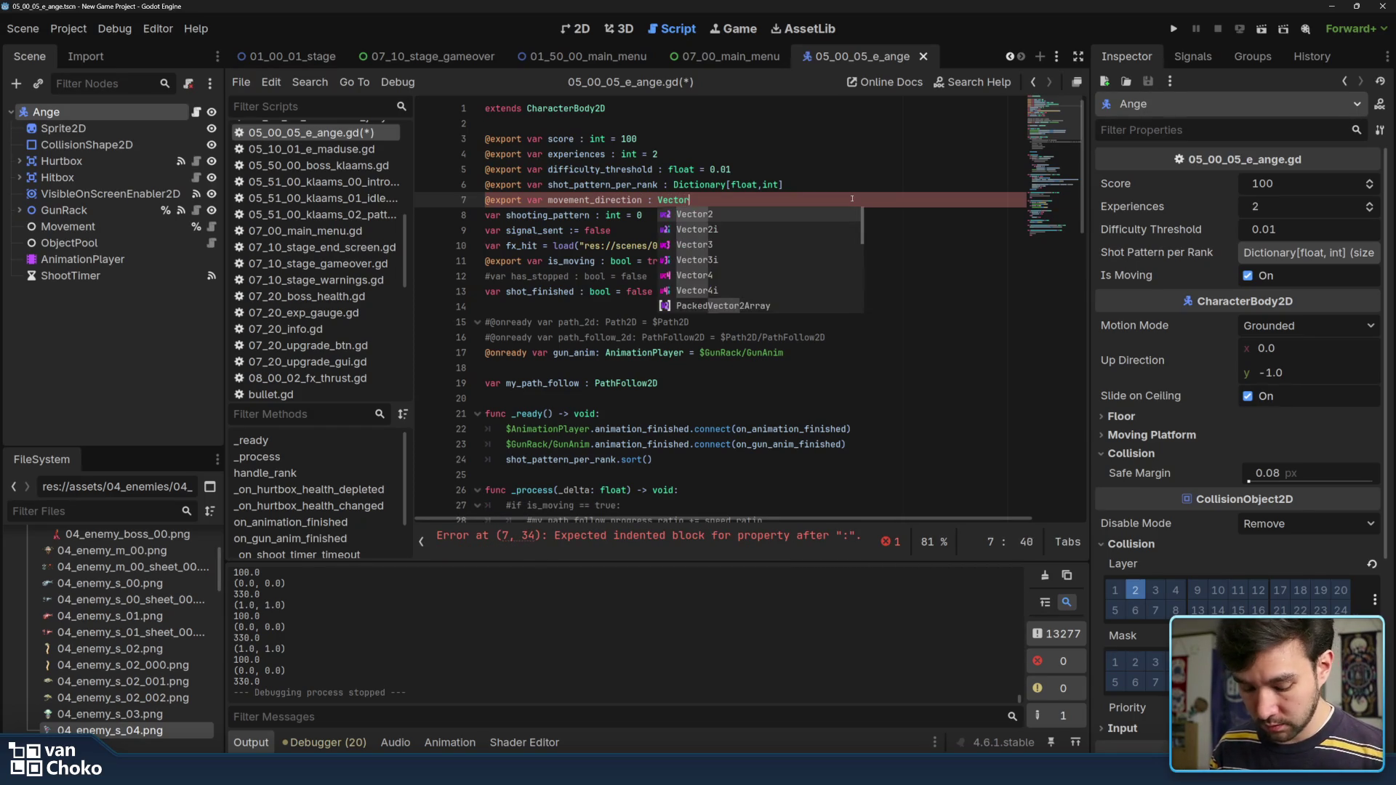
text(2 )
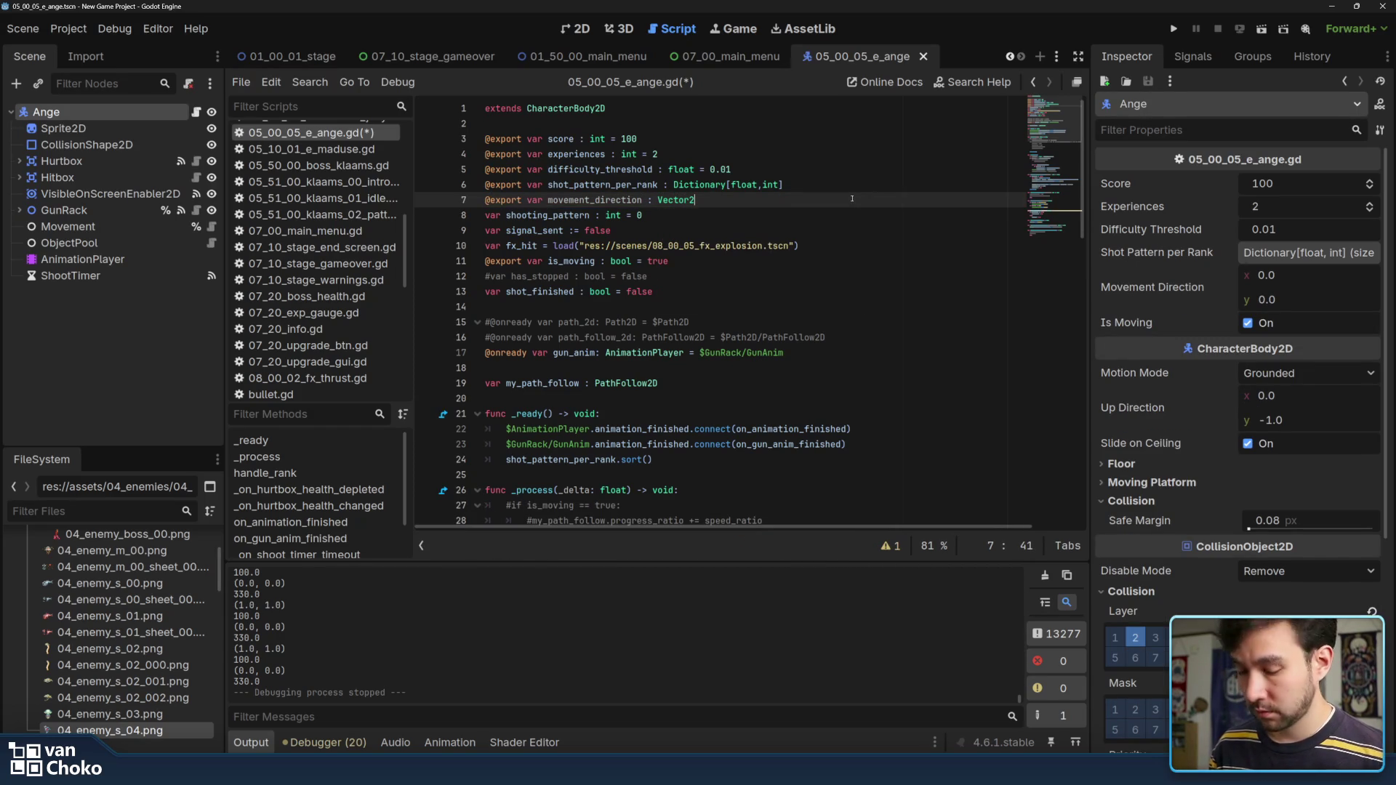
text(:)
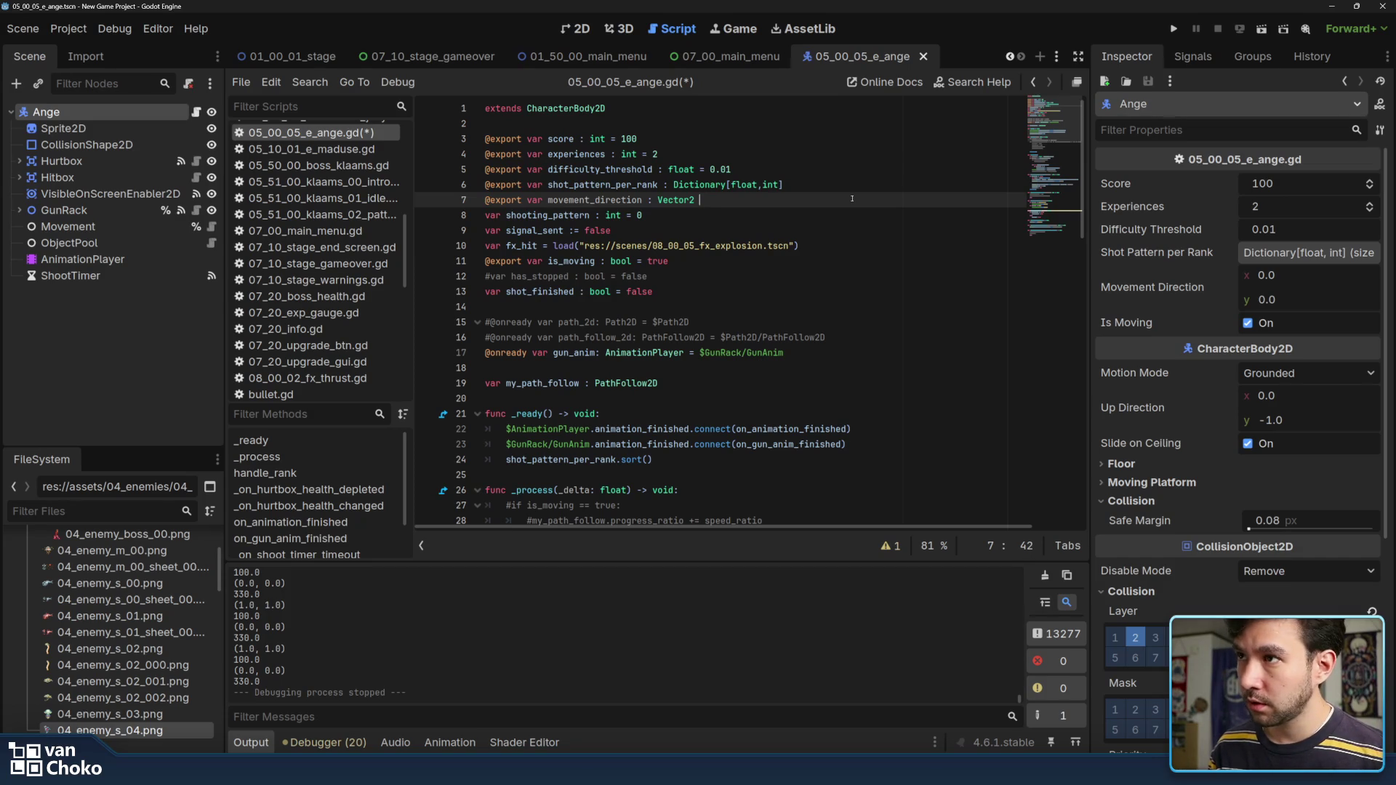
key(ctrl+space)
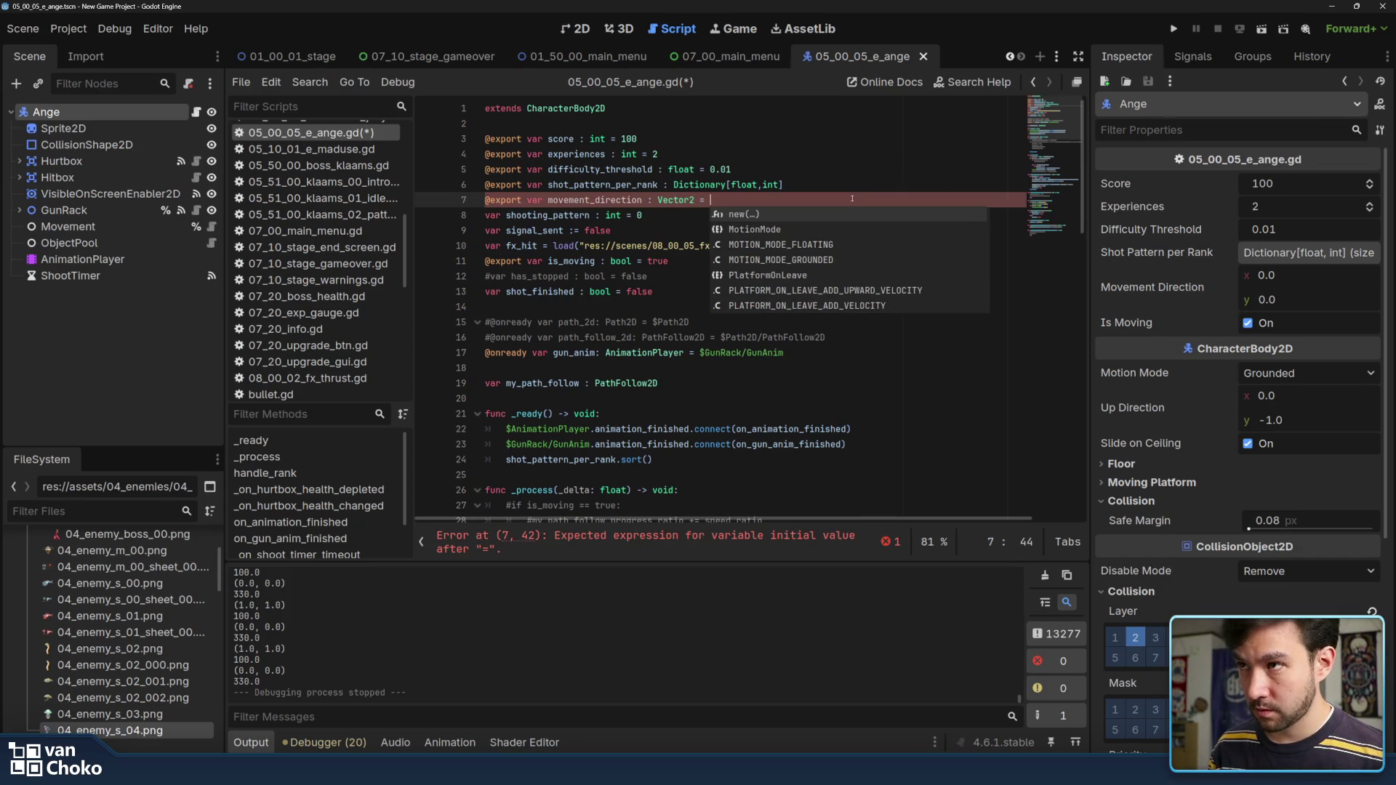
key(BackSpace)
key(BackSpace)
text(= Vector)
key(Return)
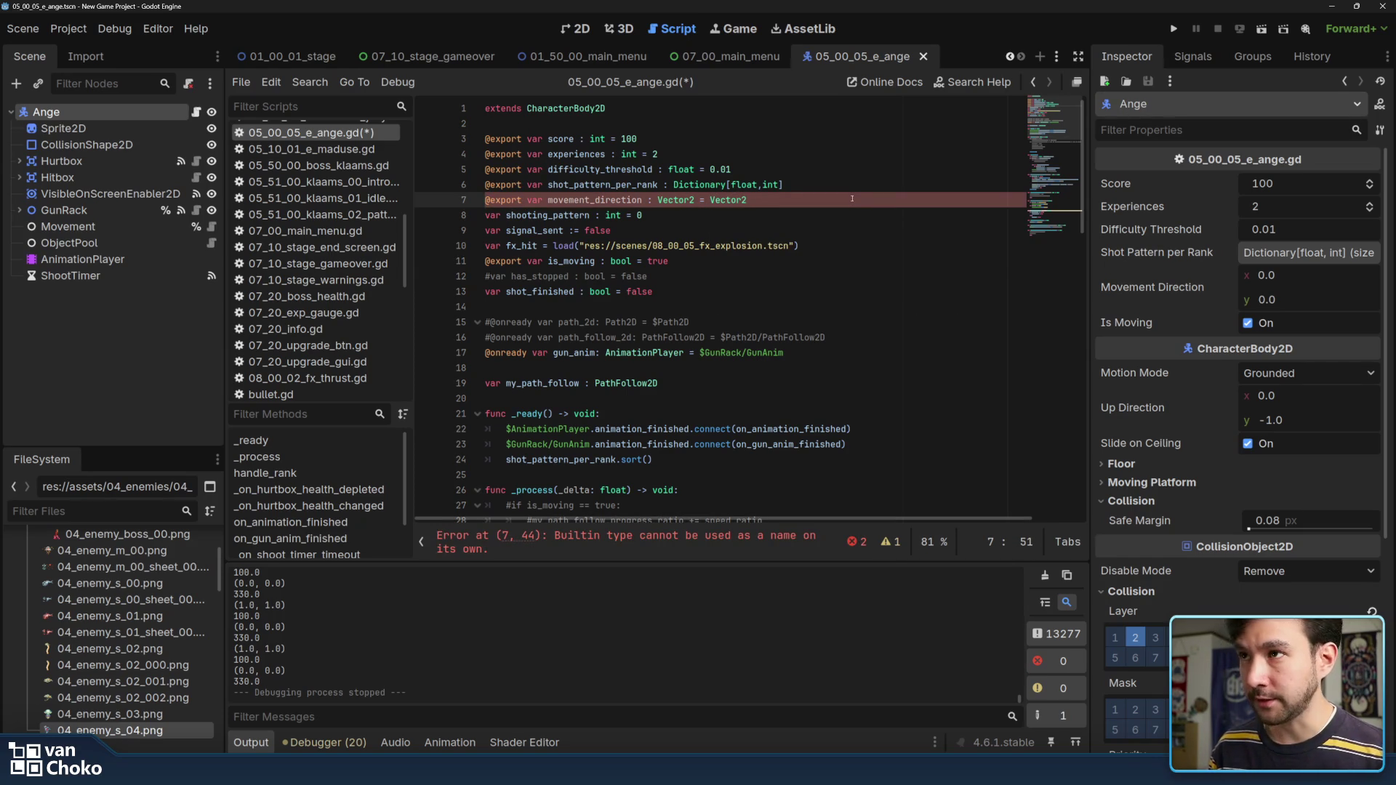
text(.Right)
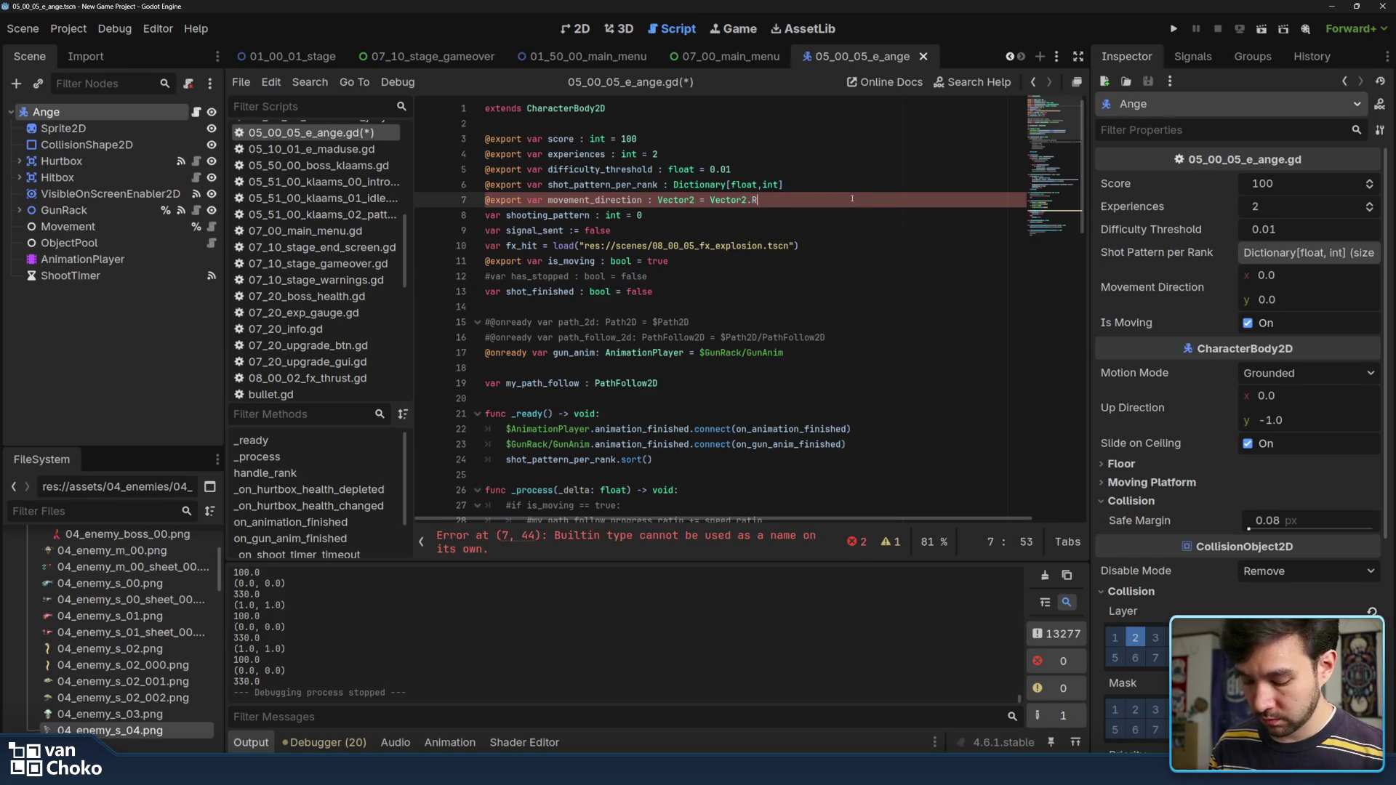
click(780, 215)
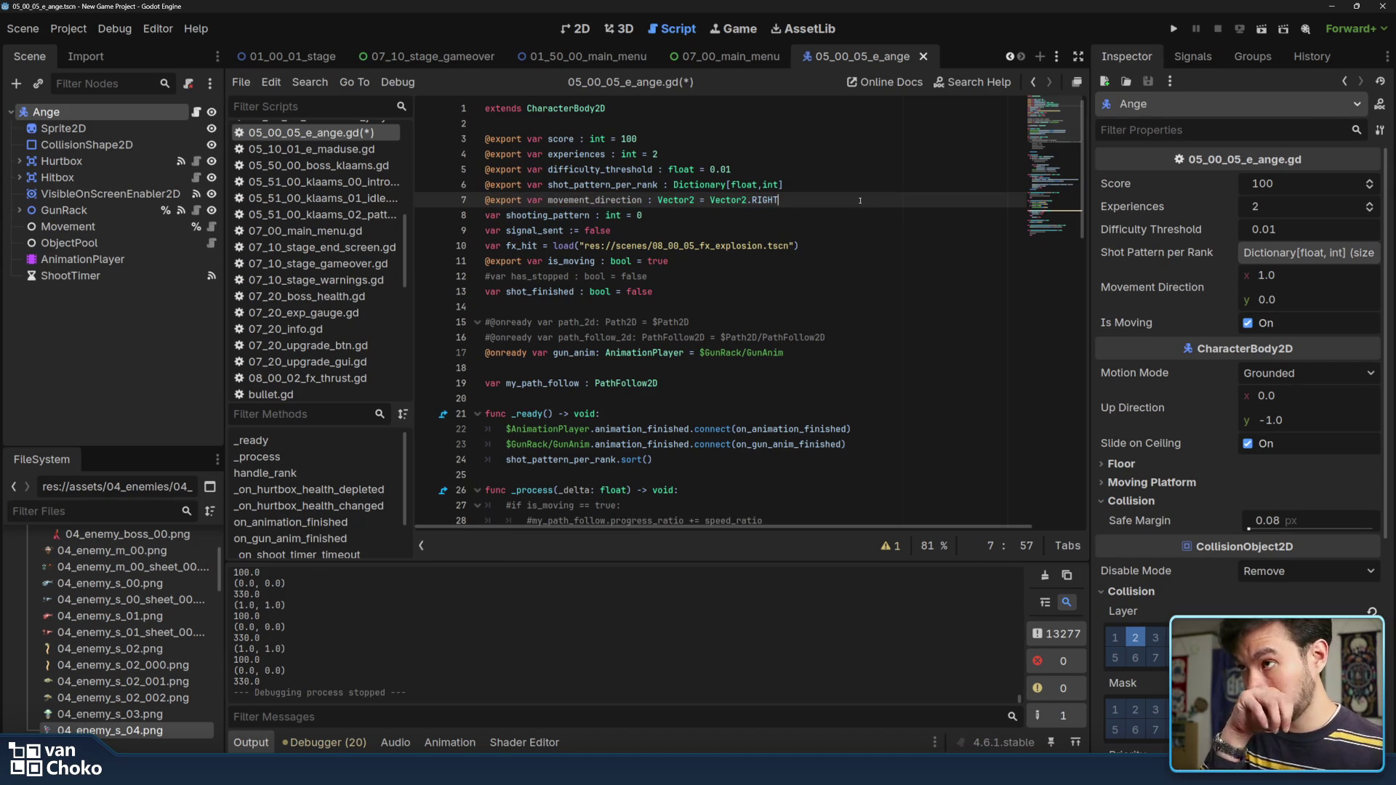
scroll(627, 404, down, 1)
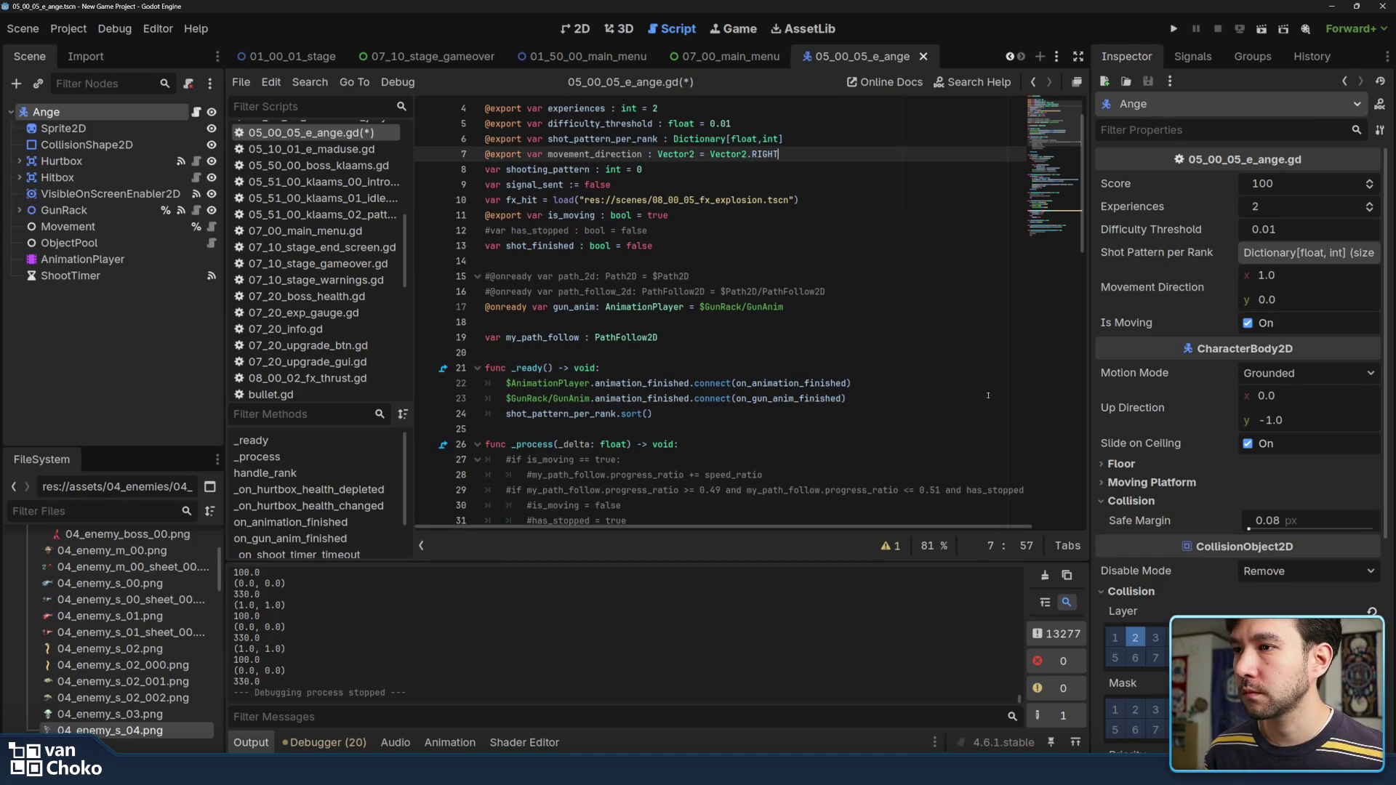
Step: At the end of _ready, add the line %Movement.direction = Vector2.ZERO
click(868, 414)
key(Return)
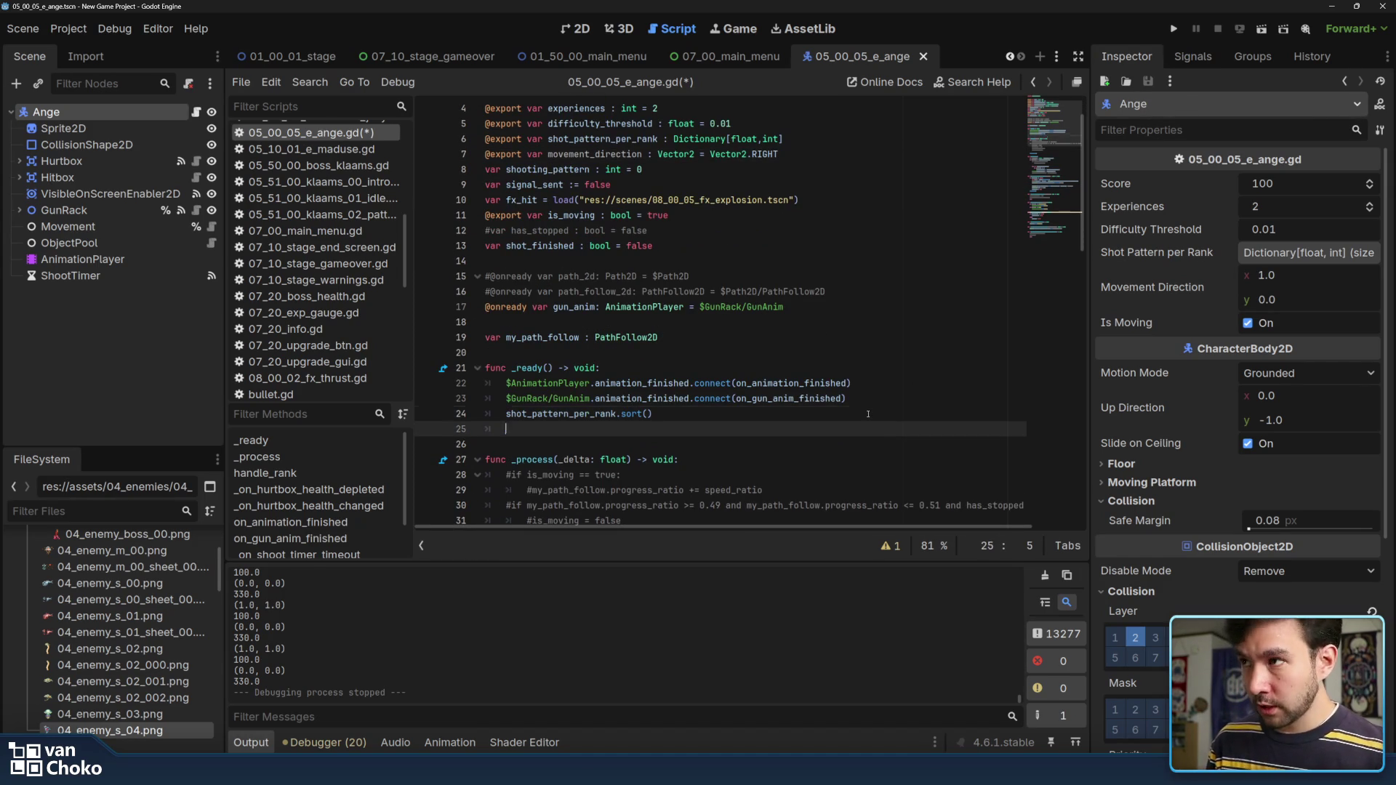
mouse_move(107, 225)
mouse_down()
mouse_move(549, 339)
mouse_move(582, 435)
mouse_move(646, 433)
mouse_up()
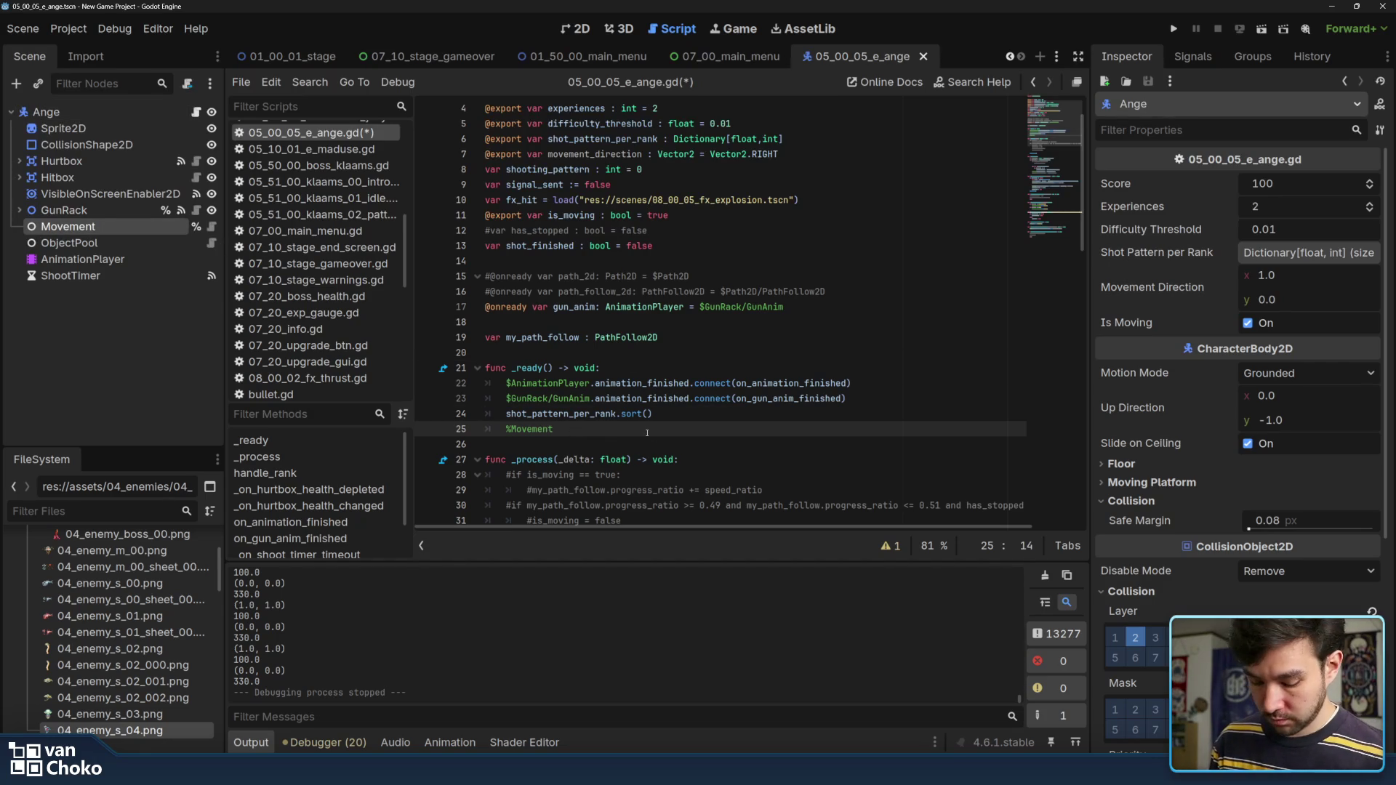
text(.dire)
key(Return)
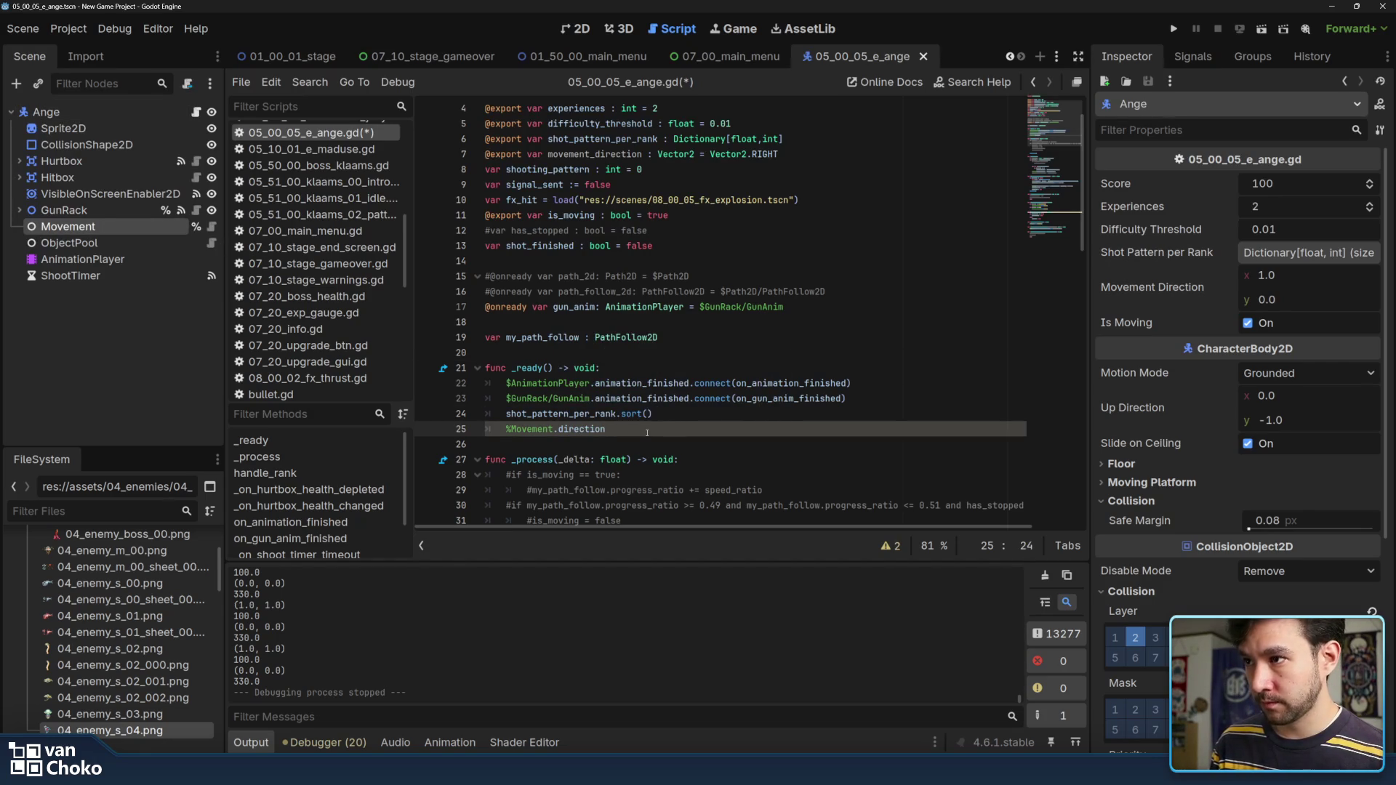
text(=)
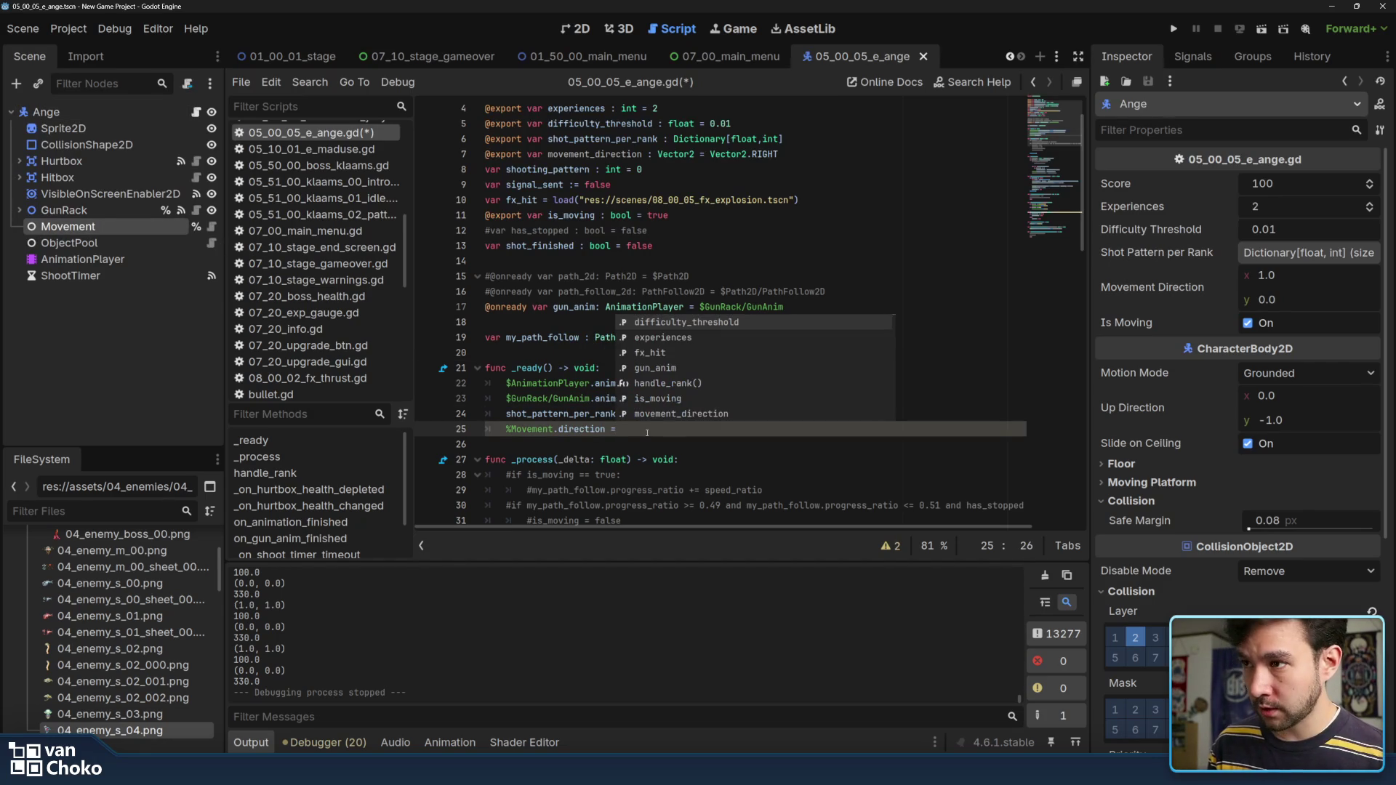
text( Vector2)
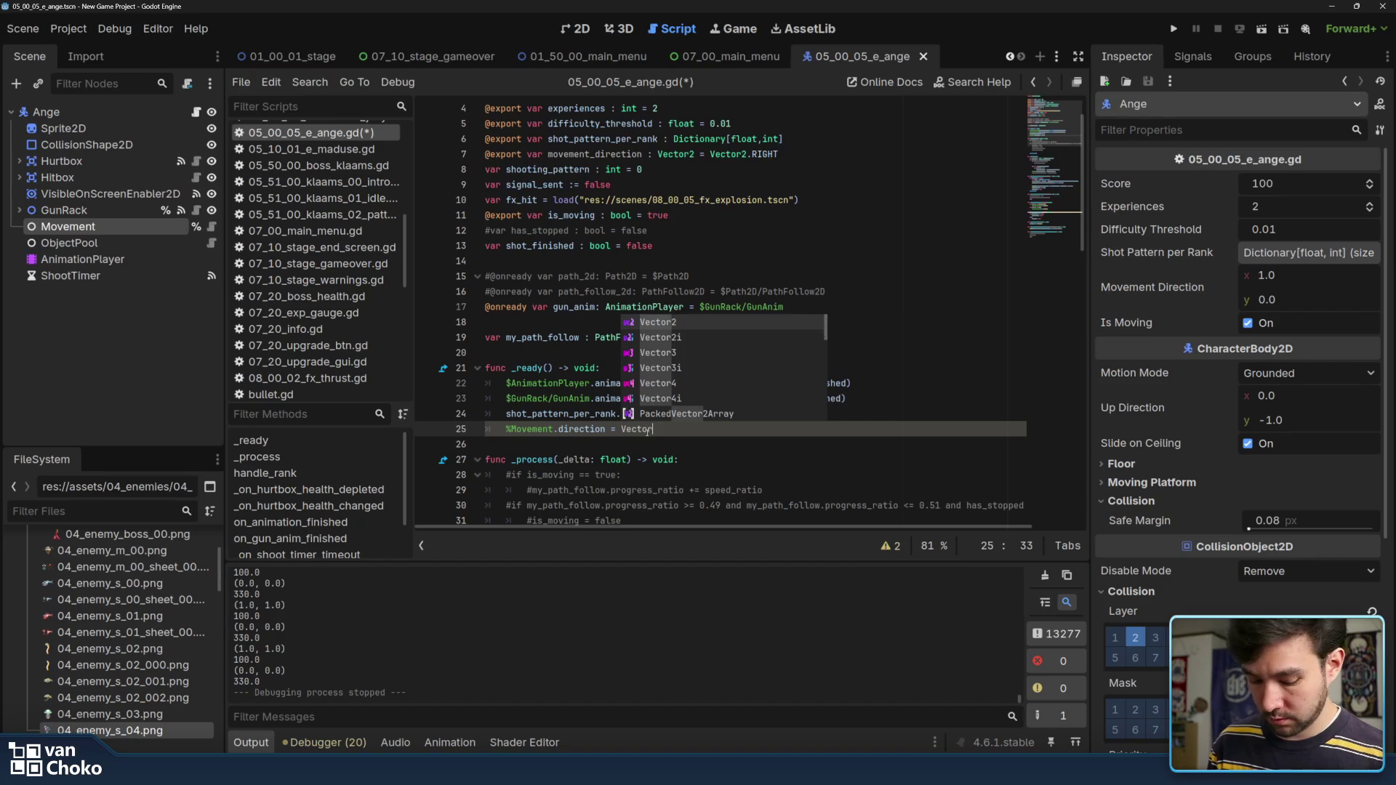
key(Escape)
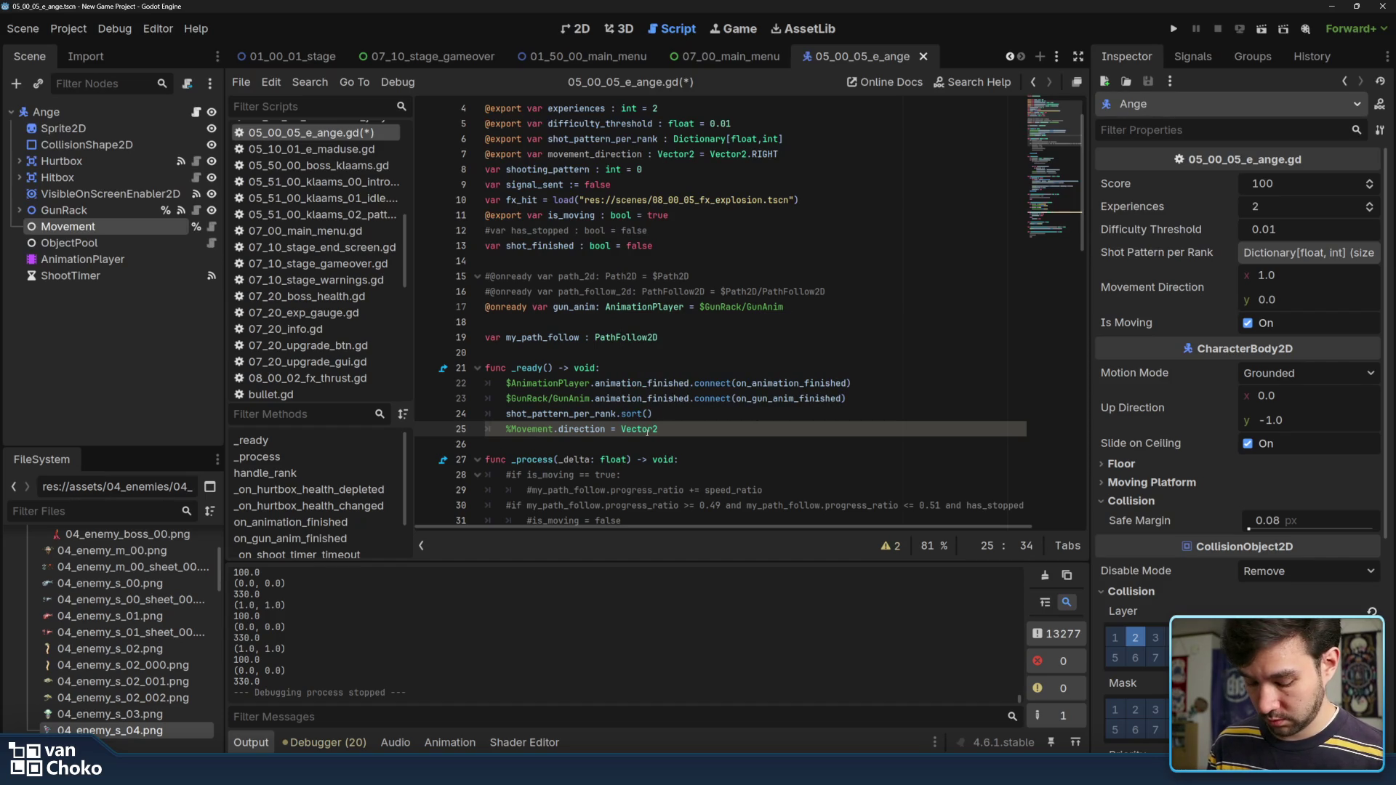
text(Zero)
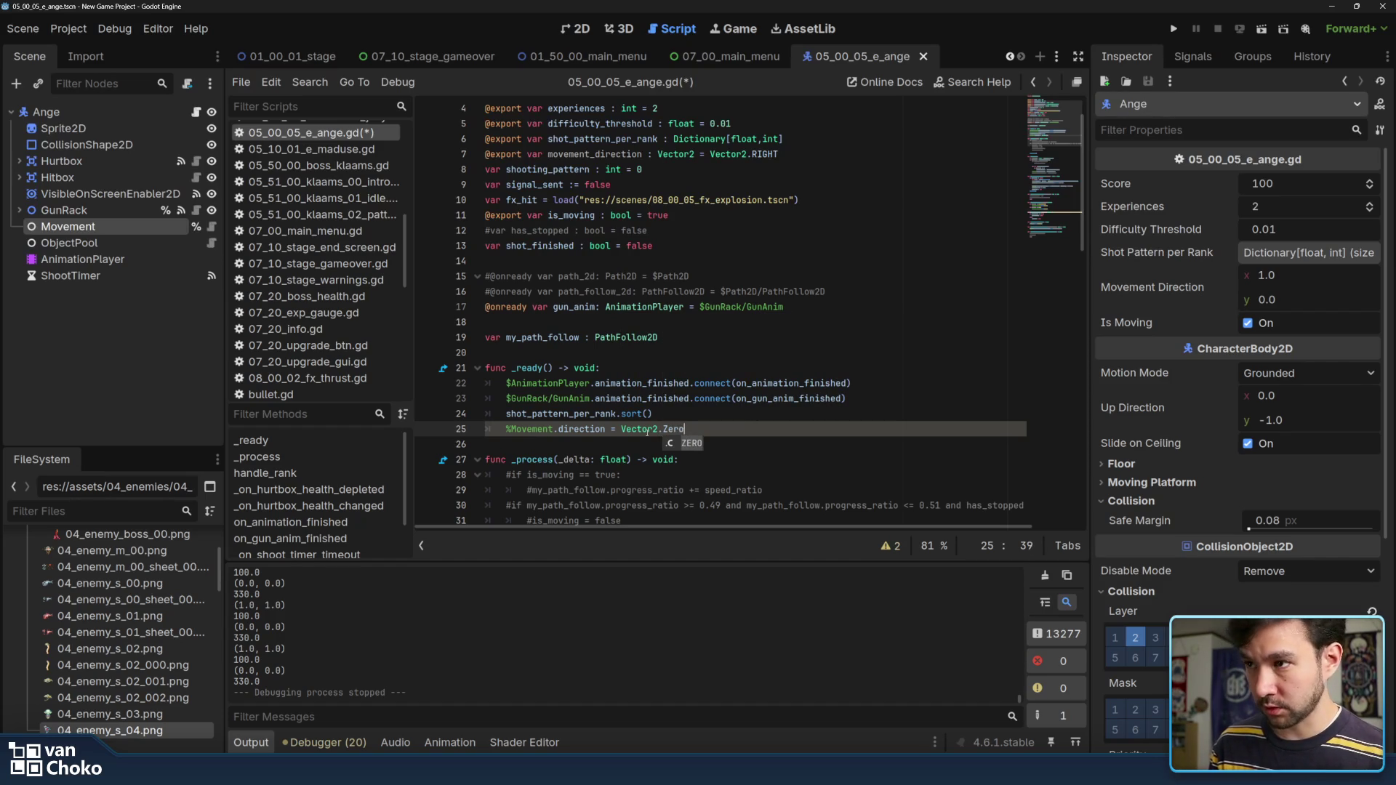
click(687, 443)
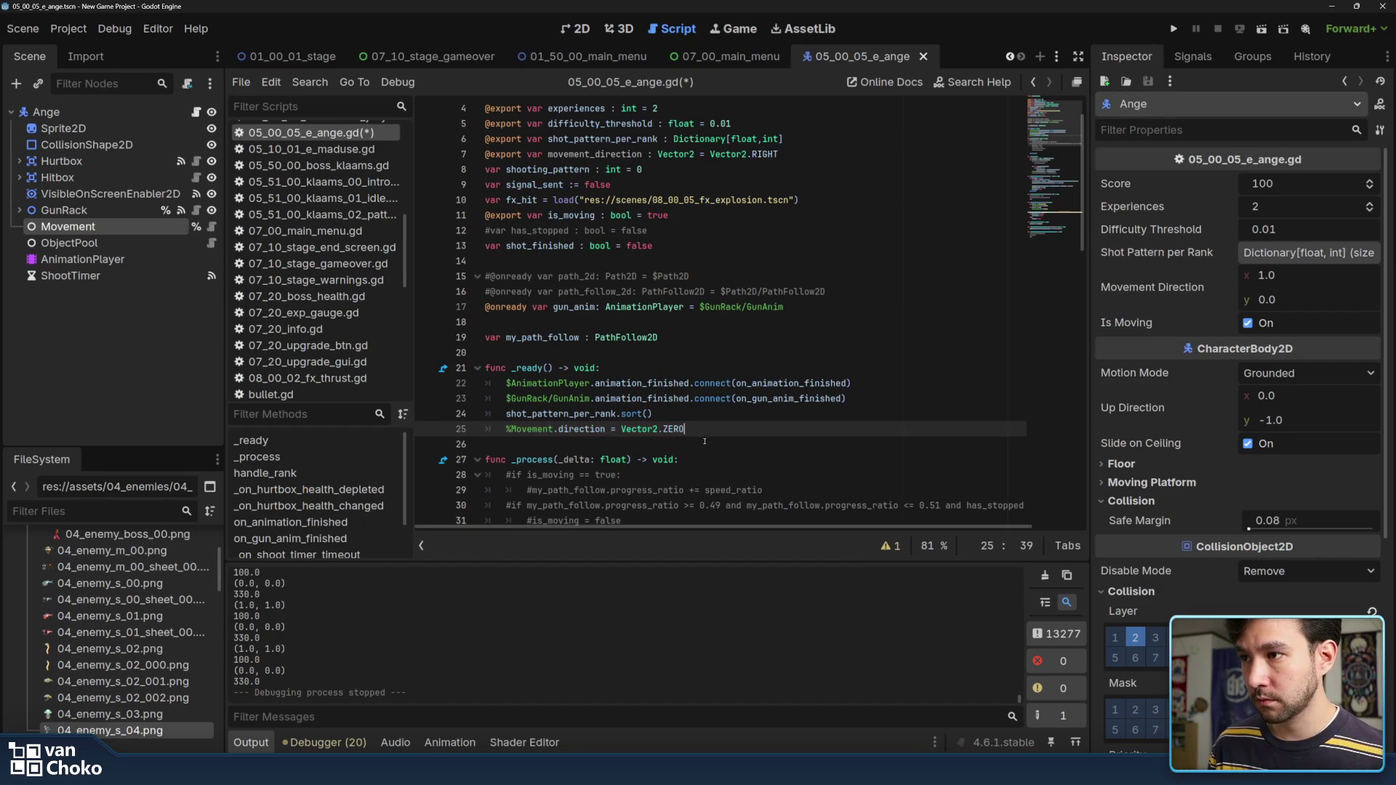
Step: Save 05_00_05_e_ange.gd
key(ctrl+s)
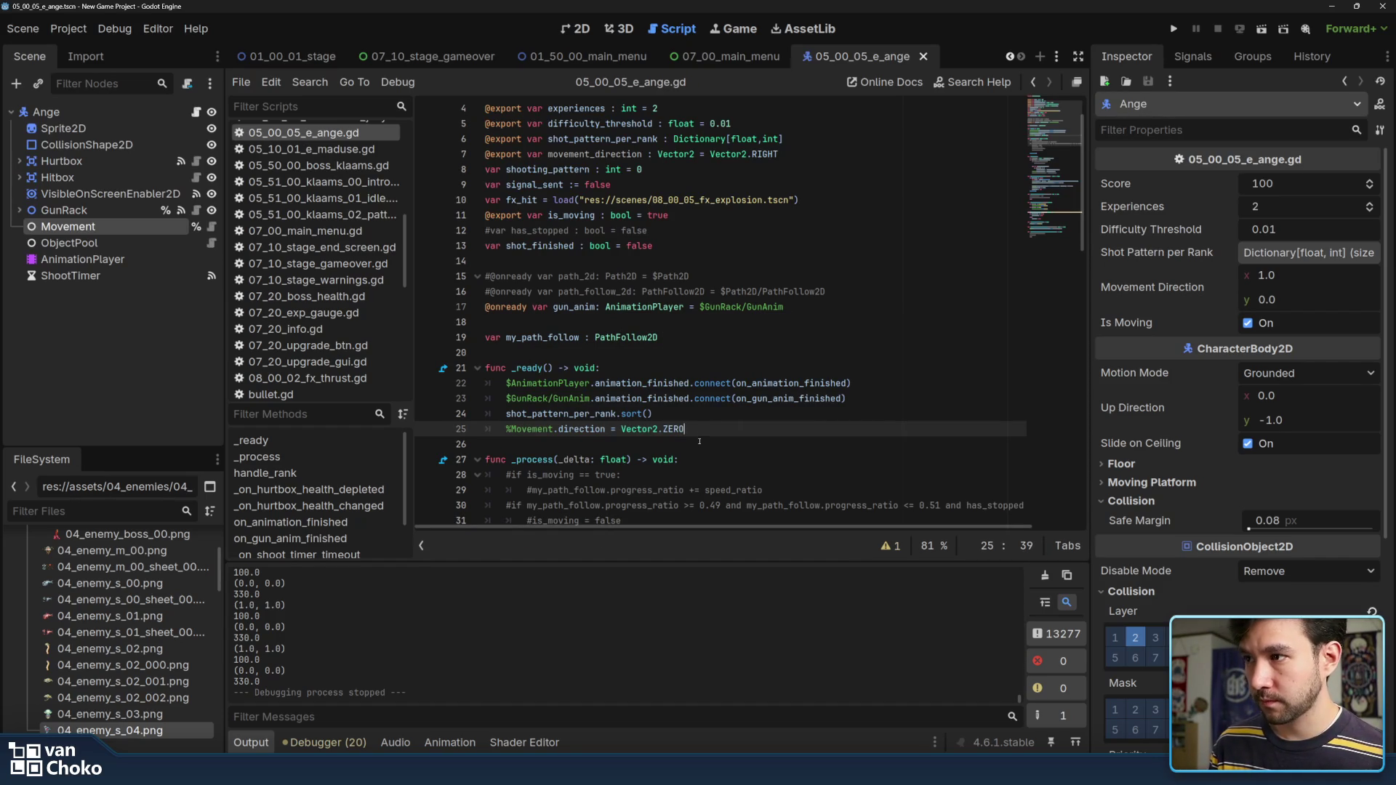
click(699, 439)
scroll(694, 422, down, 4)
Step: Delete the commented-out movement code on lines 28–34 and the leftover blank lines in _process
click(685, 398)
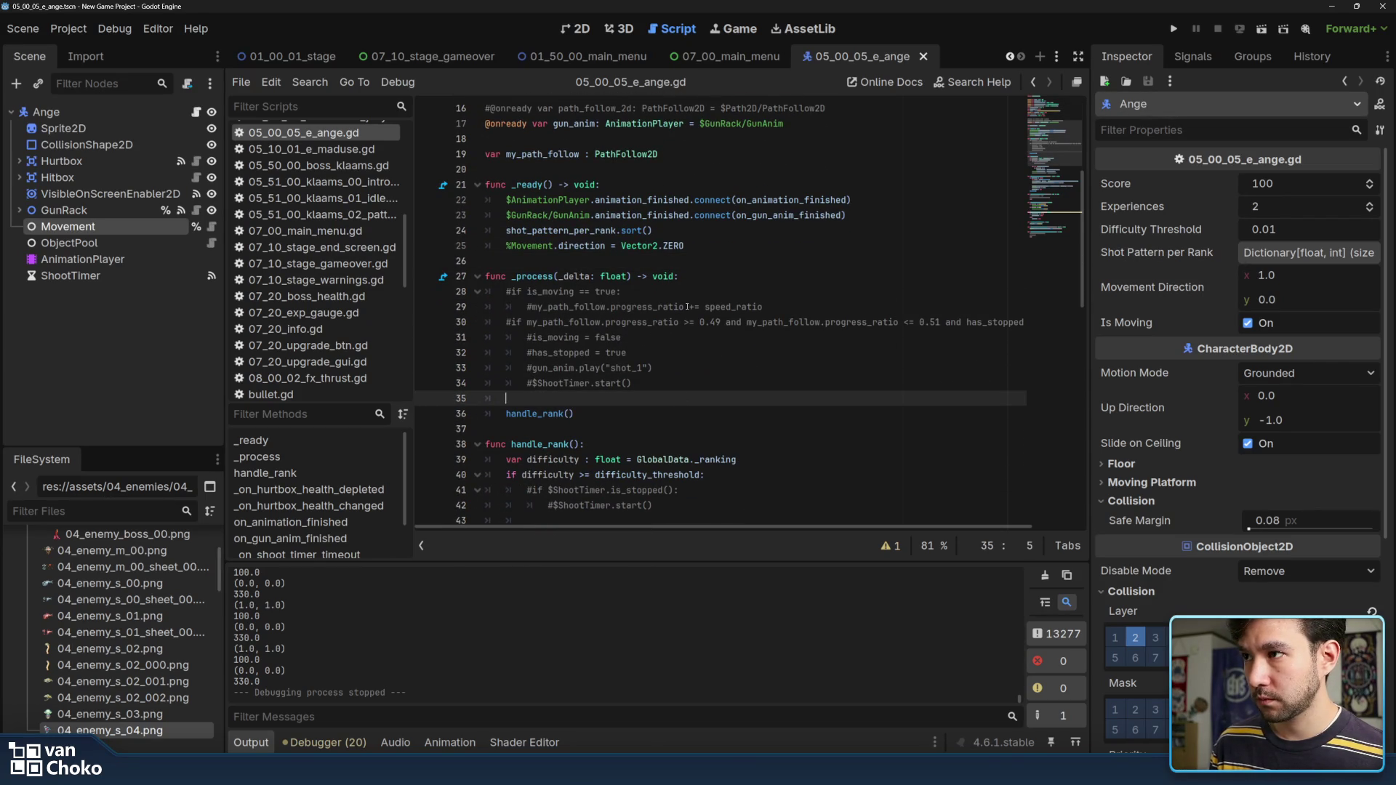
click(663, 281)
mouse_move(632, 383)
mouse_down()
mouse_move(509, 302)
mouse_move(439, 291)
mouse_up()
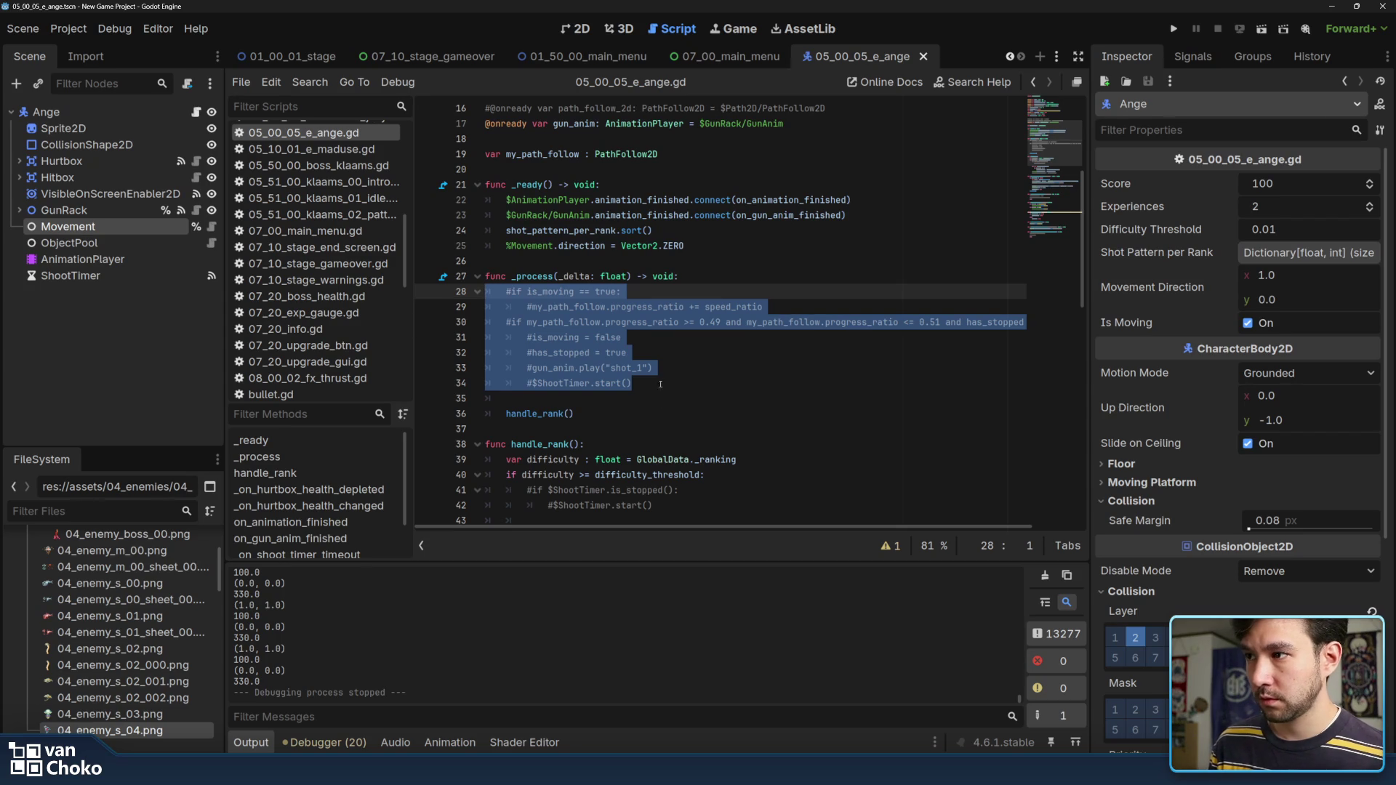
click(642, 397)
key(Up)
key(Up)
key(Up)
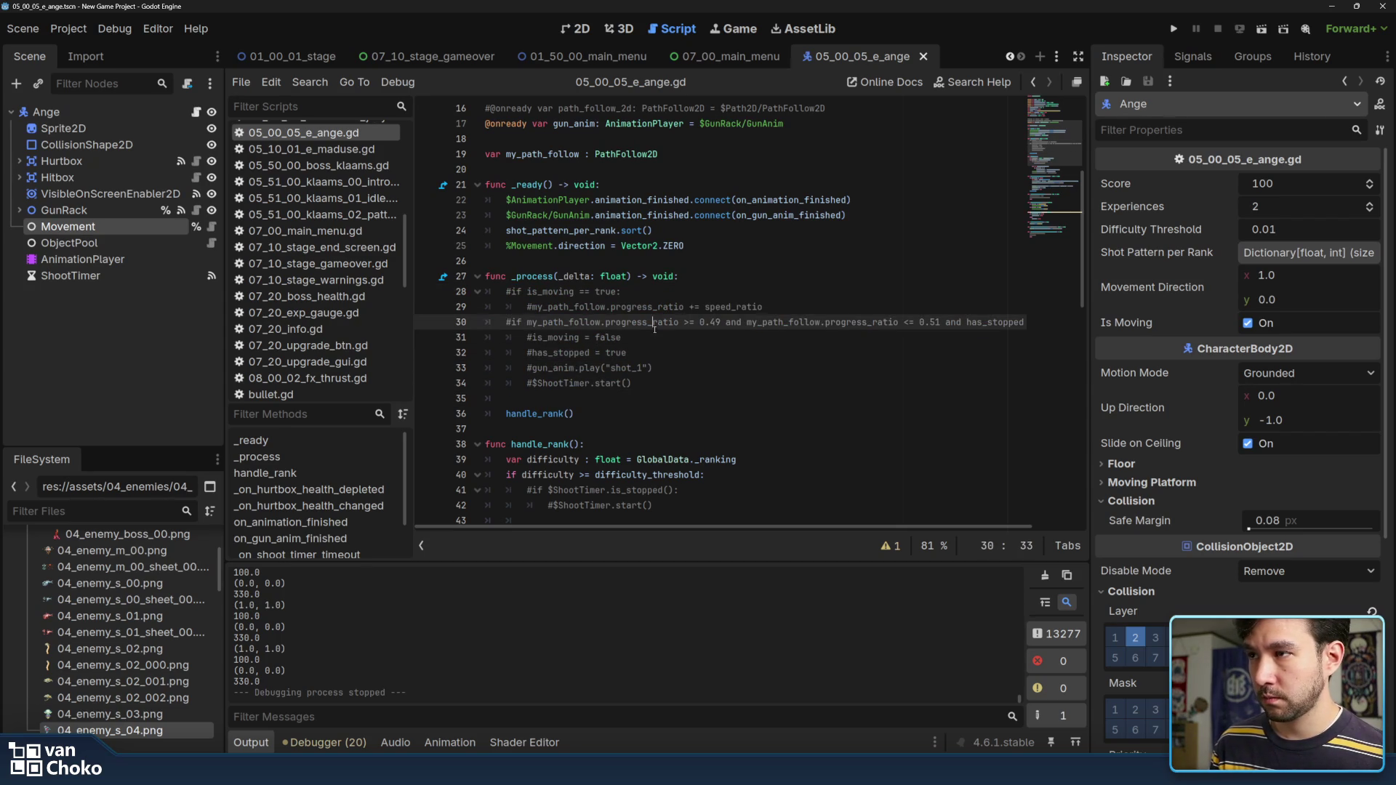
key(End)
mouse_move(500, 291)
mouse_down()
mouse_move(494, 413)
mouse_move(487, 399)
mouse_up()
click(618, 401)
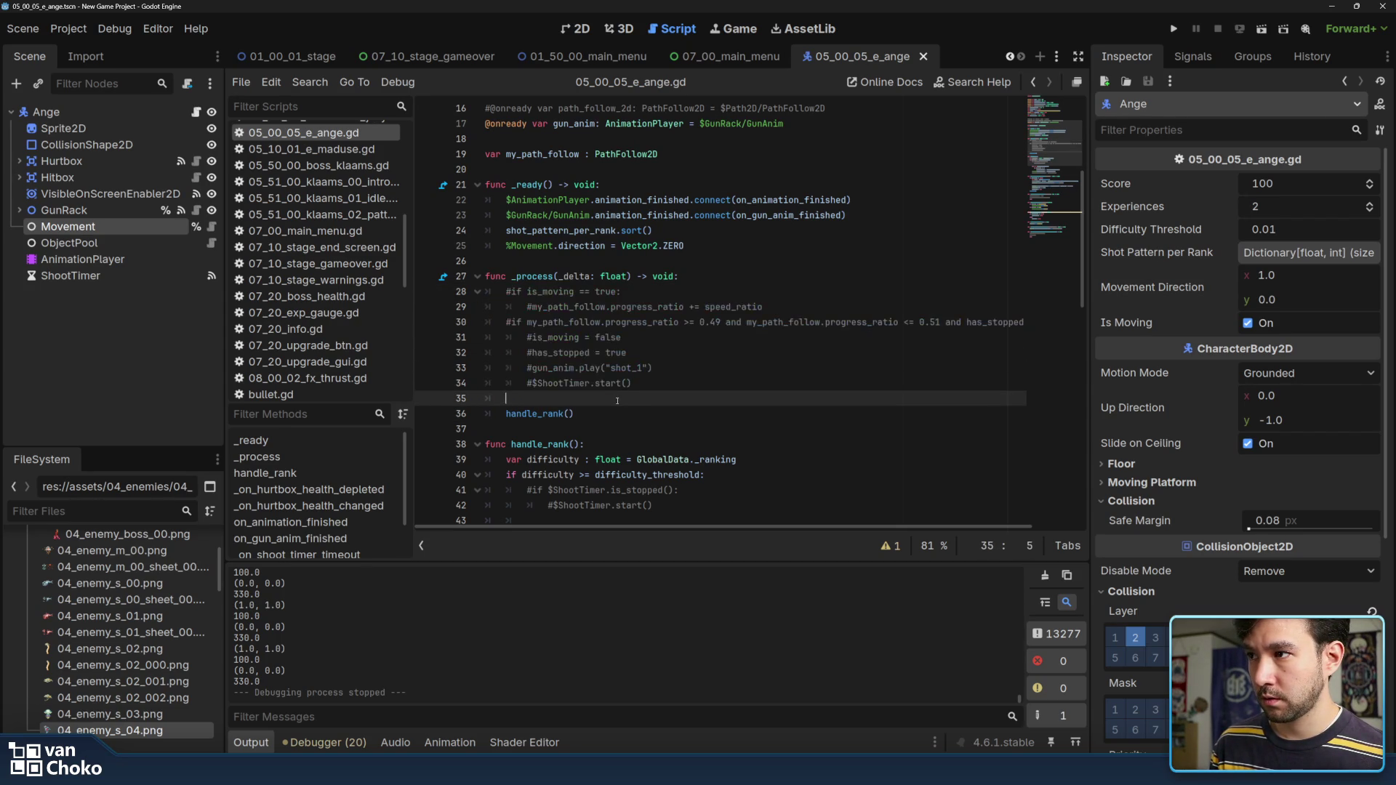
click(679, 385)
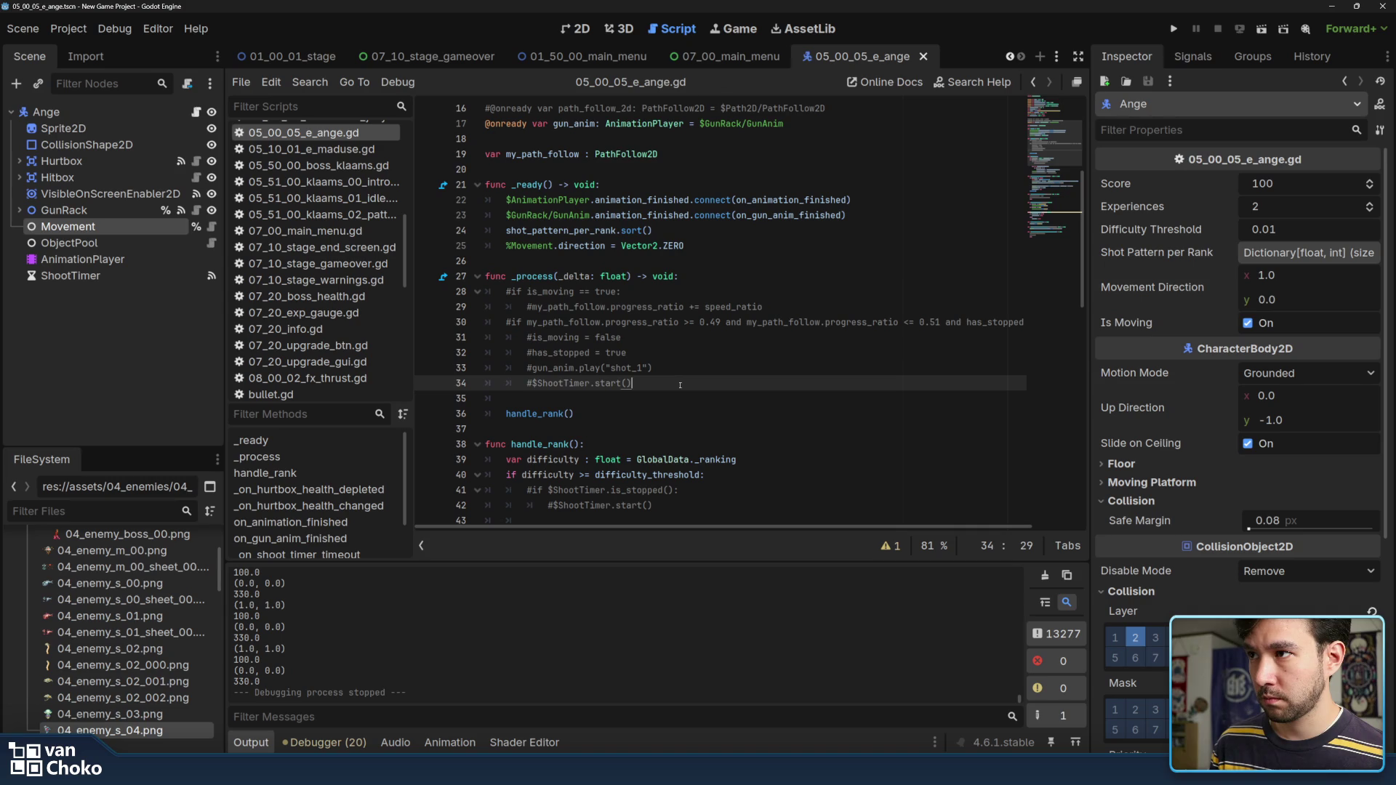
click(538, 292)
drag(680, 385, 506, 291)
key(BackSpace)
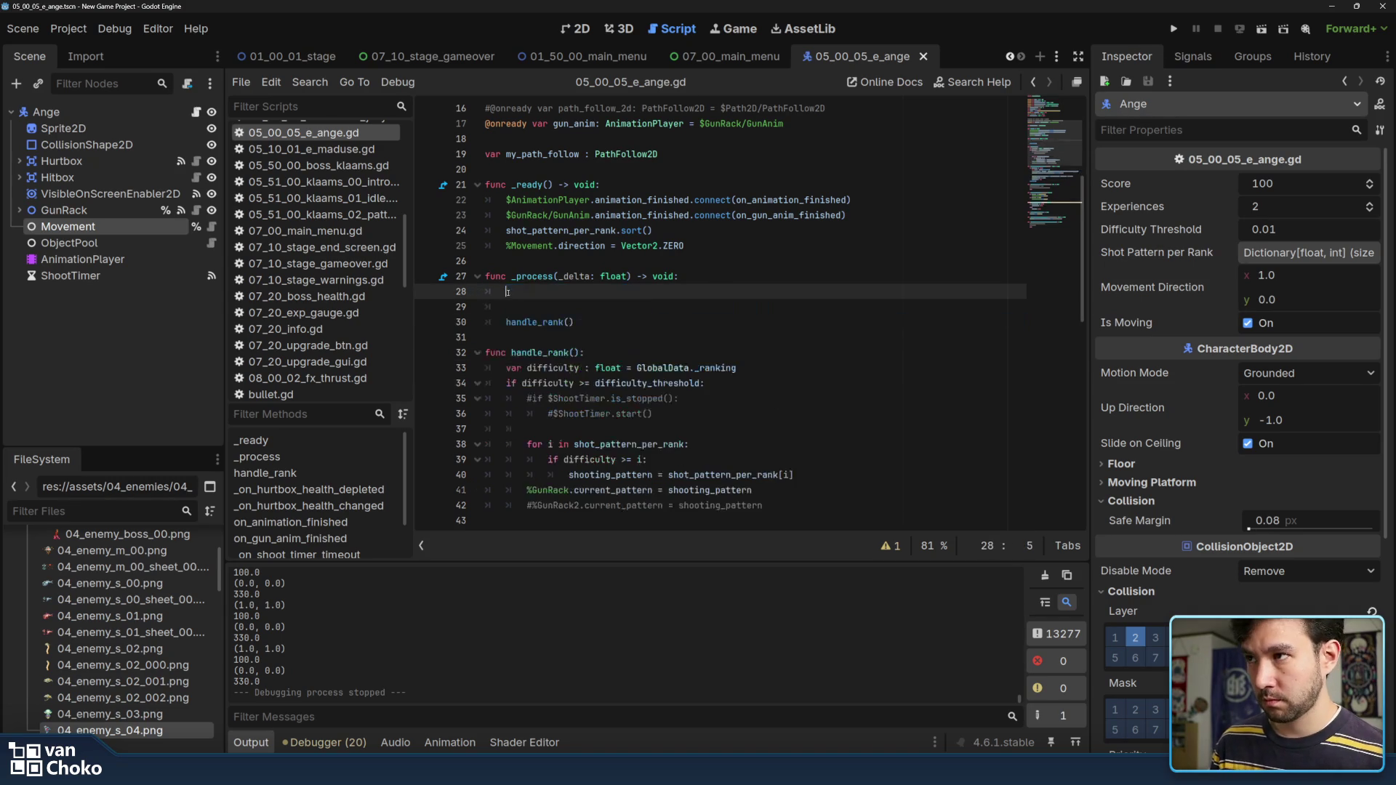
key(BackSpace)
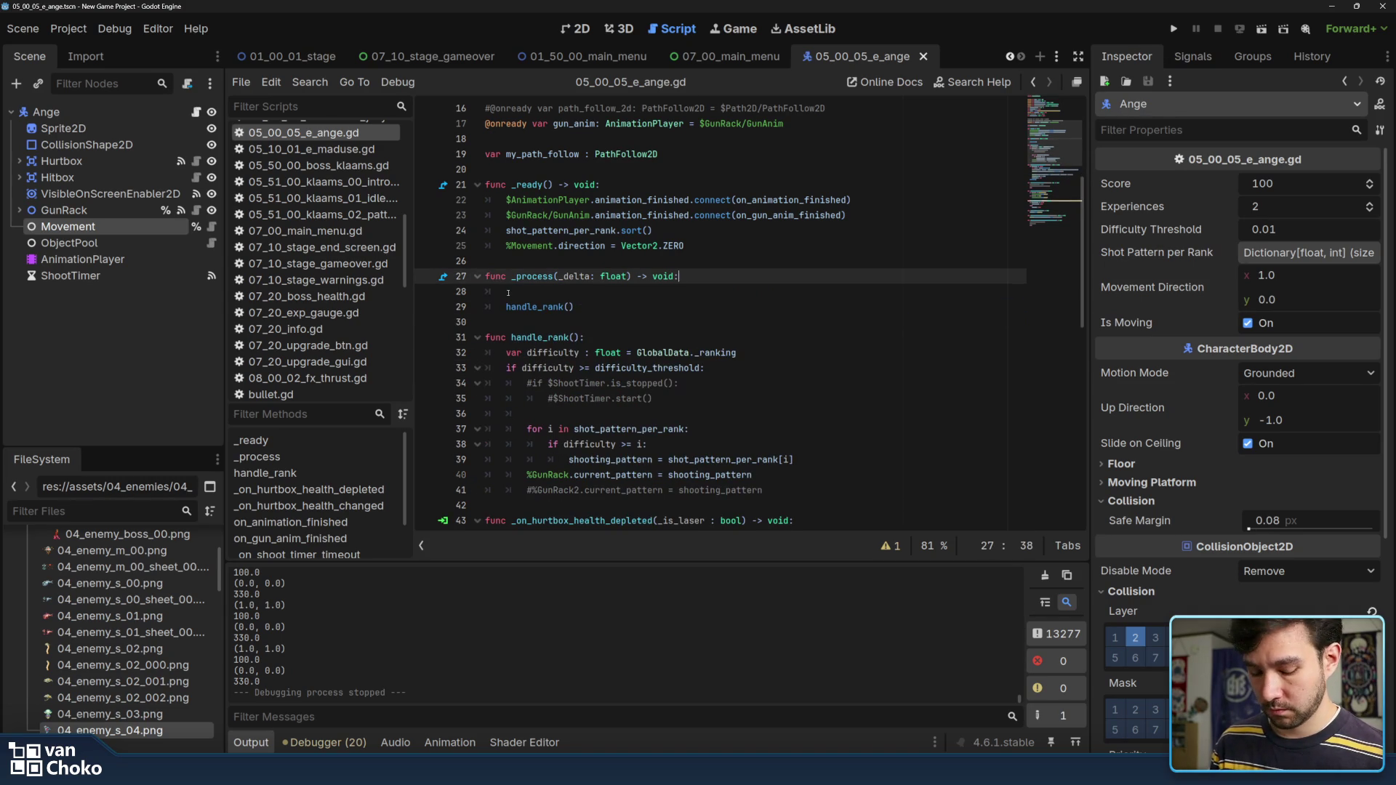
key(Down)
key(BackSpace)
Step: Save the edited script
click(712, 321)
key(ctrl+s)
click(712, 314)
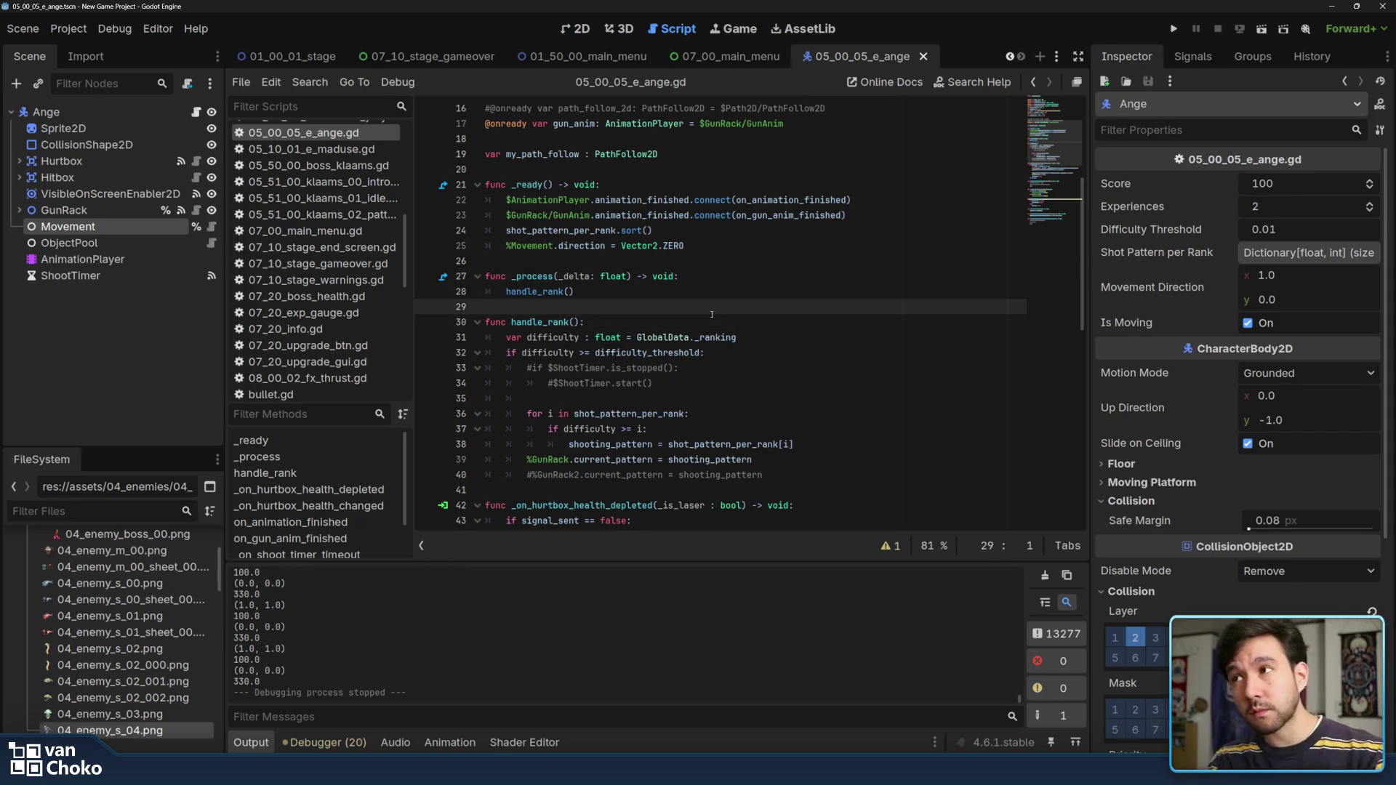
Step: Look over _ready, _process and the handle_rank loop to check the result
click(740, 281)
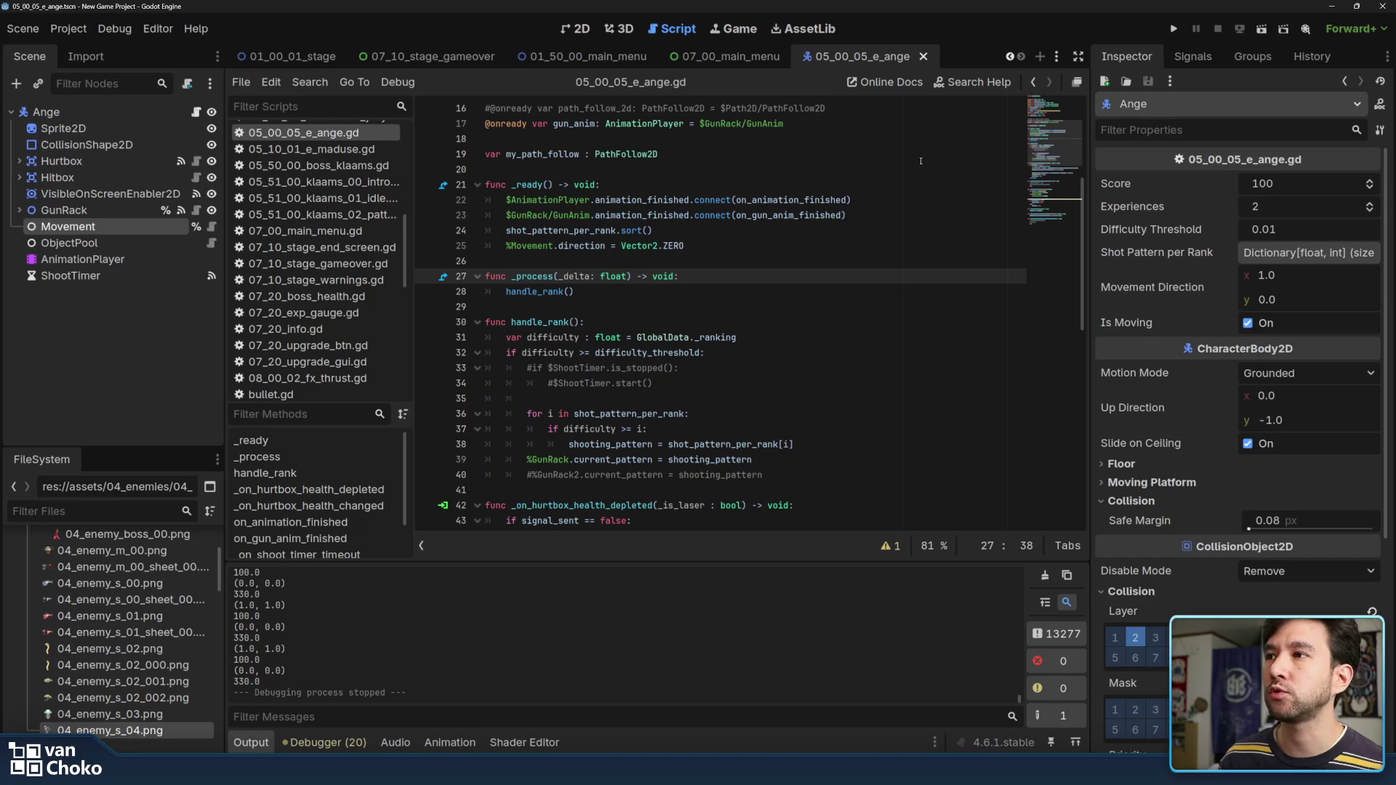
click(659, 246)
click(673, 255)
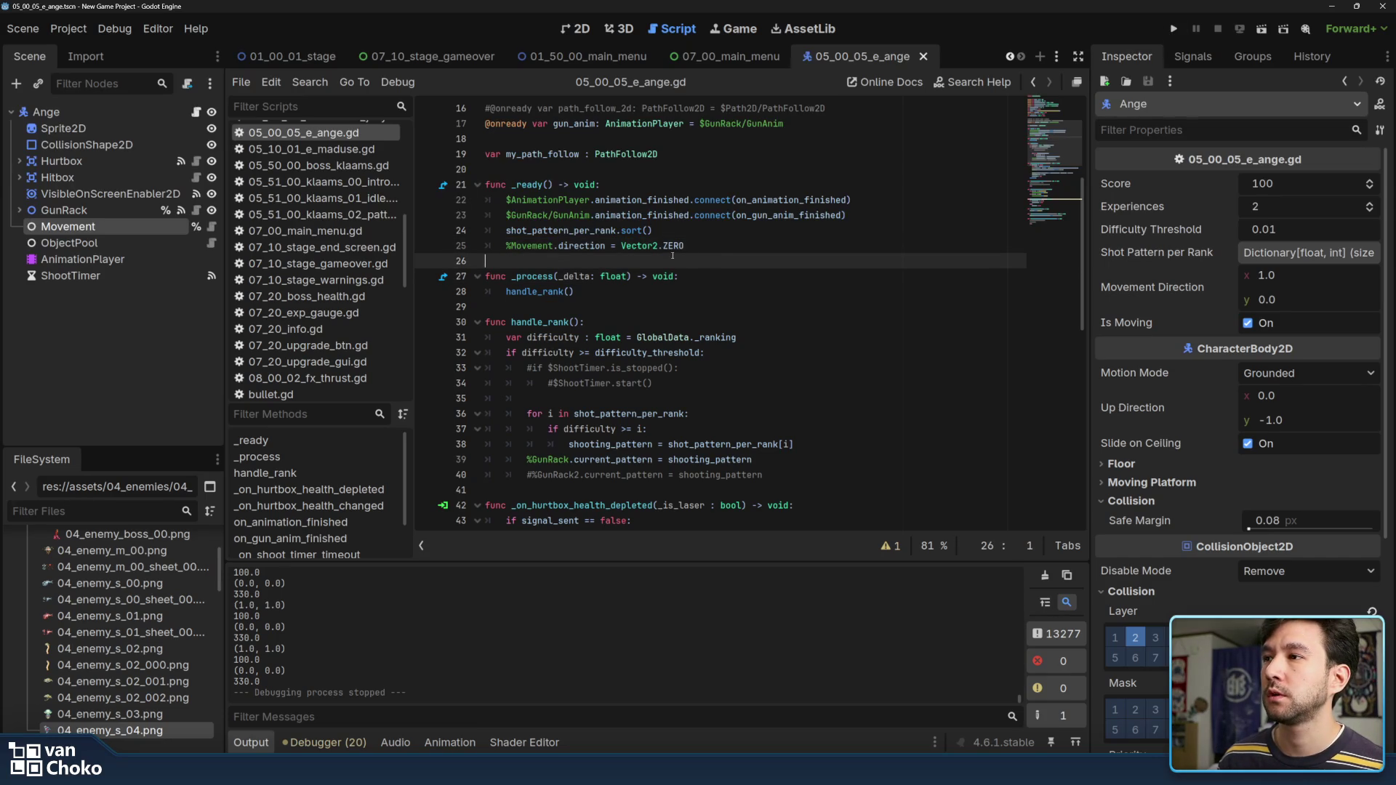
scroll(674, 249, down, 2)
click(639, 320)
click(633, 301)
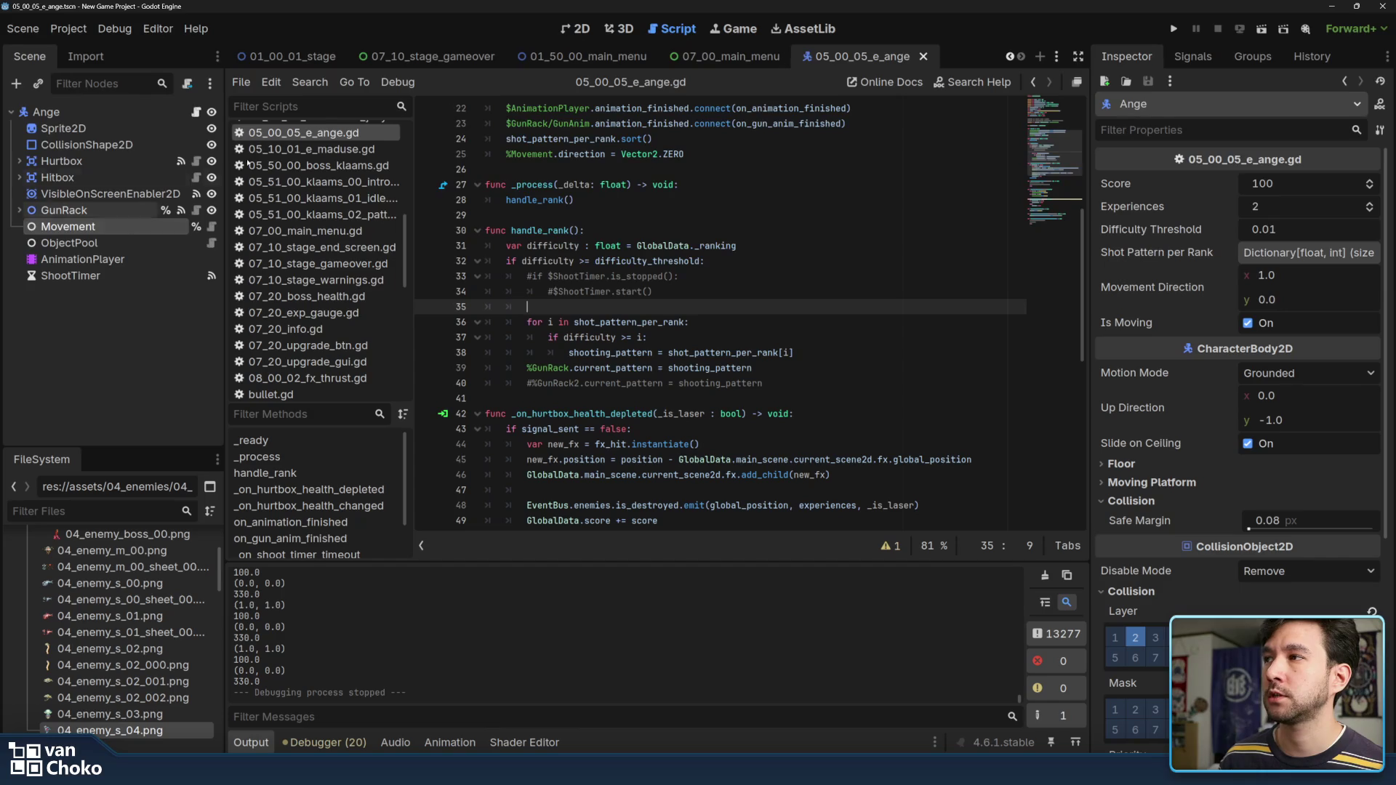
Step: At the script's last line, type the header func _on_path_ended() -> void:
click(530, 218)
scroll(530, 222, down, 10)
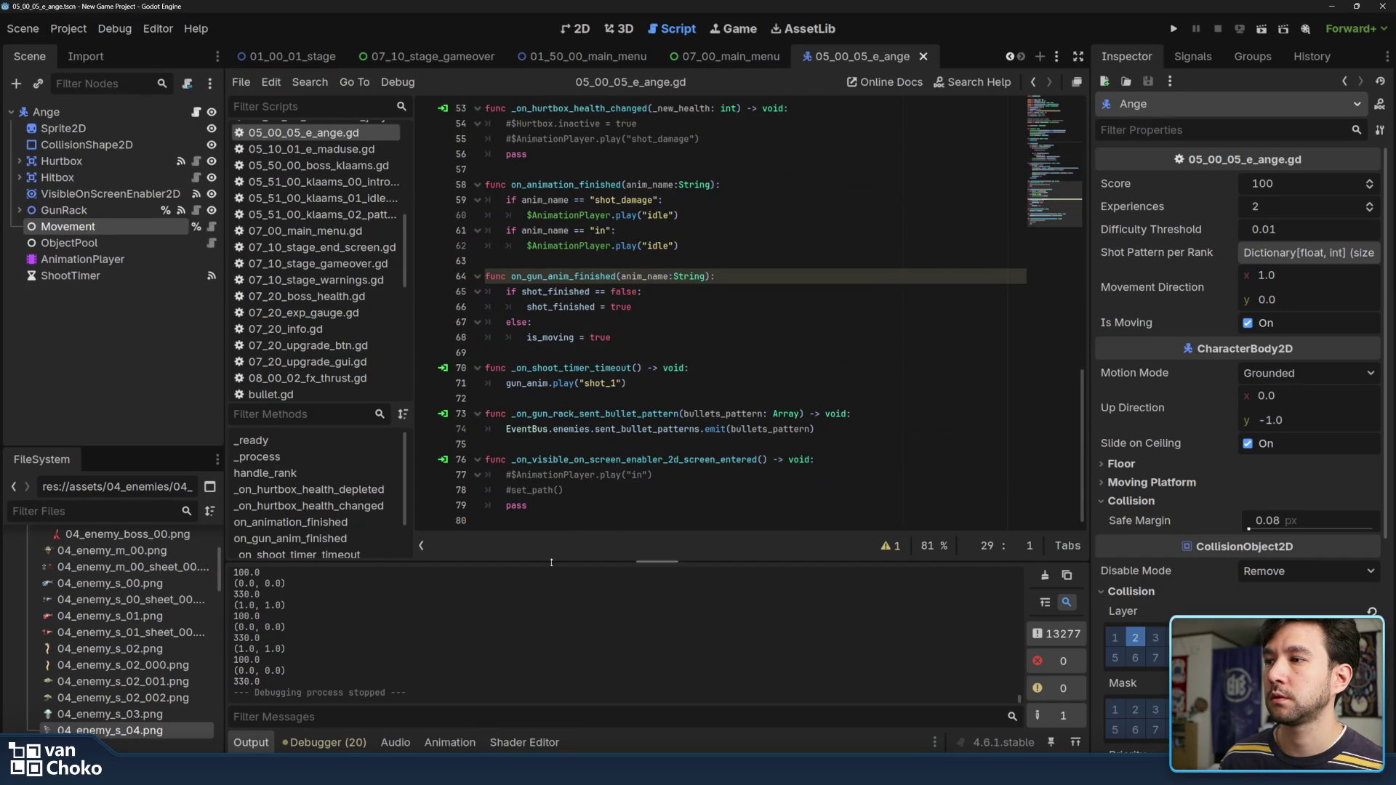
click(540, 519)
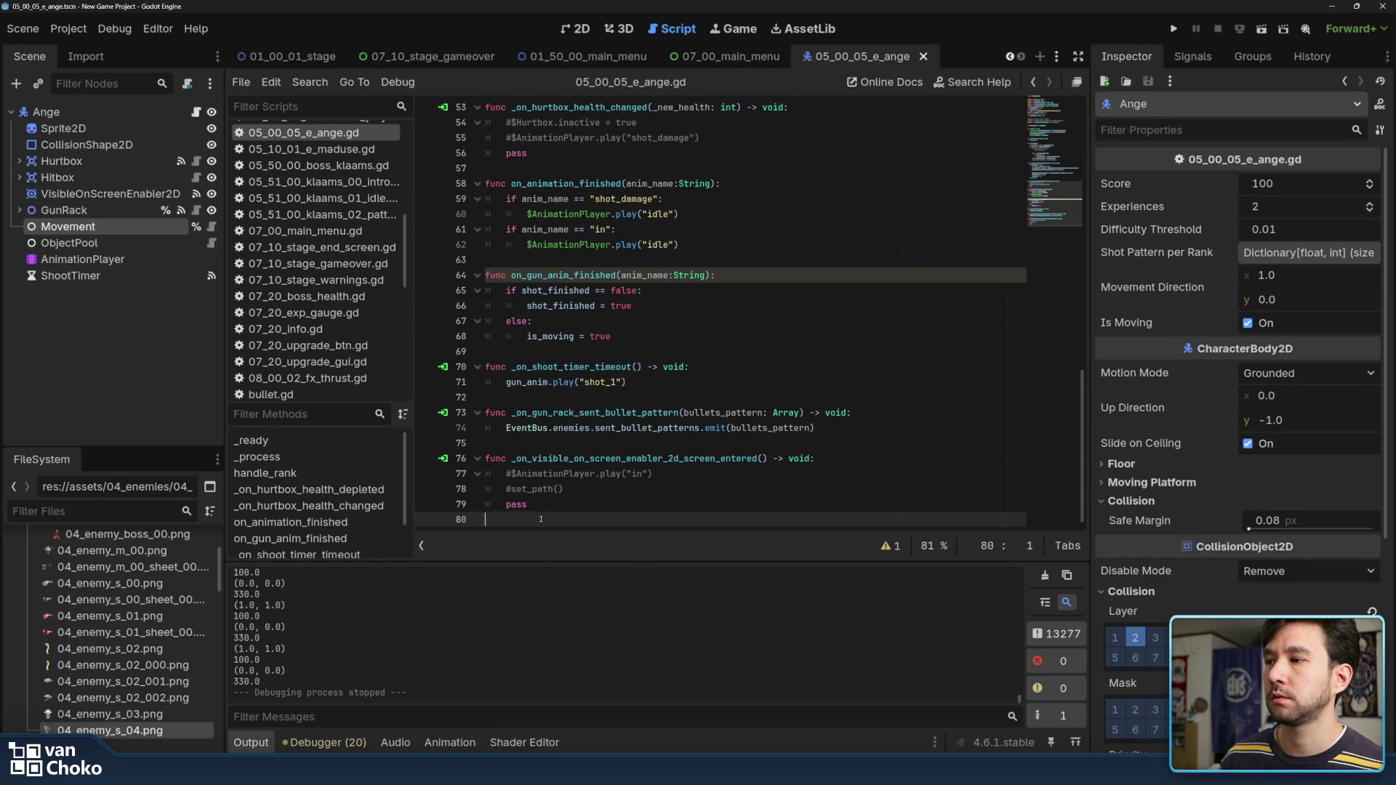
key(Return)
text(func)
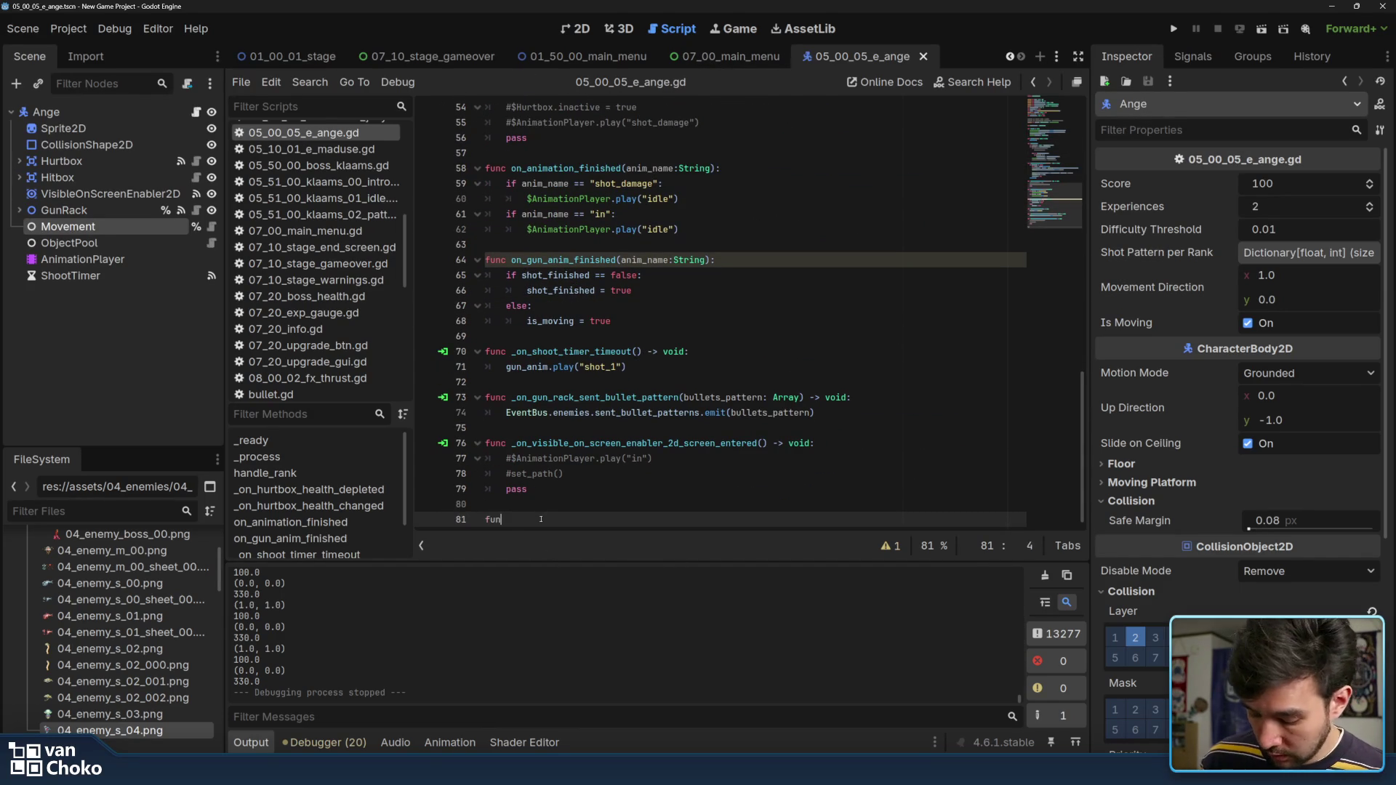
key(ctrl+space)
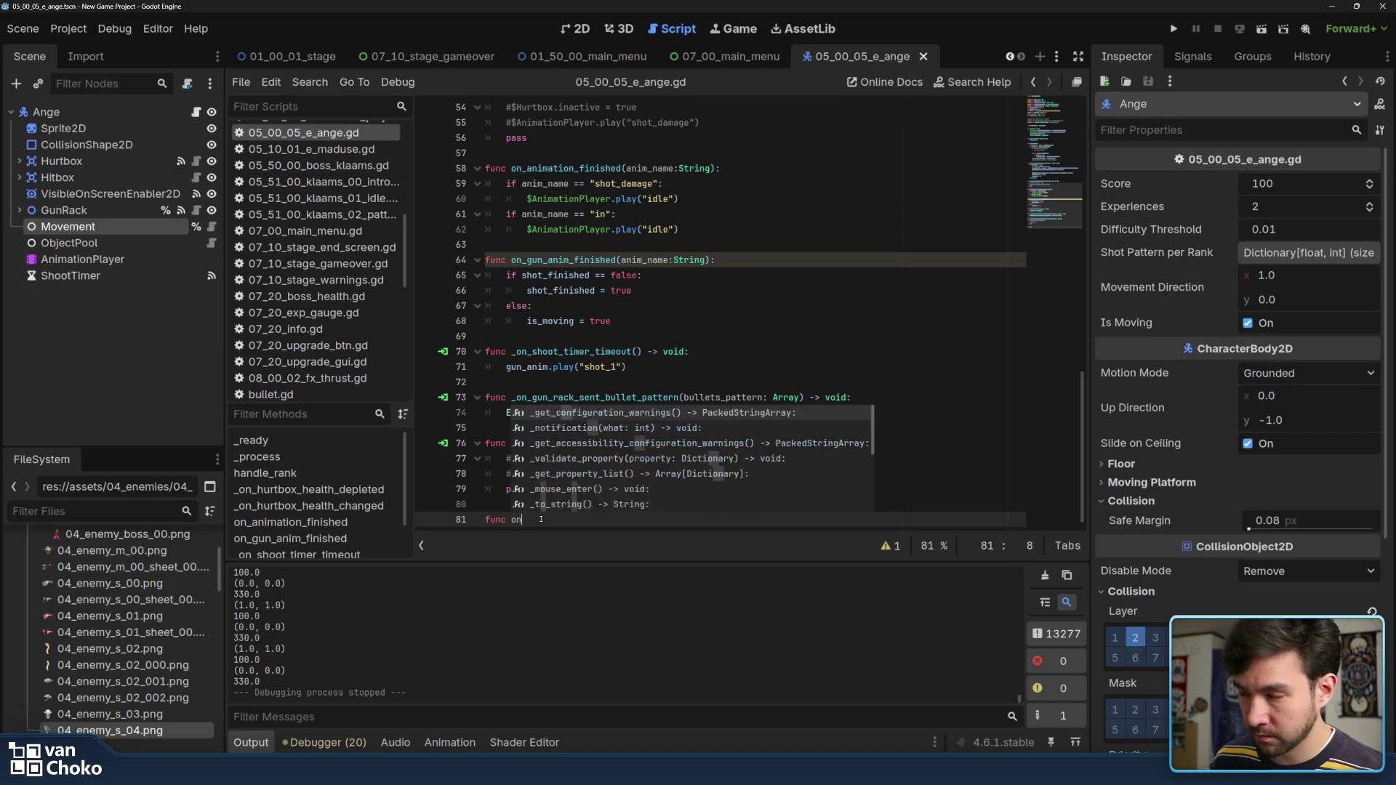
text(_on_path)
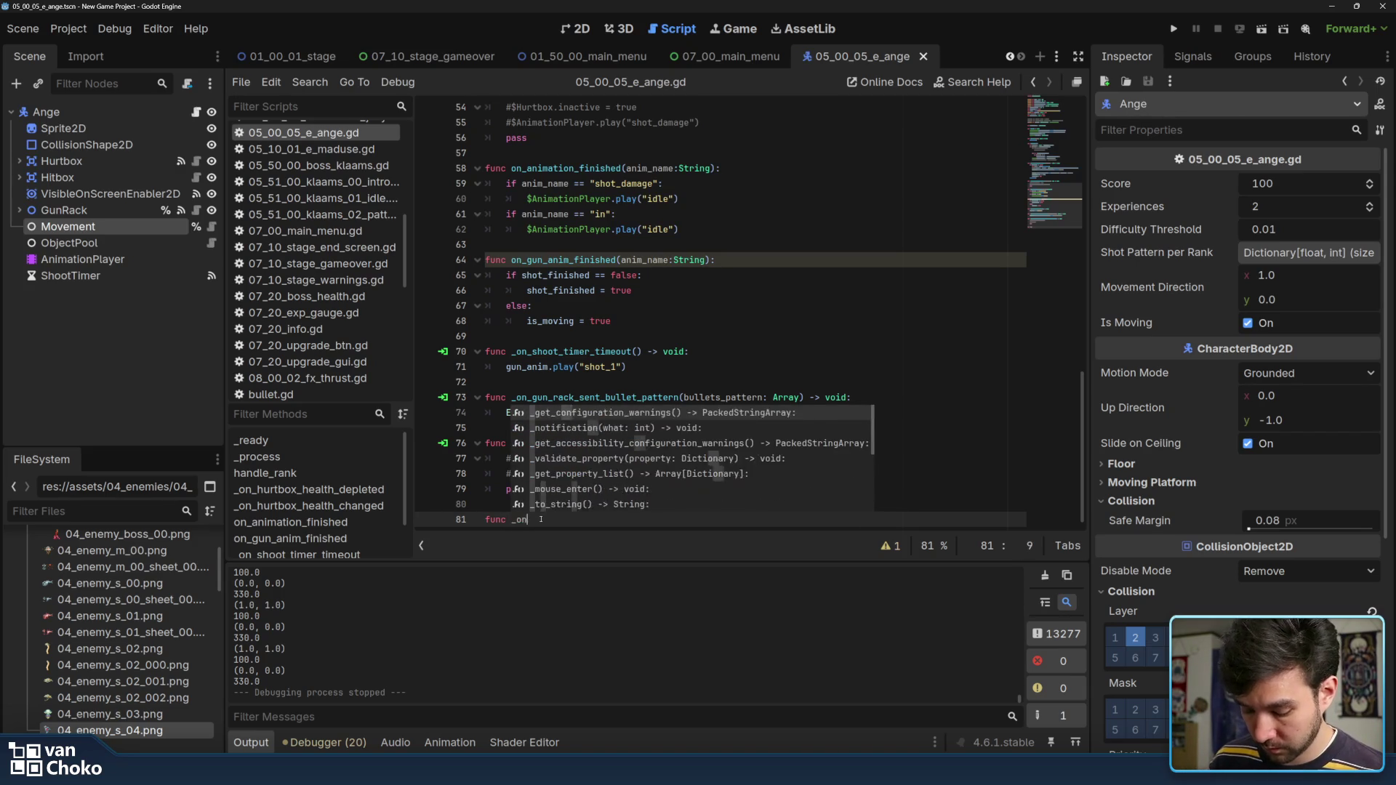
text(_ene)
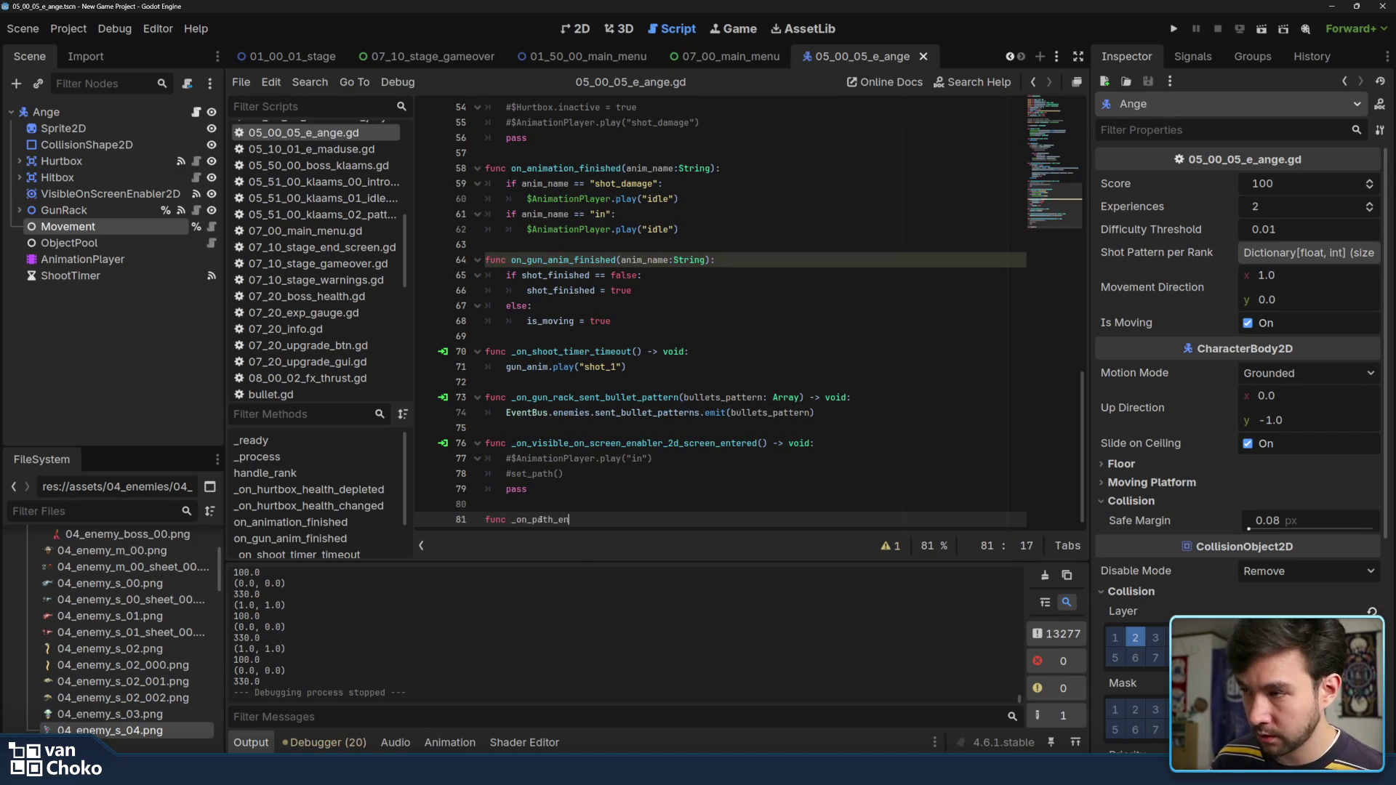
text(ded)
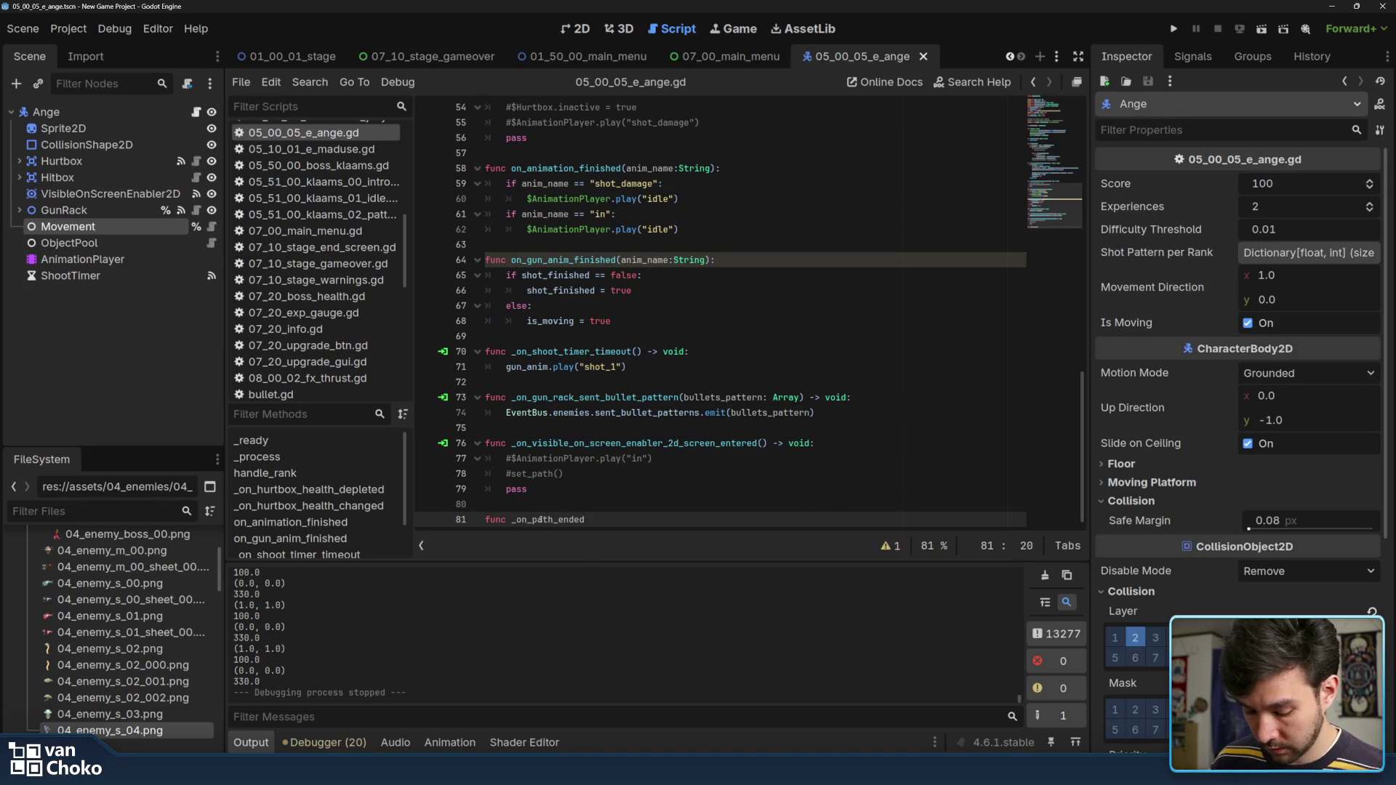
text(() -)
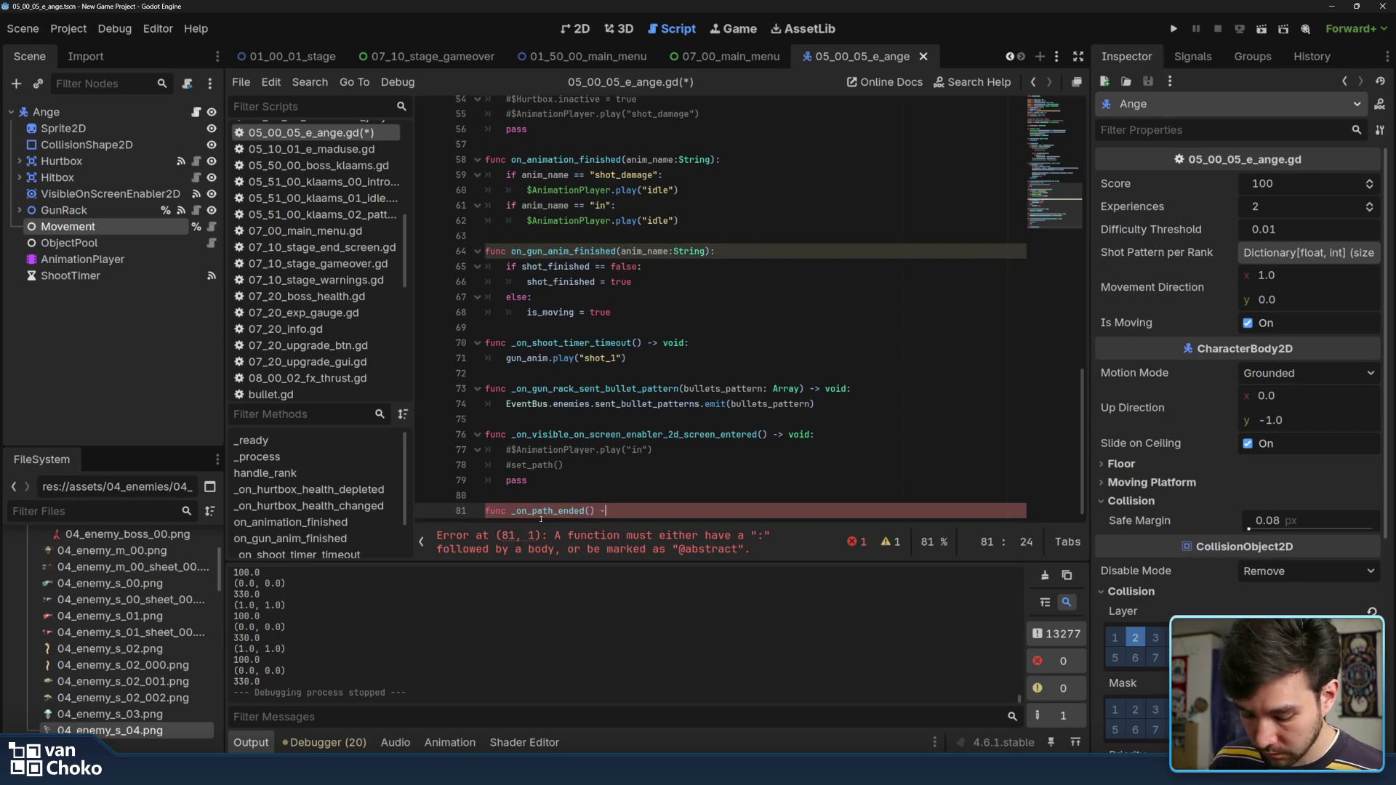
text(>void:)
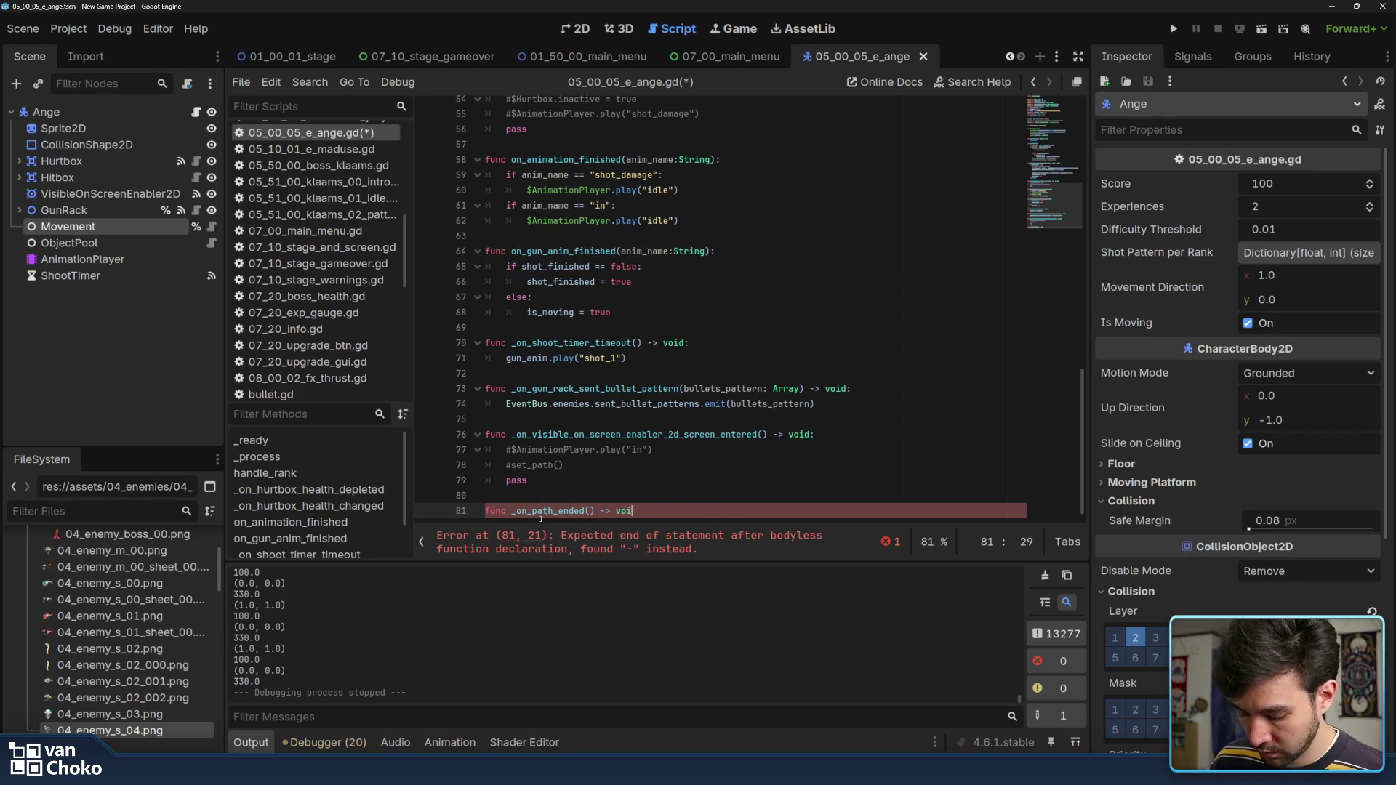
key(Return)
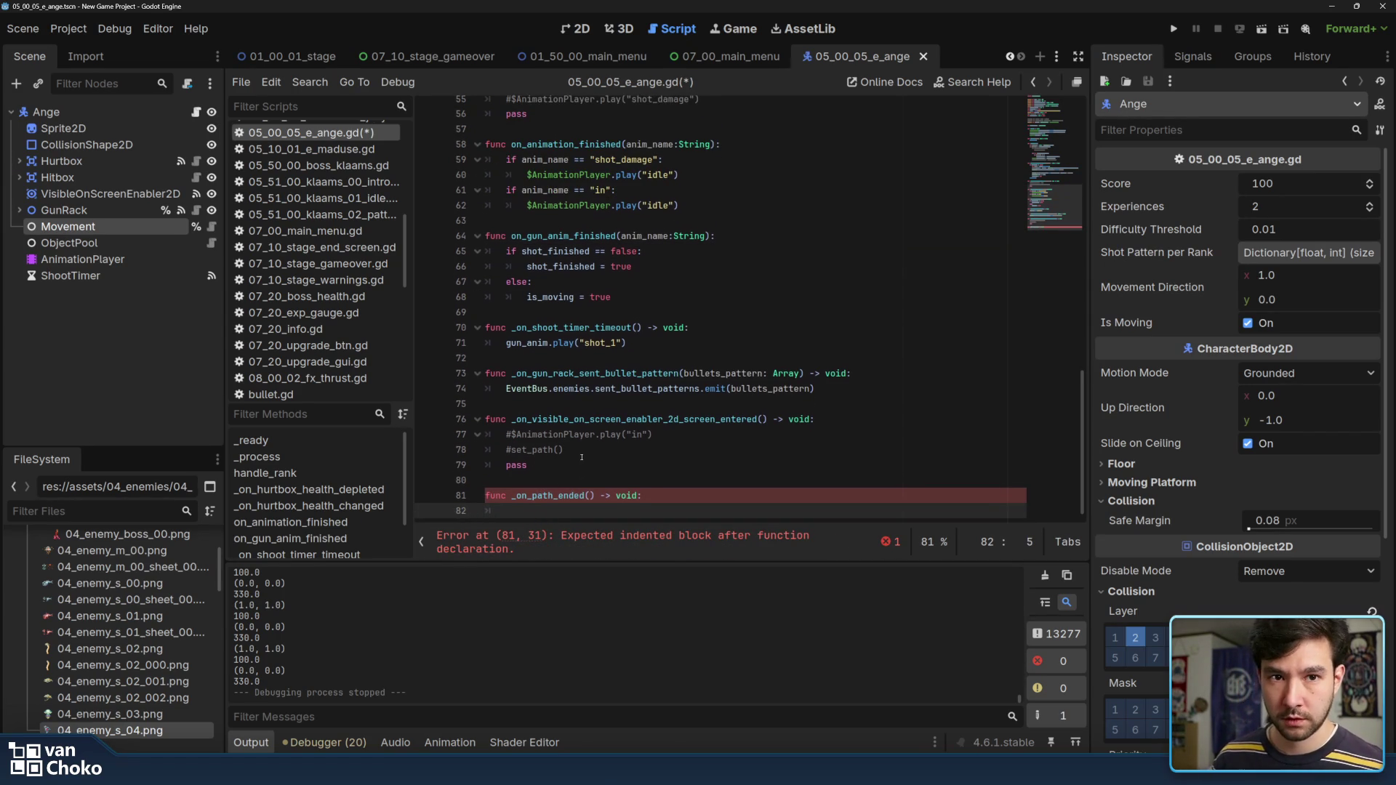
Step: Add empty lines below the new function and put the caret back in its body
key(Return)
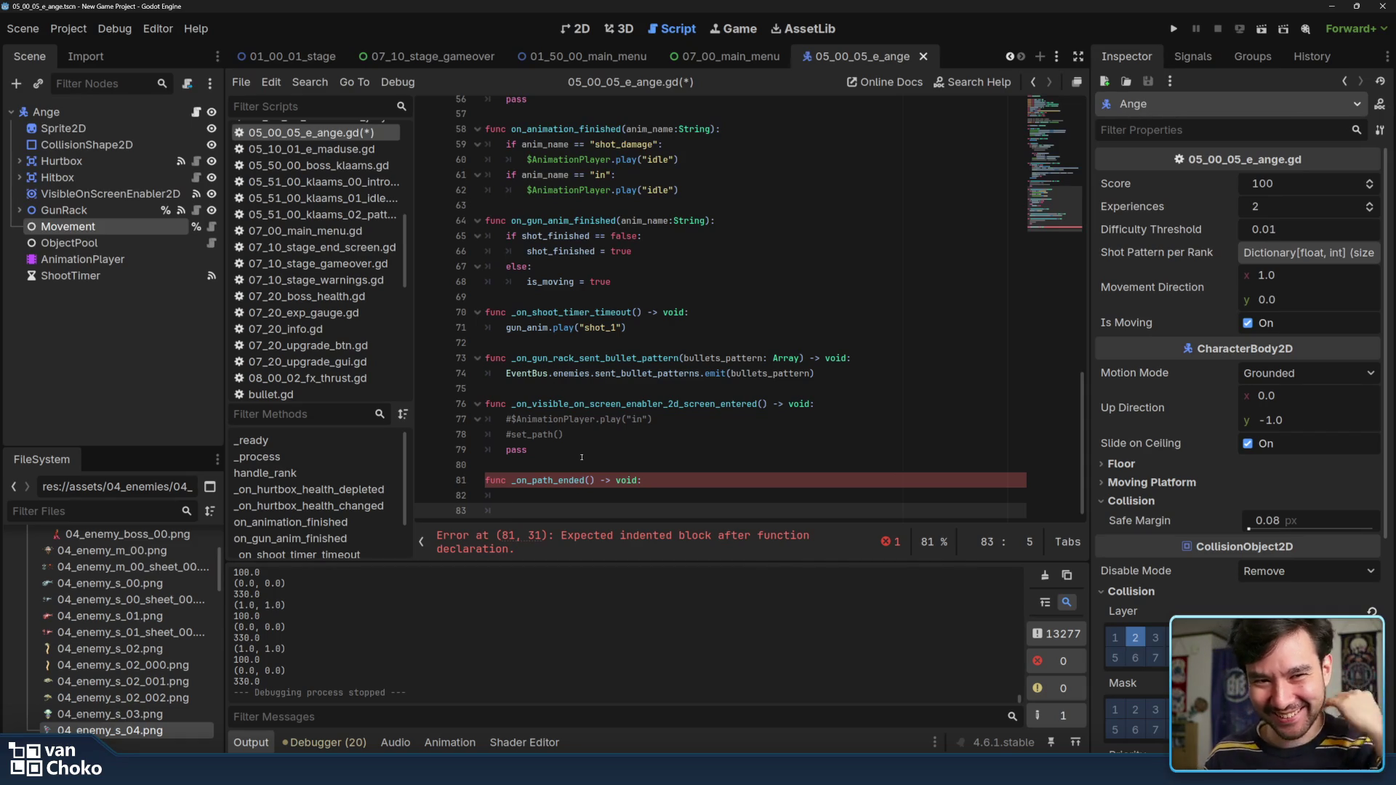
click(580, 494)
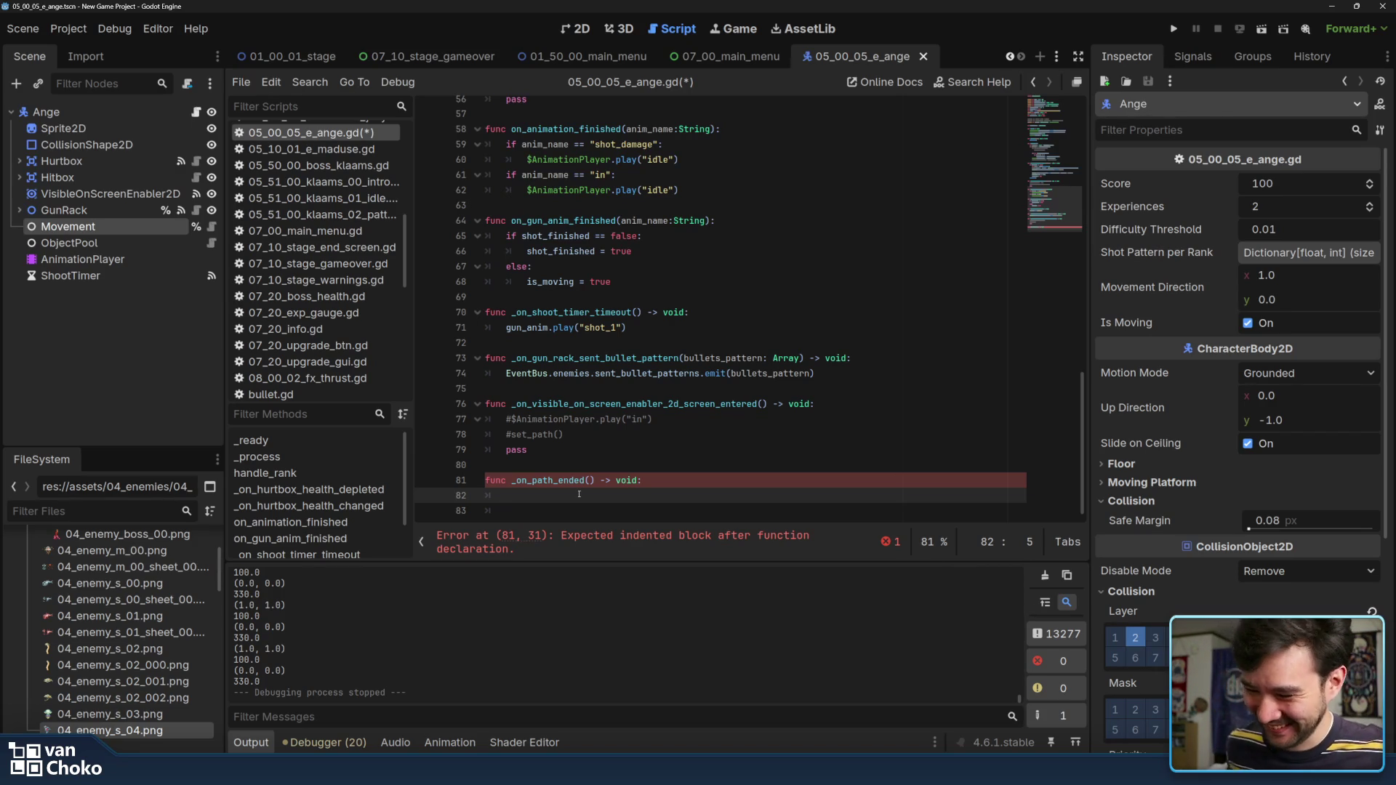
key(Down)
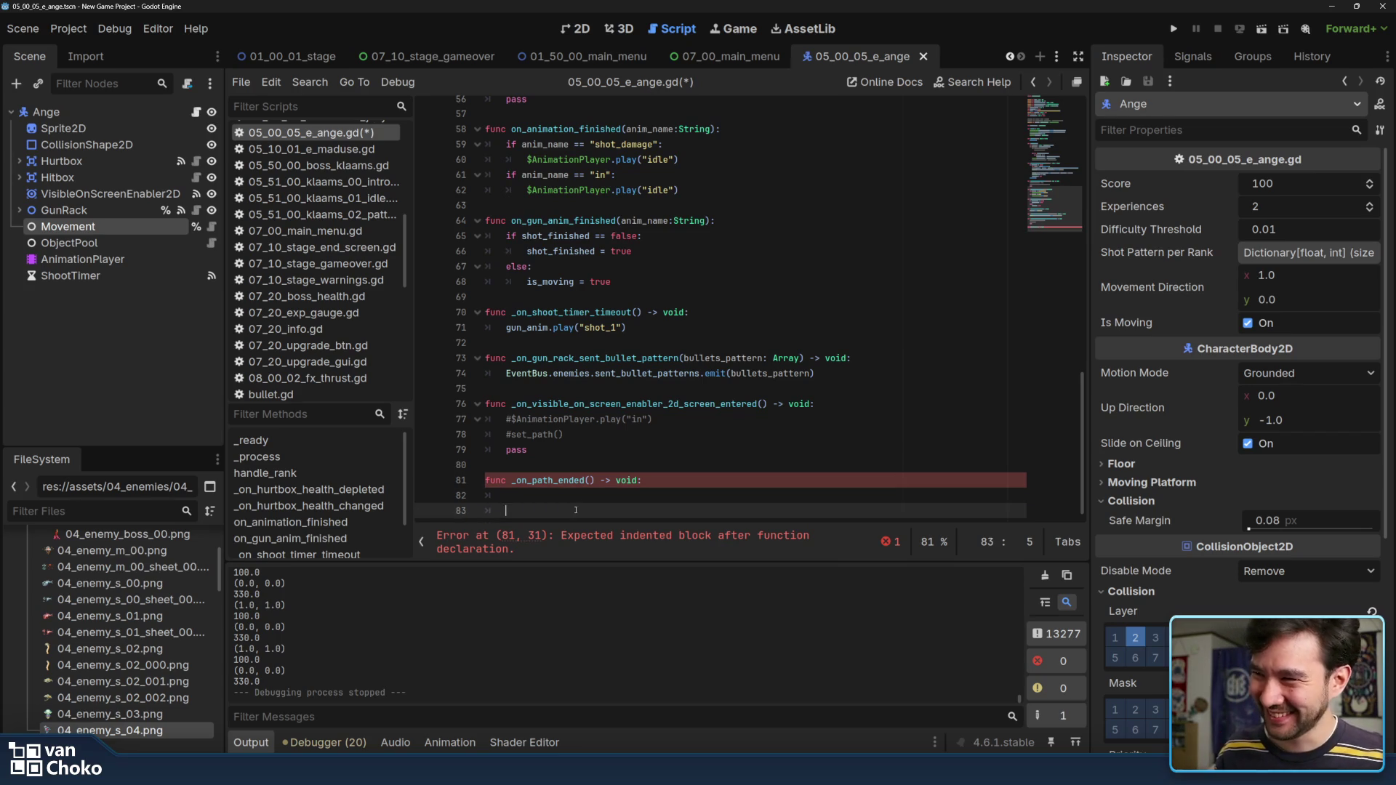
key(Return)
key(BackSpace)
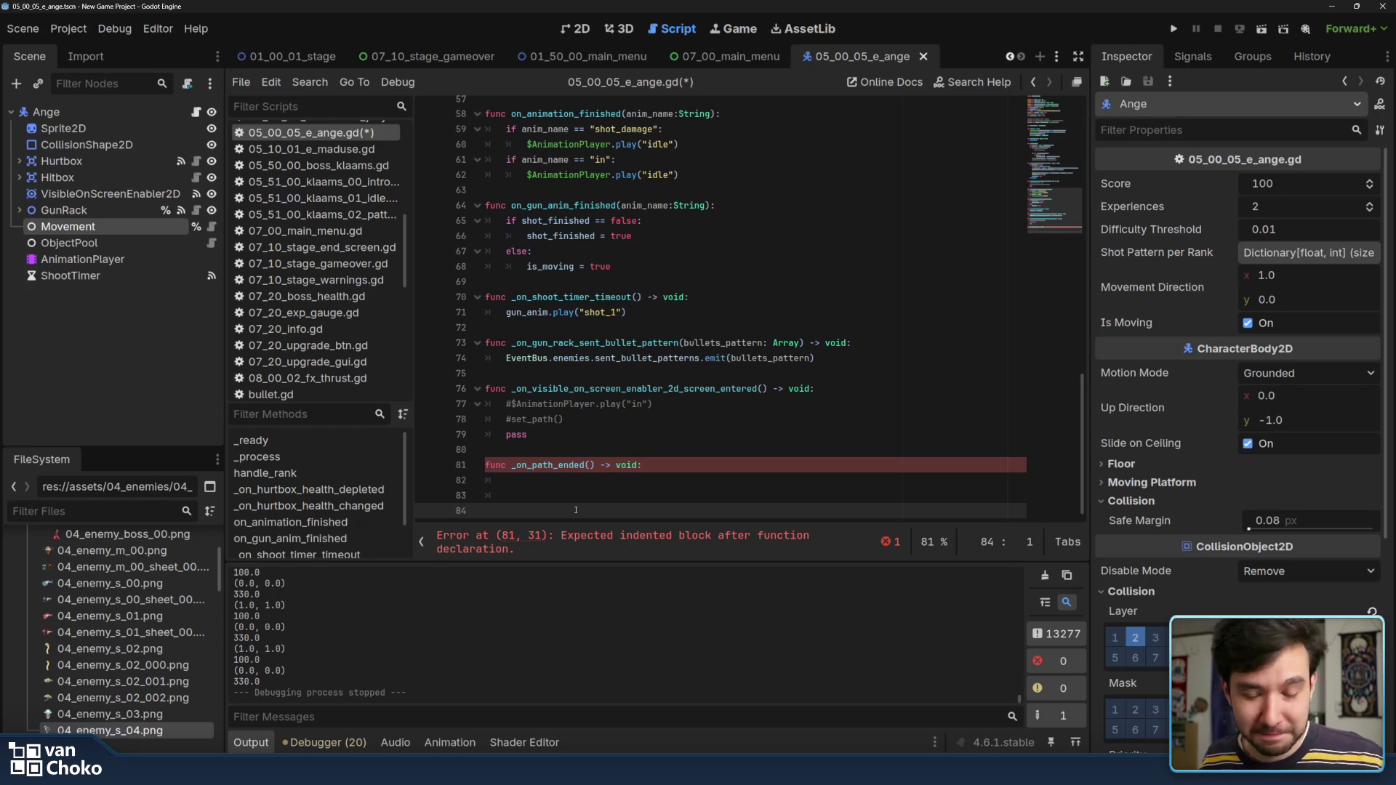
click(539, 480)
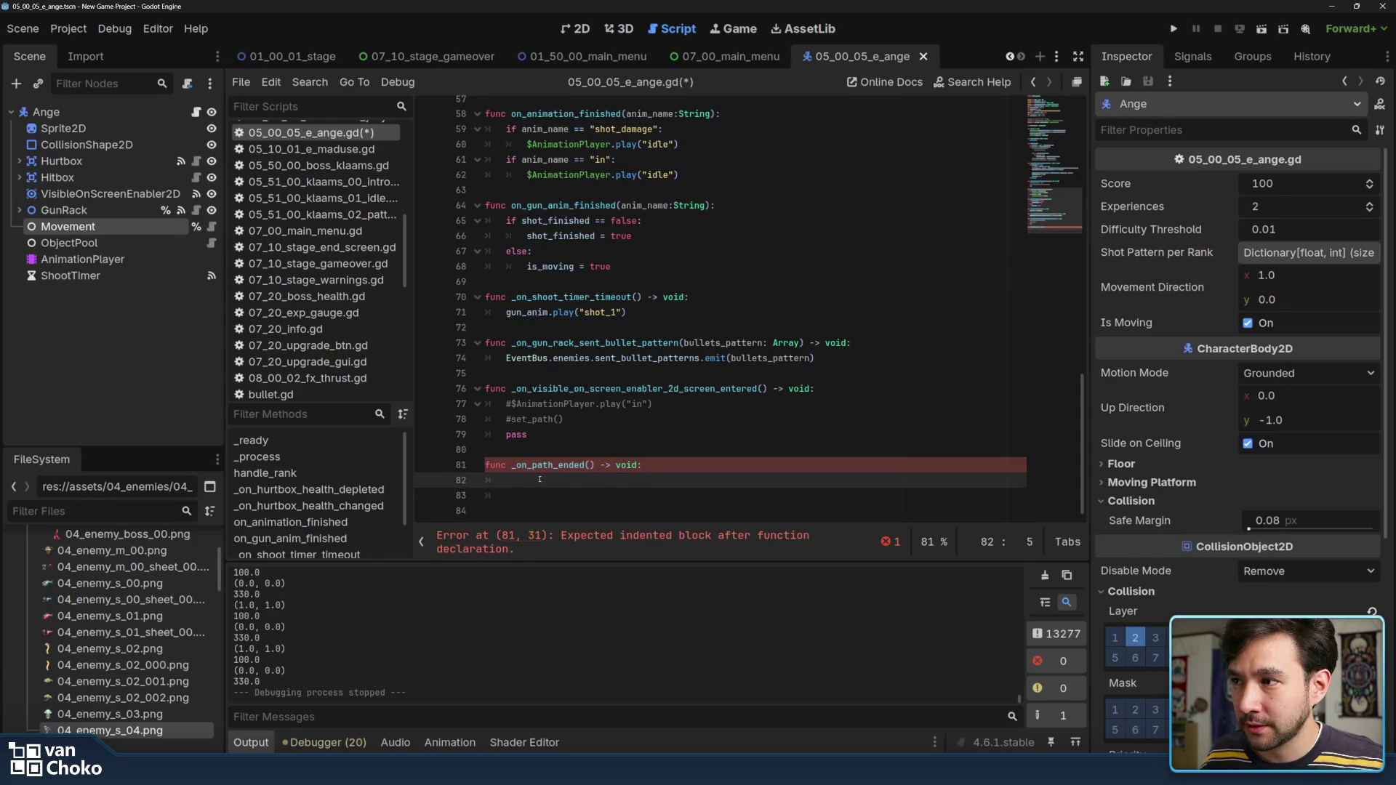
Step: Put print("oui") in the _on_path_ended body and save the script
text(rint()
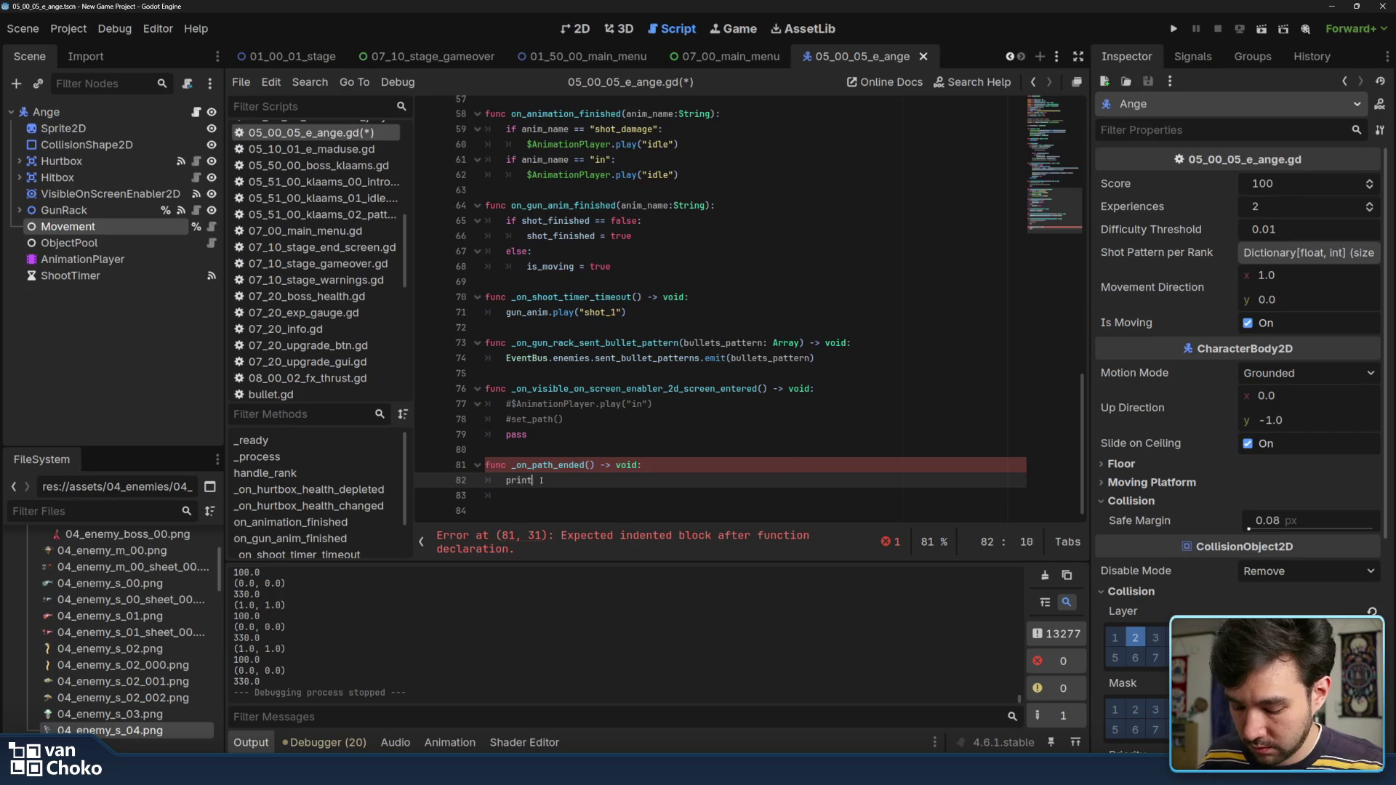
text("oui"))
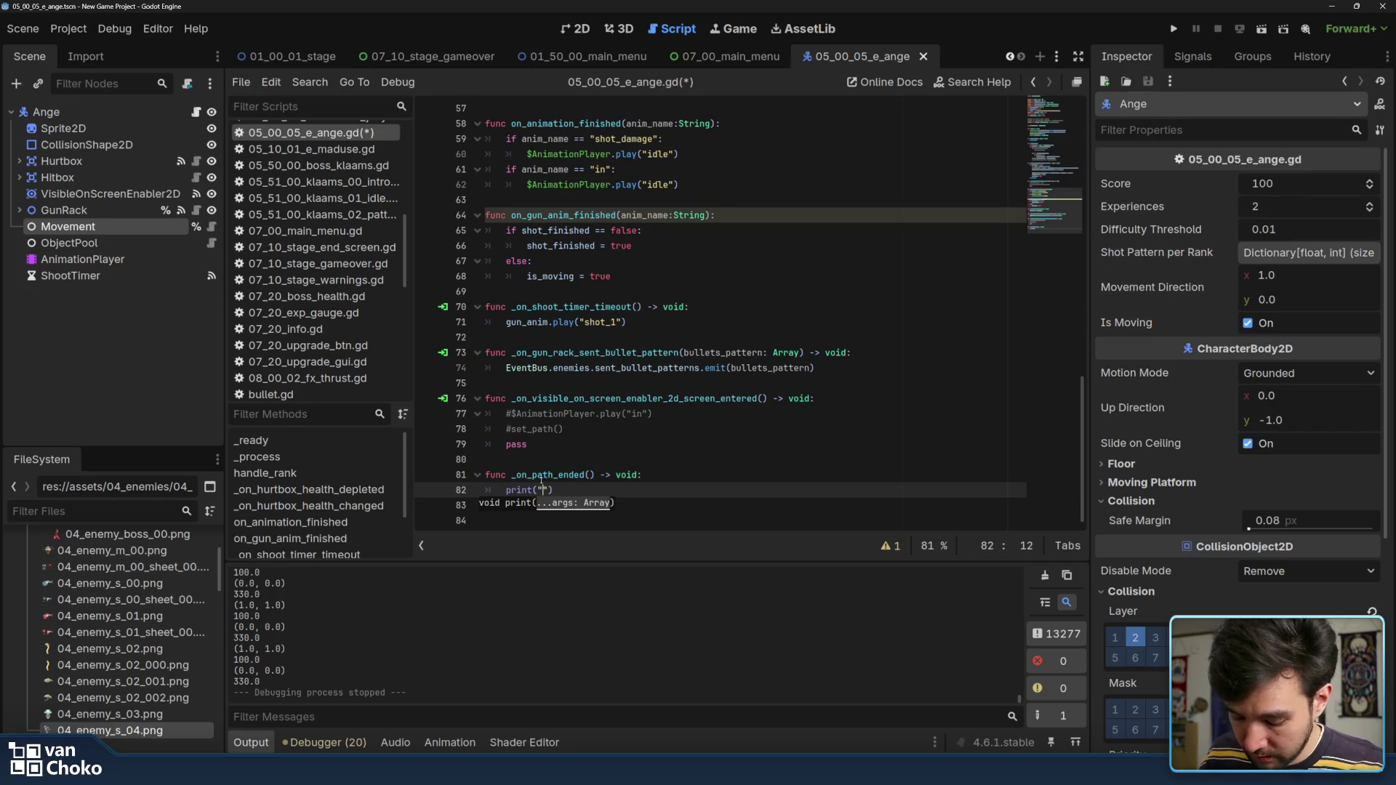
key(ctrl+s)
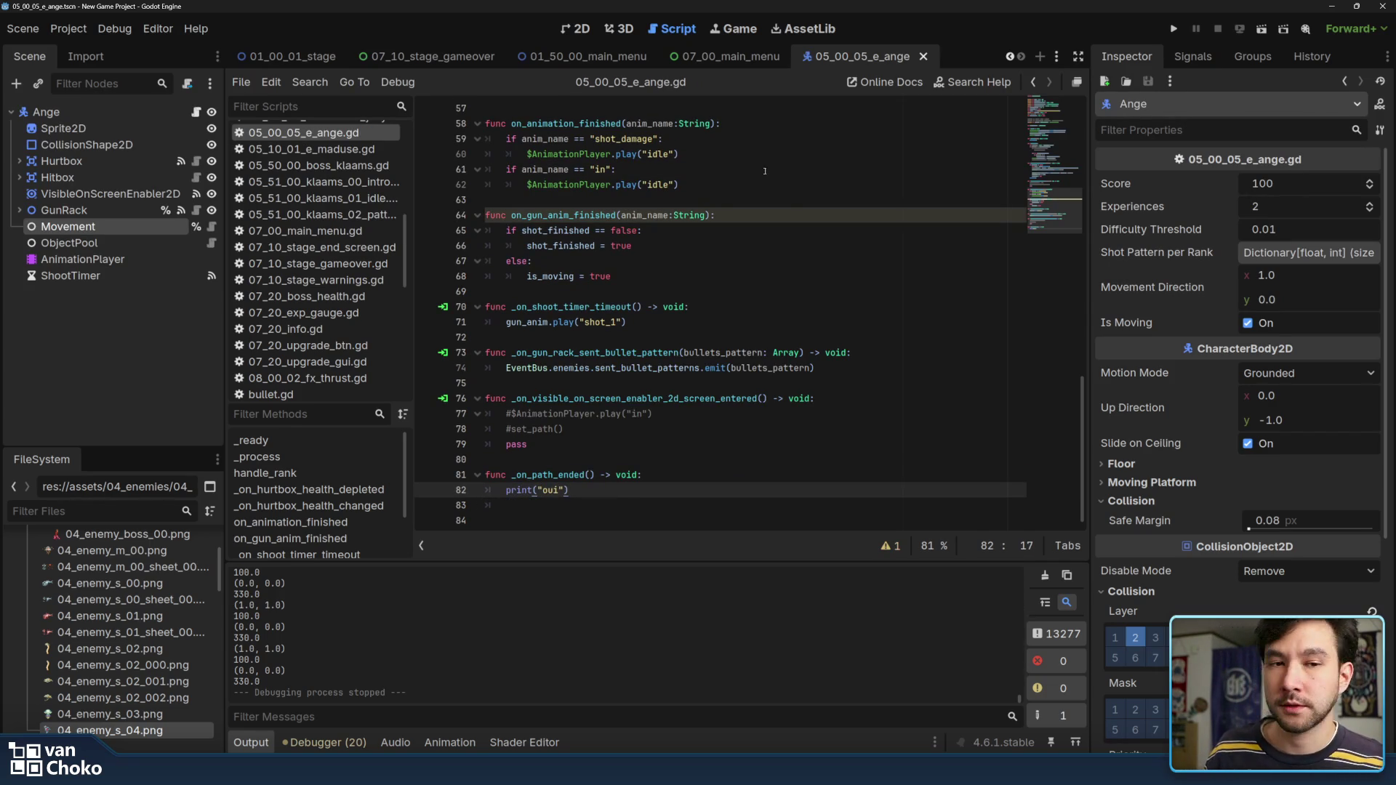
click(727, 199)
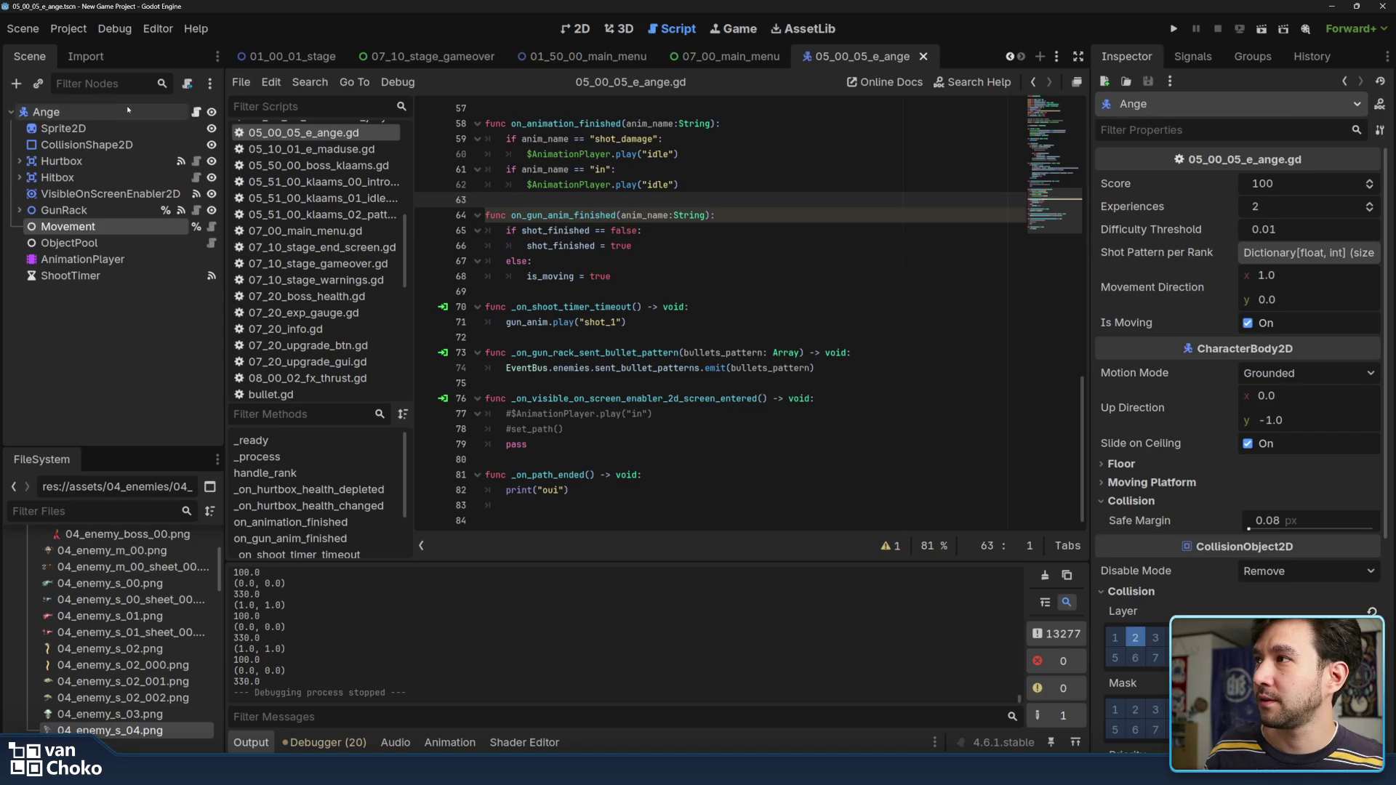
click(564, 169)
click(639, 323)
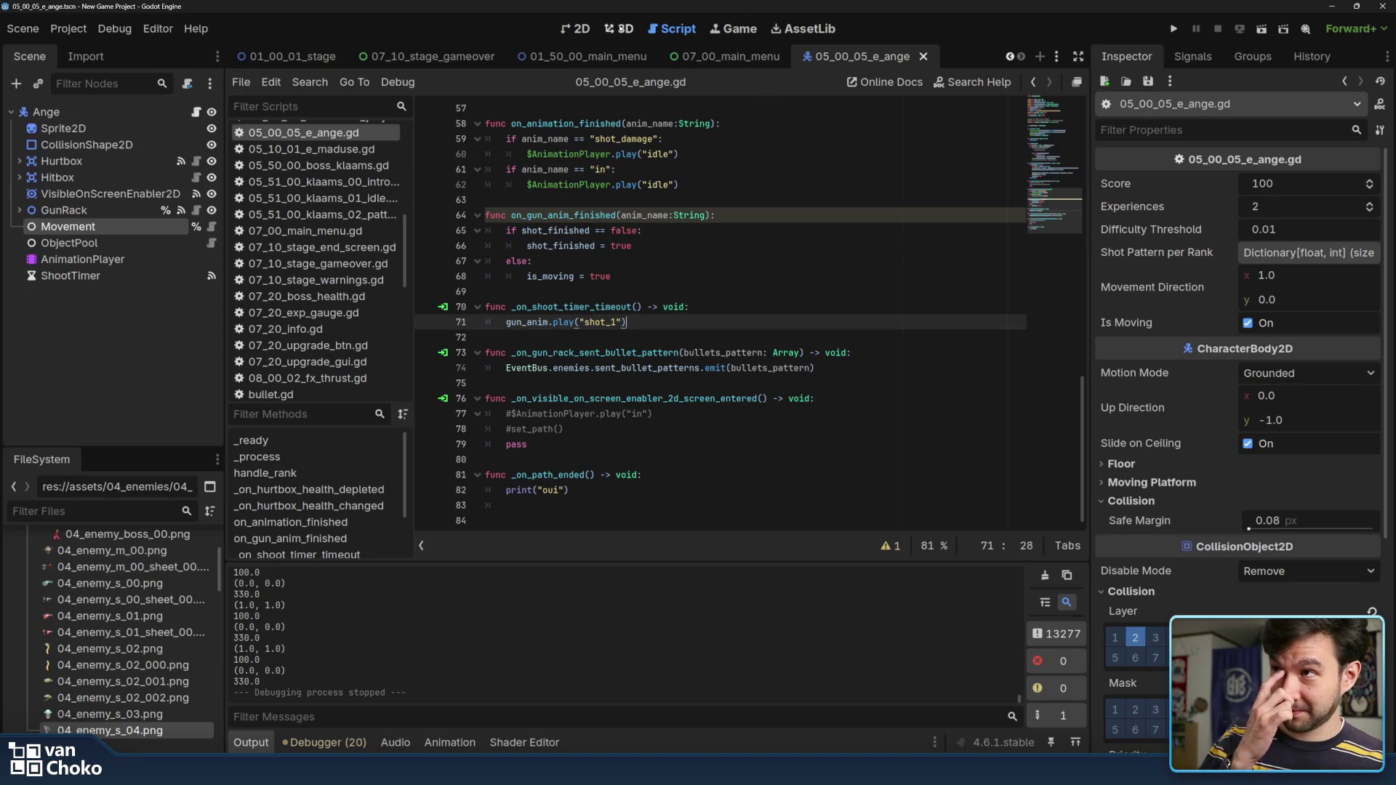
Step: Scroll back to the top of the script, to the is_moving variable line
scroll(450, 233, up, 8)
scroll(372, 234, up, 5)
scroll(372, 234, up, 3)
scroll(654, 276, up, 10)
click(632, 261)
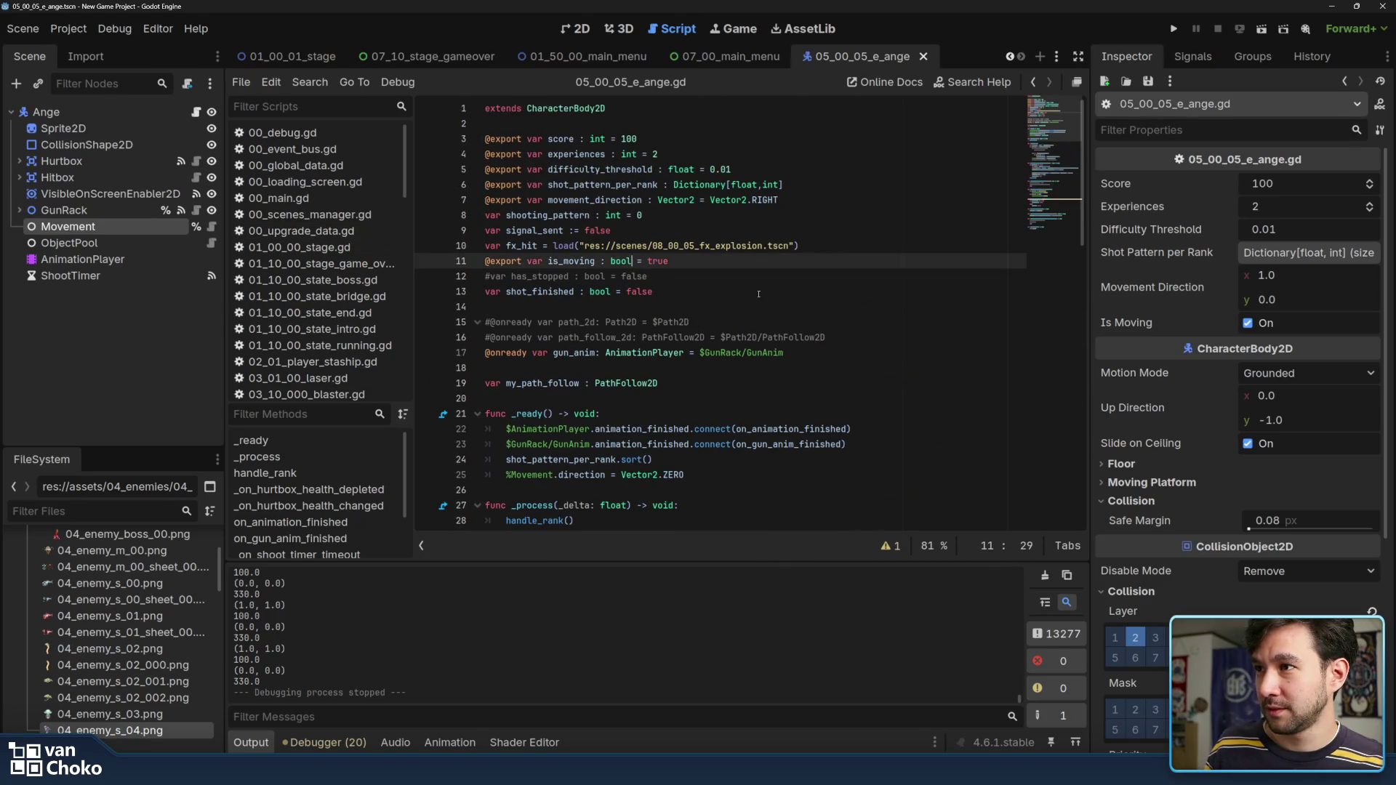
Step: Browse 00_global_data.gd, 00_loading_screen.gd and 00_main.gd, reading main's load_scene2d code
key(Down)
key(Down)
key(Down)
click(320, 173)
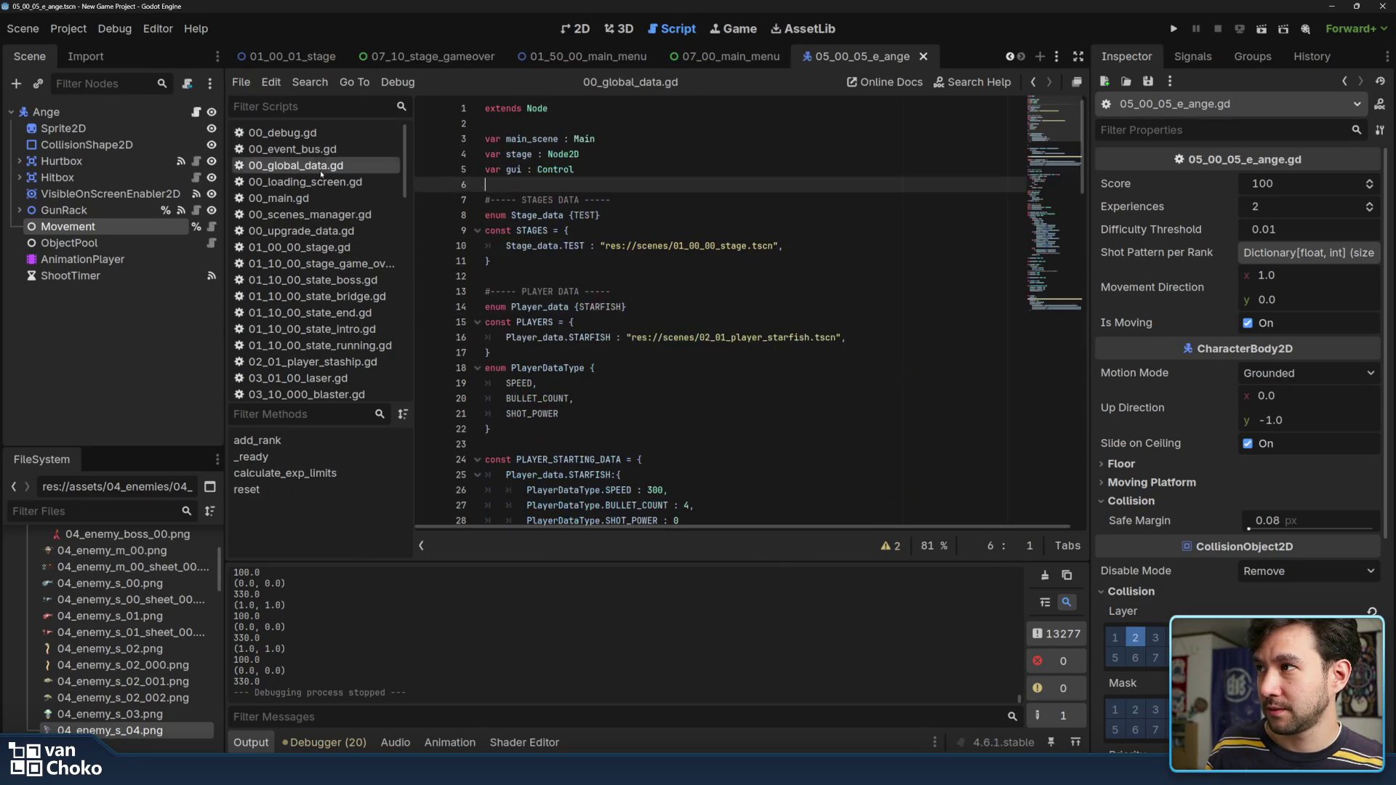
click(321, 183)
click(321, 198)
key(Up)
key(Down)
key(Down)
key(Up)
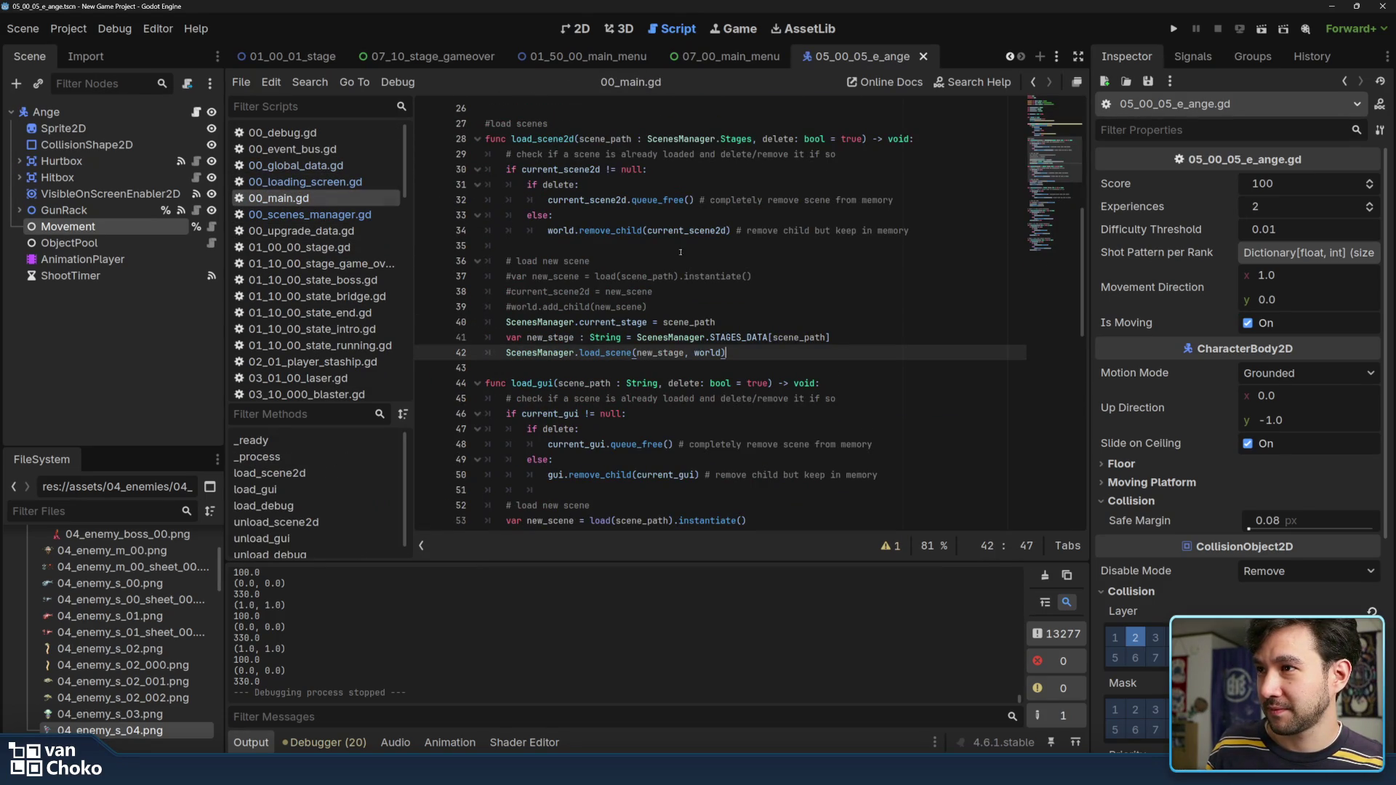
click(774, 307)
scroll(775, 309, down, 12)
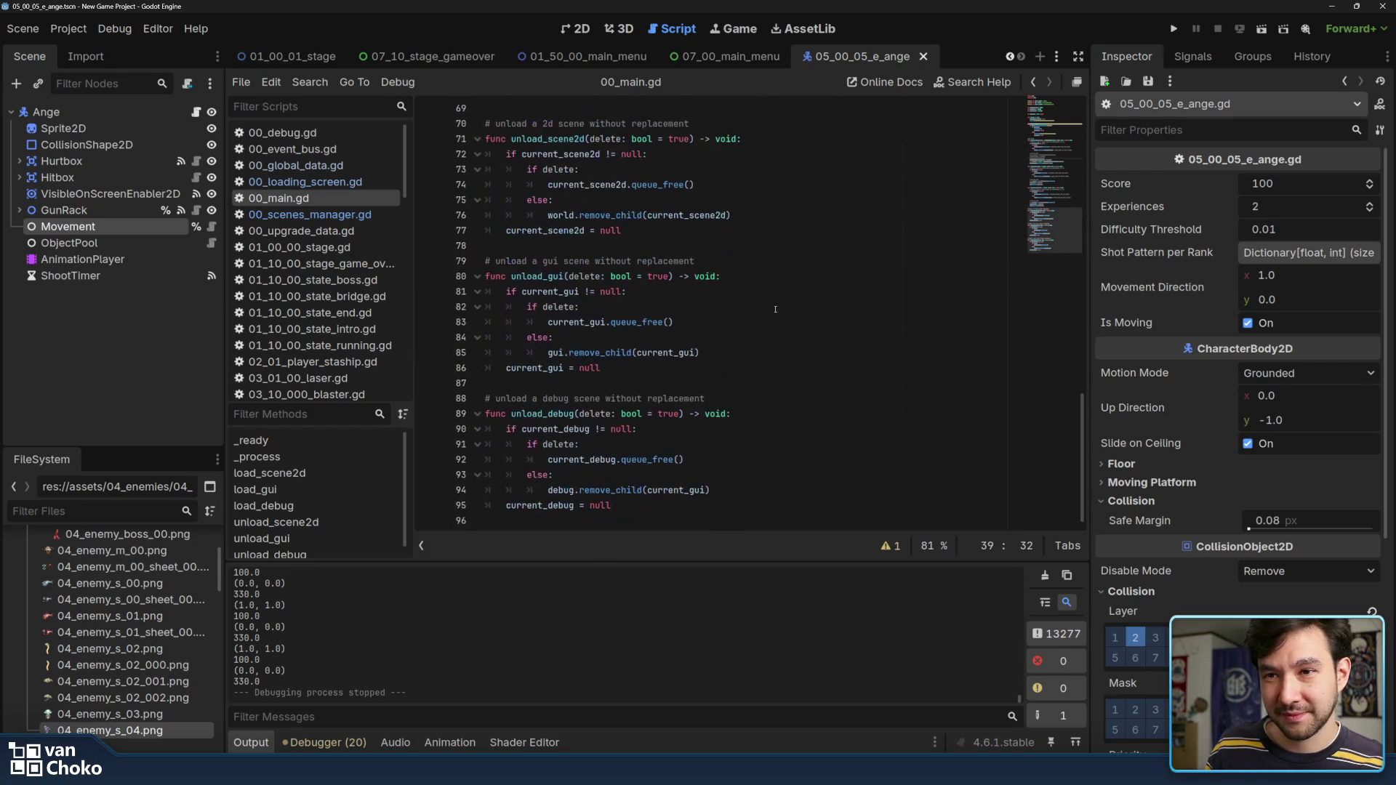
click(694, 521)
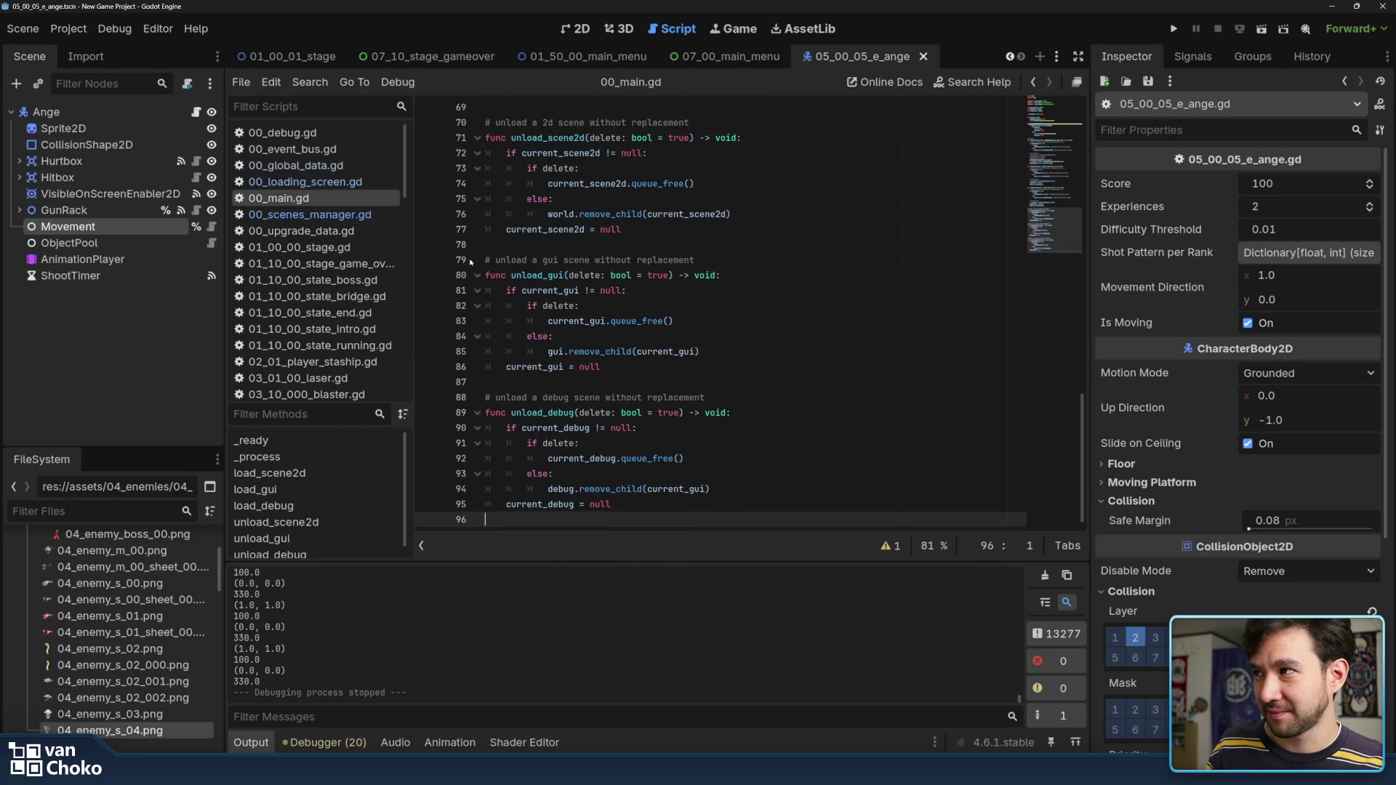
Step: Look through 00_loading_screen.gd, then 00_main.gd's unload functions down to line 95
click(320, 182)
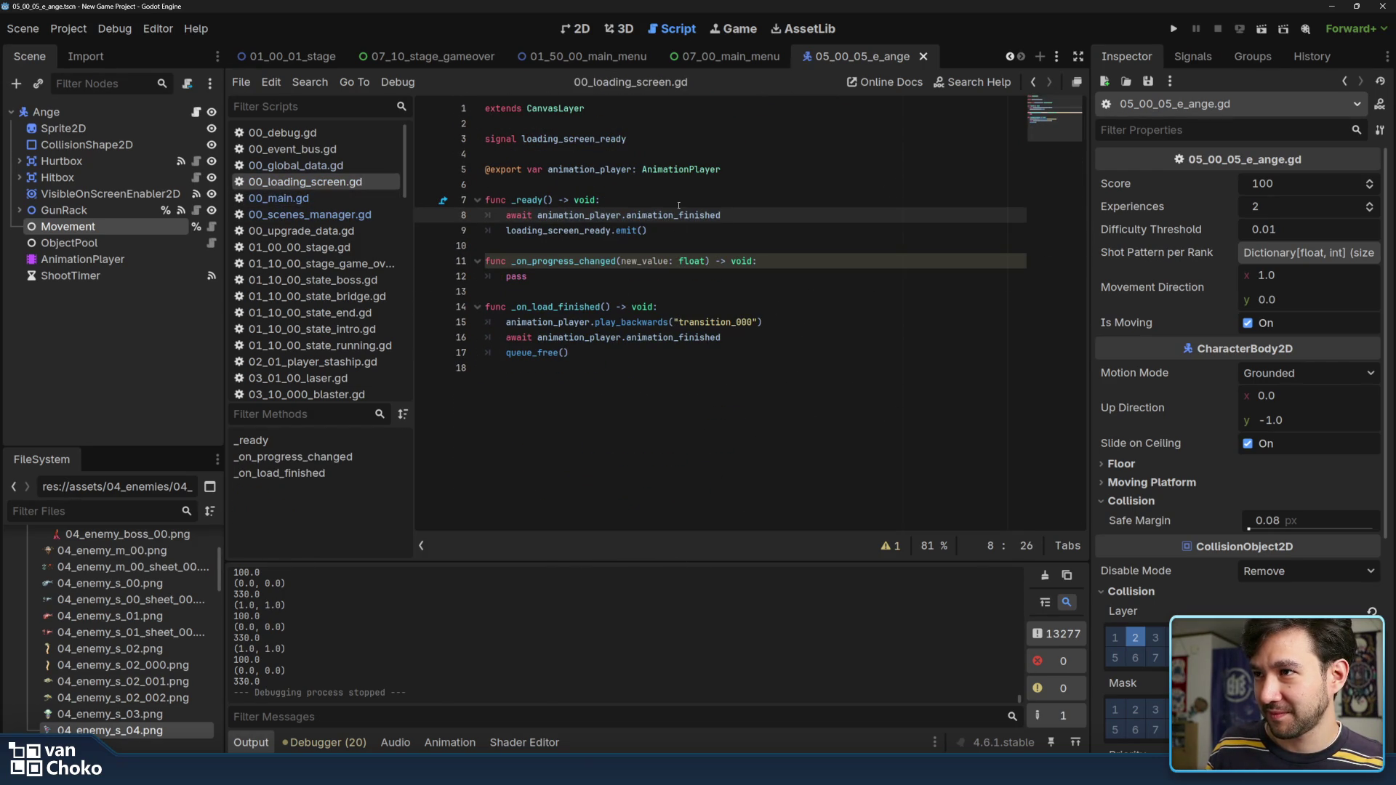
click(685, 226)
click(675, 293)
click(674, 370)
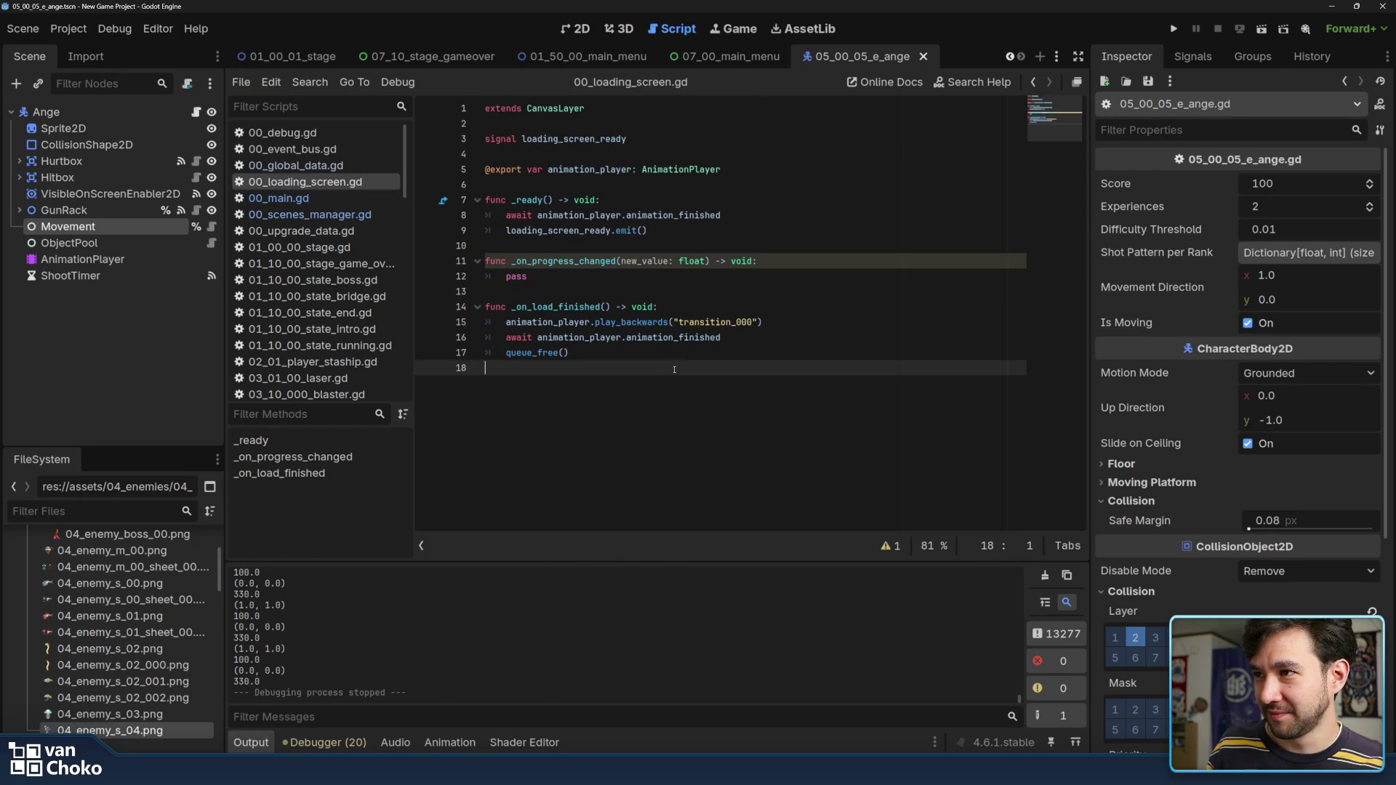
click(325, 202)
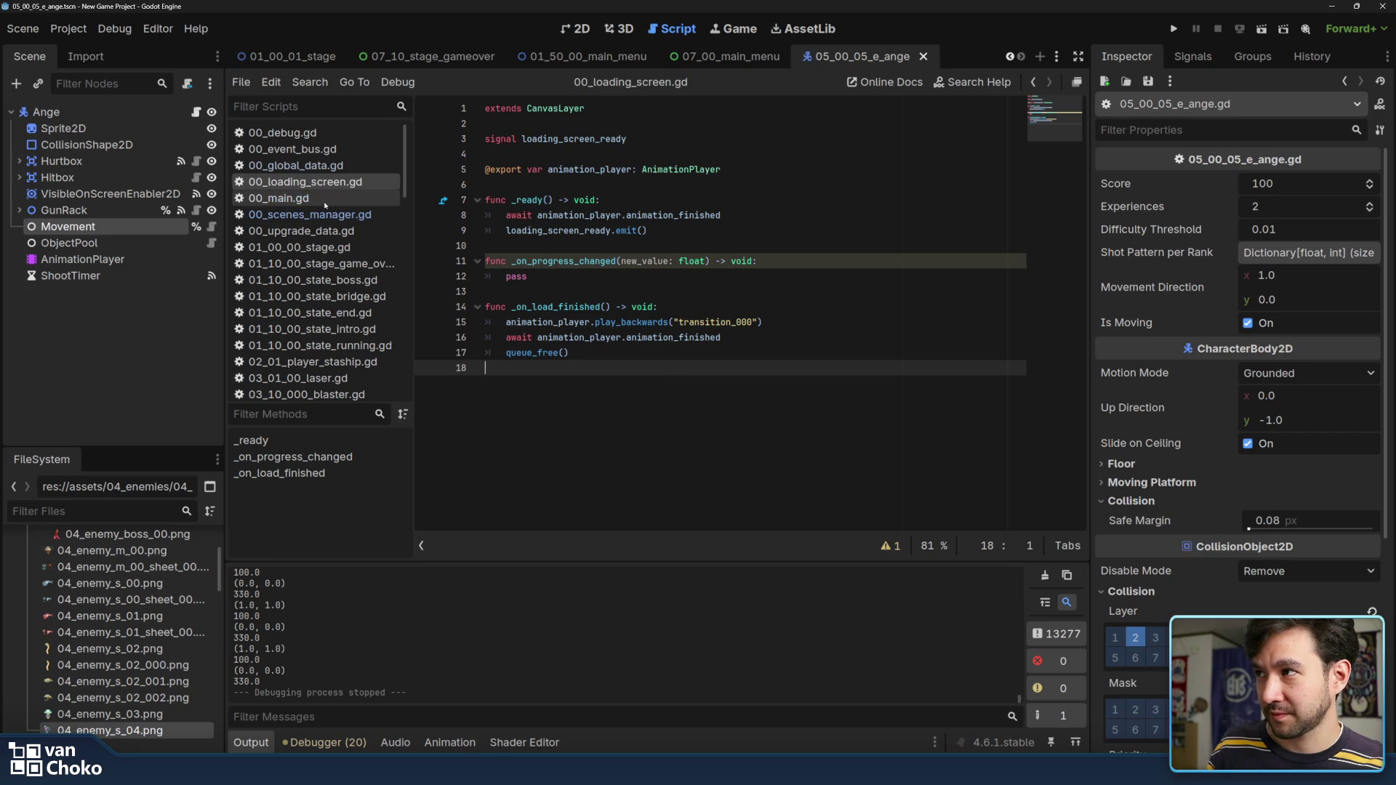
click(797, 283)
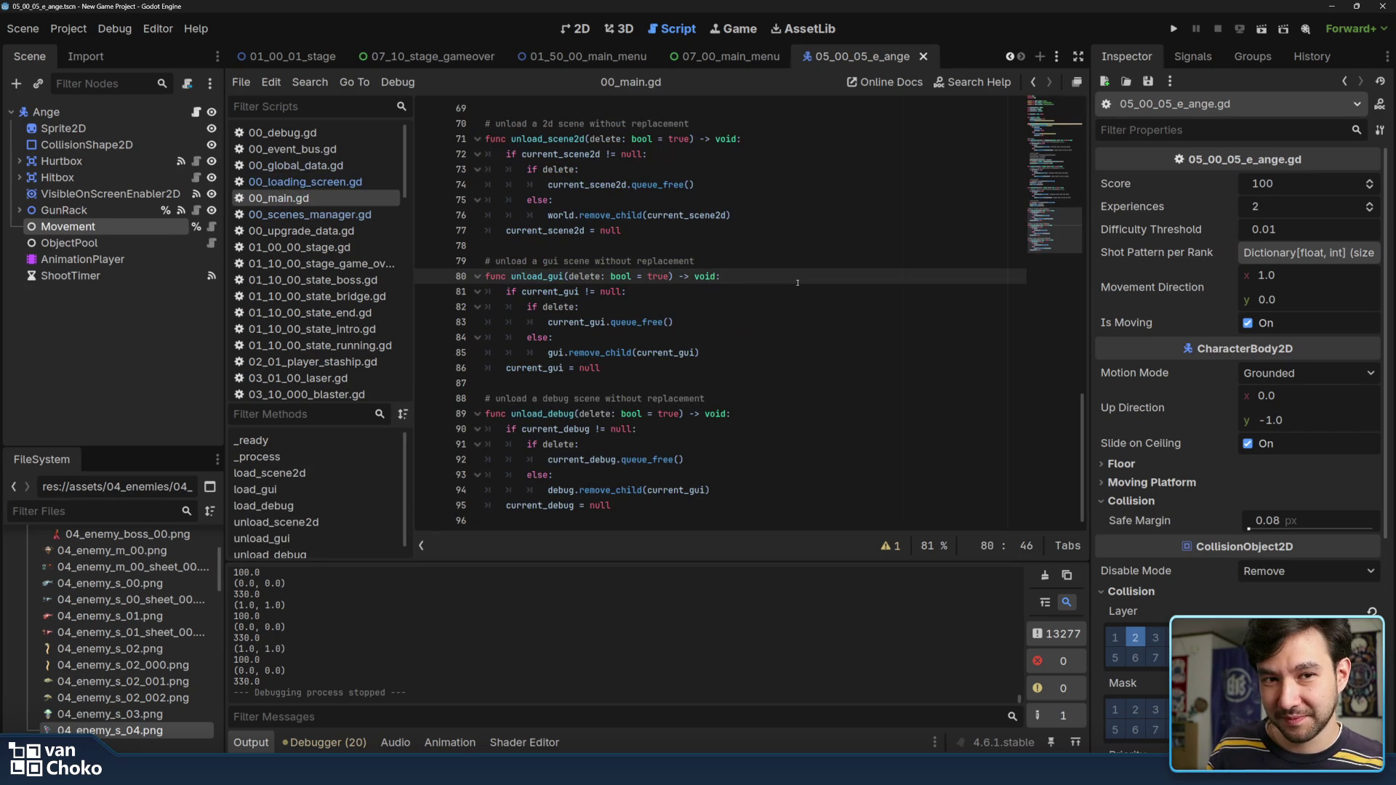
scroll(797, 283, up, 1)
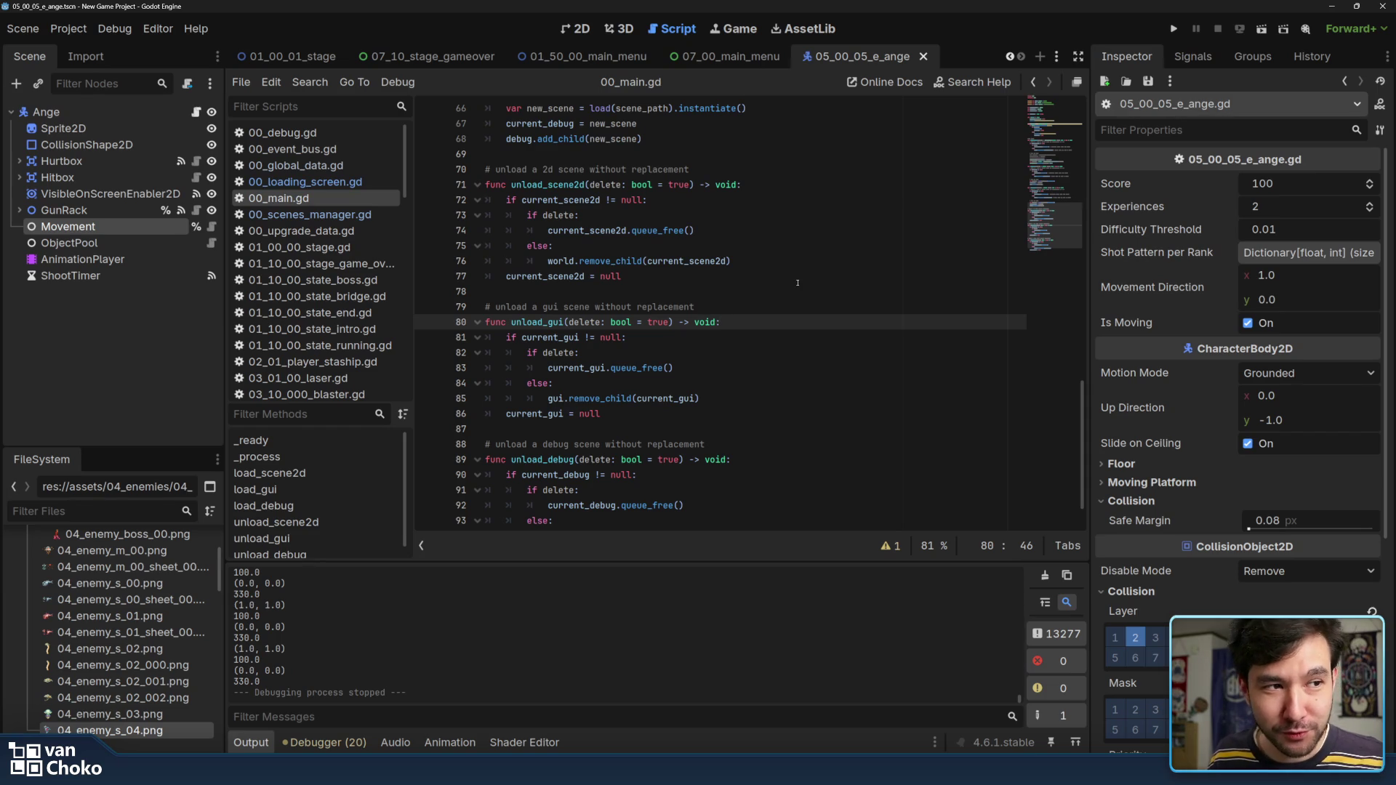
key(Up)
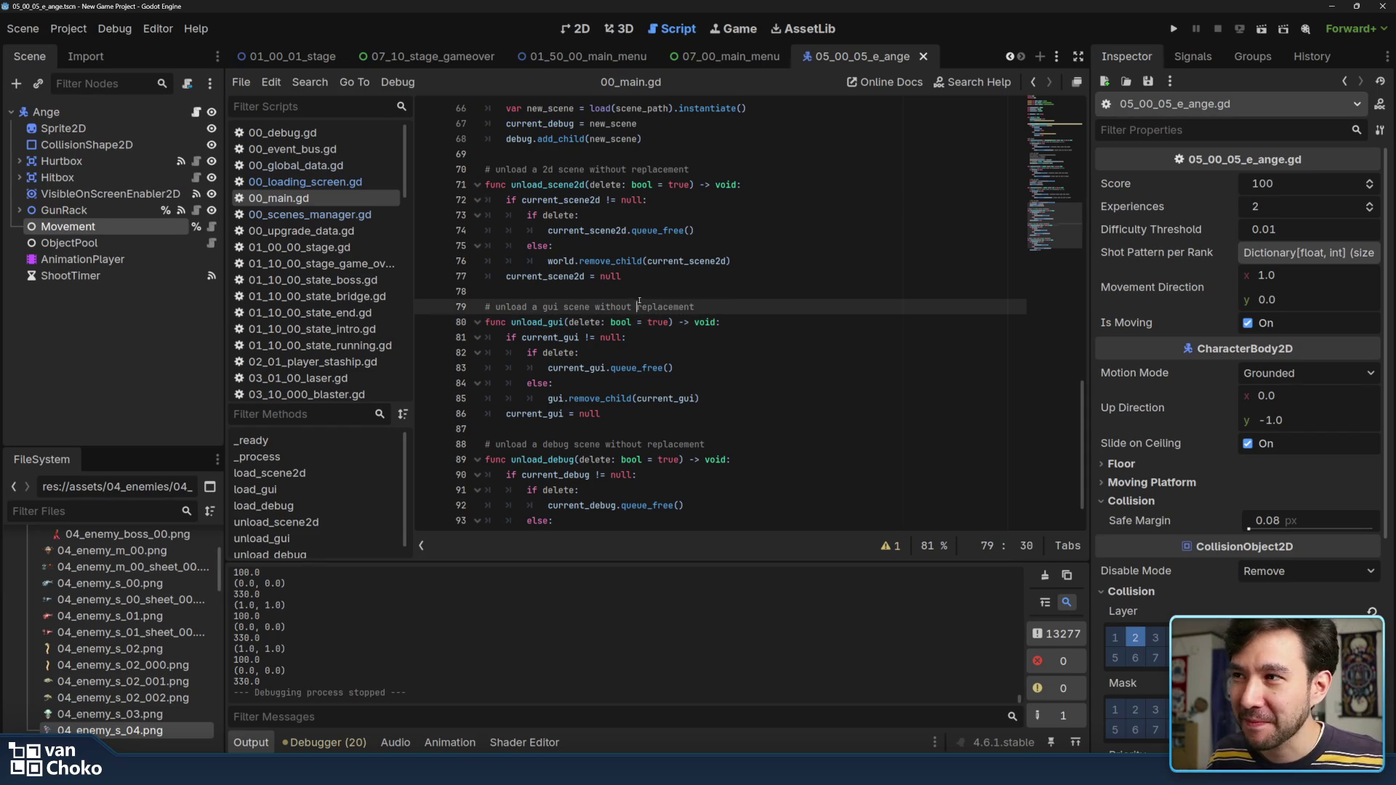
click(745, 365)
click(741, 398)
scroll(740, 436, down, 1)
click(737, 512)
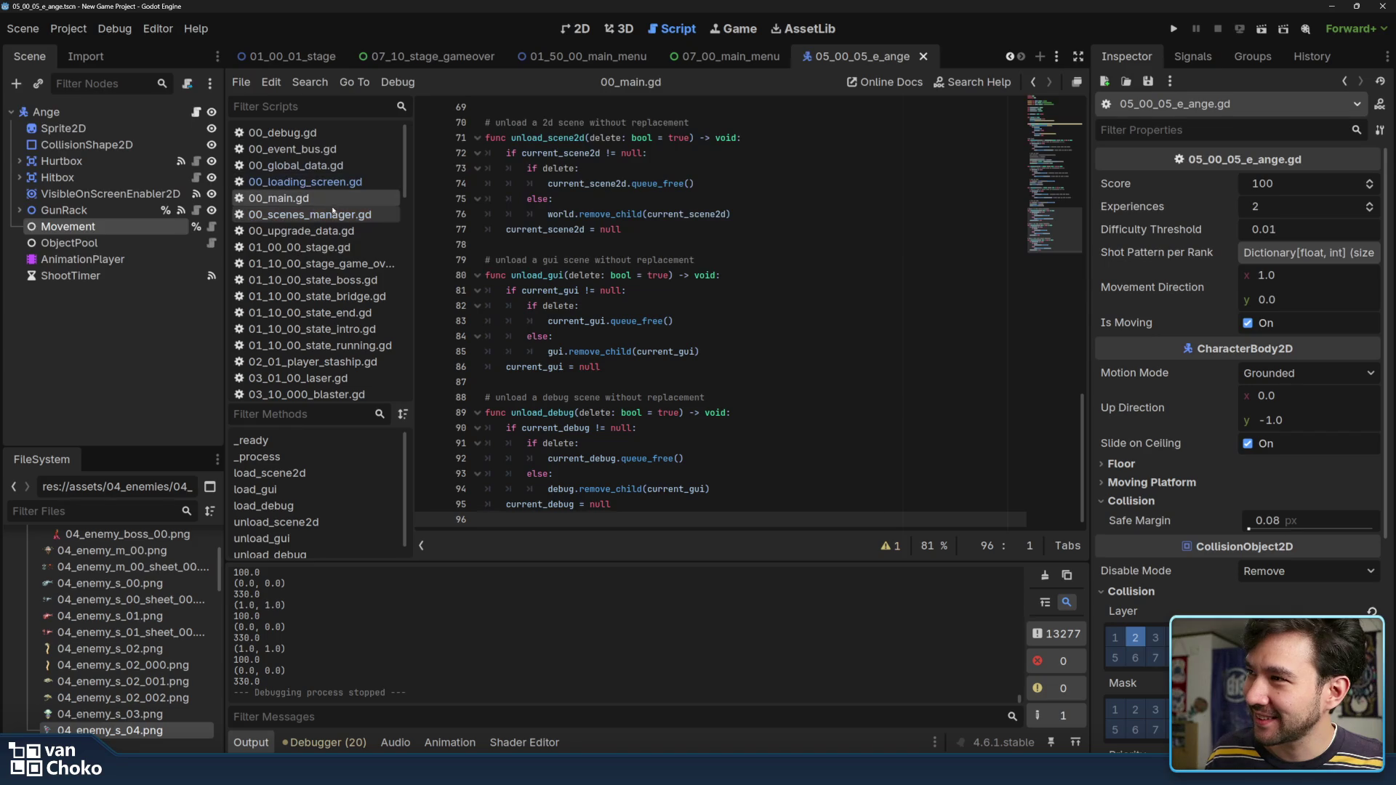
Step: Pass through 00_scenes_manager.gd and 00_loading_screen.gd, then open 05_00_01_enemy_fish.gd
click(332, 213)
click(354, 183)
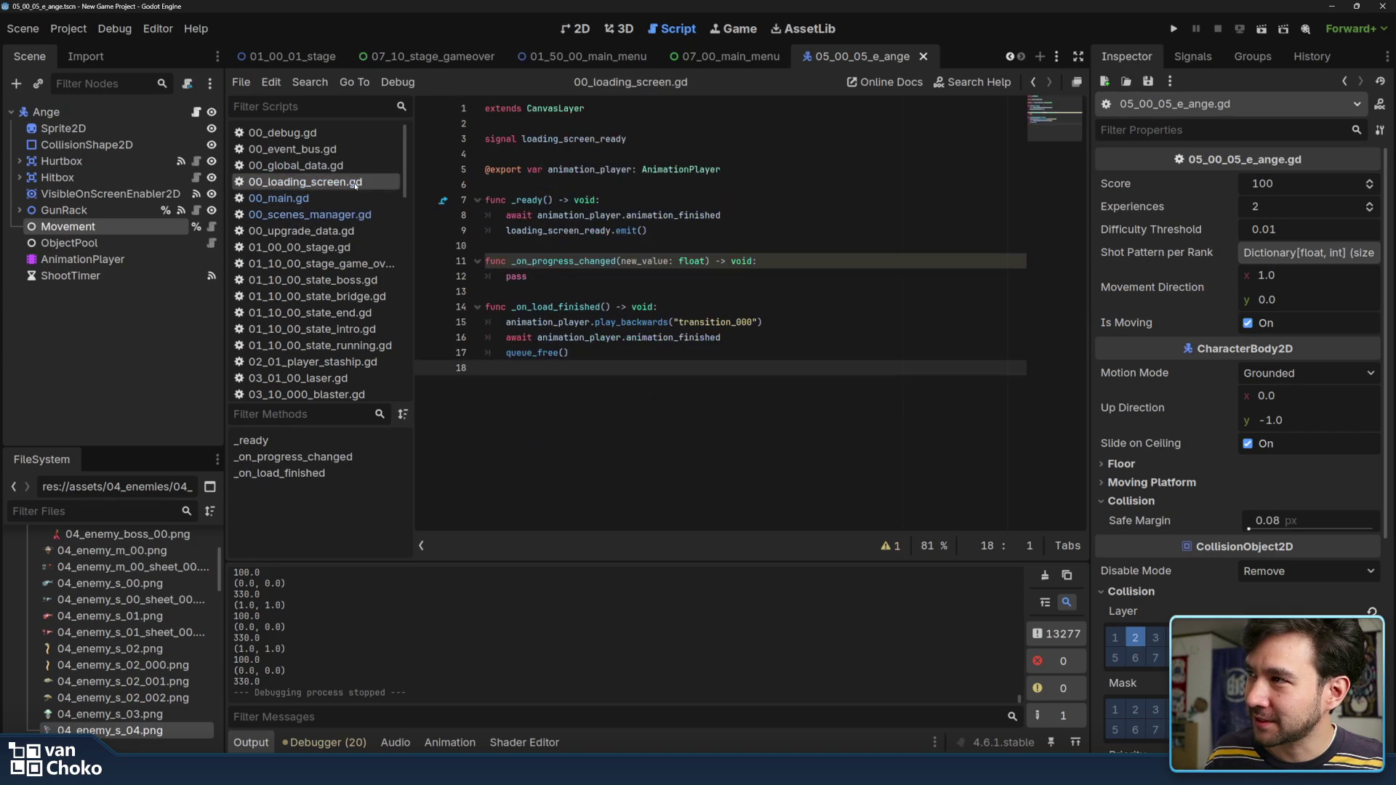
scroll(355, 187, down, 3)
click(380, 339)
scroll(380, 339, down, 5)
scroll(380, 339, up, 4)
scroll(380, 339, up, 2)
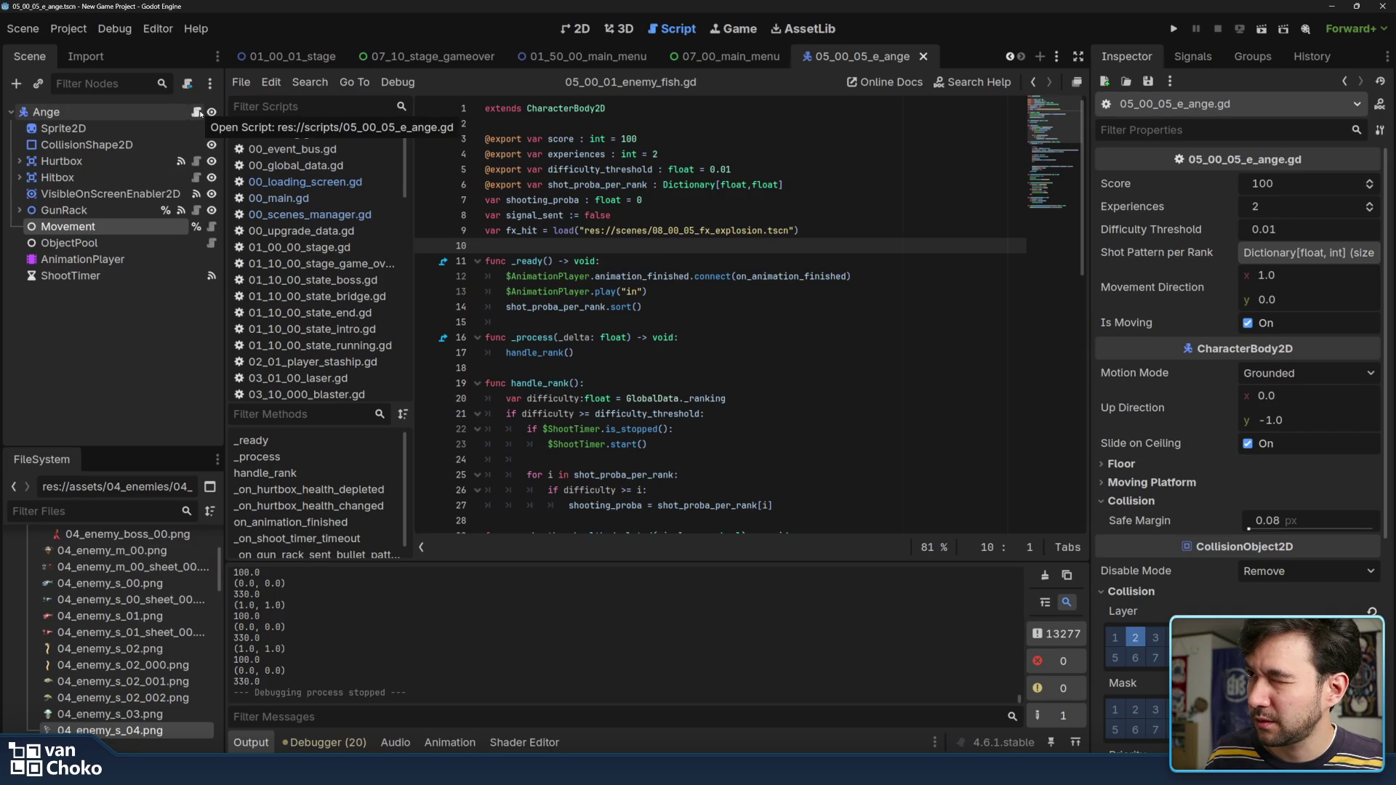
Step: Scroll the scripts list, glance at preview.gd, then switch to inputs.gd
scroll(362, 290, down, 10)
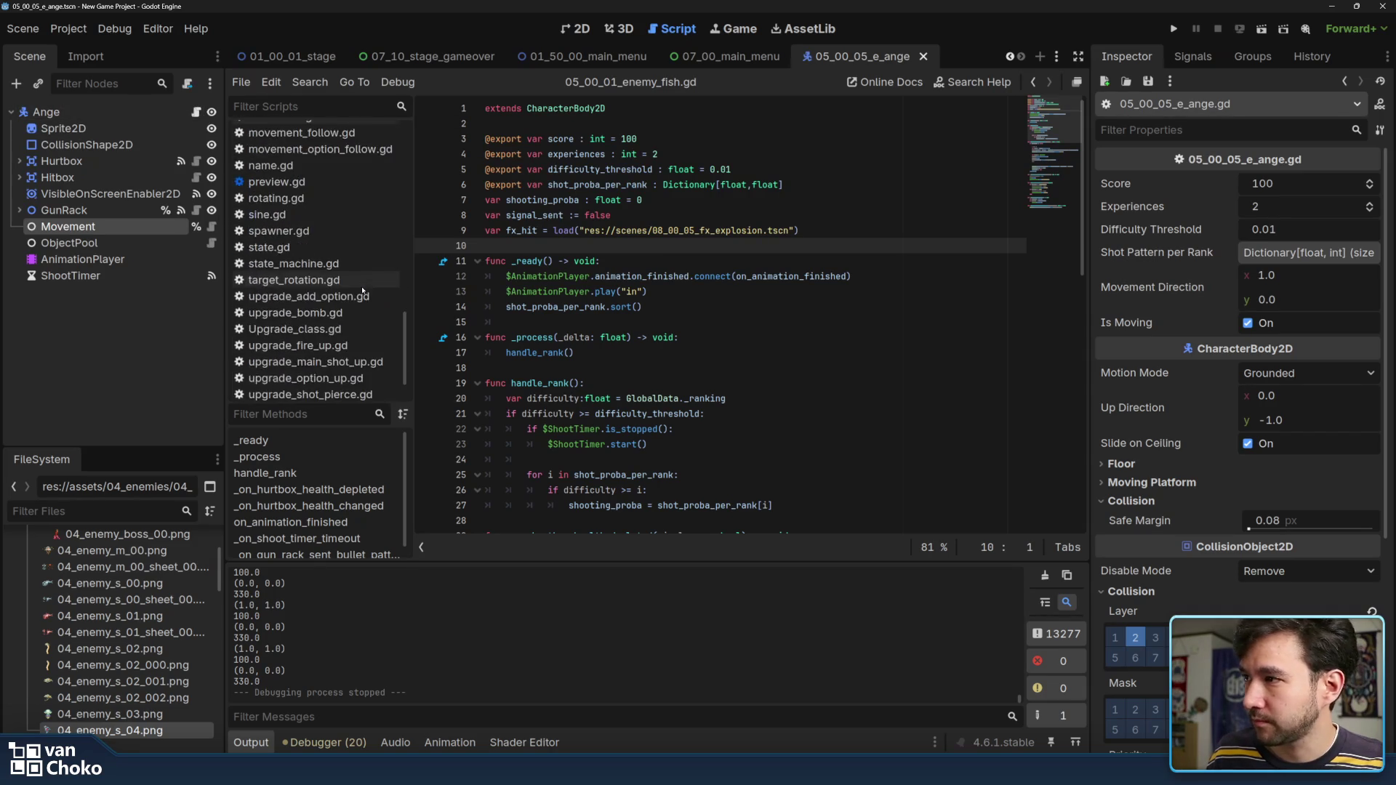
scroll(362, 291, up, 3)
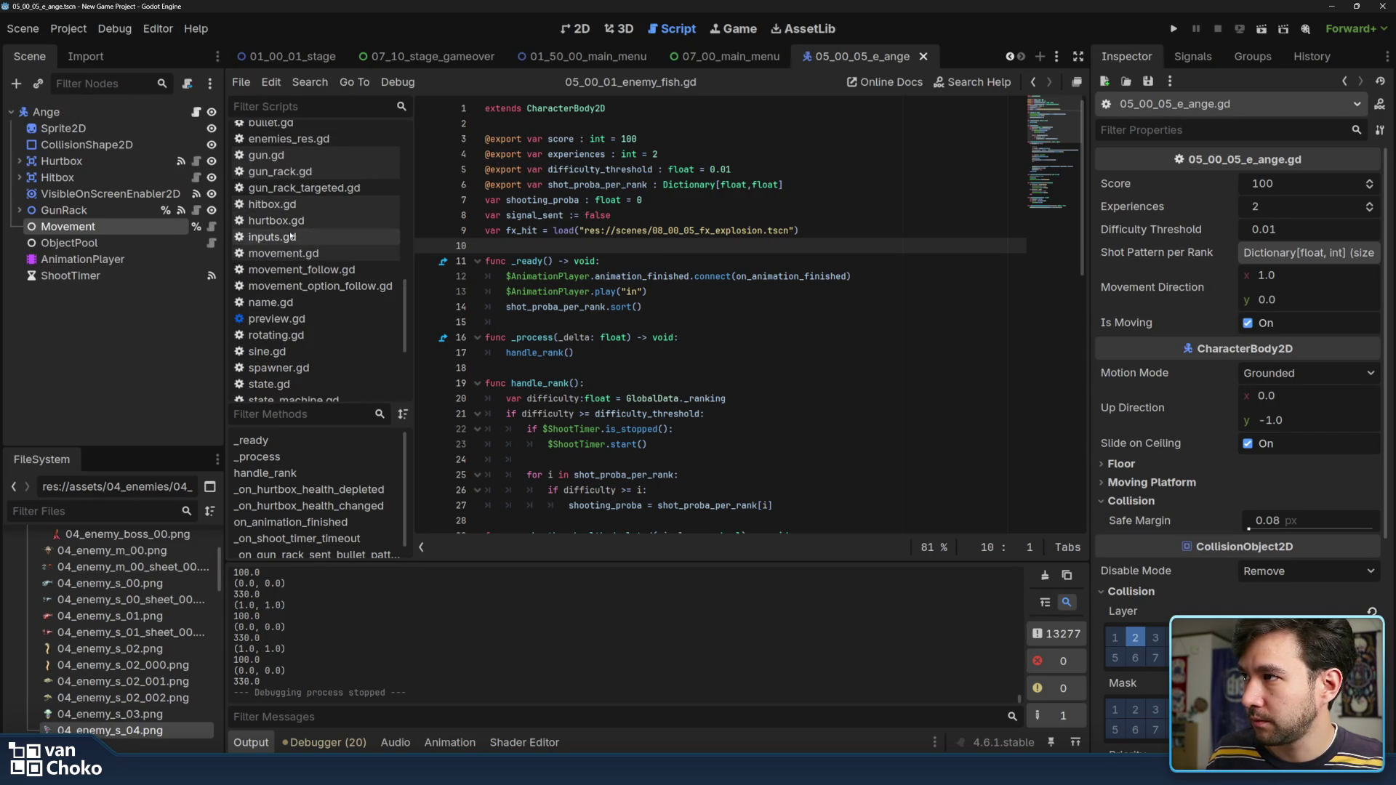
click(277, 318)
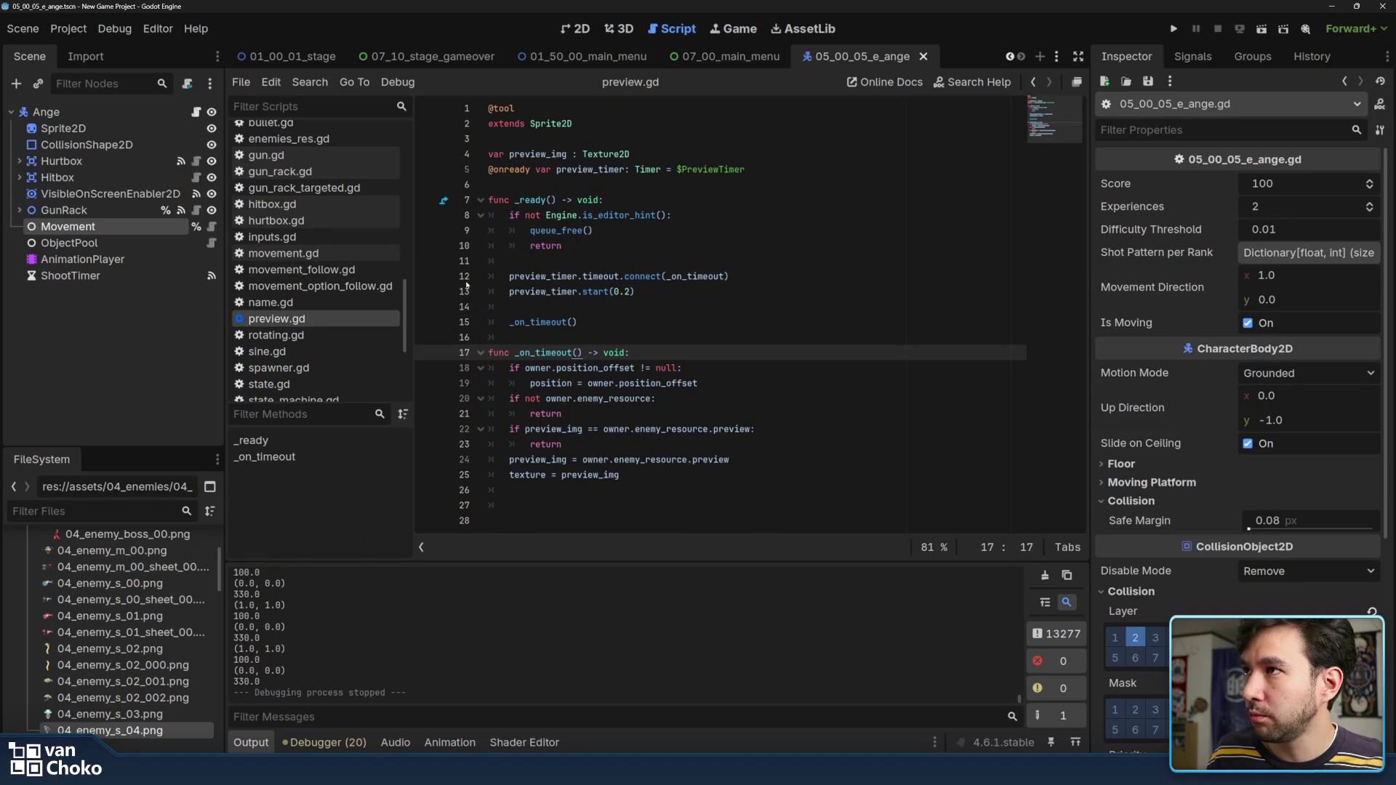
scroll(312, 291, up, 2)
click(276, 305)
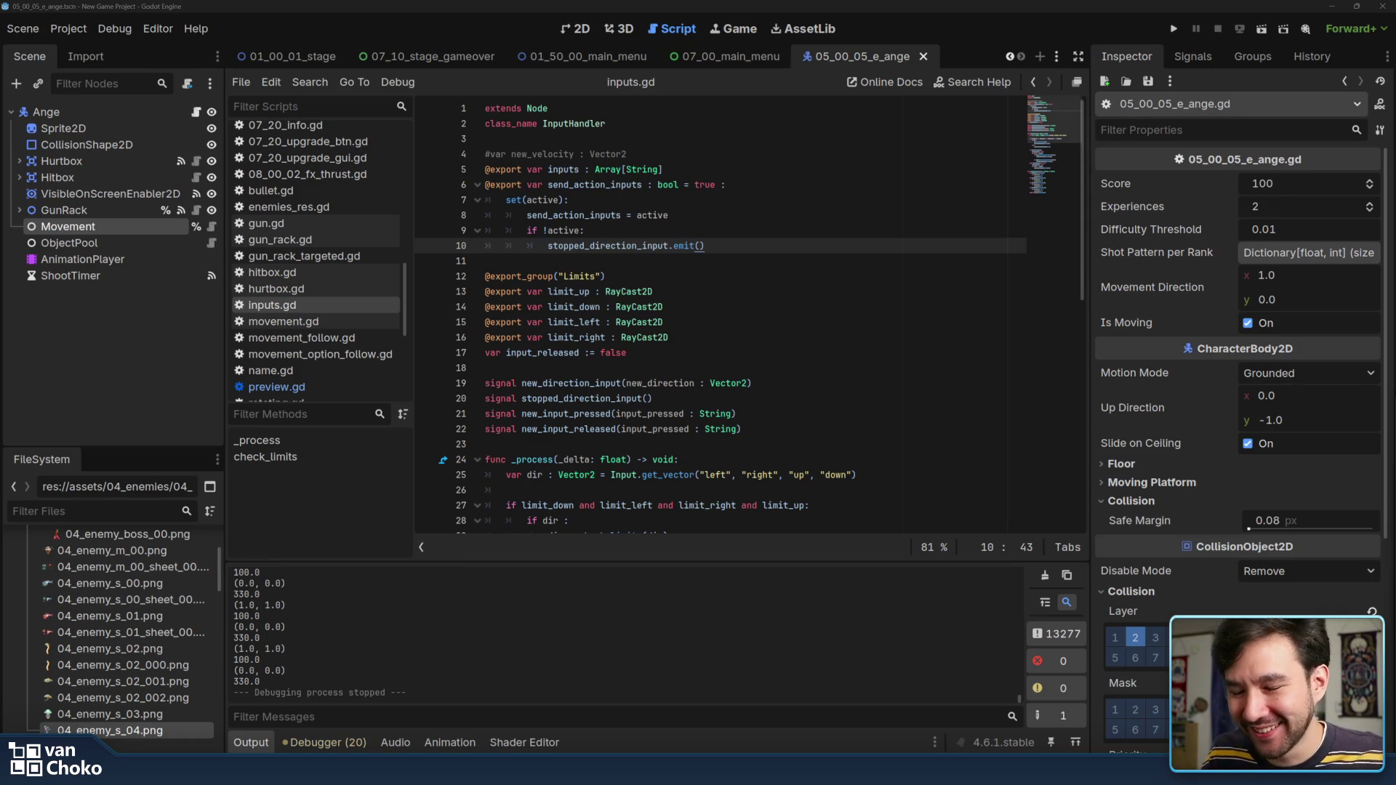
Step: Read inputs.gd down to its last line 61 and peek at movement_option_follow.gd
click(757, 256)
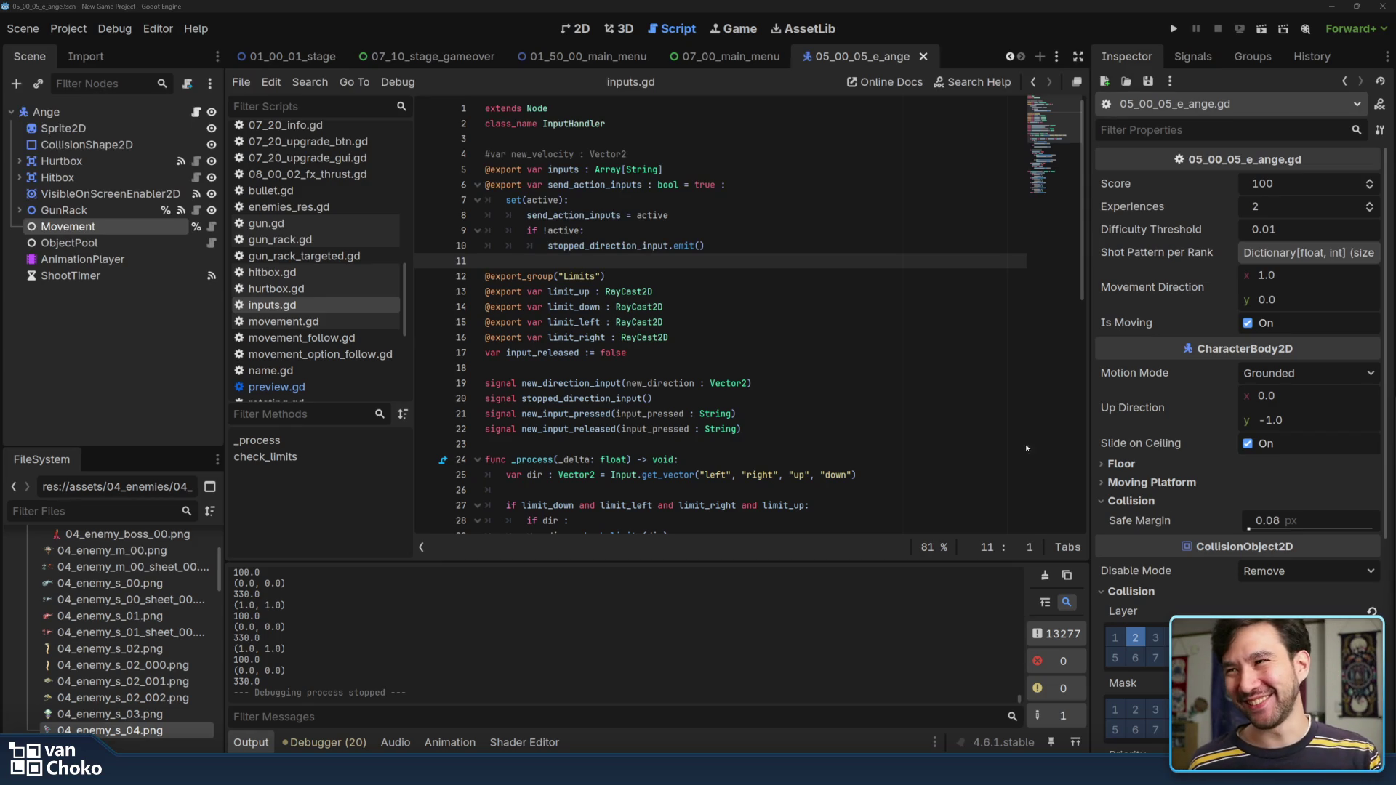
click(765, 247)
scroll(753, 257, down, 10)
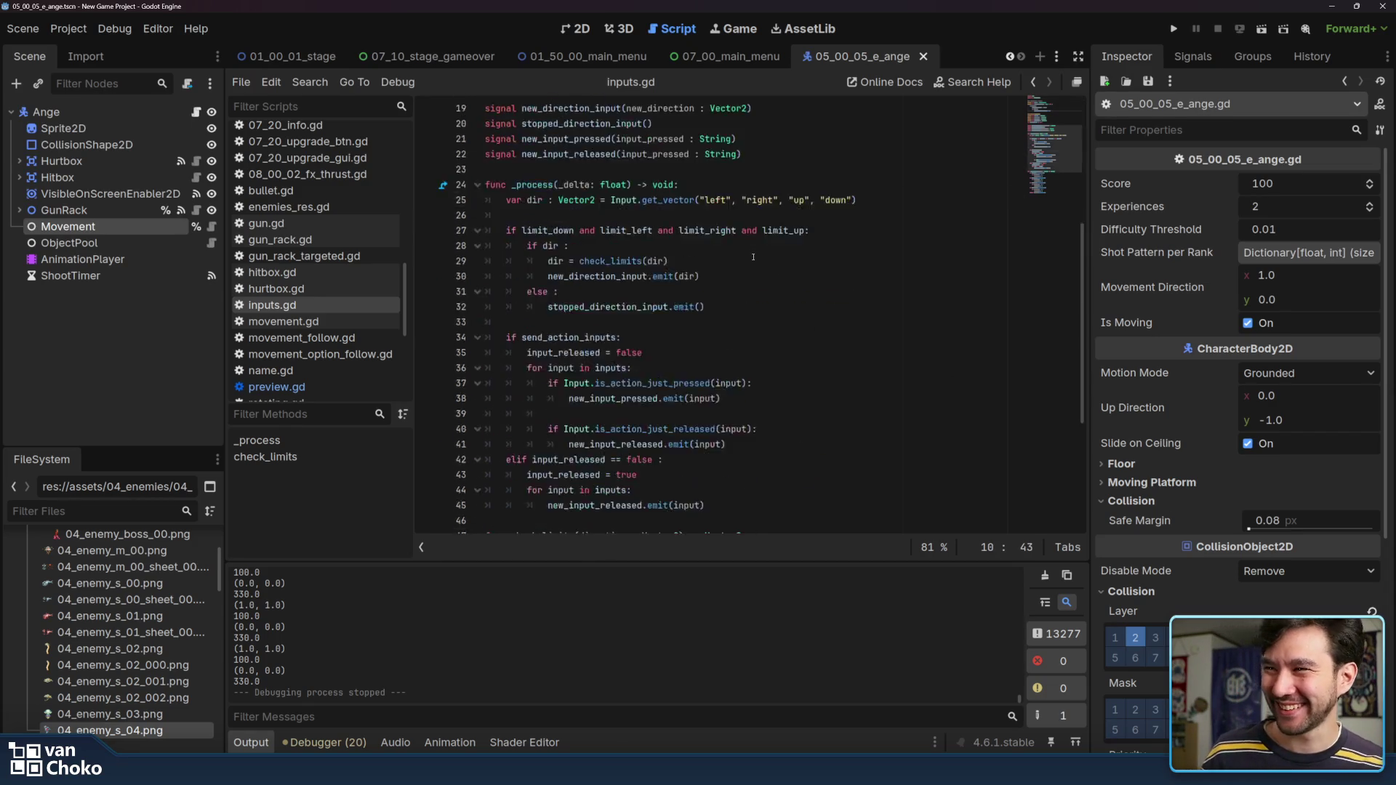
click(746, 446)
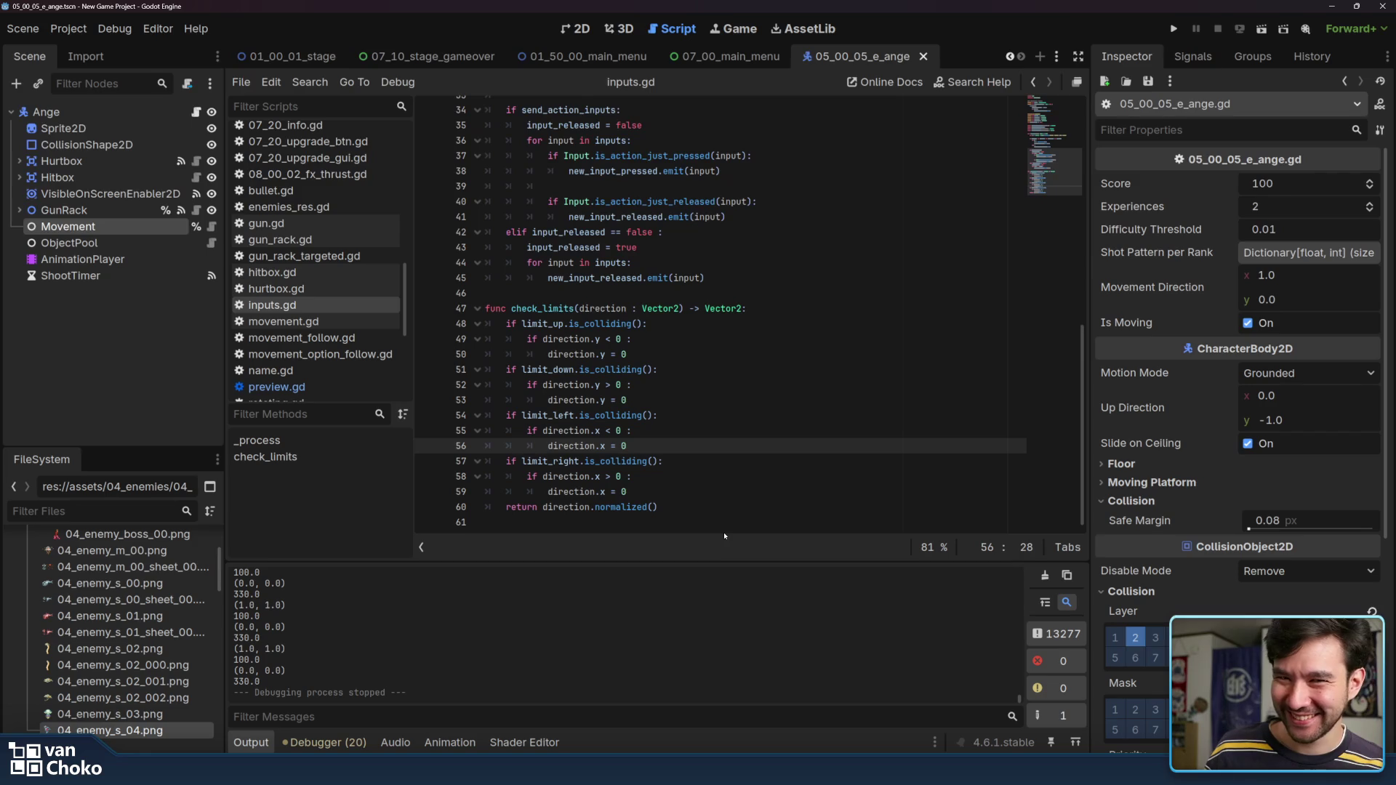
click(698, 522)
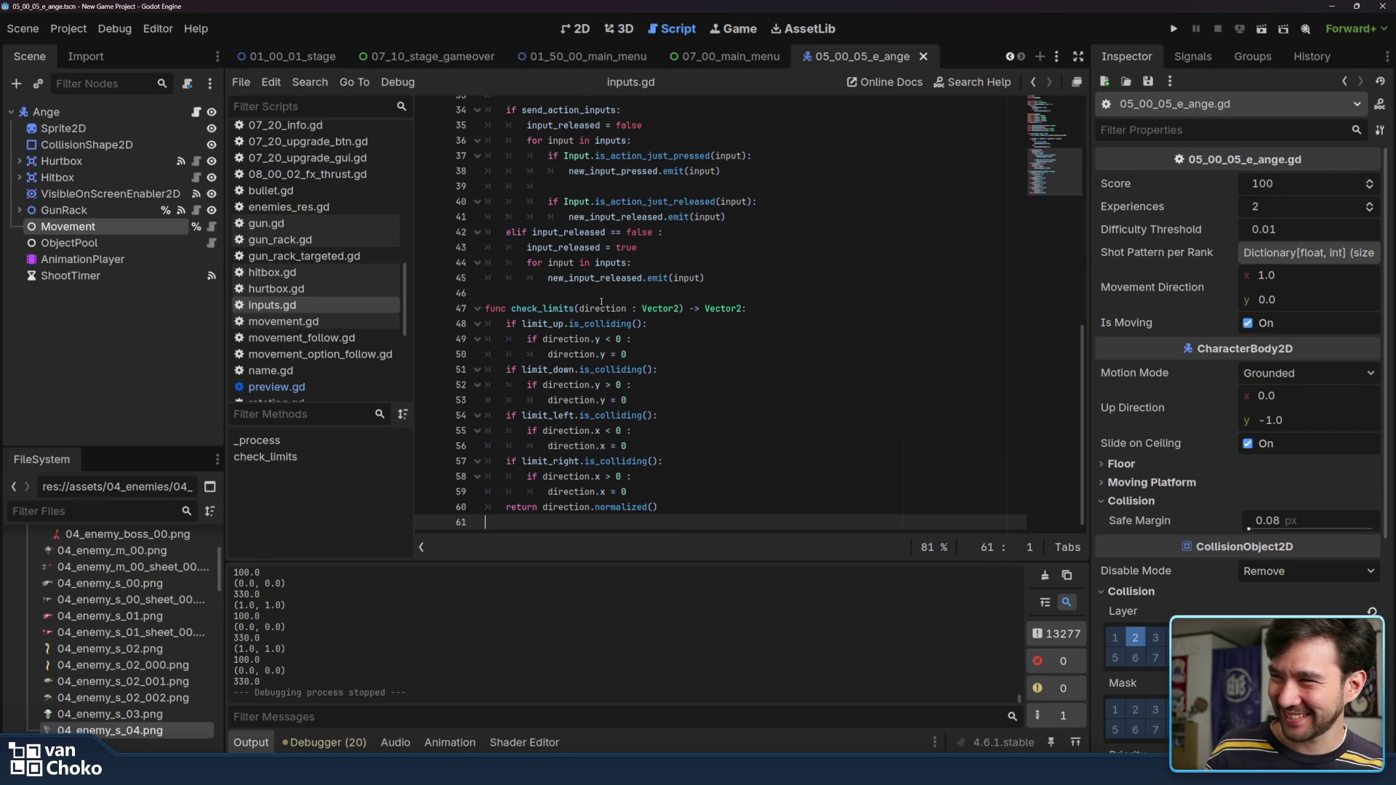
click(349, 356)
click(334, 310)
scroll(715, 351, down, 1)
scroll(716, 352, up, 10)
scroll(716, 357, down, 10)
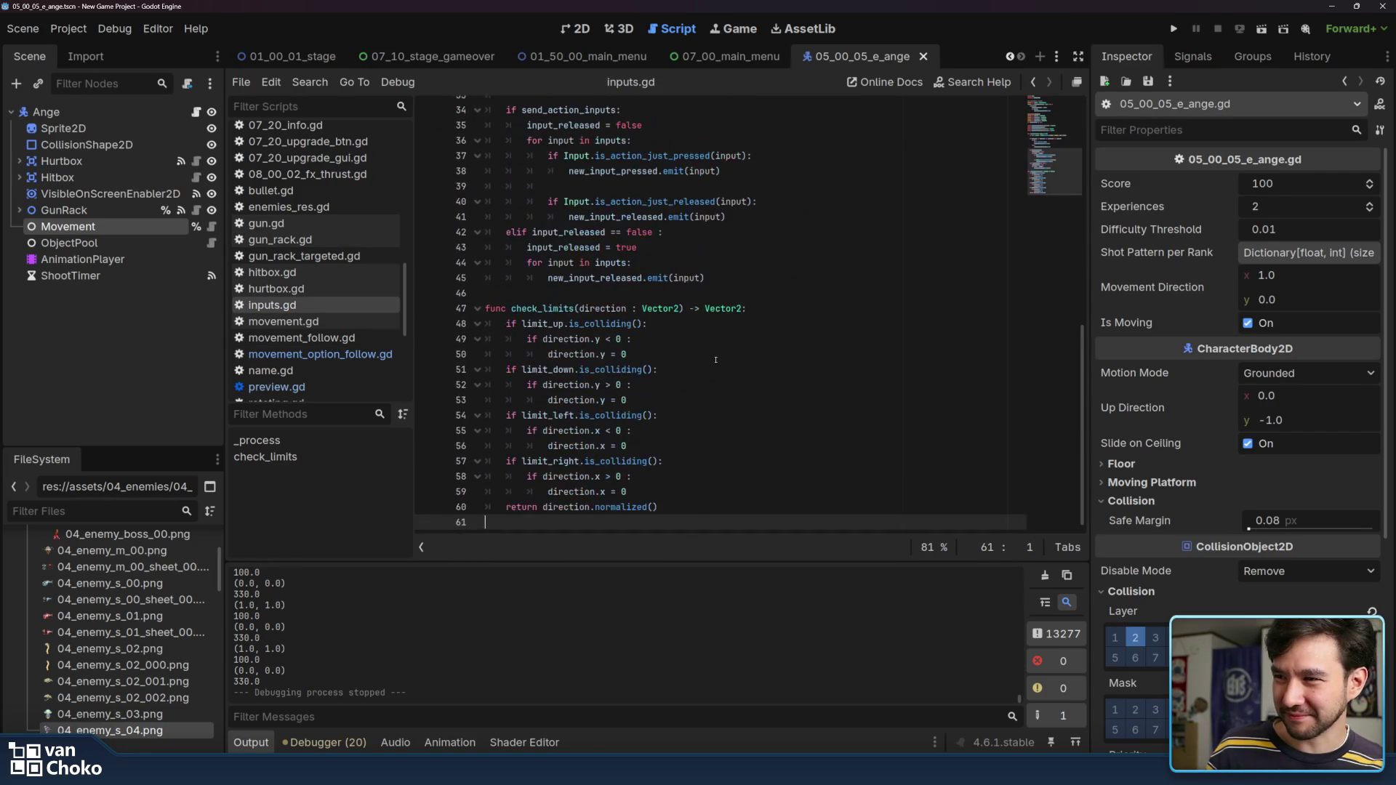
scroll(701, 518, up, 9)
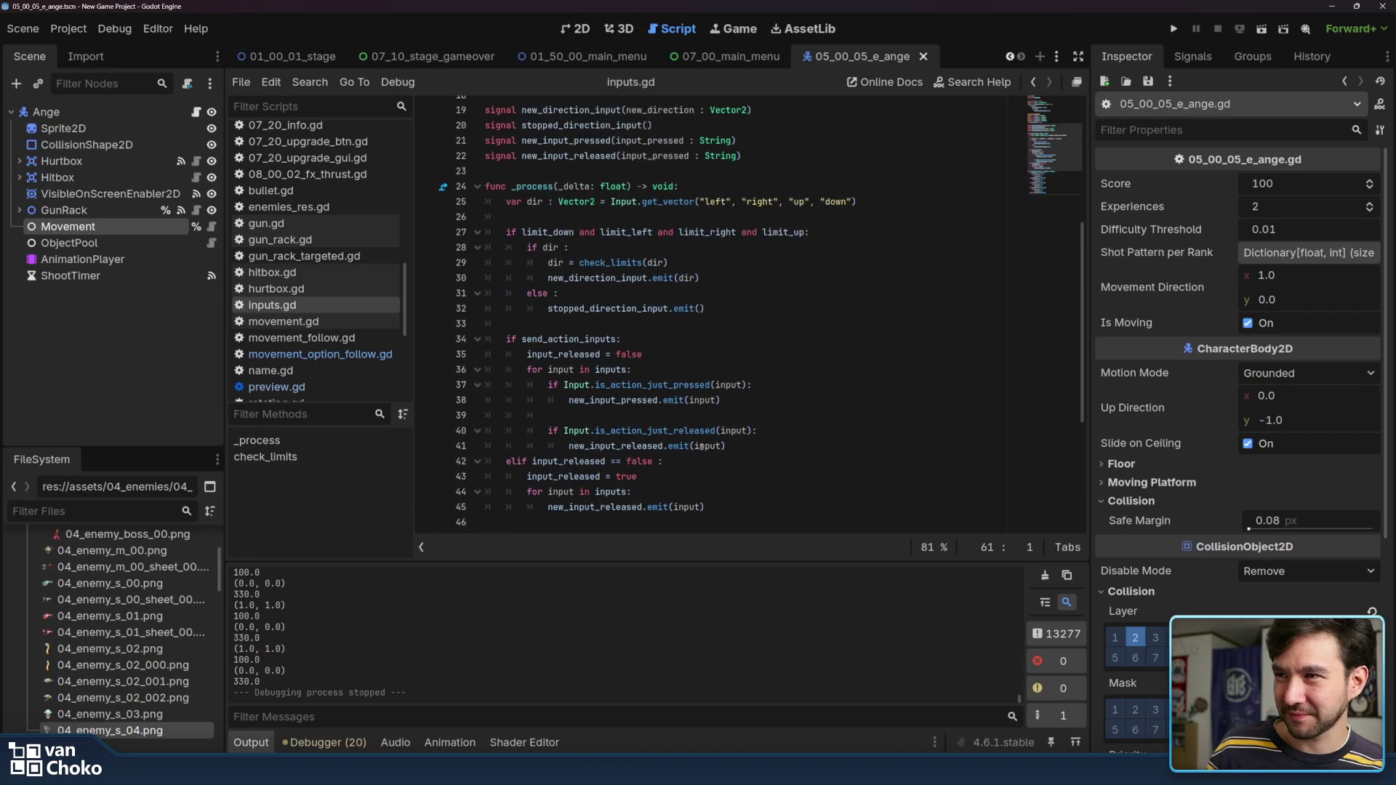
Step: Review lines 8–18 of inputs.gd again
click(765, 369)
click(734, 354)
scroll(726, 349, up, 1)
click(711, 322)
scroll(712, 322, up, 1)
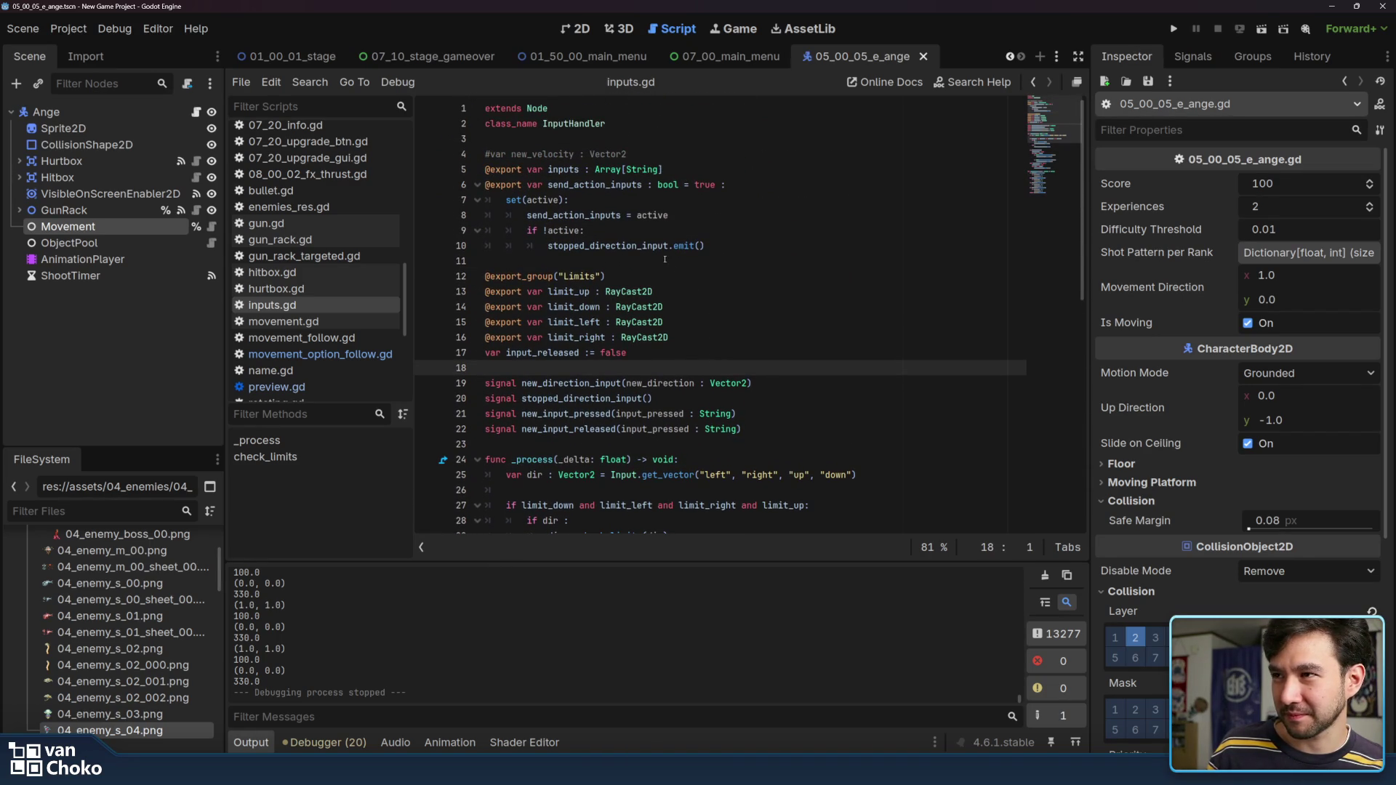
click(664, 260)
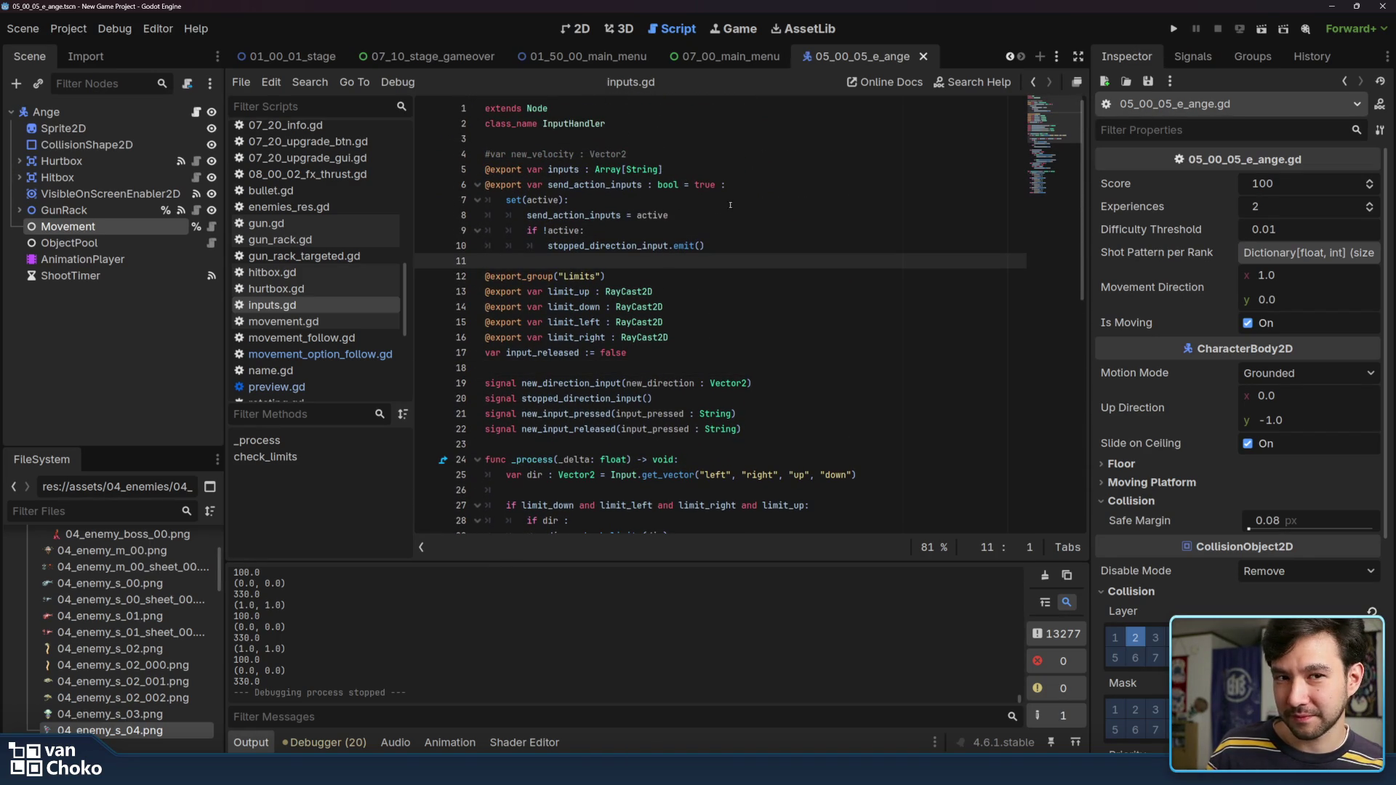
click(757, 213)
click(758, 245)
click(762, 260)
scroll(764, 263, down, 8)
scroll(763, 263, down, 3)
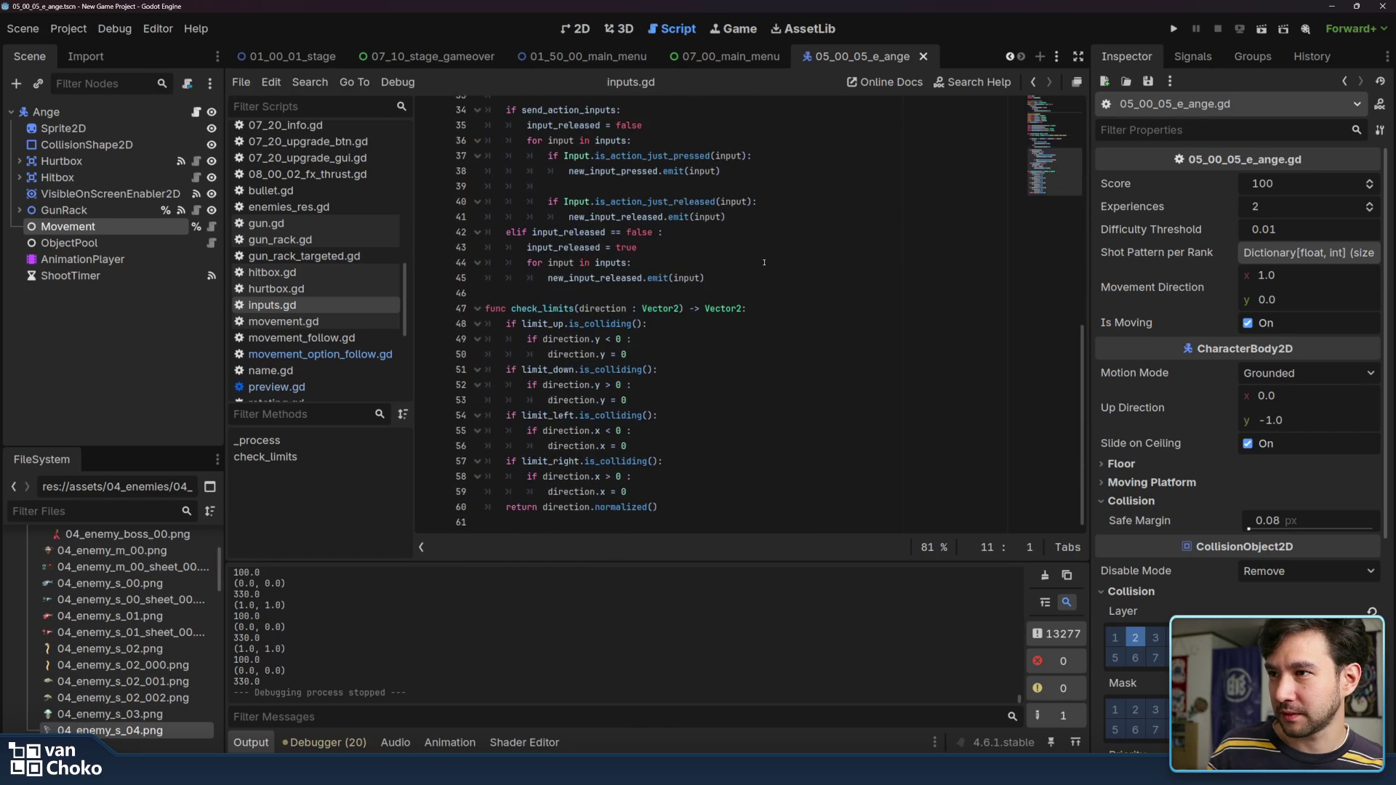
Step: Glance at movement_option_follow.gd once more, then open spawner.gd
click(333, 354)
click(333, 306)
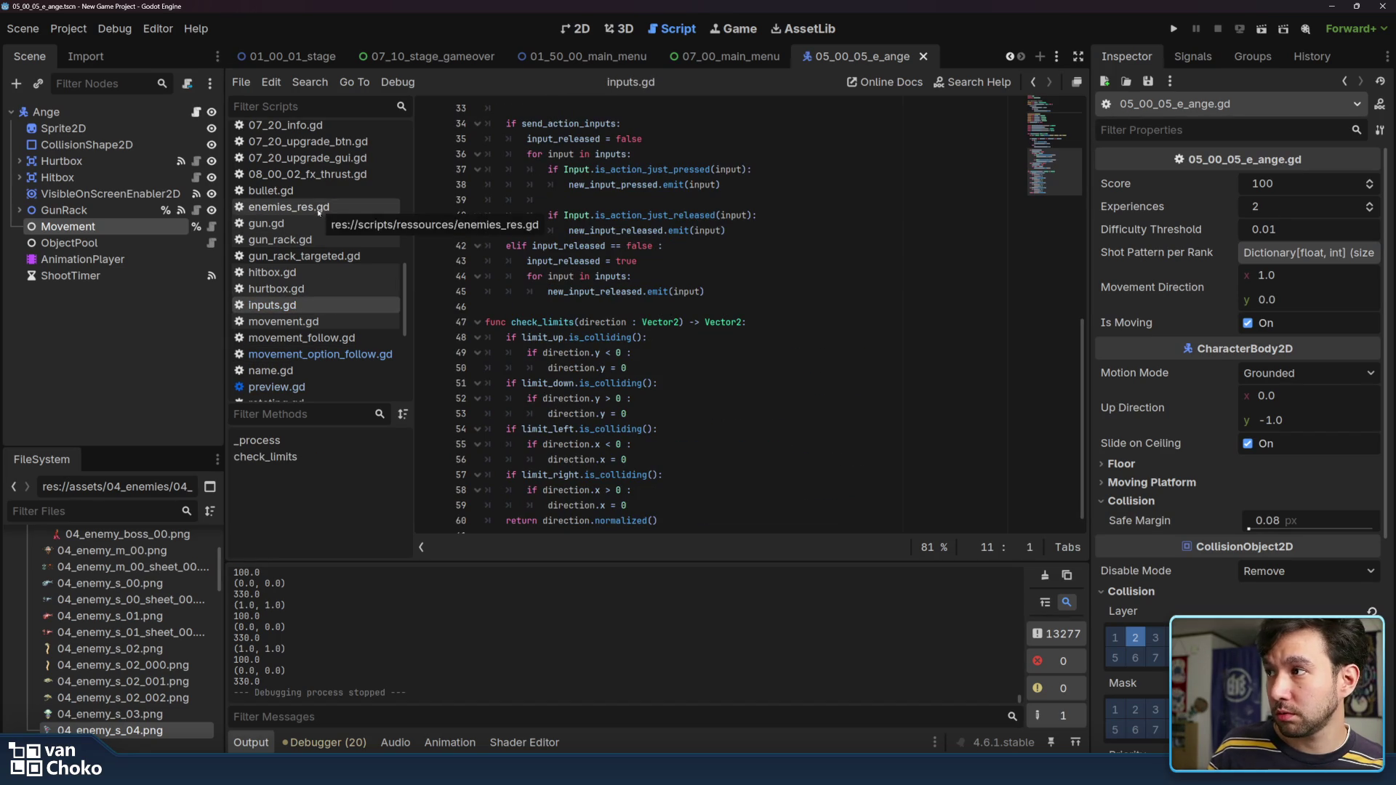
scroll(318, 210, down, 5)
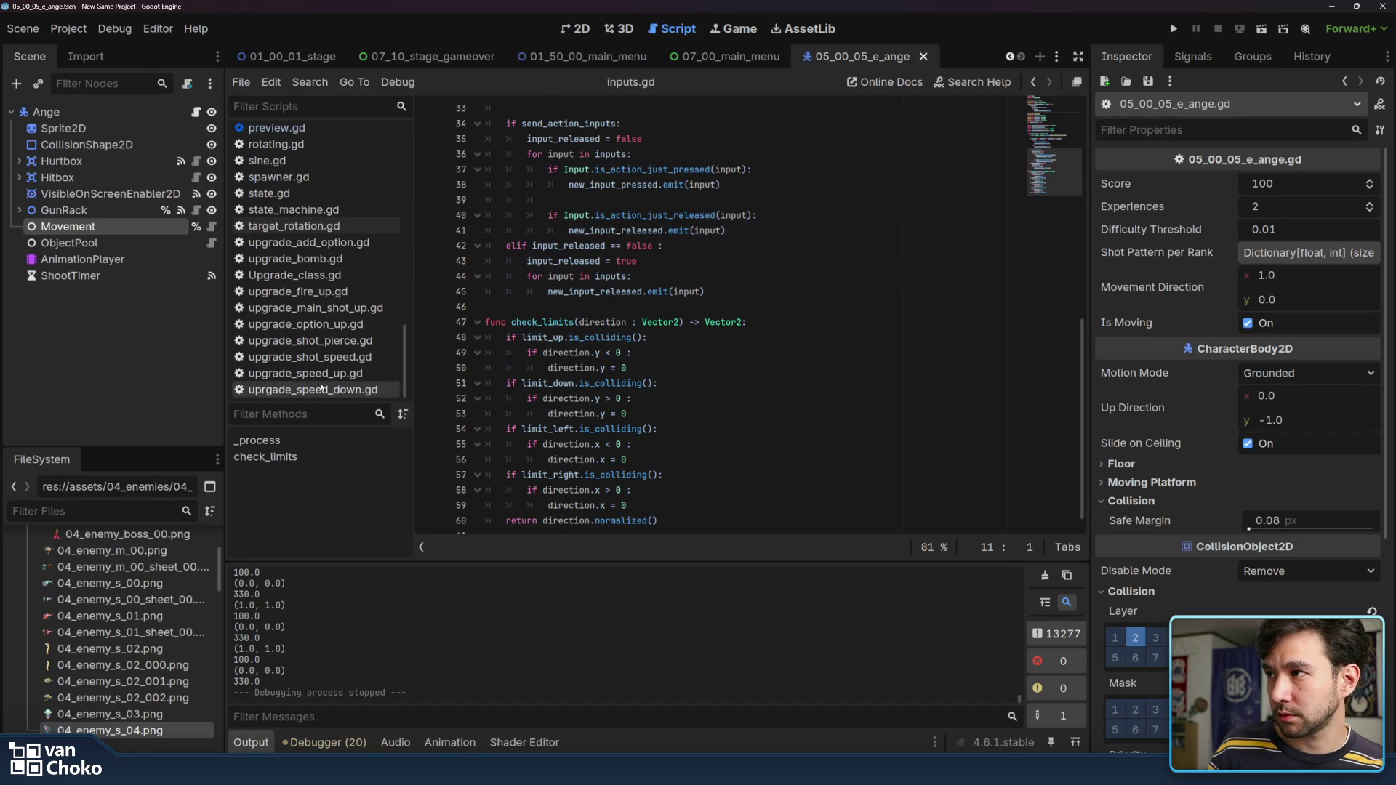
scroll(321, 388, up, 2)
click(284, 246)
click(814, 335)
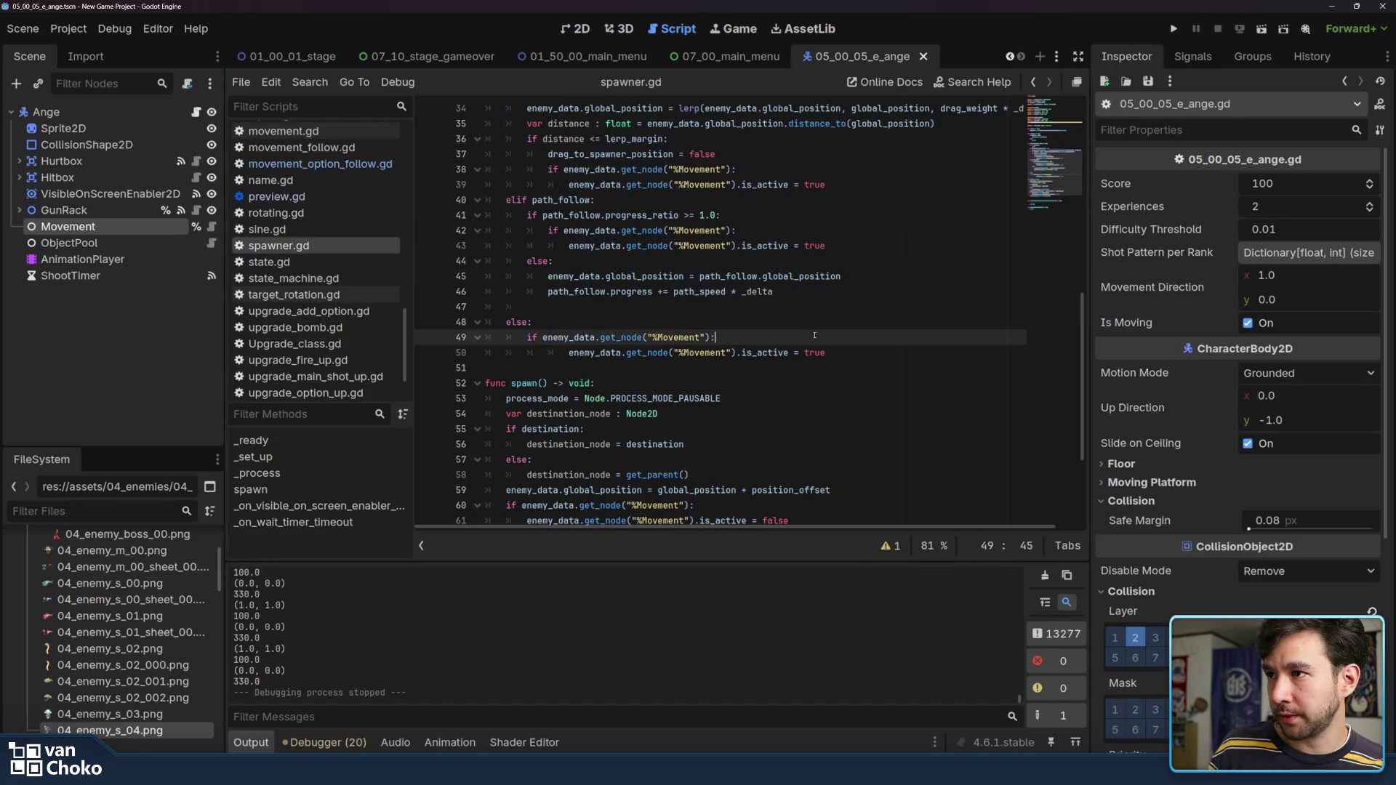
Step: Delete the stray blank indented line above _set_up() in the screen-entered function
scroll(817, 334, up, 5)
click(622, 289)
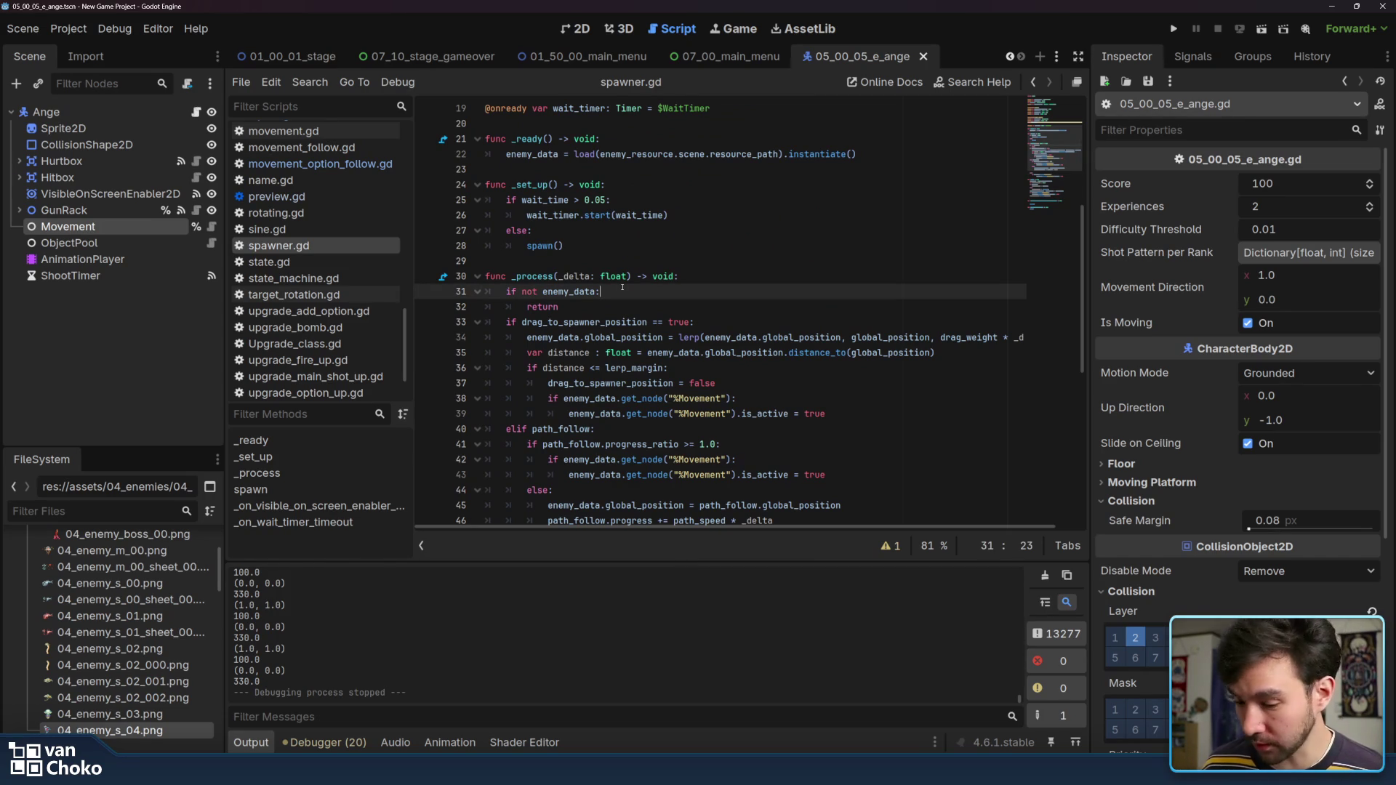
click(727, 279)
scroll(614, 142, up, 4)
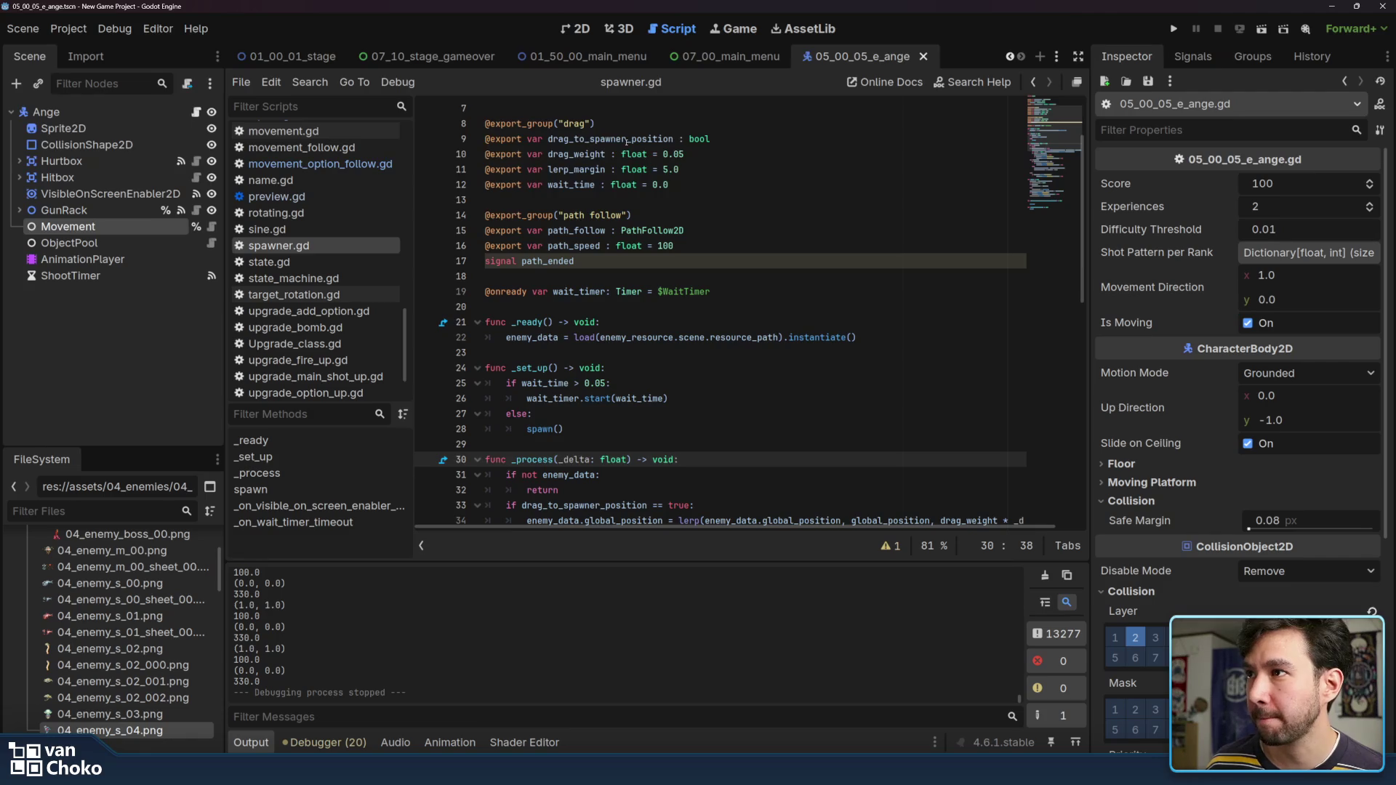
scroll(626, 141, down, 12)
click(724, 377)
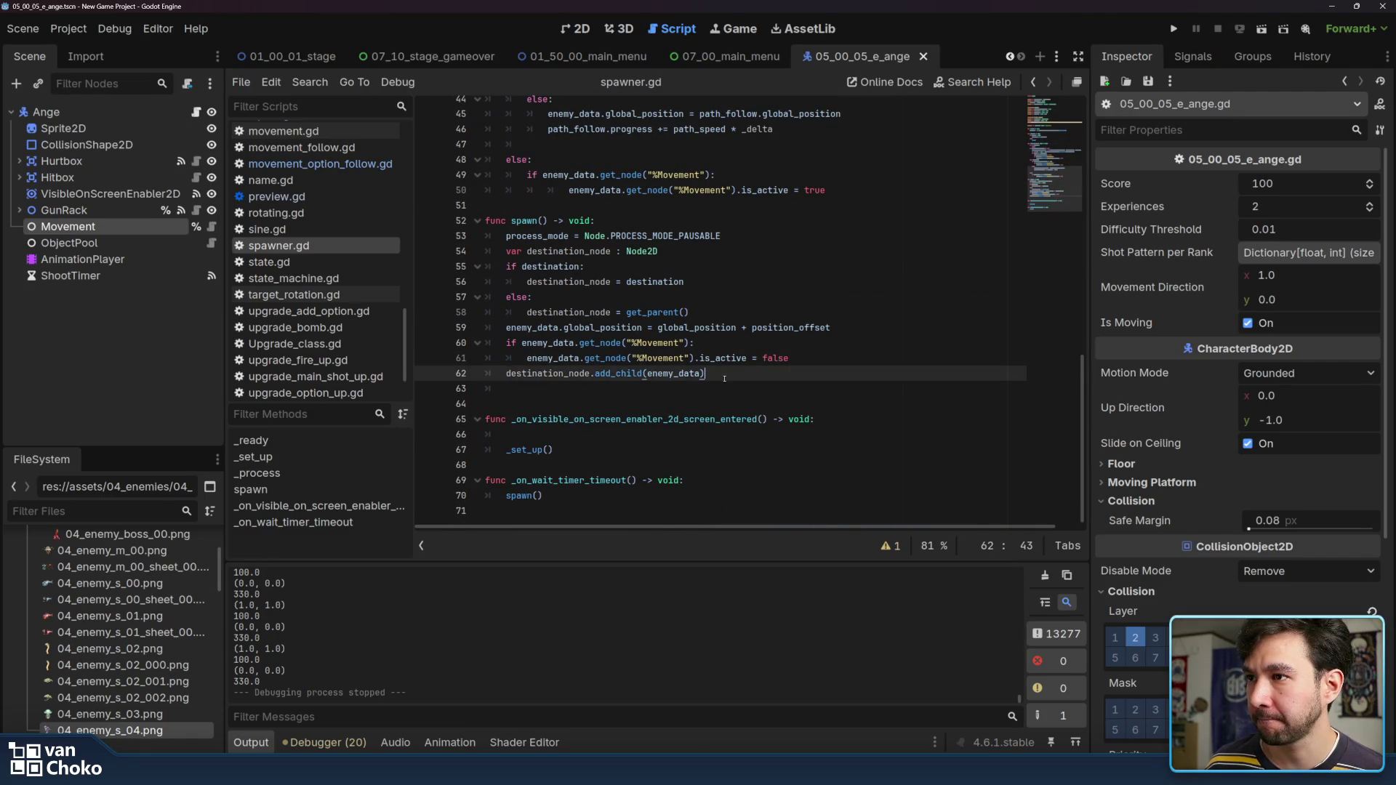
click(534, 393)
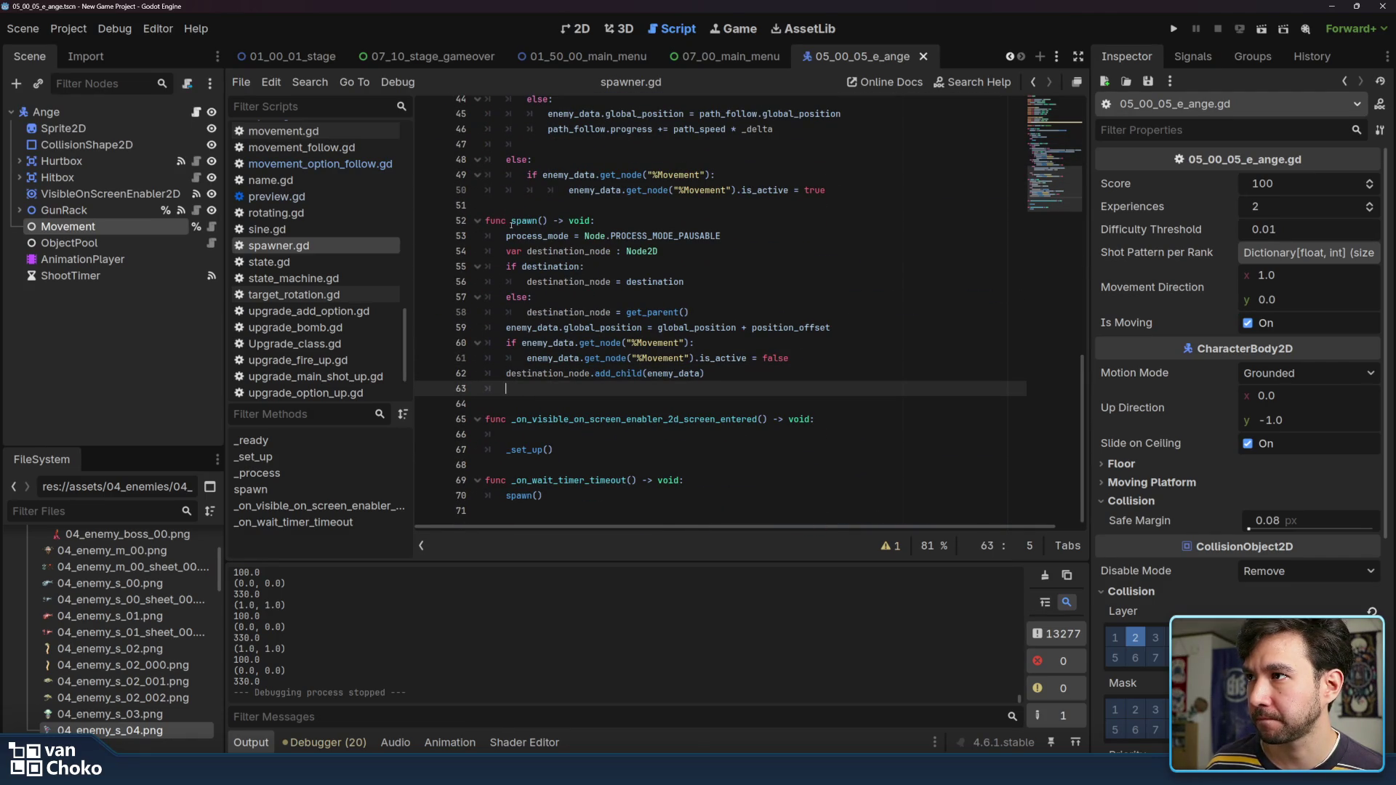
click(553, 435)
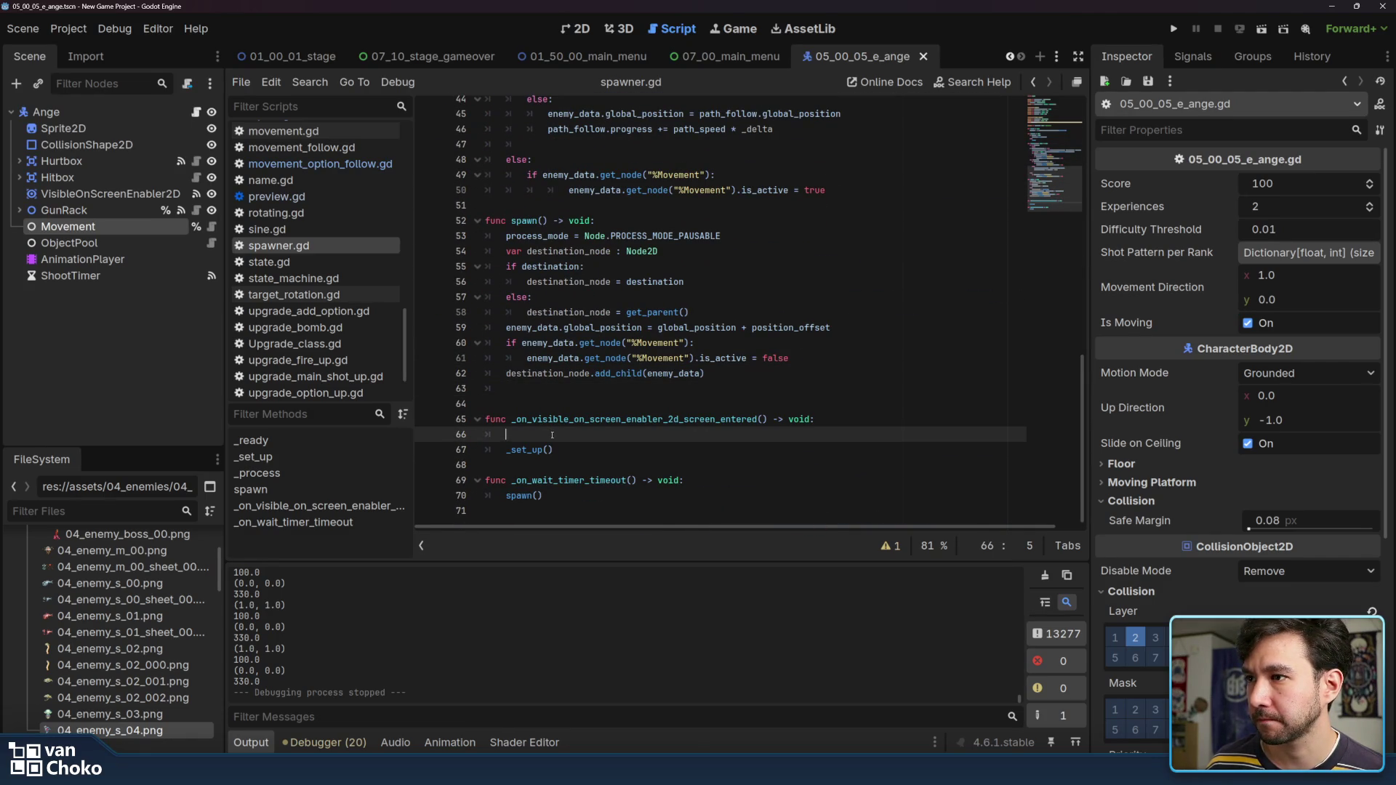
drag(553, 435, 487, 433)
key(BackSpace)
key(BackSpace)
Step: Add an empty line at the end of spawner.gd
click(742, 448)
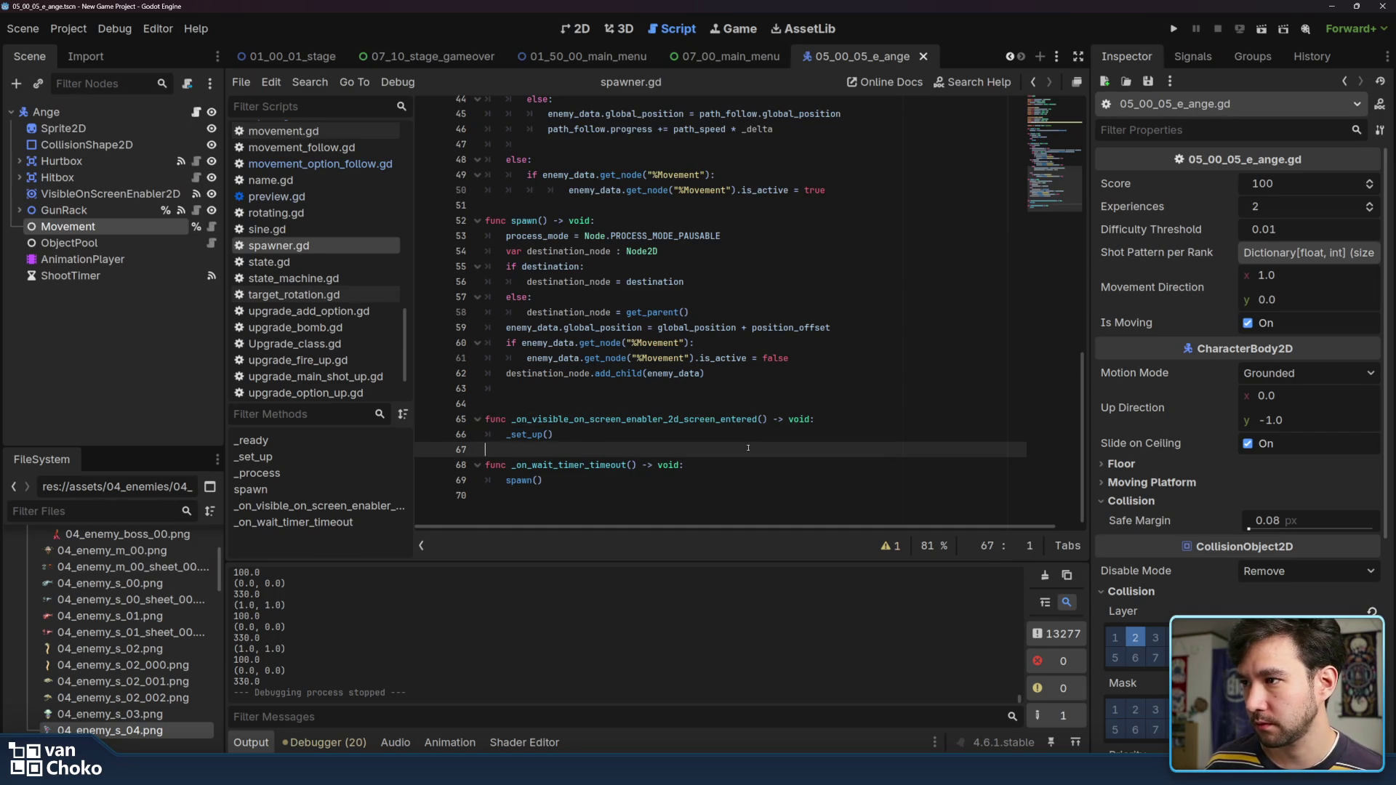
click(702, 398)
click(676, 388)
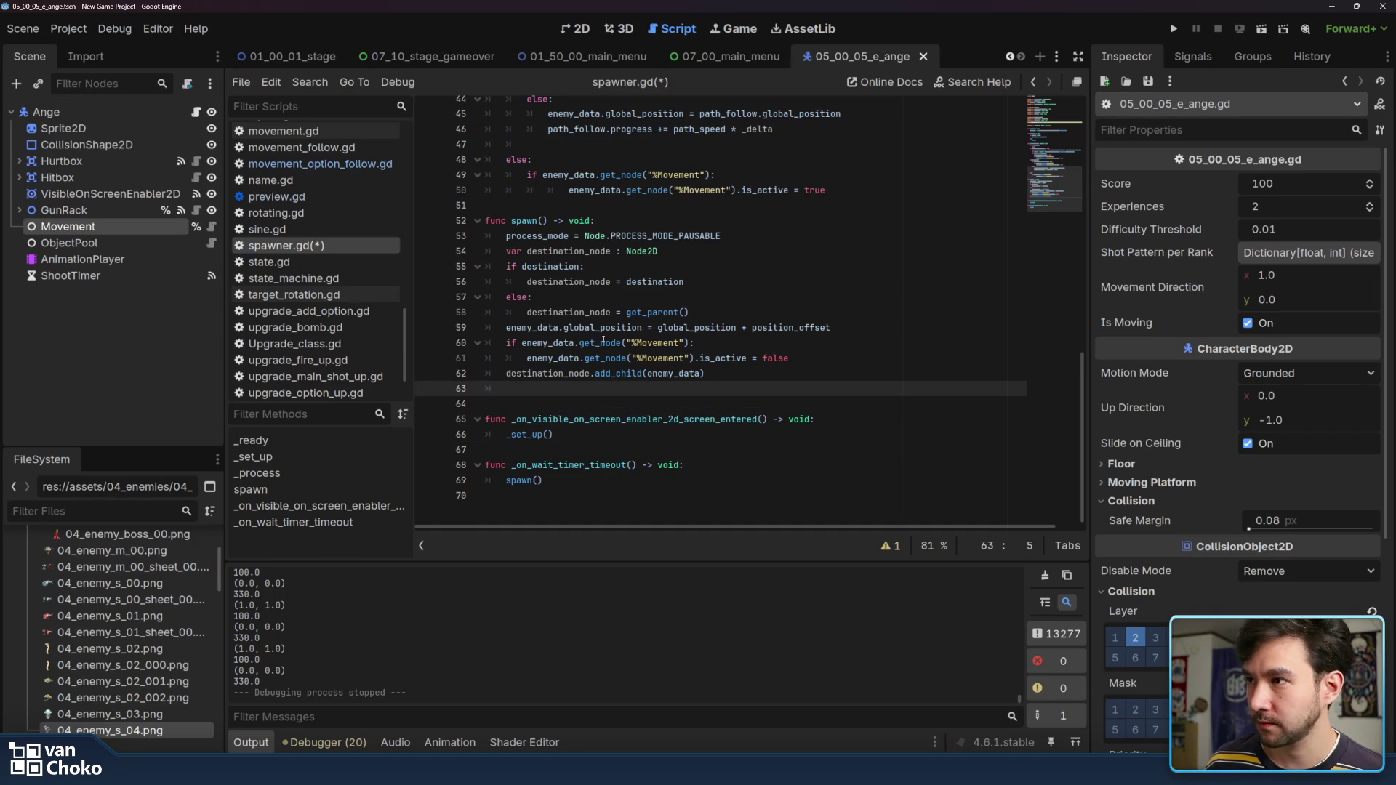
click(551, 501)
key(Return)
key(Up)
click(552, 418)
click(552, 392)
Step: Close the Node documentation popup and open a new indented line after the Movement deactivation in spawn()
mouse_move(603, 236)
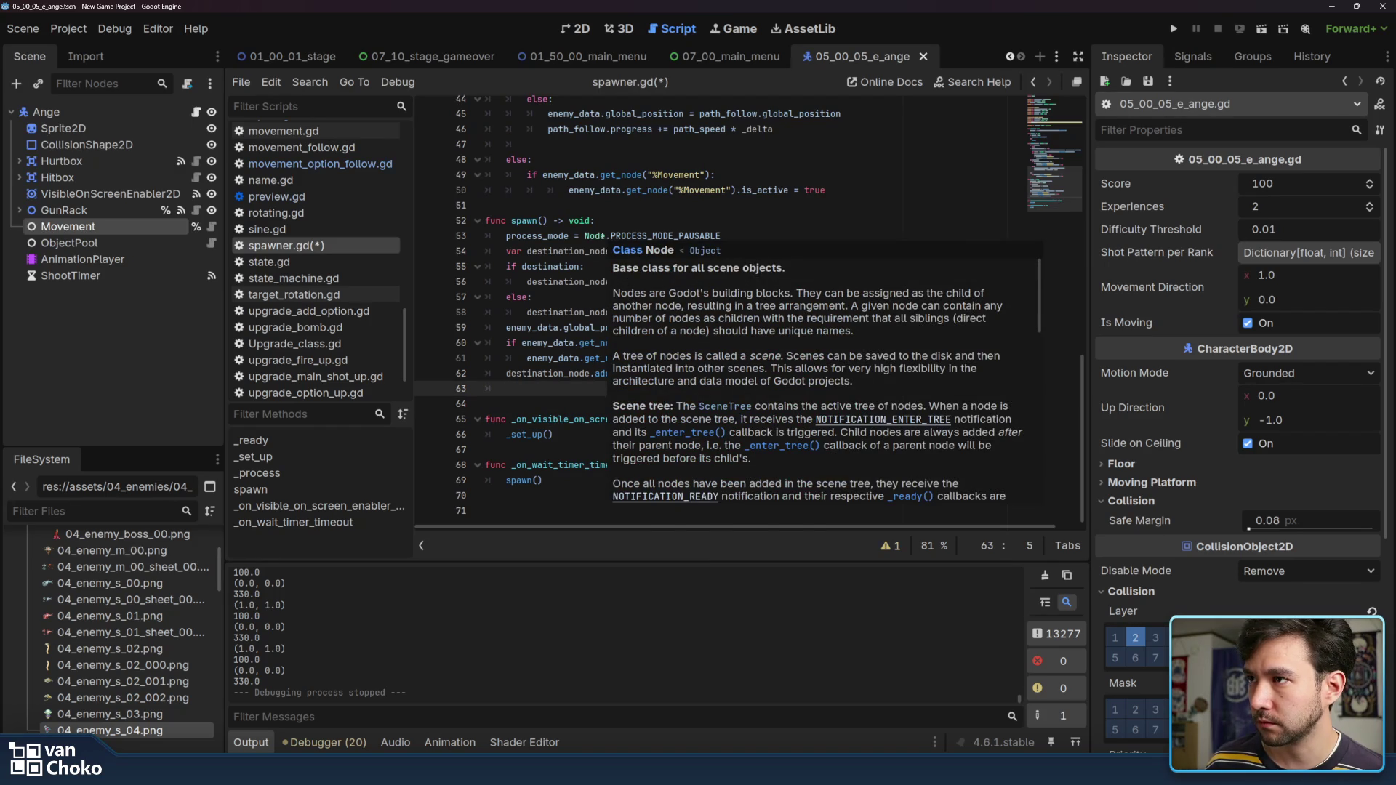
click(755, 233)
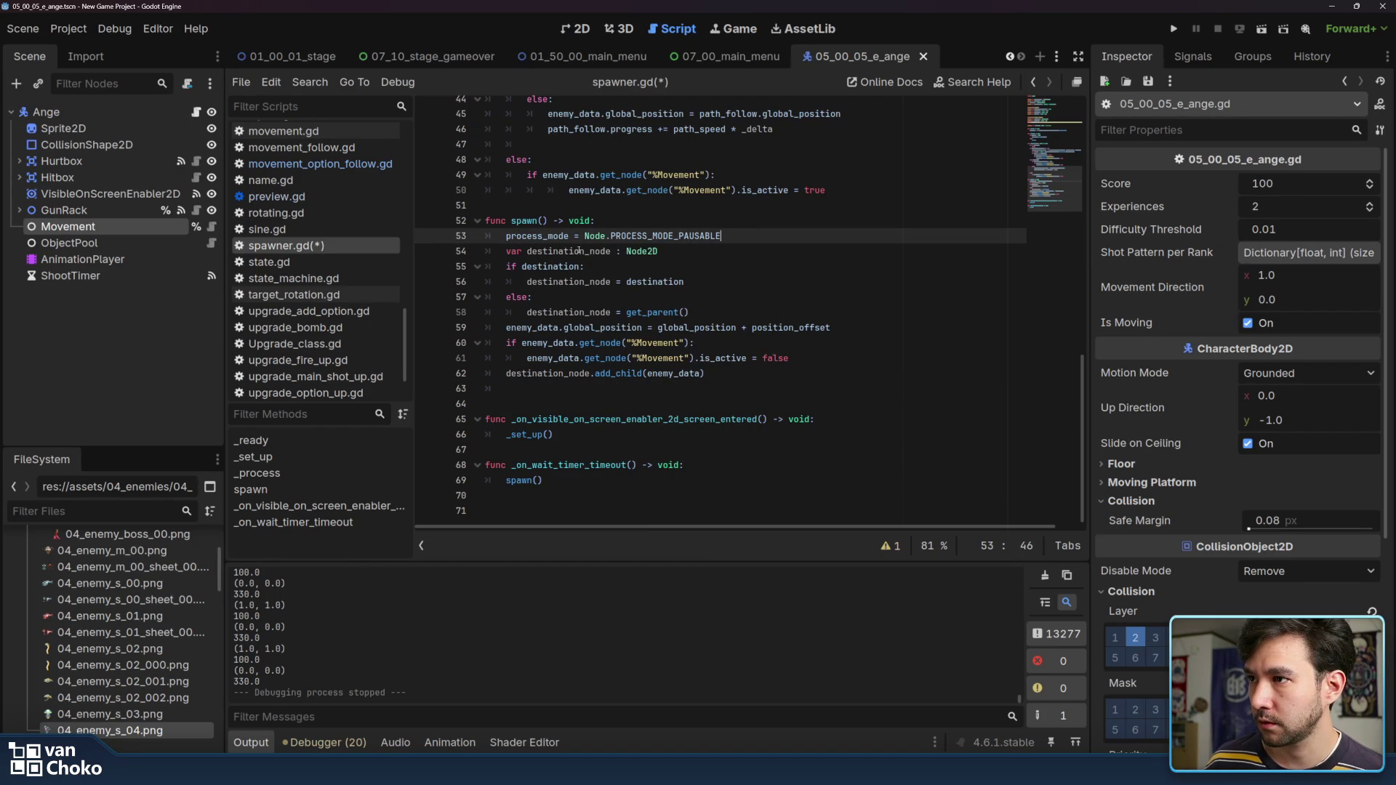
scroll(813, 377, up, 5)
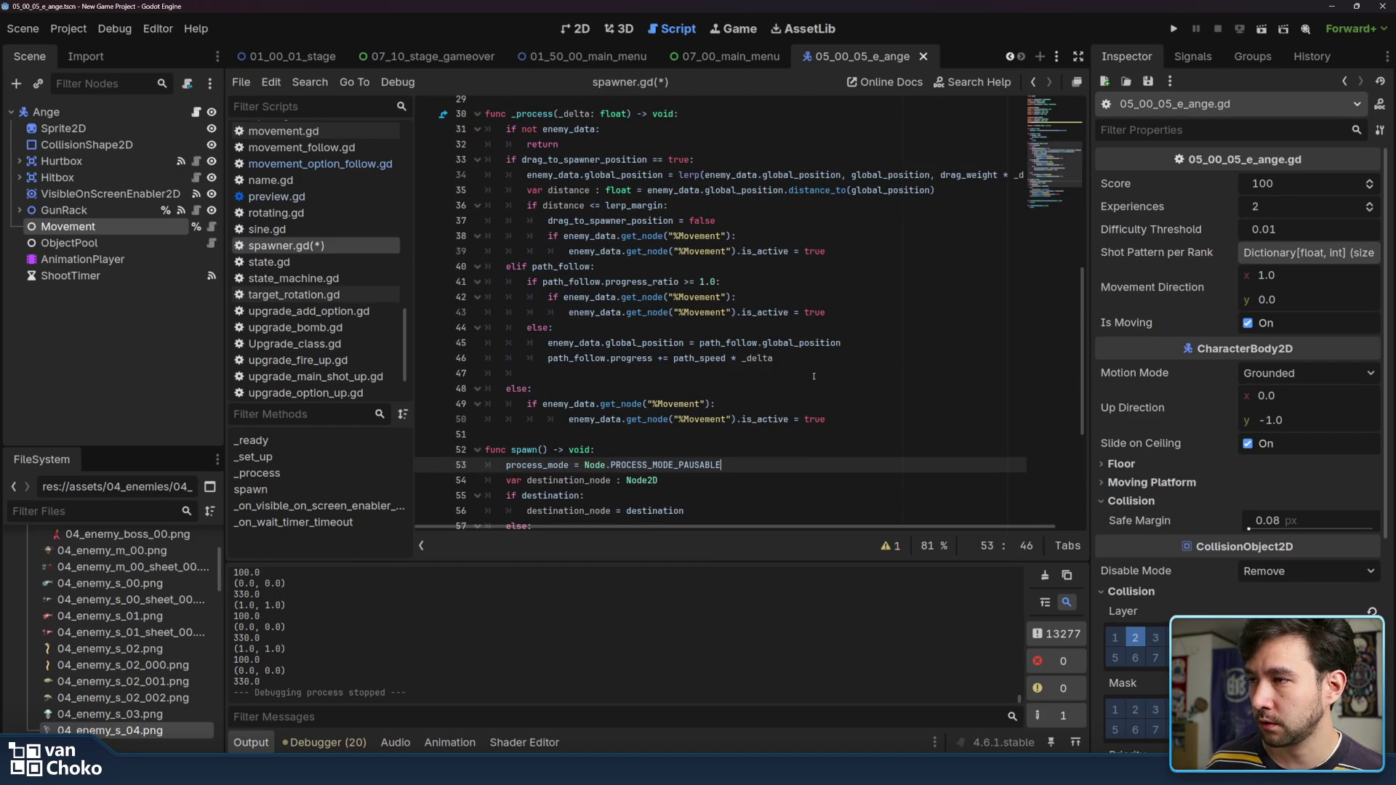
scroll(813, 377, down, 4)
click(735, 389)
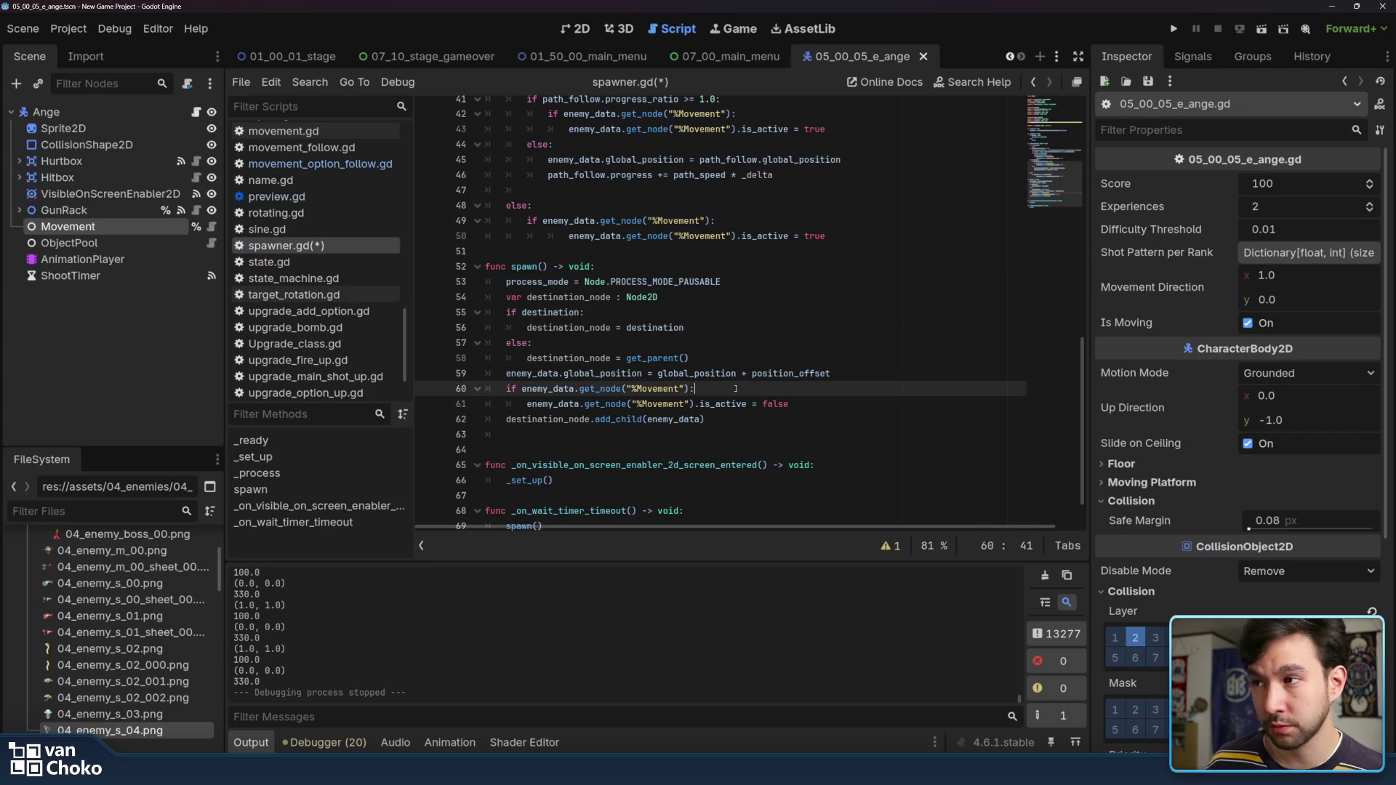
double_click(547, 389)
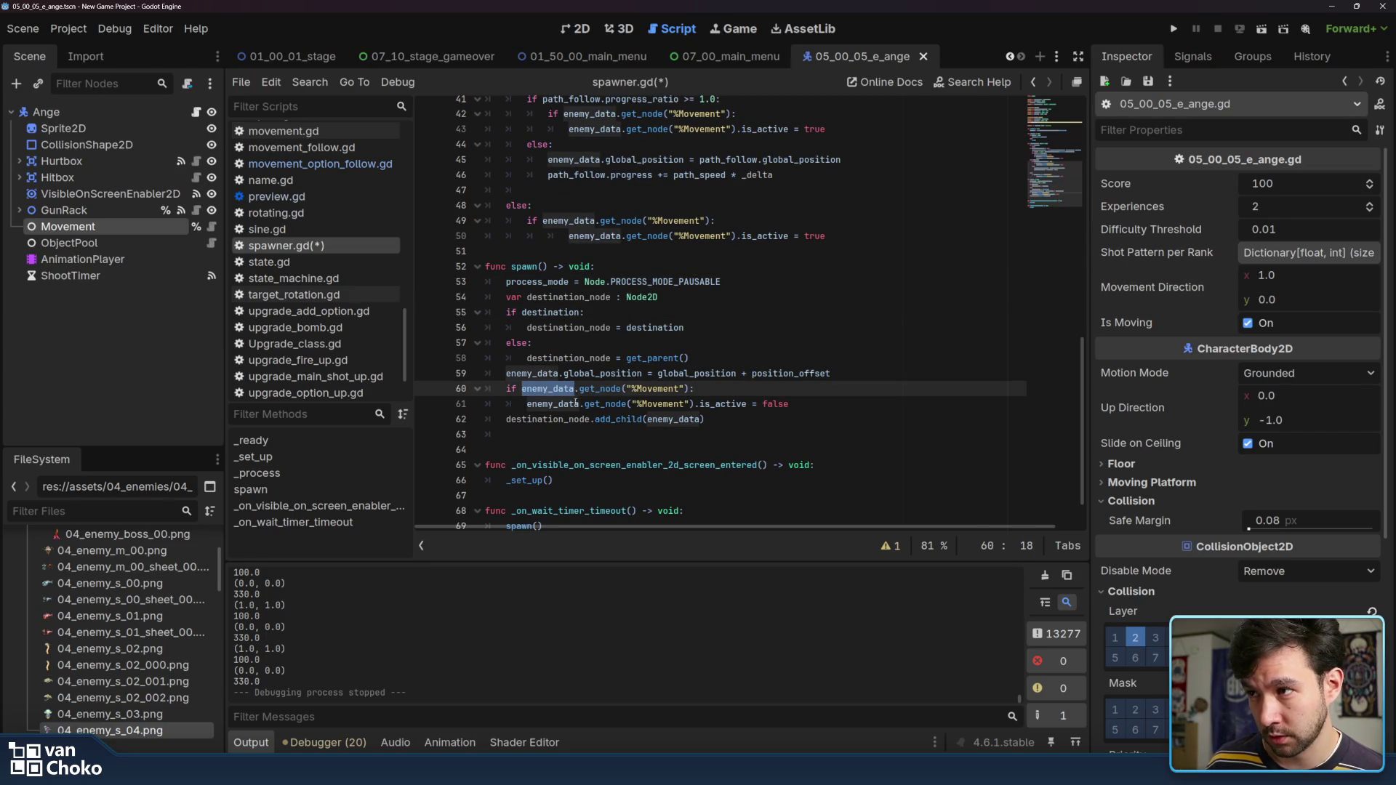
click(636, 404)
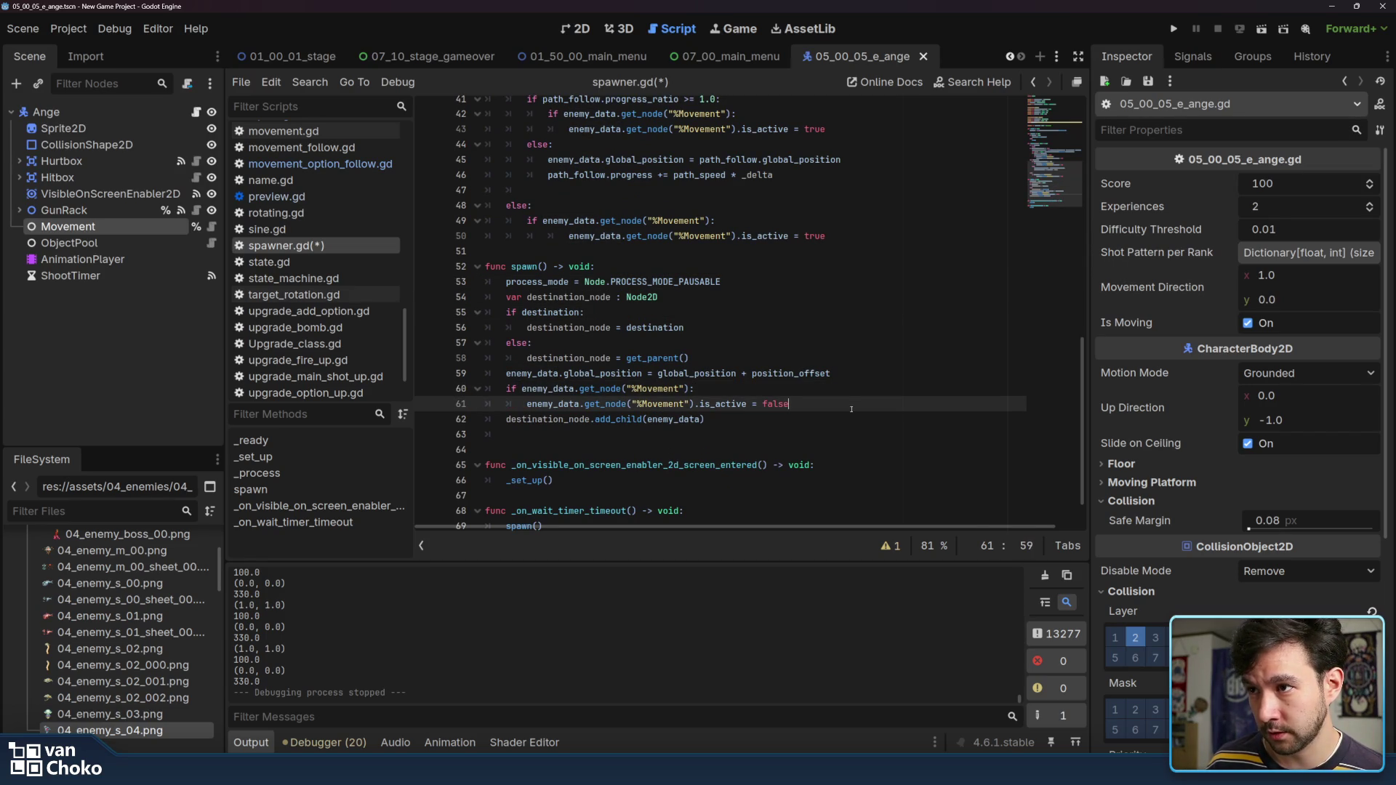
key(Return)
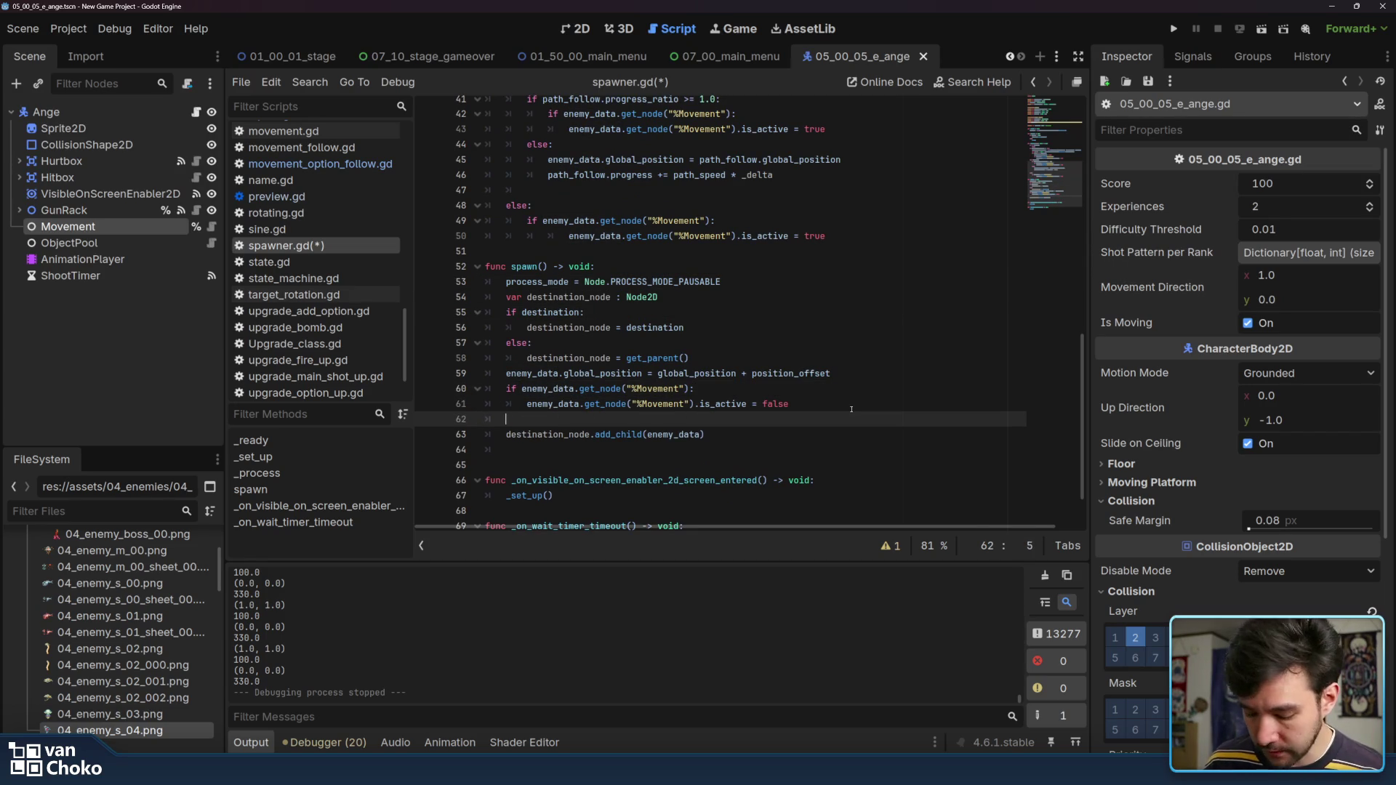
Step: Begin typing if enemy_data.has_method("_o in spawn(), using autocomplete for enemy_data and has_method
text(f enem)
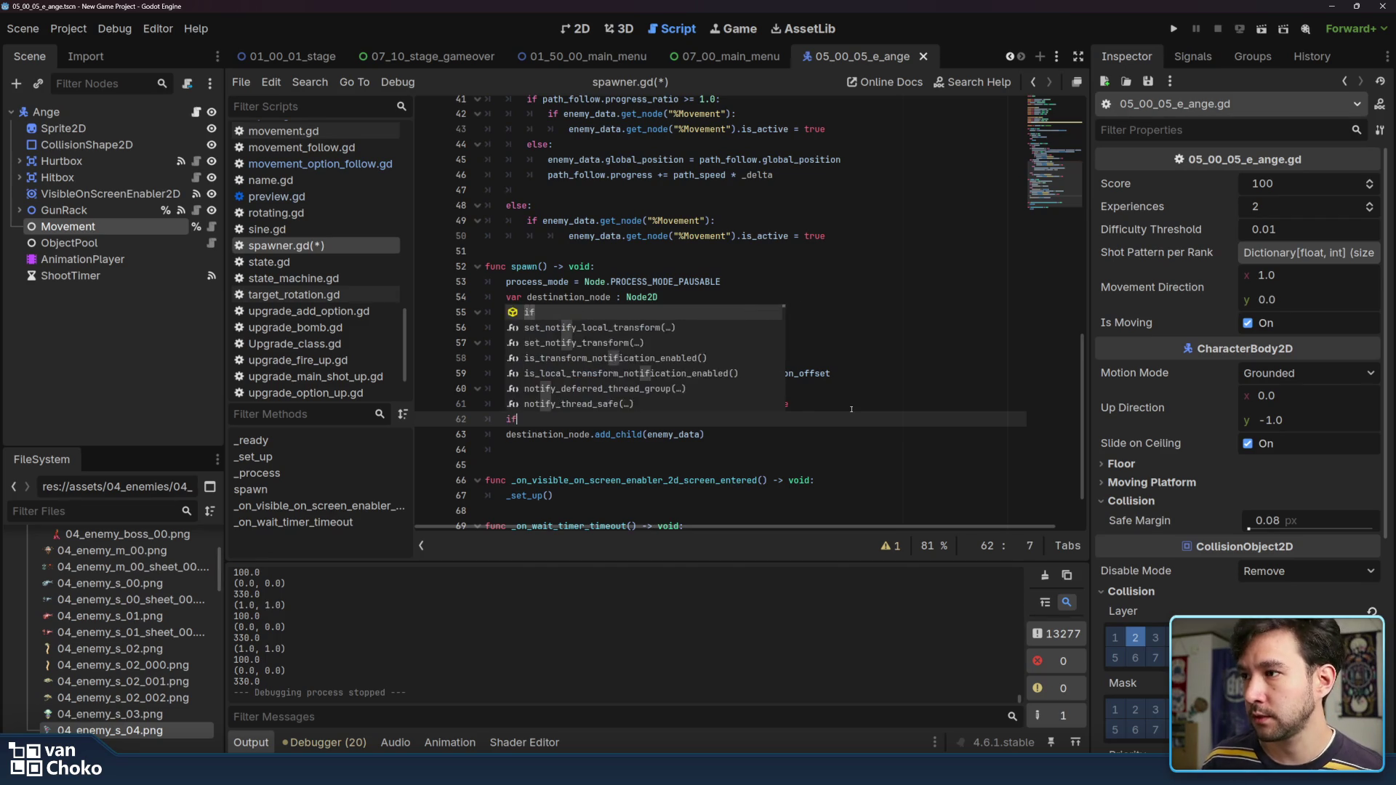
text(y)
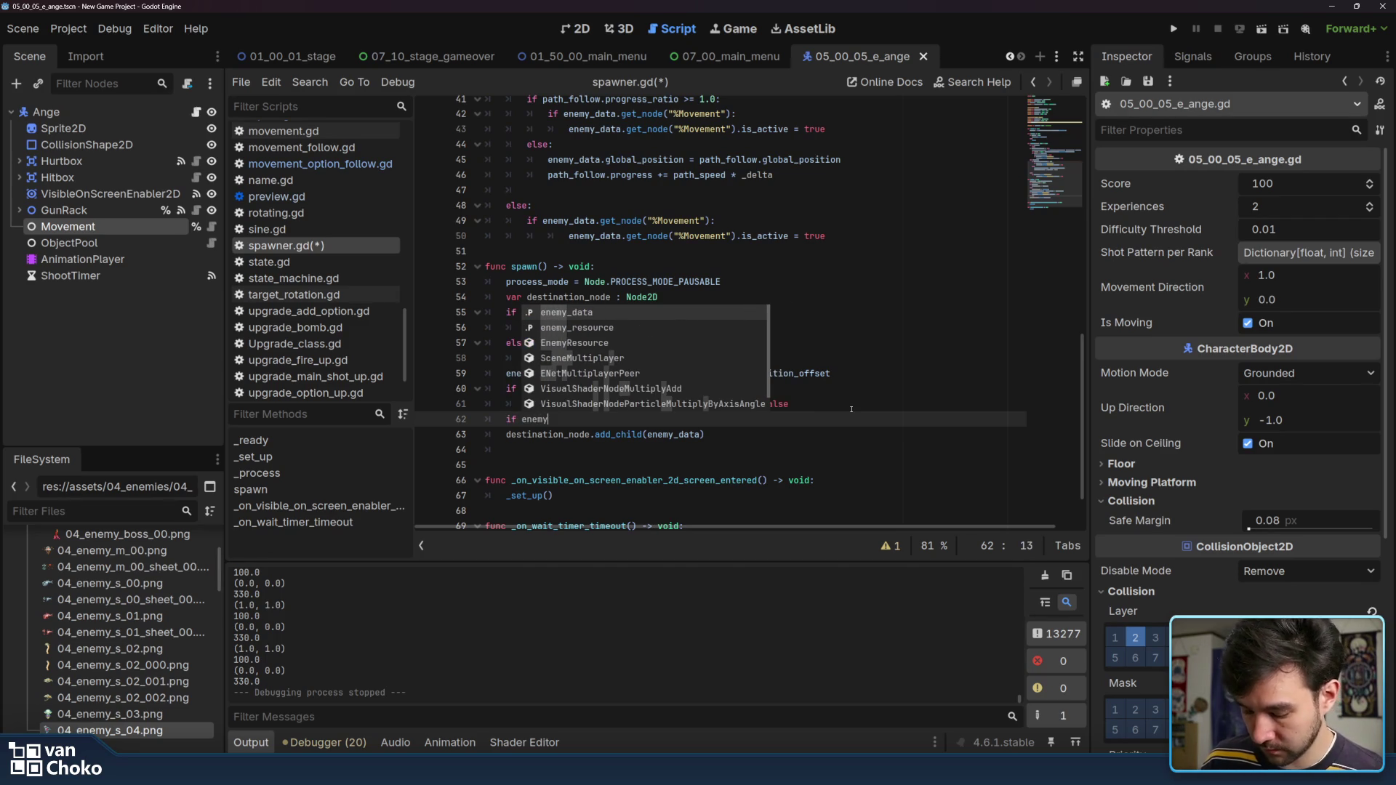
key(Return)
text(.has)
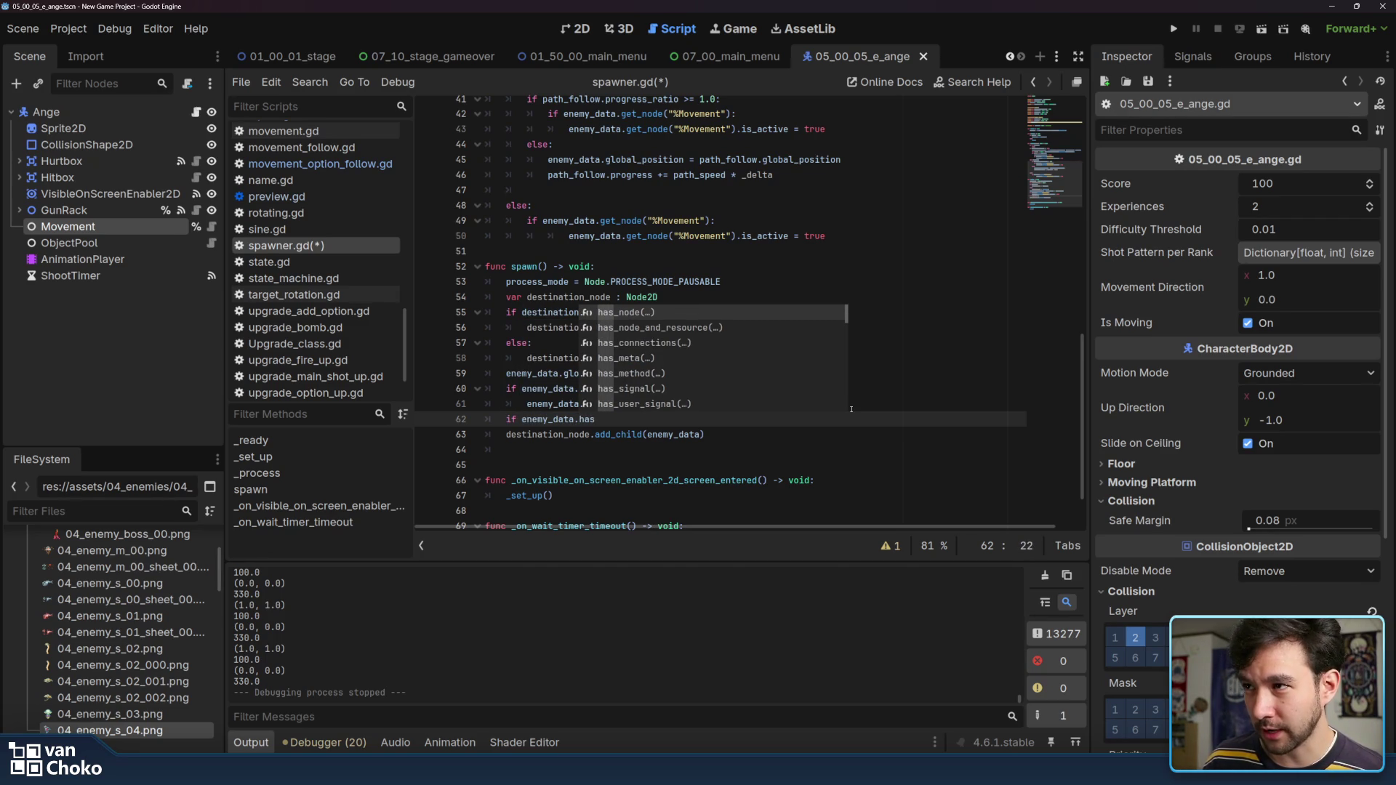
text(_meth)
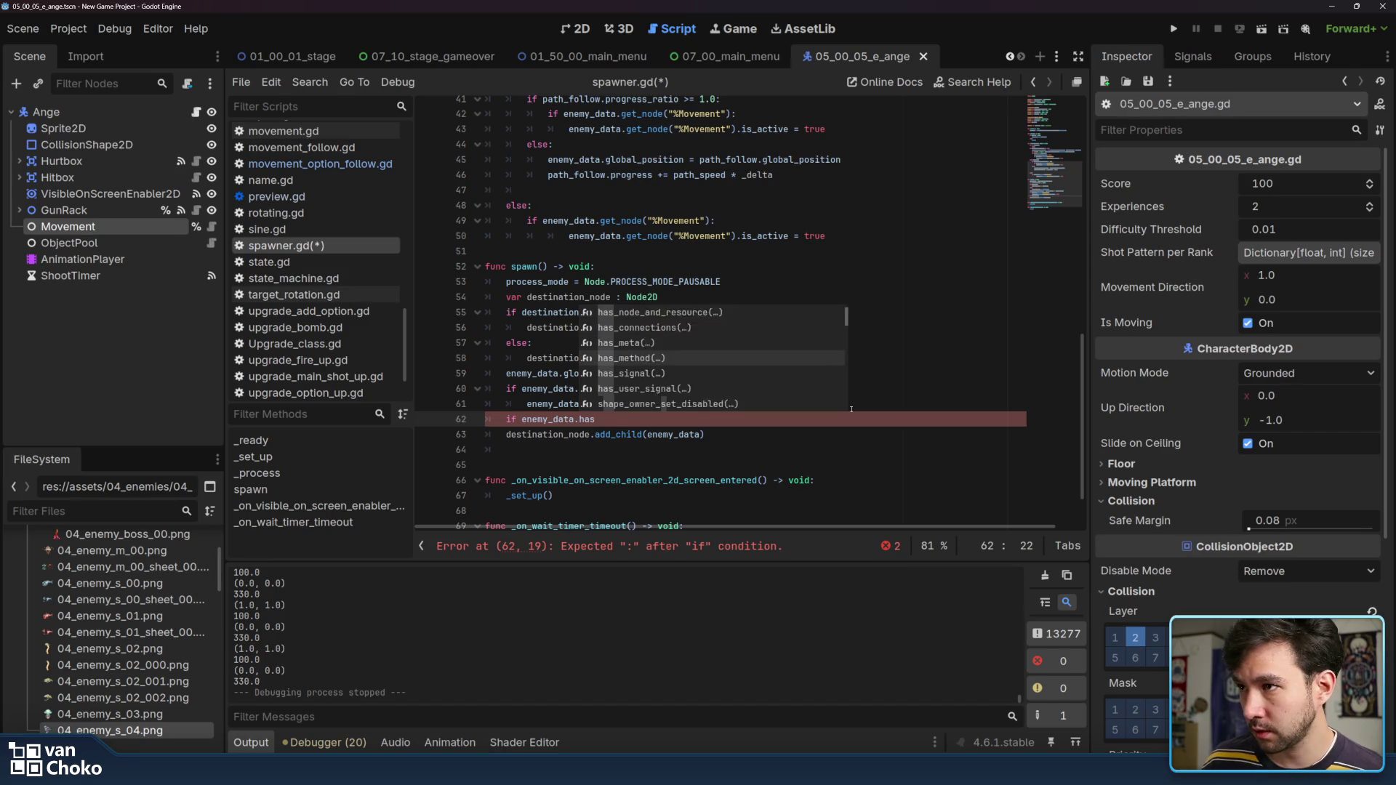
key(Return)
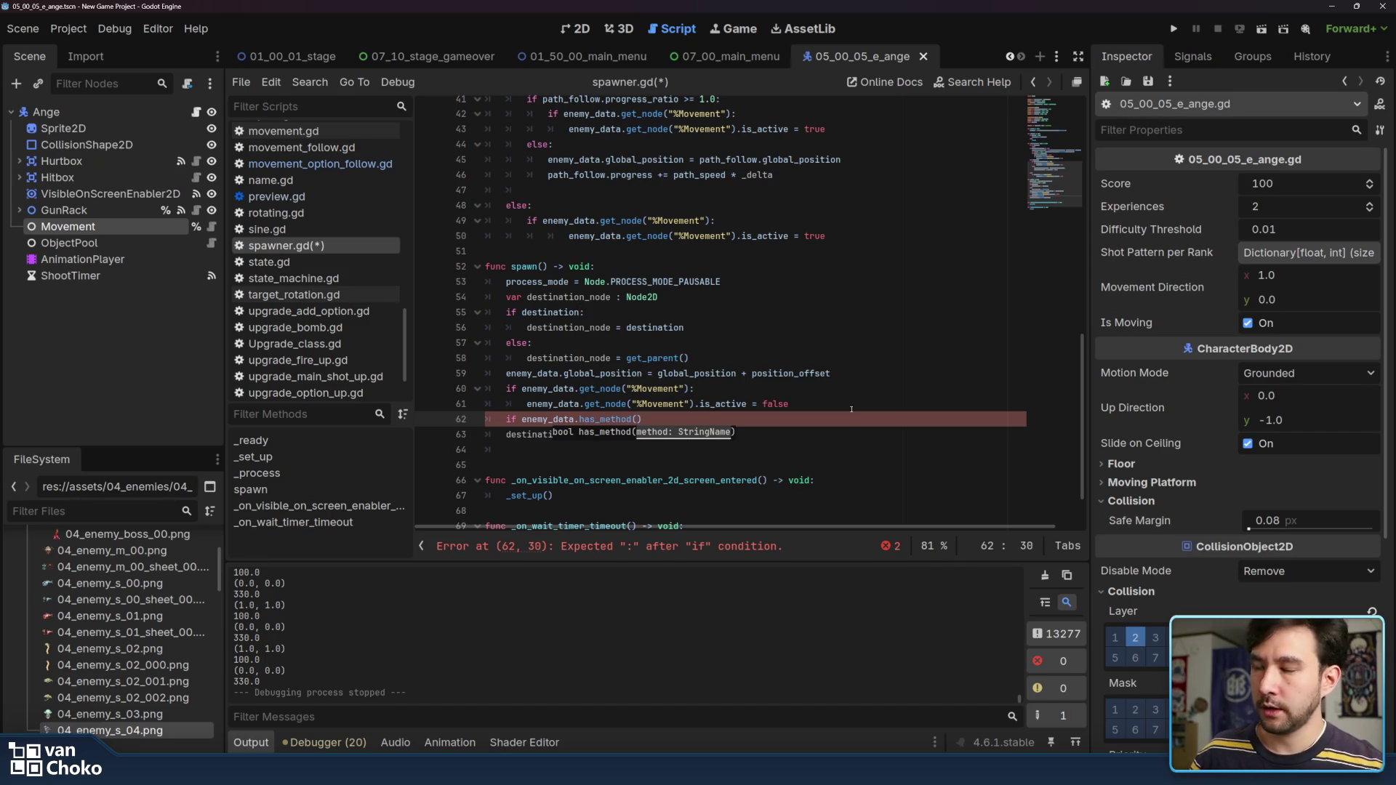
text(")
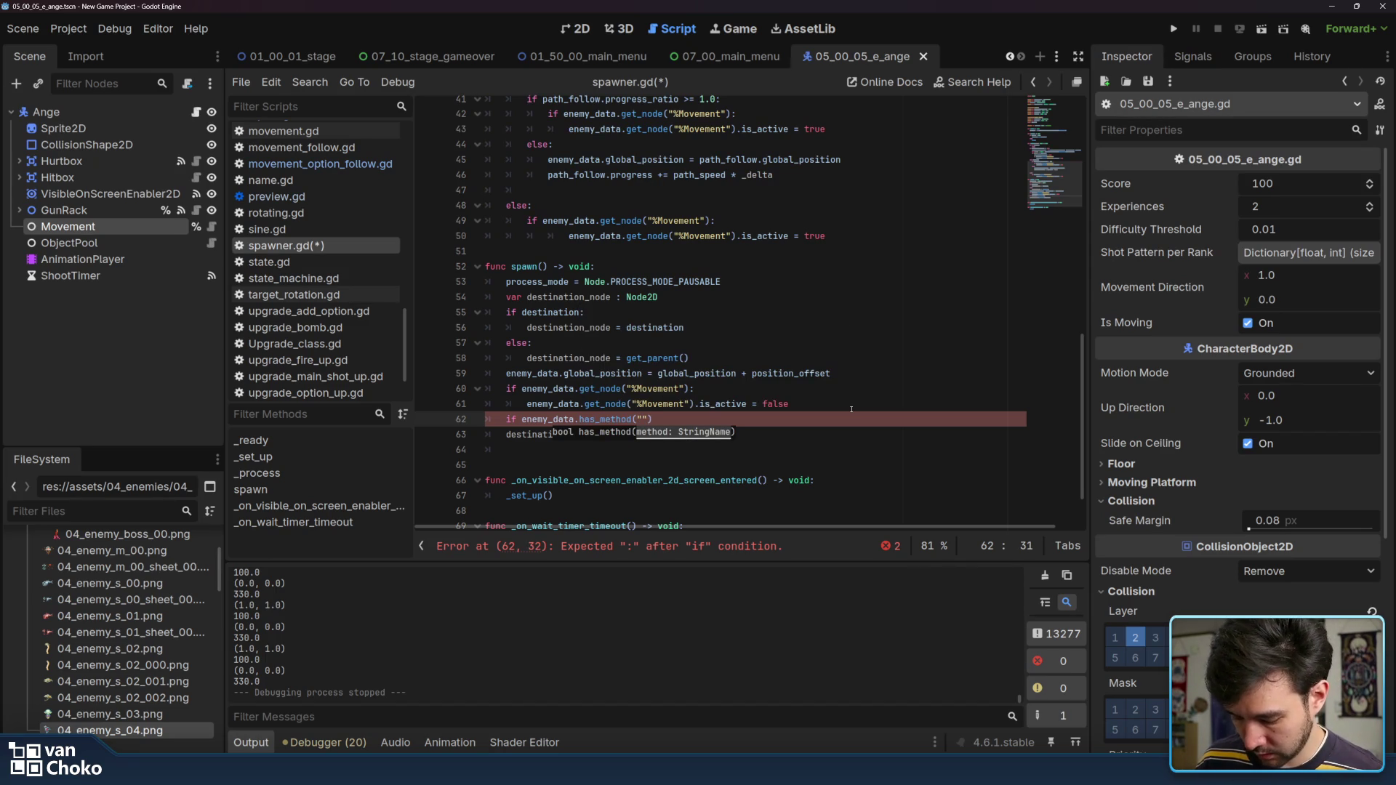
text(_on)
click(852, 410)
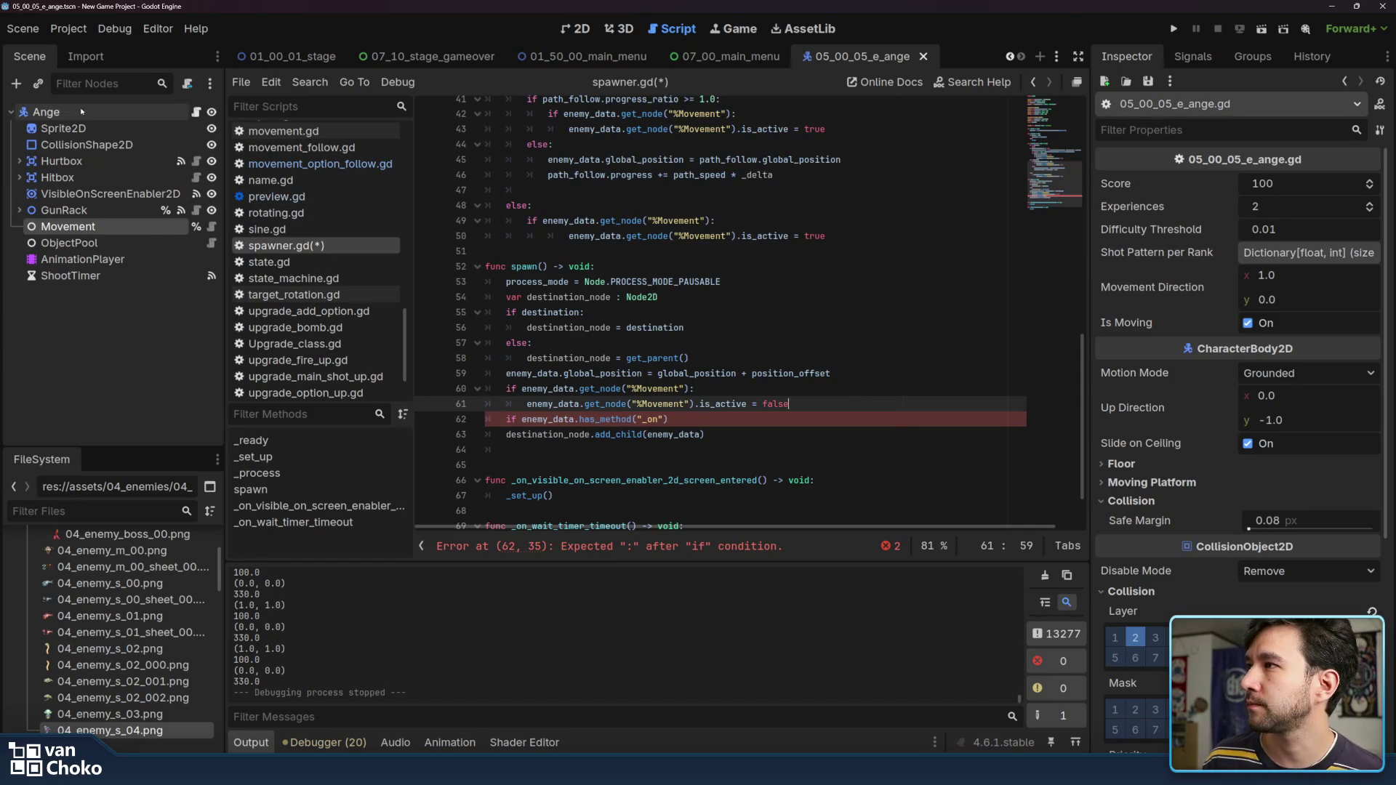
click(196, 112)
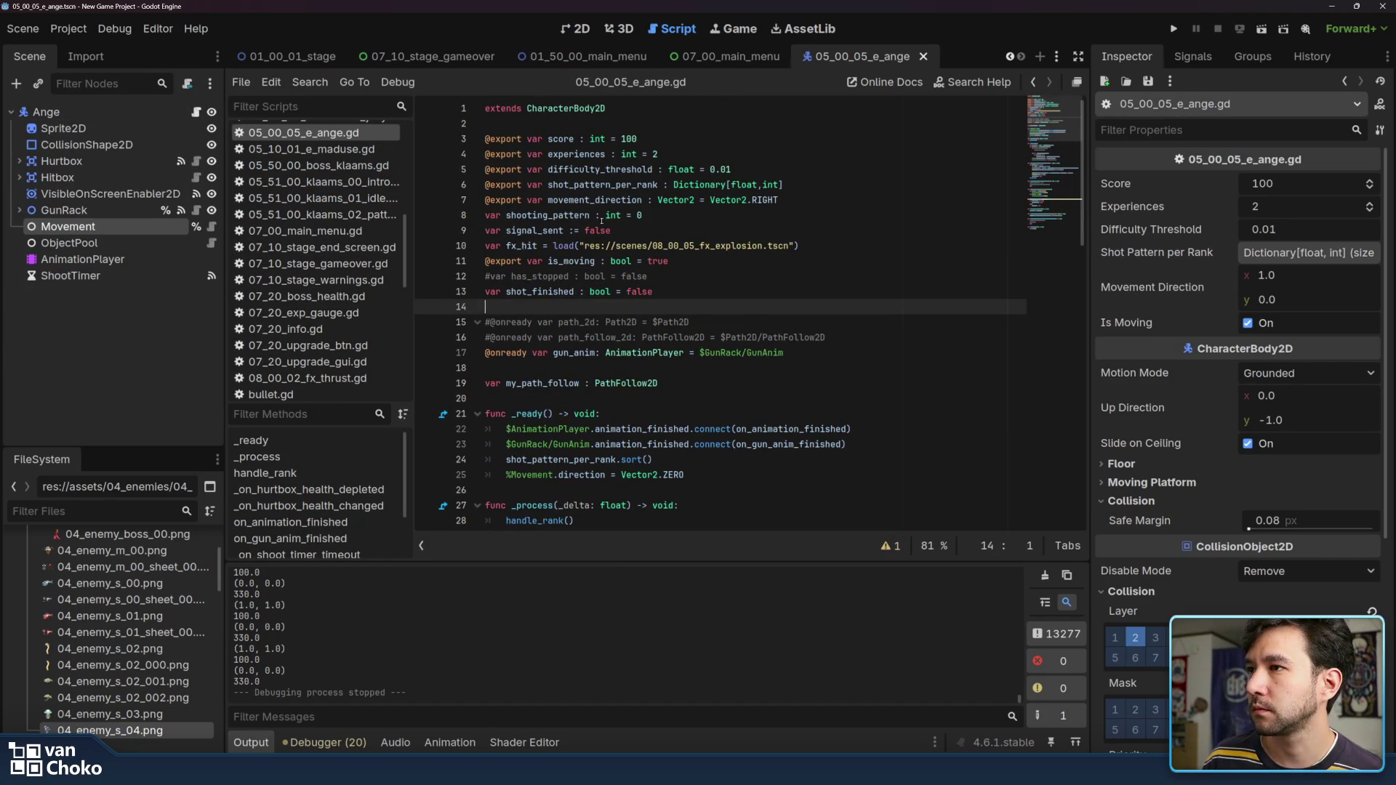
Step: Look up _on_path_ended in 05_00_05_e_ange.gd, then go back to spawner.gd in 01_00_01_stage
scroll(524, 246, down, 15)
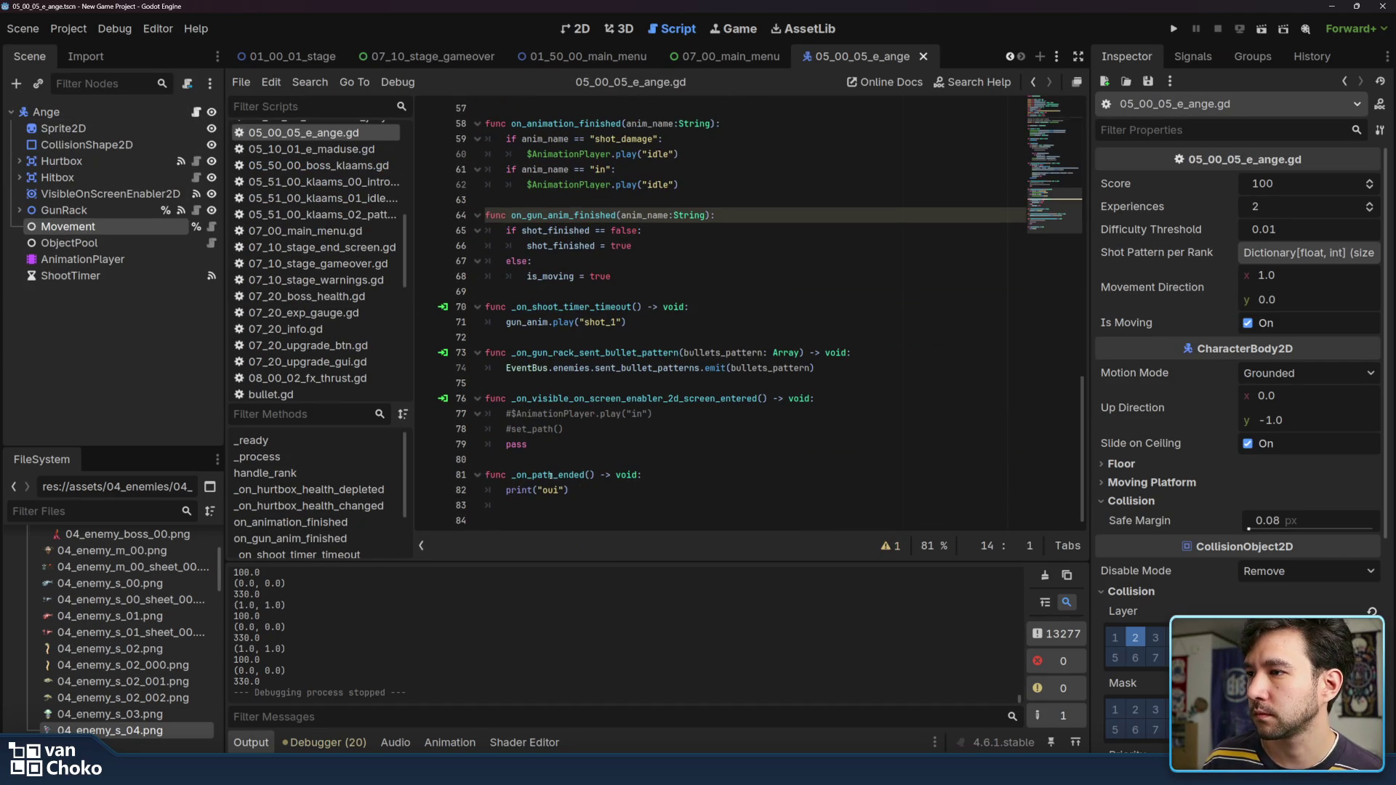
double_click(550, 475)
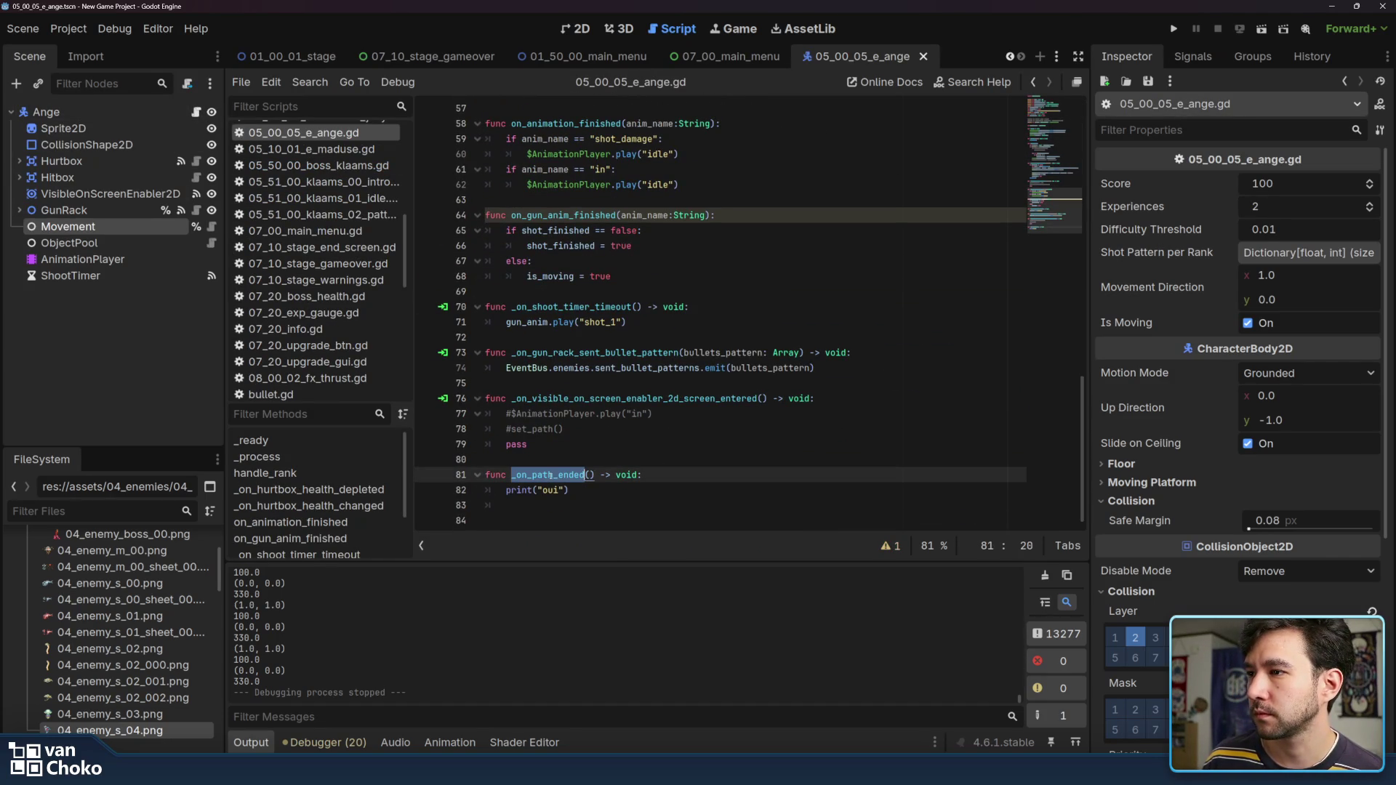
click(620, 430)
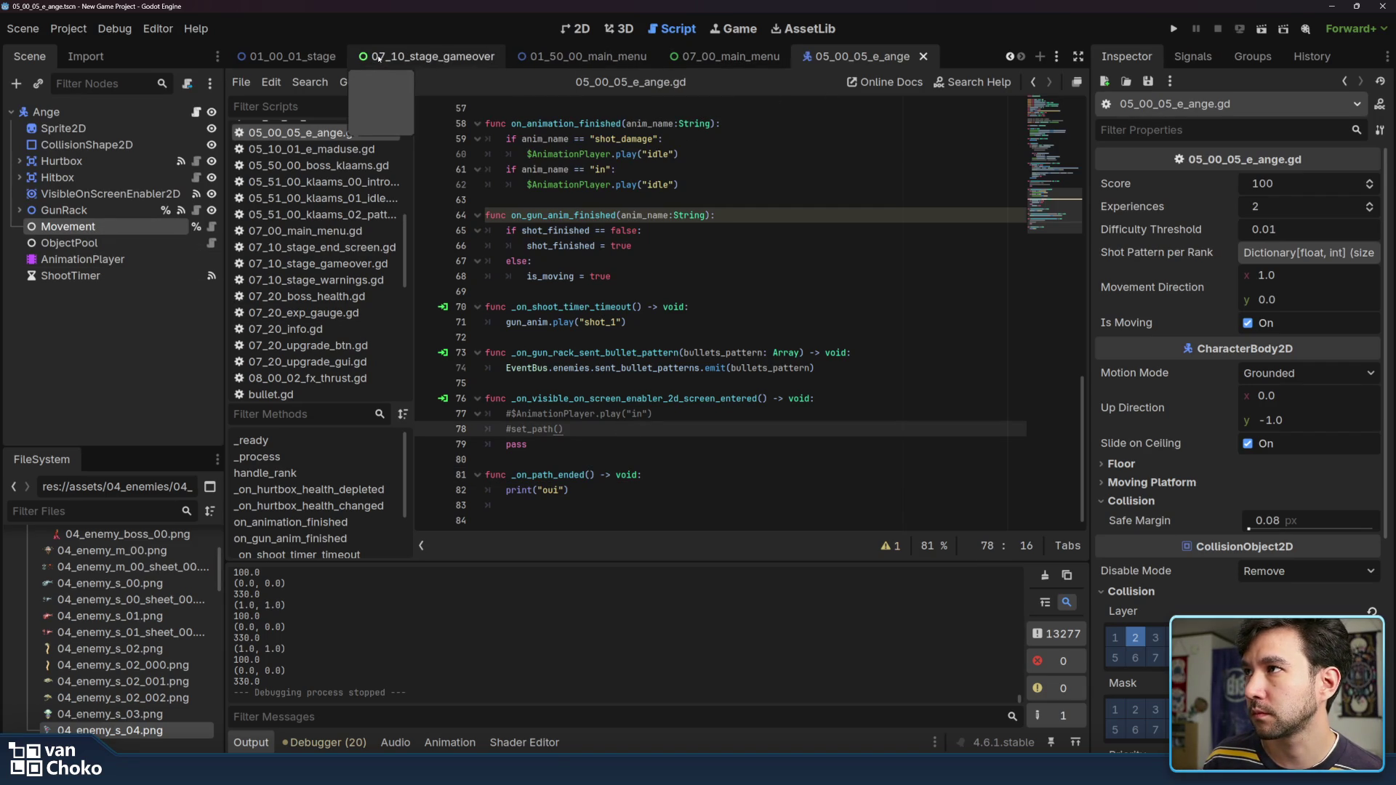
click(290, 58)
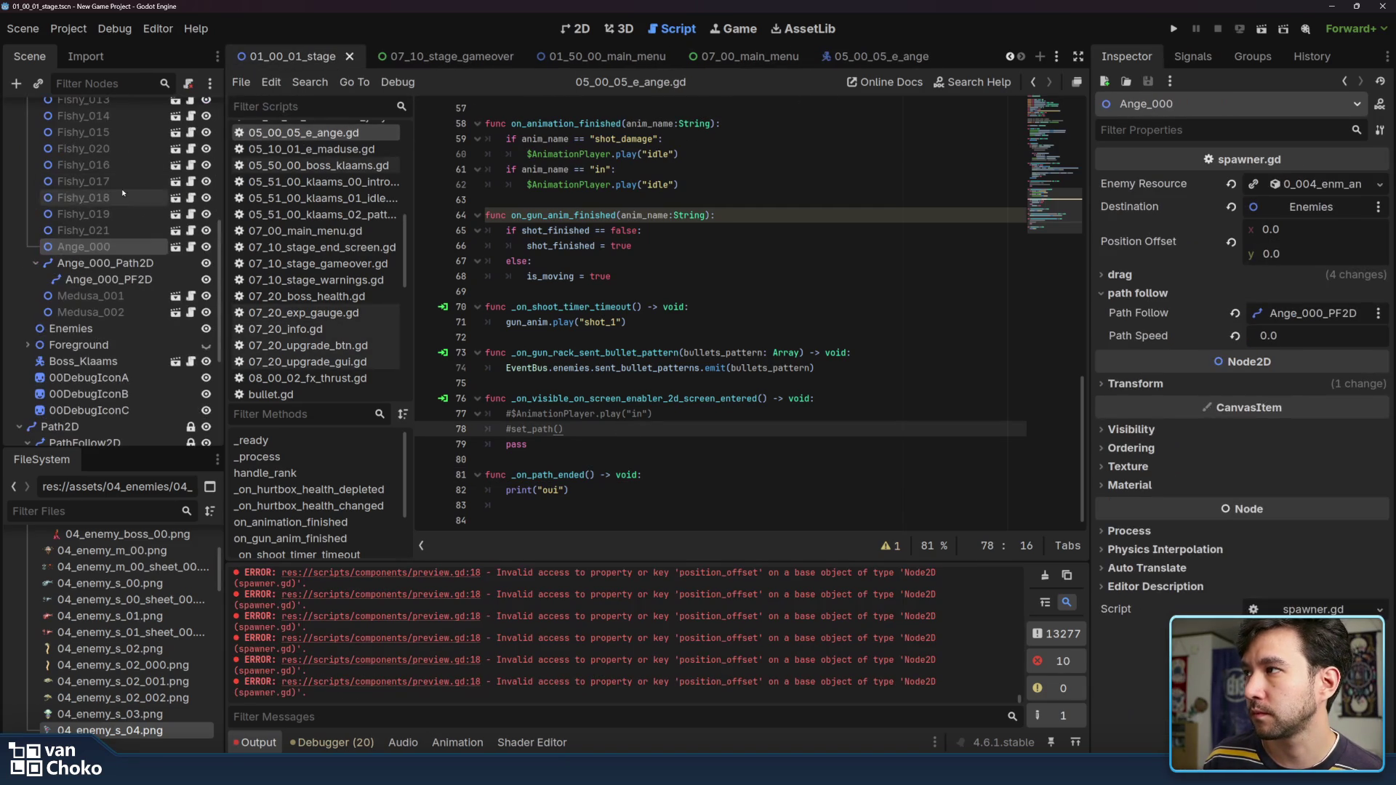
click(190, 247)
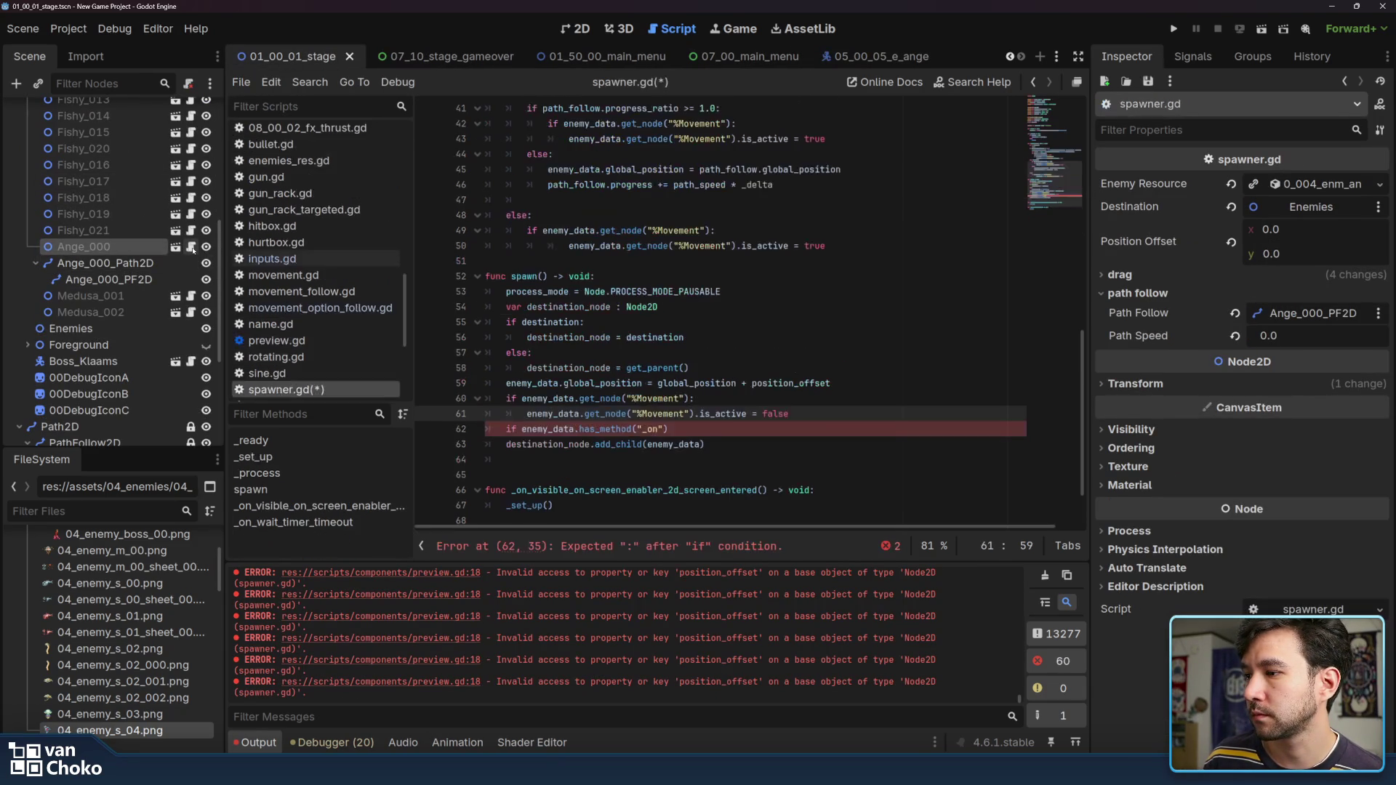
Step: Complete the condition as has_method("_on_path_ended"): and start its body
click(665, 326)
double_click(649, 429)
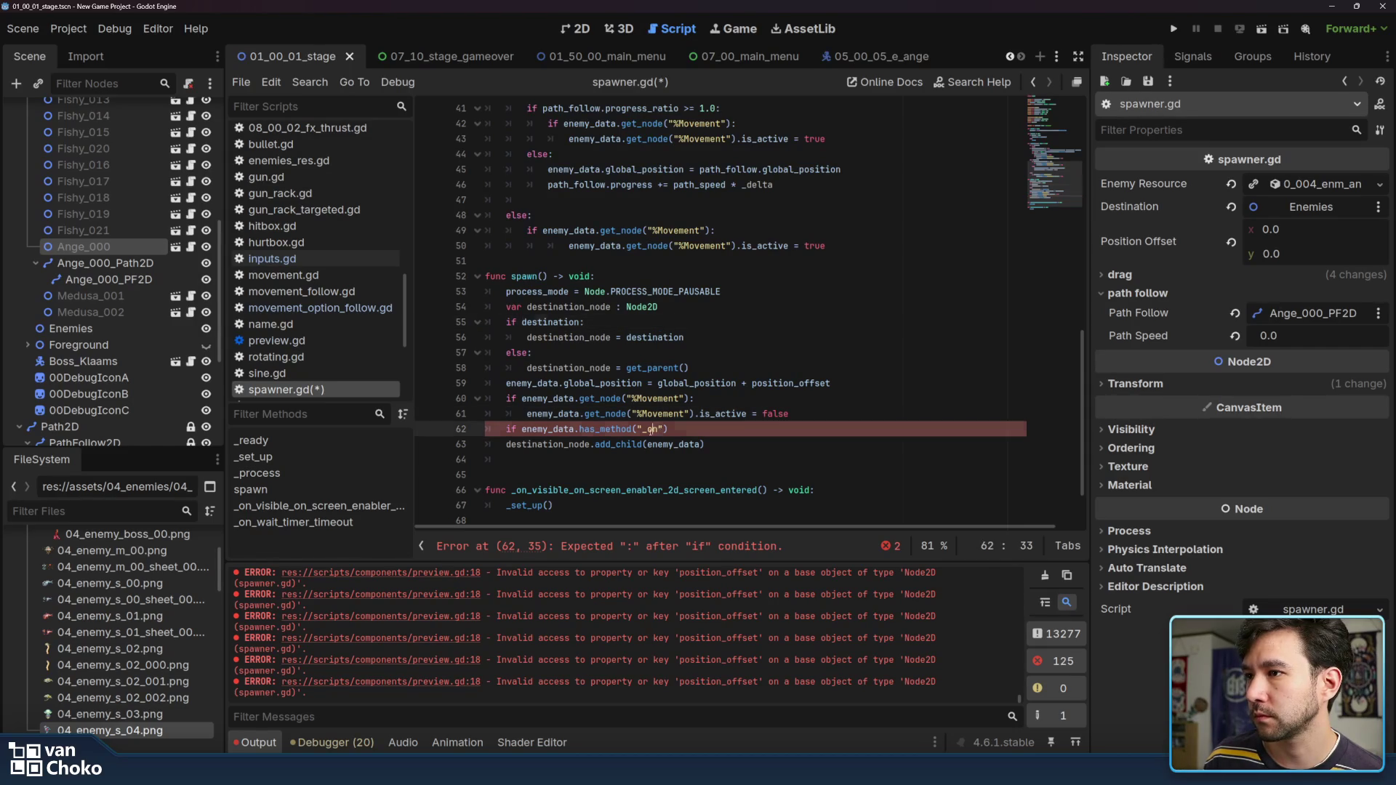
text(_path_ended"))
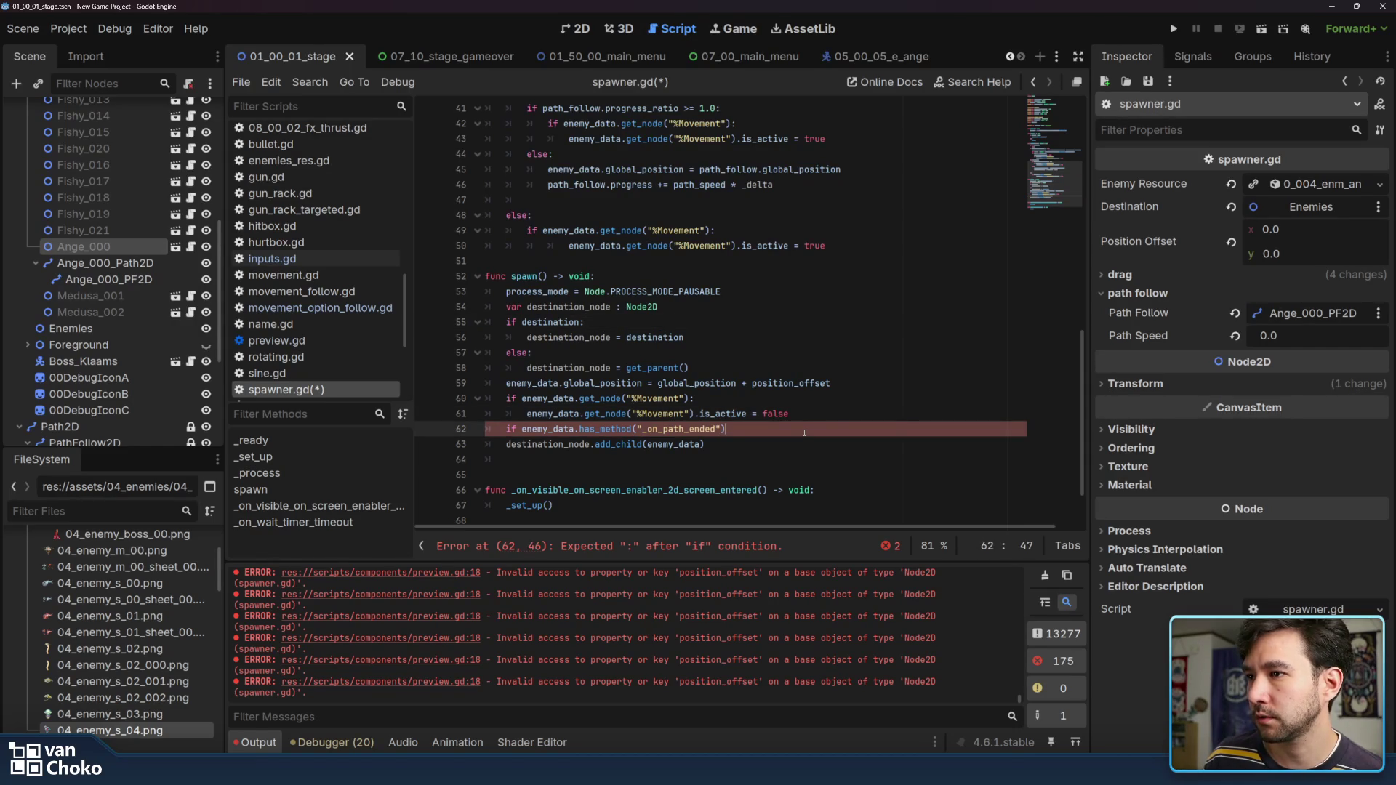
text(:)
key(Return)
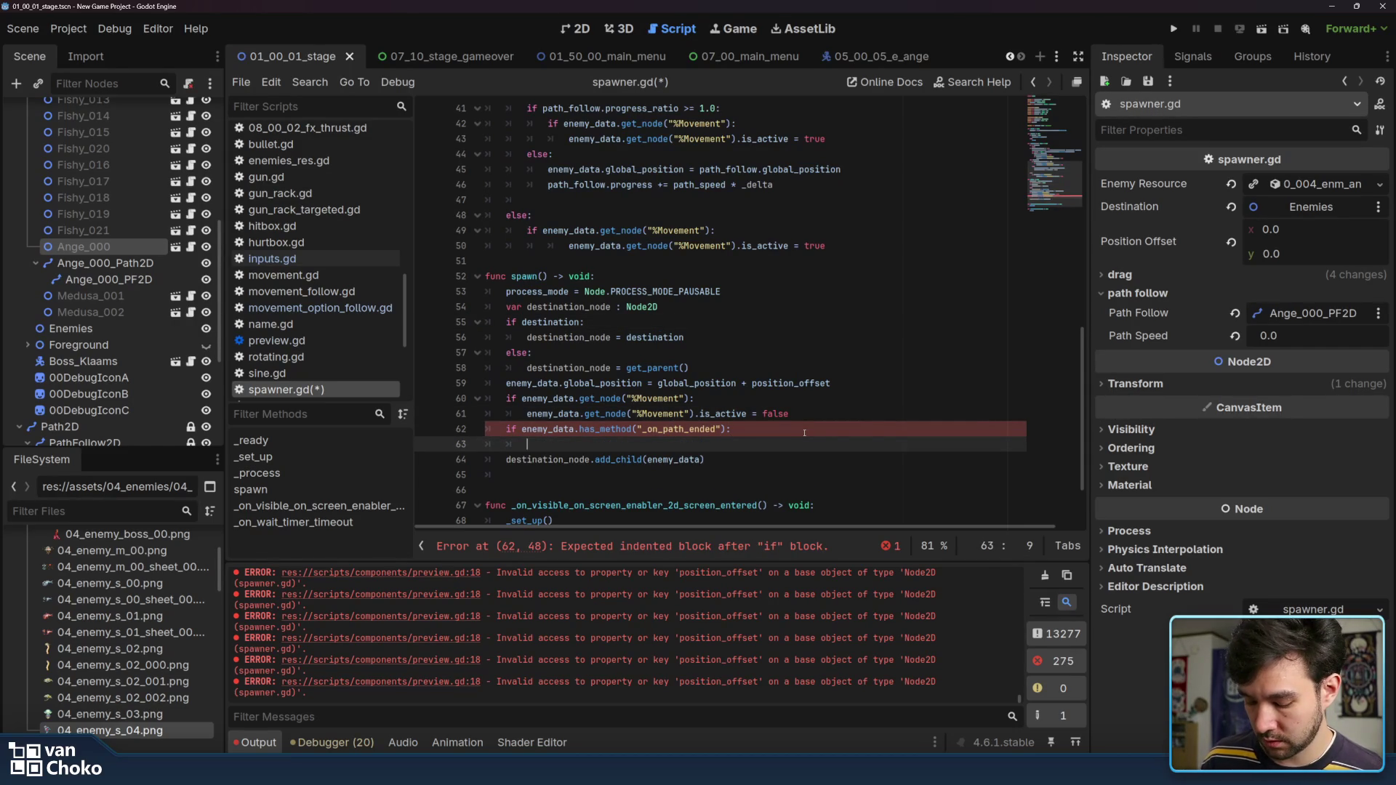
Step: Start the if body with path_ended.connect() on line 63, pasting the copied signal name
text(enemy_data)
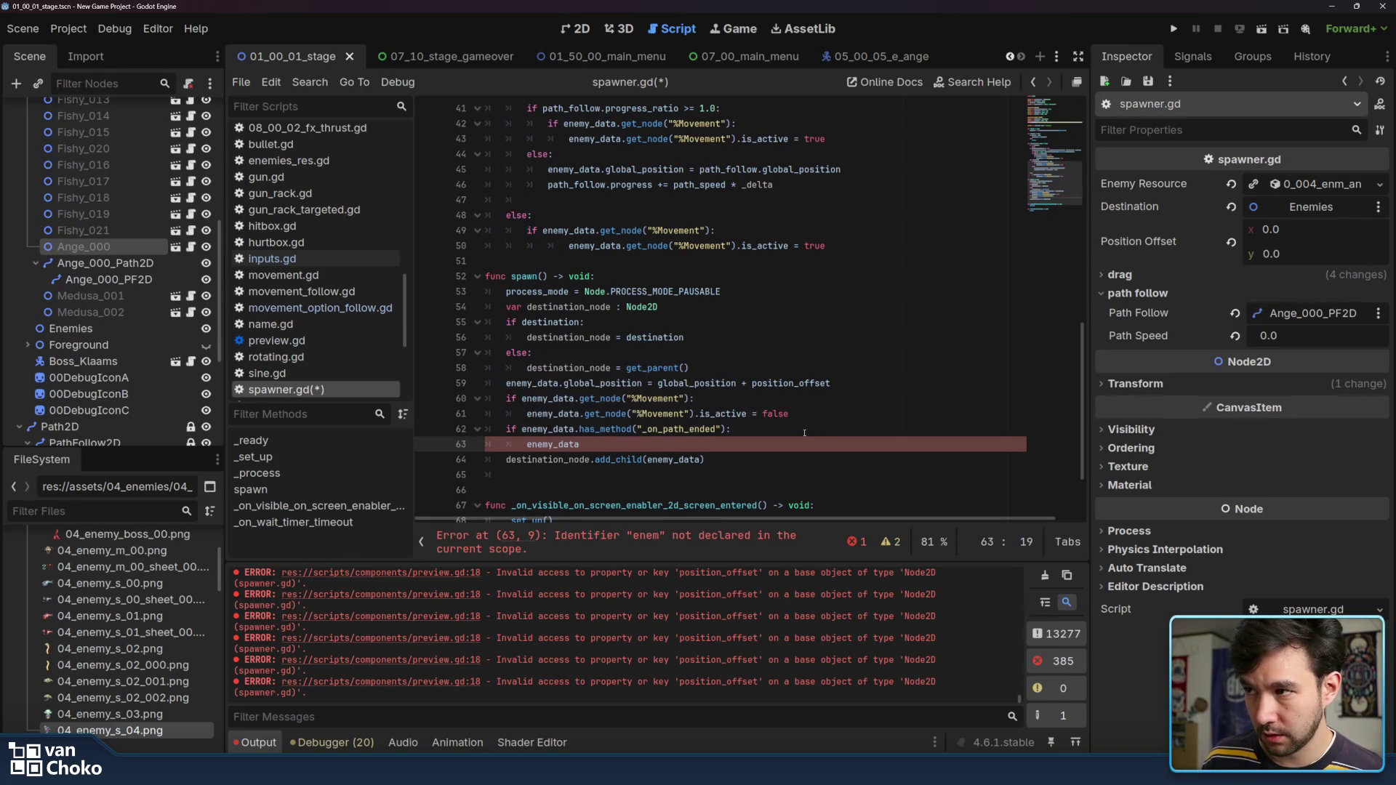
key(Return)
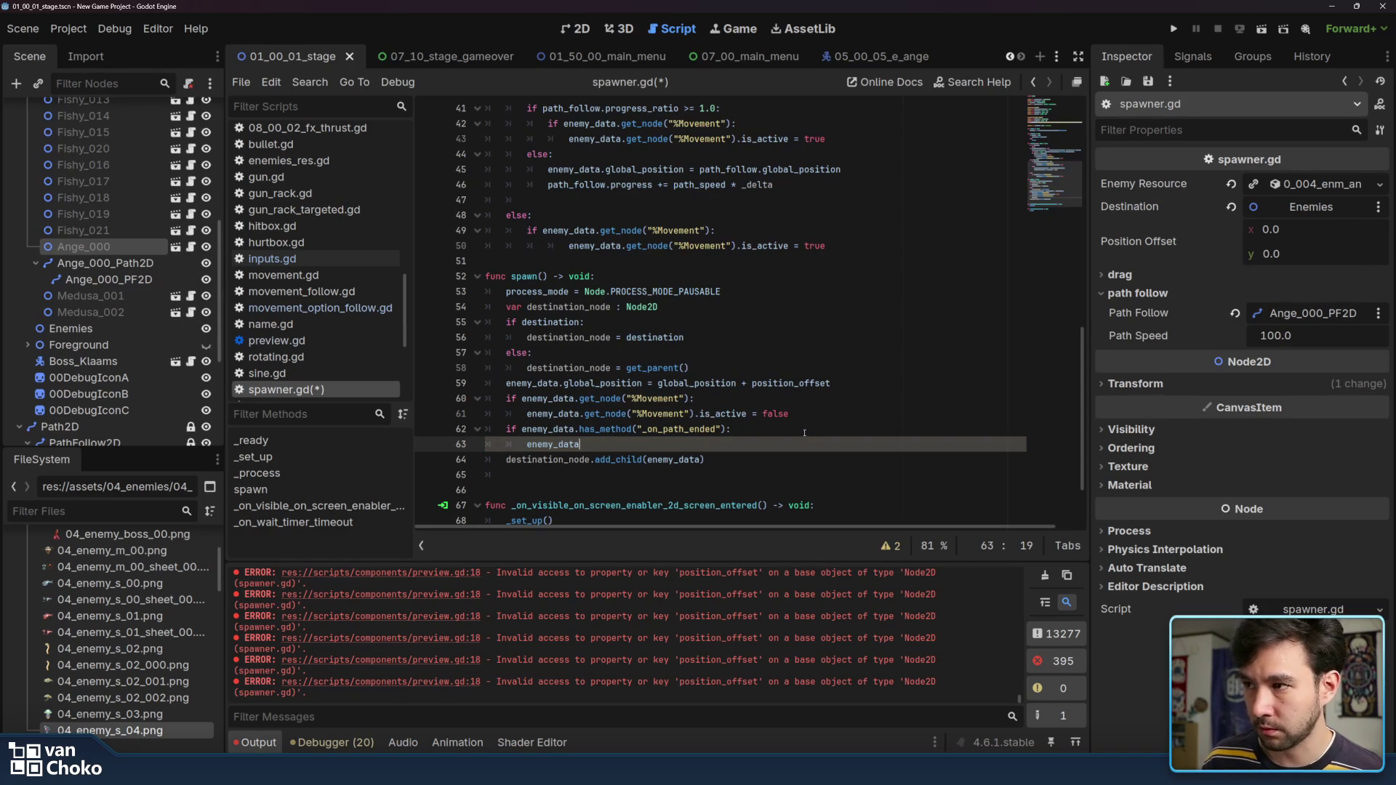
text(.)
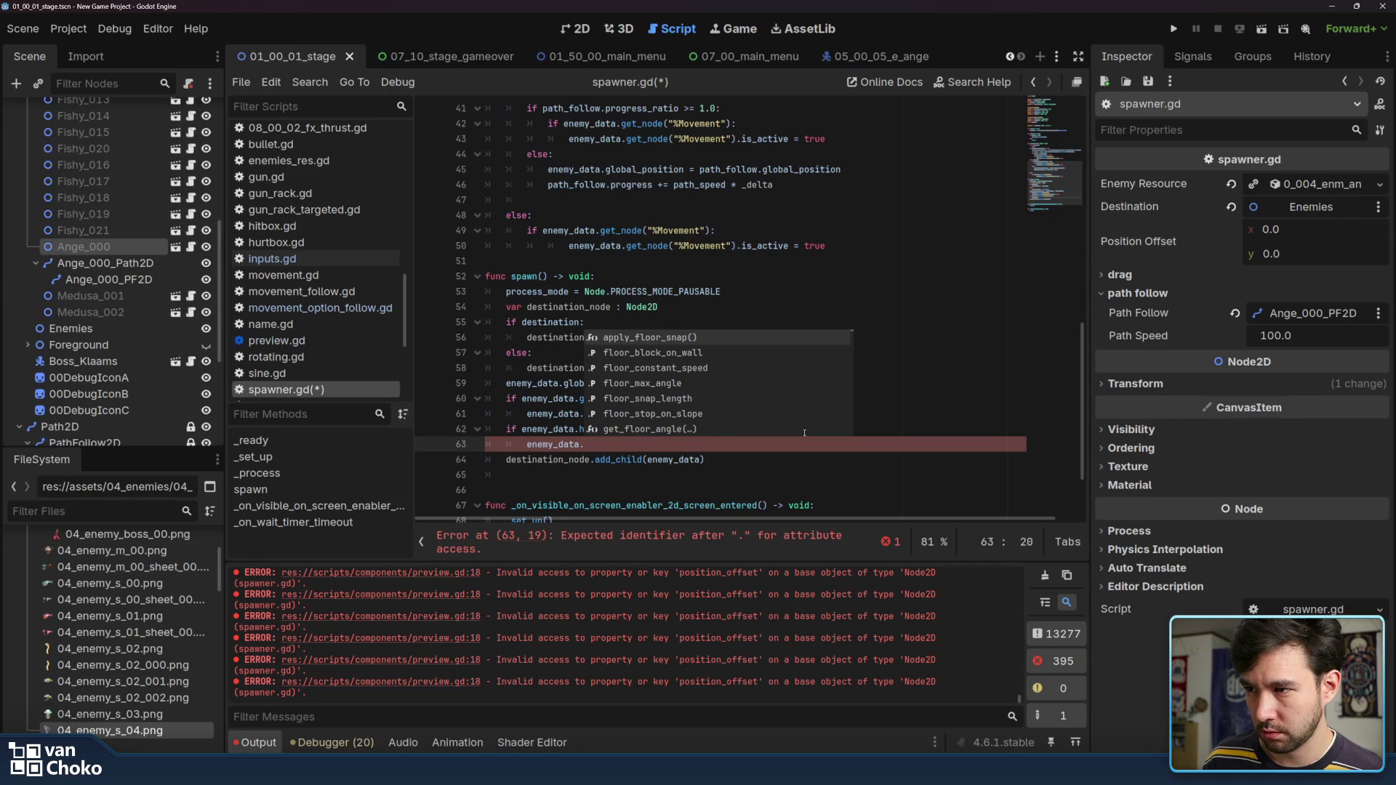
key(BackSpace)
key(BackSpace)
key(BackSpace)
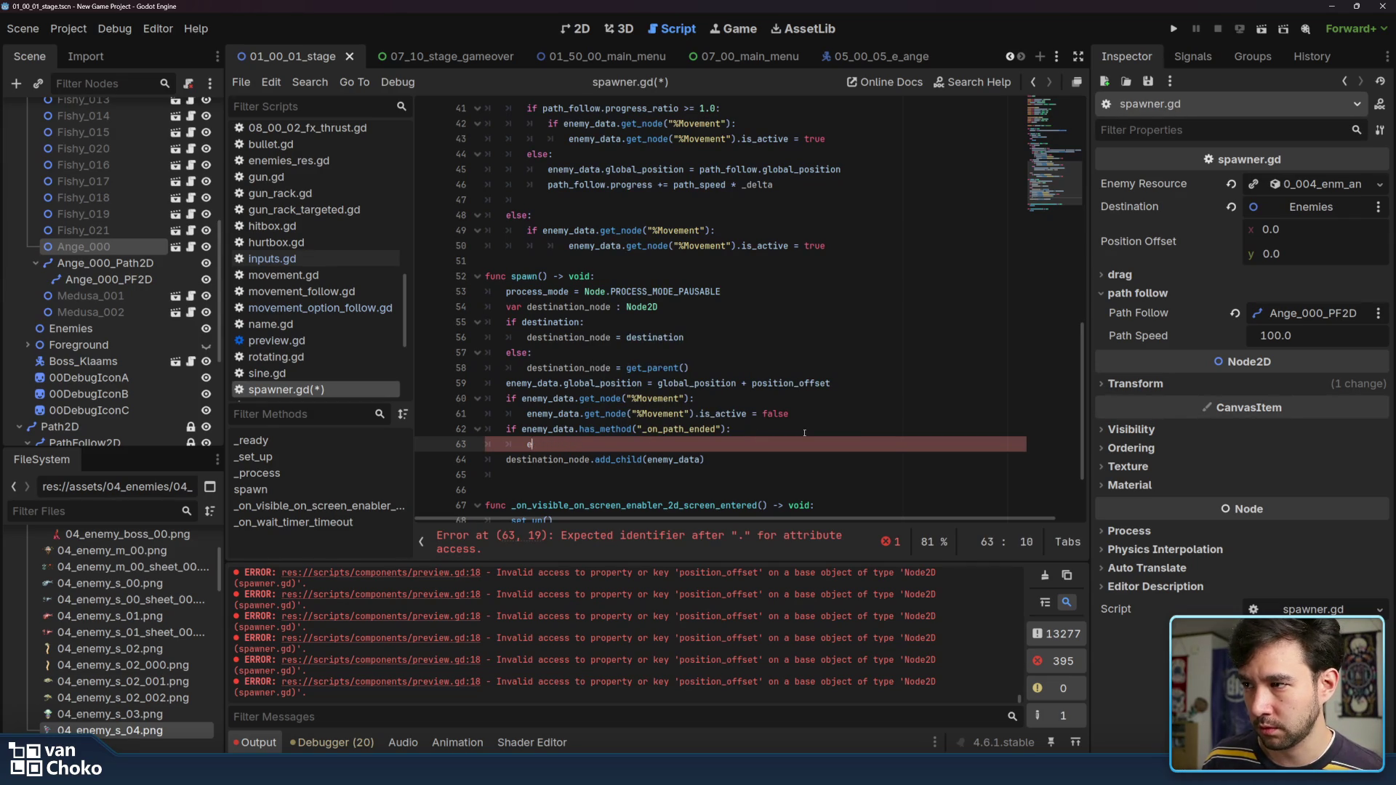
key(BackSpace)
scroll(731, 383, up, 10)
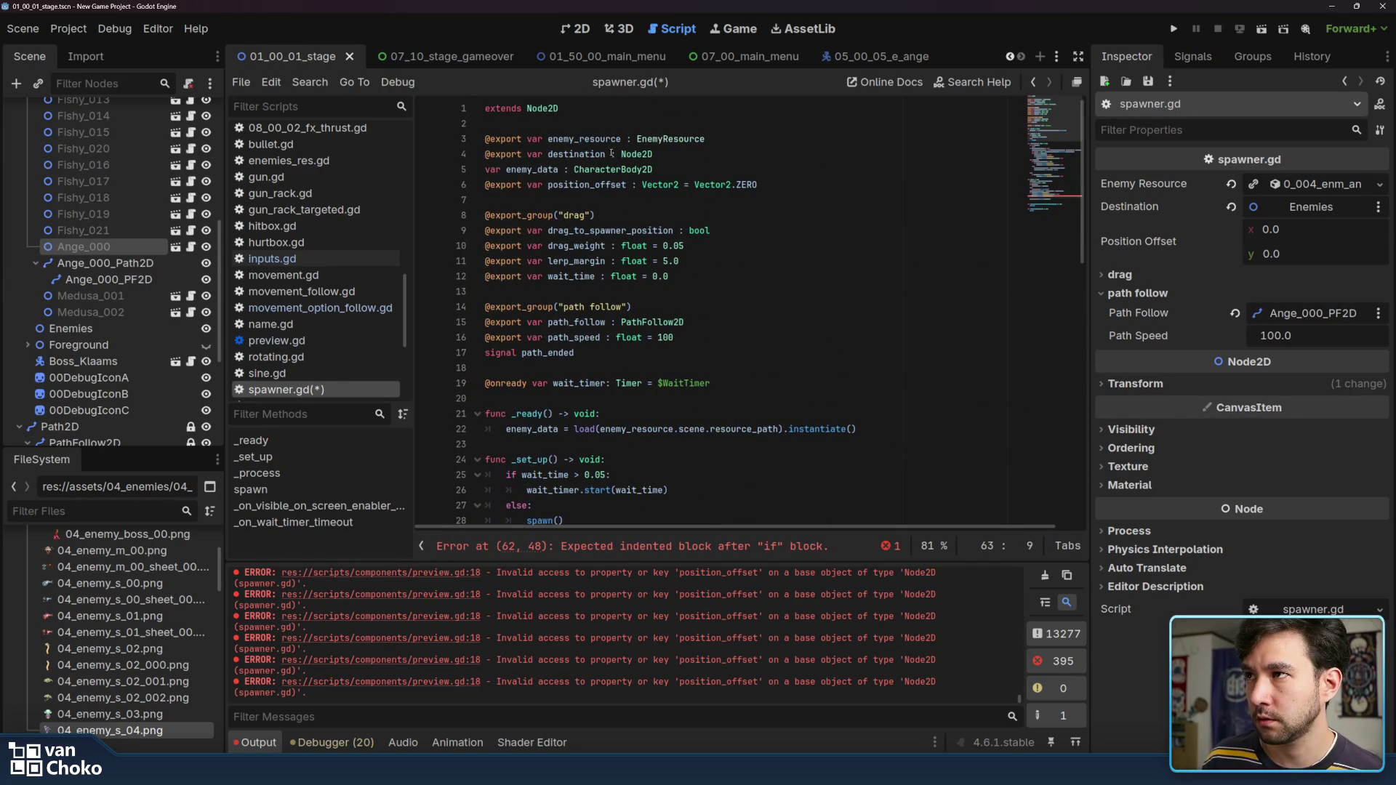
double_click(565, 352)
key(ctrl+c)
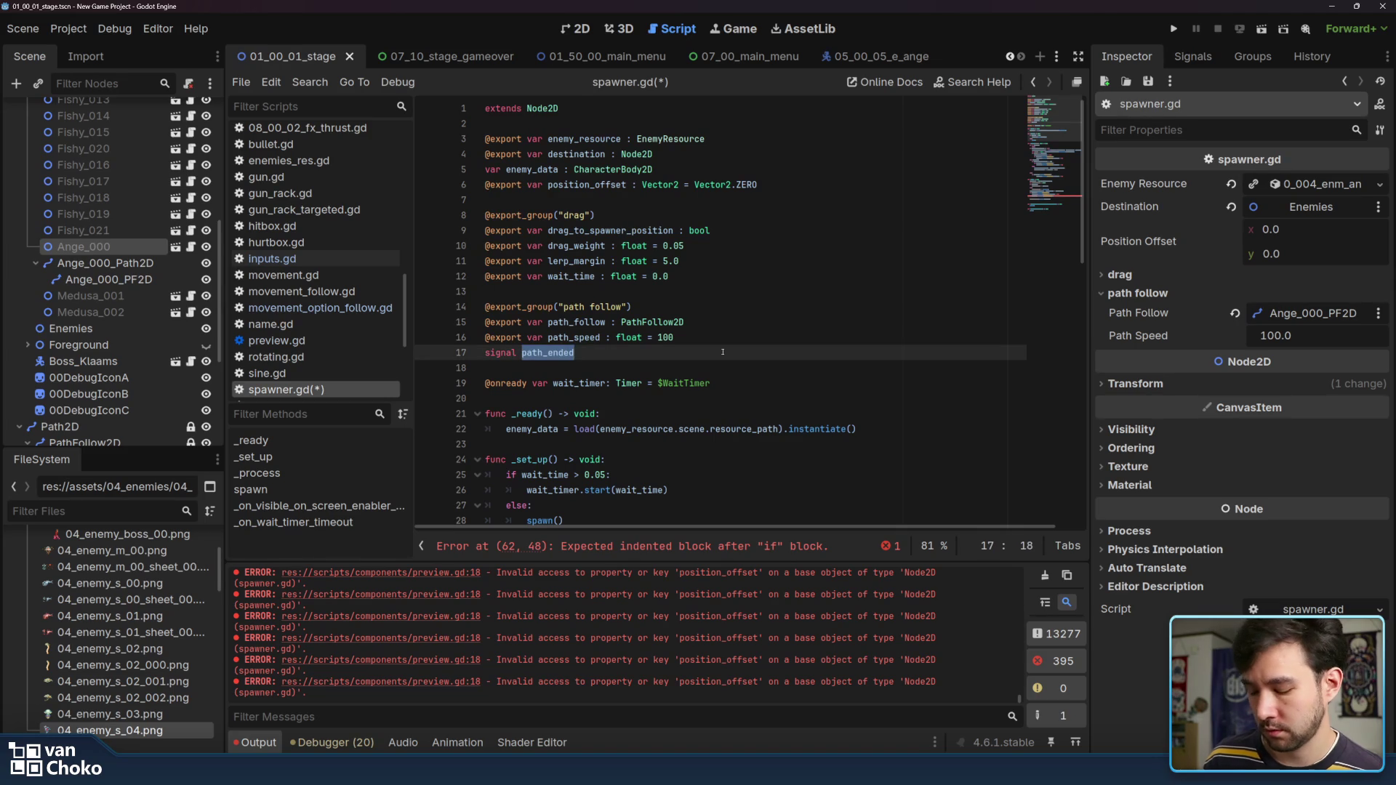
scroll(722, 352, down, 15)
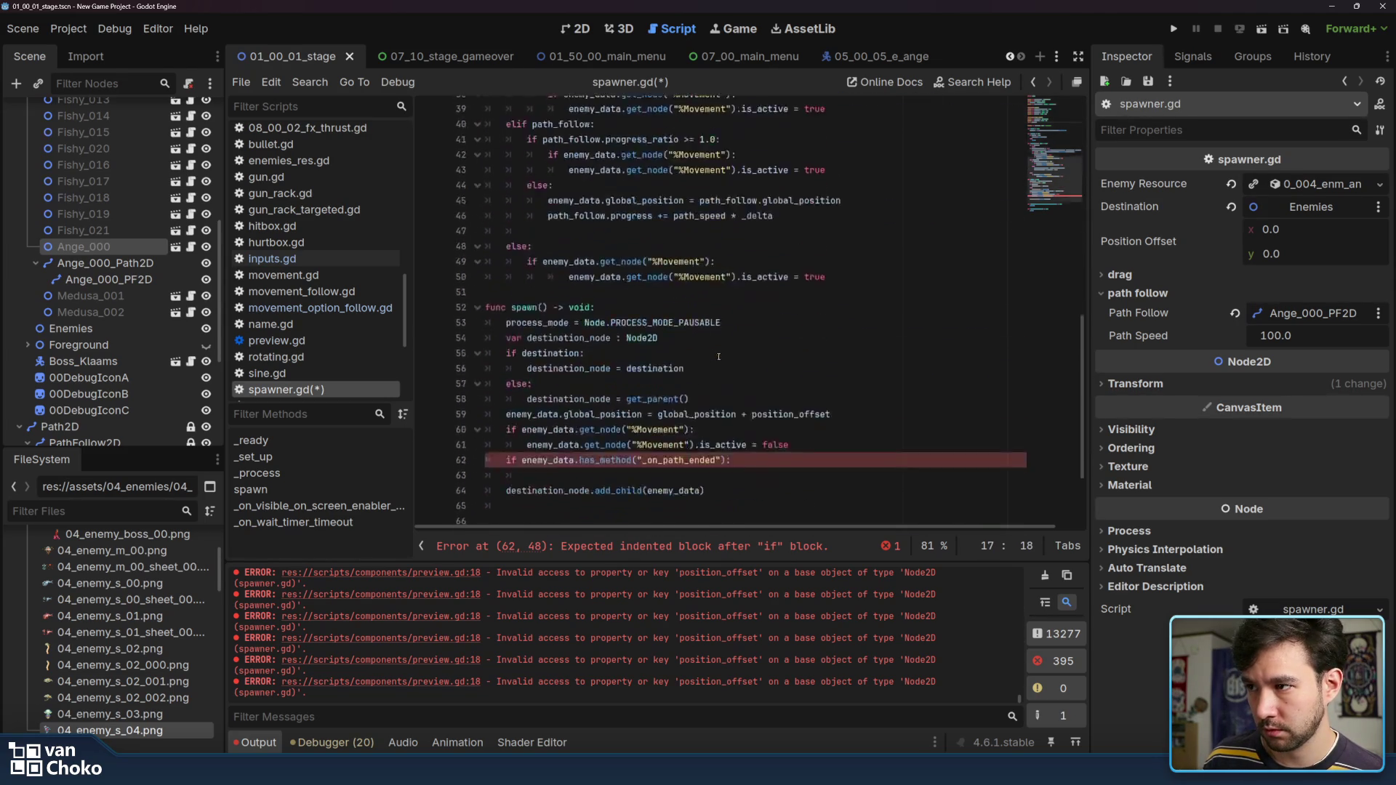
click(619, 359)
key(ctrl+v)
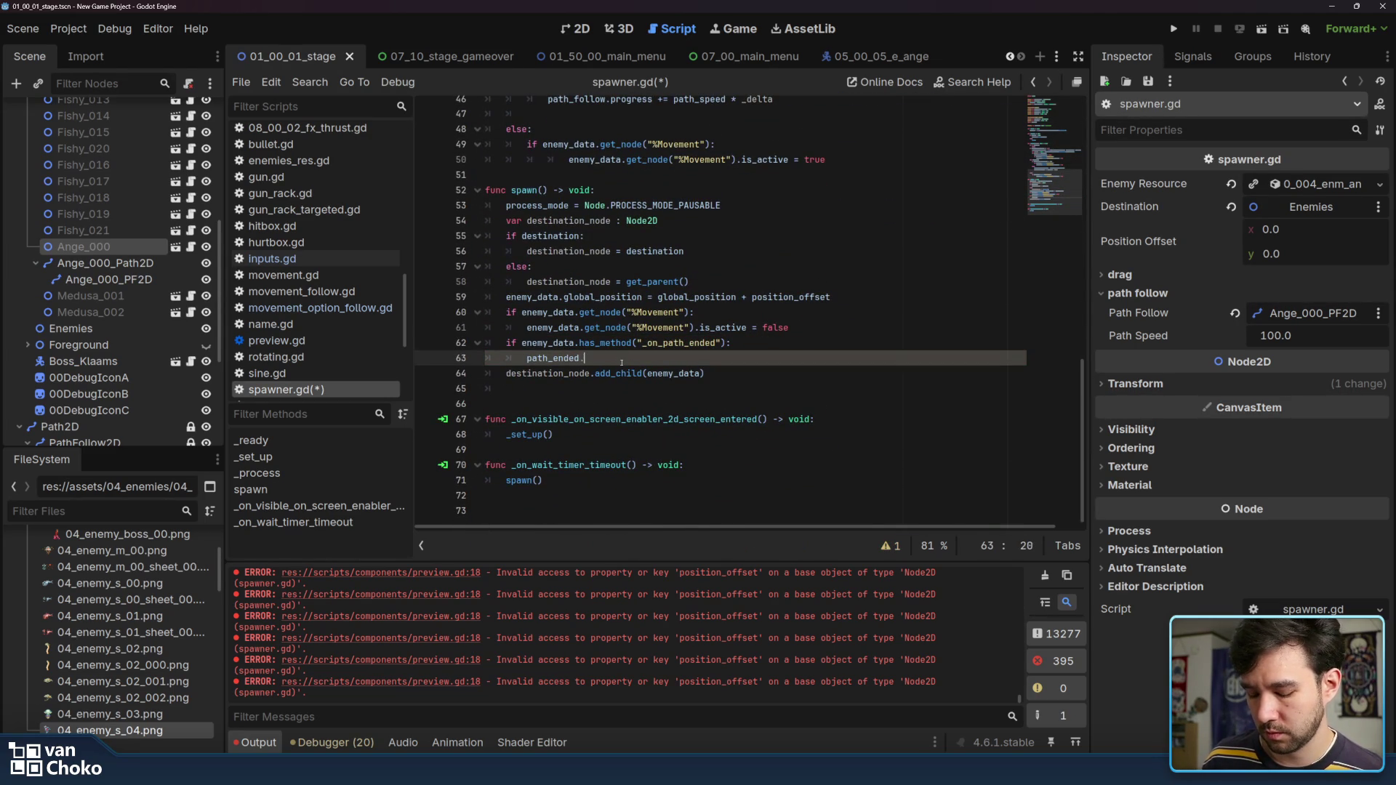
text(.conn)
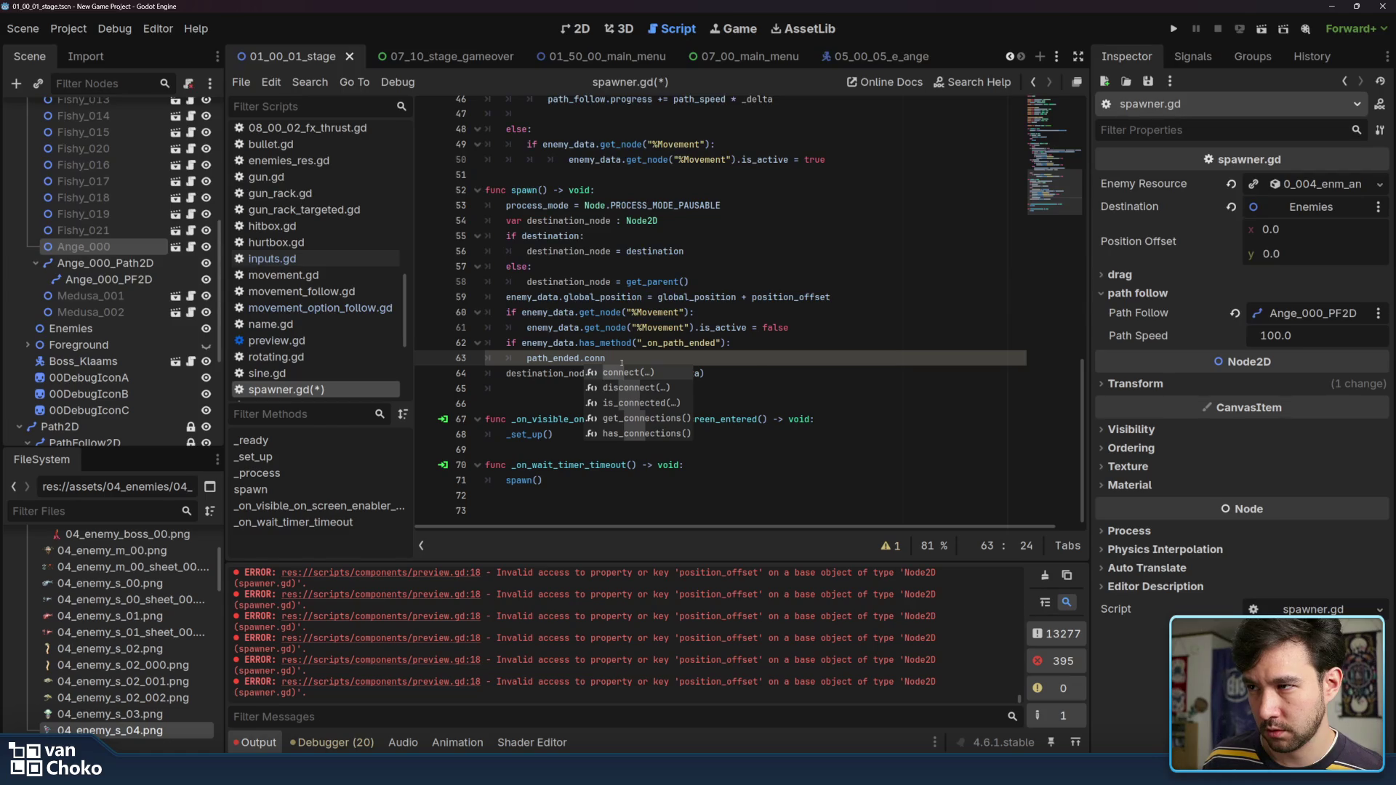
key(Return)
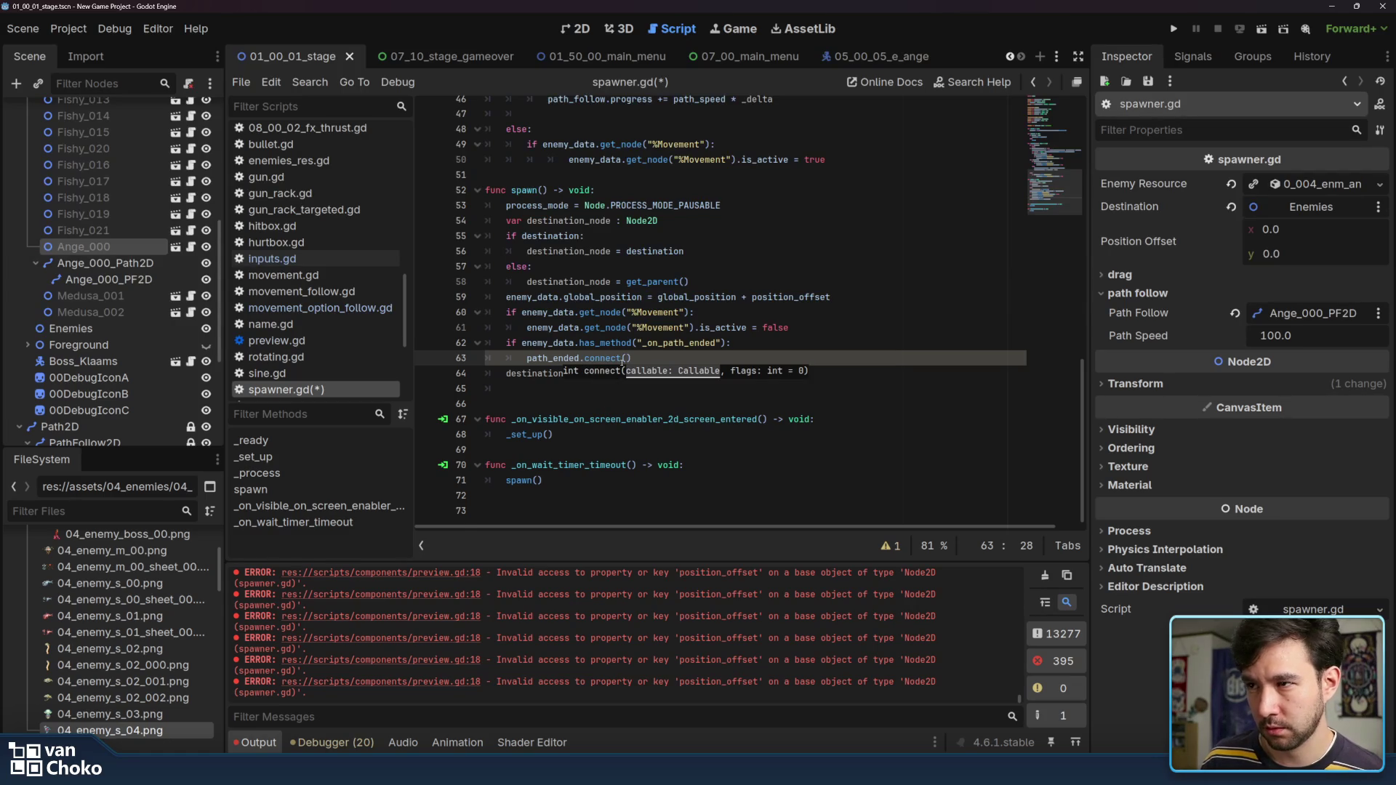
Step: Pass enemy_data._on_path_ended into connect() and save spawner.gd
click(548, 354)
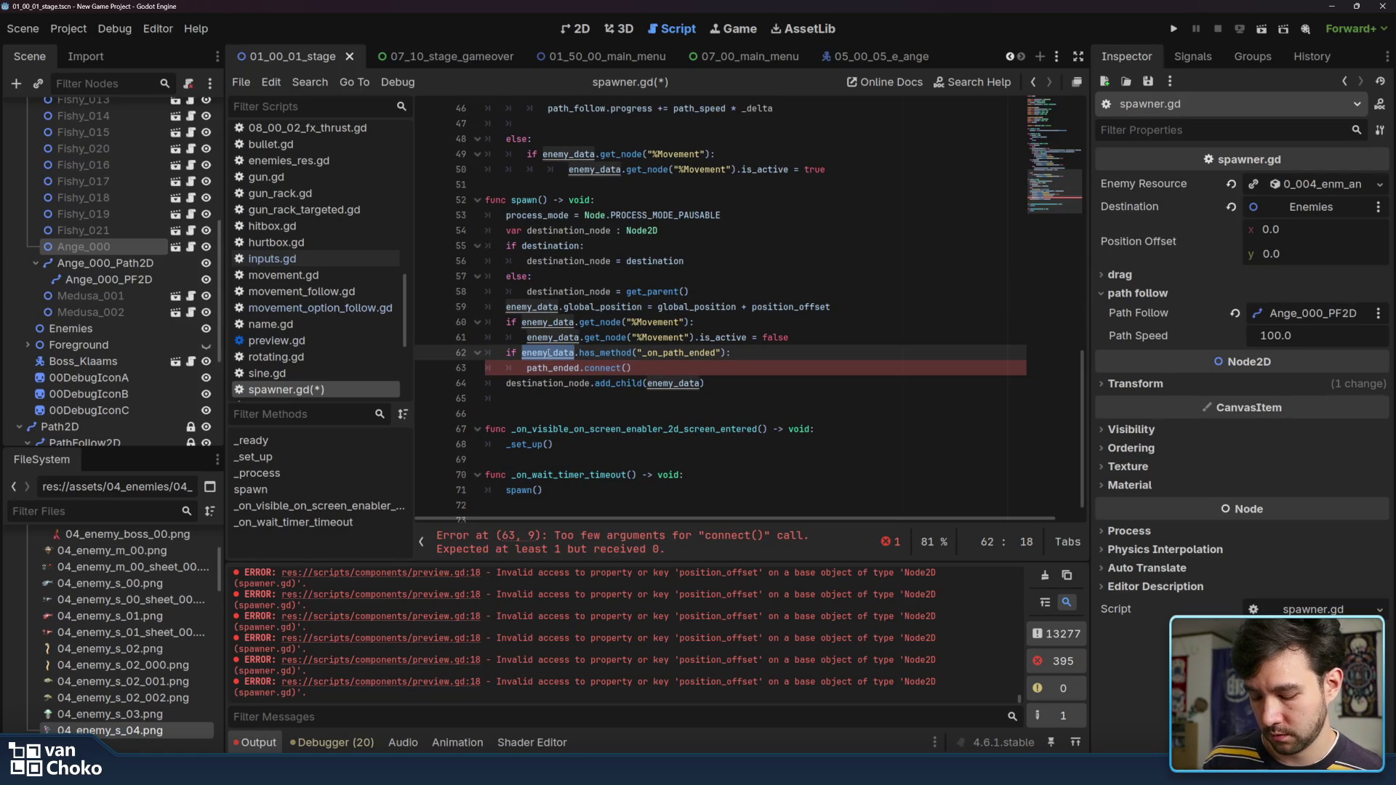
click(630, 370)
text(enemy_data.)
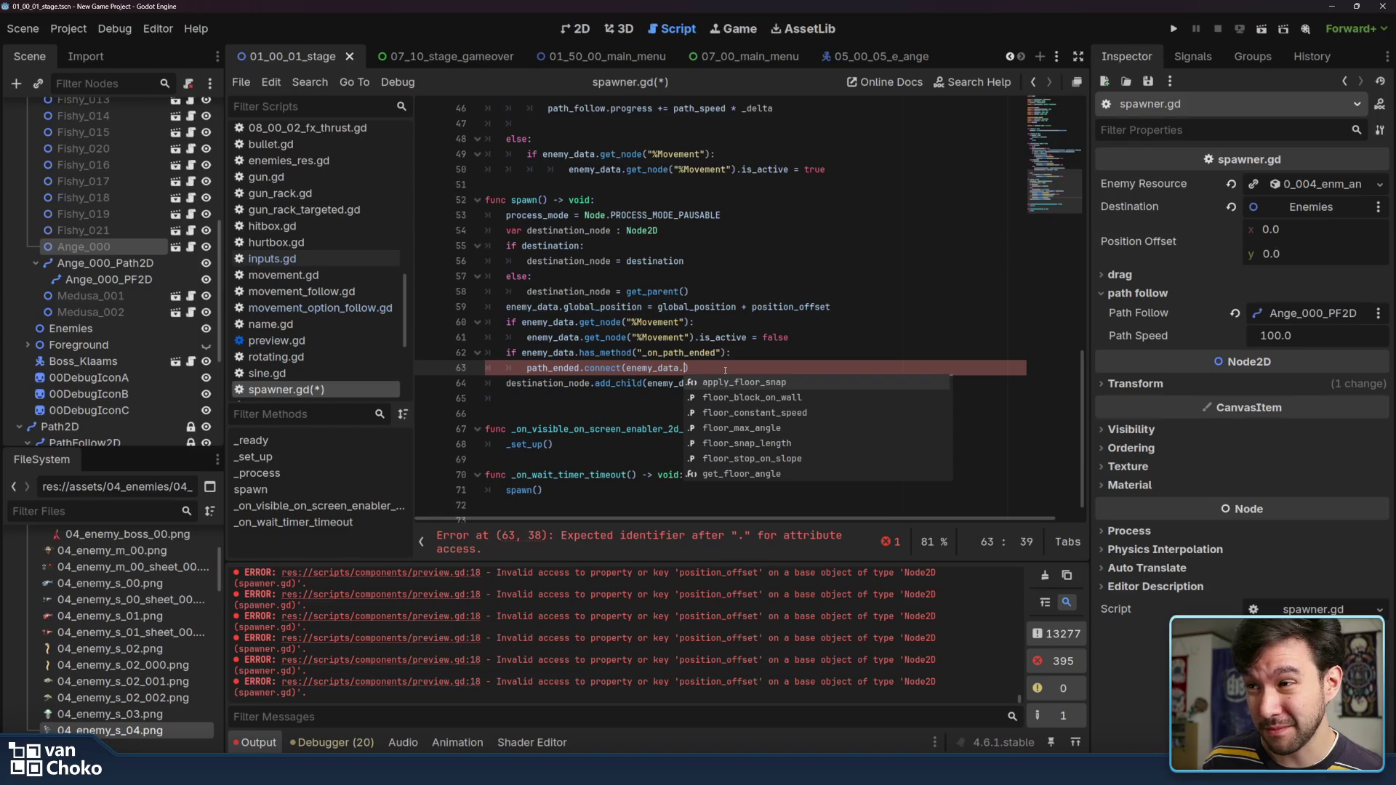
text(_on_)
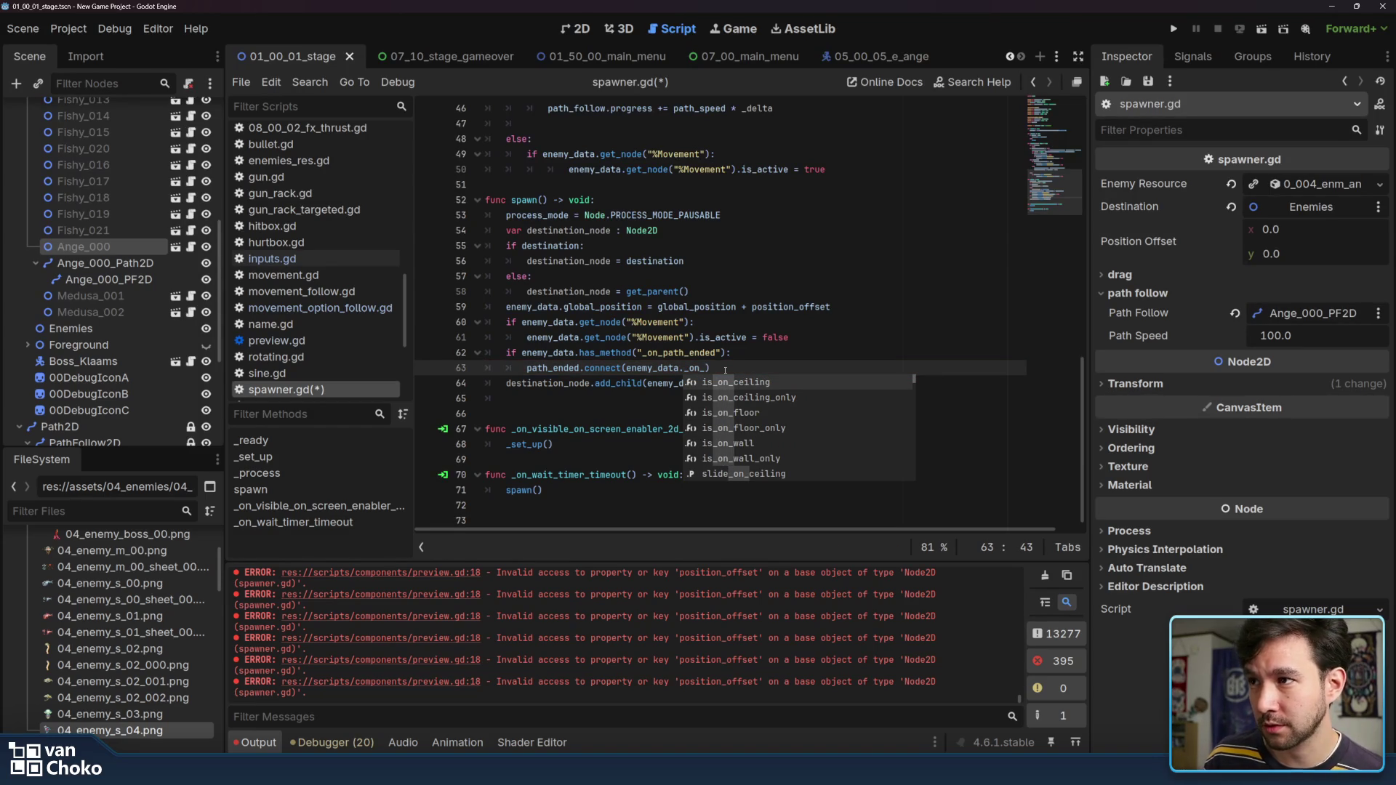
double_click(691, 353)
key(ctrl+c)
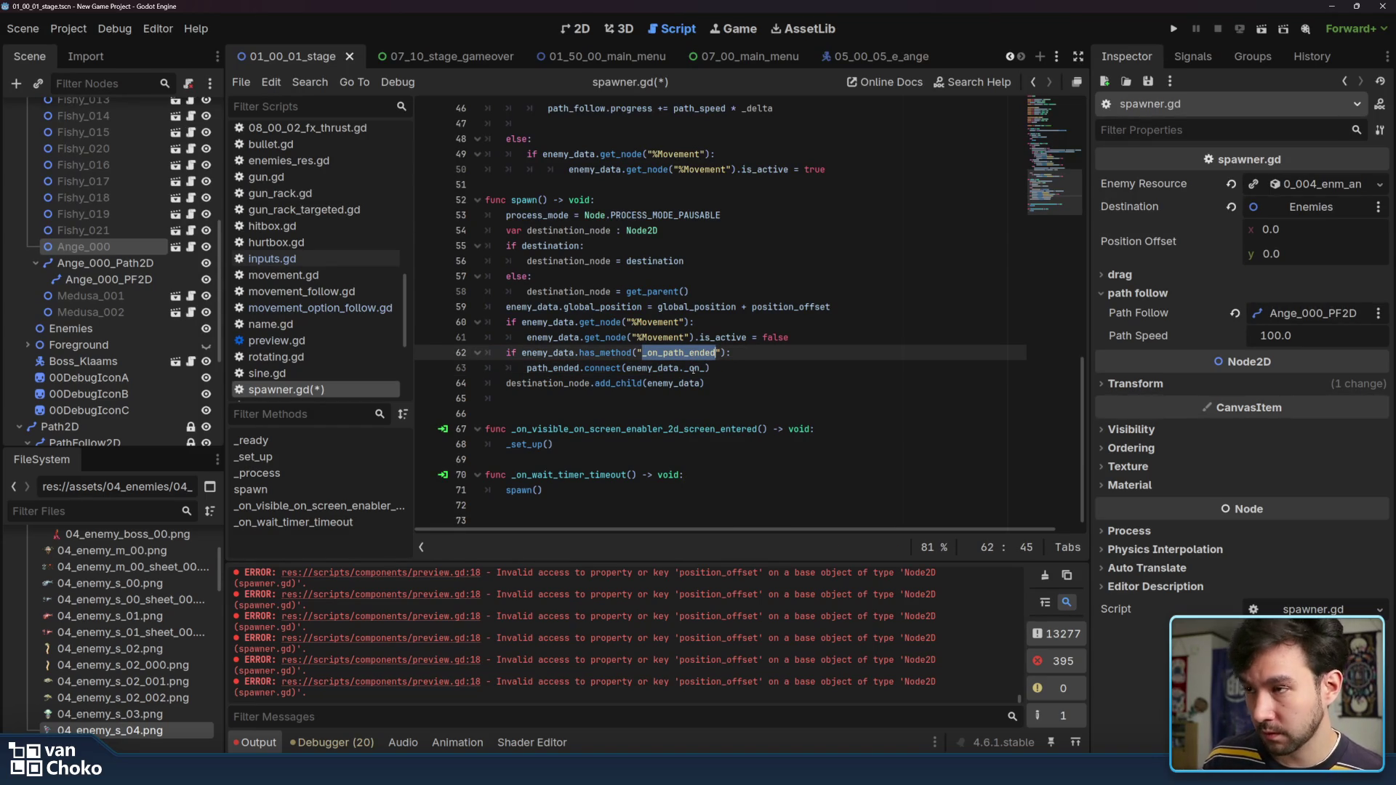
double_click(696, 368)
key(ctrl+v)
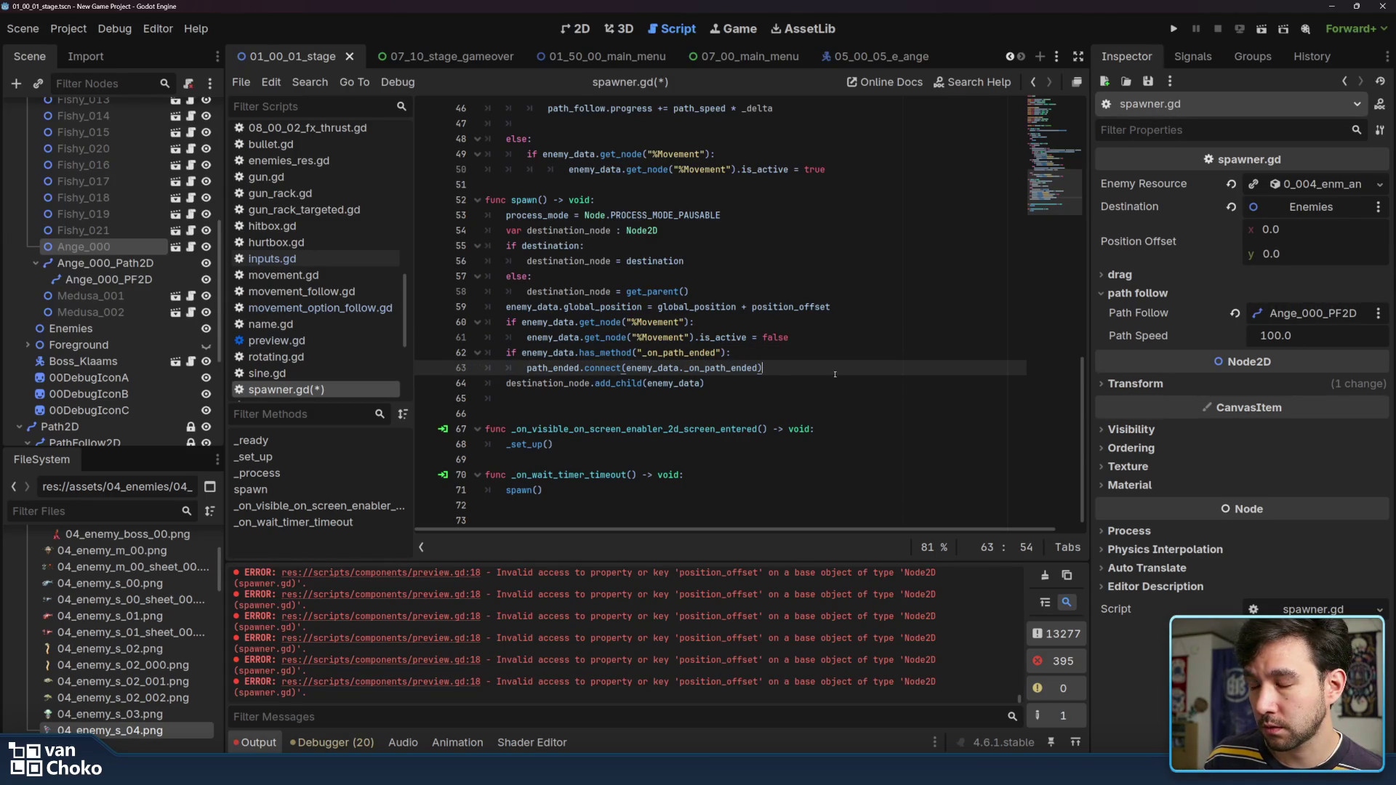
key(ctrl+s)
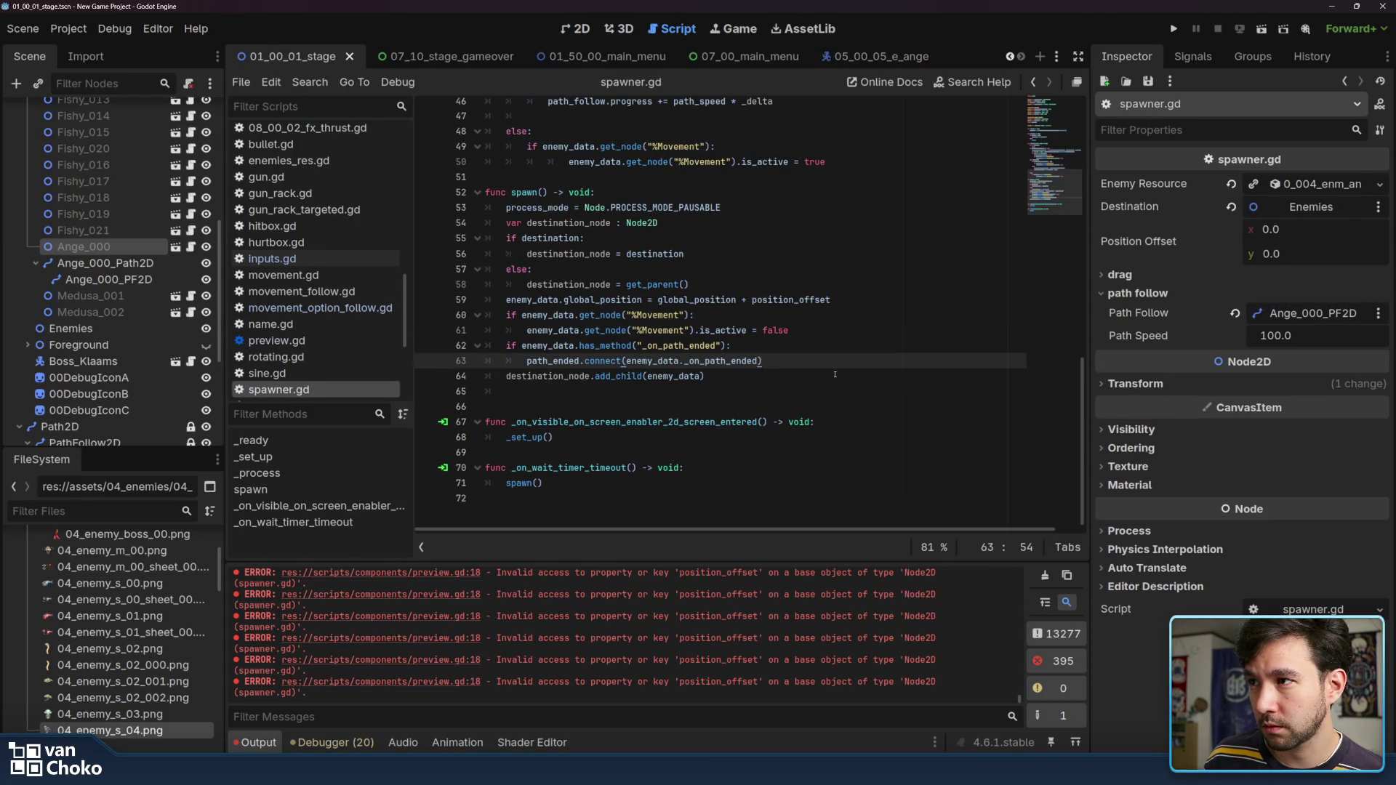
click(835, 374)
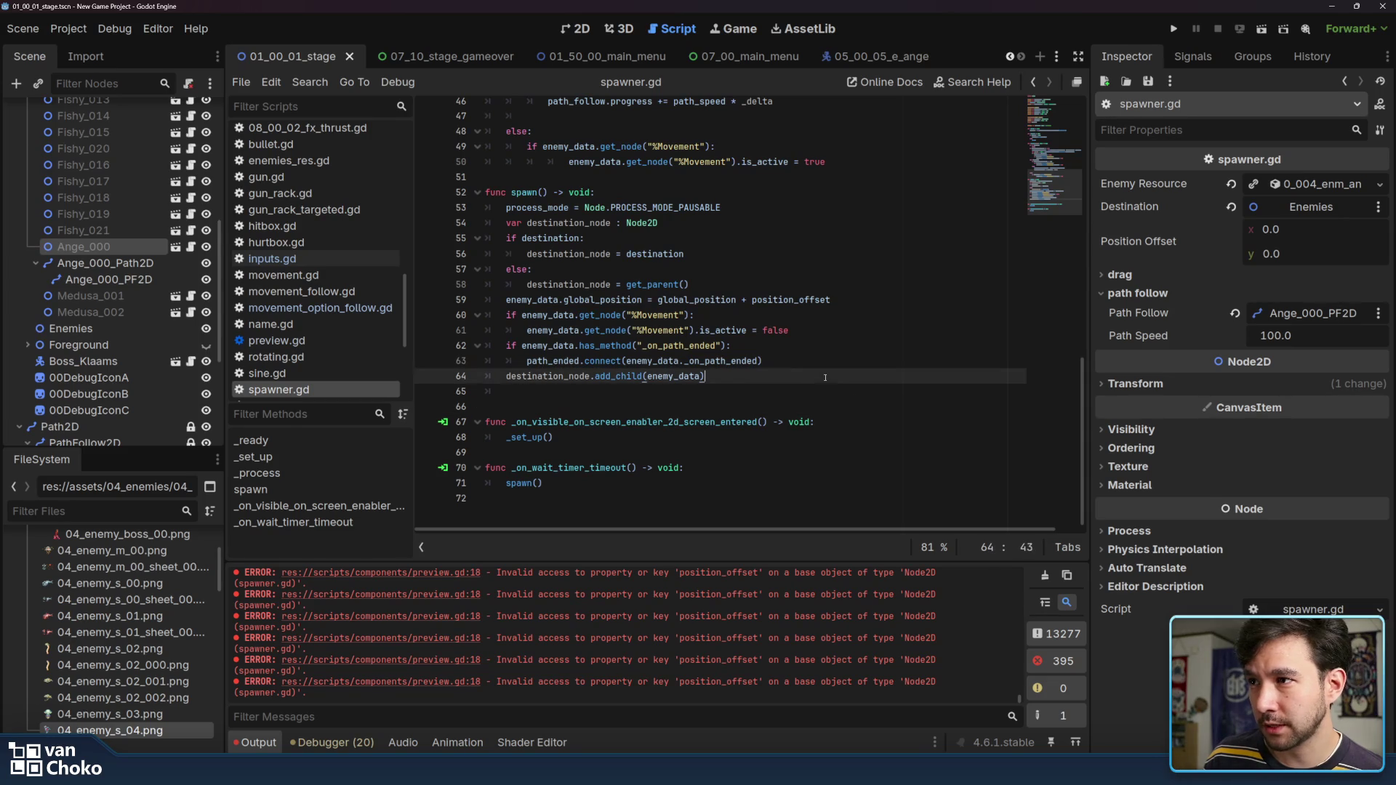
click(829, 389)
Step: Add an outdented path_ended.emit() line after line 43, save spawner.gd, and run the game with F5
scroll(734, 336, up, 6)
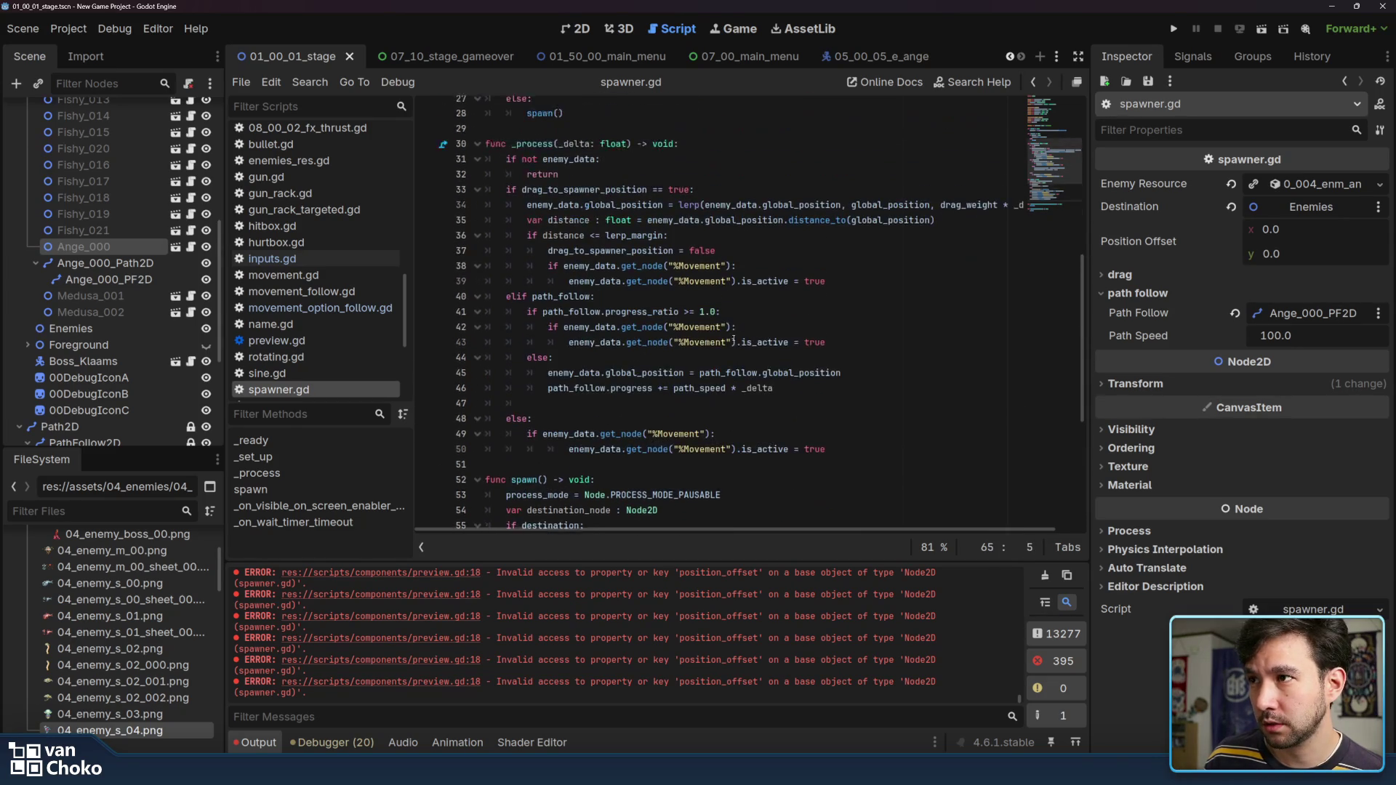
click(606, 345)
click(600, 364)
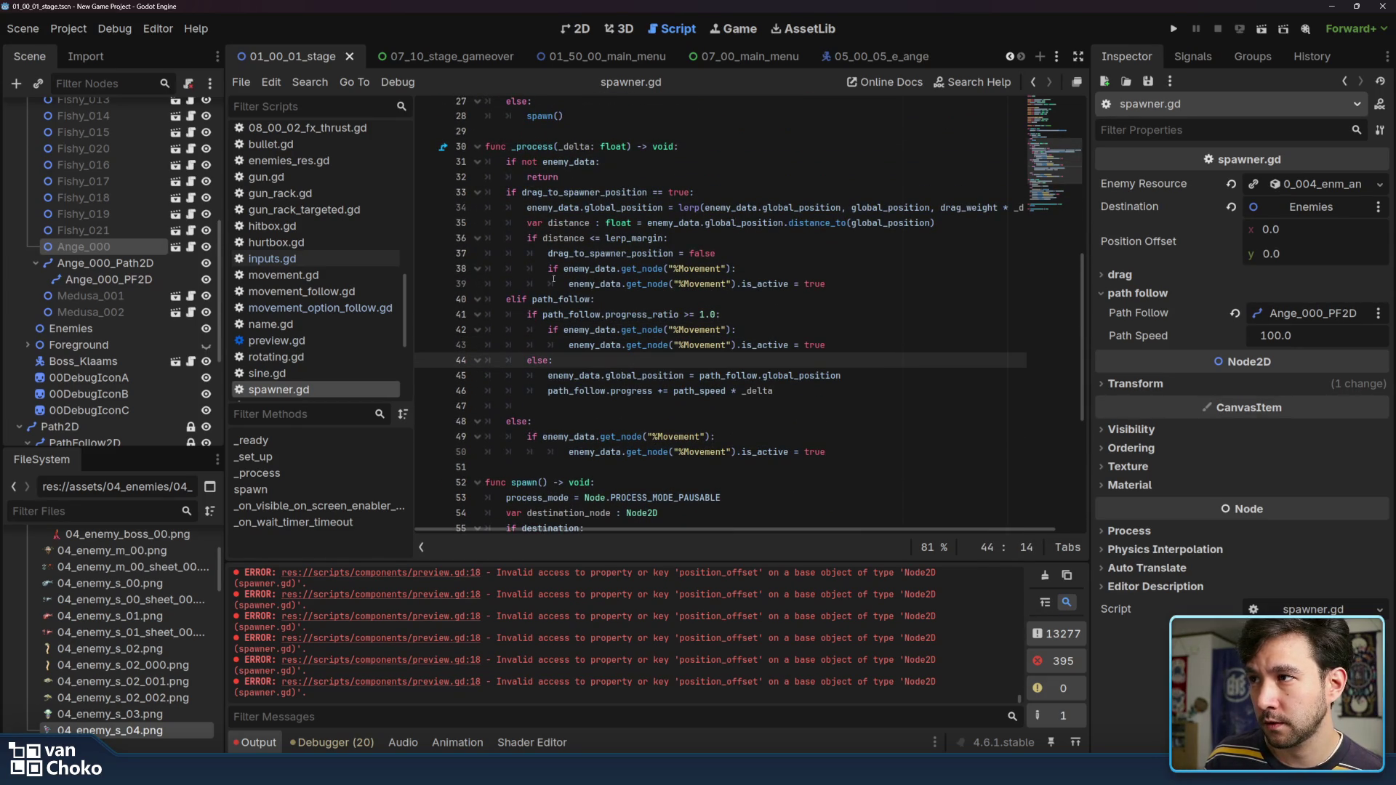
click(554, 299)
click(581, 344)
click(611, 390)
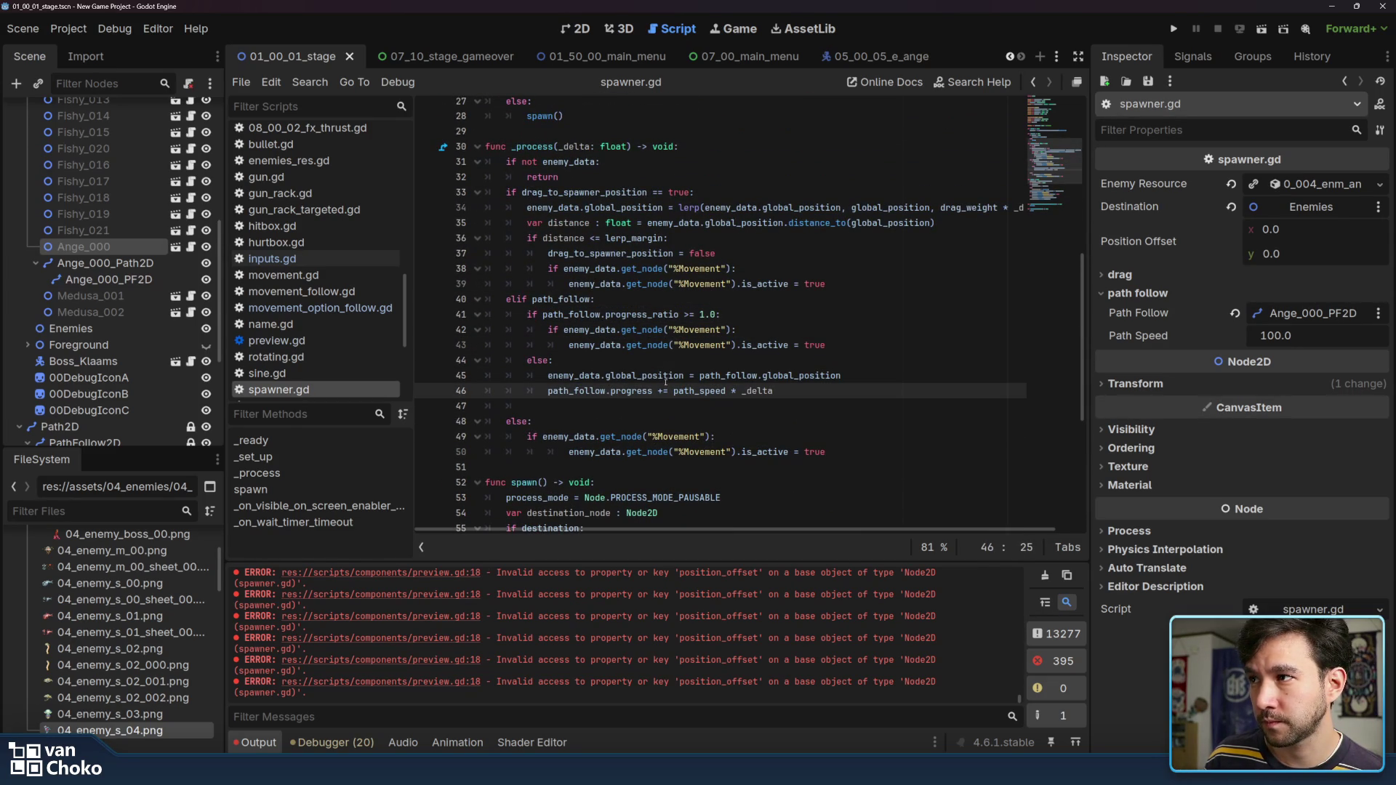
click(582, 313)
click(861, 344)
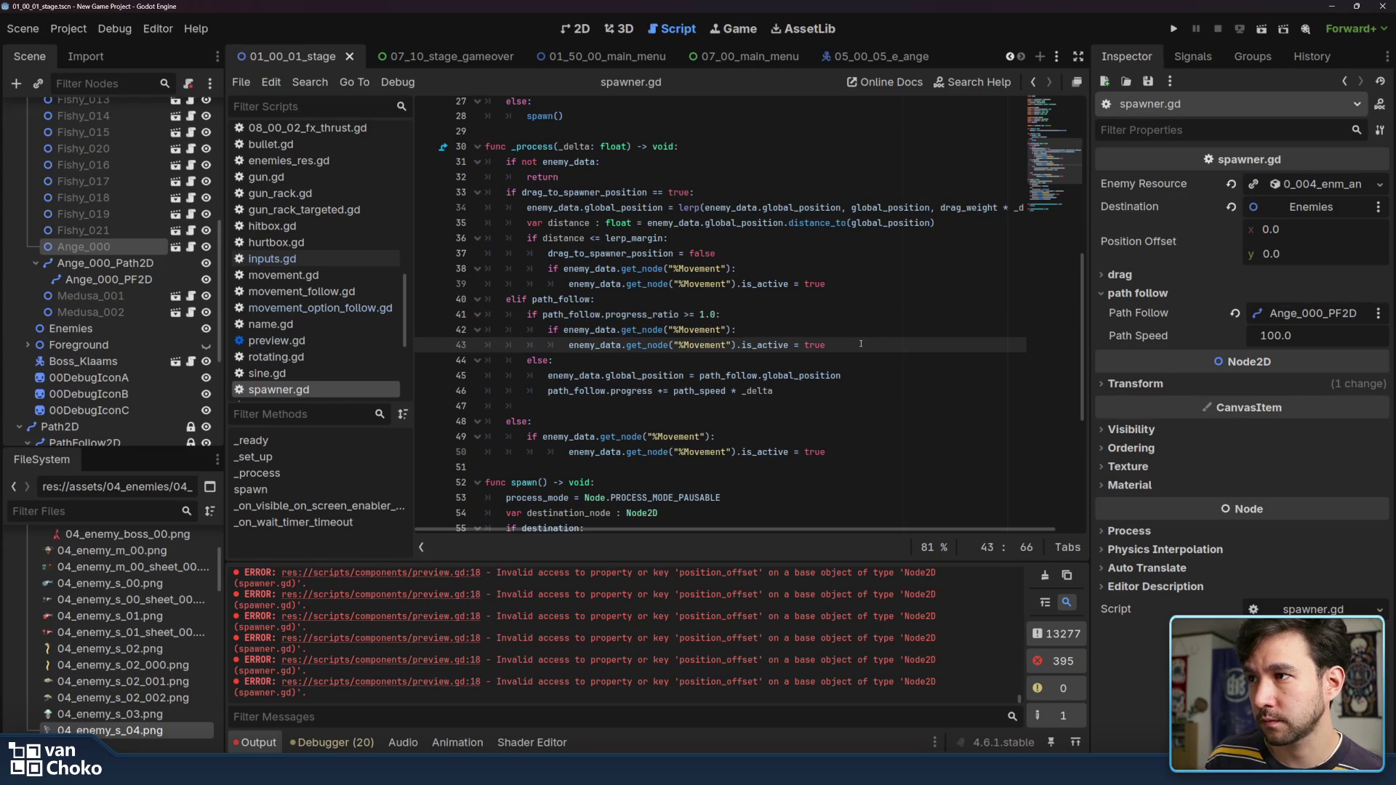
key(Return)
key(BackSpace)
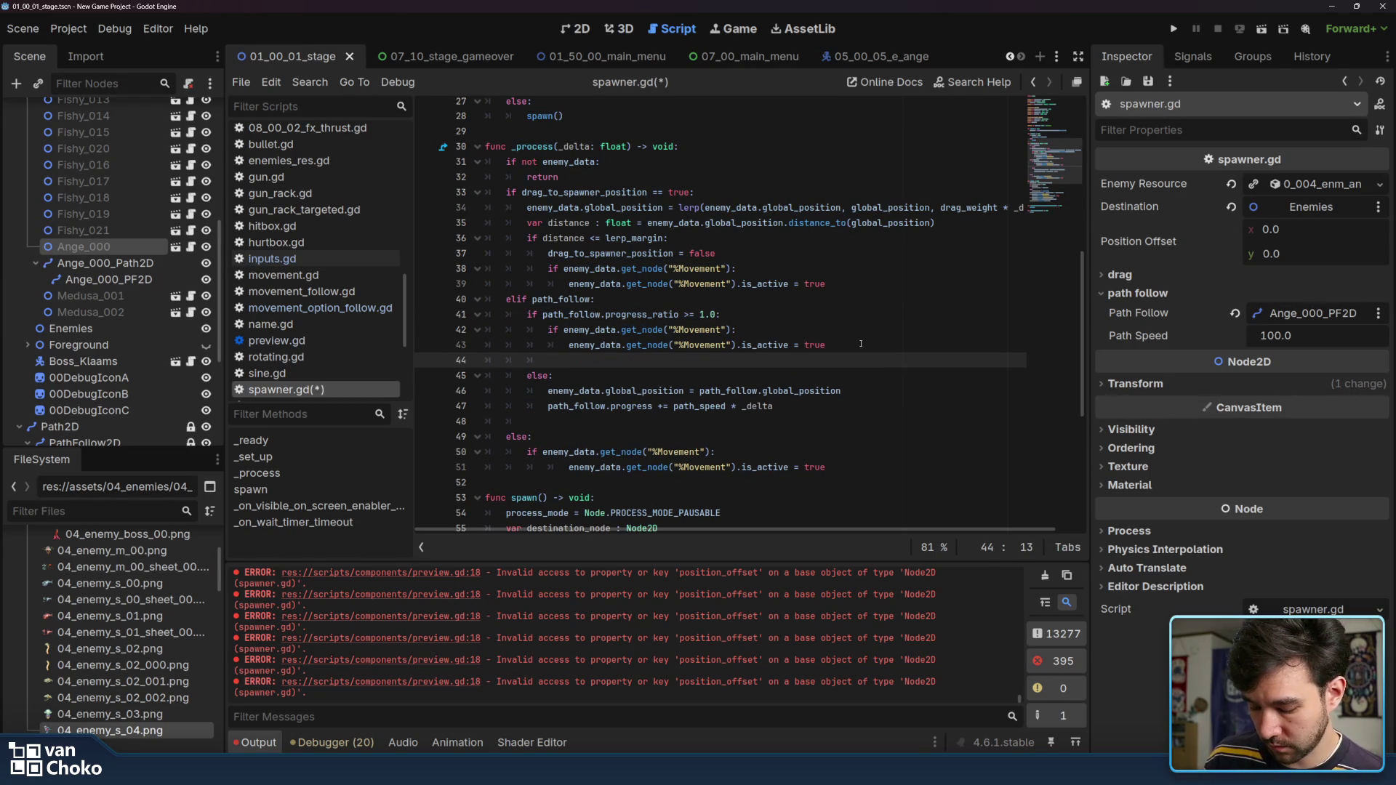
text(path_ended)
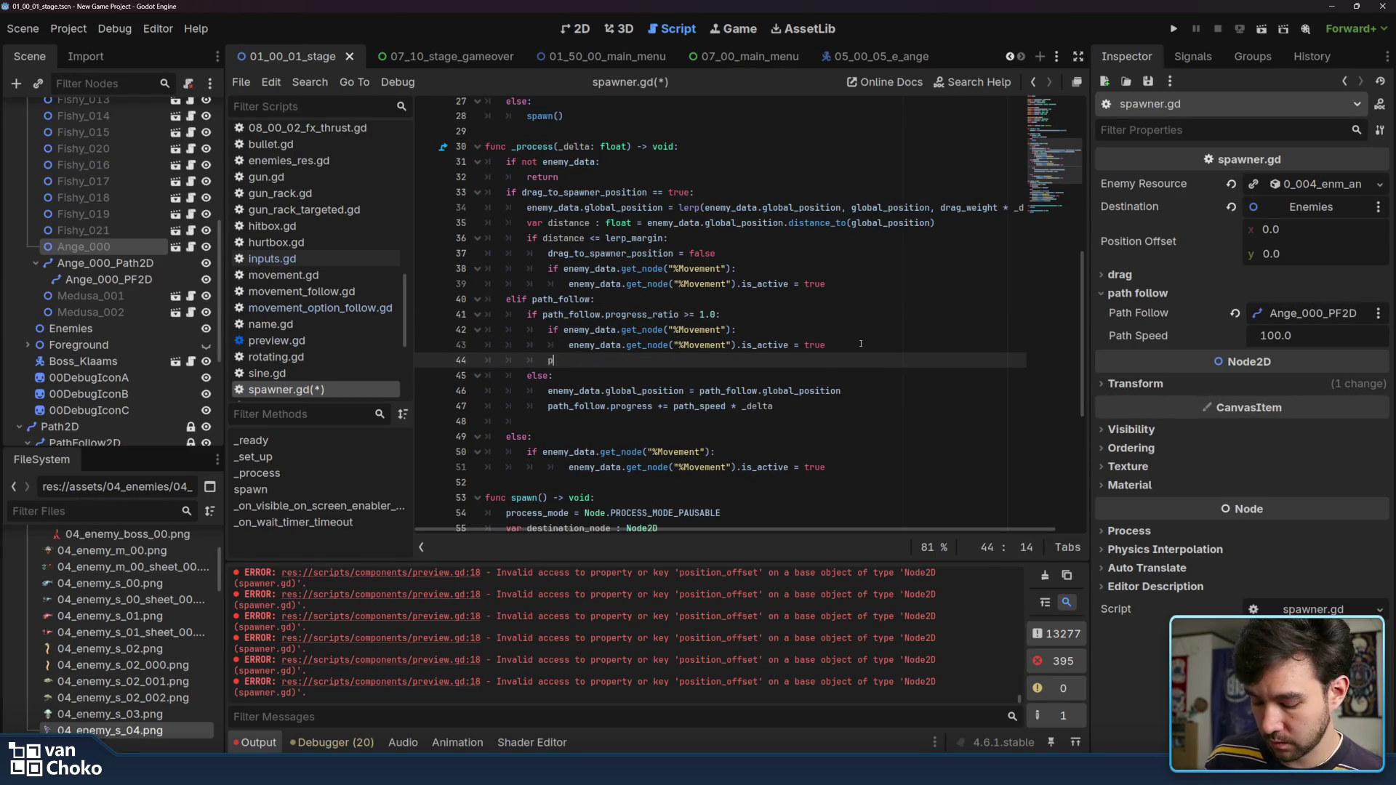
text(.emit())
key(ctrl+s)
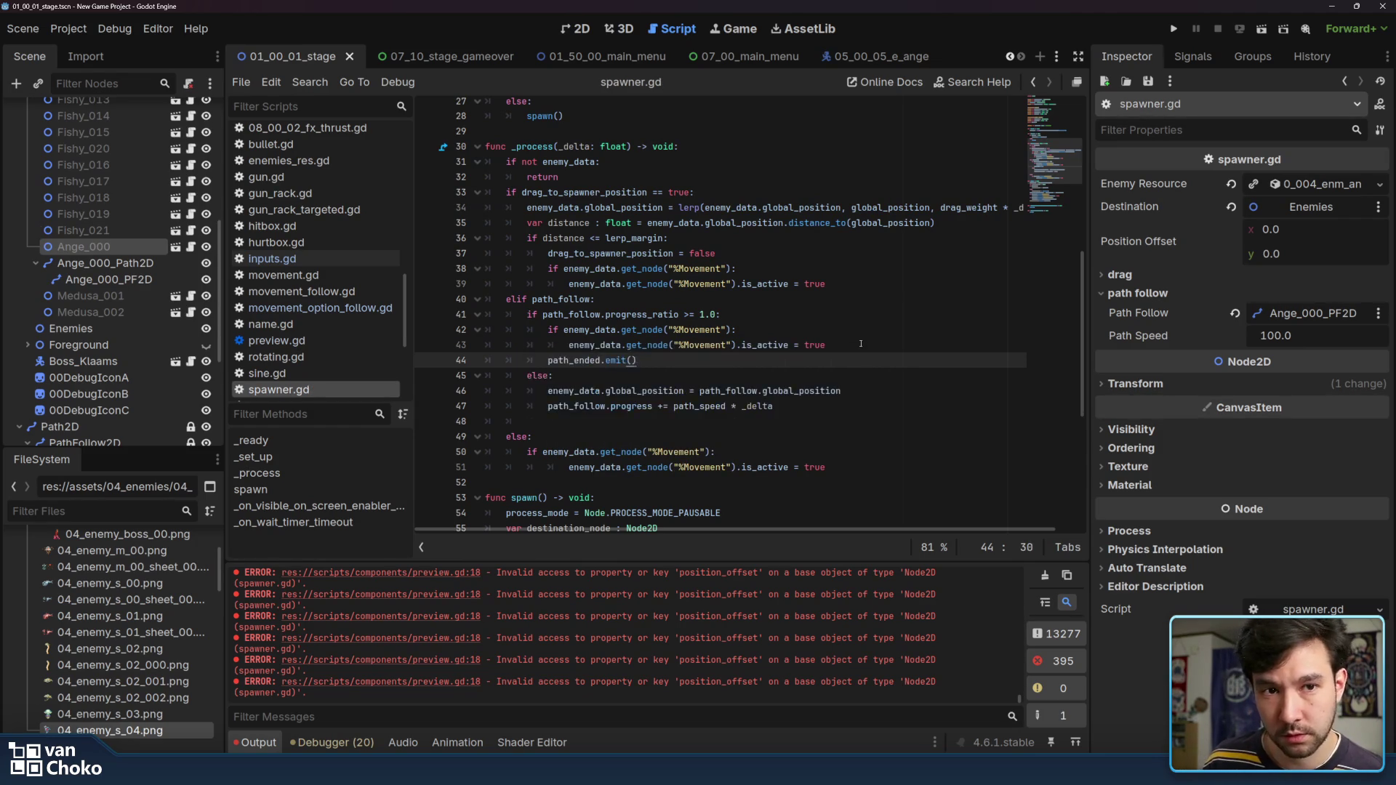
key(F5)
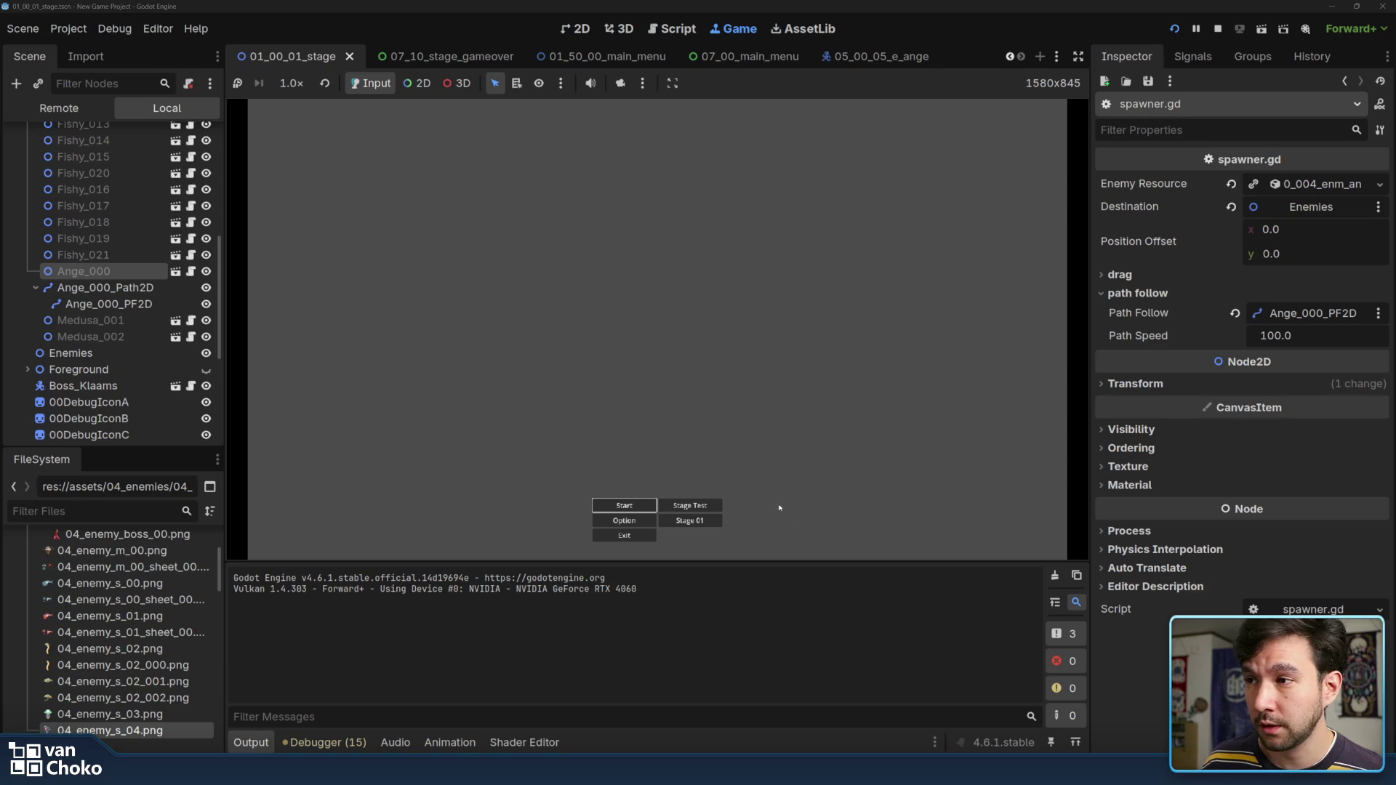
Step: Play Stage 01 with the arrow keys, stop with F8, and look over spawner.gd's _process
click(636, 512)
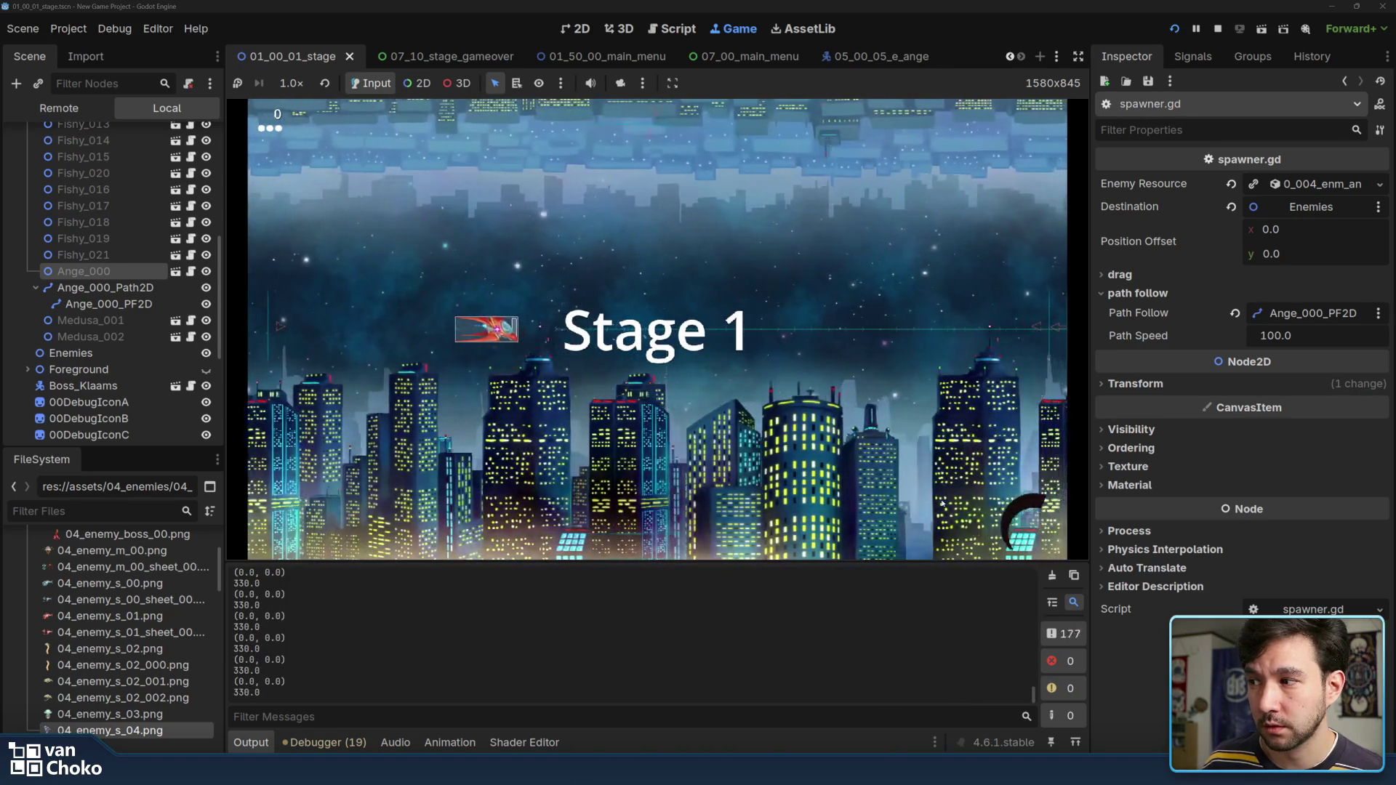
key(Right)
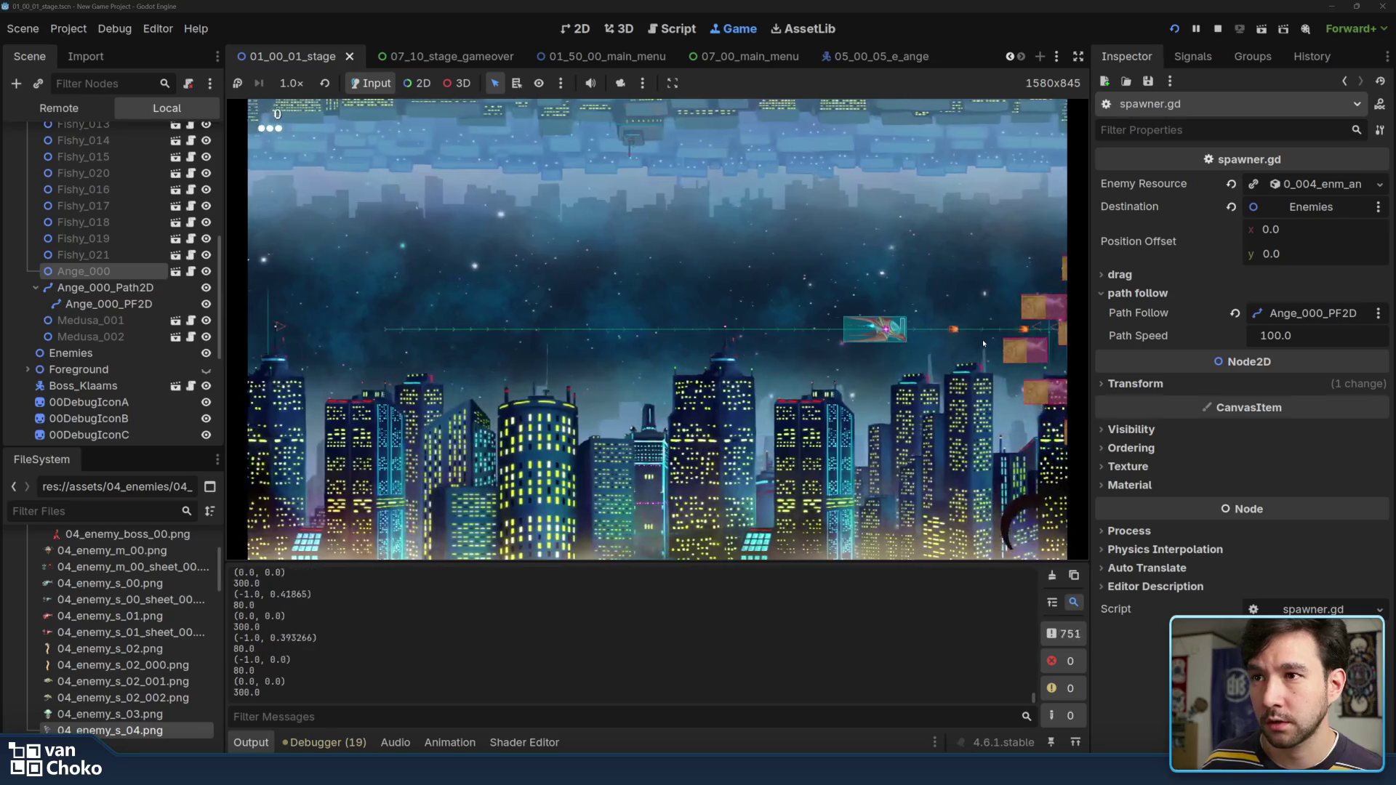
key(Down)
key(Left)
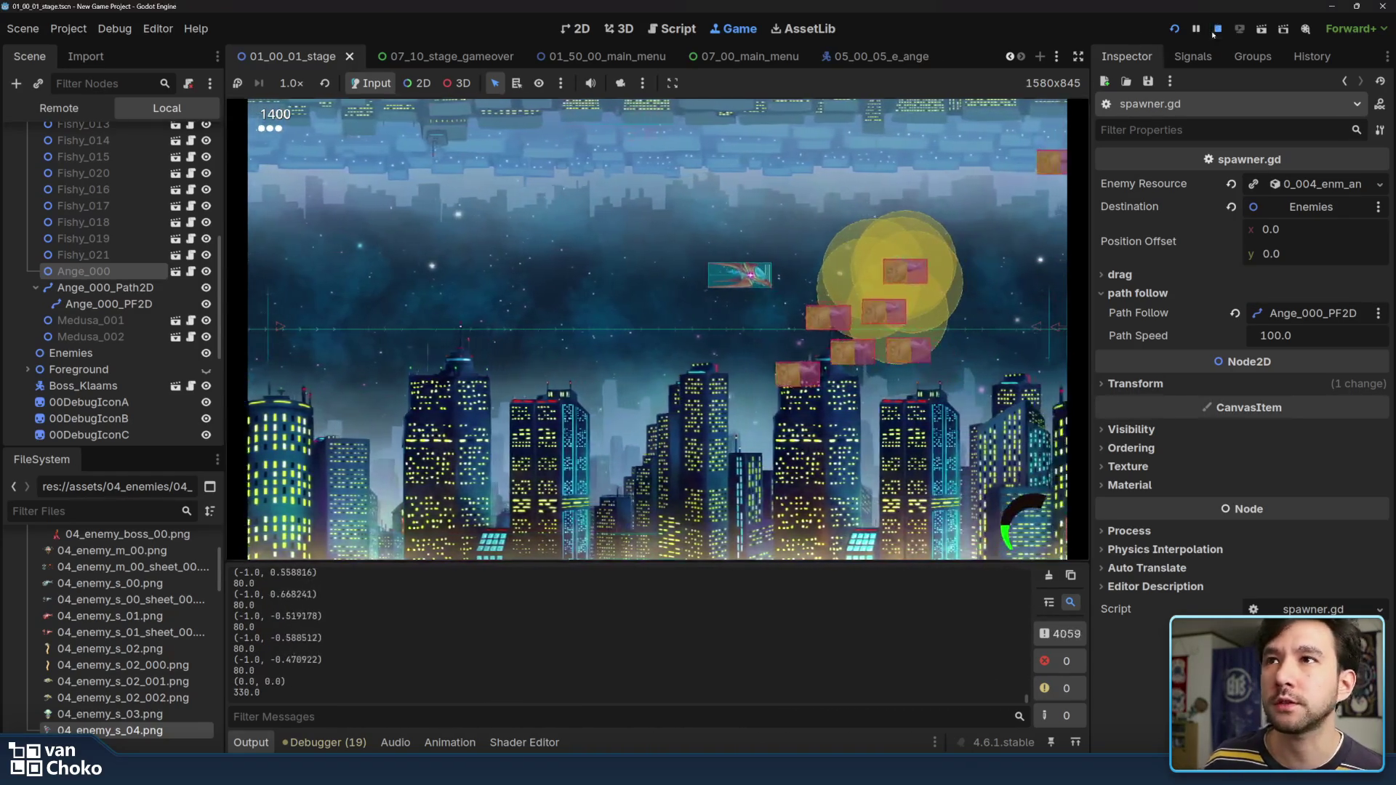
key(F8)
click(848, 278)
scroll(800, 327, down, 3)
scroll(726, 328, up, 3)
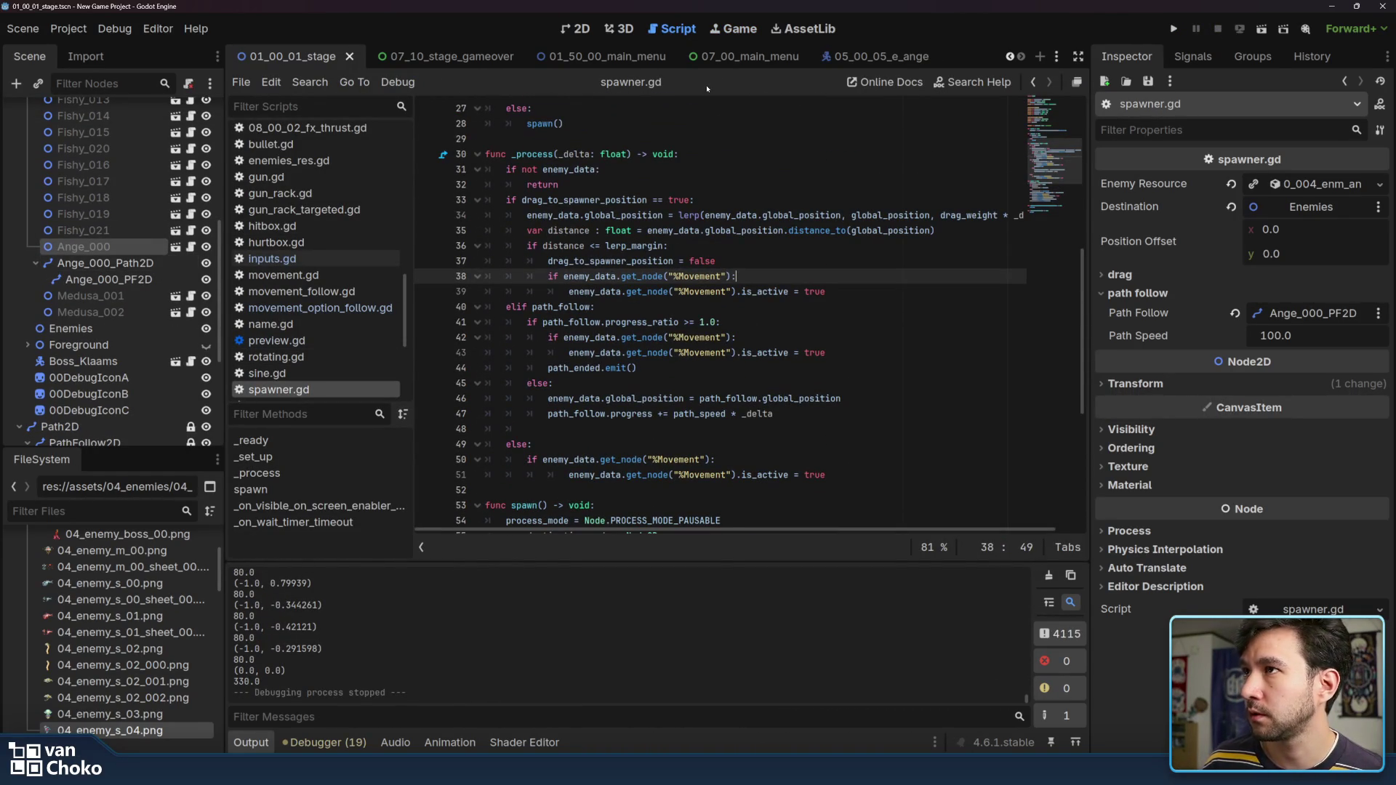
Step: Delete the two debug print lines from move_to_direction in movement.gd, then run and stop the project
click(846, 52)
click(211, 226)
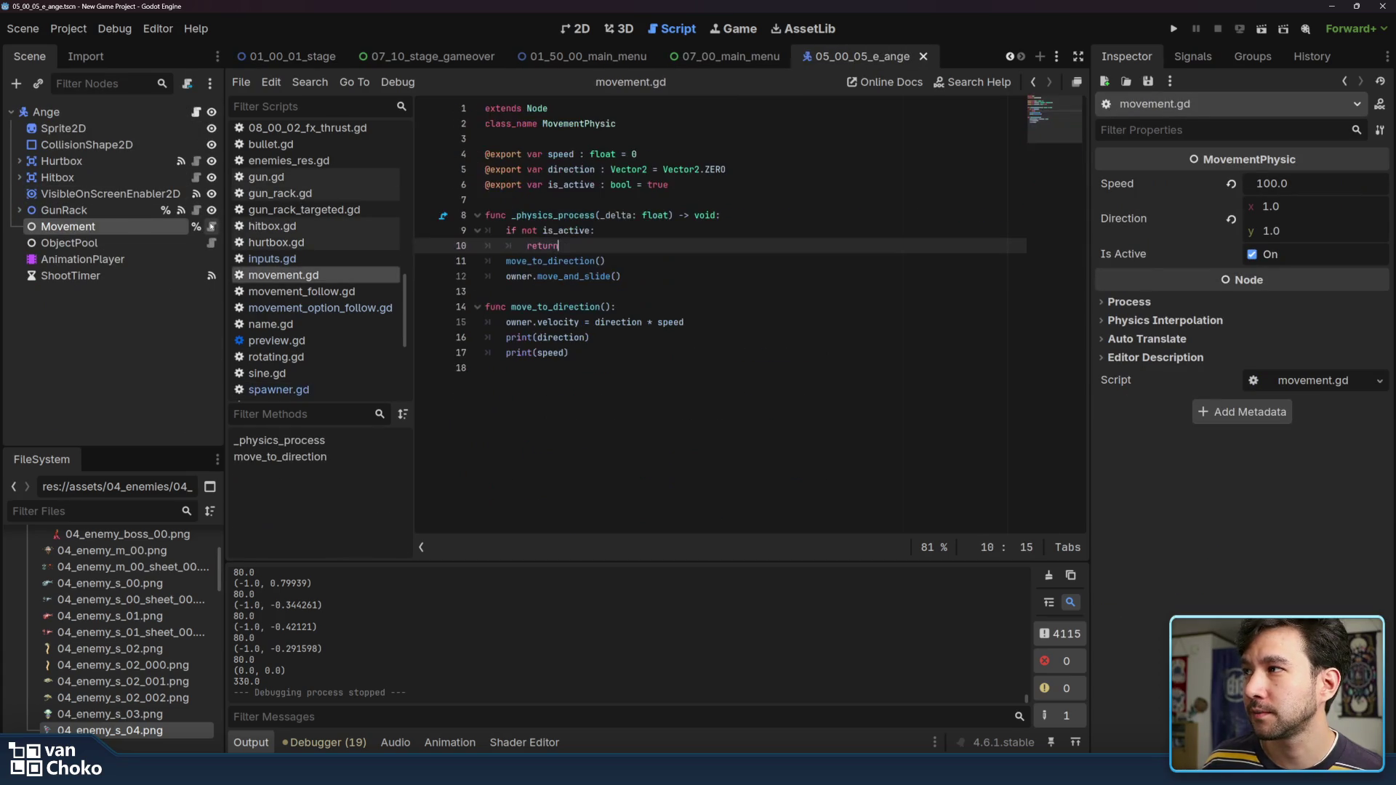
click(812, 341)
drag(678, 359, 745, 324)
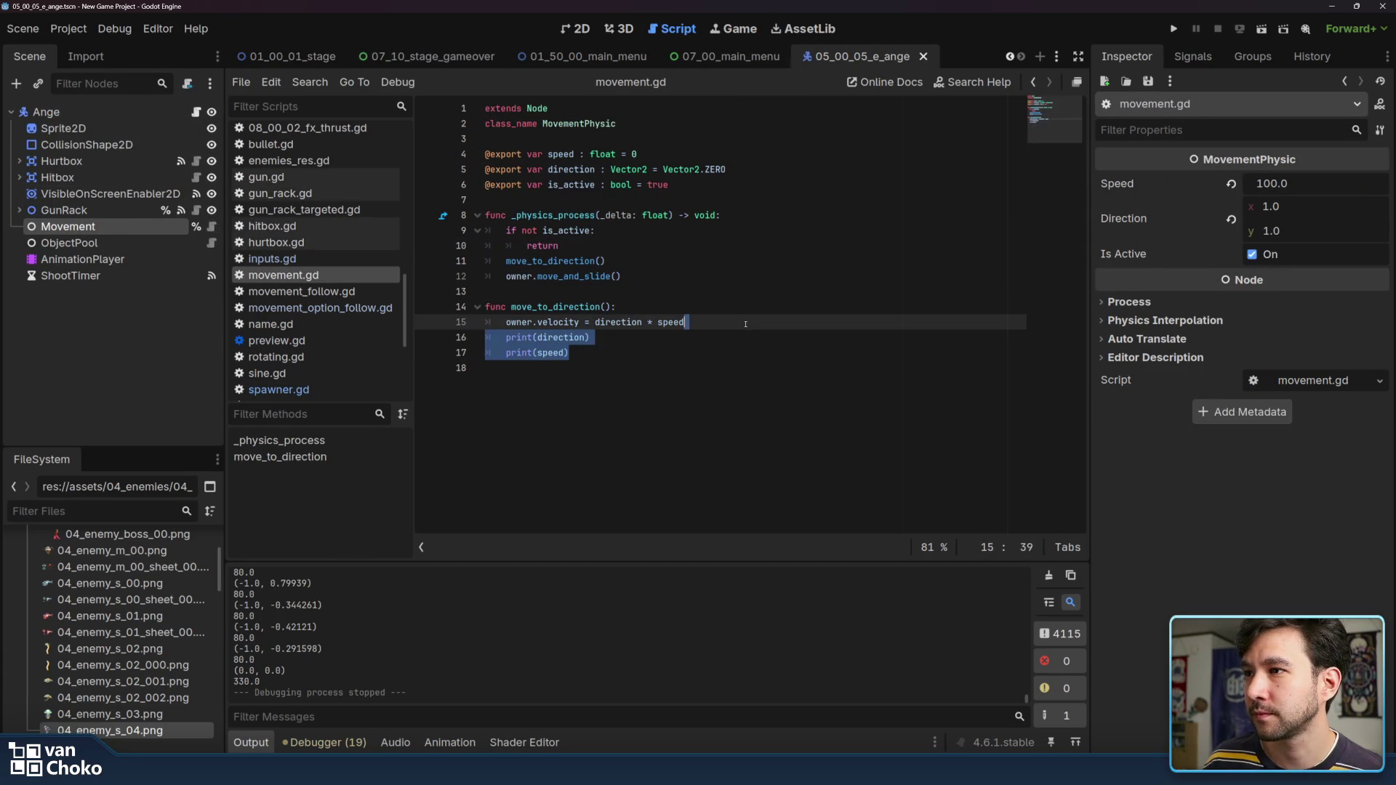
key(BackSpace)
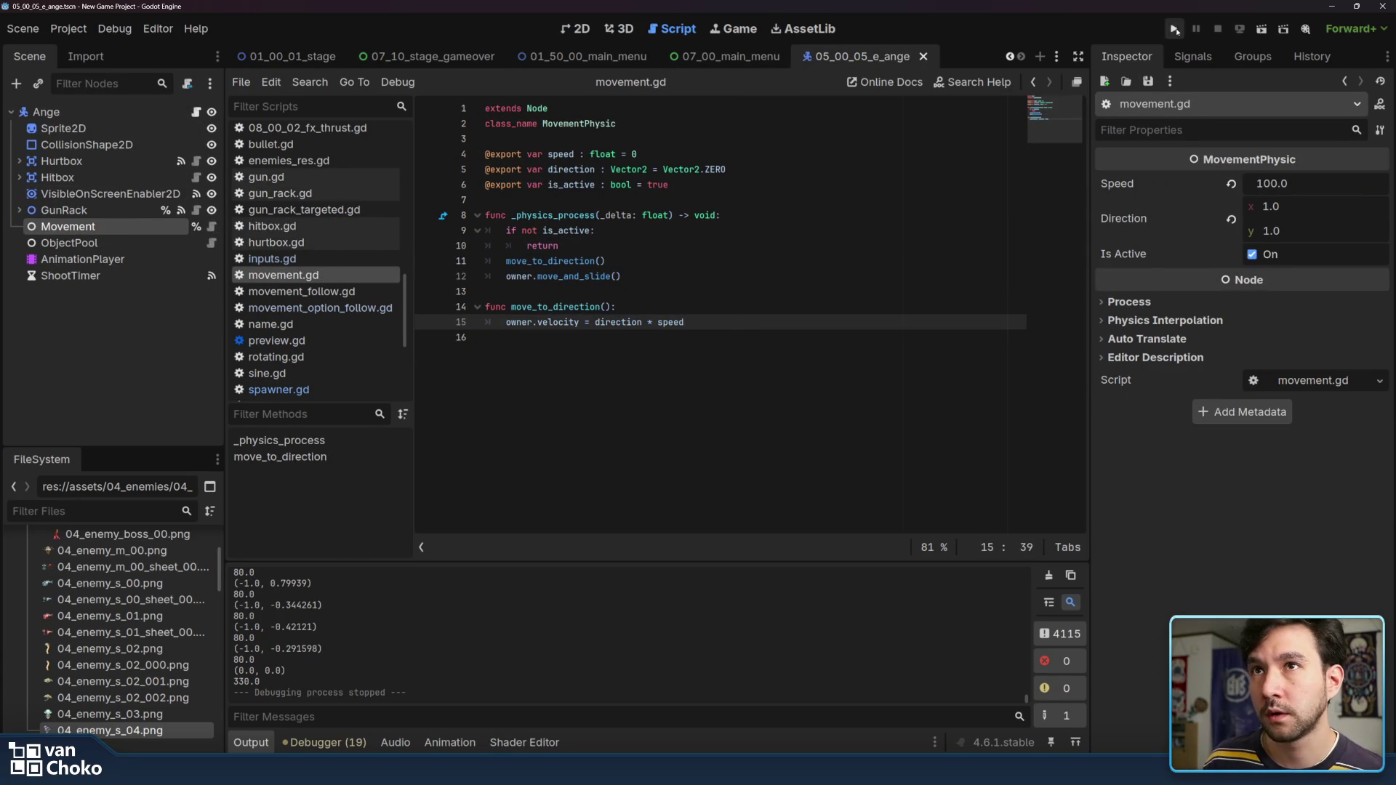
click(1173, 29)
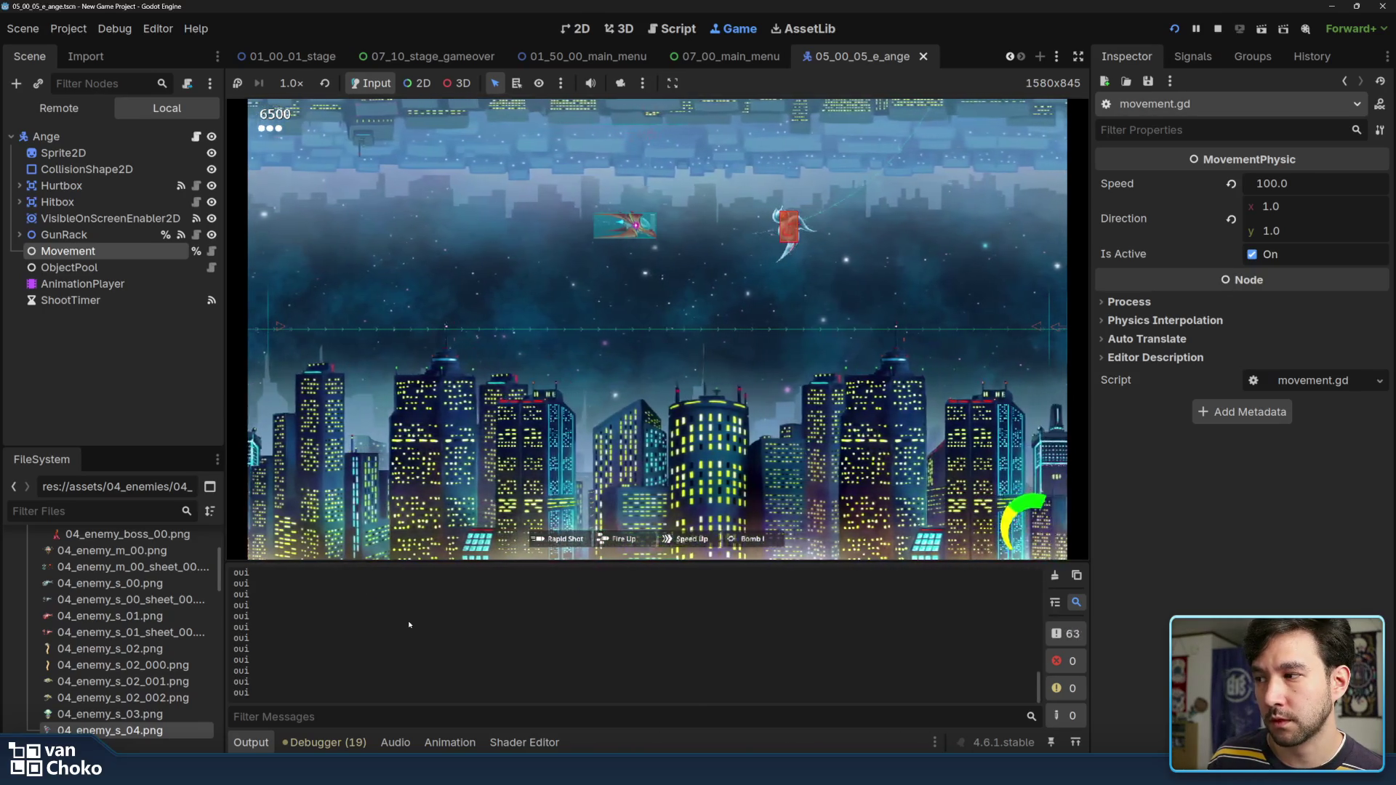
click(1219, 29)
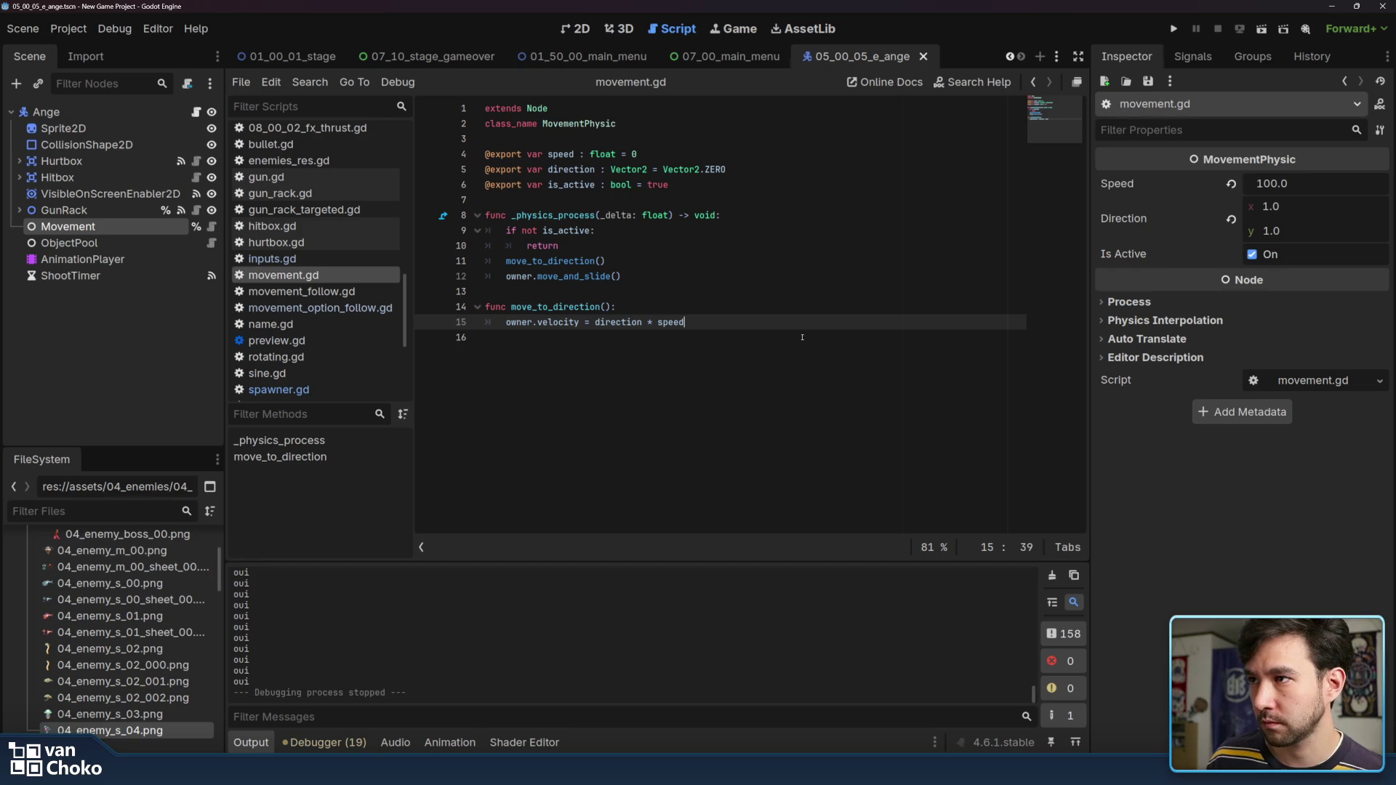
Step: In the Ange script, swap print("oui") in _on_path_ended for $ShootTimer.start(), dragging ShootTimer in from the Scene dock
click(772, 266)
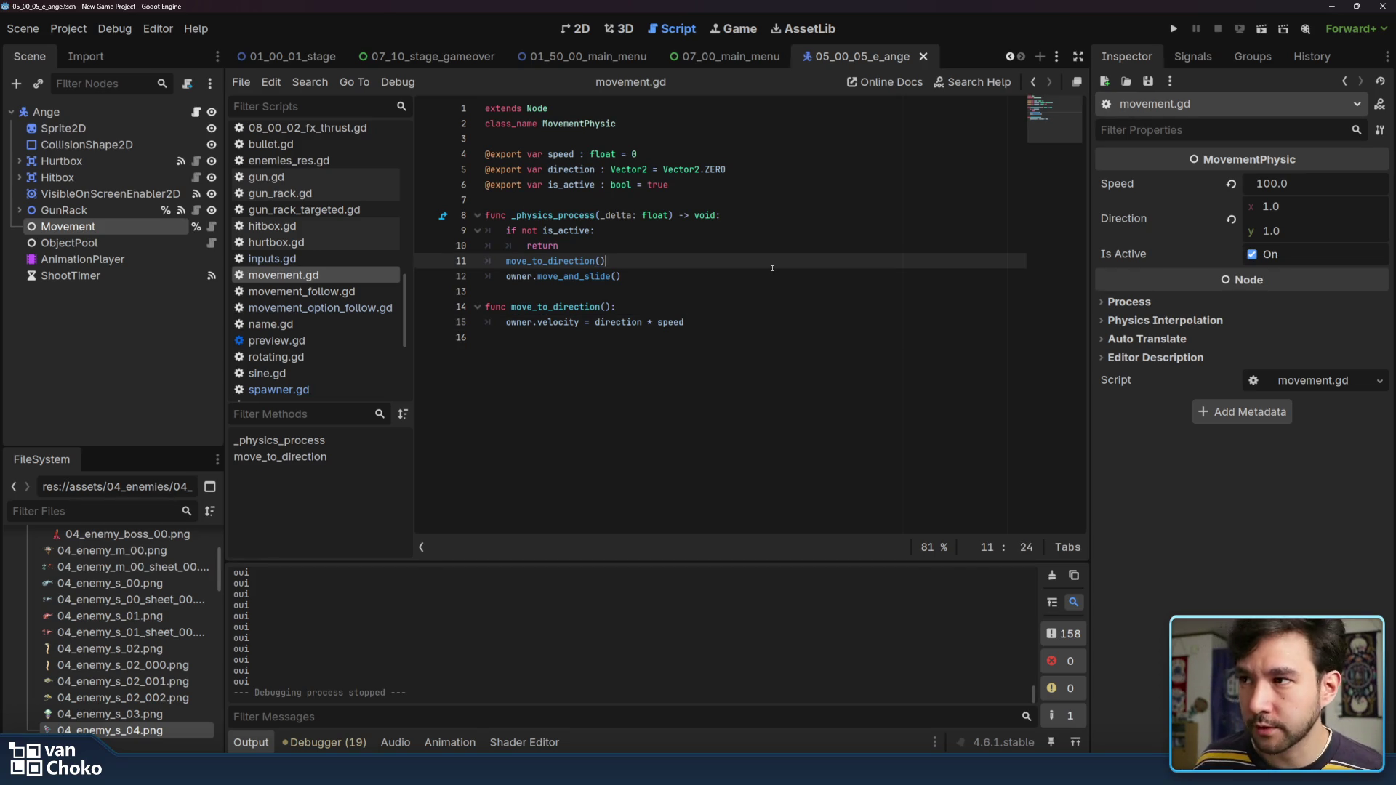
click(720, 295)
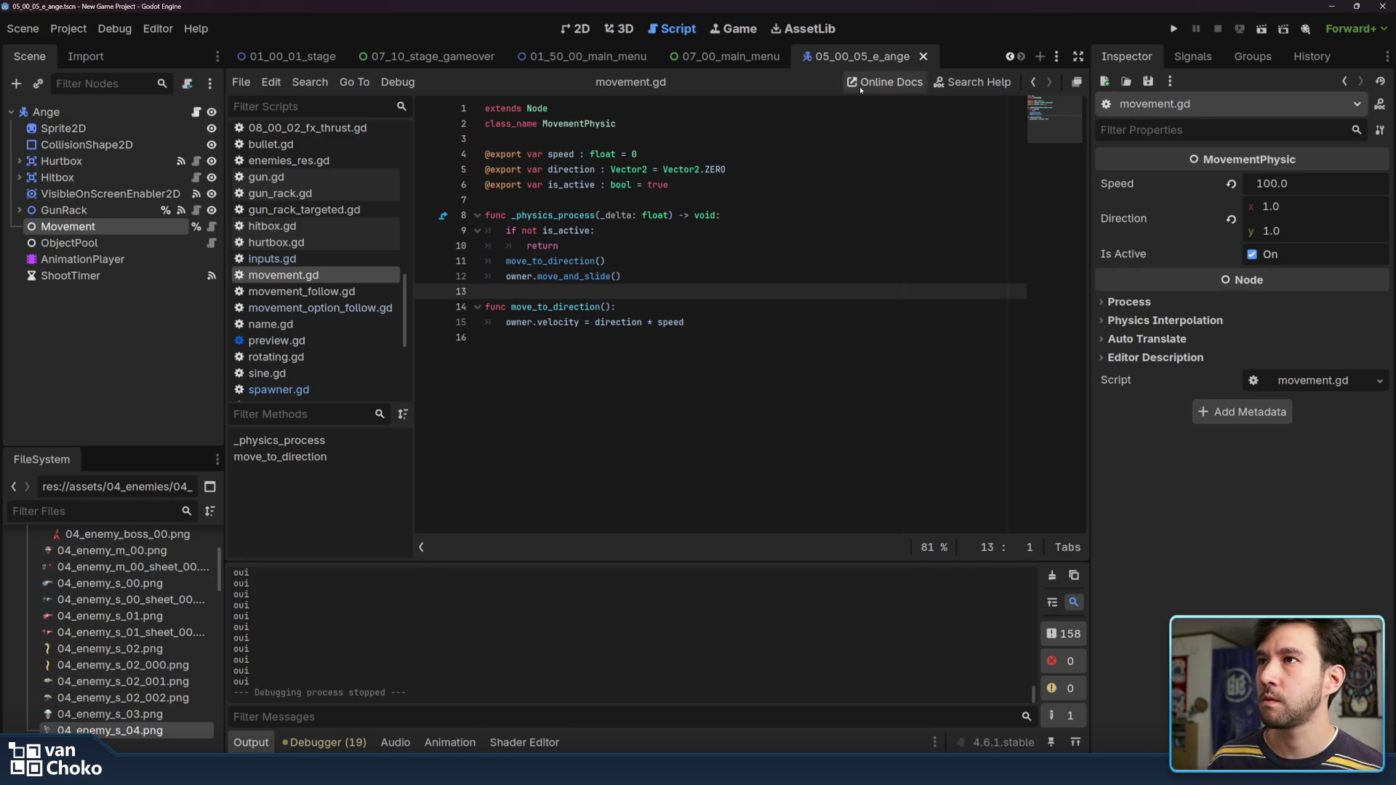
click(166, 114)
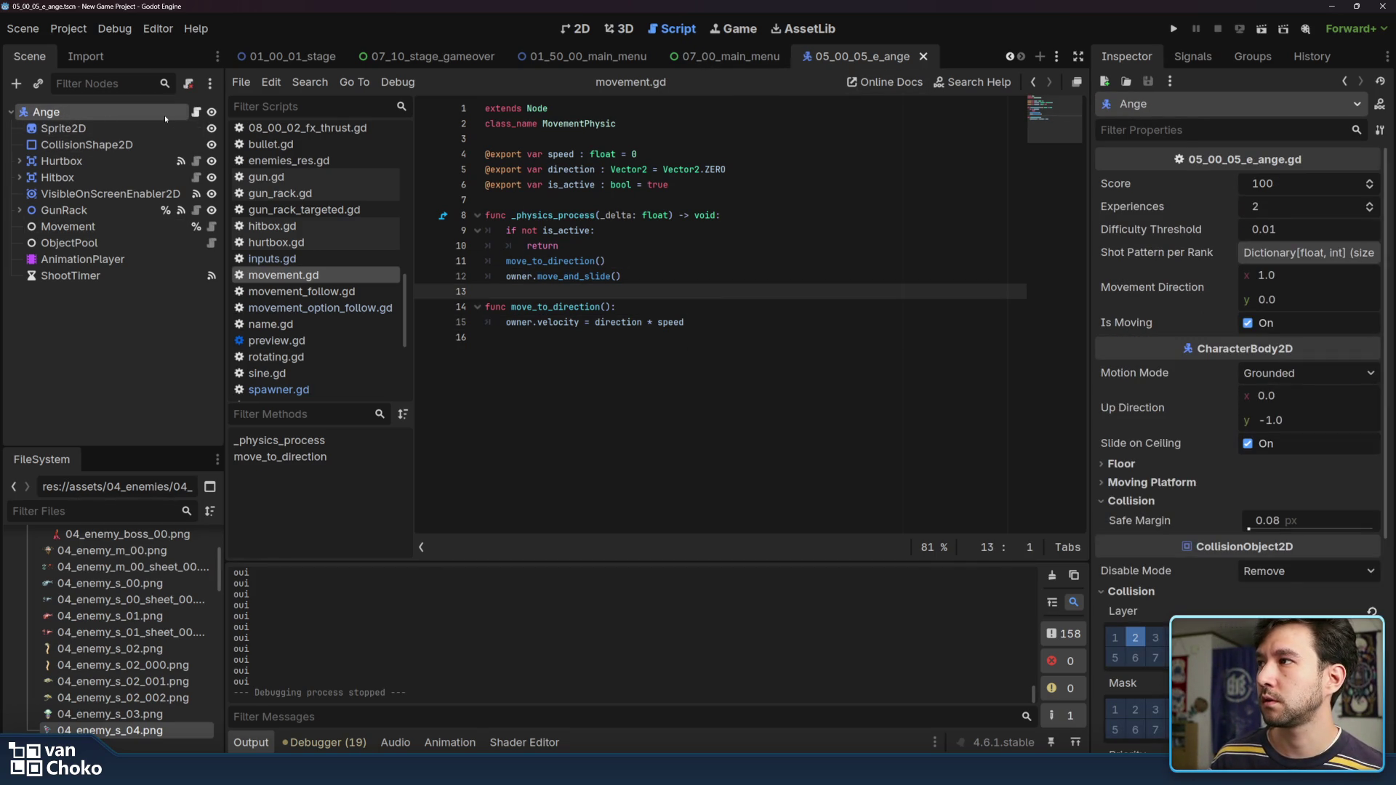
click(196, 112)
click(628, 429)
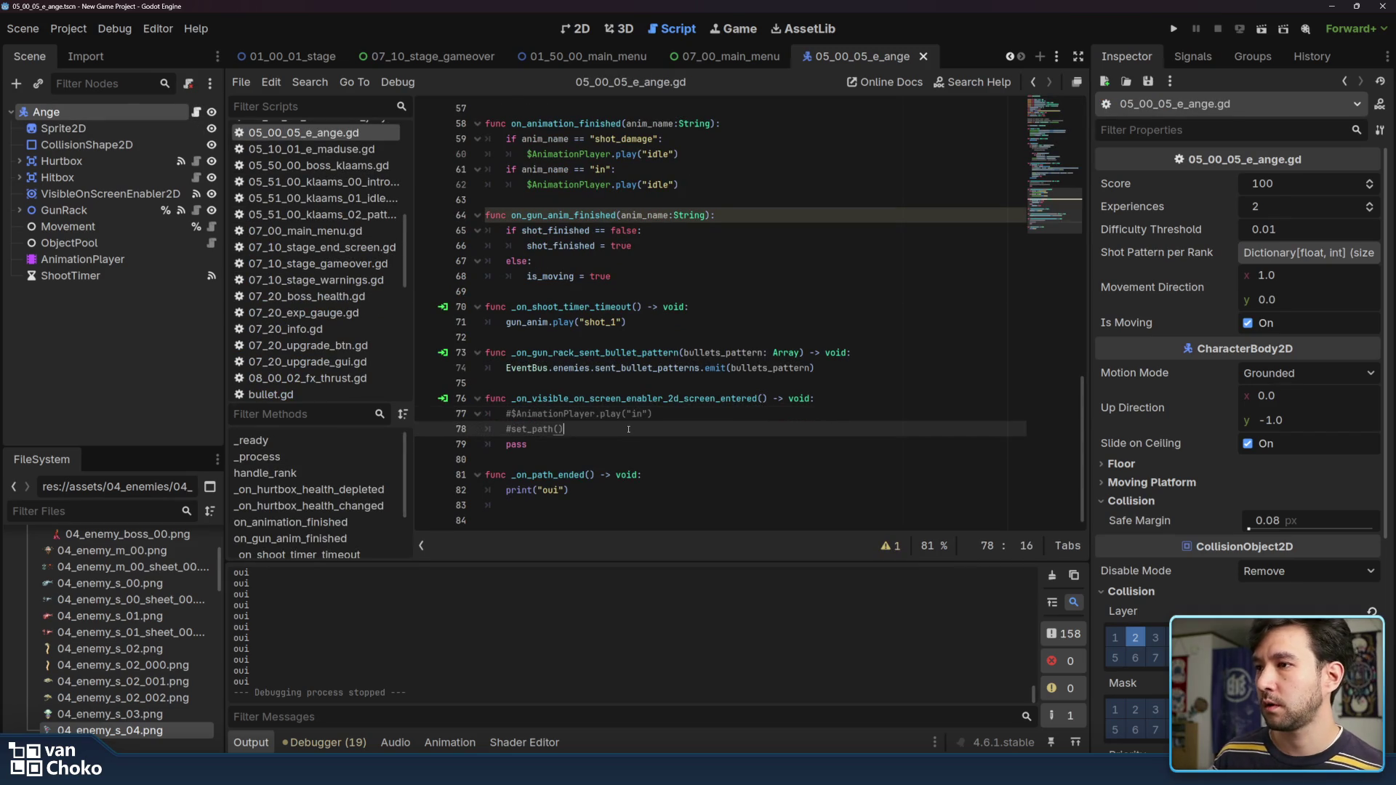
drag(630, 491, 512, 492)
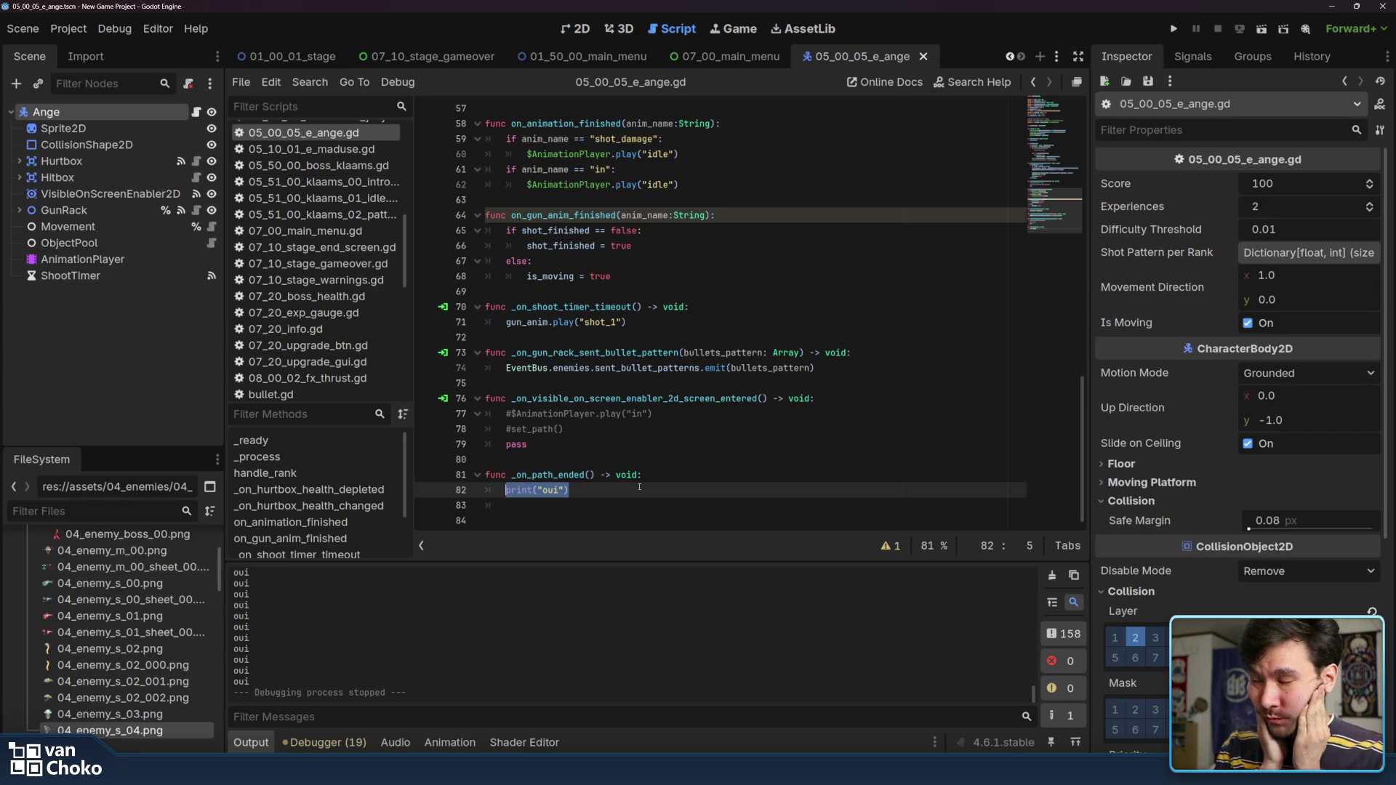
text(ShootT)
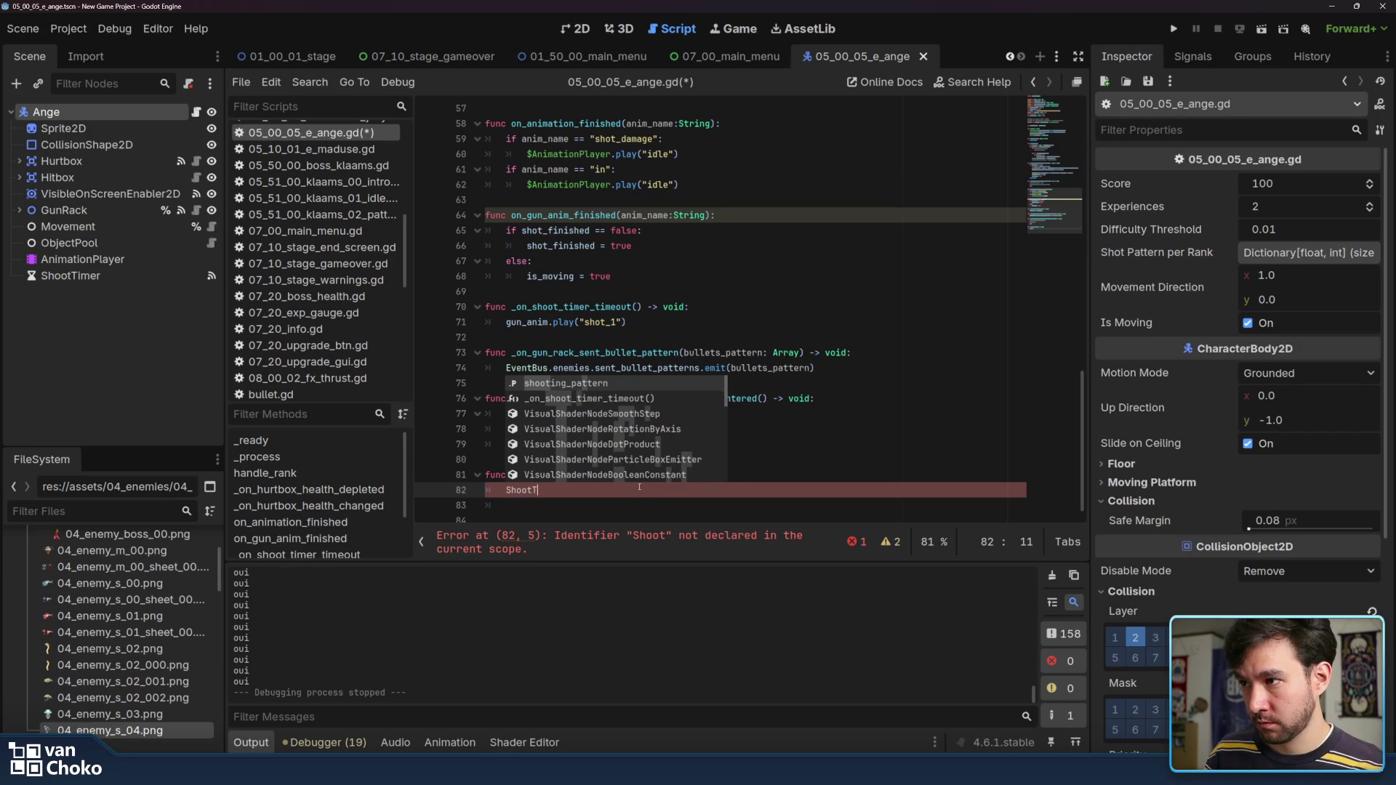
text(im)
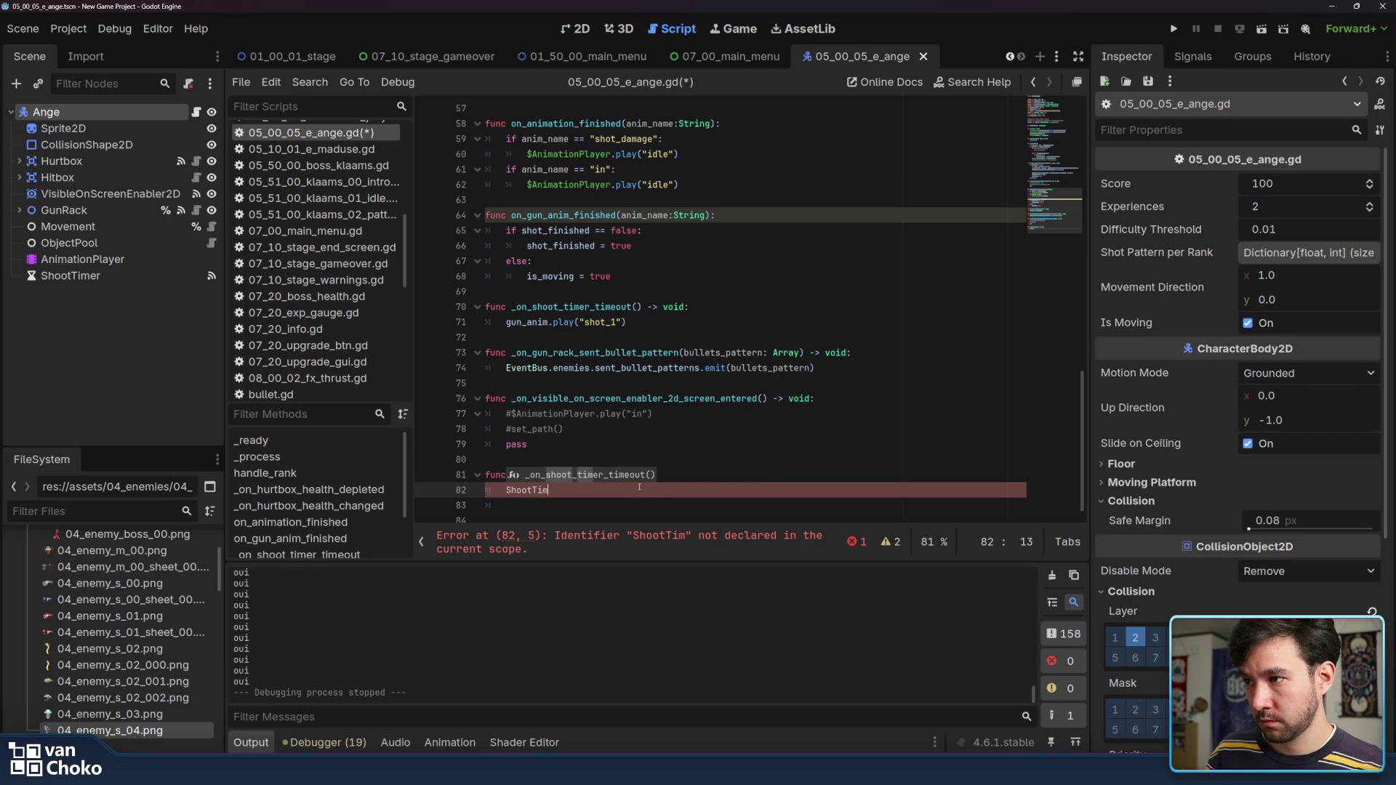
key(BackSpace)
key(BackSpace)
key(BackSpace)
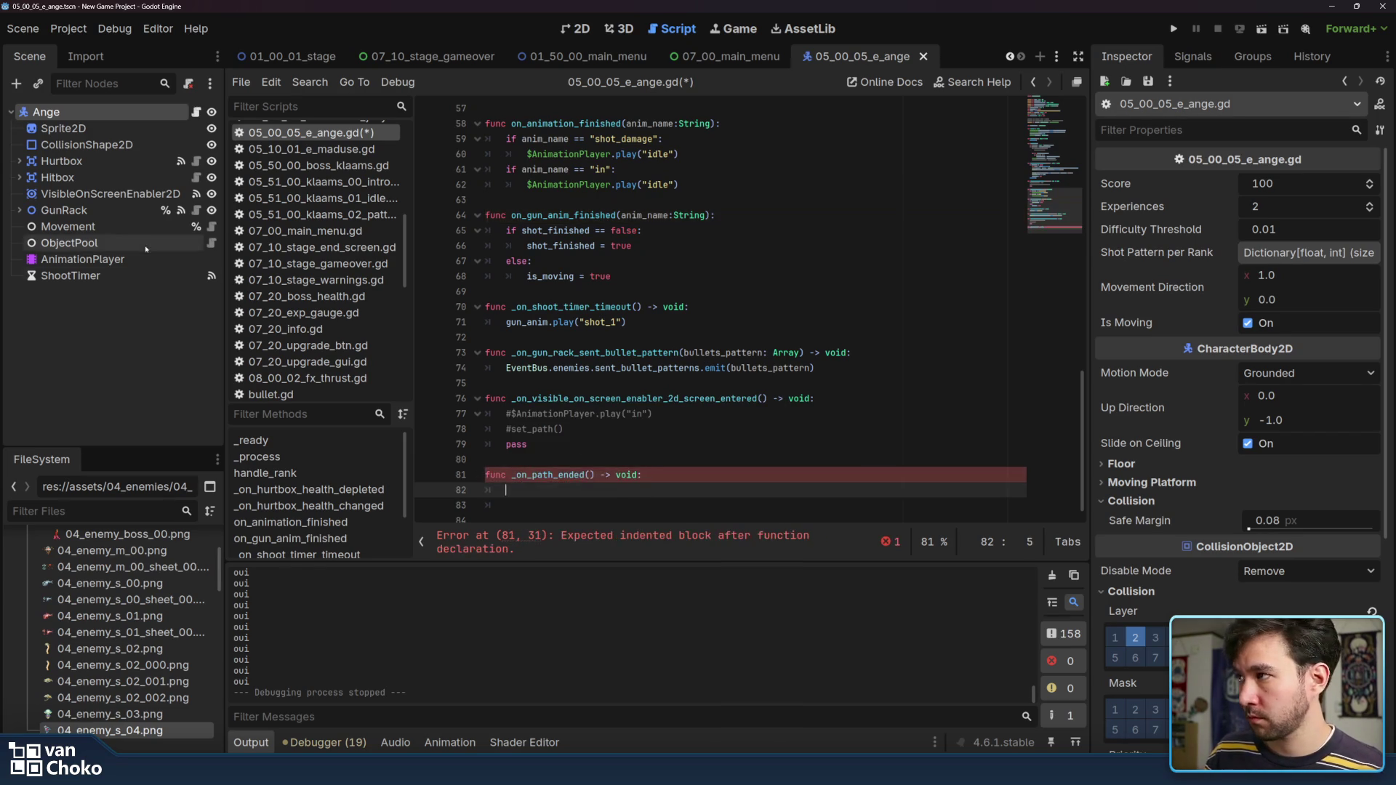
drag(107, 276, 612, 490)
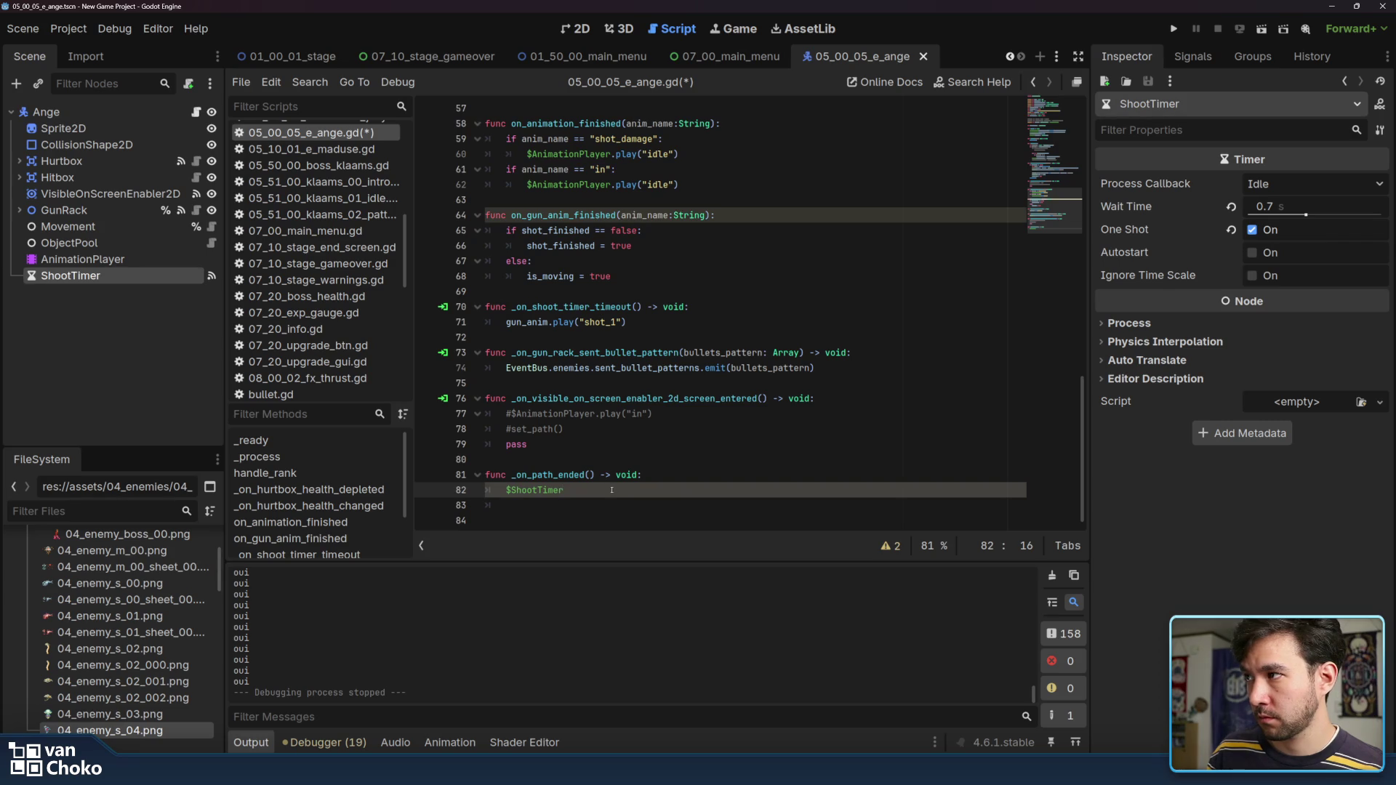
text(.)
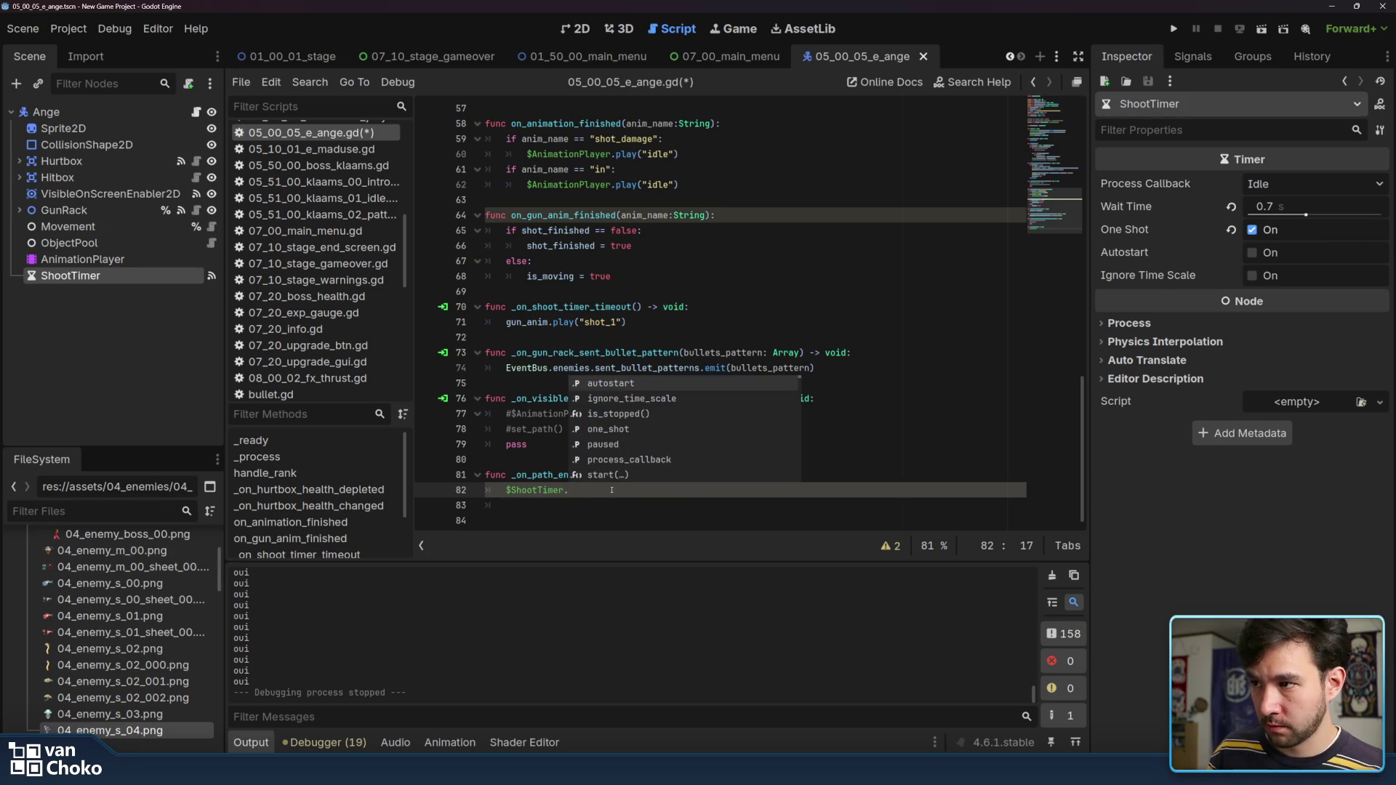
text(start())
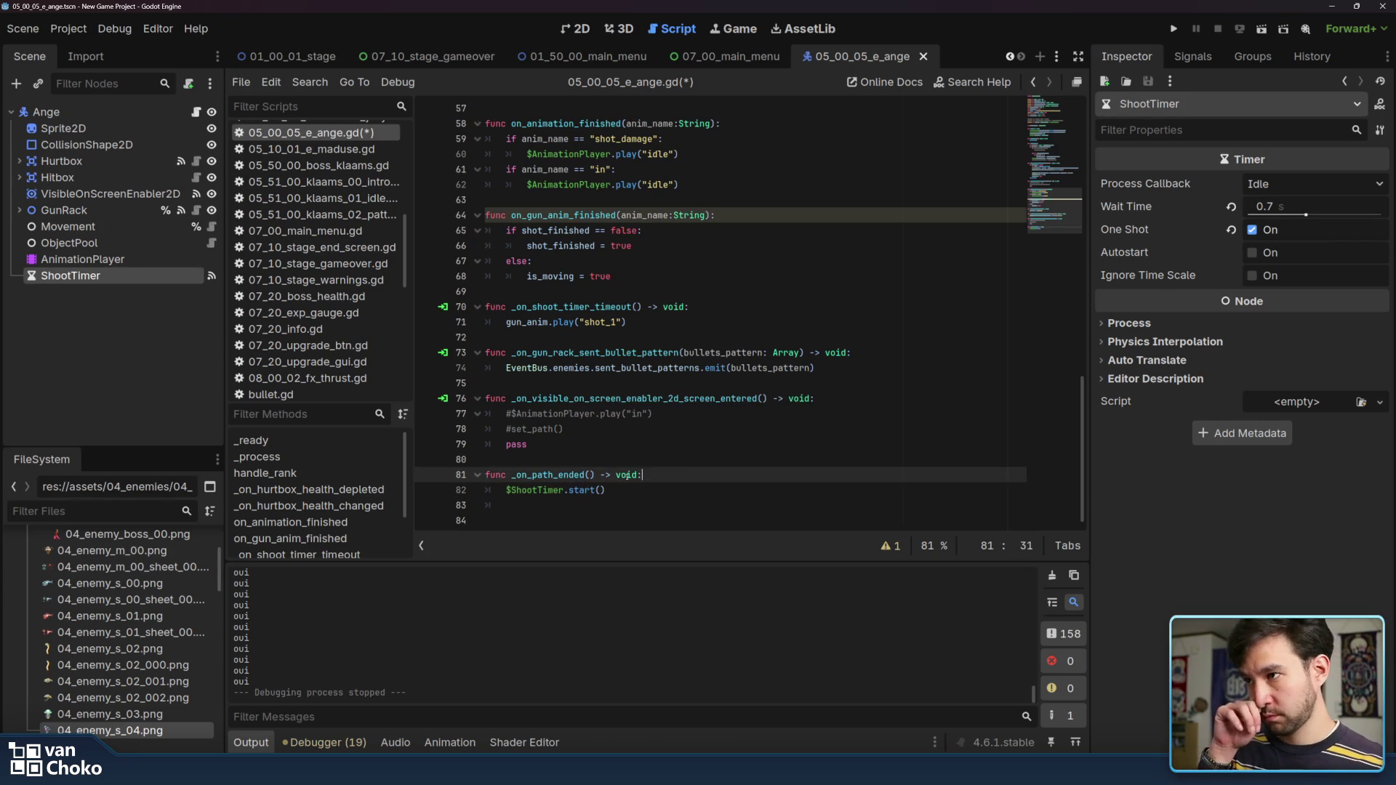
click(615, 498)
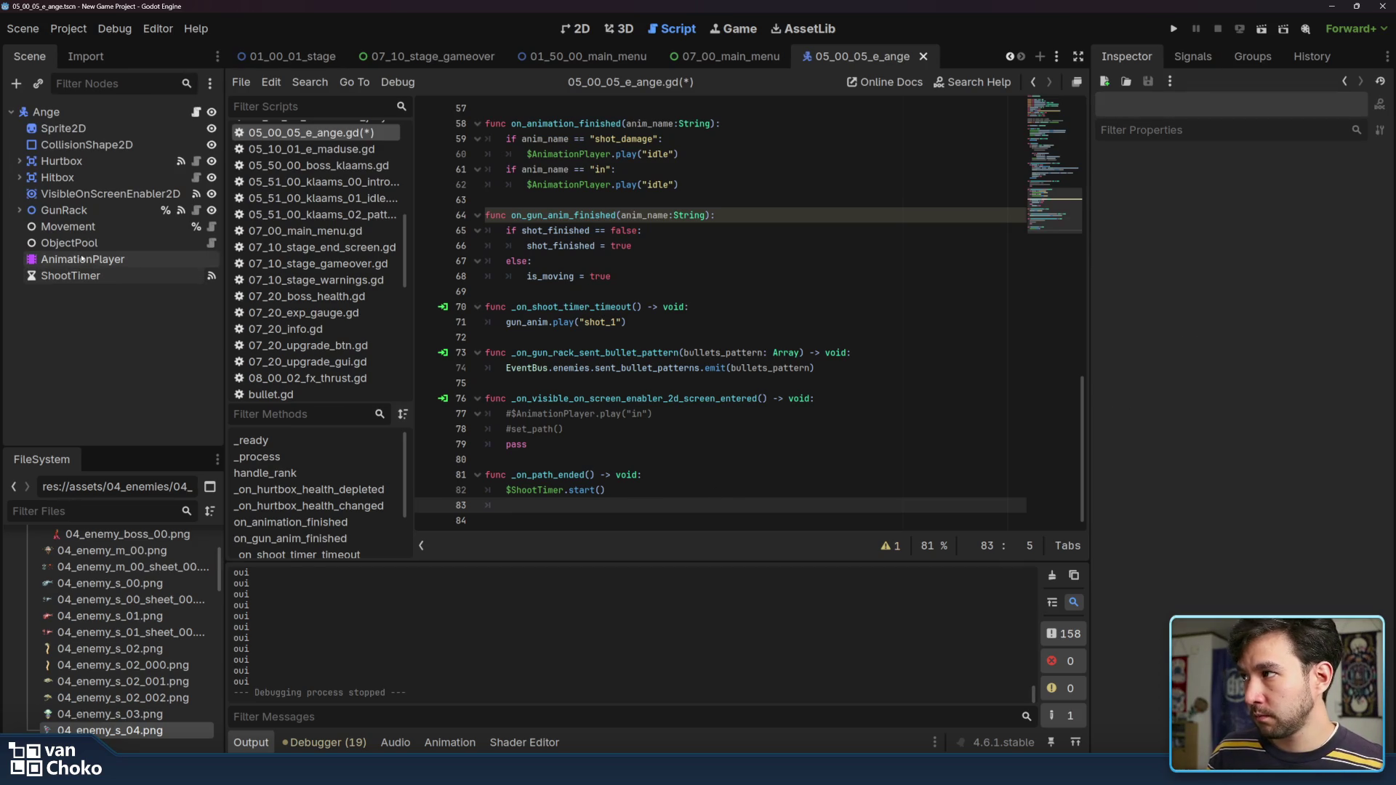
click(87, 114)
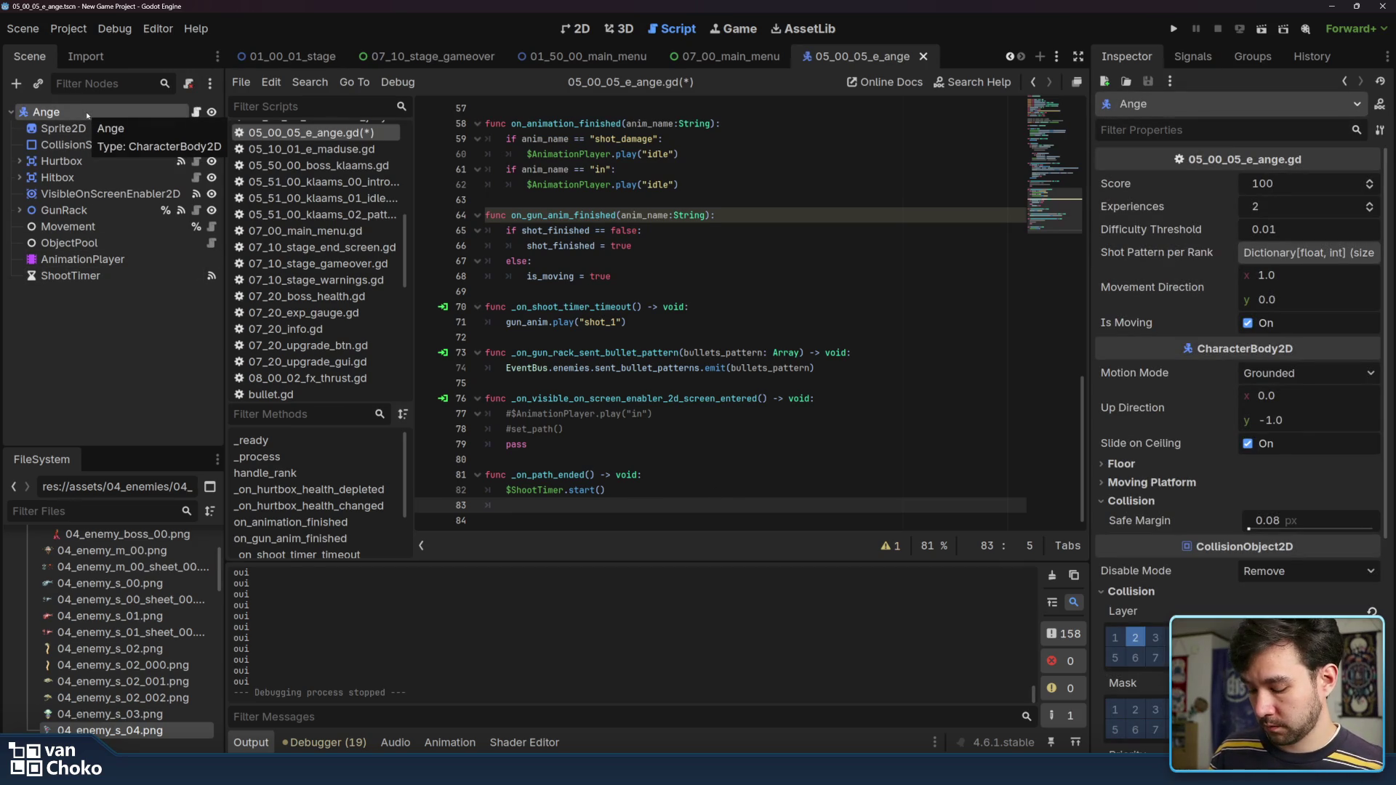
Step: Add a Timer child under Ange with Ctrl+A and rename it LeaveTimer
key(ctrl+a)
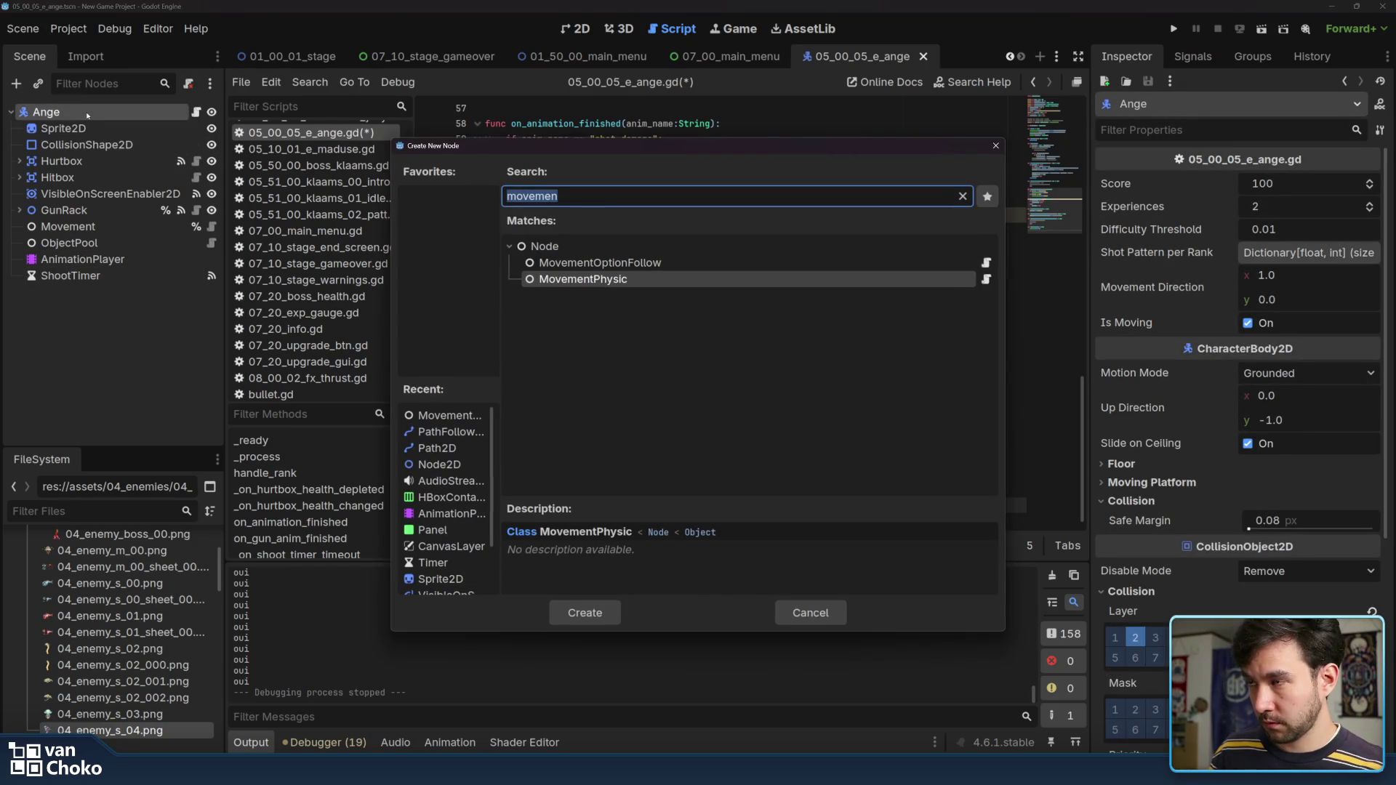
text(timer)
key(Return)
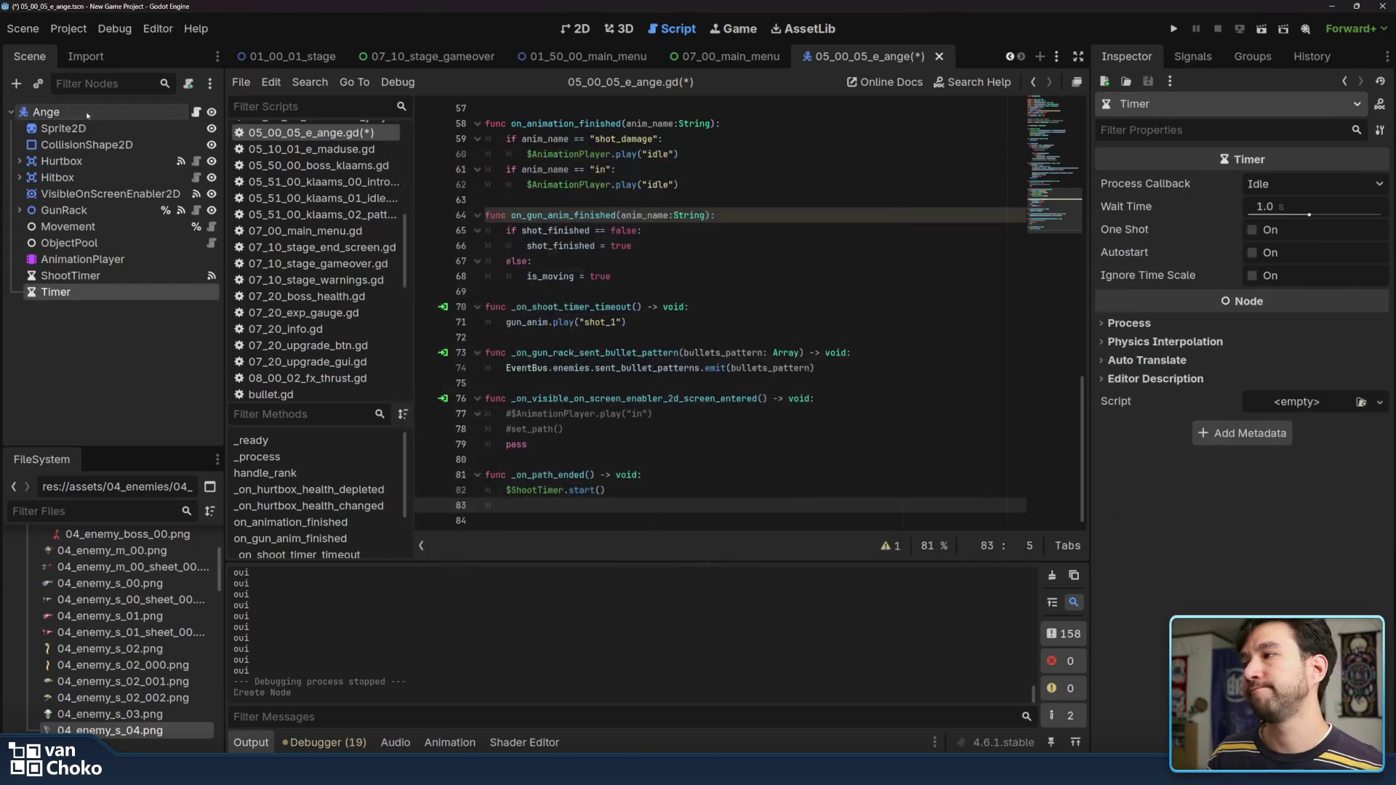
double_click(82, 291)
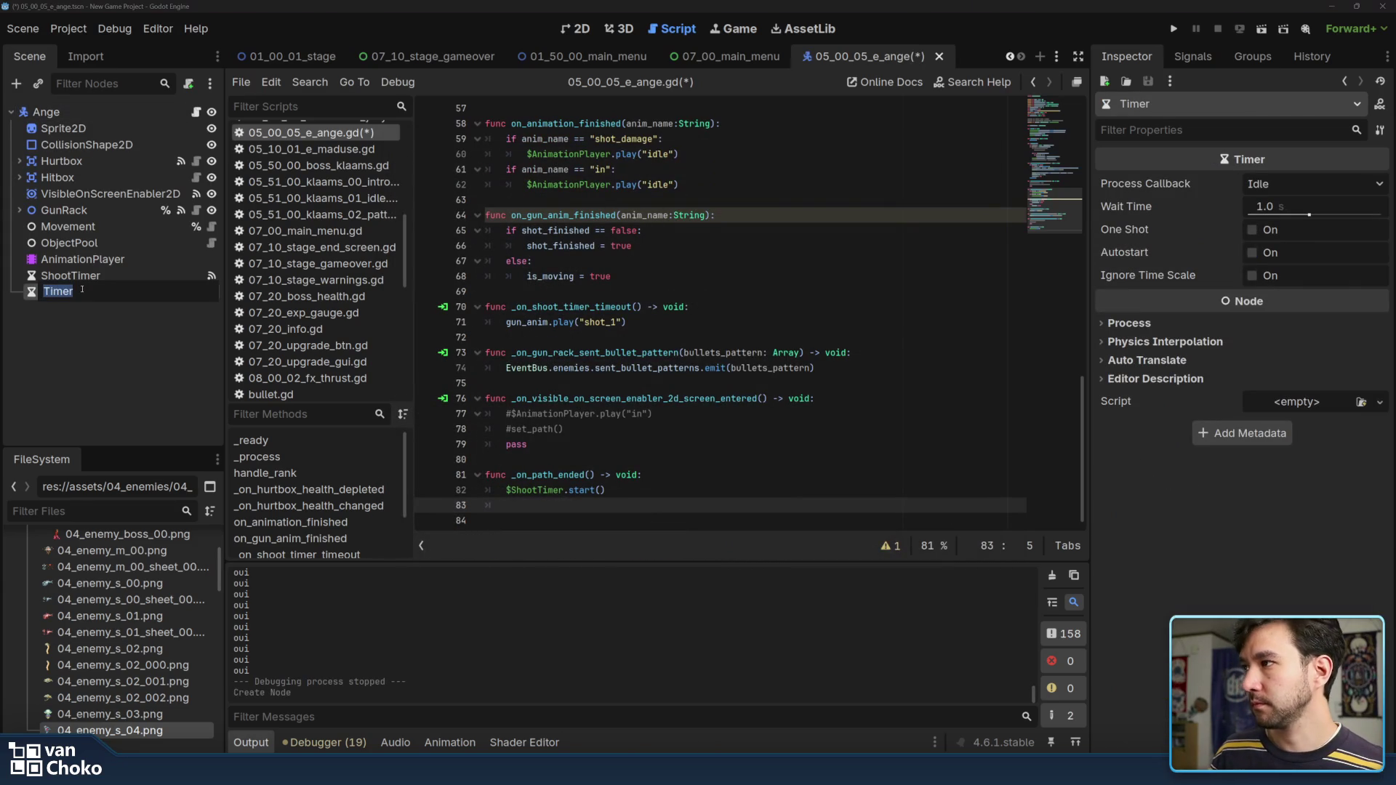
click(46, 291)
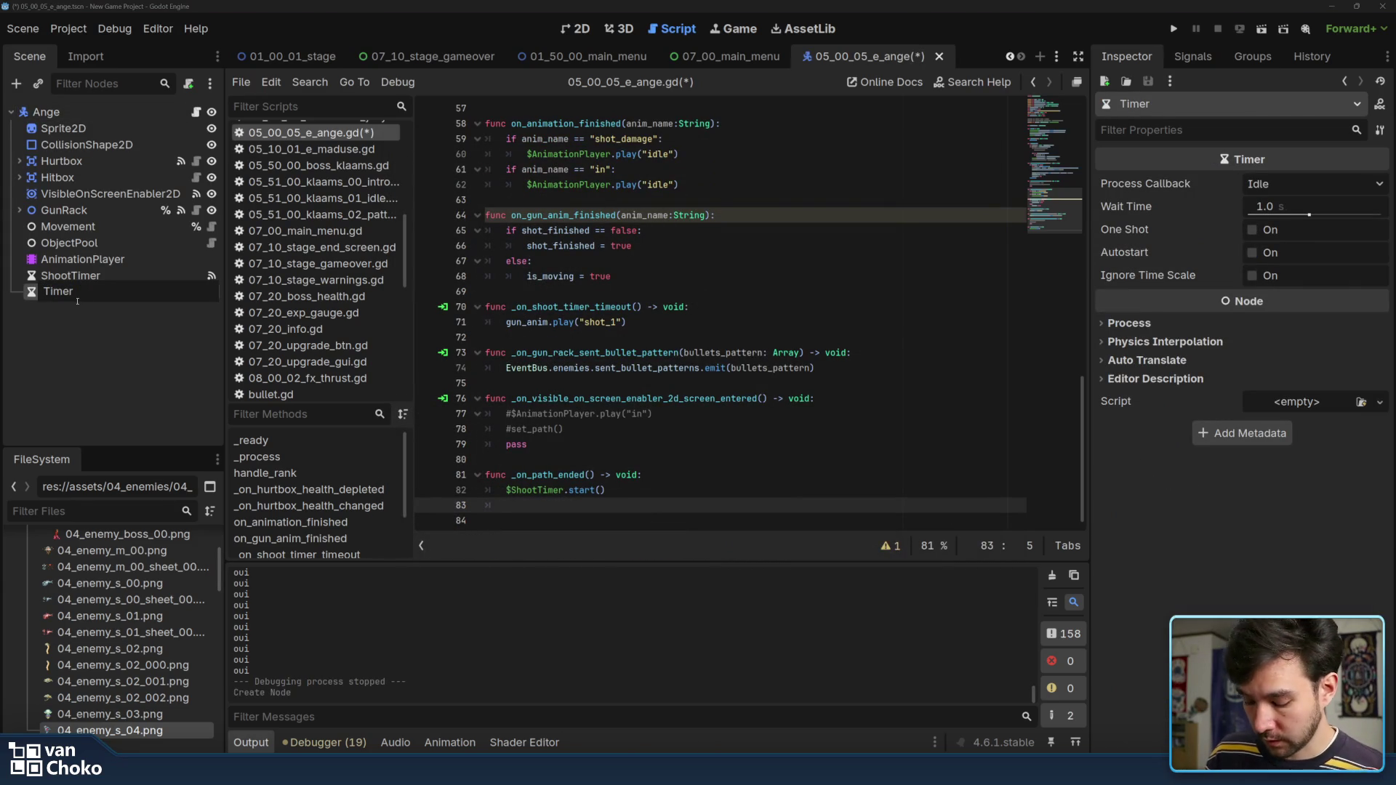
text(Leave)
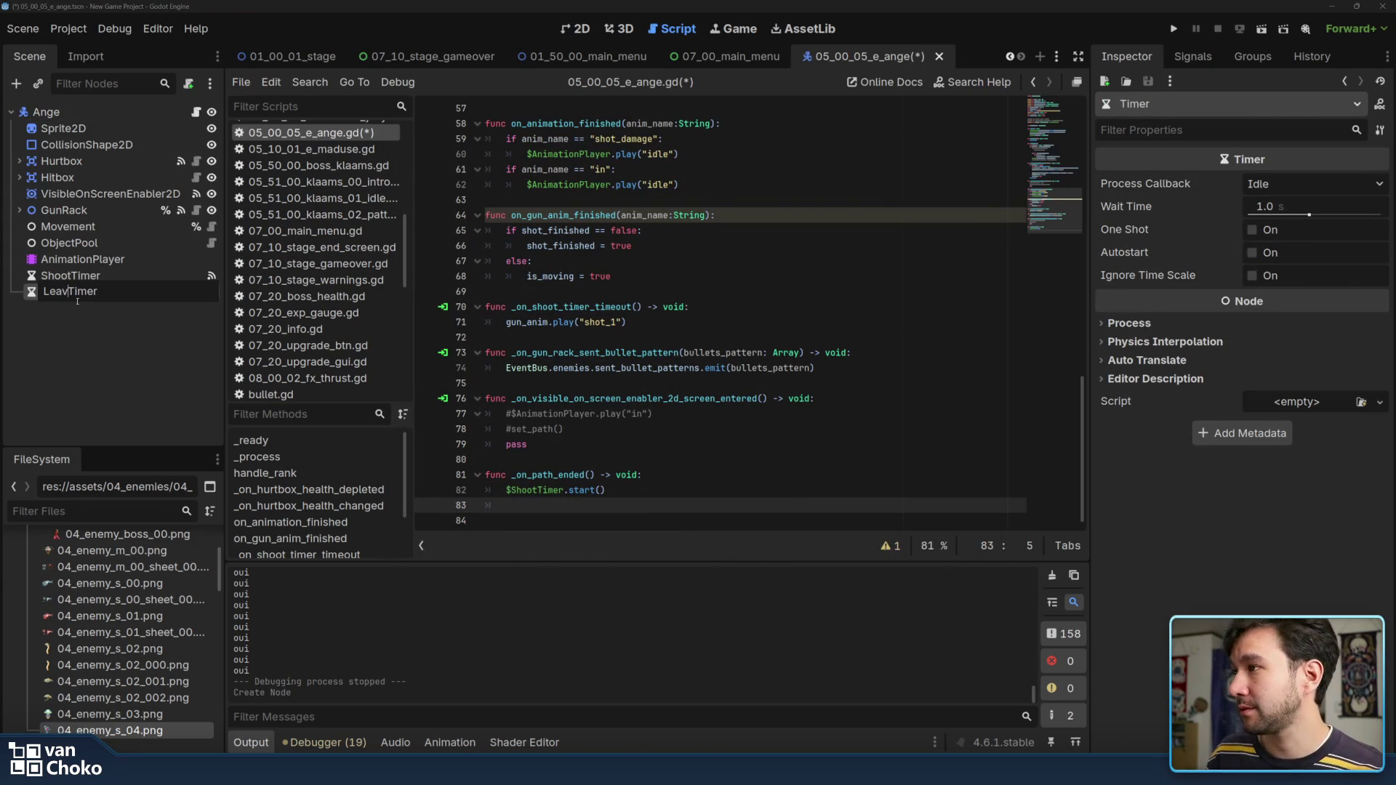
key(Return)
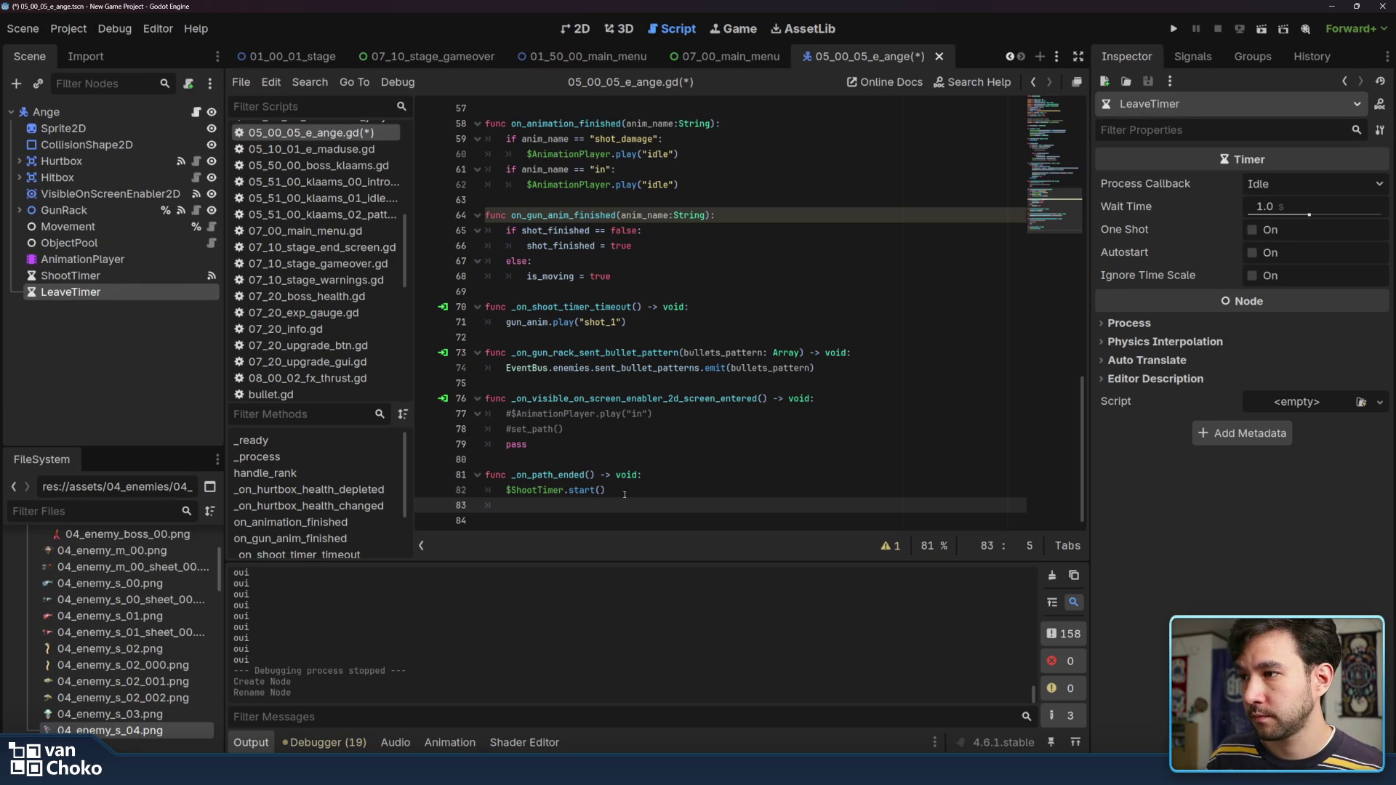
click(590, 520)
click(71, 275)
click(70, 291)
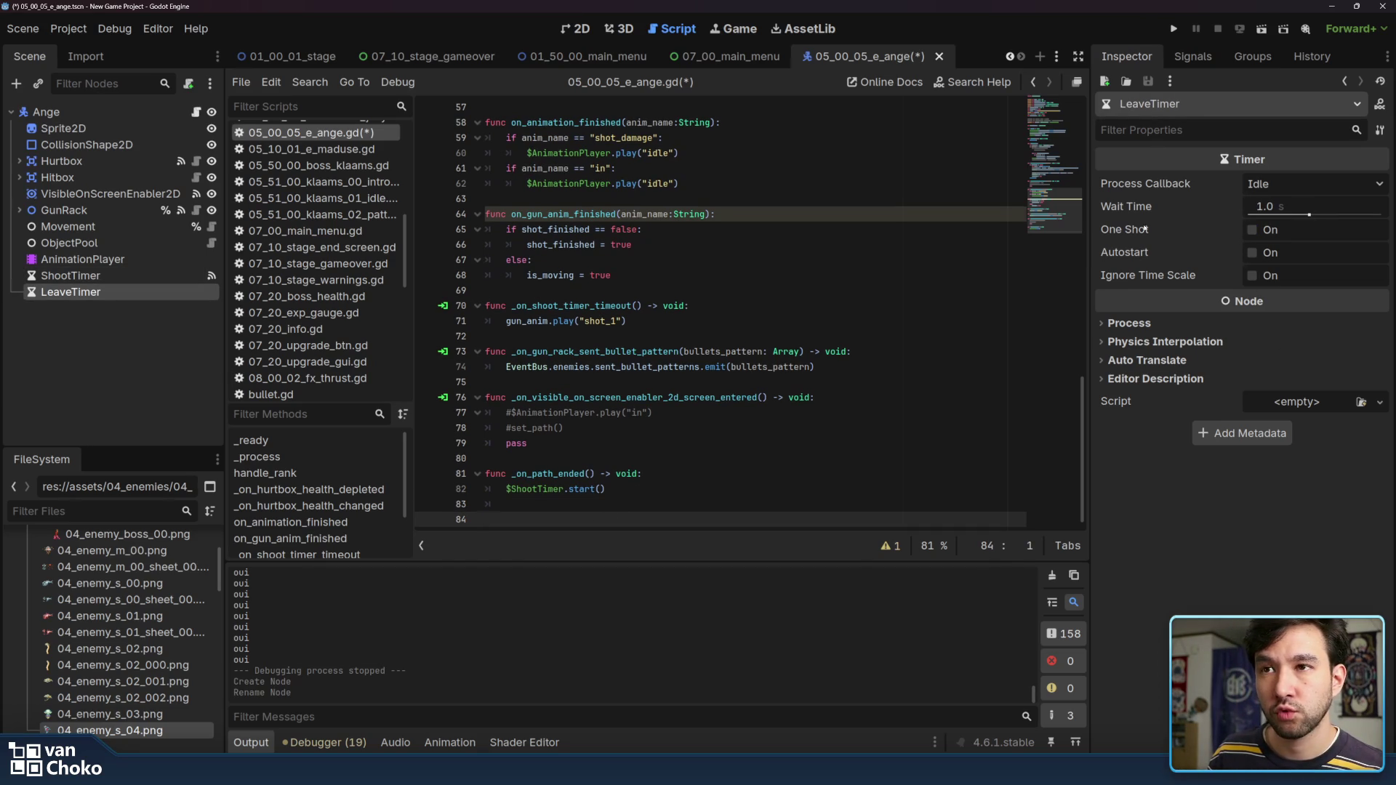
Step: Turn on One Shot for LeaveTimer in the Inspector and show its Node signals list
mouse_move(1154, 231)
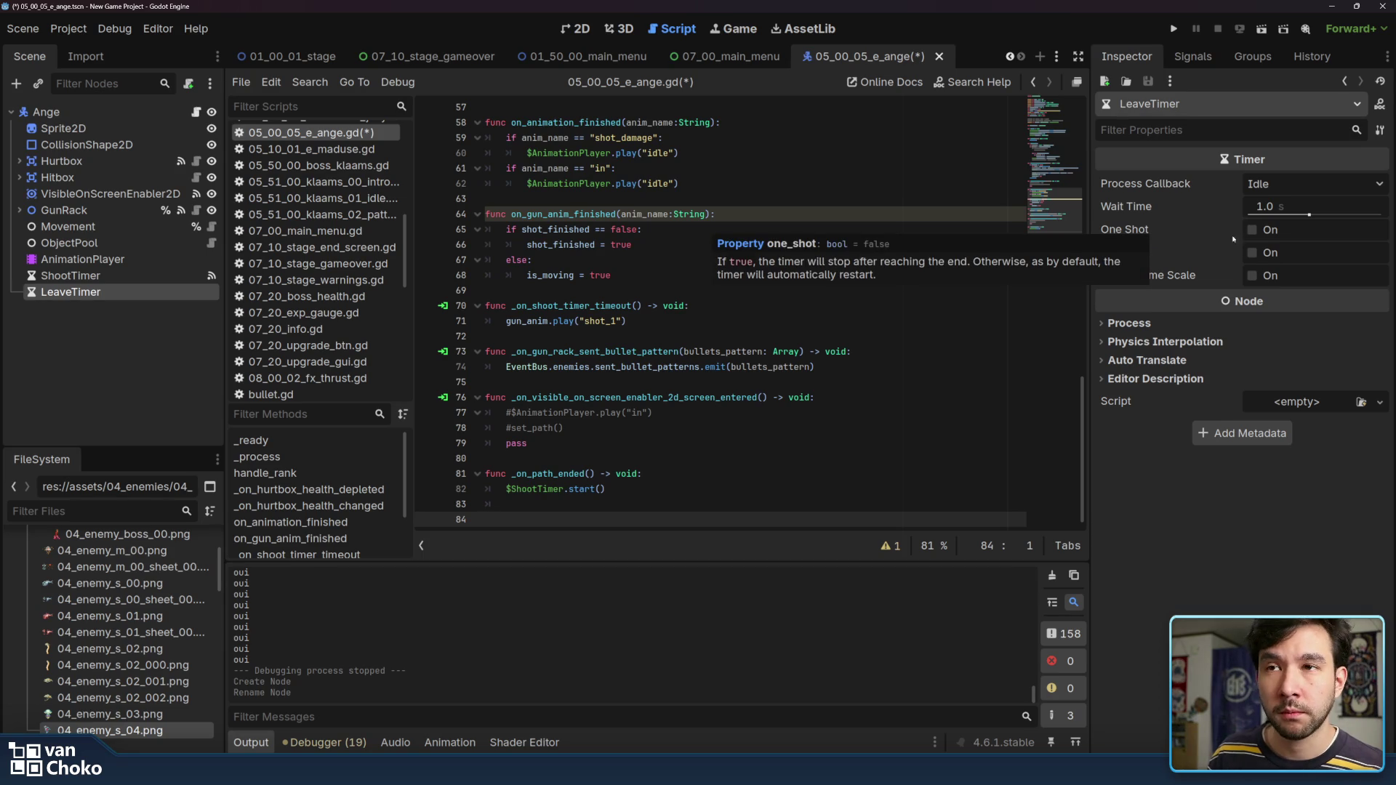
click(1269, 231)
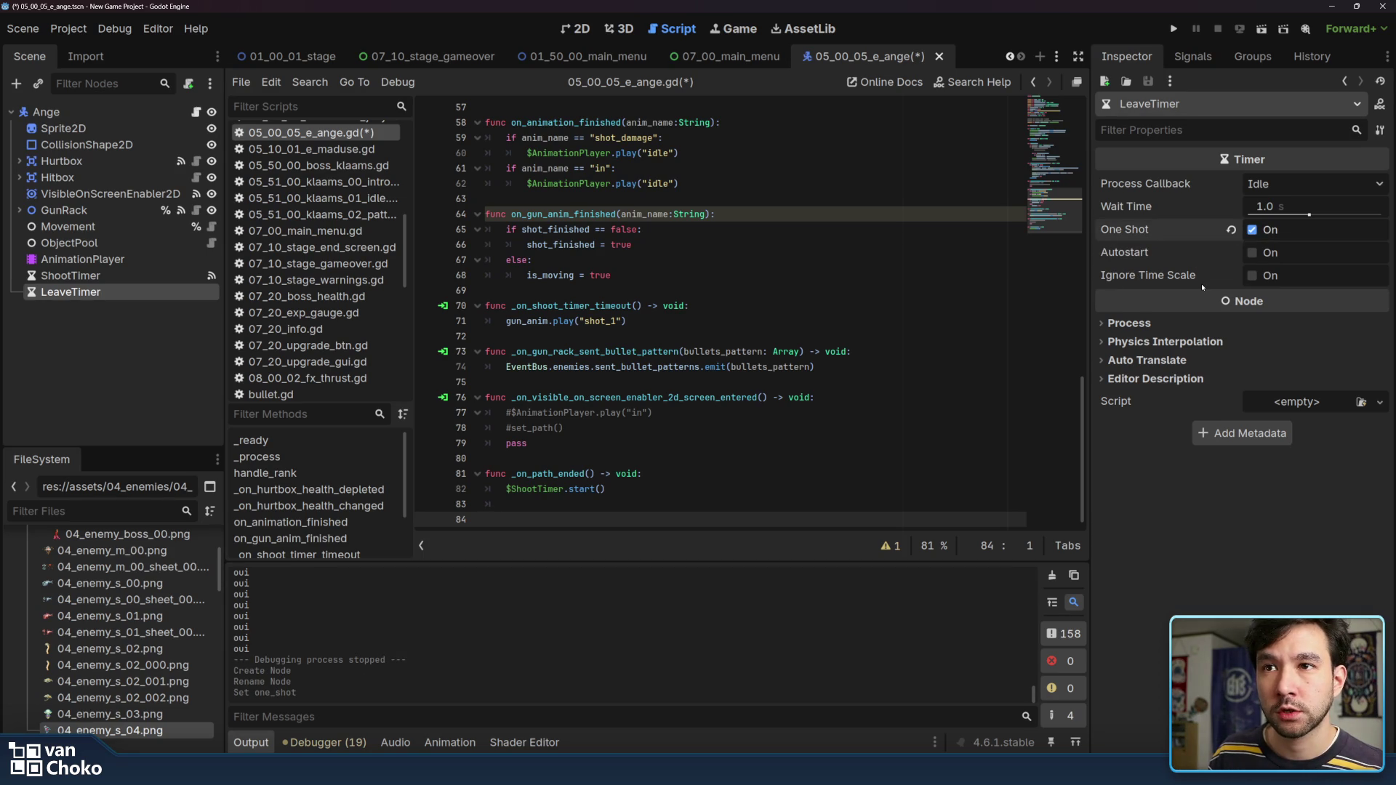
click(1193, 56)
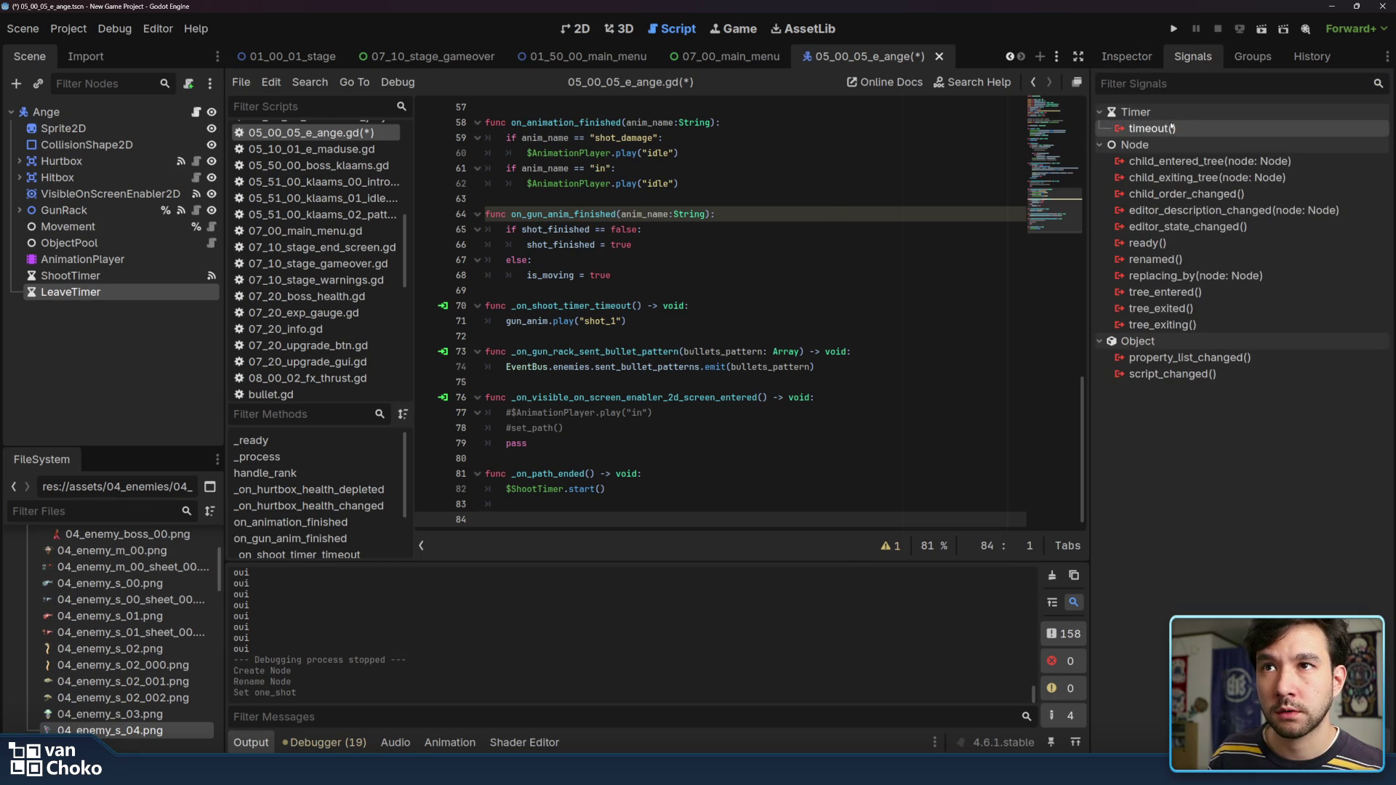
Step: Connect LeaveTimer's timeout to a new _on_leave_timer_timeout handler in the Ange script and remove the extra blank line
double_click(1151, 128)
click(609, 546)
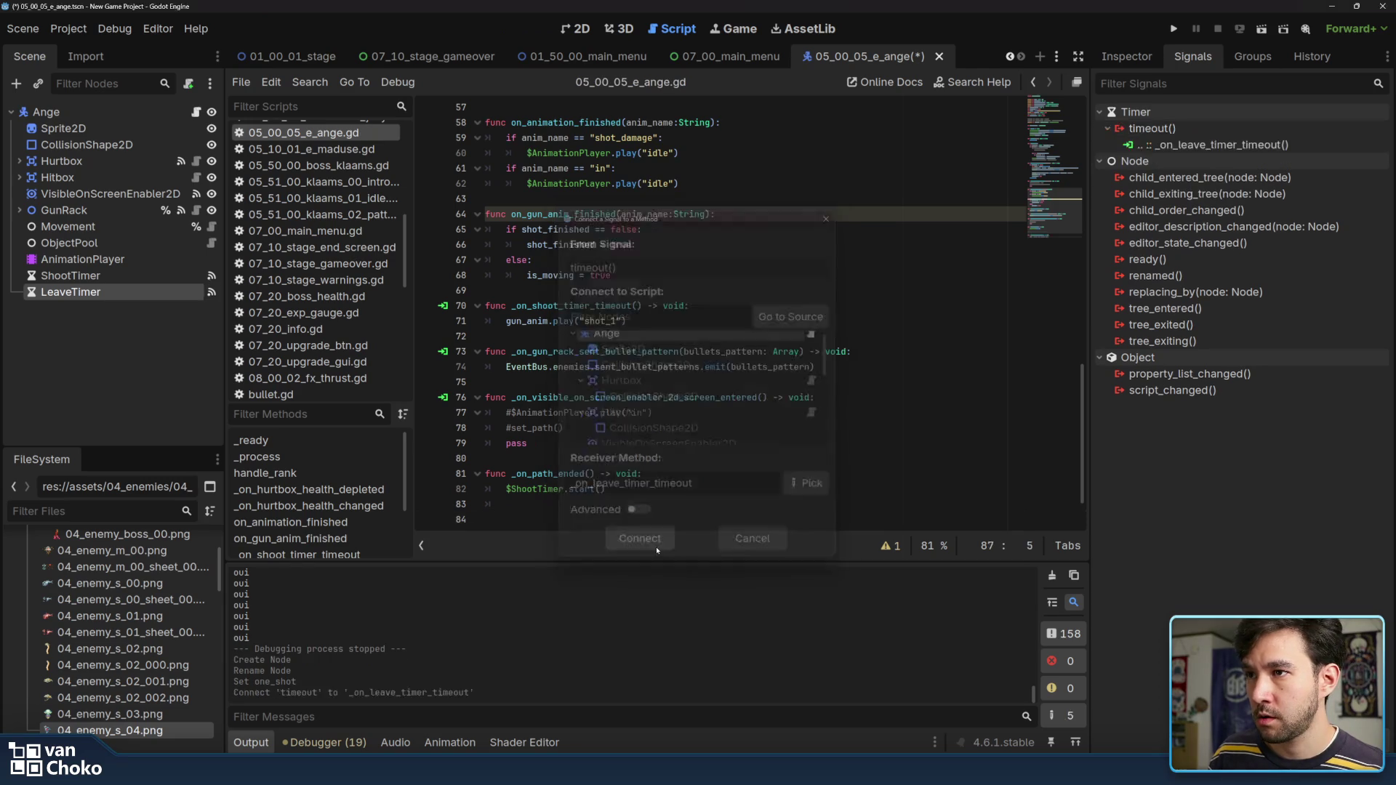
click(635, 463)
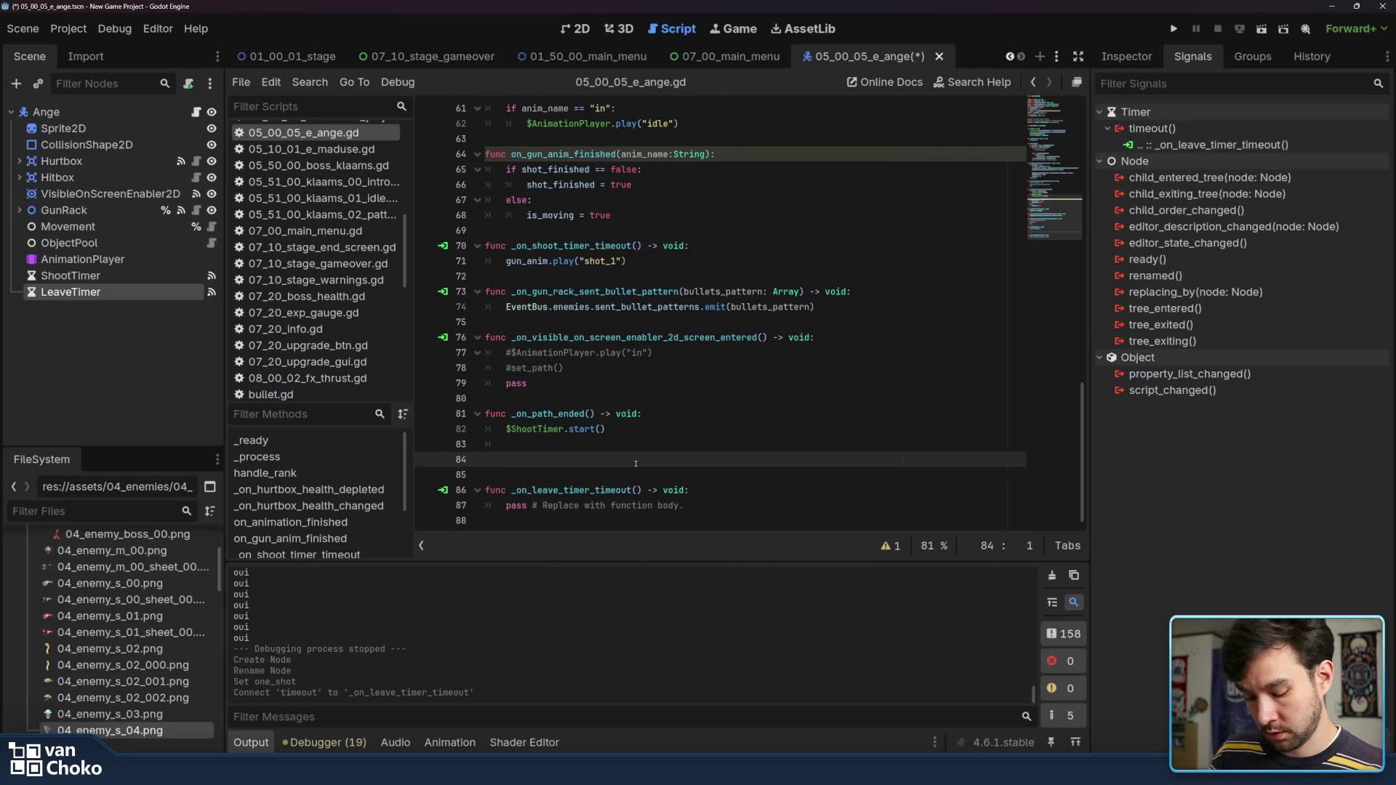
key(BackSpace)
Step: Review the new handler's placeholder body, then view ShootTimer's timeout connection to _on_shoot_timer_timeout
drag(686, 489, 516, 489)
click(642, 425)
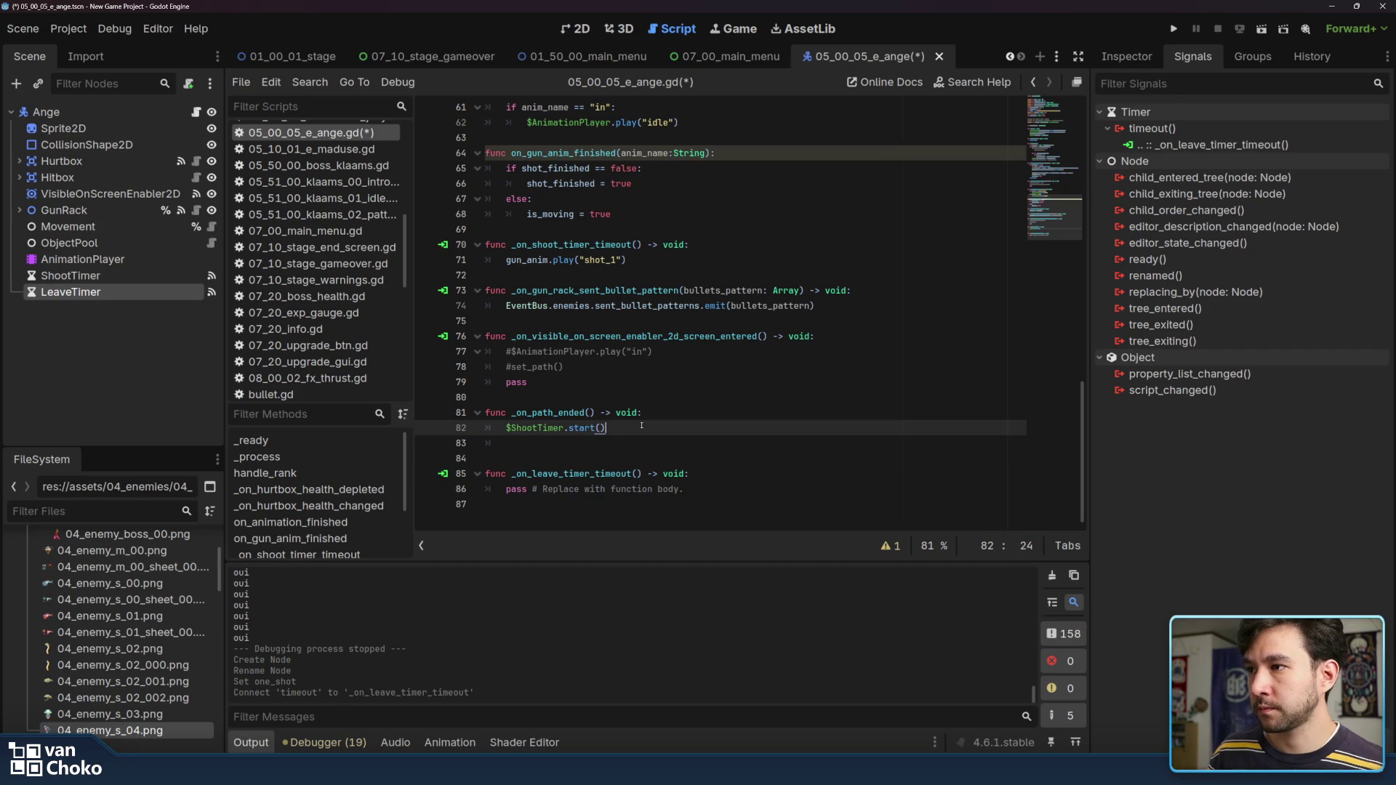
click(71, 276)
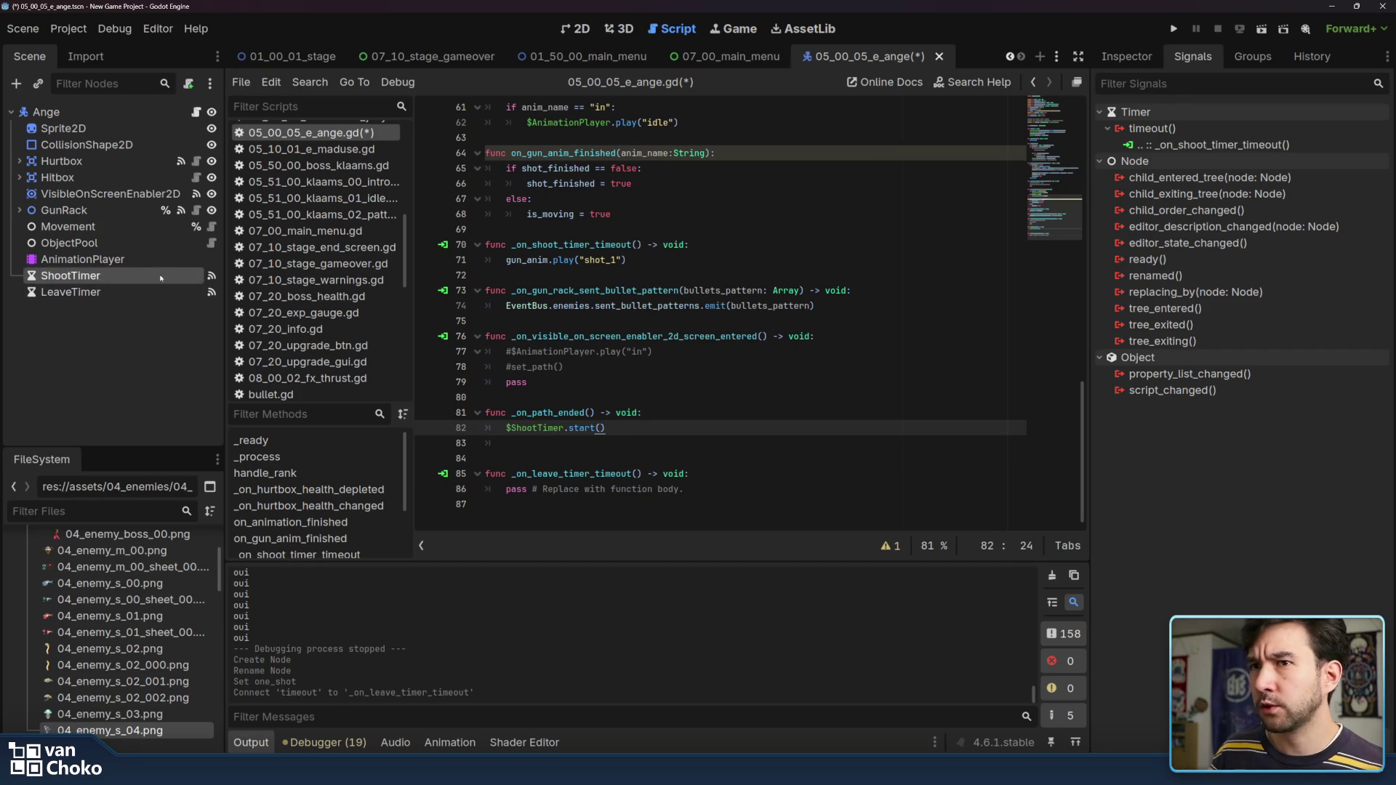
Step: Set the LeaveTimer's Wait Time to 2 seconds in the Inspector
click(1134, 57)
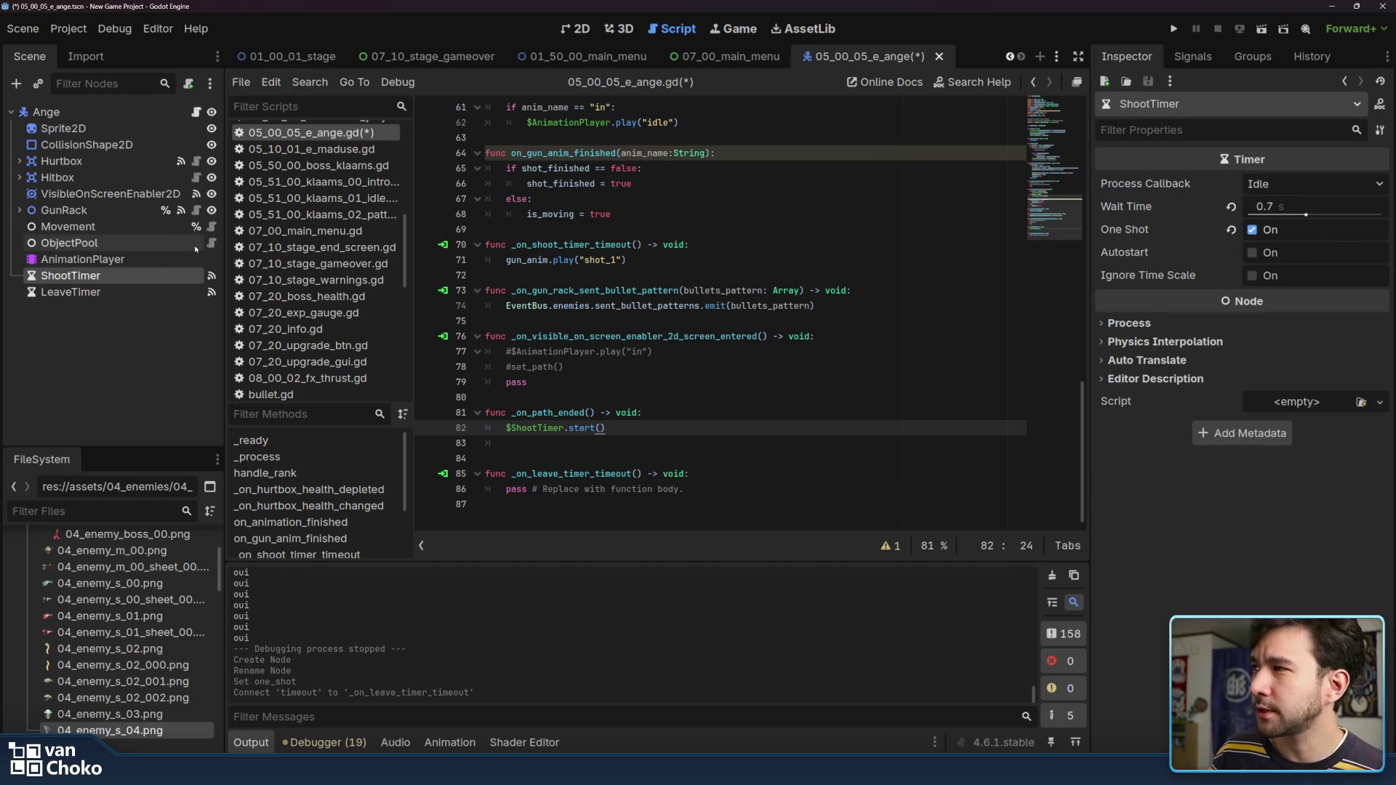
click(140, 296)
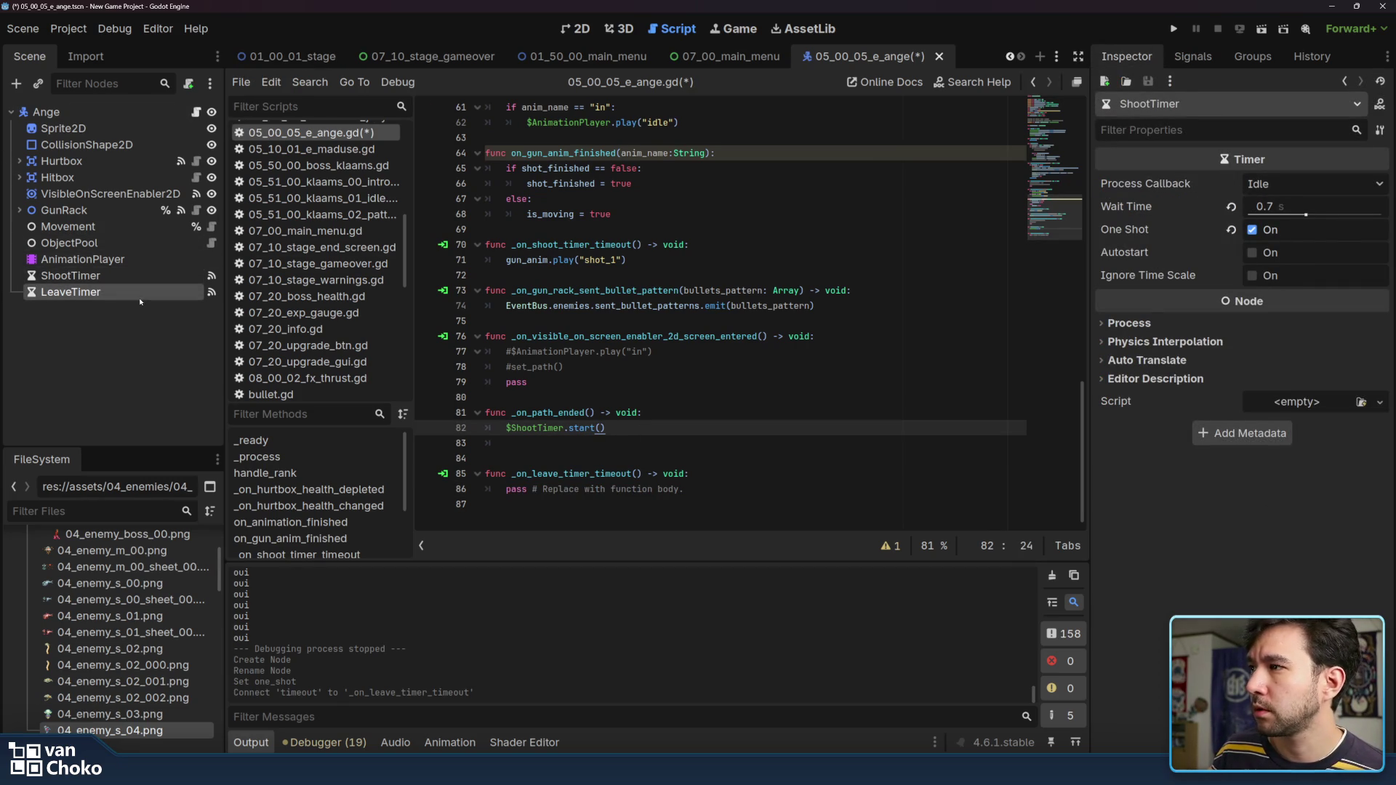
click(1306, 206)
text(2)
key(Return)
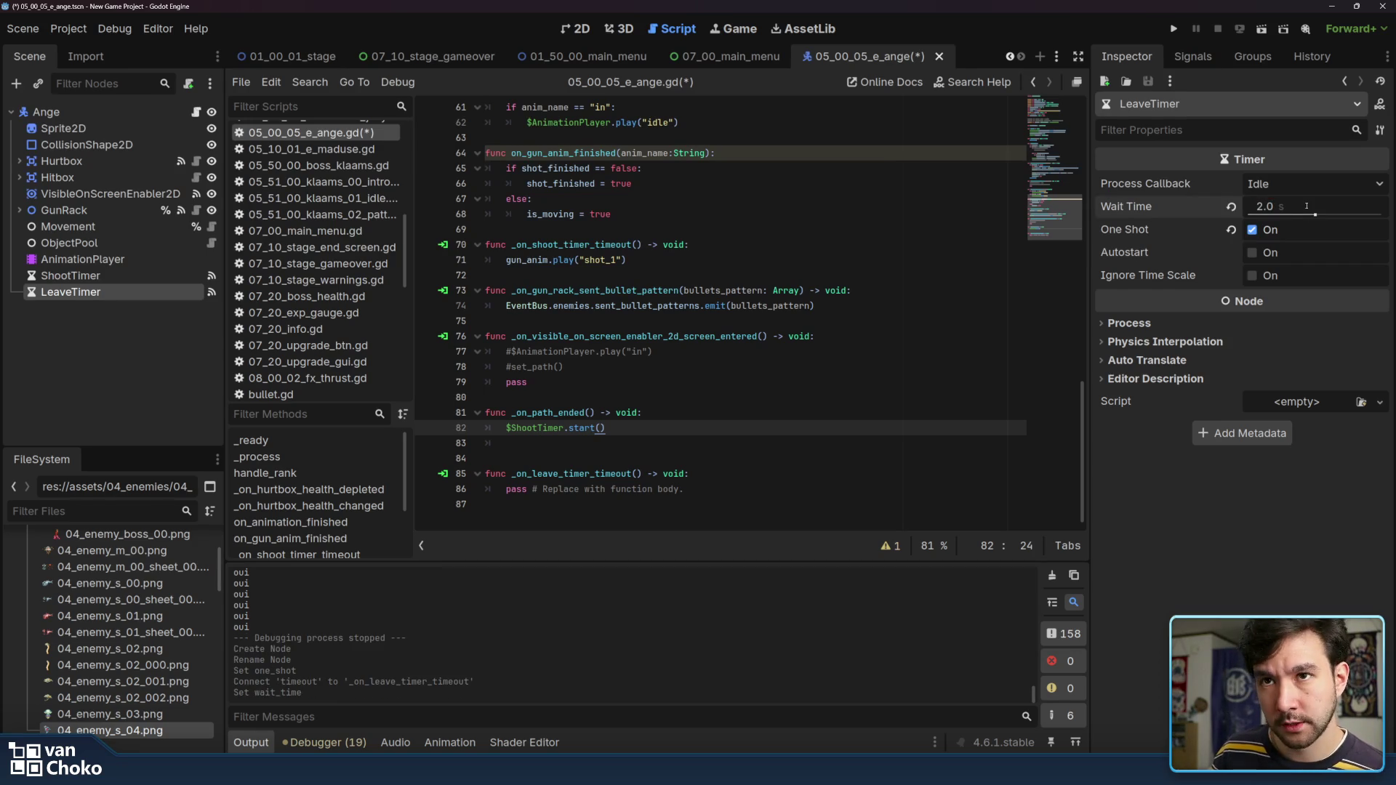
click(717, 410)
Step: Compare with ShootTimer, reselect LeaveTimer, and select the pass placeholder on line 86
click(87, 276)
click(87, 292)
click(703, 484)
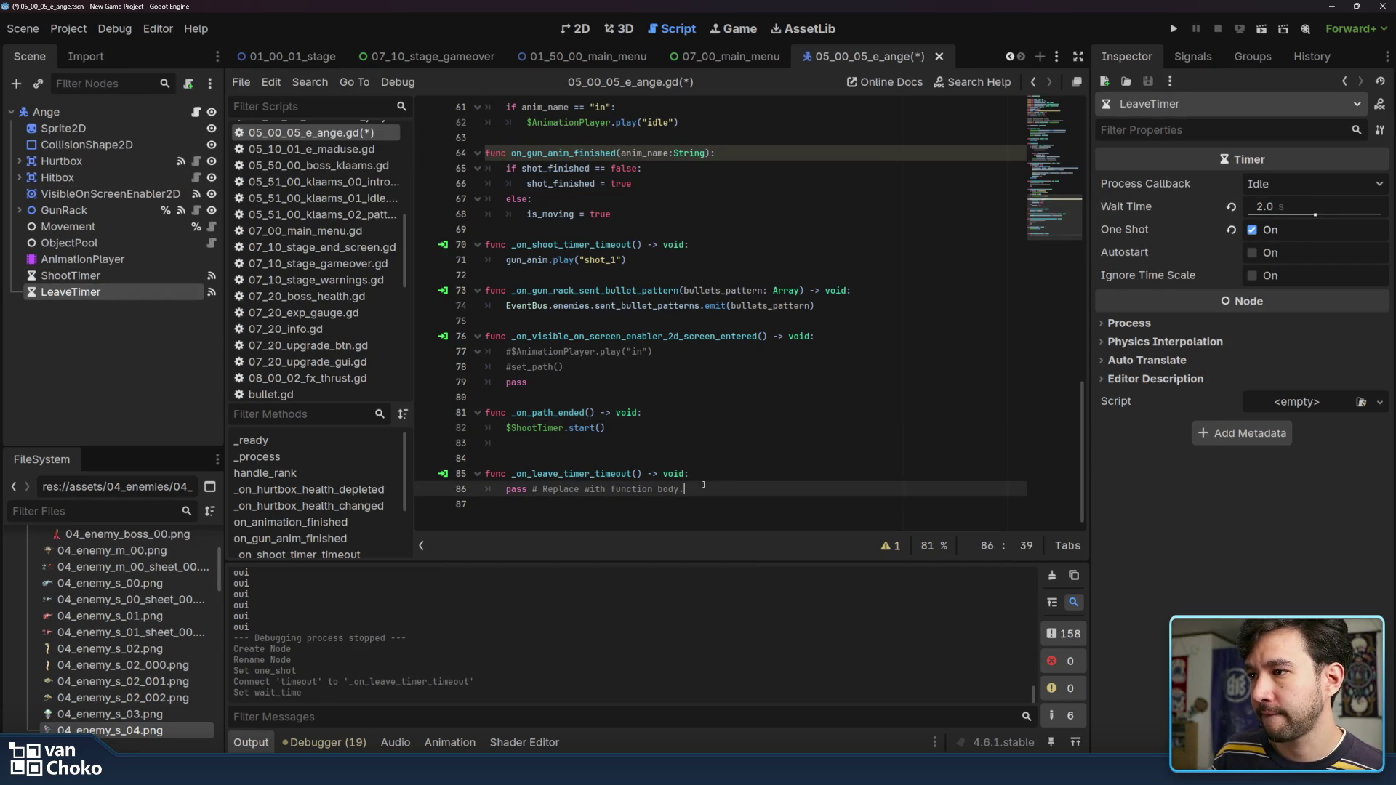
drag(731, 488, 505, 490)
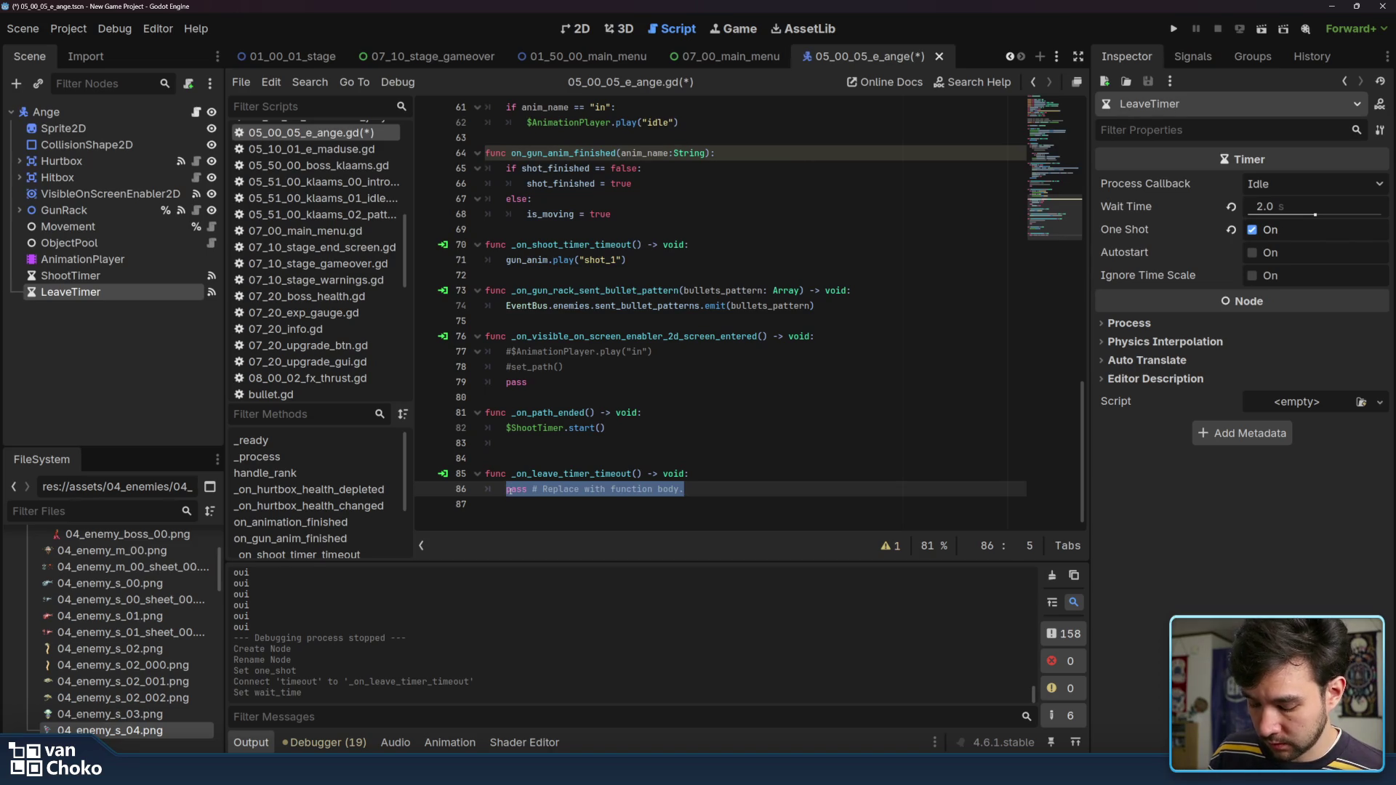
Step: Write %Movement.direction = movement_direction on line 86, save the enemy script and launch the game
text(dire)
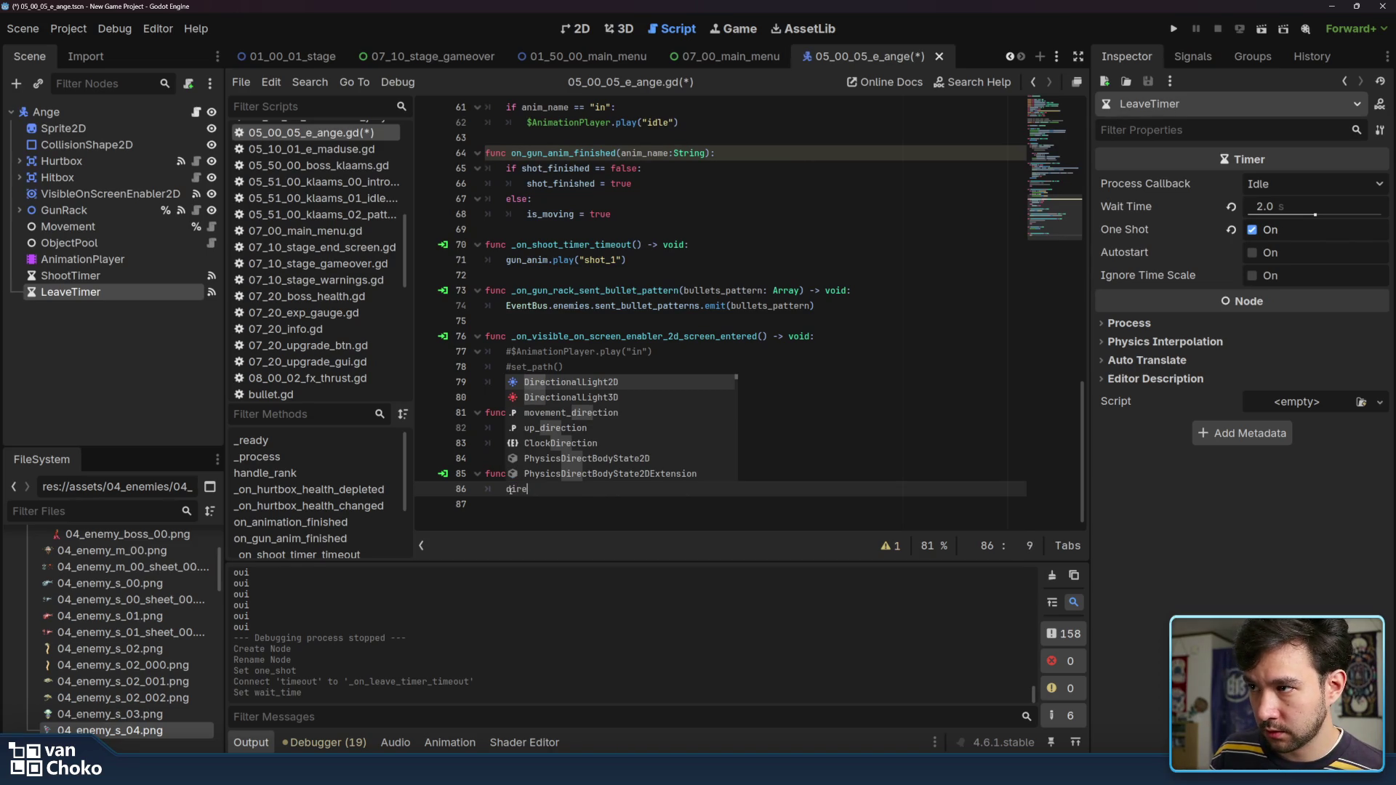
key(Down)
key(Down)
key(Return)
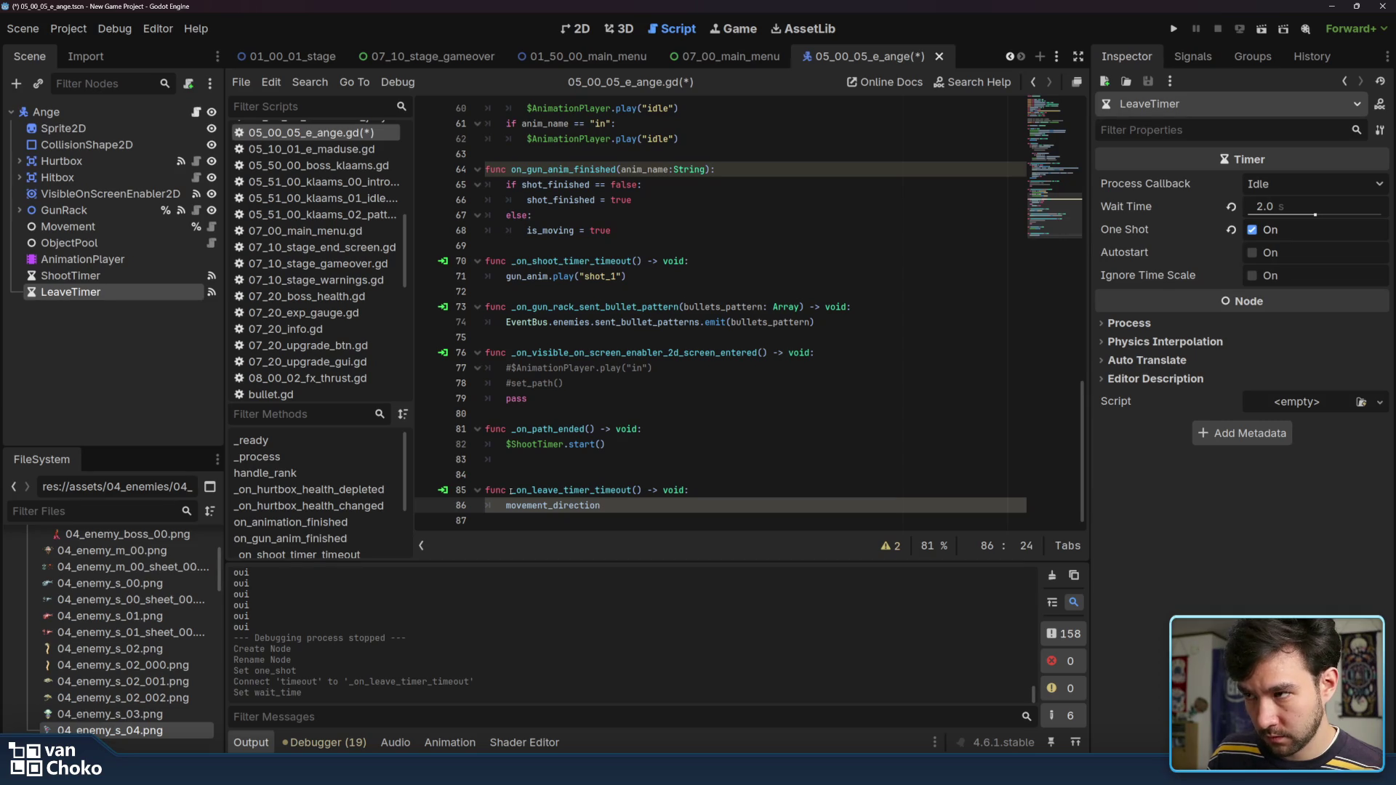
key(BackSpace)
key(BackSpace)
key(BackSpace)
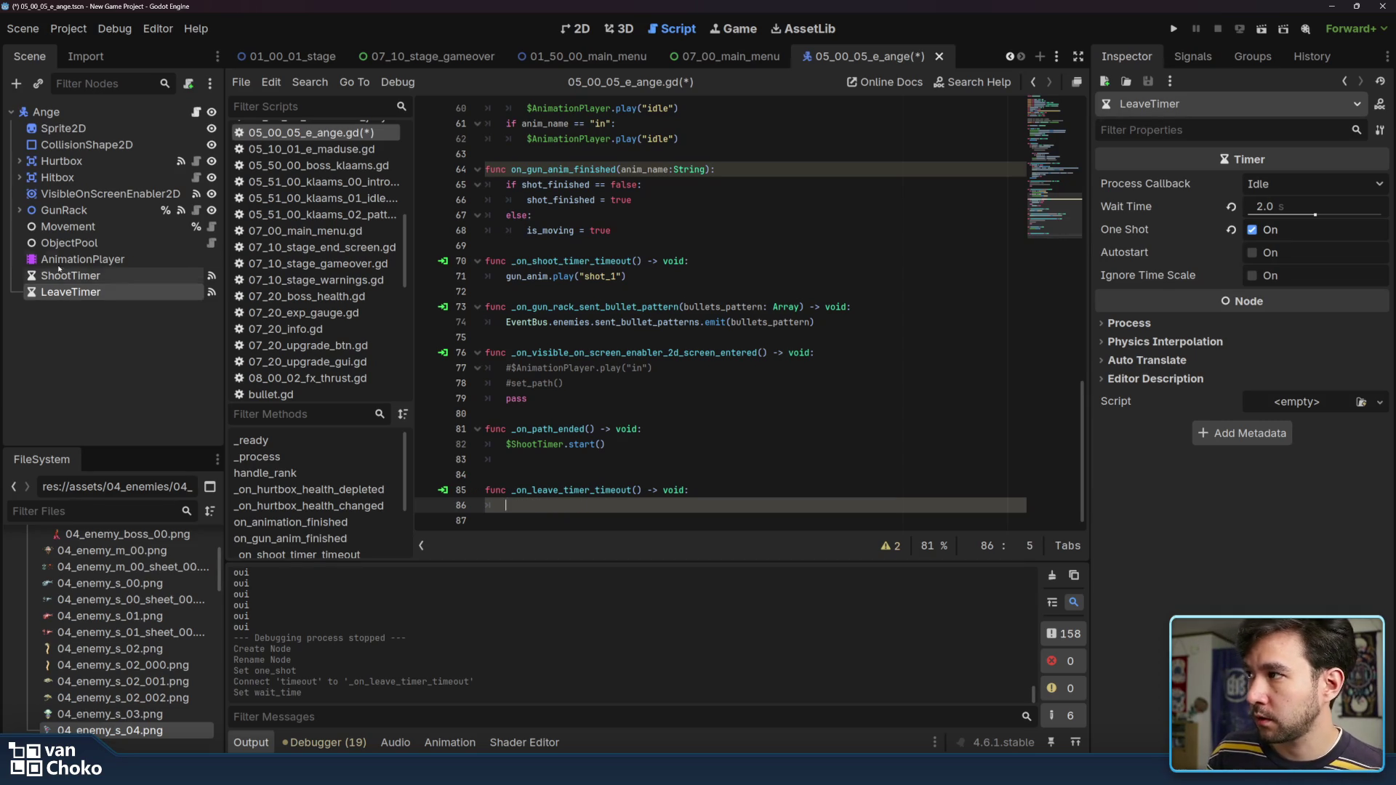
mouse_move(69, 226)
mouse_down()
mouse_move(554, 496)
mouse_move(551, 511)
mouse_up()
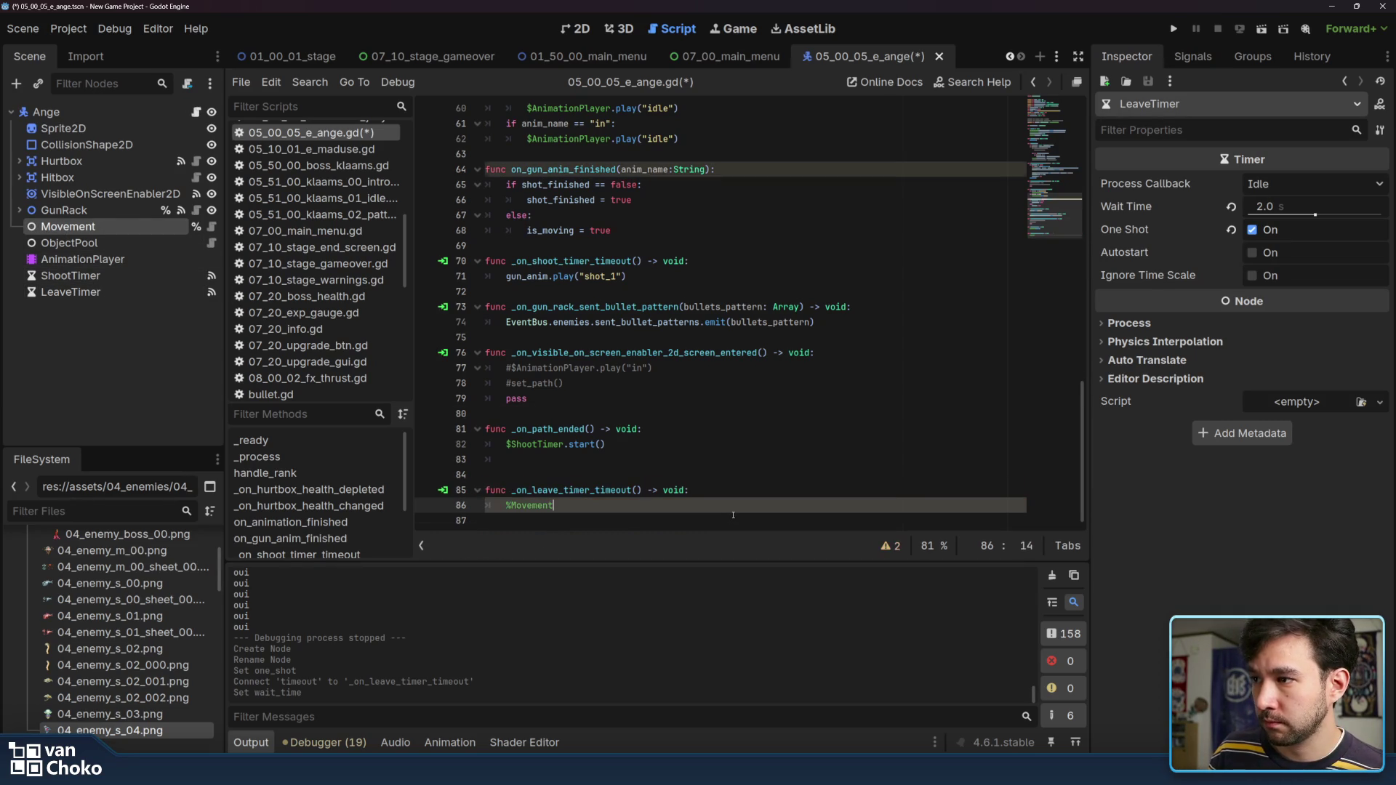
text(.)
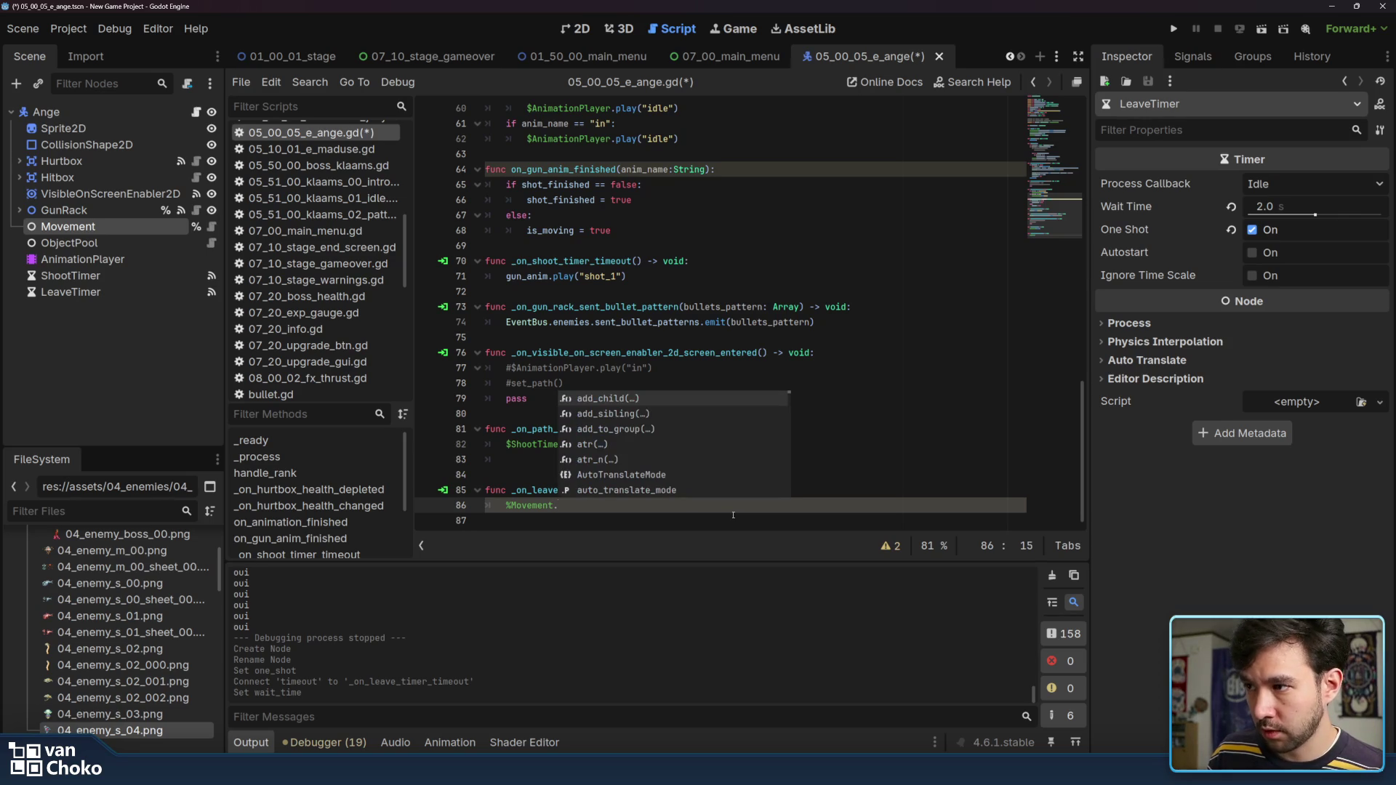
text(direction)
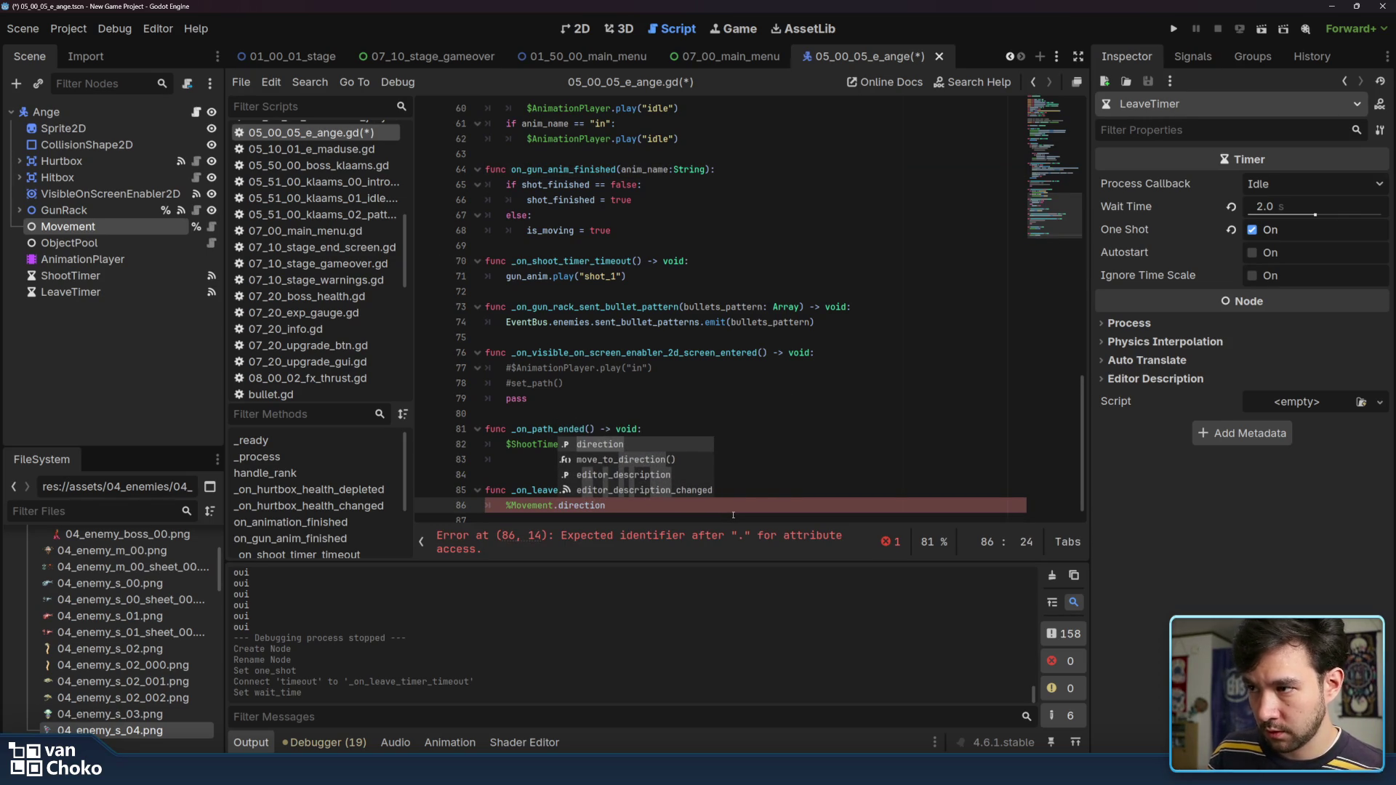
text( = mo)
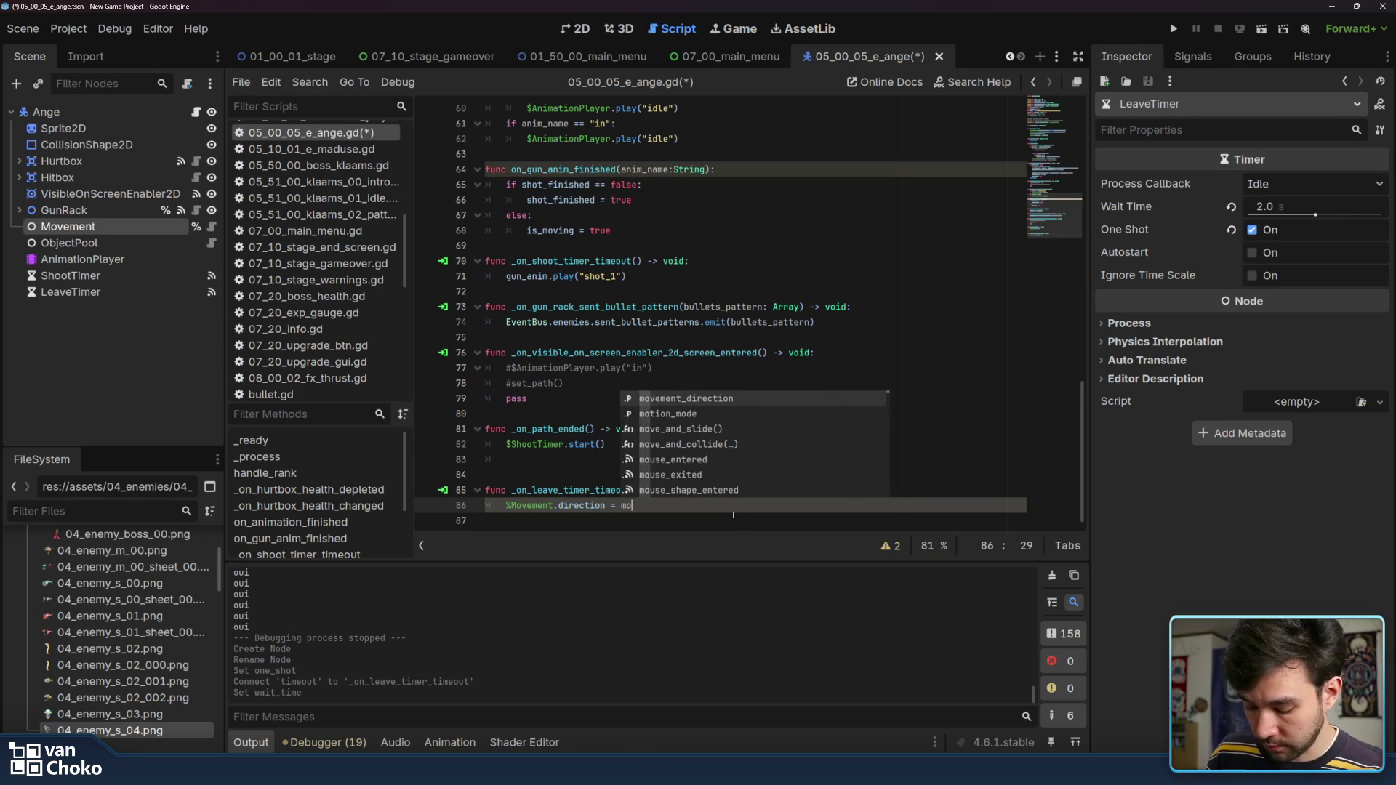
text(vement)
key(Return)
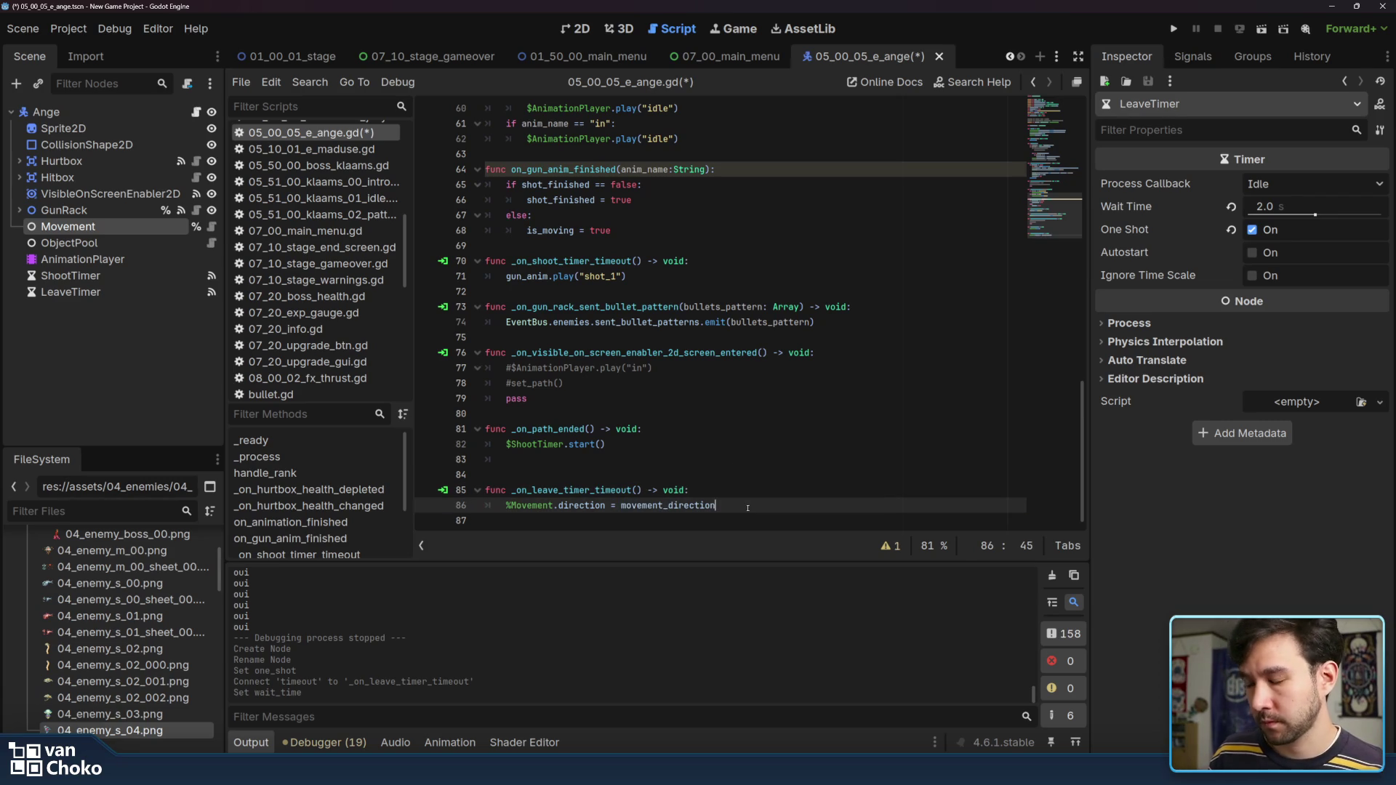
key(ctrl+s)
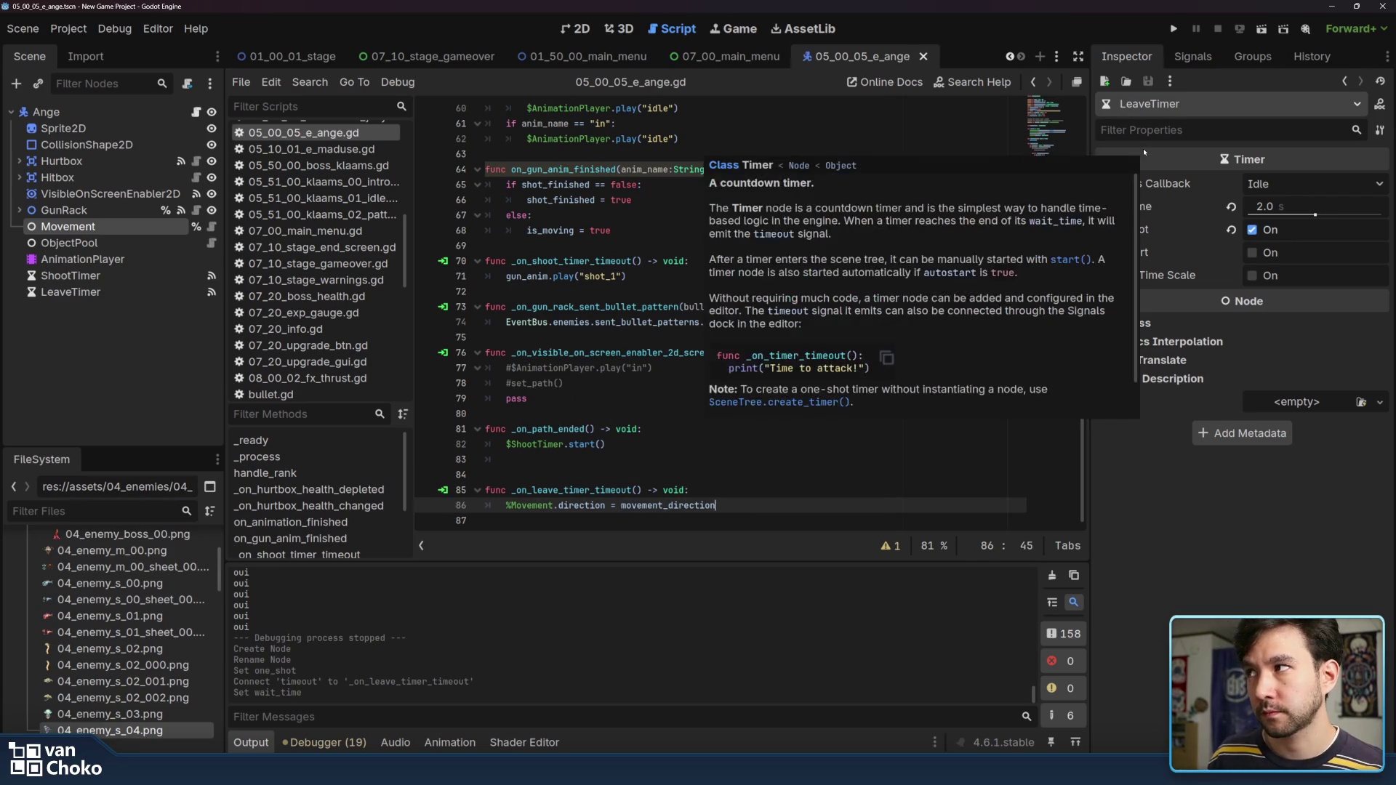
click(1174, 29)
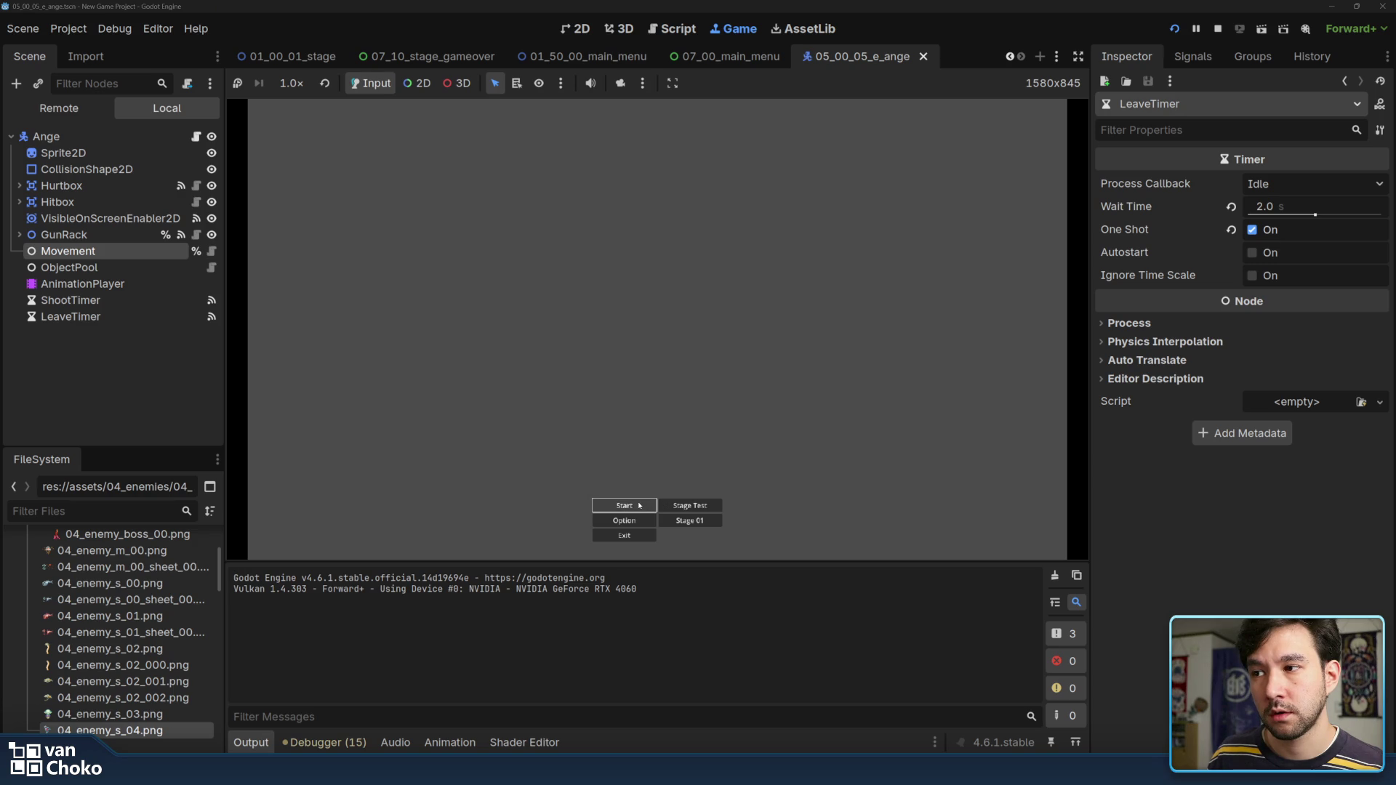
Step: Start the game, steer the ship right and down, fire a bomb, then stop the run
click(638, 506)
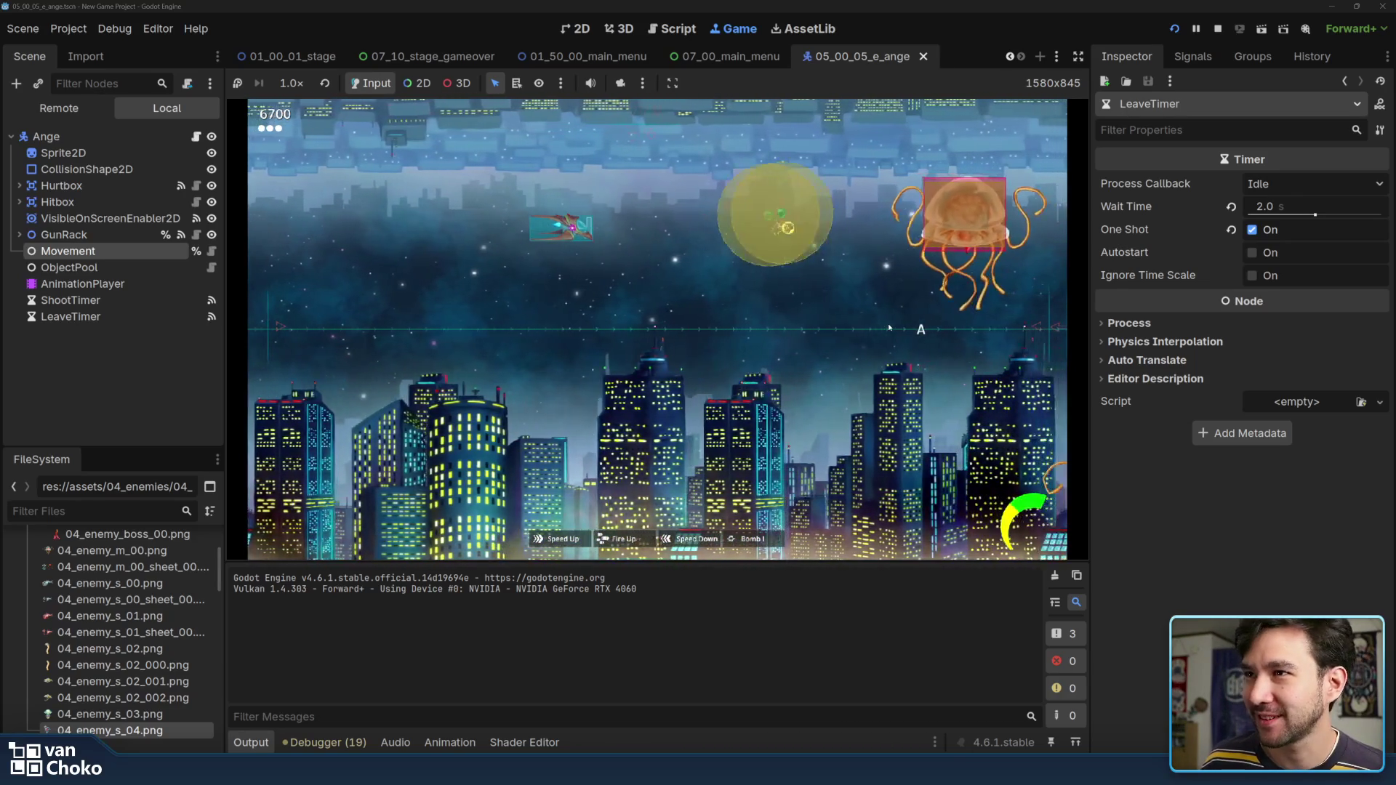
key(Right)
key(Down)
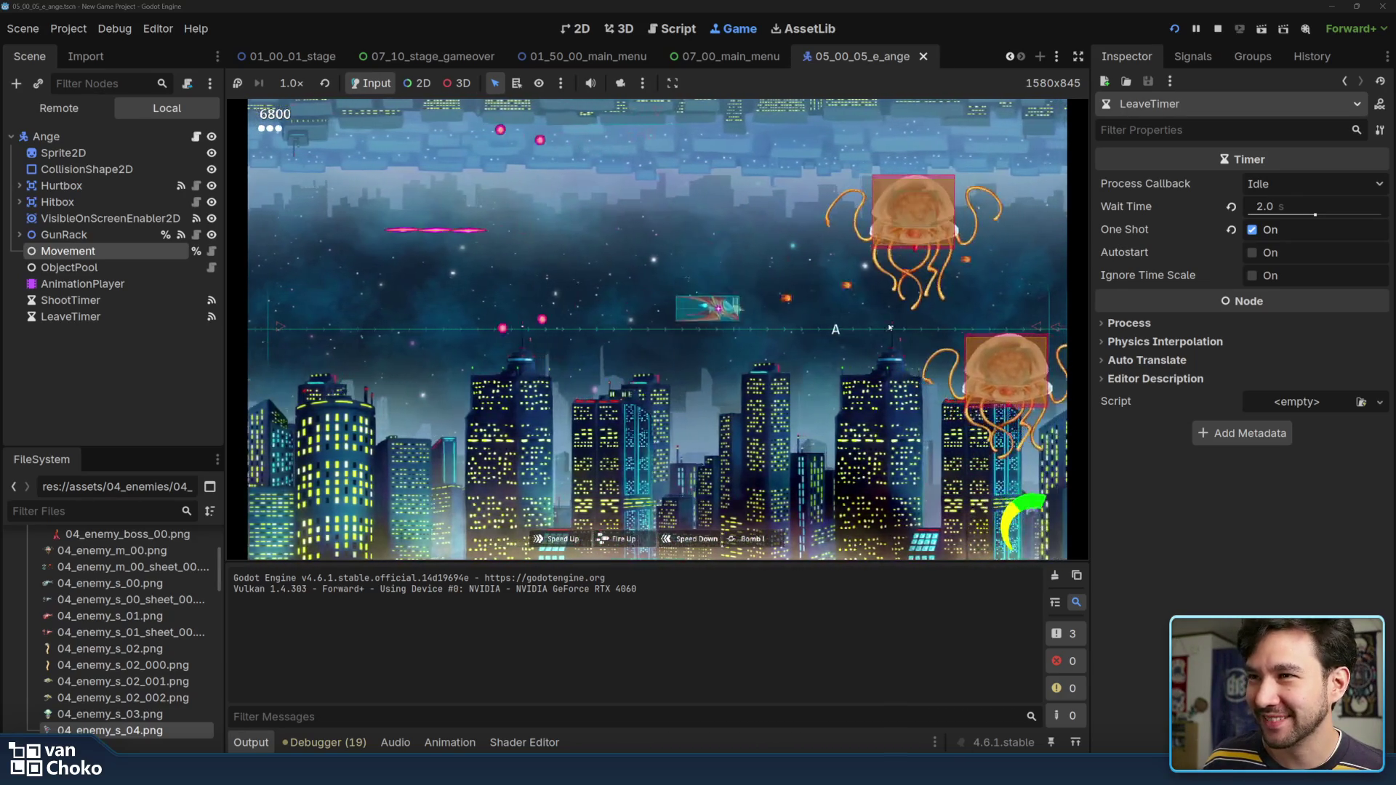
key(x)
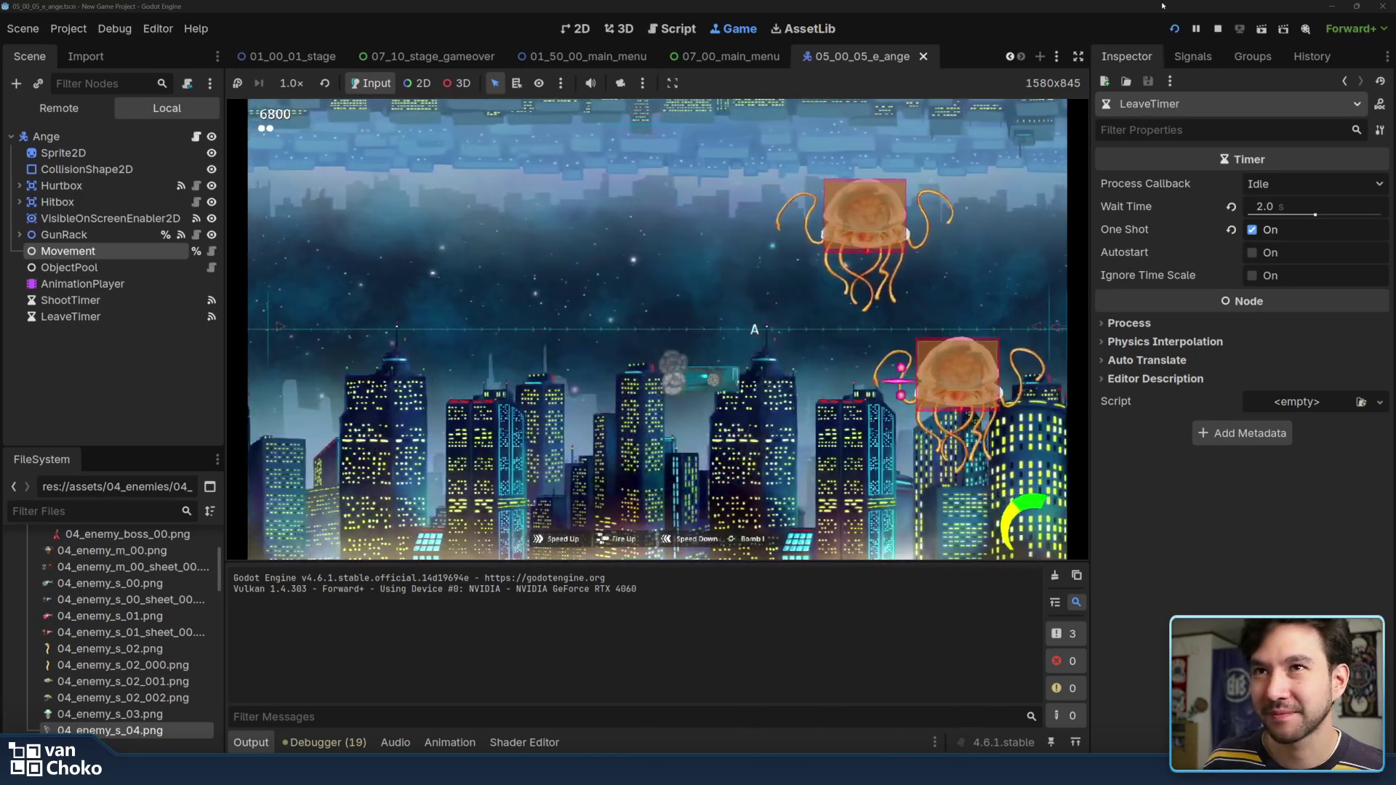
click(1213, 30)
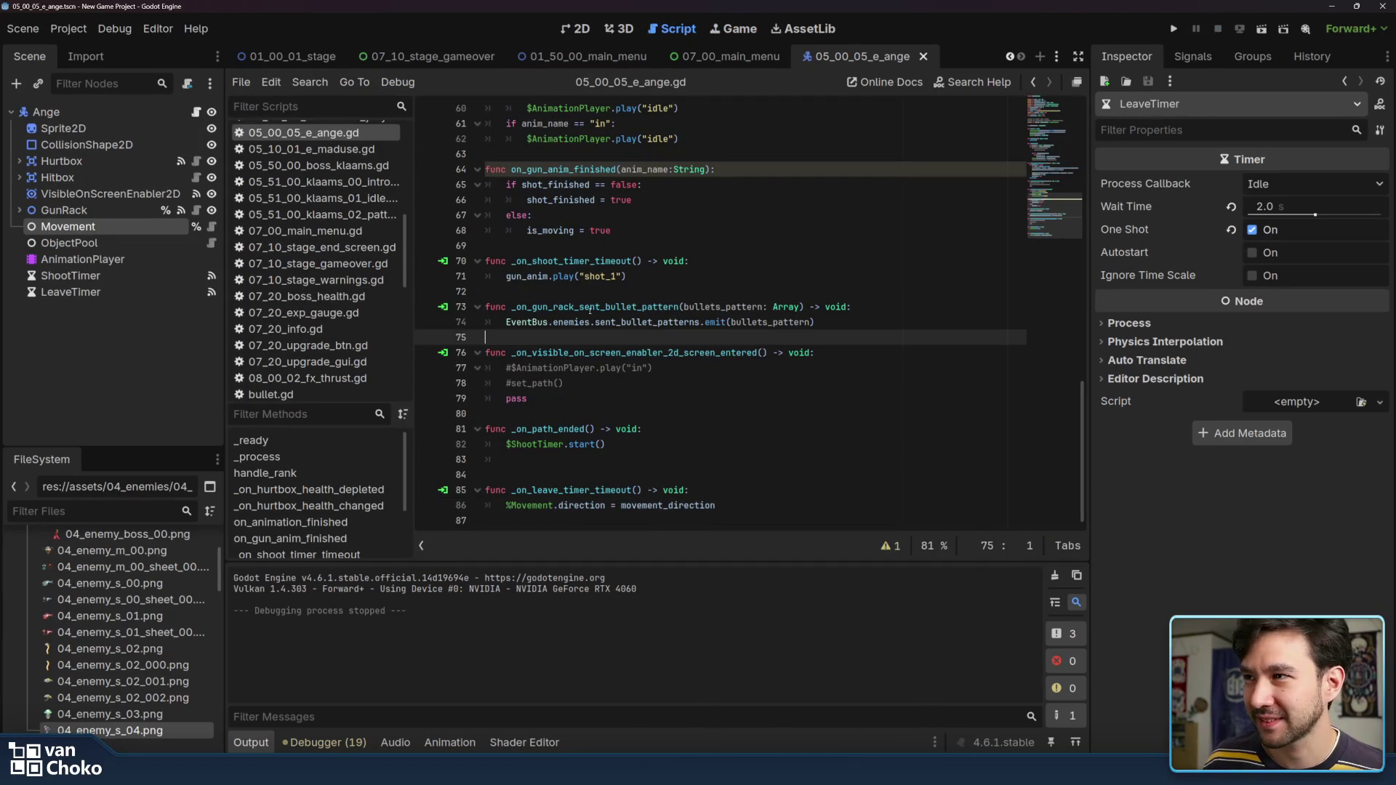
Step: Review the else branch, is_moving line and shot_finished check around lines 63–69
click(651, 222)
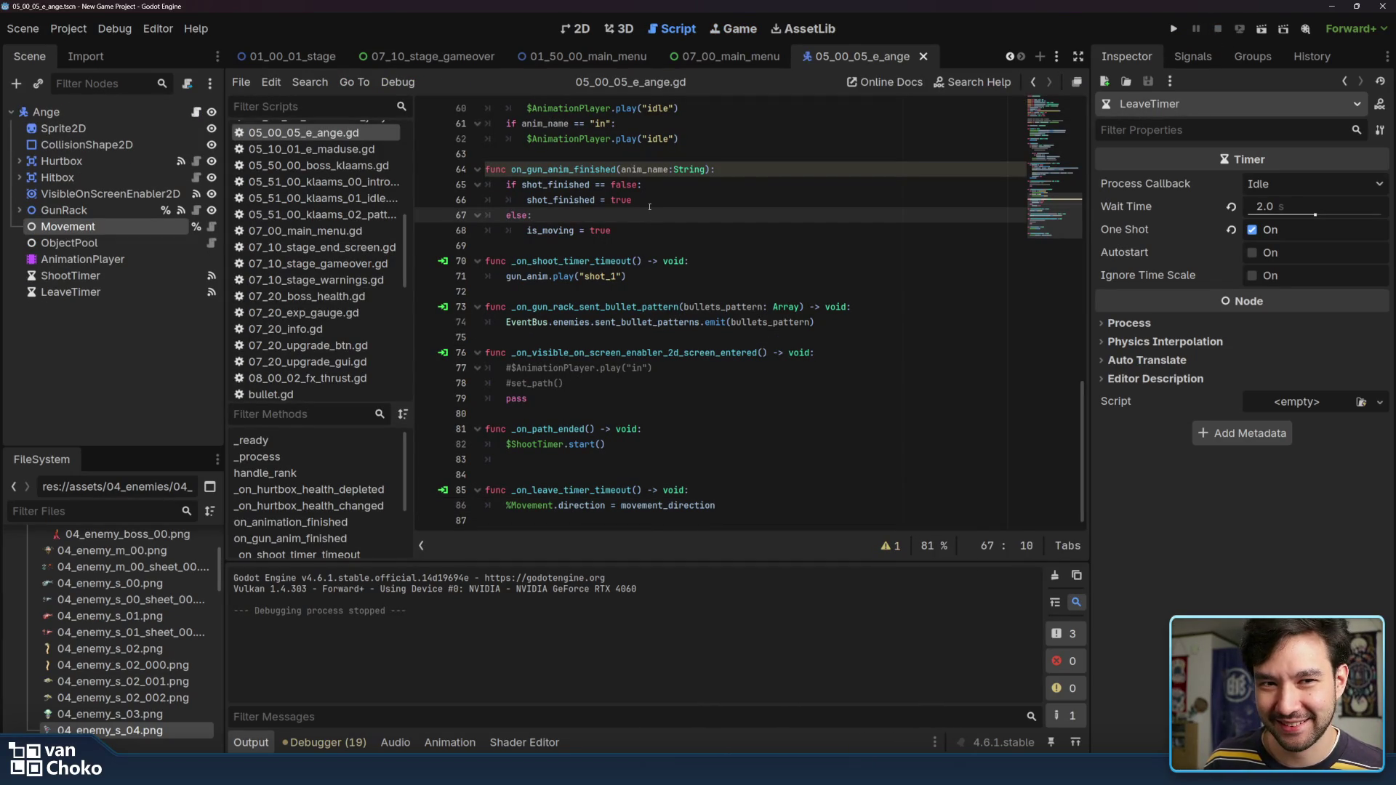
click(751, 237)
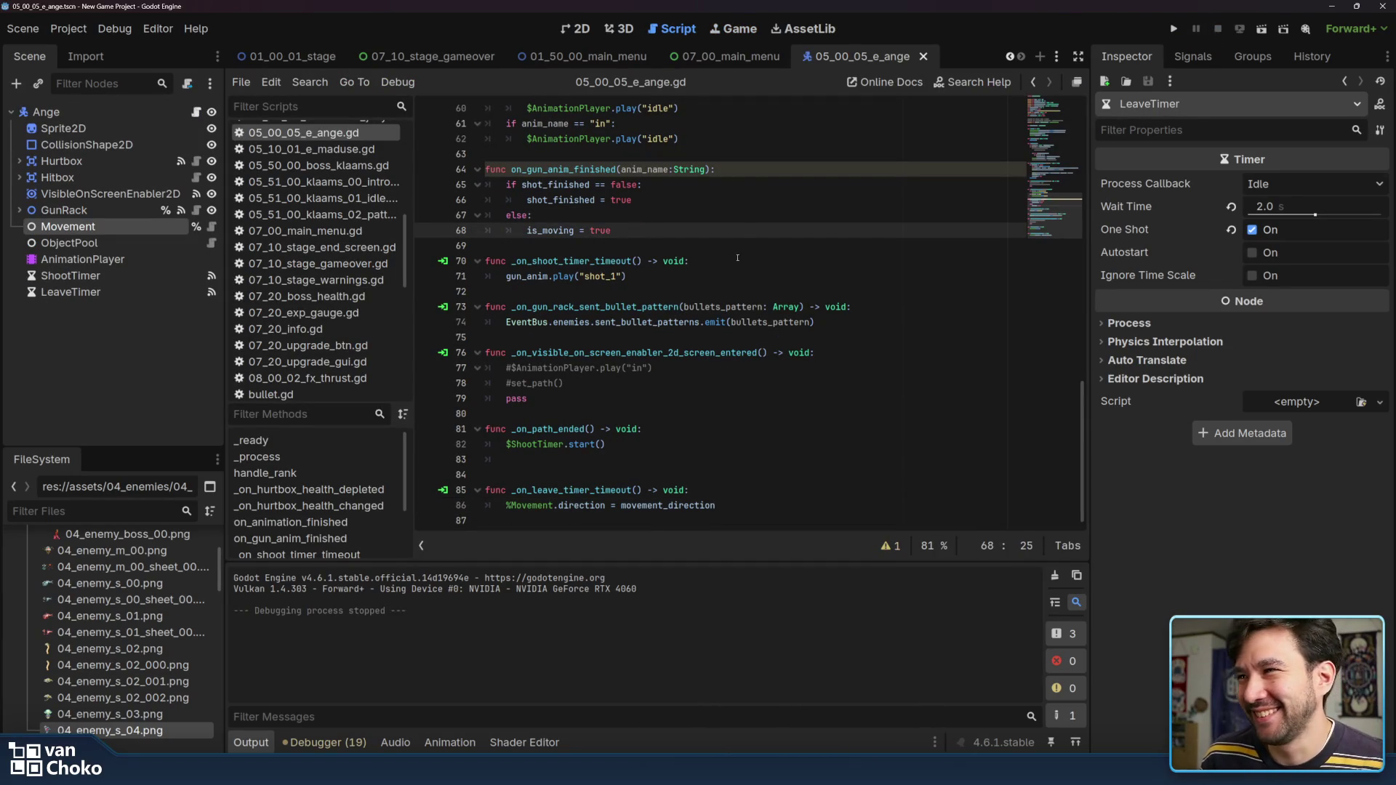
click(721, 242)
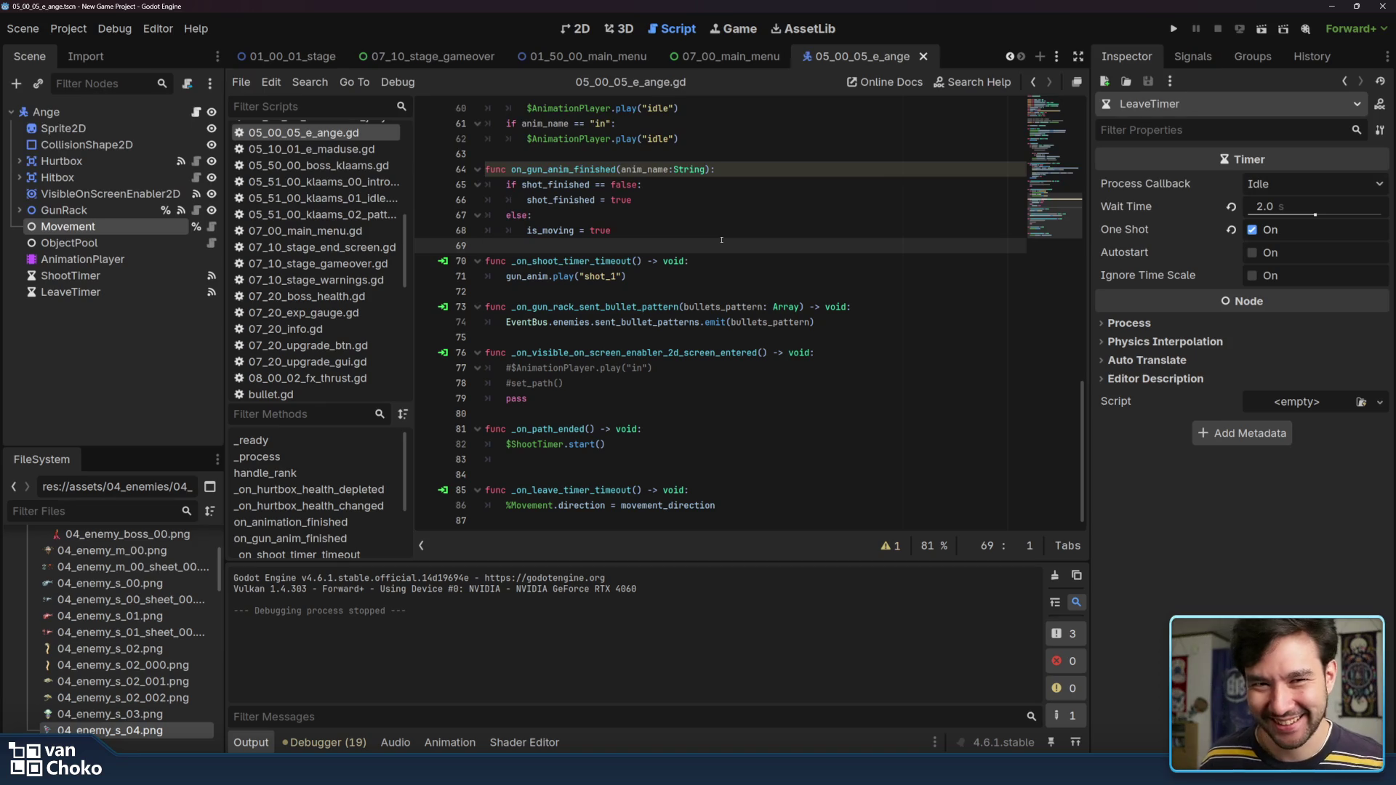
click(711, 229)
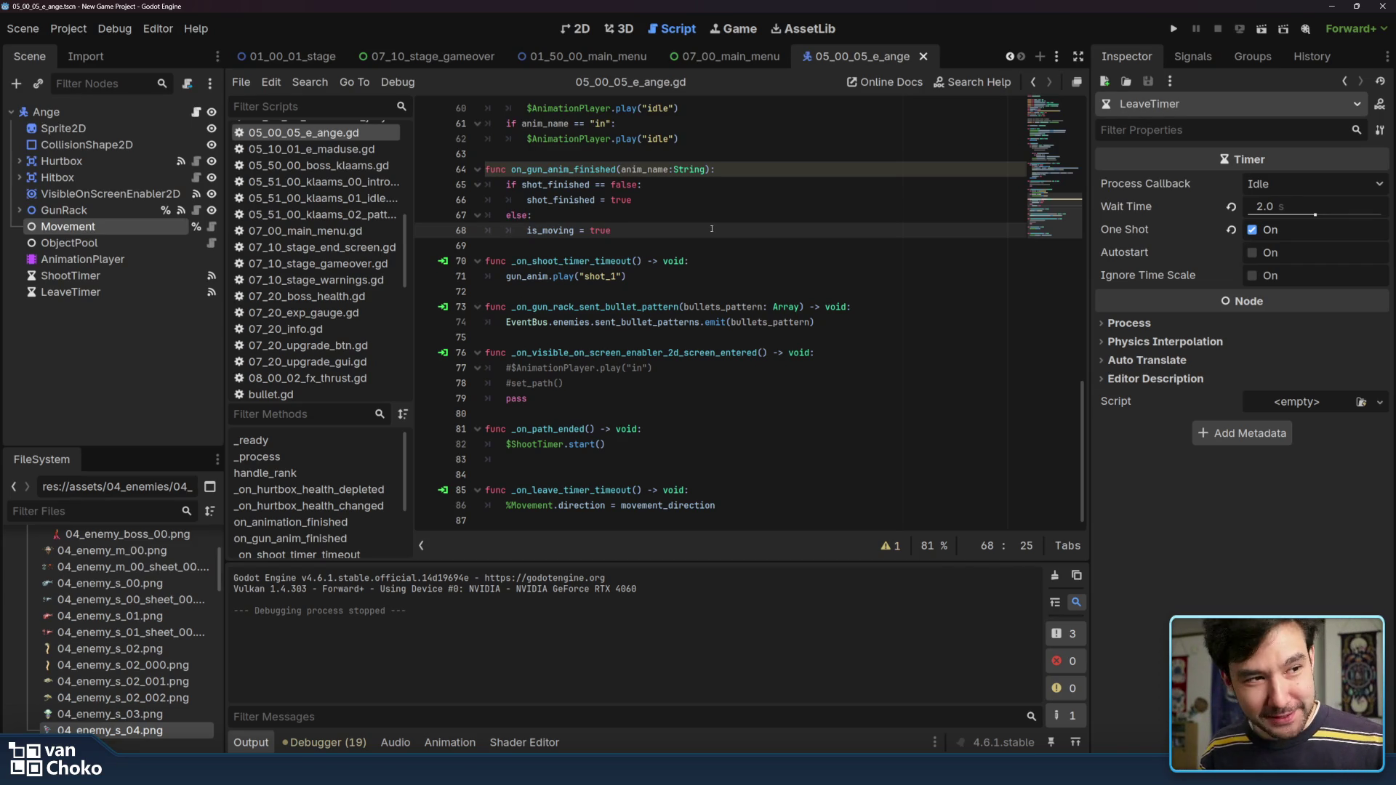
scroll(655, 262, up, 1)
click(611, 231)
click(530, 201)
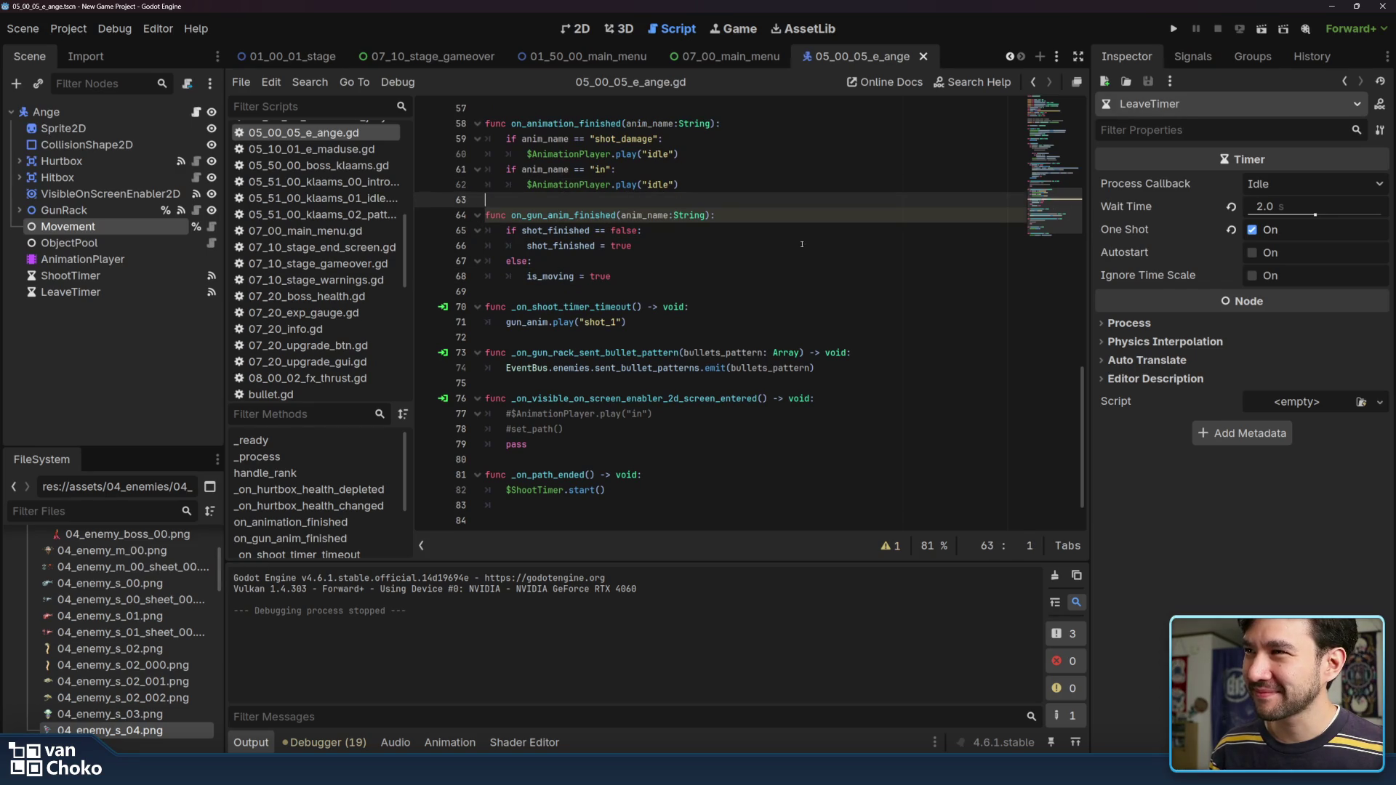
scroll(848, 256, down, 1)
Step: Step down through the script's functions to the path-ended and leave-timer handlers on lines 82–86
click(732, 339)
click(705, 383)
click(680, 429)
click(656, 462)
click(659, 476)
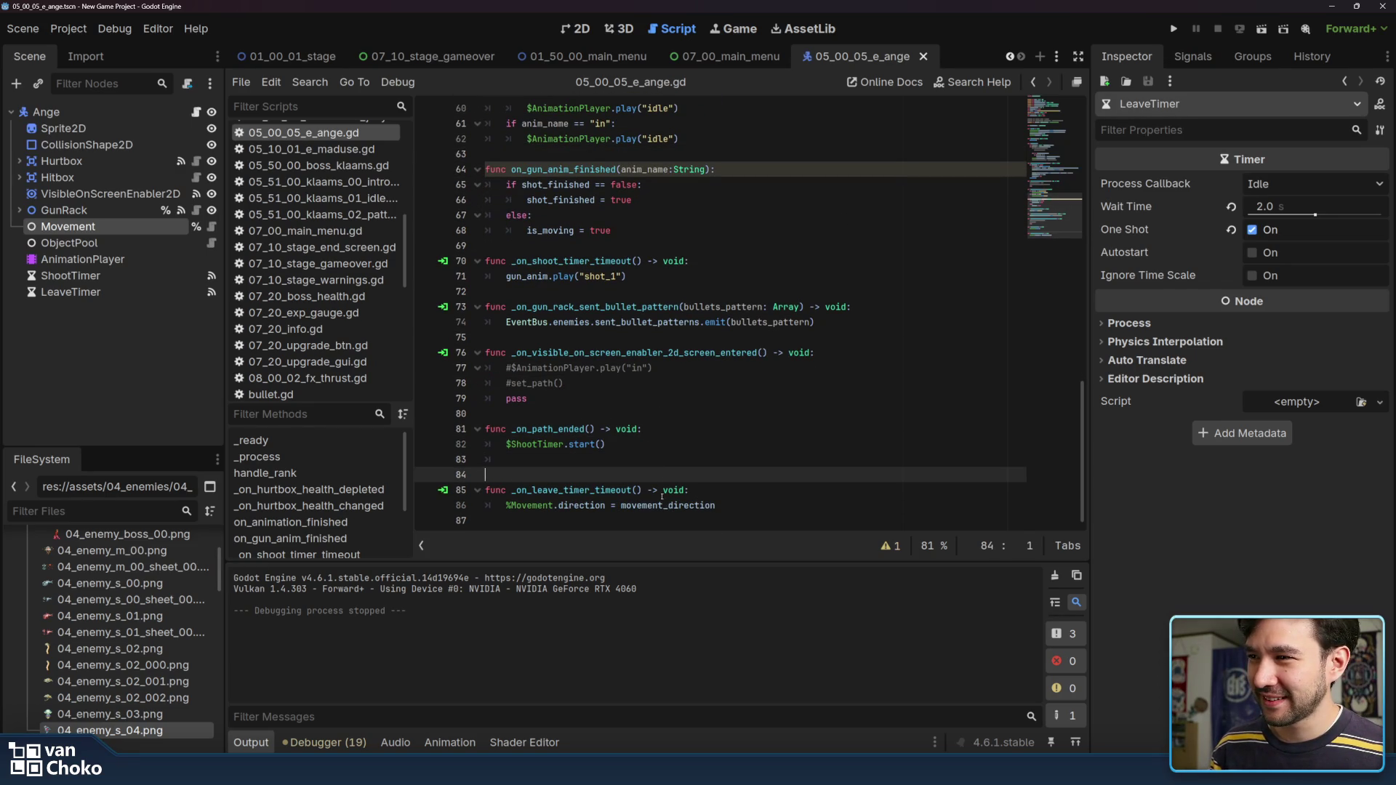
click(873, 507)
click(834, 472)
click(771, 444)
Step: Scroll up to the variable declarations and shot_finished on line 12, then return to line 86
scroll(666, 344, up, 6)
click(666, 340)
click(721, 322)
scroll(721, 321, up, 2)
click(721, 321)
scroll(721, 321, up, 12)
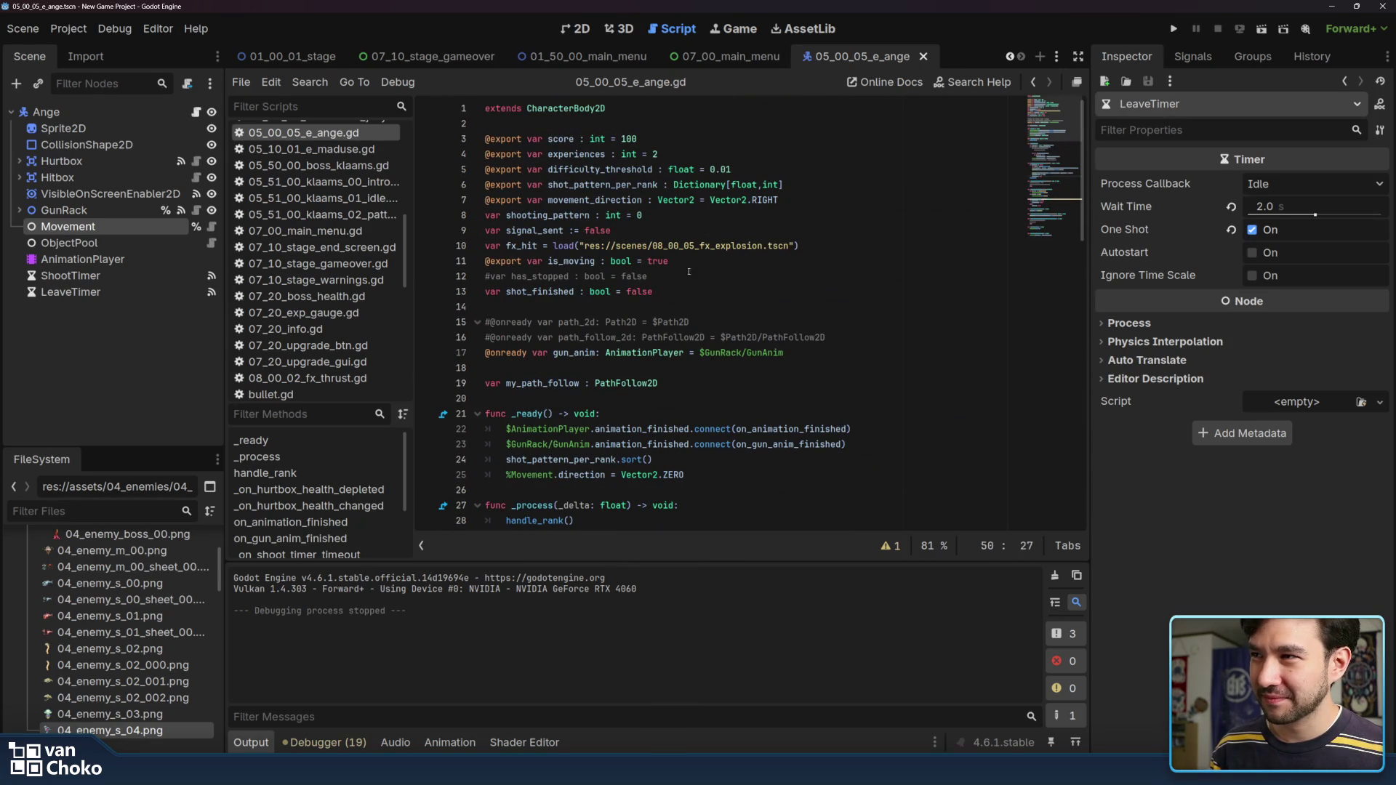
click(695, 278)
scroll(694, 278, down, 20)
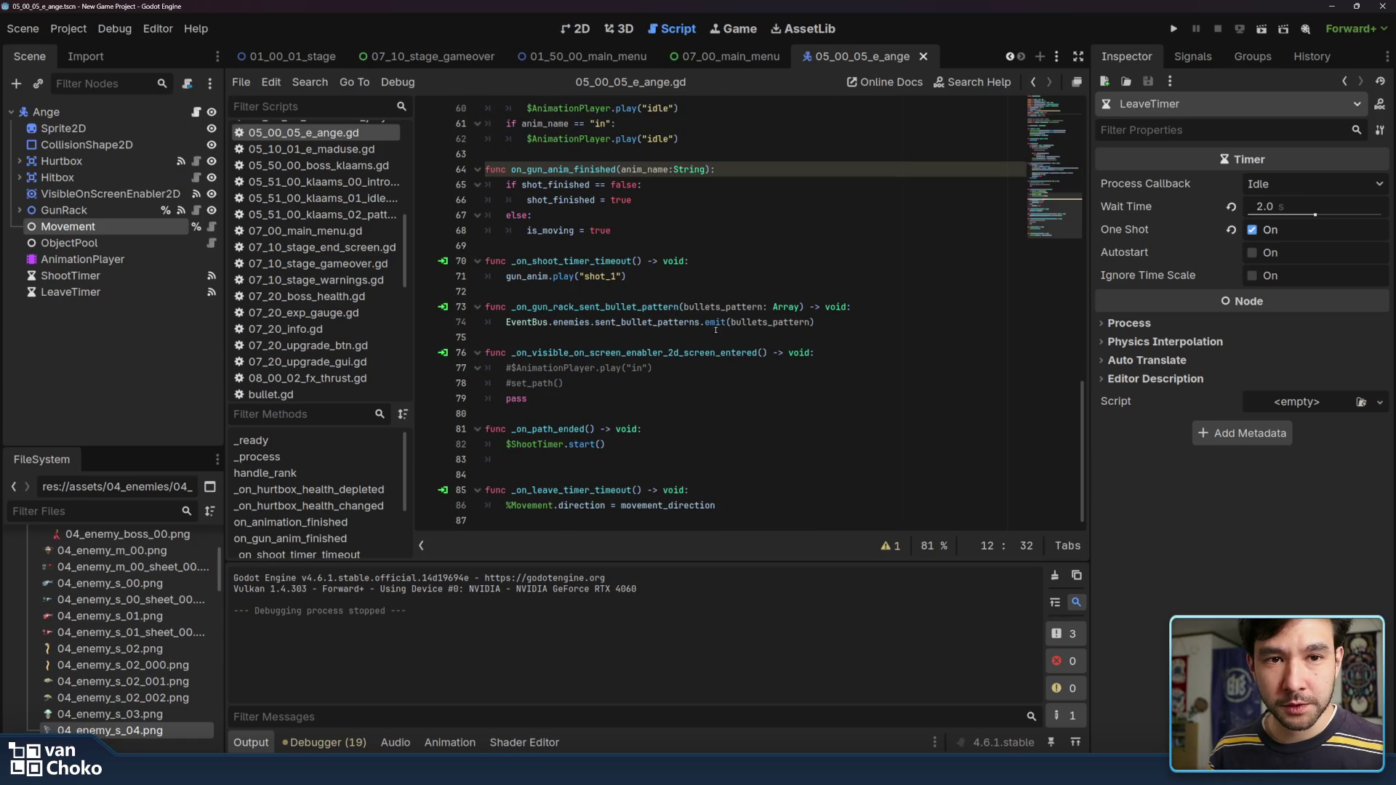
click(563, 506)
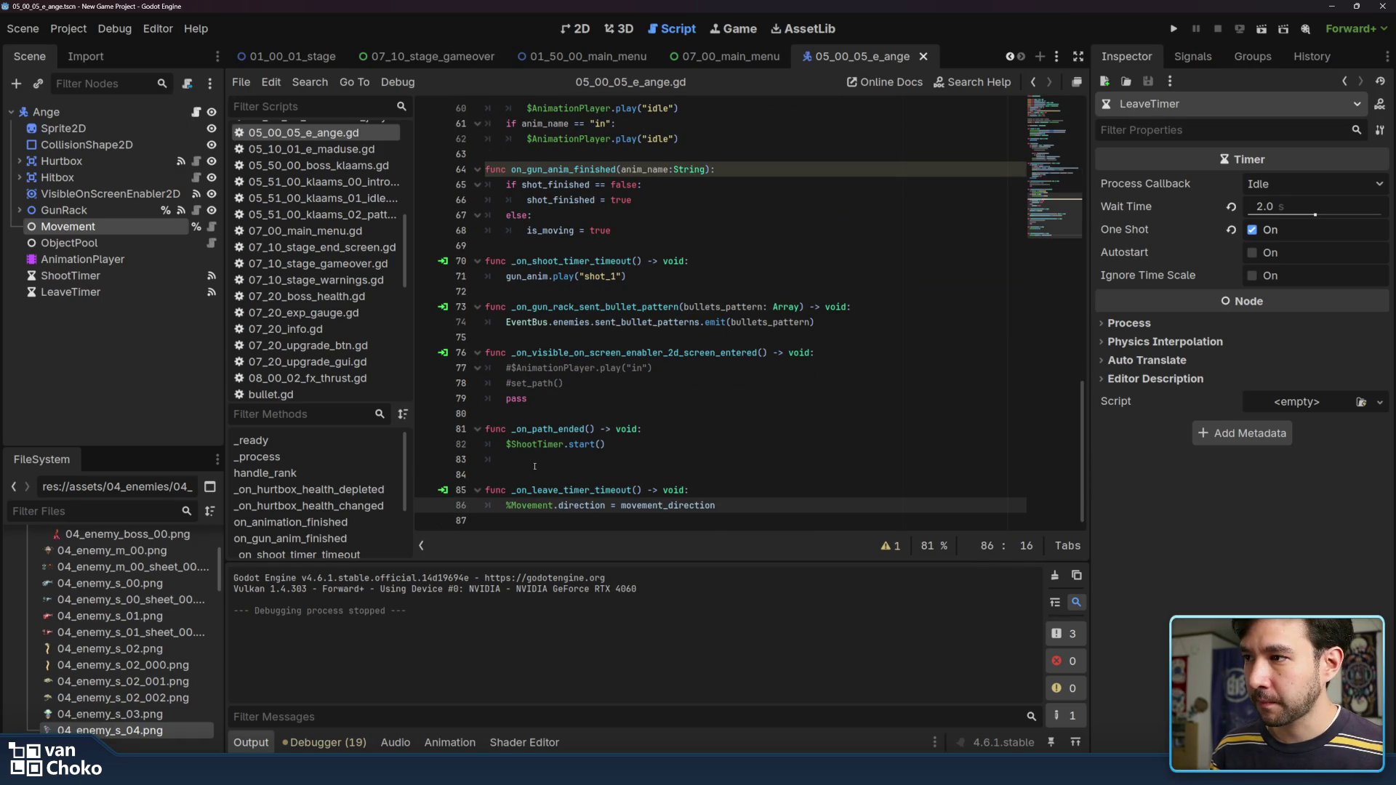
Step: Compare the ShootTimer and LeaveTimer node settings in the Inspector
click(145, 276)
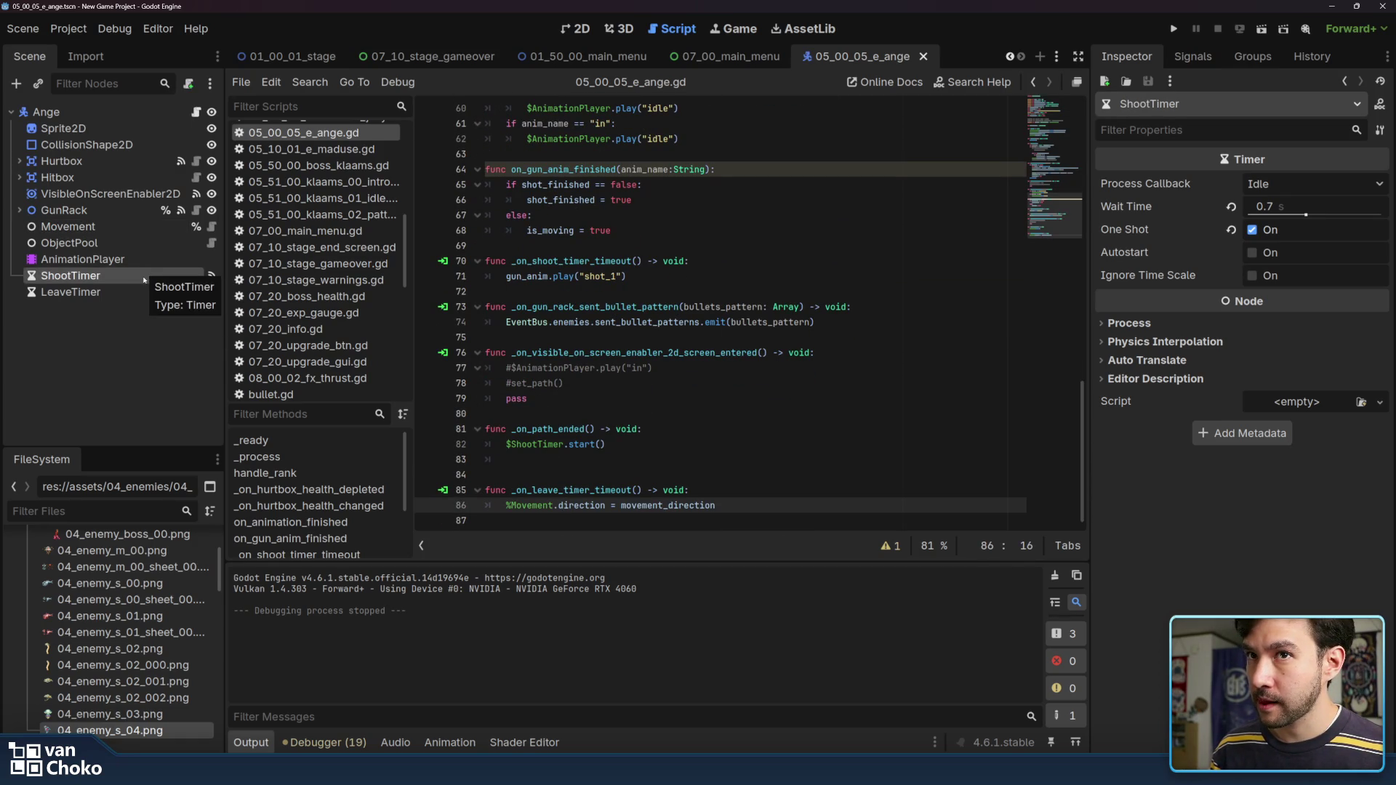
click(143, 288)
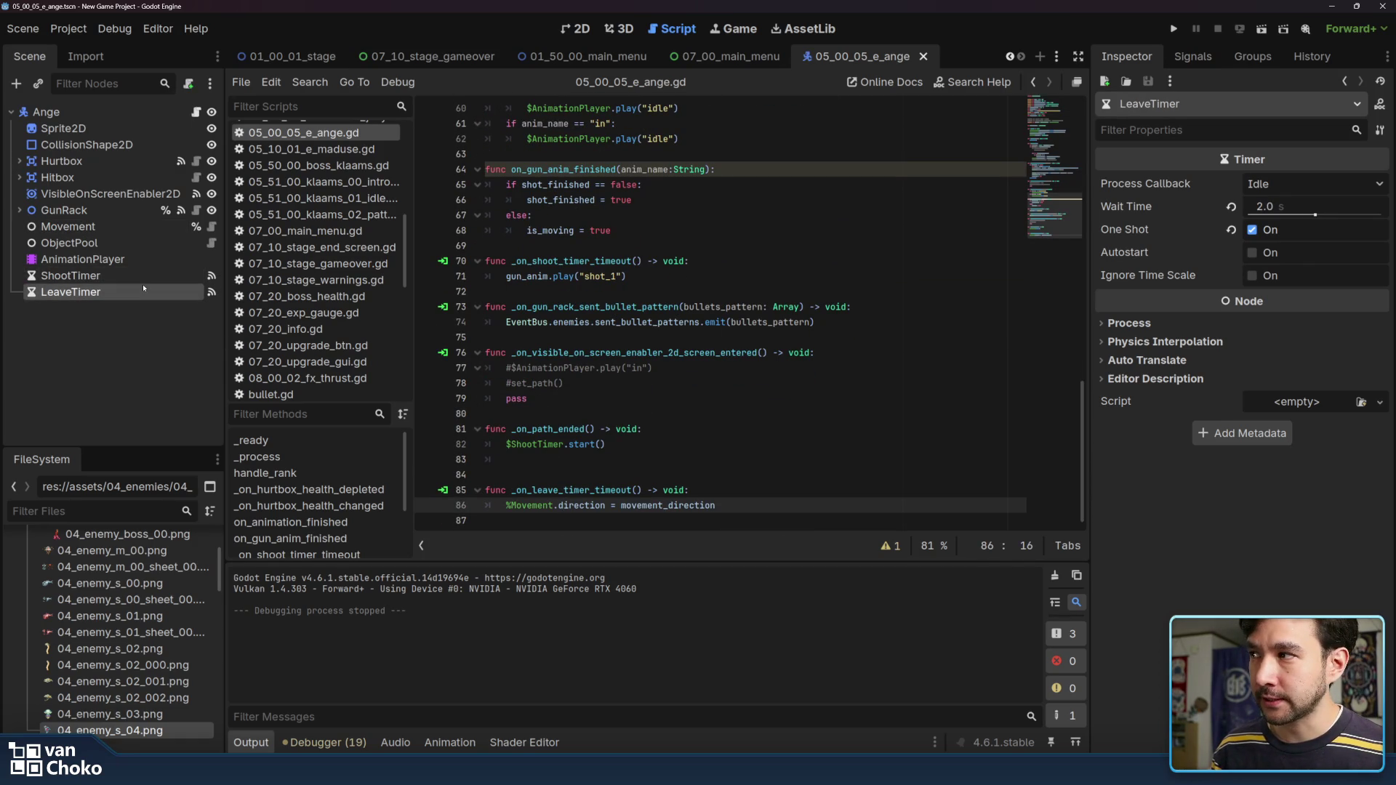
click(142, 283)
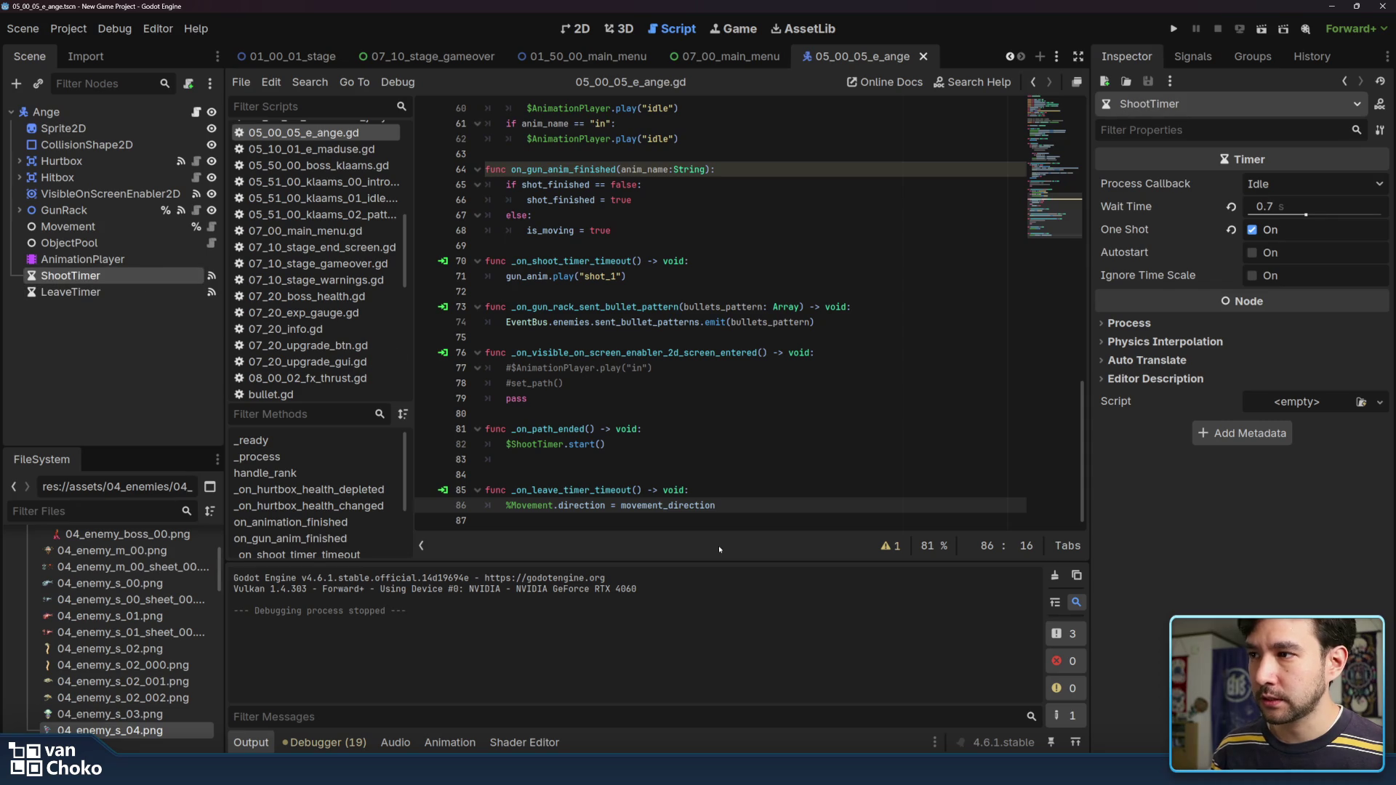
Step: Add print('oui') on line 83, right after $ShootTimer.start() in _on_path_ended
click(631, 447)
click(622, 455)
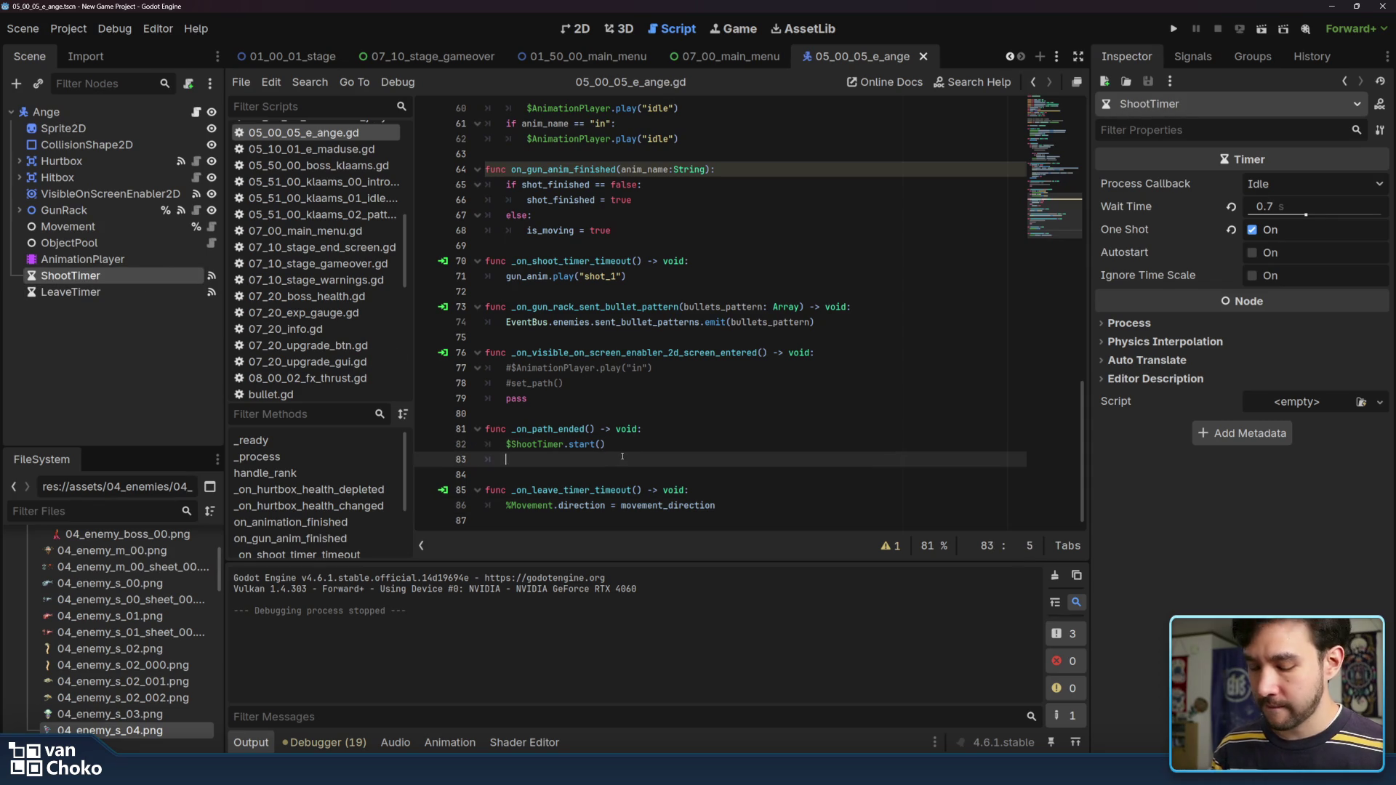
text(print()
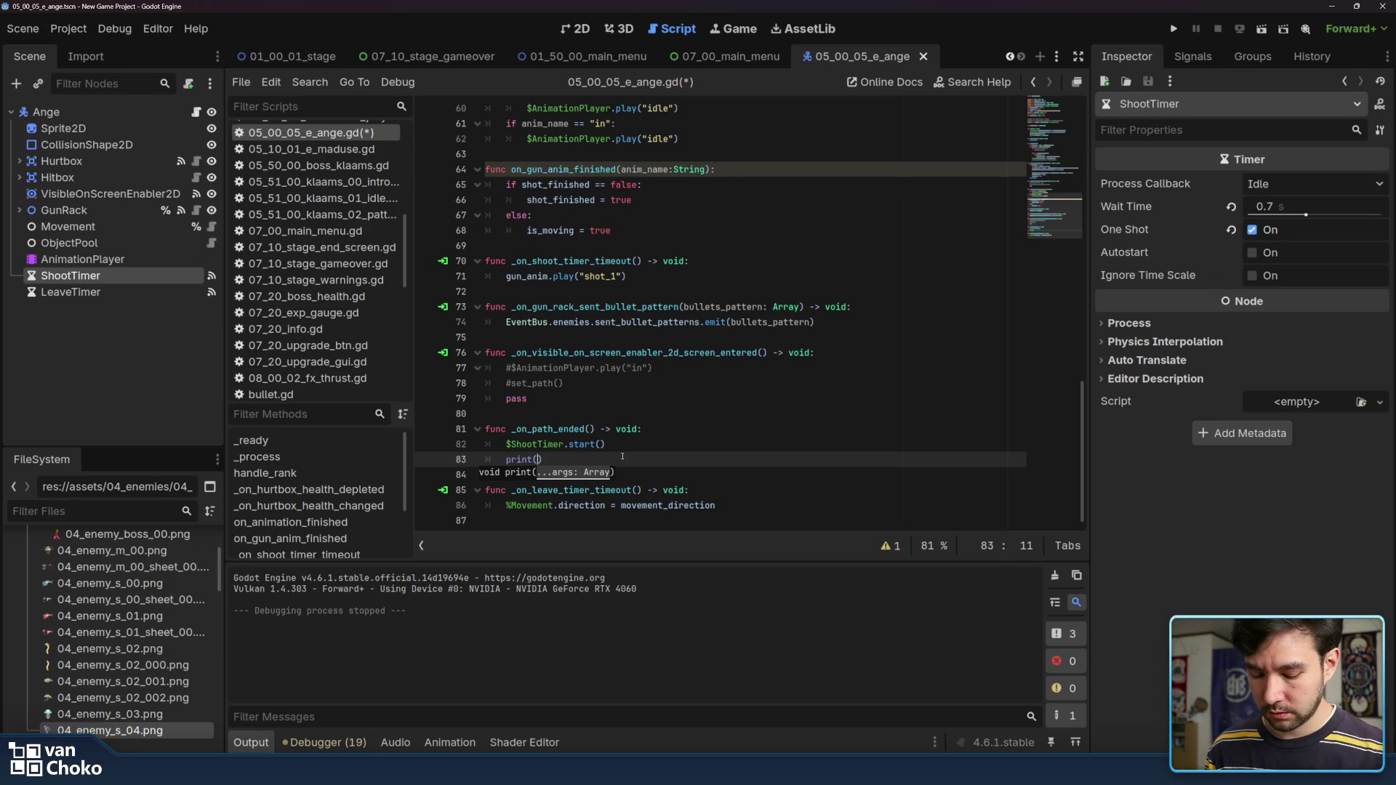
text('oui)
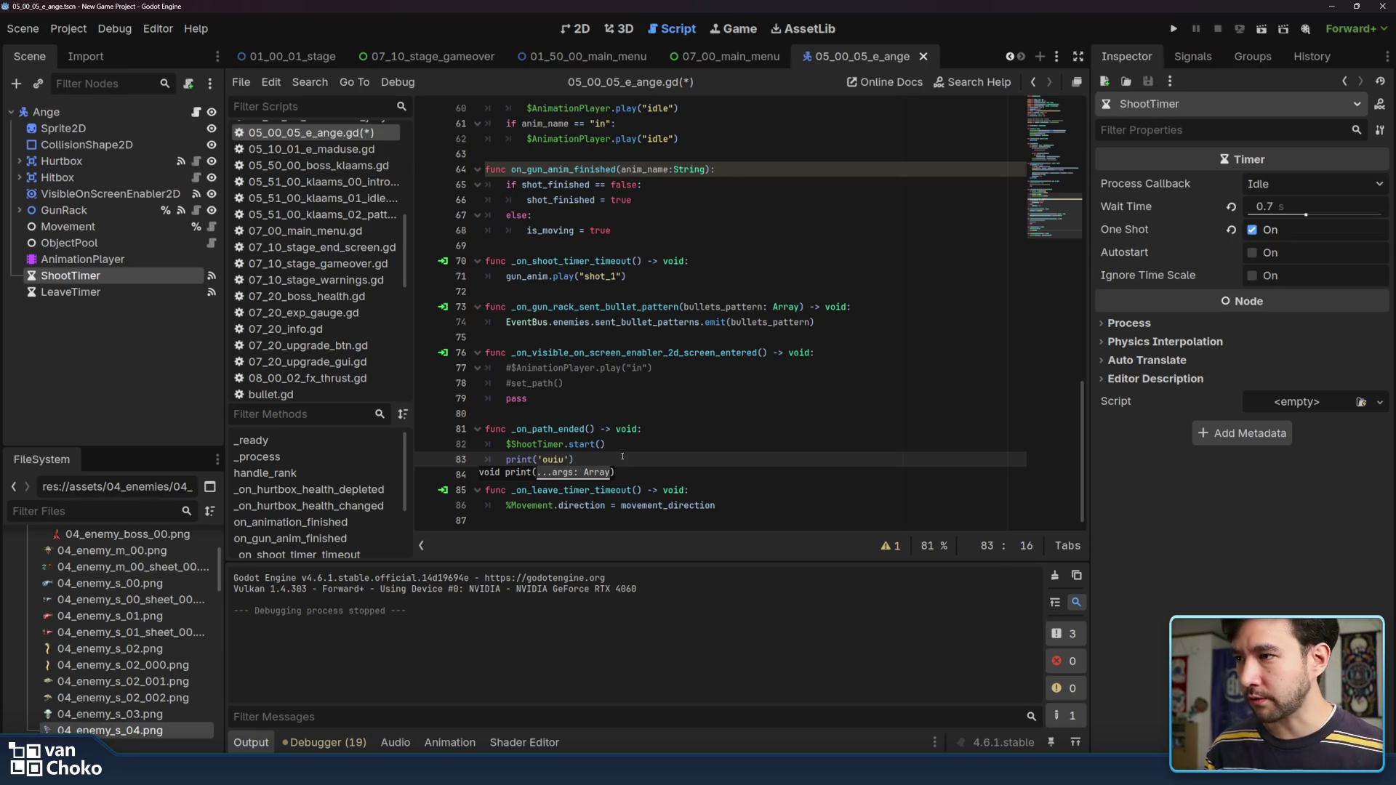
text('))
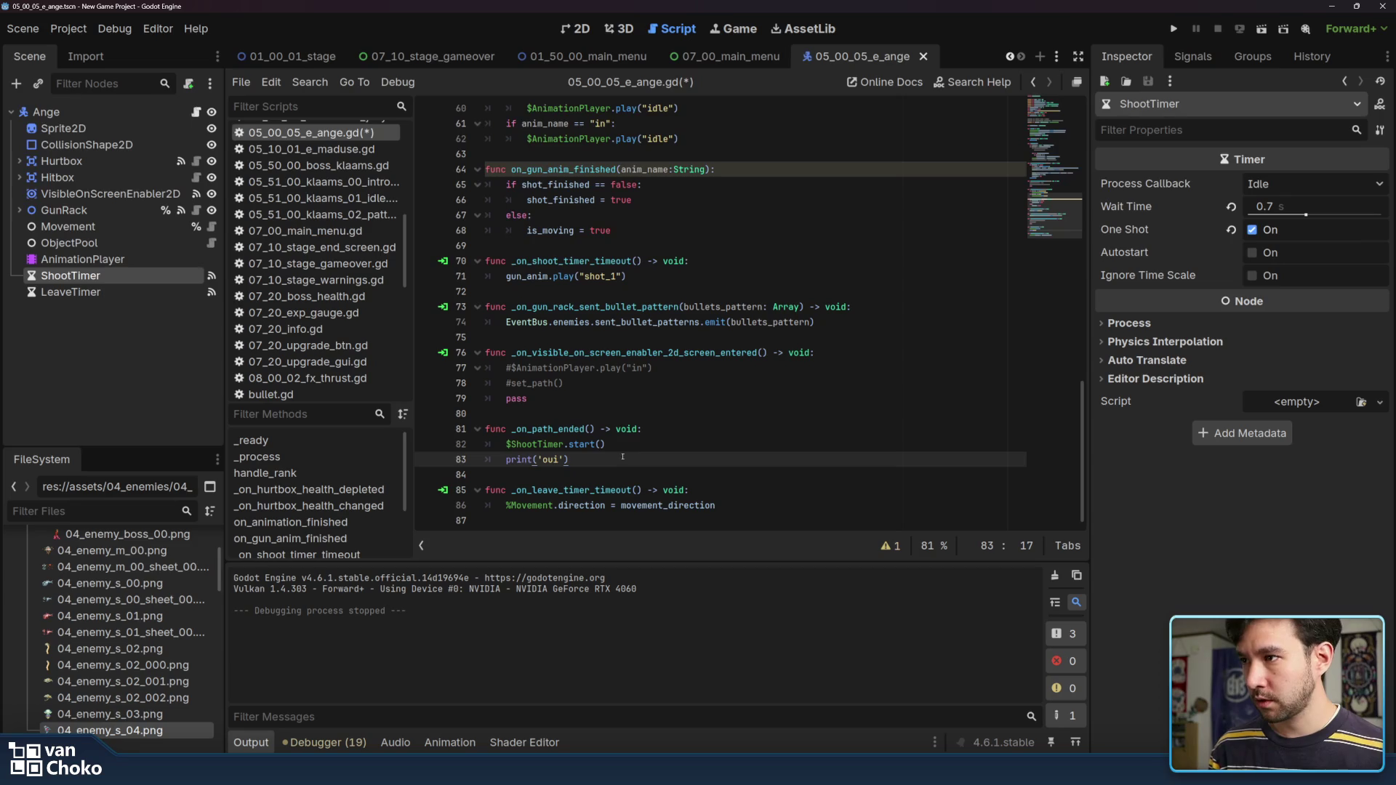
click(606, 444)
Step: Trace ShootTimer references up to the commented ShootTimer start call on line 34
click(145, 295)
click(150, 278)
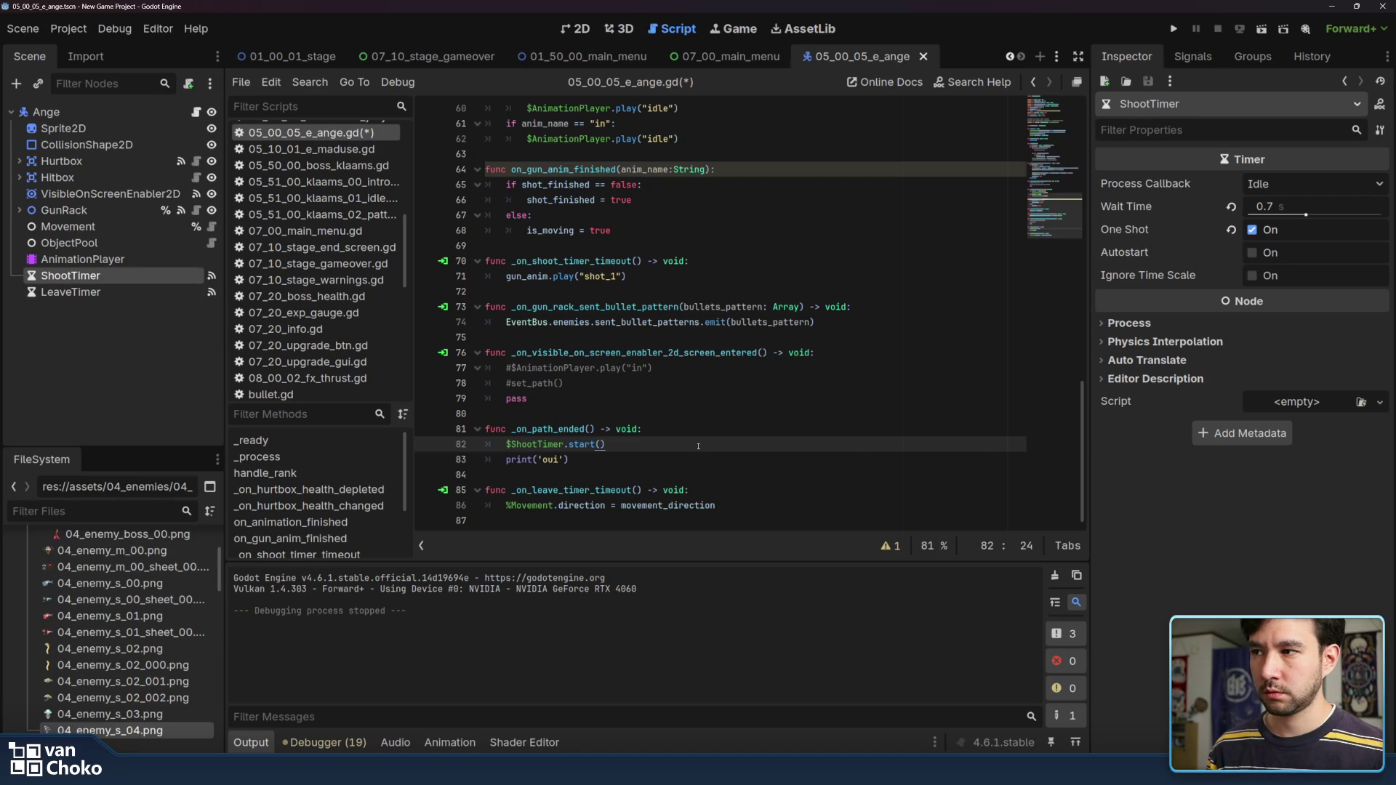
double_click(535, 444)
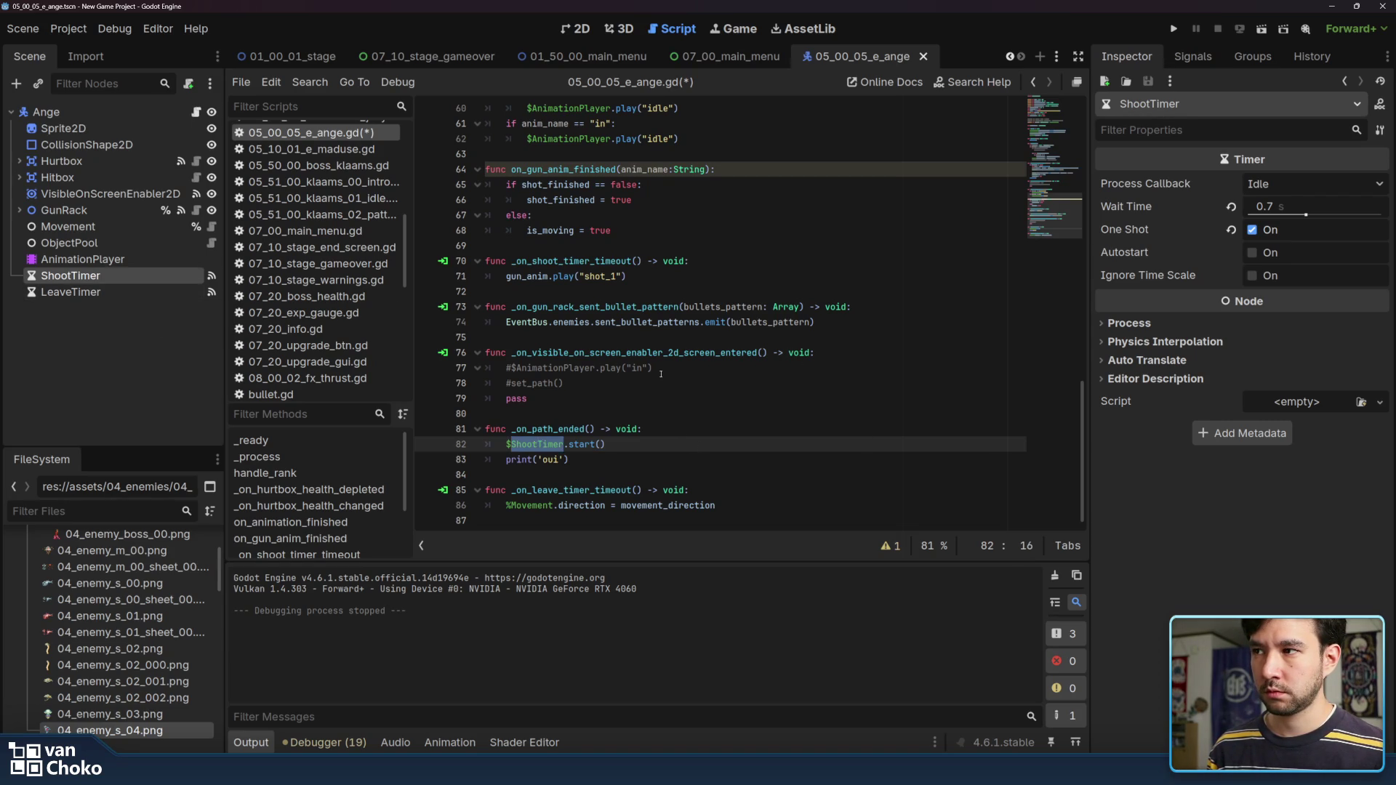
scroll(661, 374, up, 7)
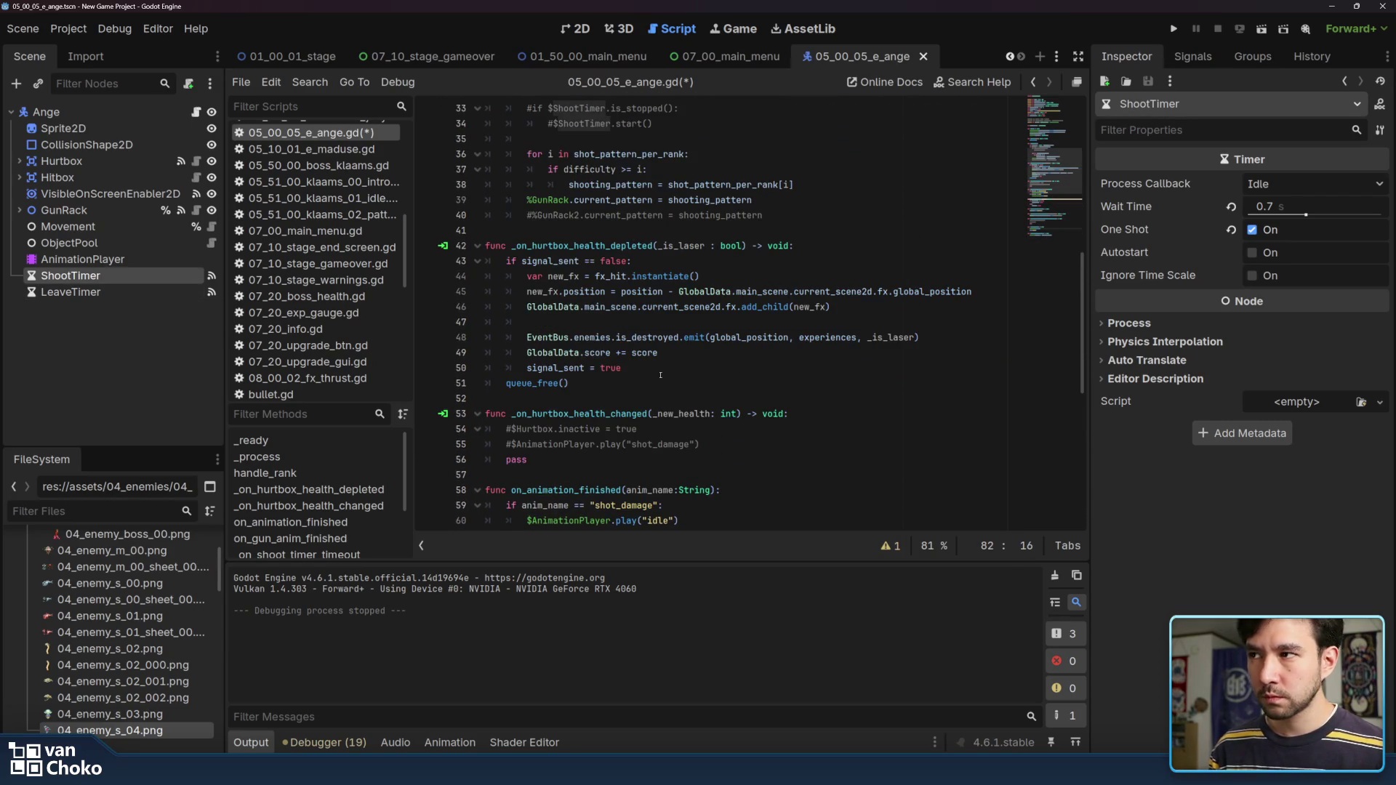
scroll(661, 375, up, 5)
scroll(661, 375, up, 1)
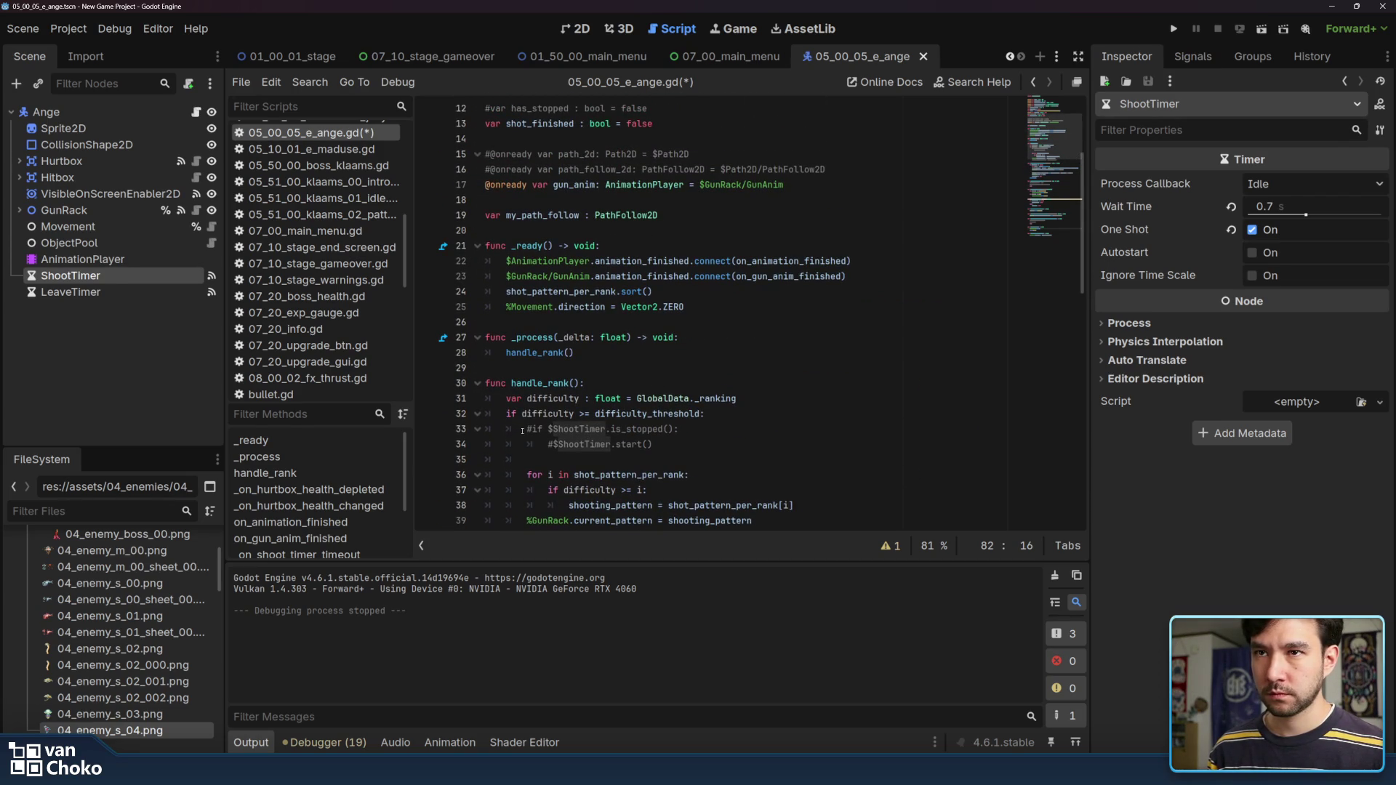
click(762, 450)
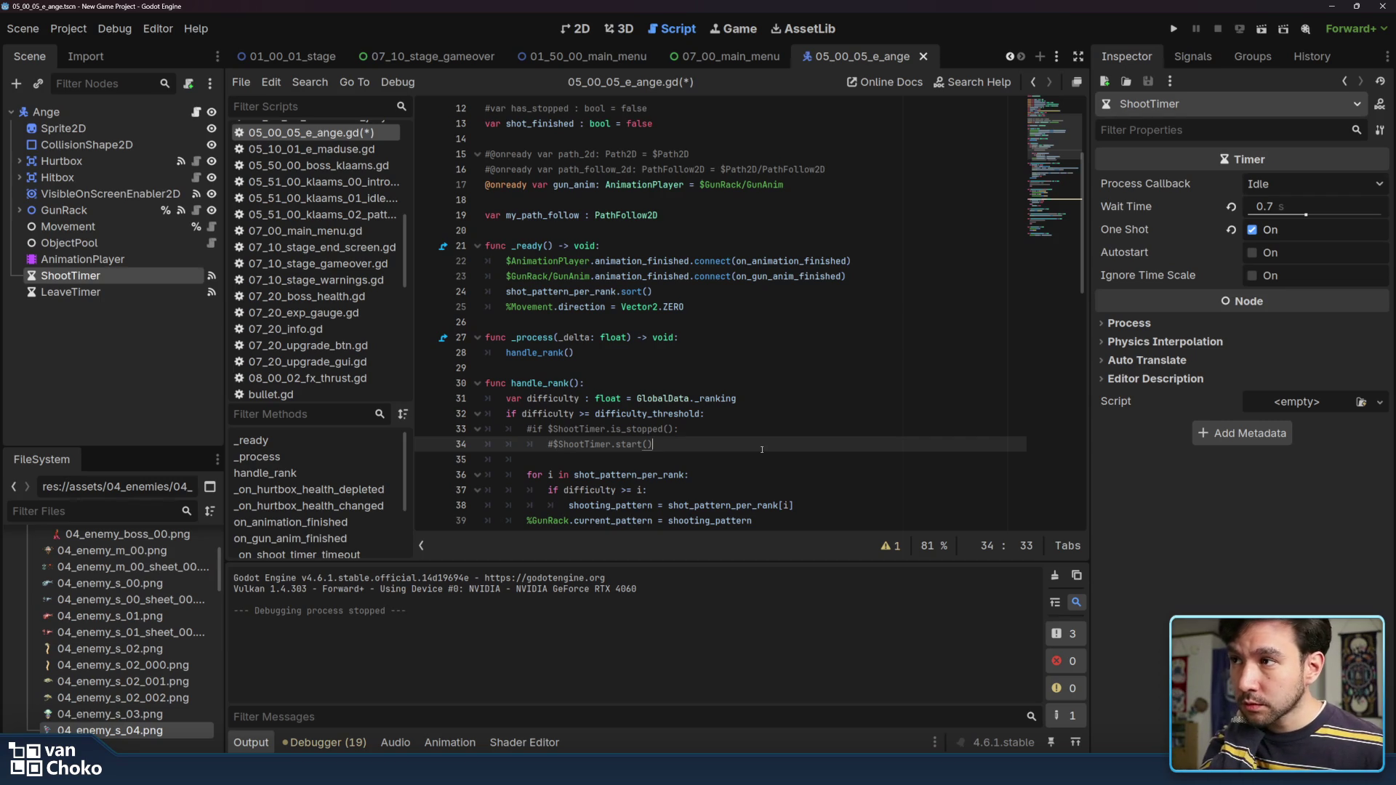
click(591, 306)
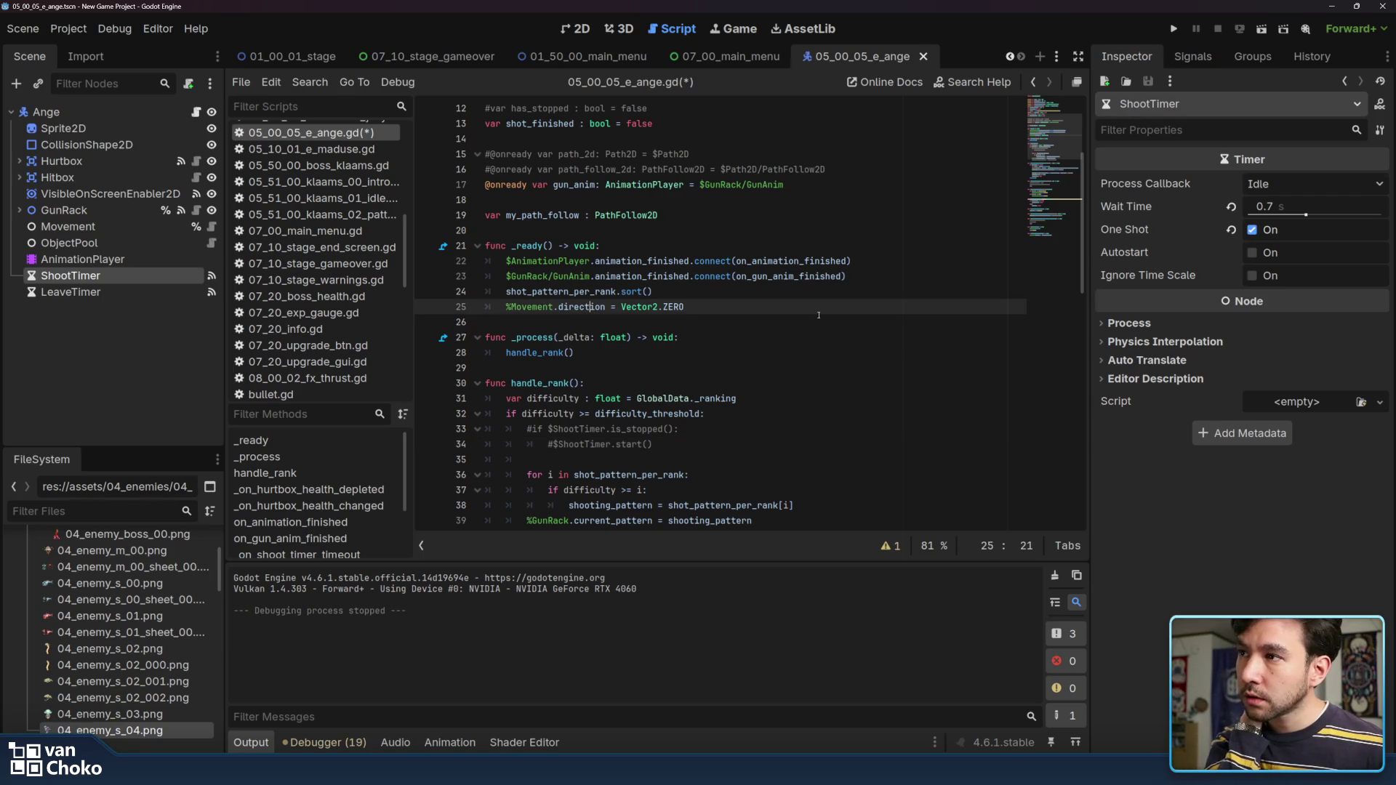
drag(671, 440, 553, 444)
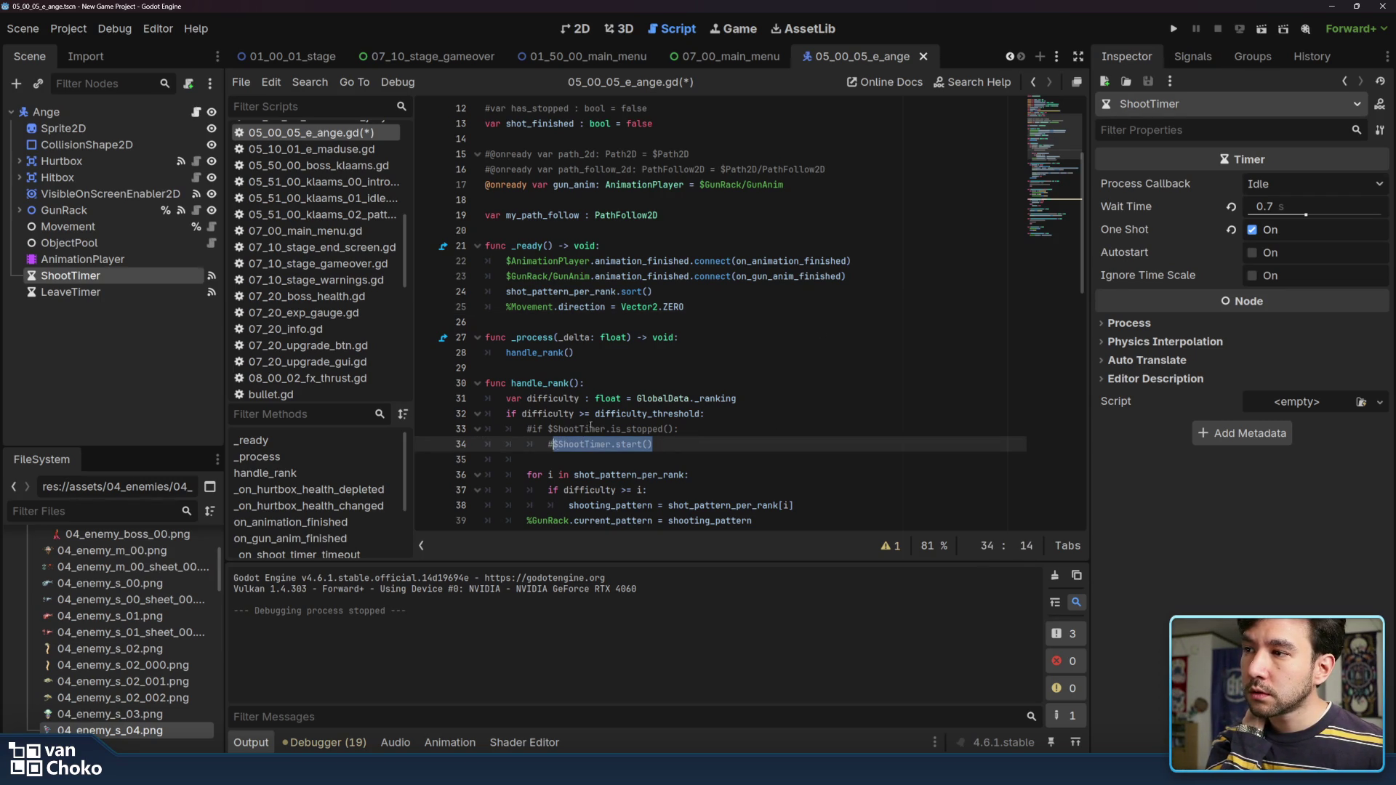
scroll(574, 436, down, 3)
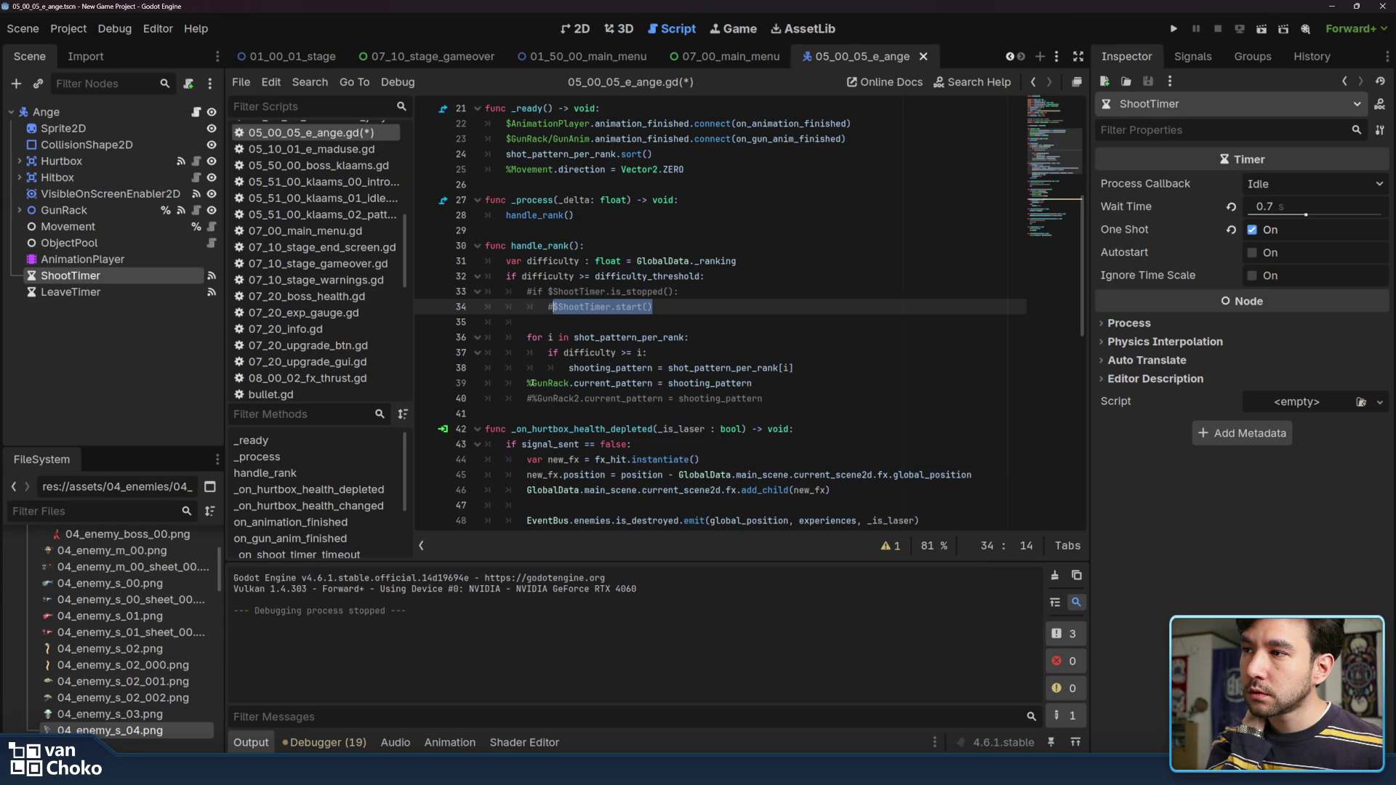
Step: Inspect %GunRack on line 39 and the commented ShootTimer check on line 33
double_click(532, 383)
click(527, 383)
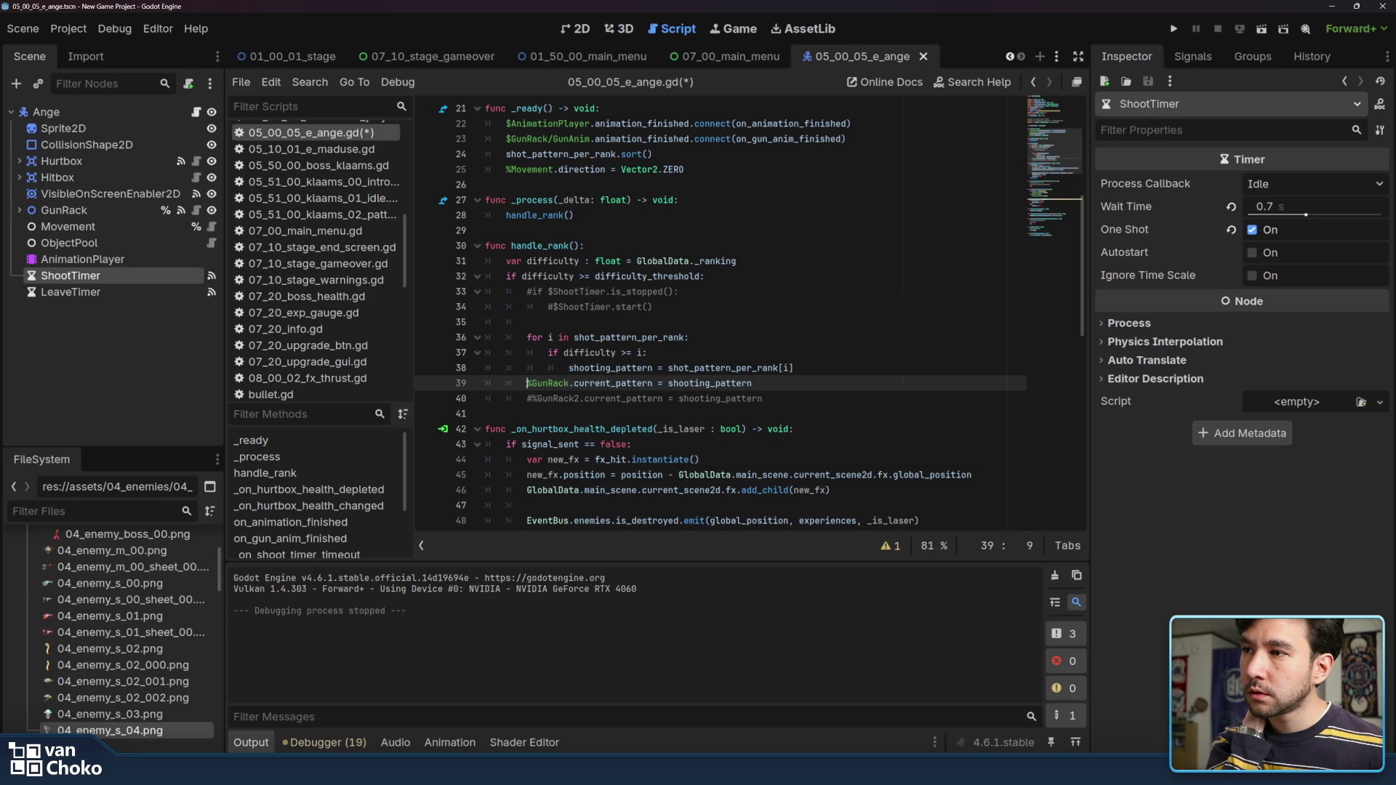
double_click(535, 383)
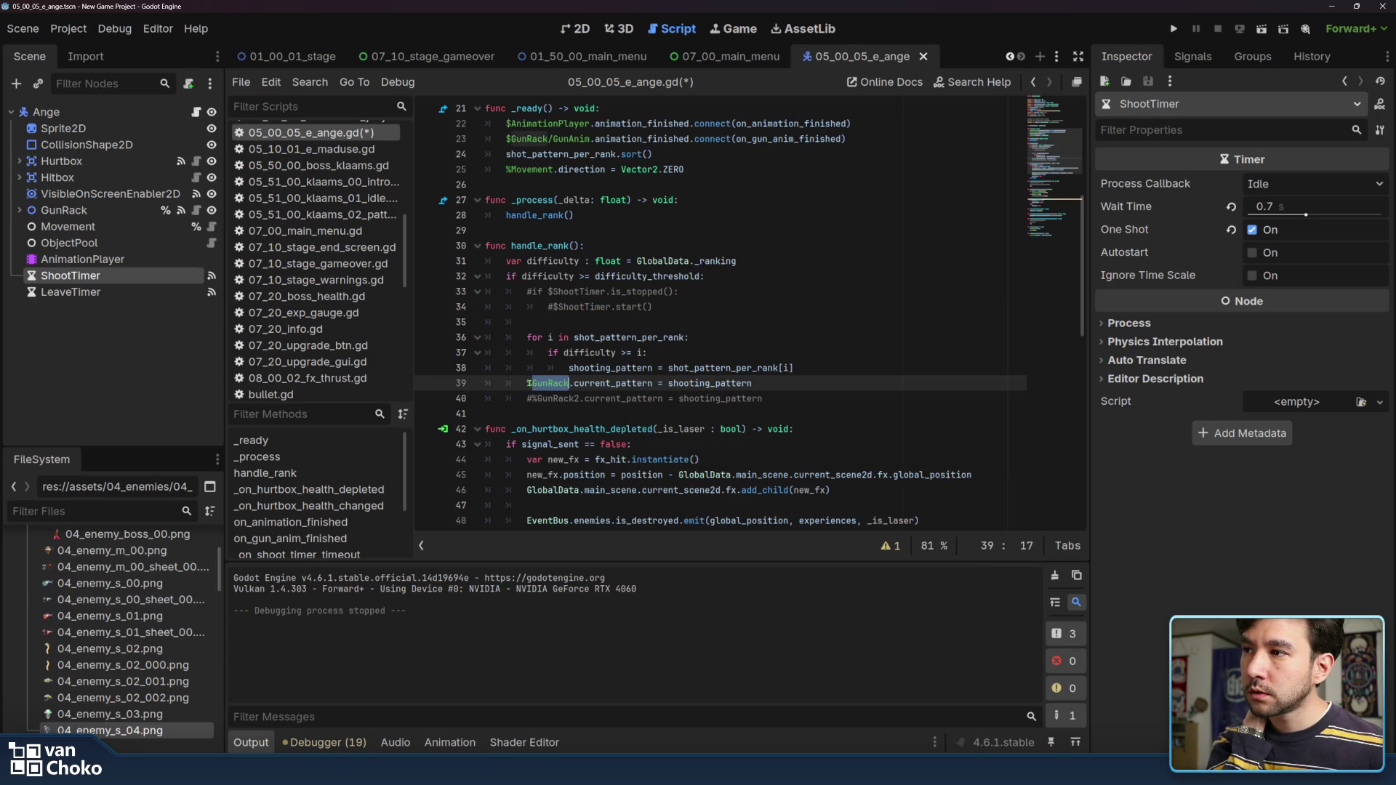
click(567, 291)
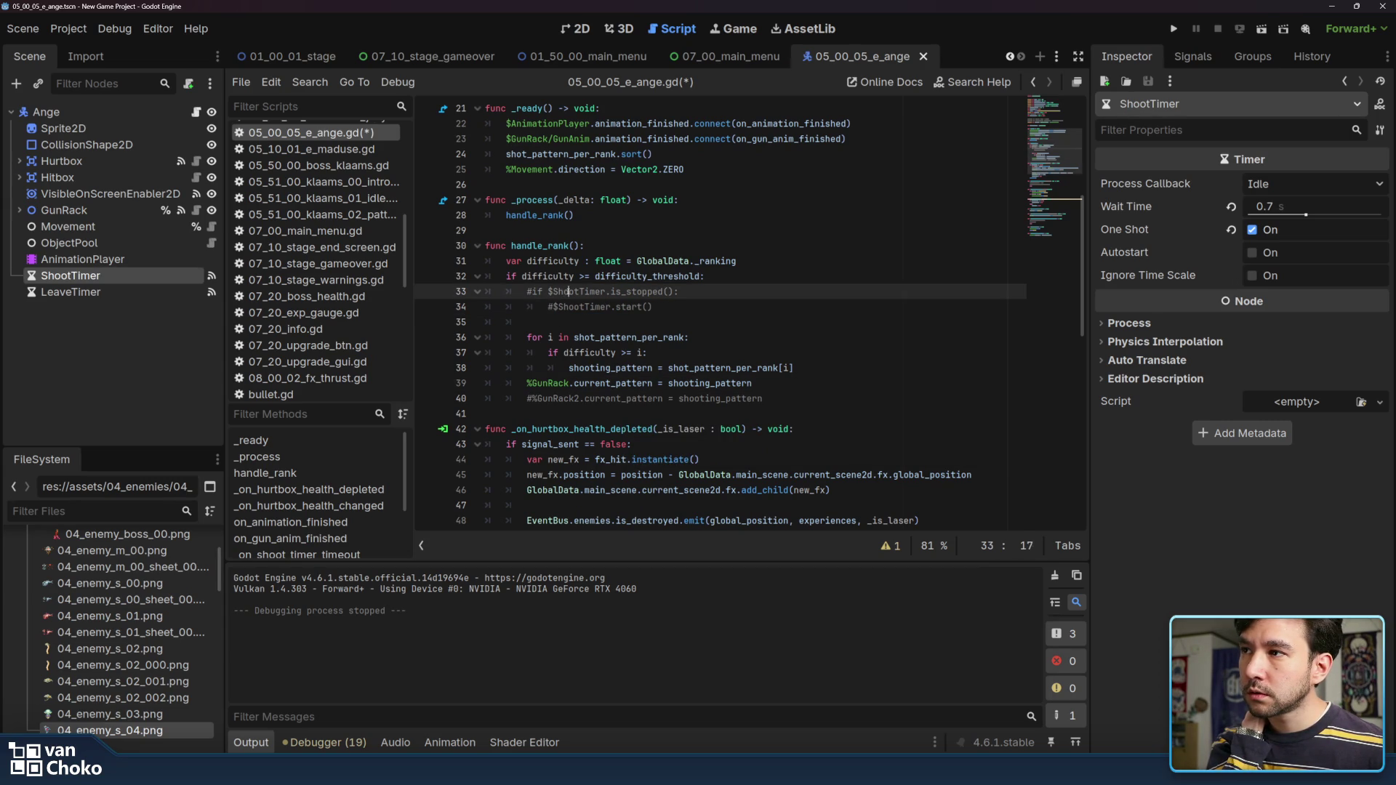
double_click(569, 292)
scroll(615, 306, down, 5)
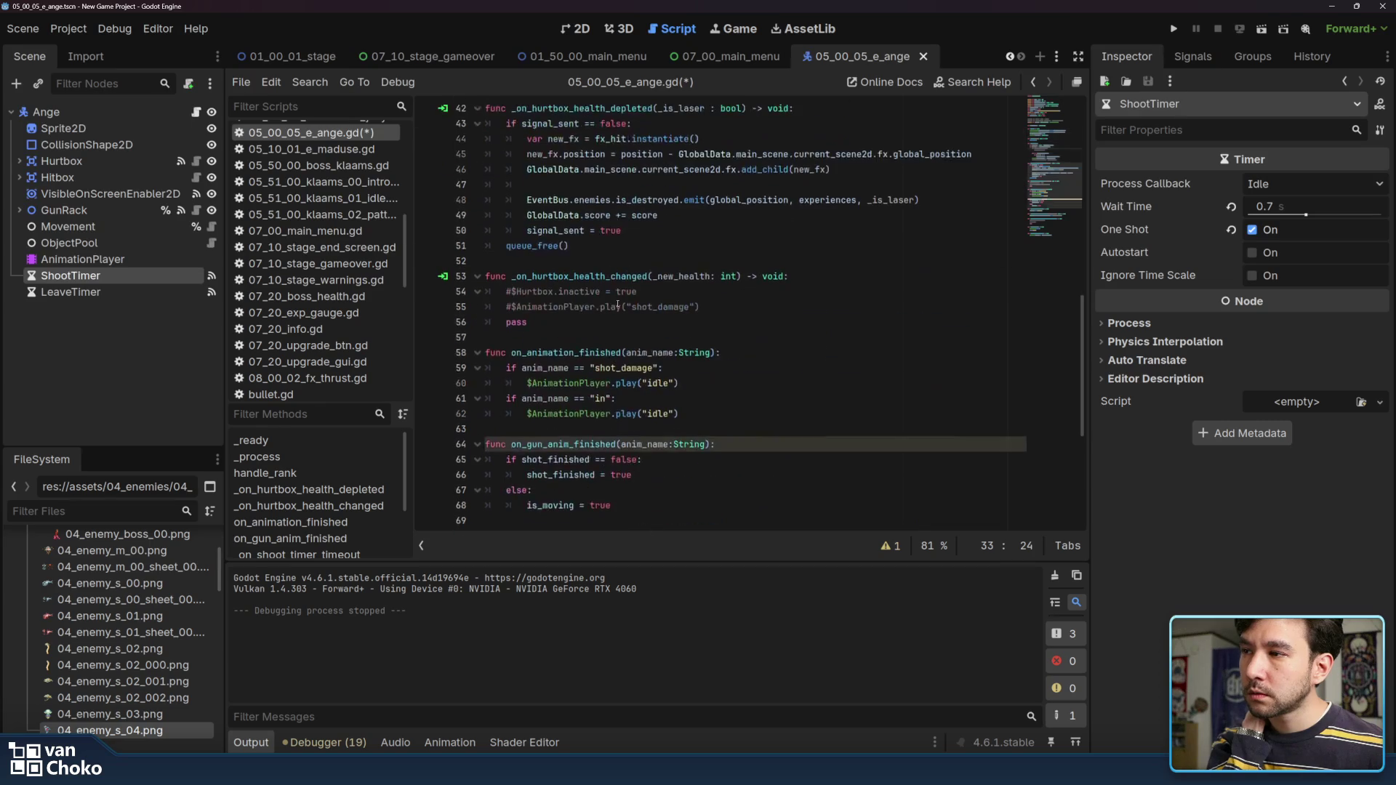
scroll(617, 304, down, 5)
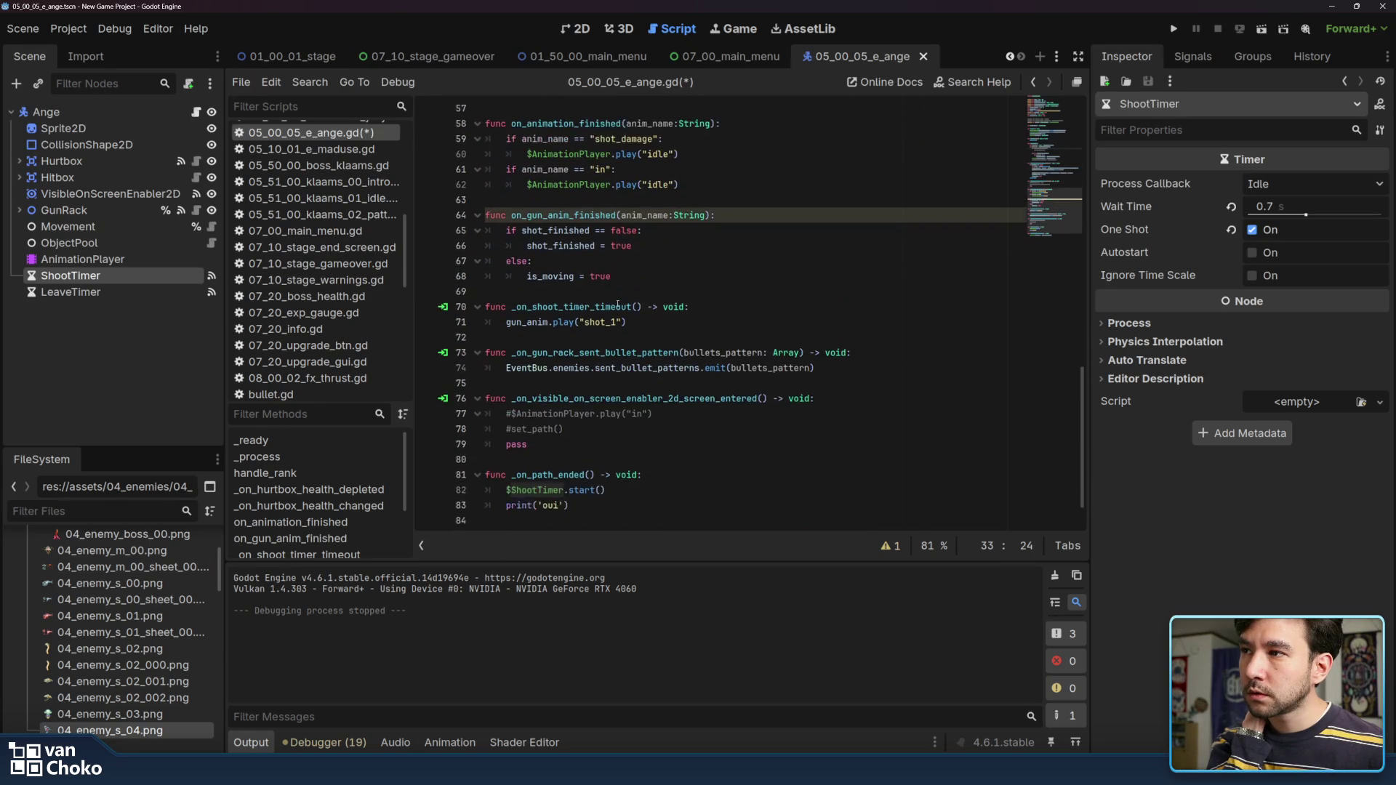
Step: Review _on_shoot_timer_timeout and the gun animation play call, then run the project
double_click(545, 265)
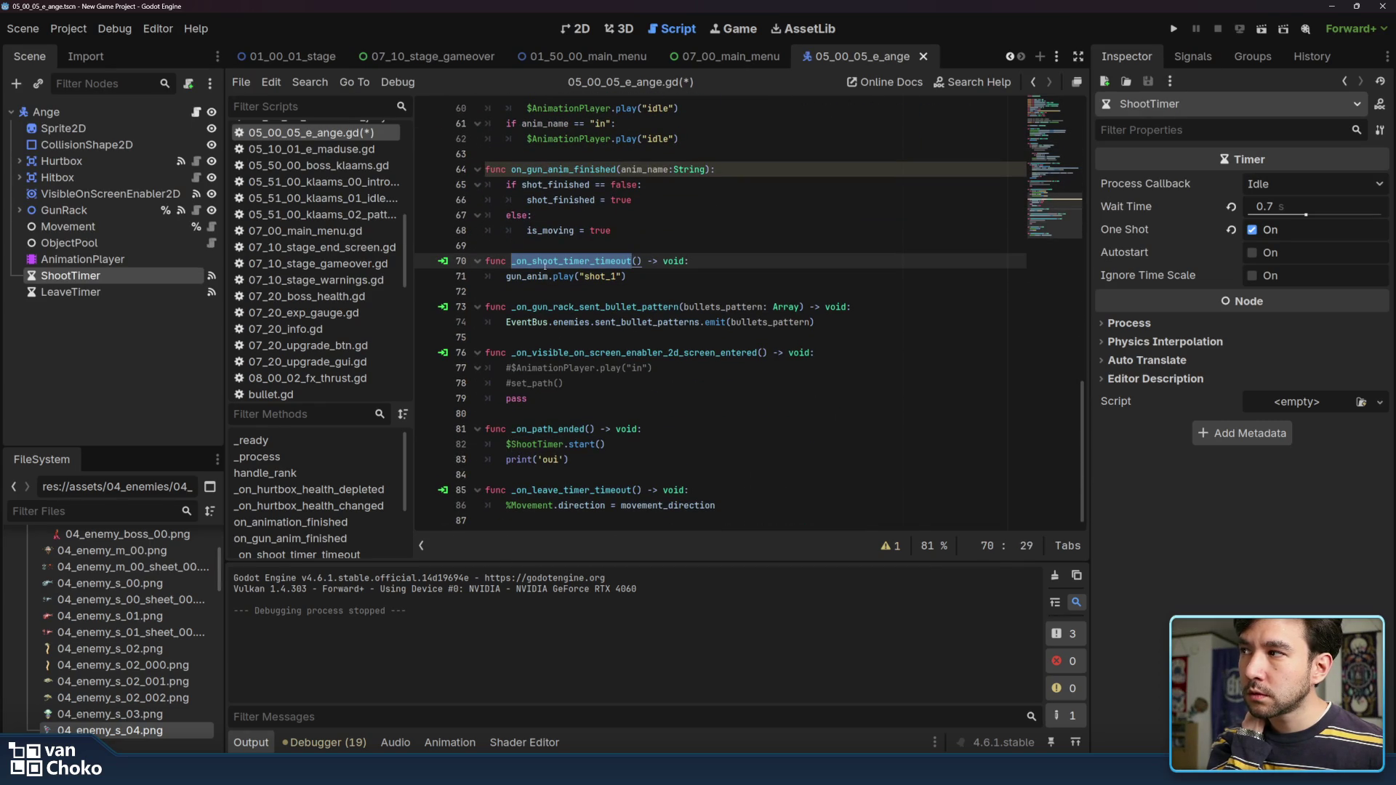
drag(507, 276, 660, 278)
click(617, 262)
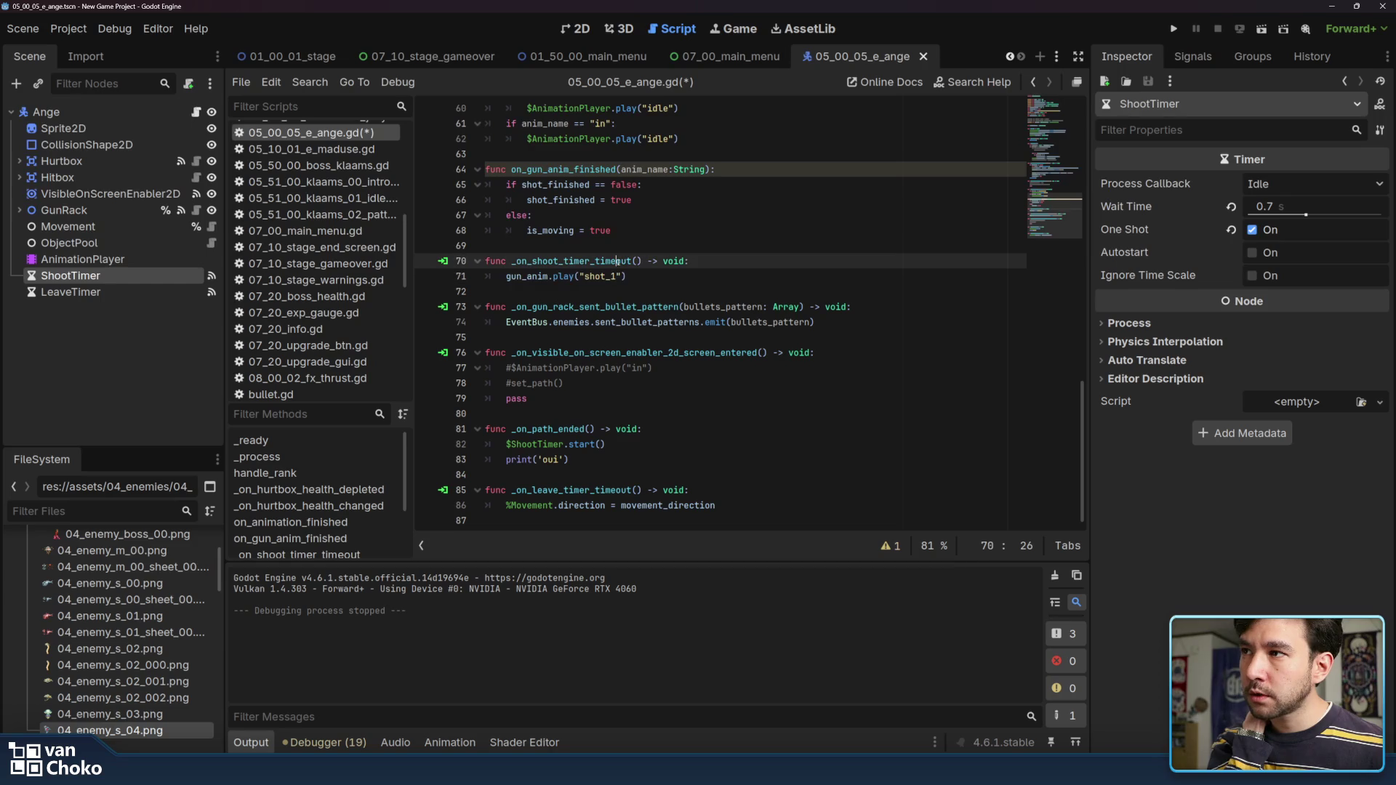
click(635, 442)
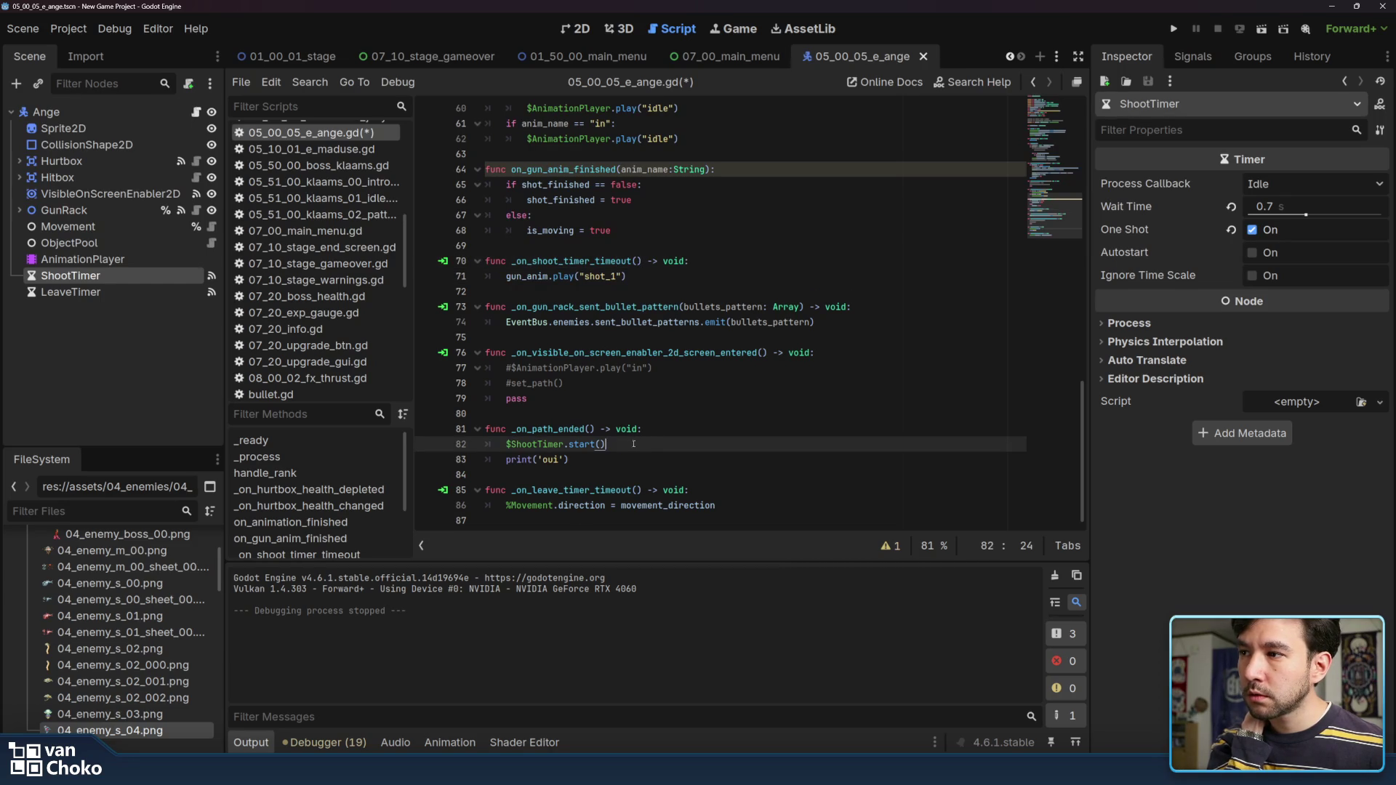
click(597, 459)
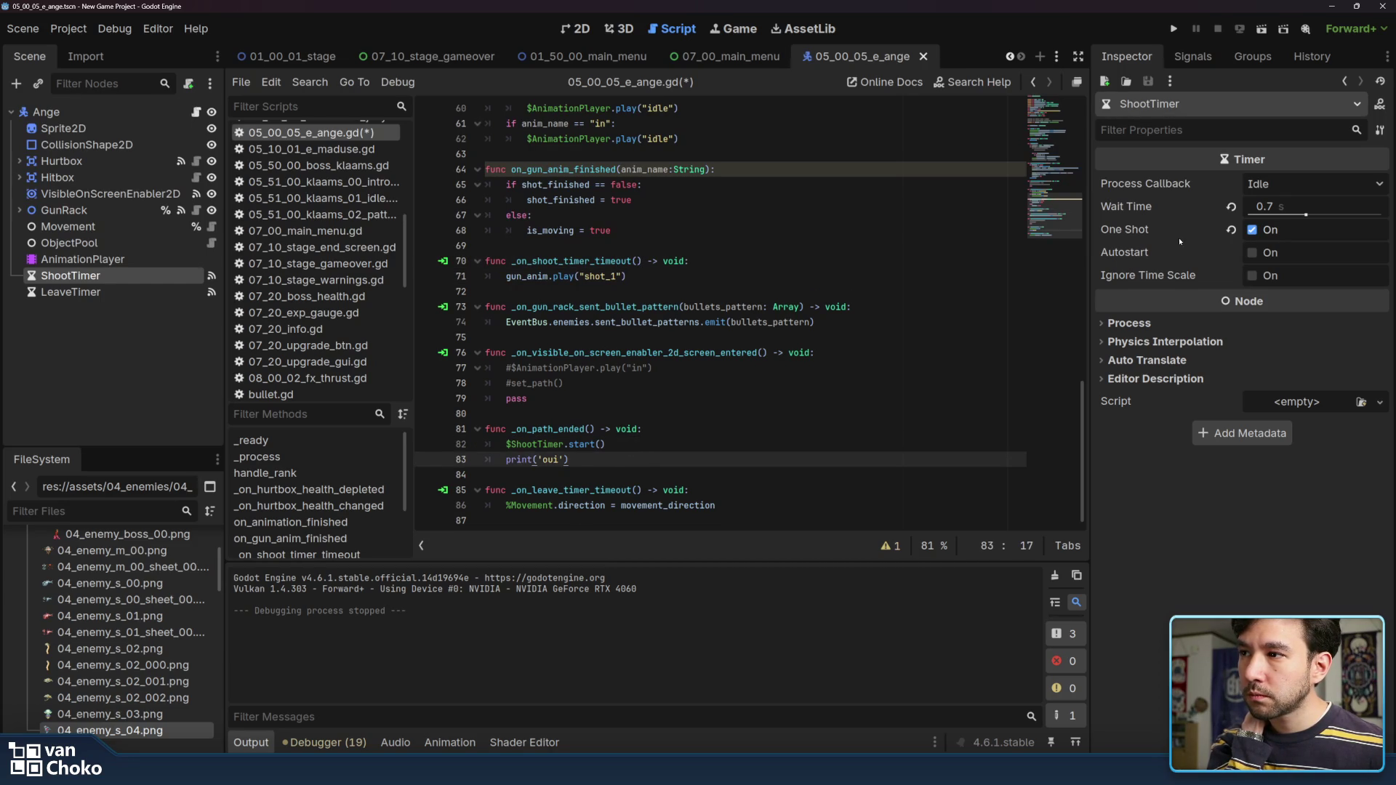
click(1173, 29)
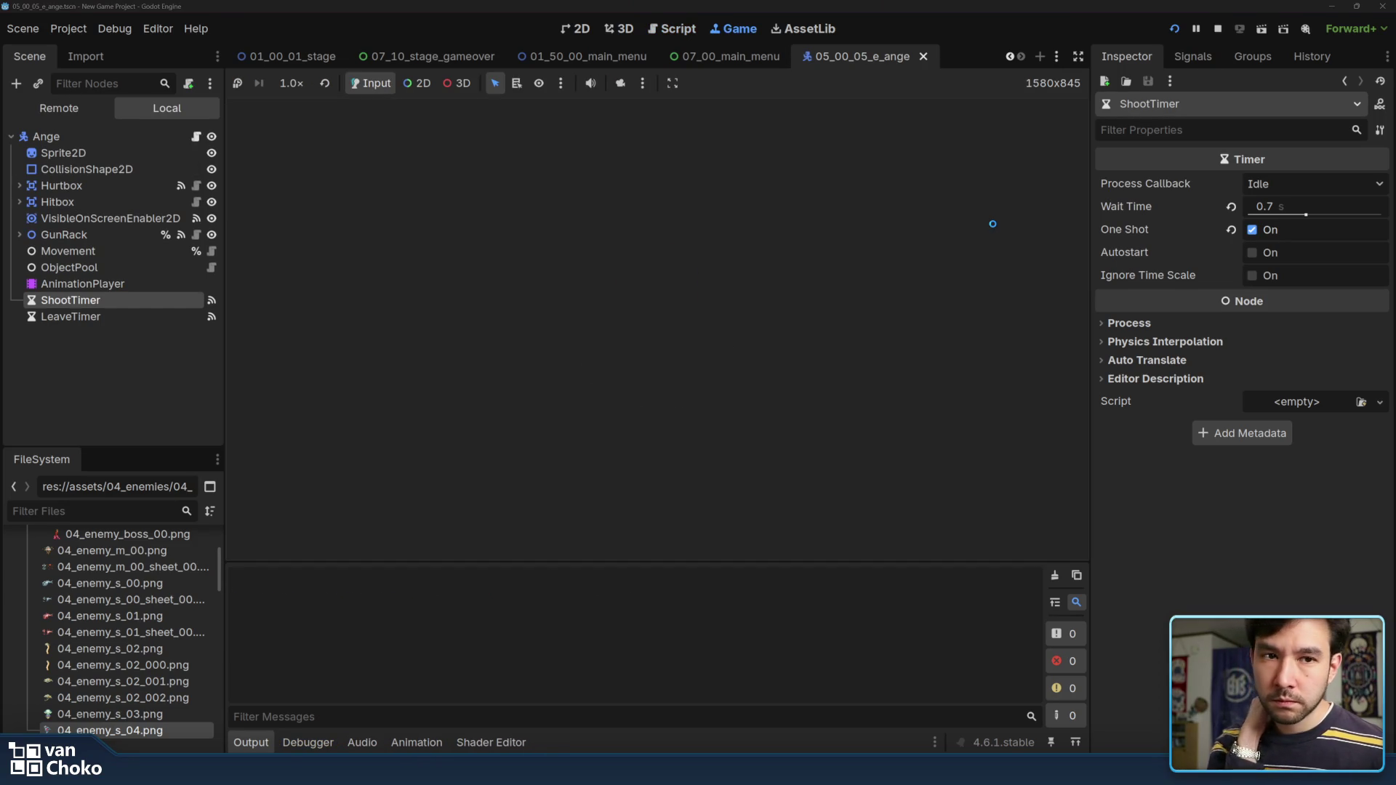
Step: Start the game from its menu, watch the Stage 1 intro, stop with F8 and show the Ange scene in 2D
key(Return)
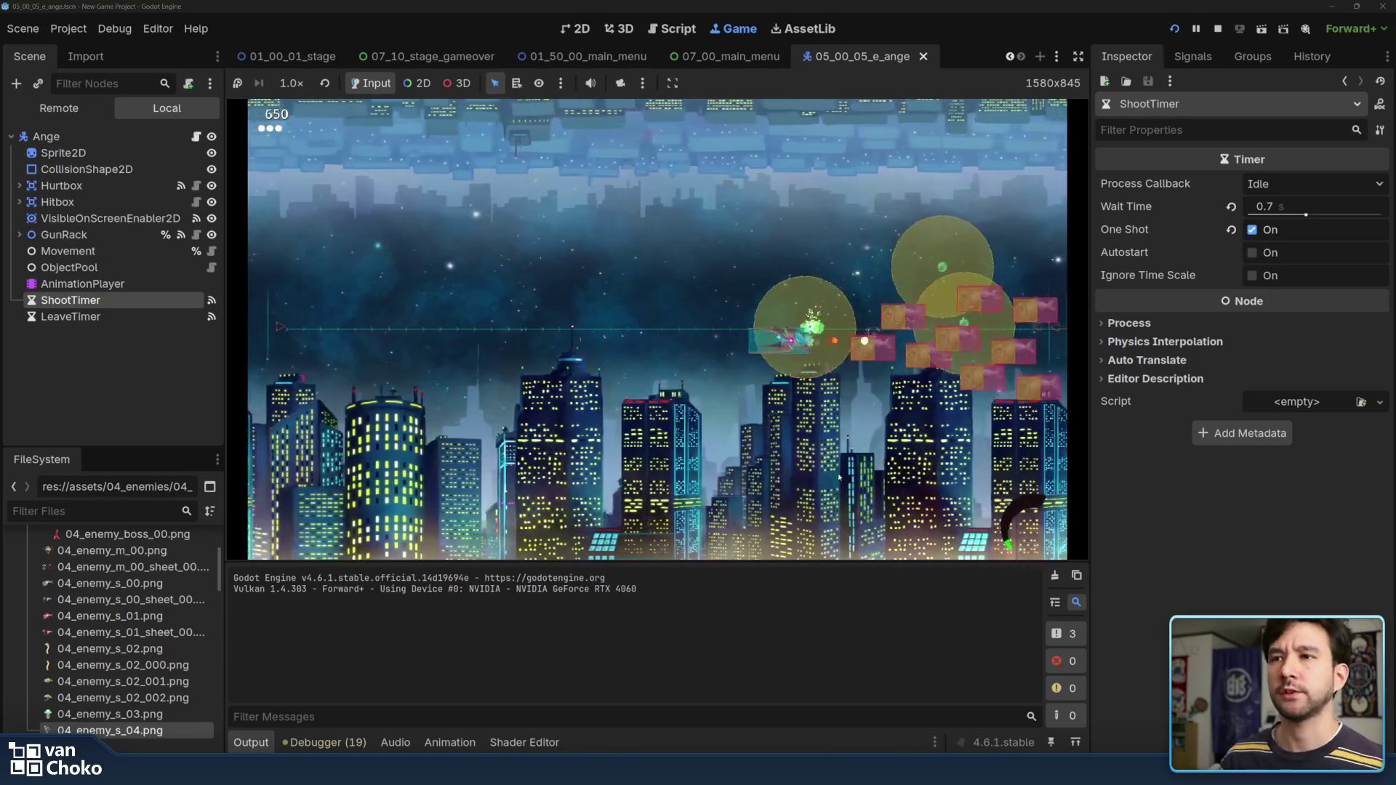
key(F8)
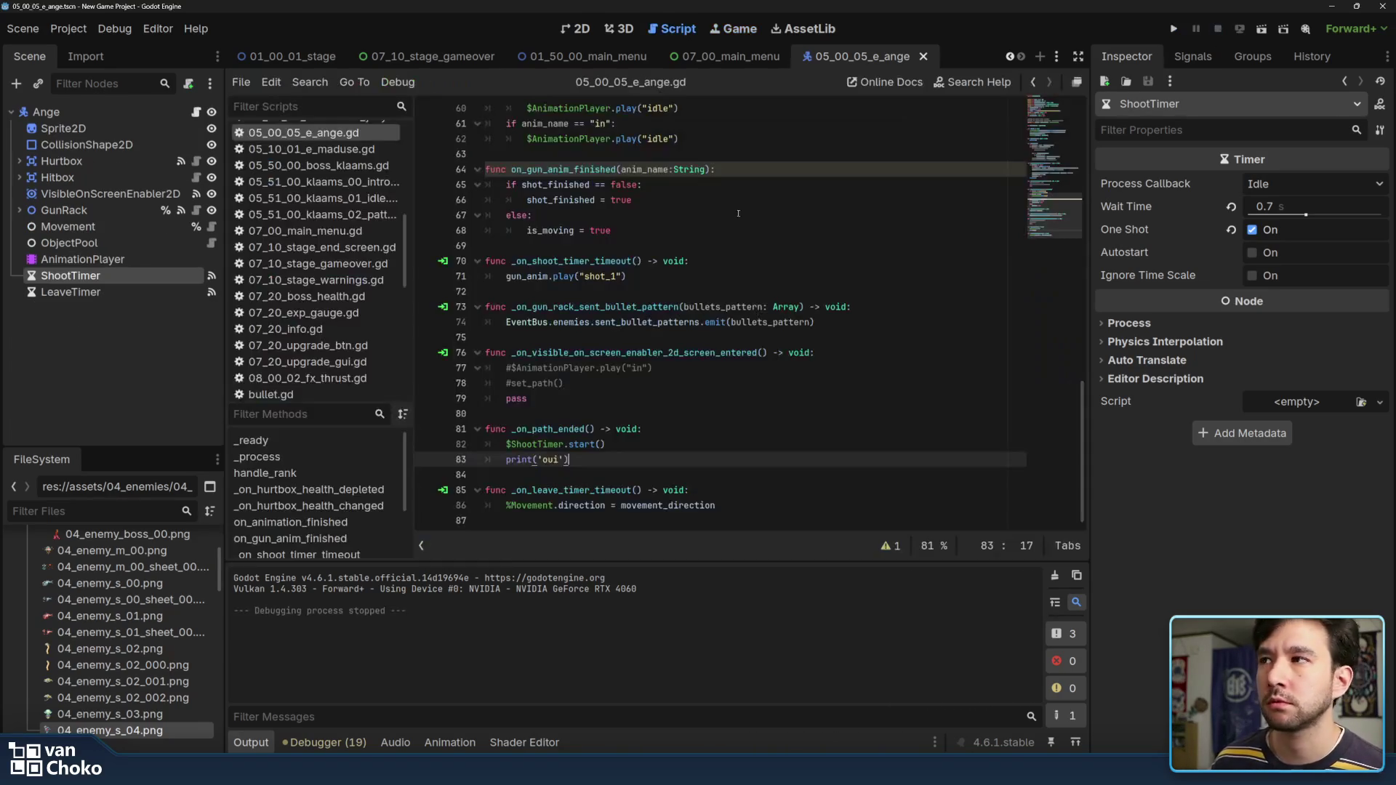
click(575, 28)
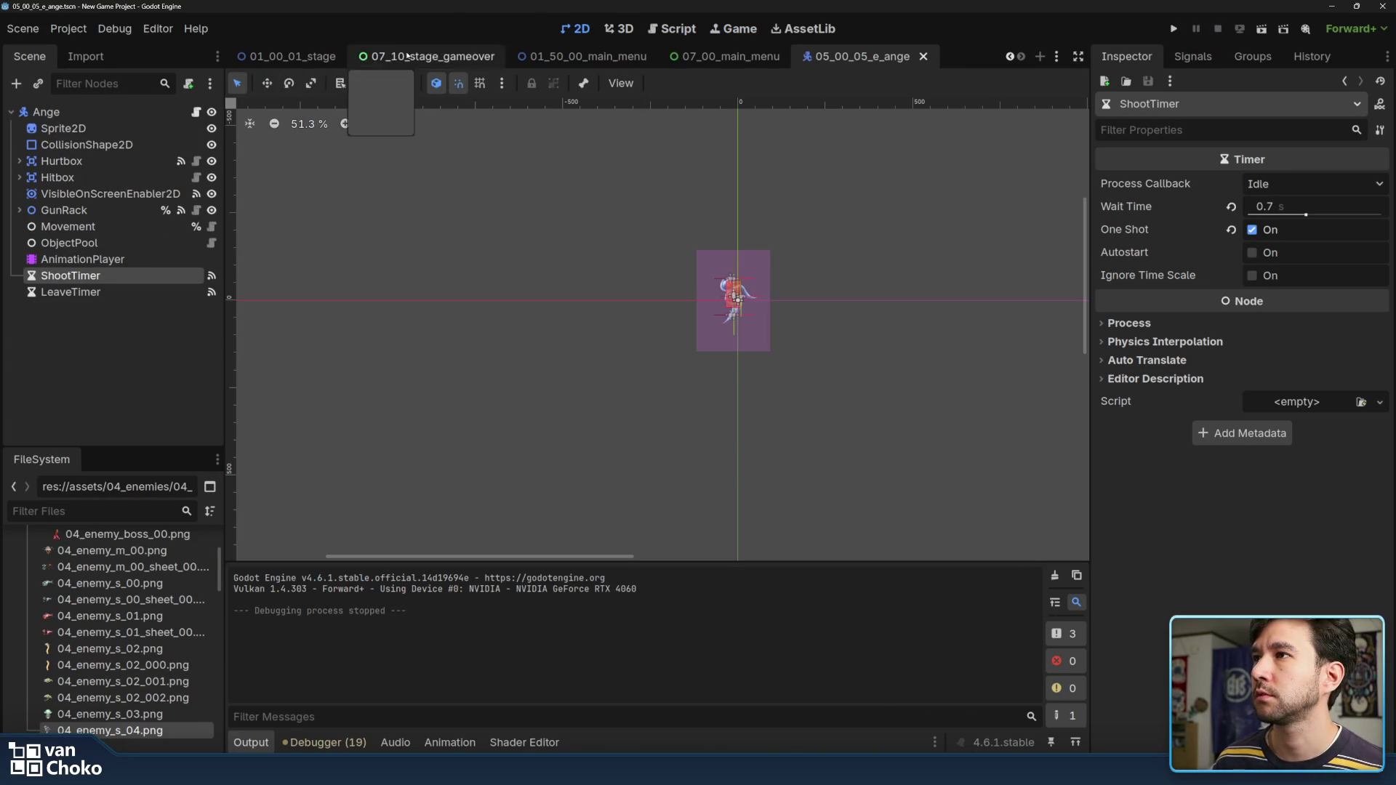
Step: In 01_00_01_stage, drag Ange_000 and its Path2D together far to the left, then run the game
click(287, 56)
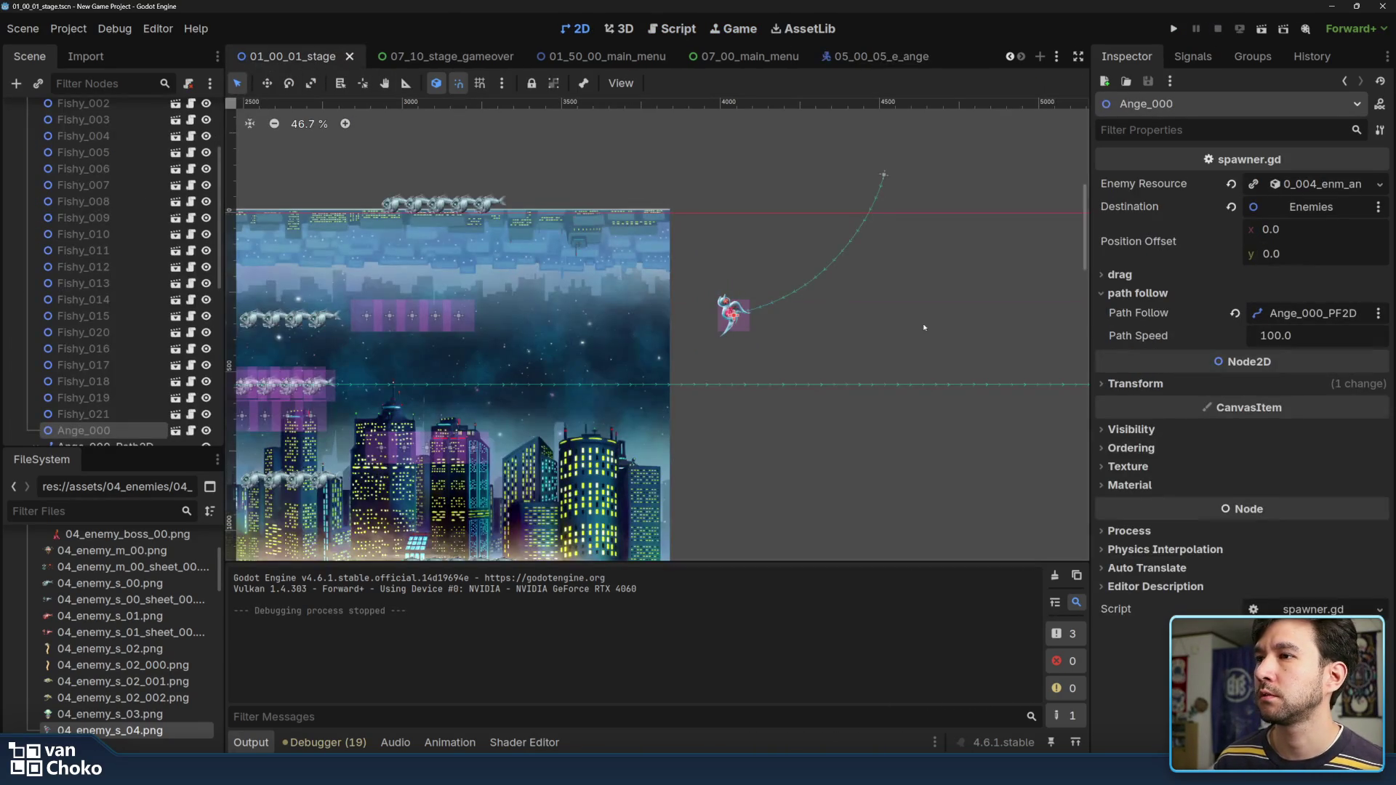
shift+click(729, 315)
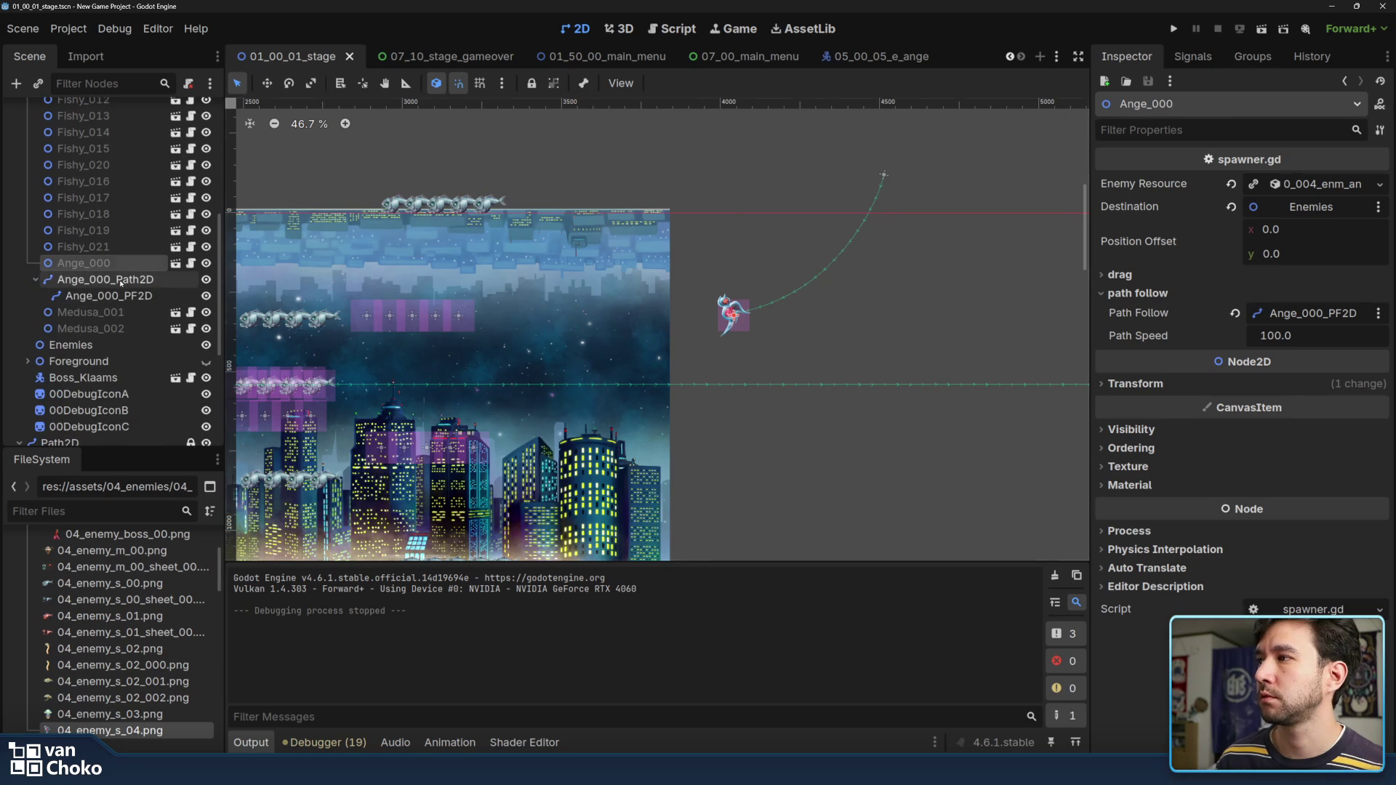
mouse_move(732, 315)
mouse_down()
mouse_move(449, 336)
mouse_move(329, 367)
mouse_move(301, 347)
mouse_up()
key(f)
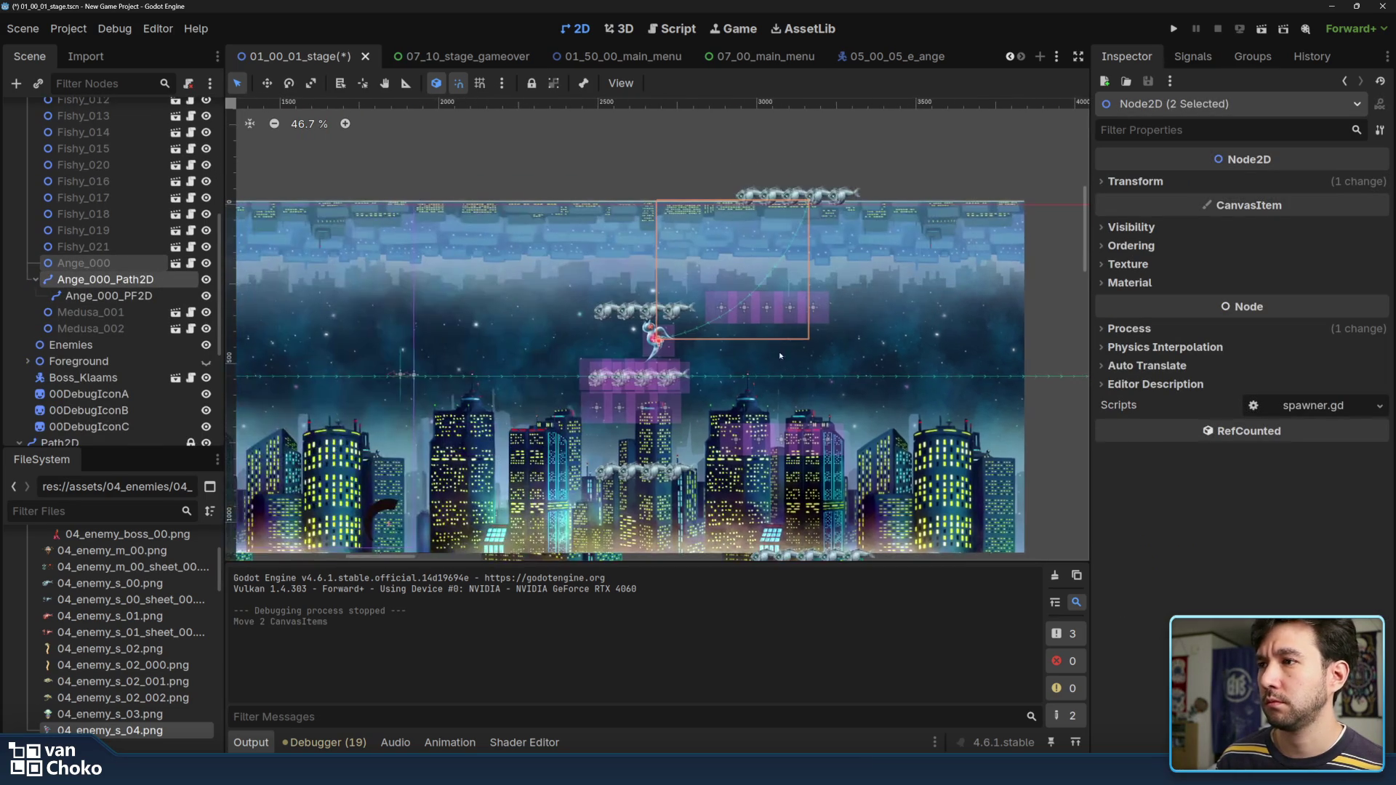
drag(656, 339, 436, 342)
click(1172, 28)
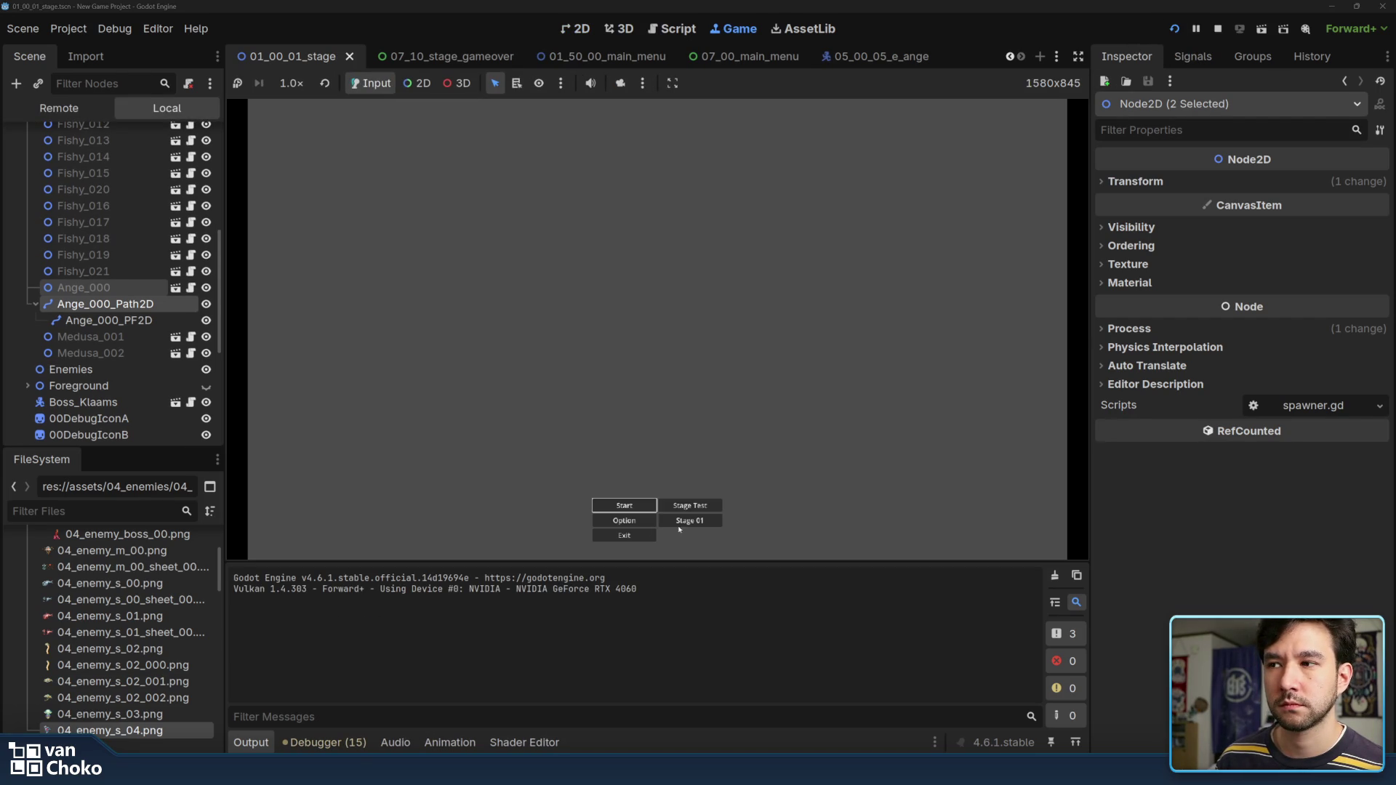
Step: Start Stage 1 and fly the ship up and down while firing at the relocated Ange enemy
click(615, 507)
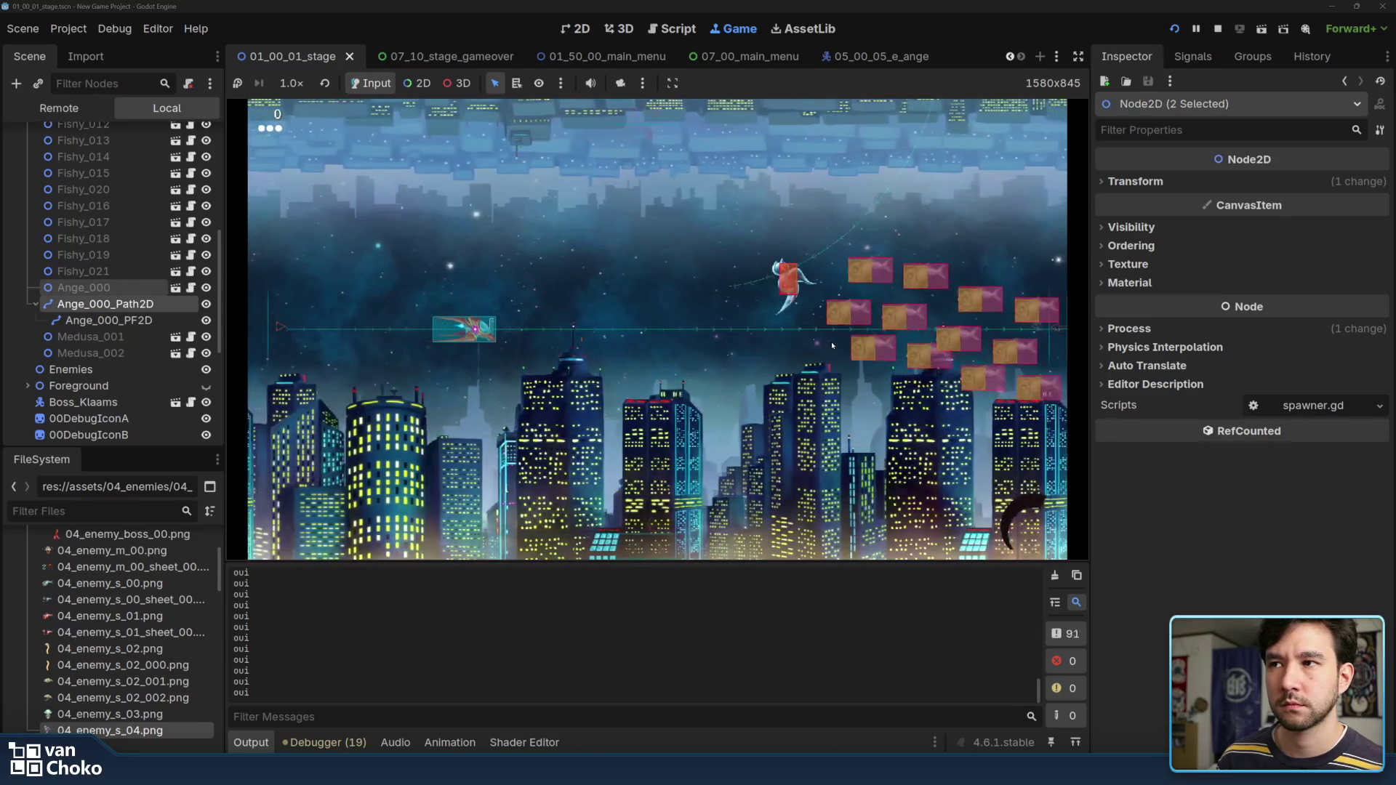
key(Down)
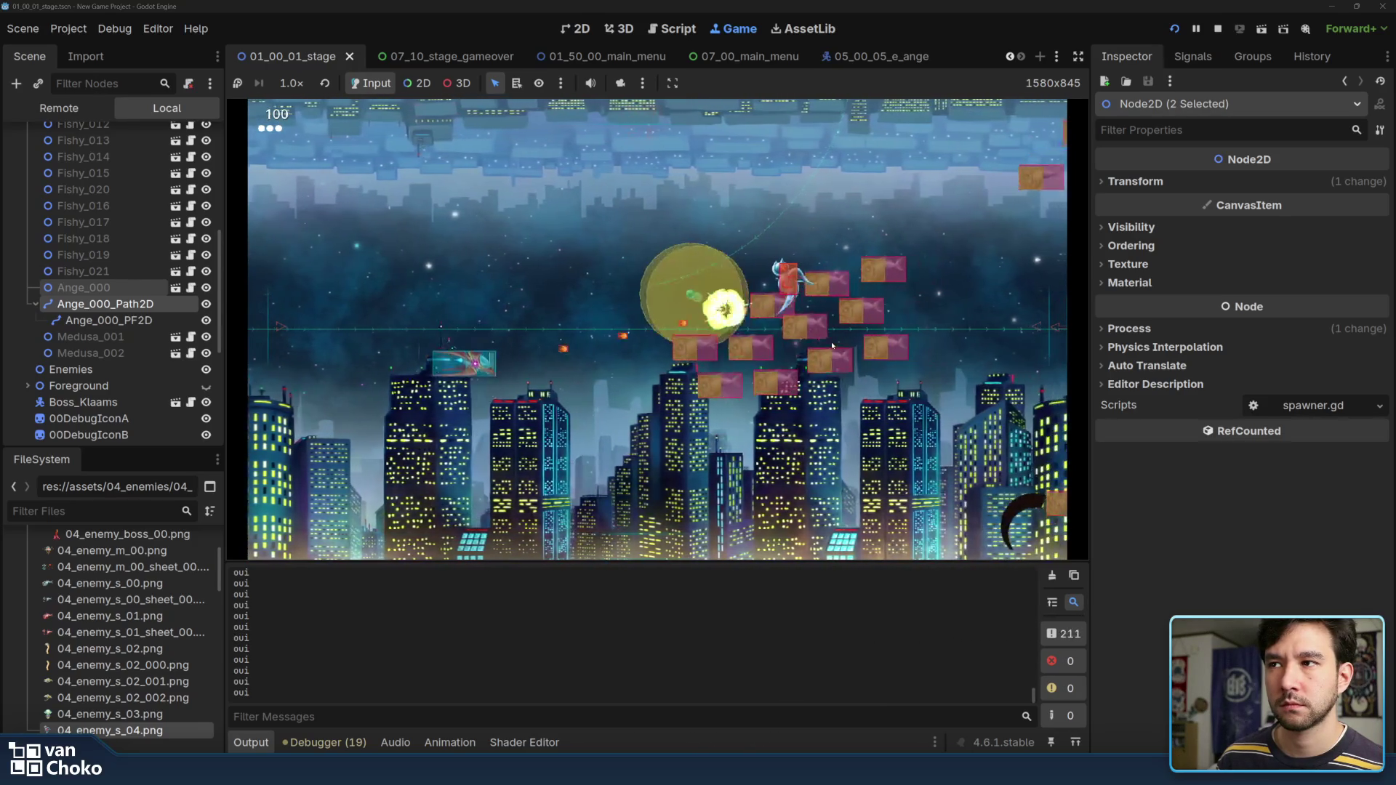
key(Up)
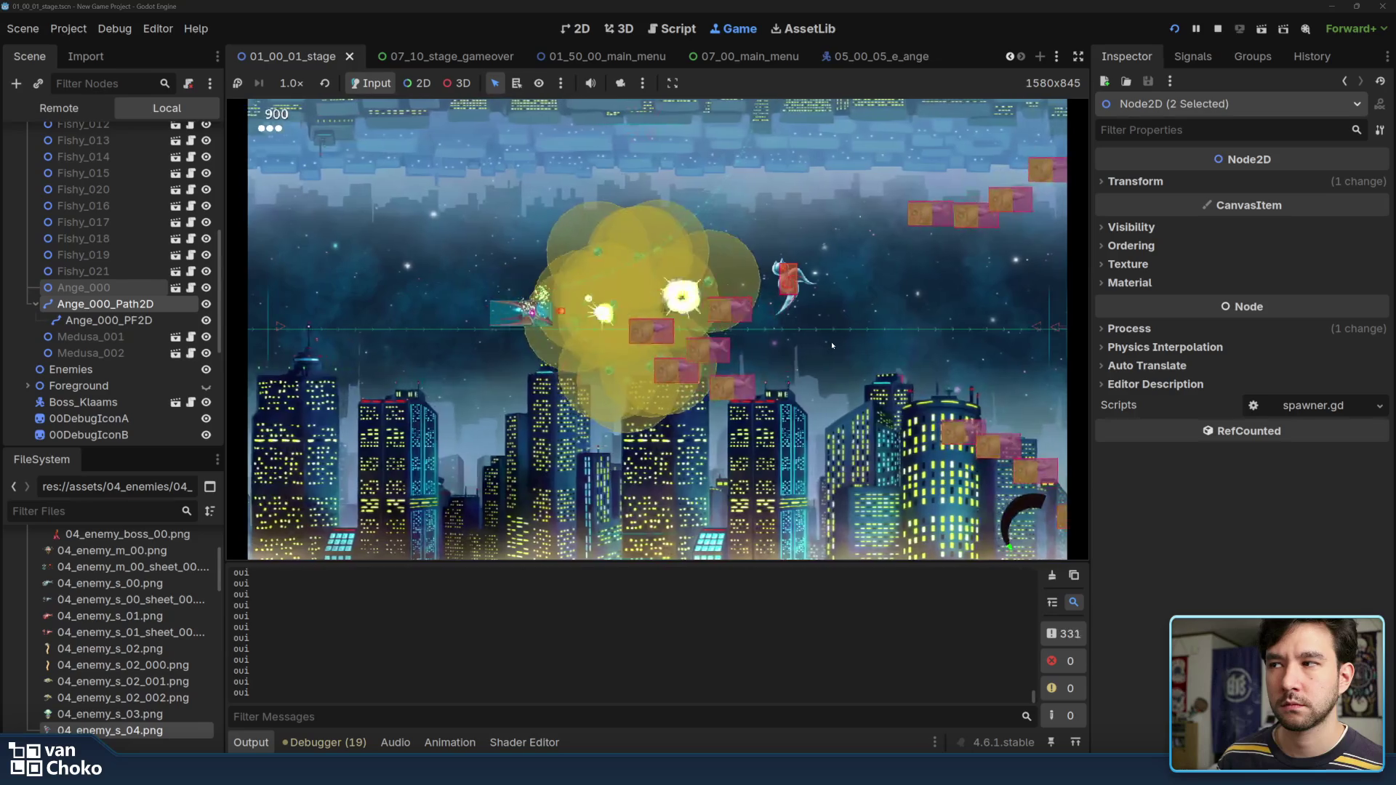
key(Up)
key(Down)
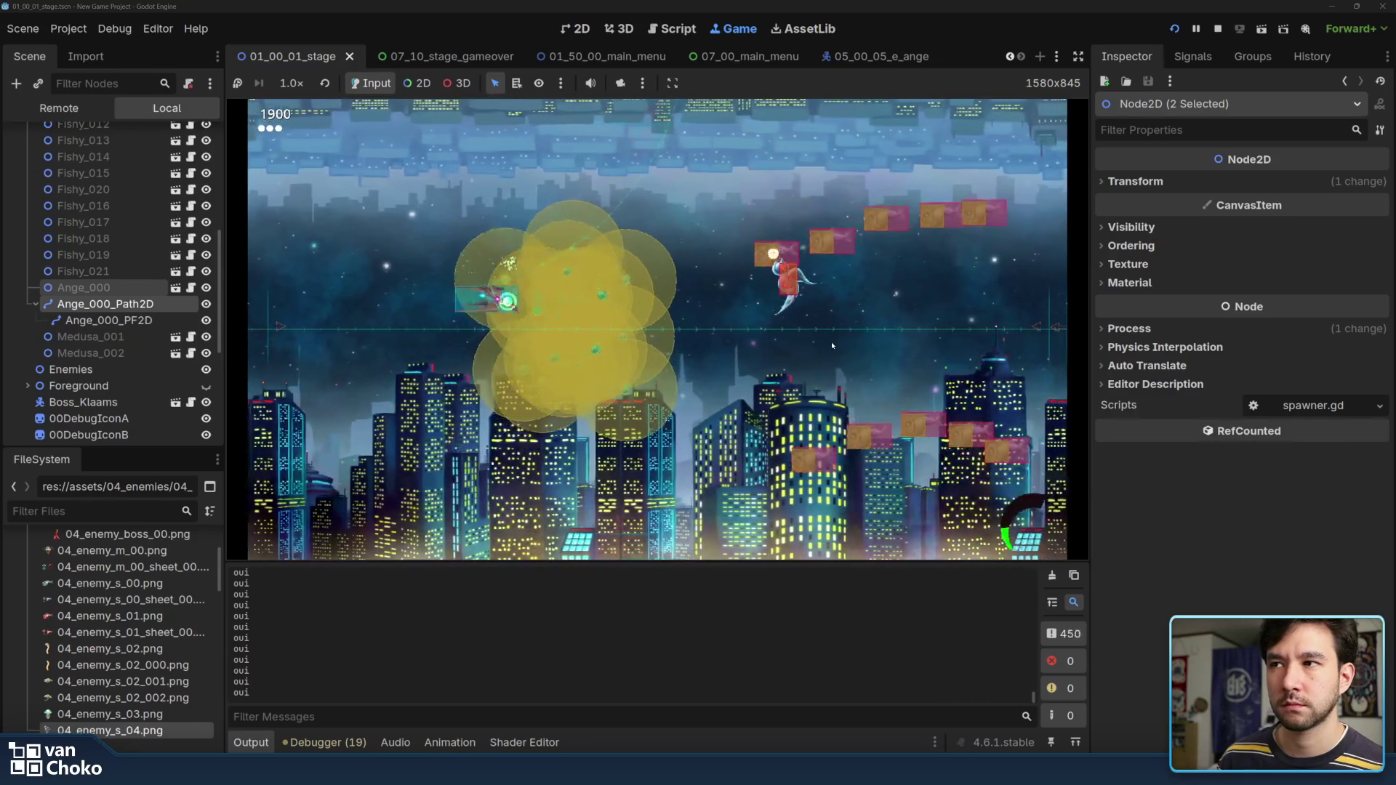
key(Up)
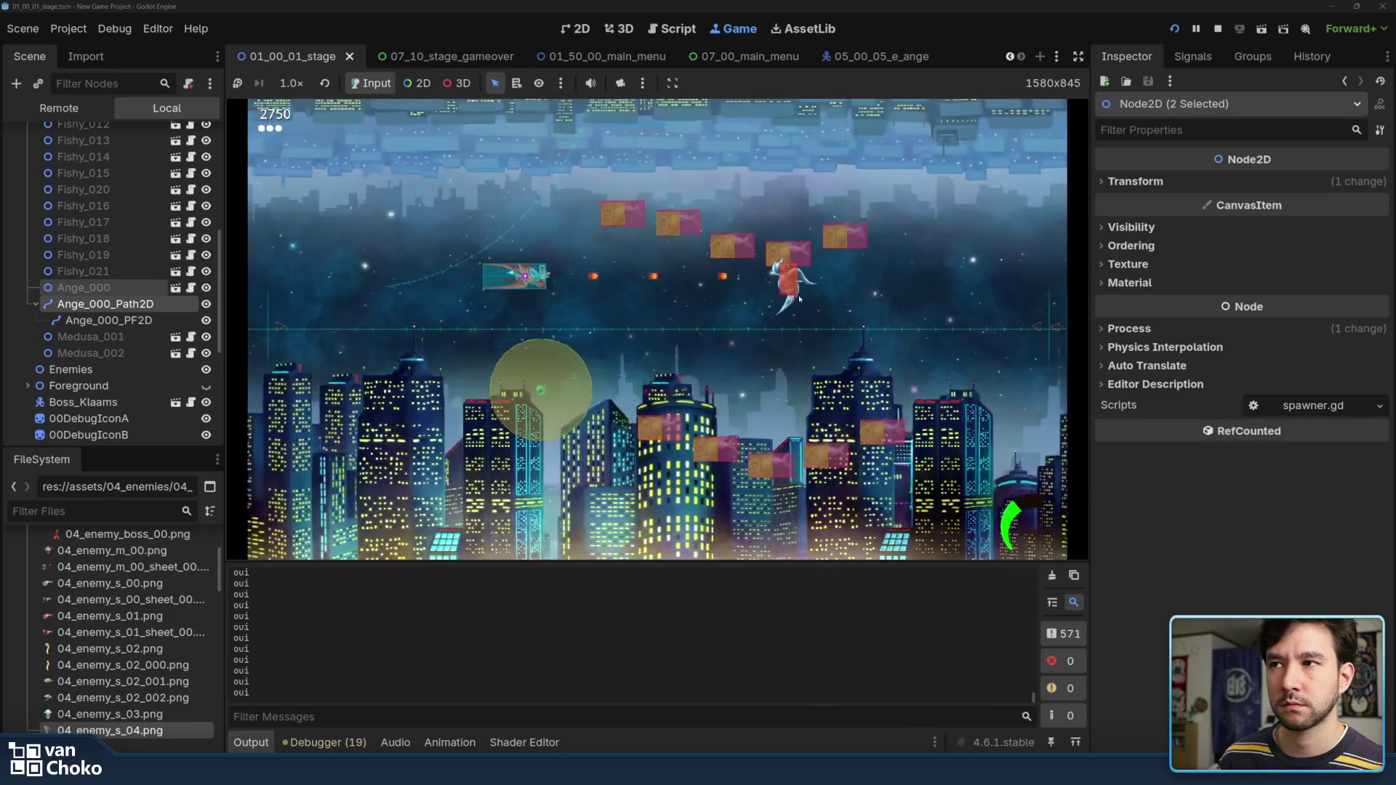
Step: Stop the game, pick out a printed 'oui' line in the output, and return to the script editor
click(1217, 29)
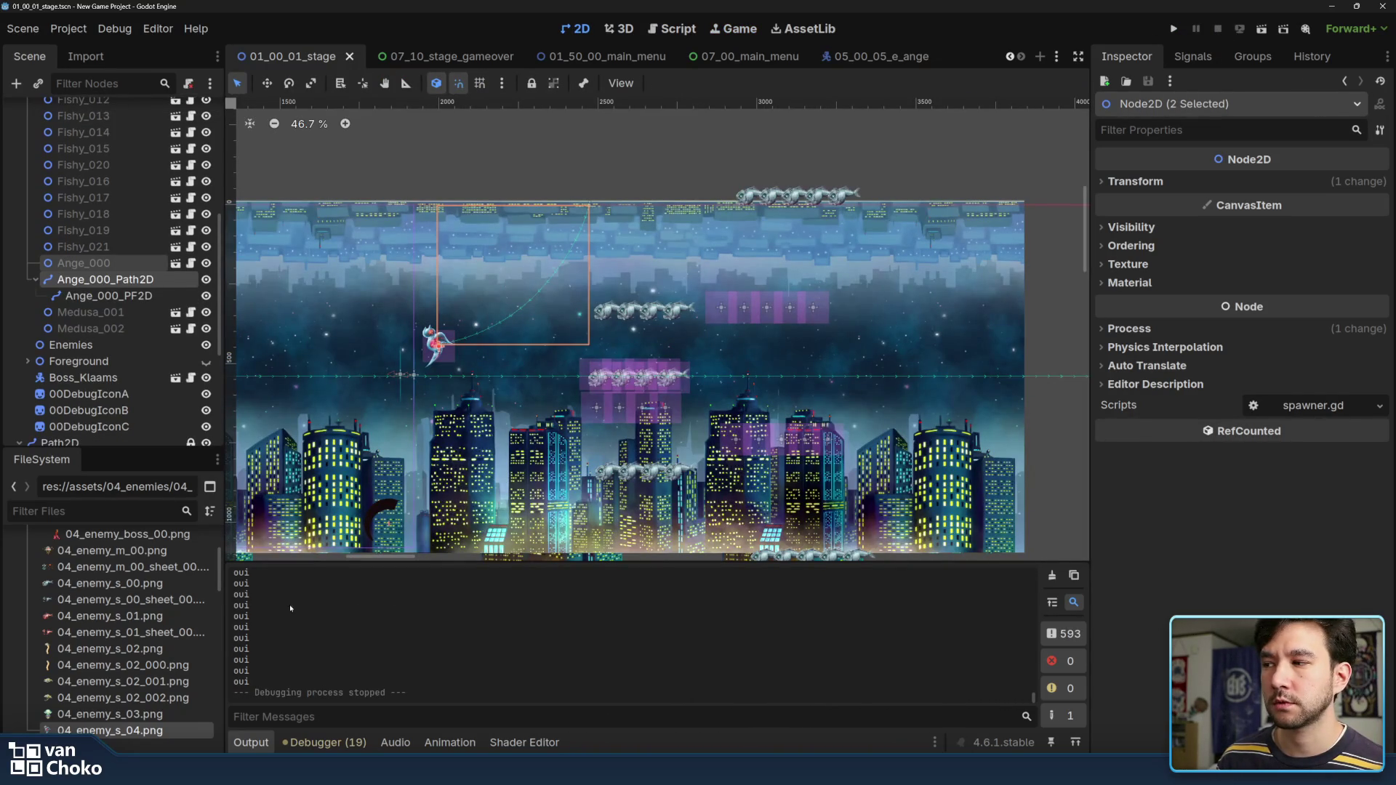
double_click(251, 606)
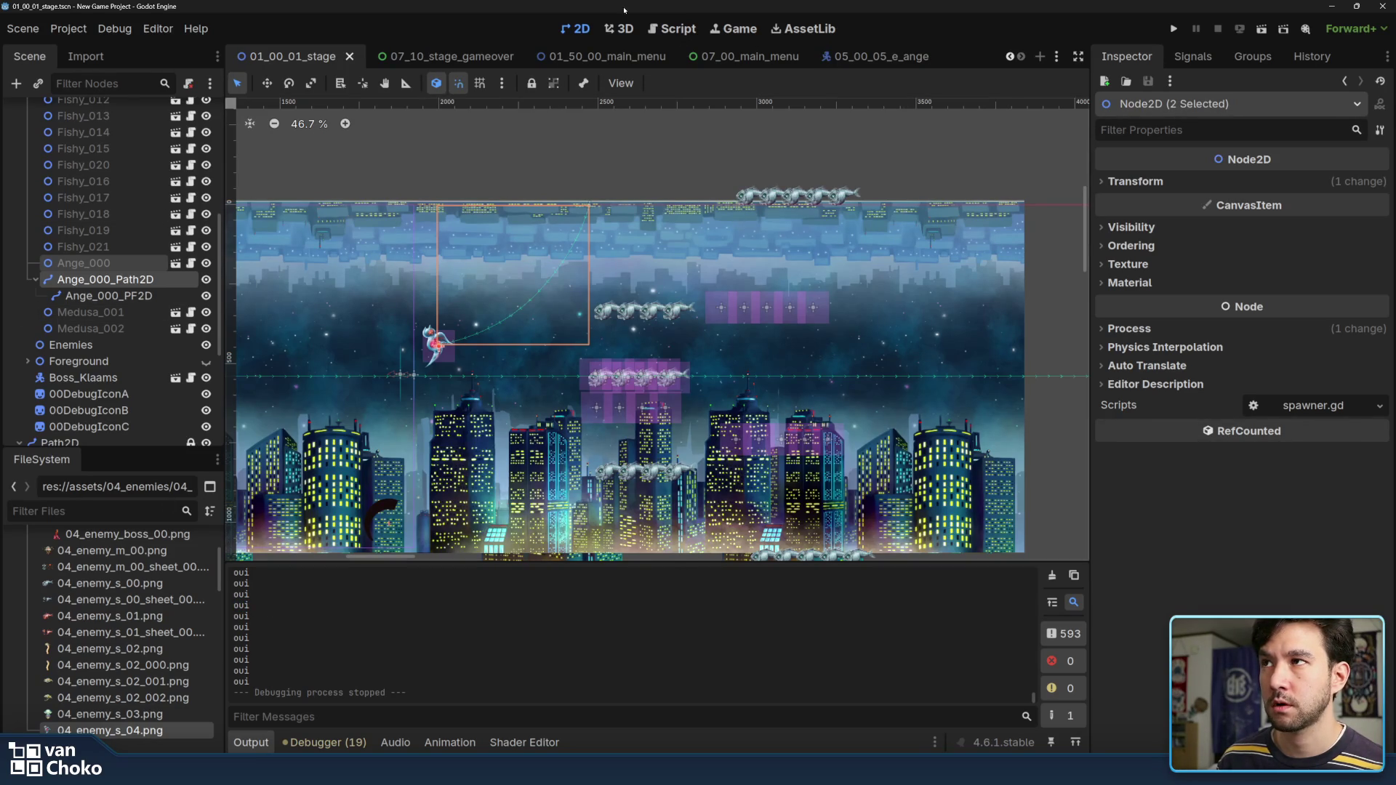
click(667, 35)
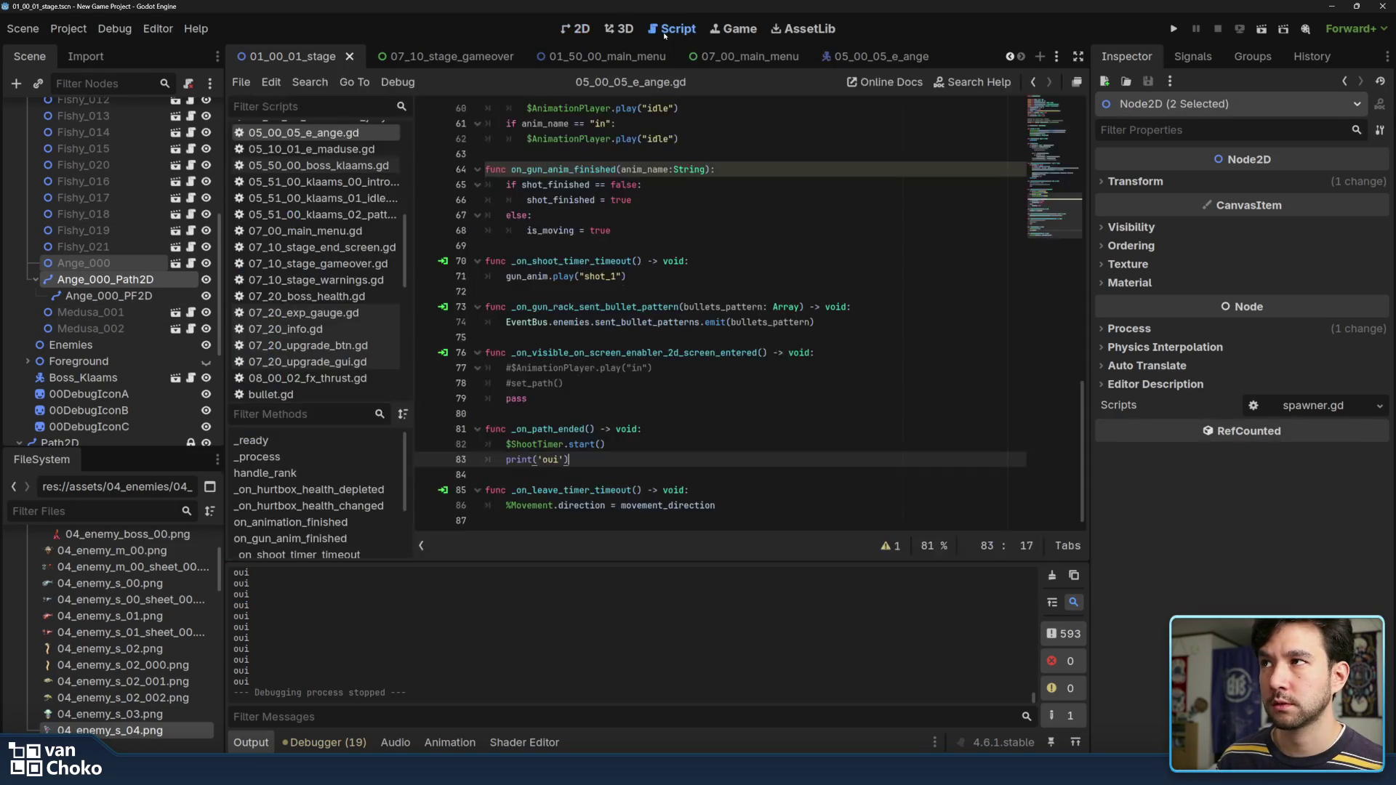
Step: Open spawner.gd from Ange_000 and review _process's path_follow branch, path_ended emit and path_speed export
click(84, 263)
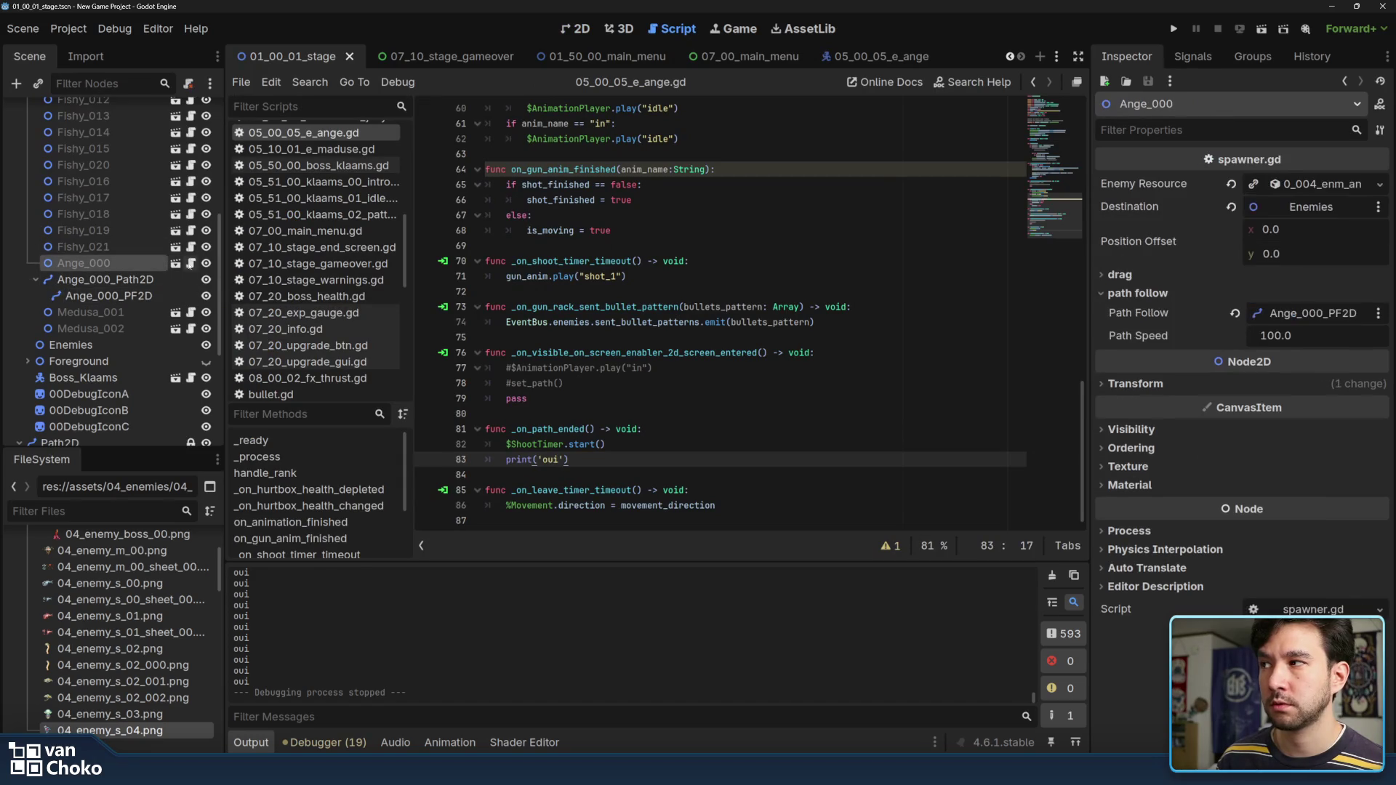
click(190, 262)
click(836, 414)
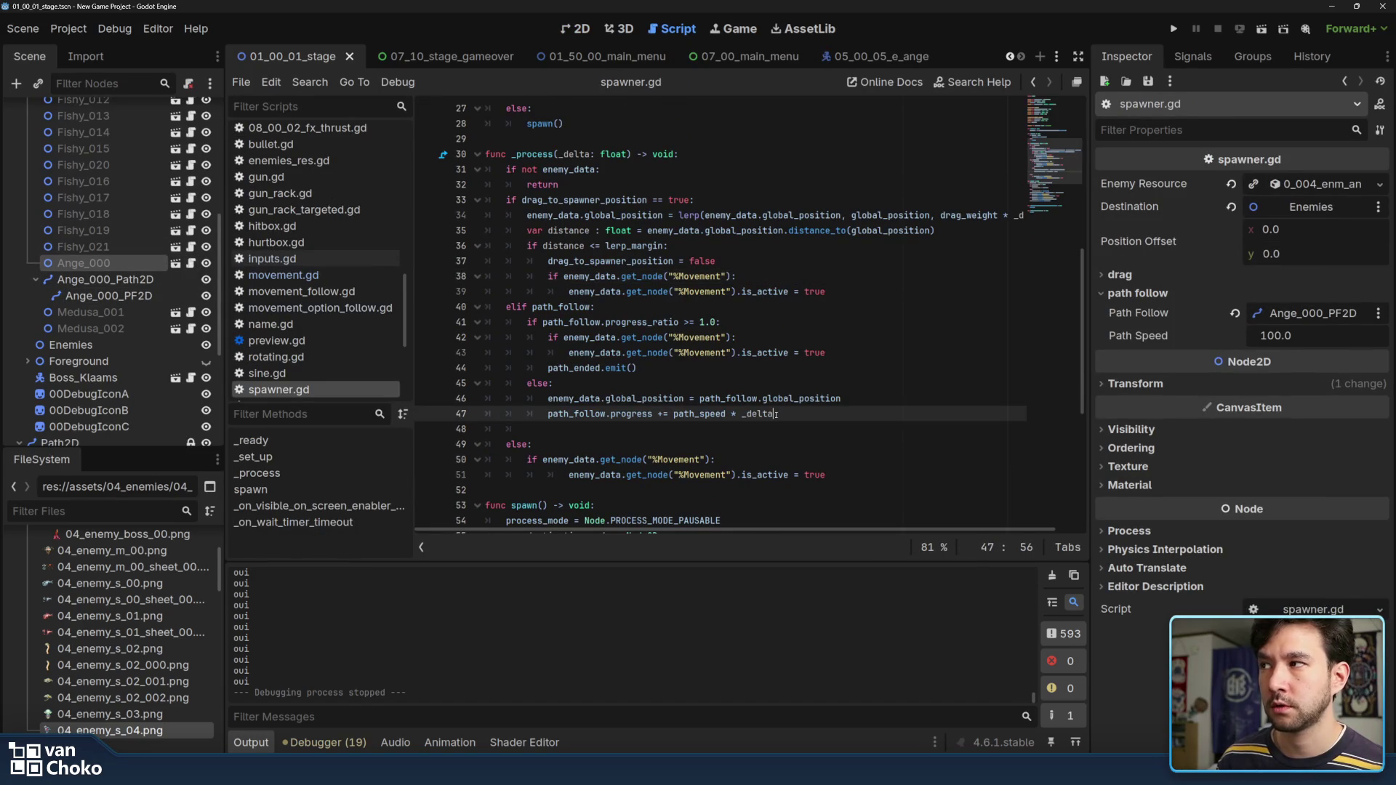
click(738, 368)
click(704, 302)
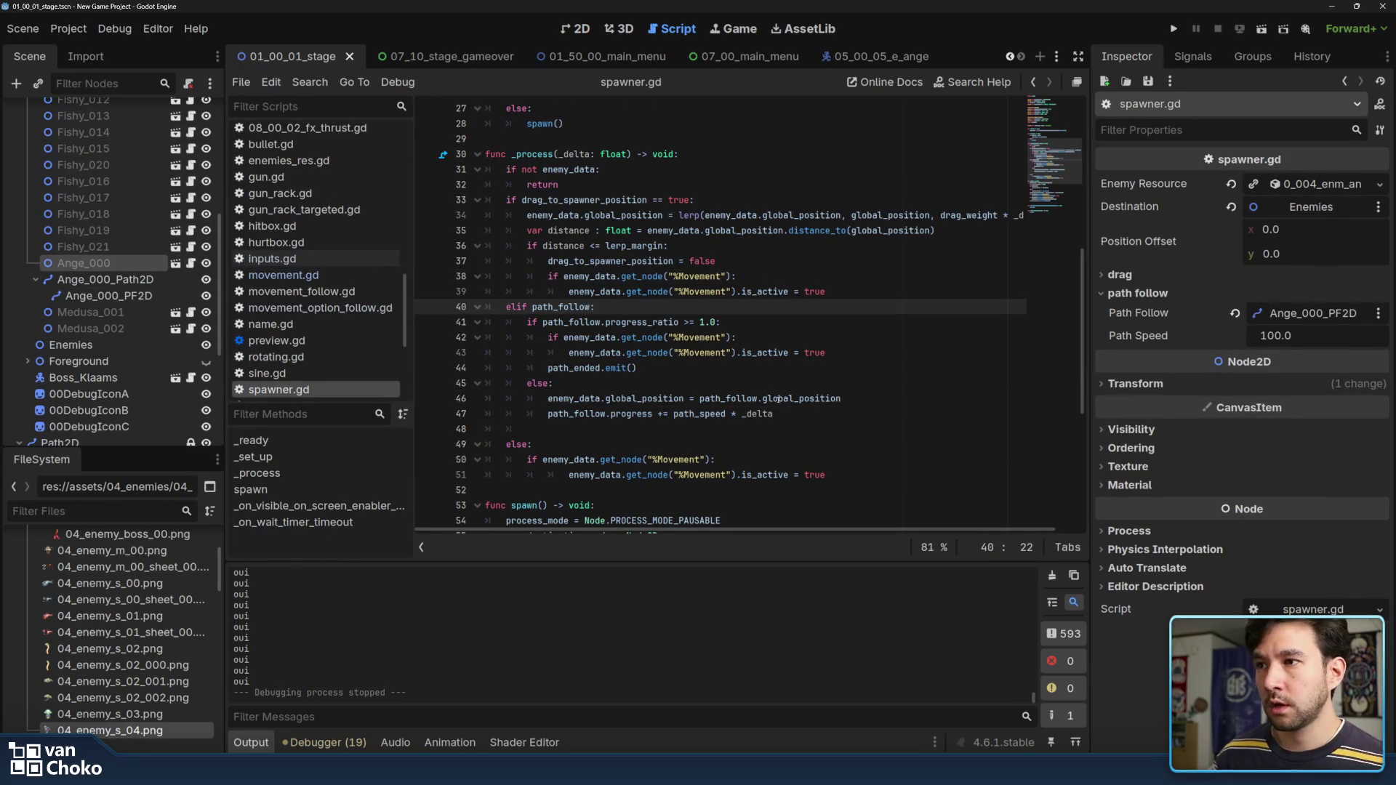
click(740, 392)
click(638, 368)
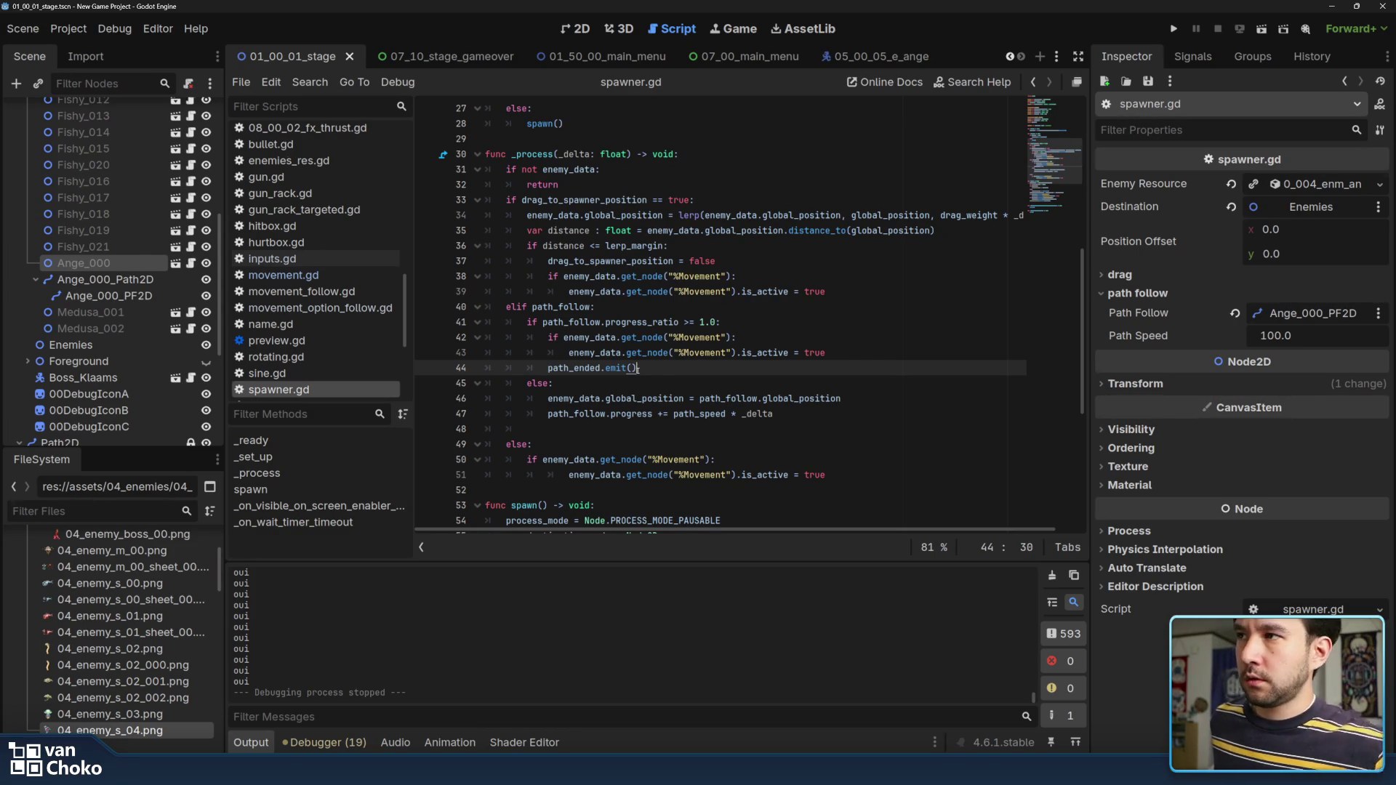
scroll(754, 367, up, 9)
click(719, 340)
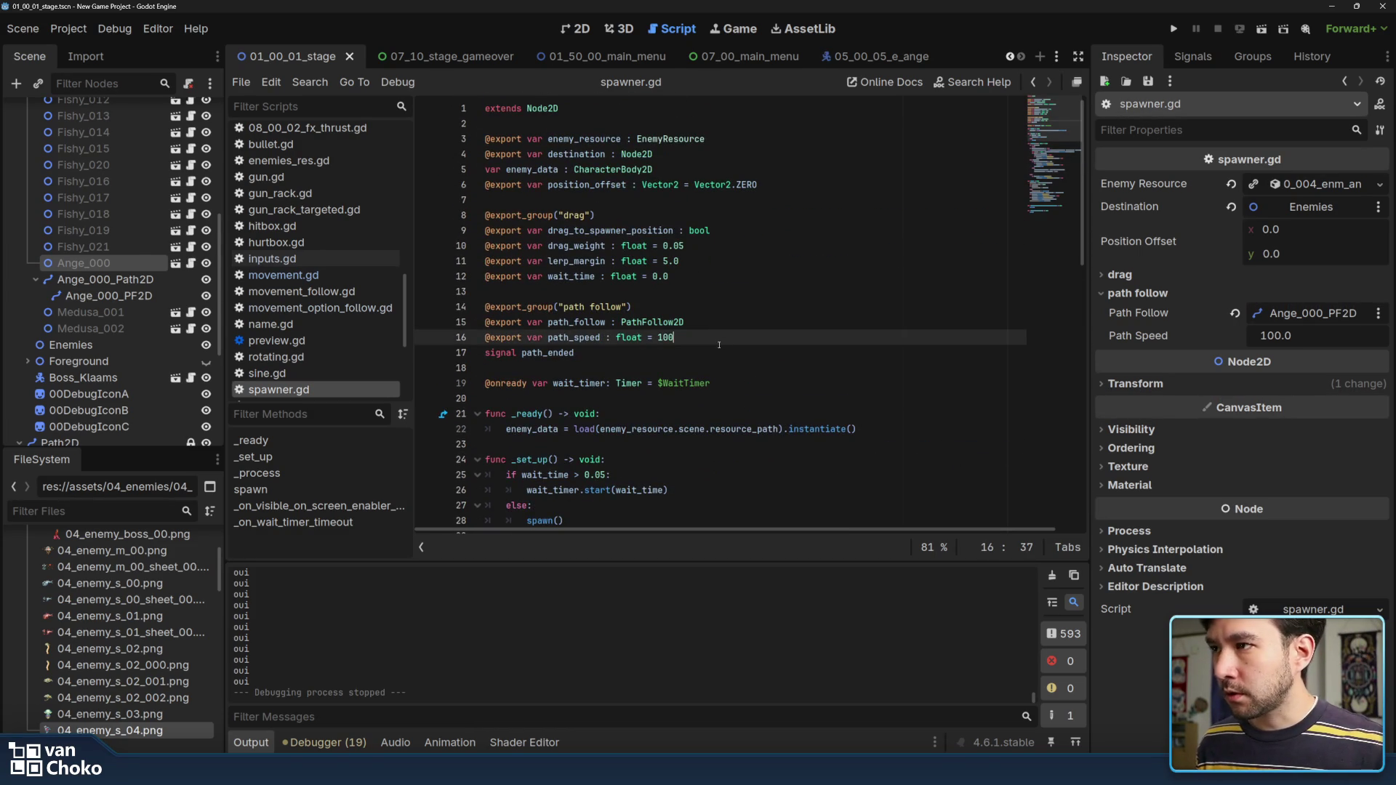
Step: Declare 'var stop_follow : bool = false' on a new line below path_speed
key(Return)
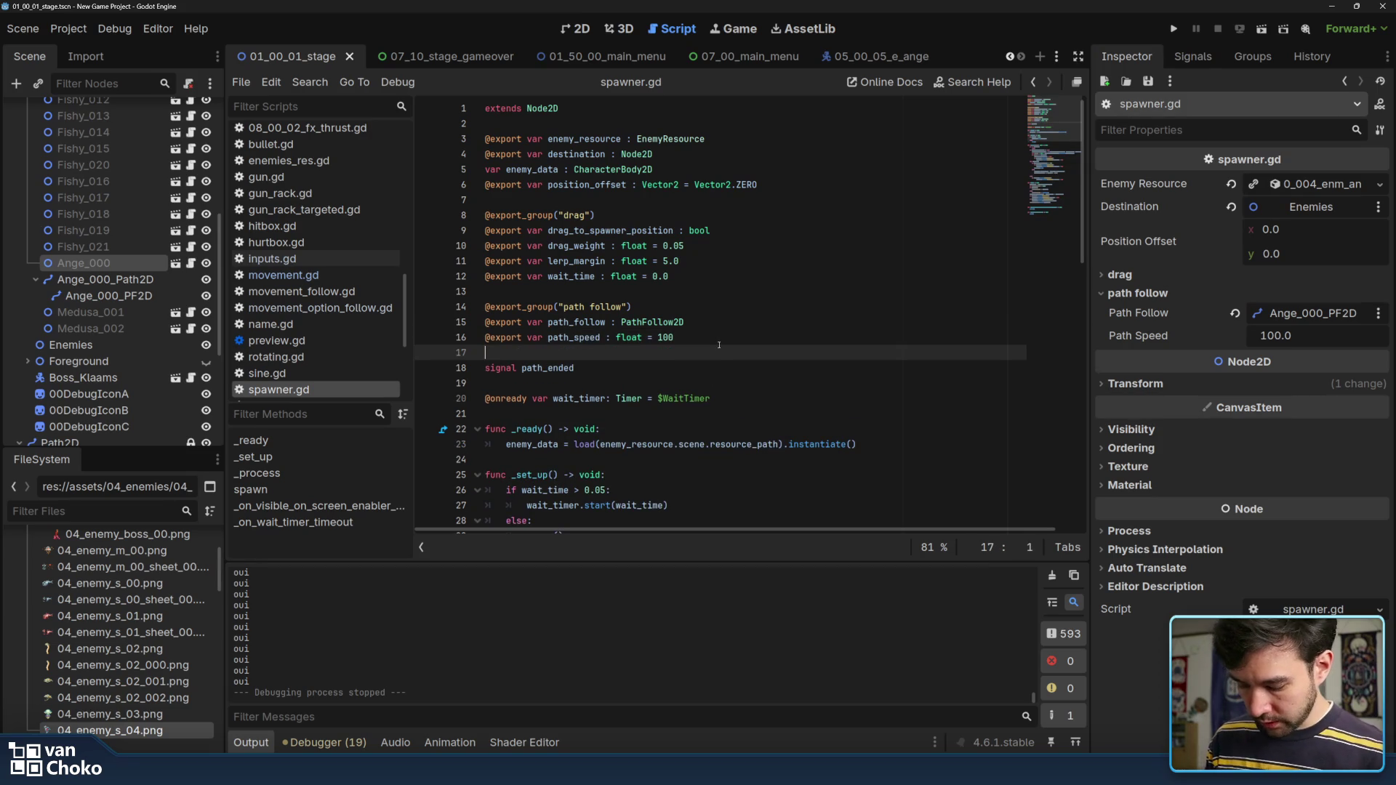
text(var )
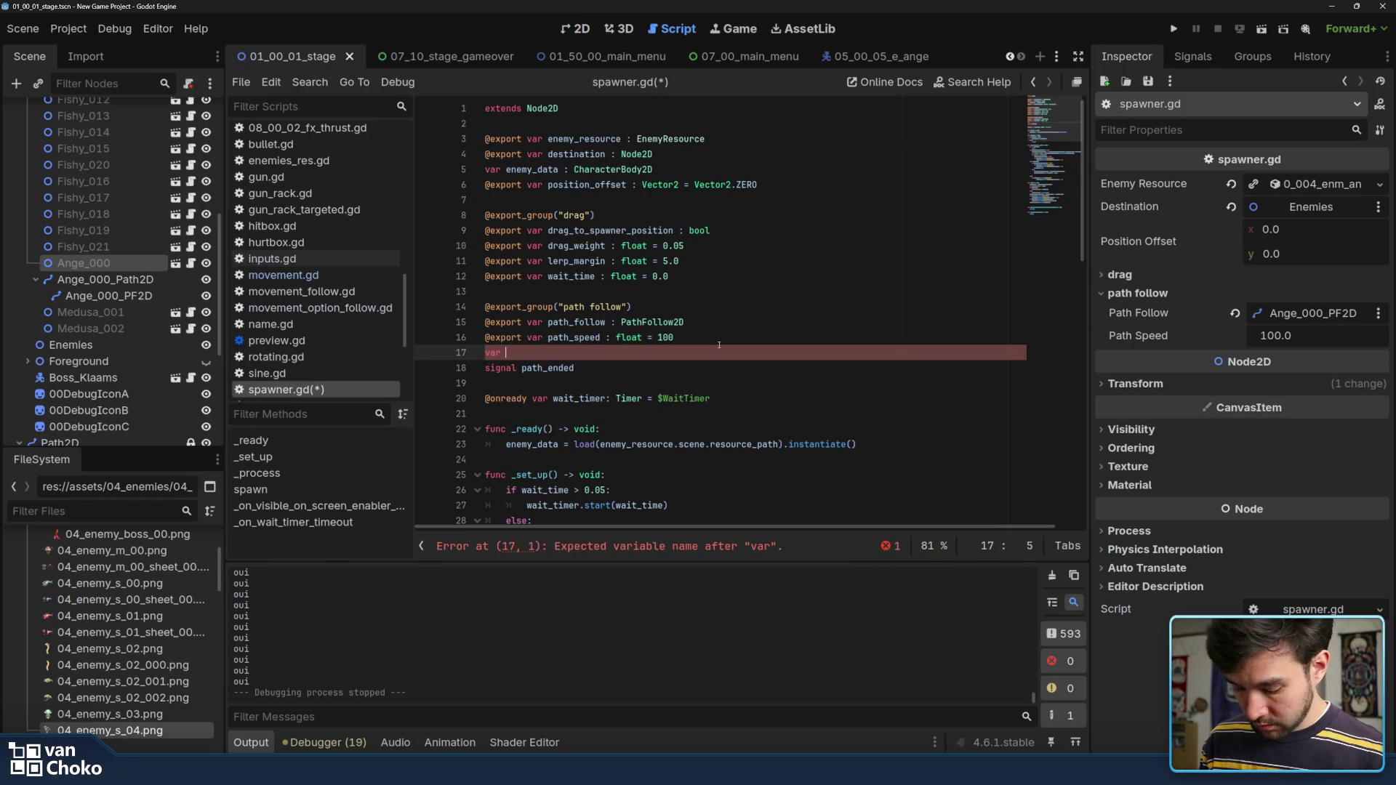
text(stop)
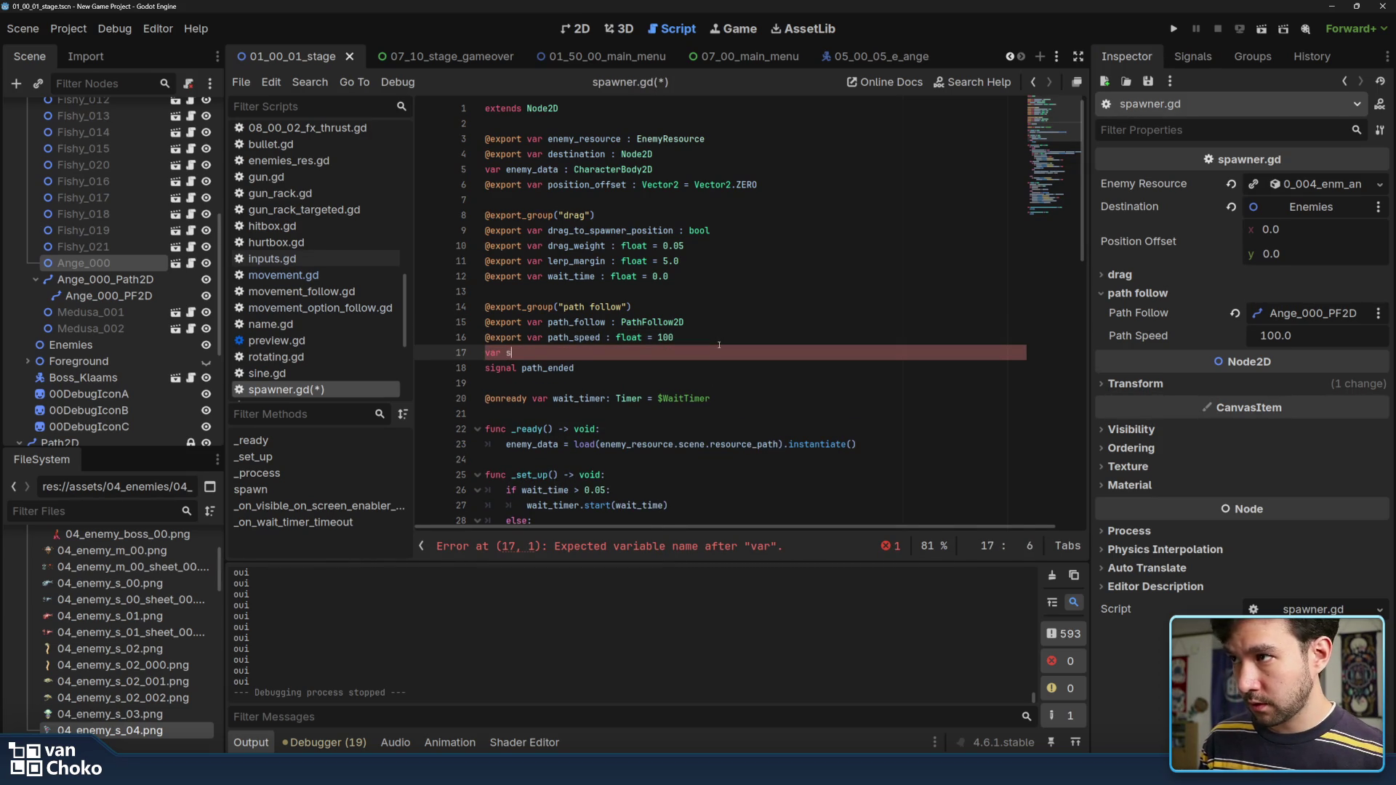
text(_follow : )
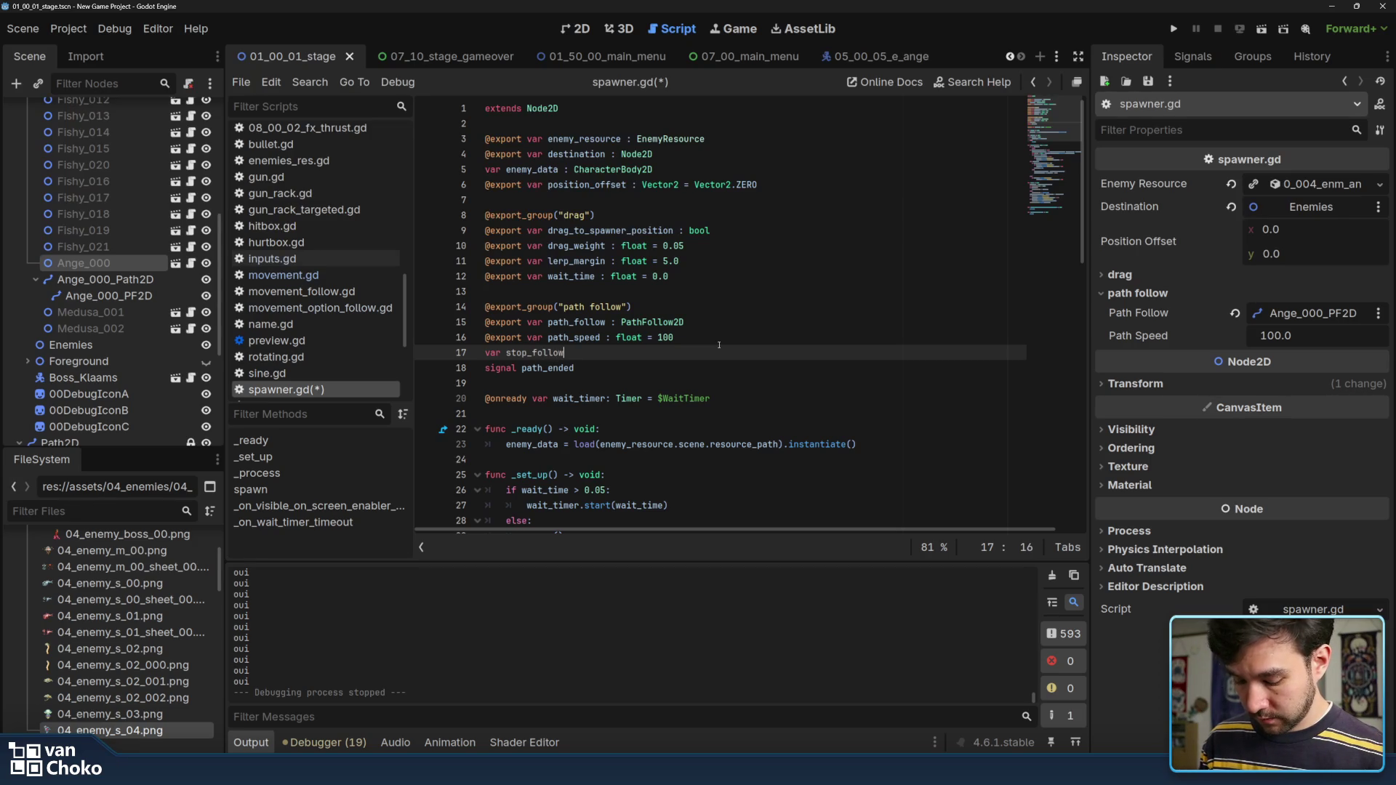
text(bool = )
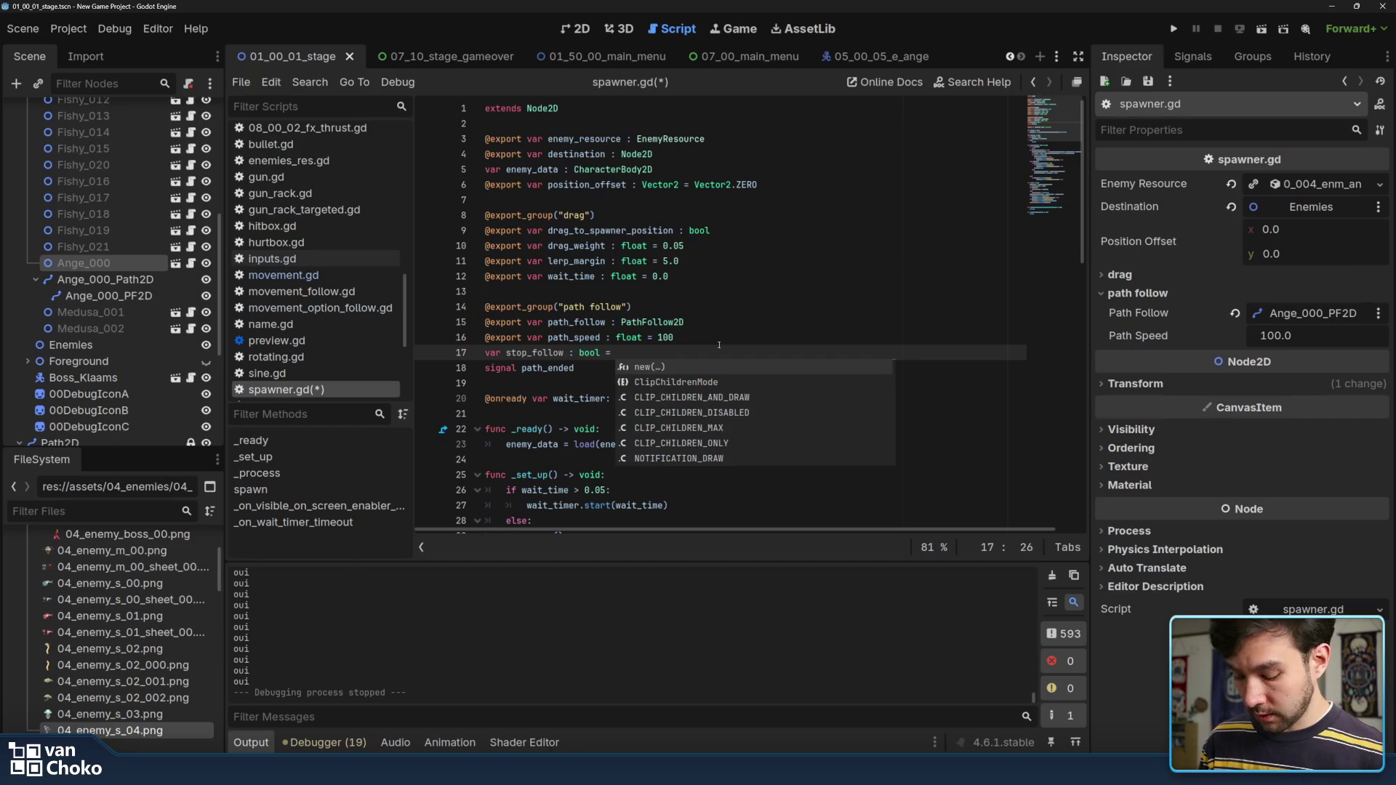
text(false)
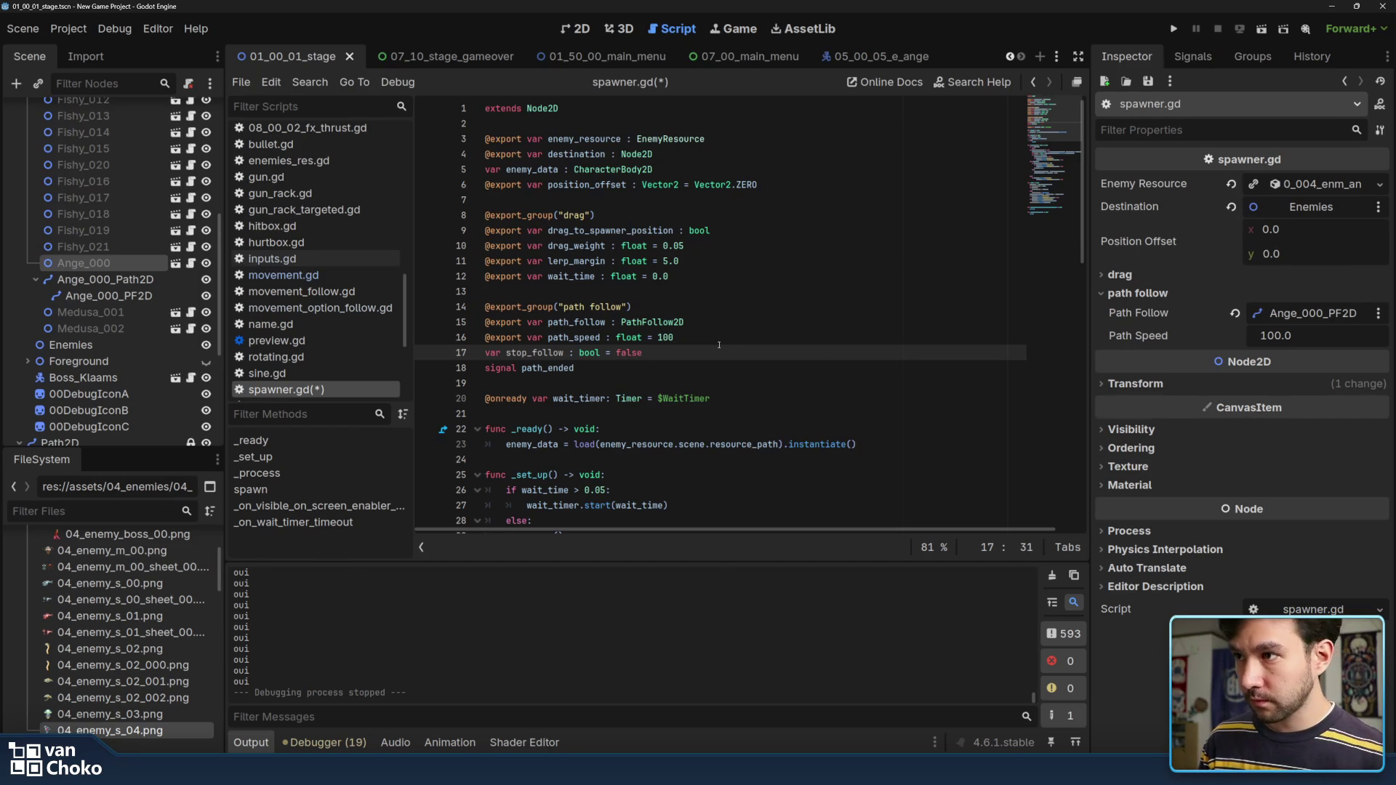
double_click(592, 353)
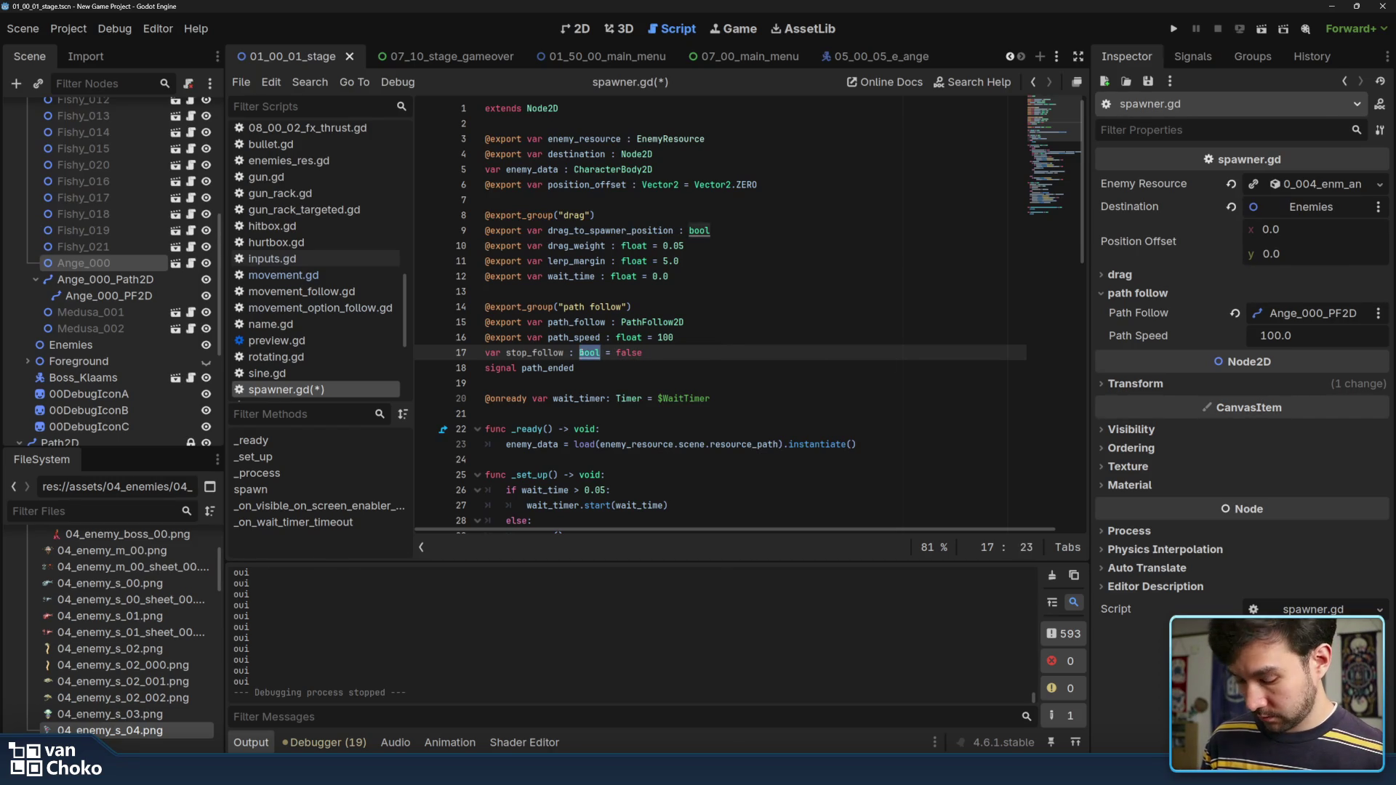
click(544, 352)
double_click(543, 352)
click(688, 356)
scroll(712, 355, down, 6)
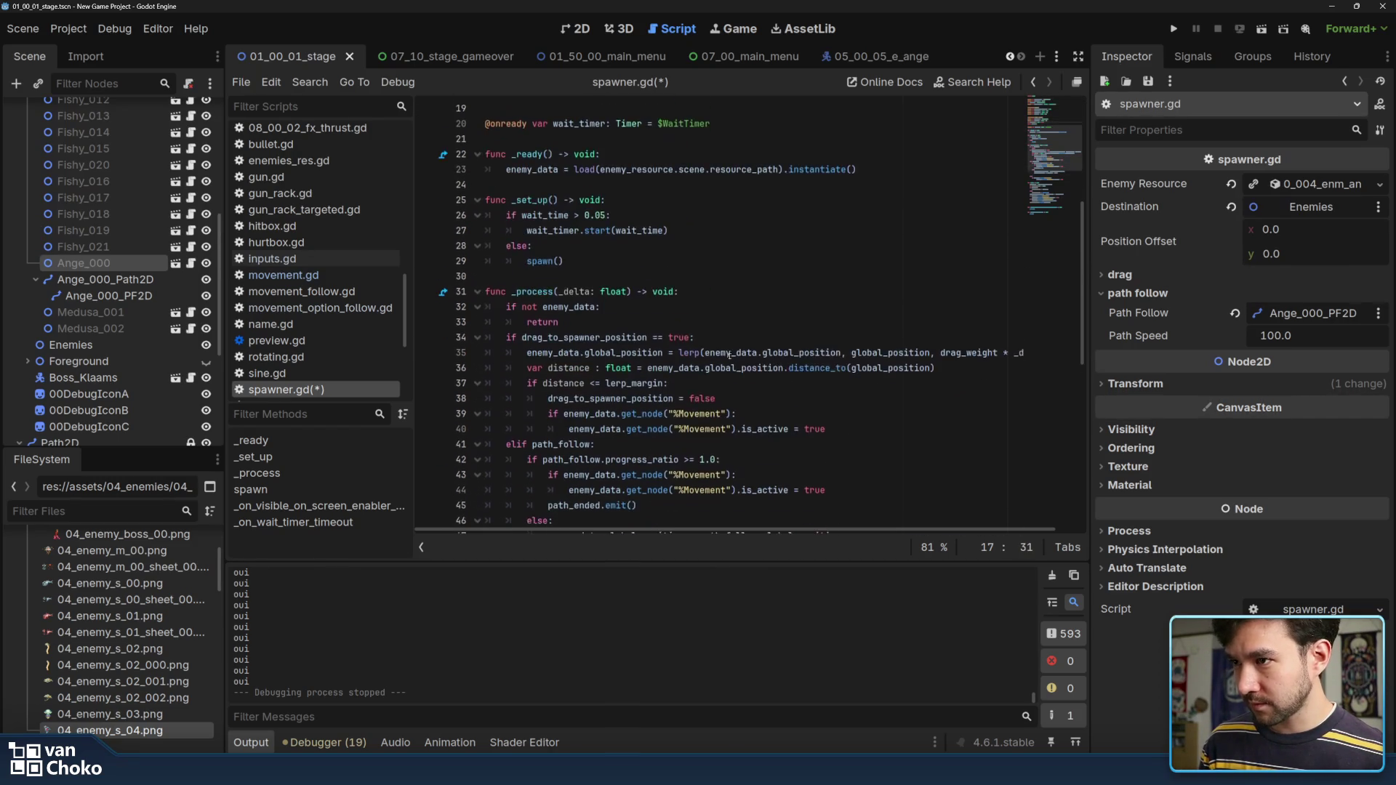
scroll(729, 355, down, 6)
click(653, 309)
click(643, 352)
scroll(643, 352, down, 3)
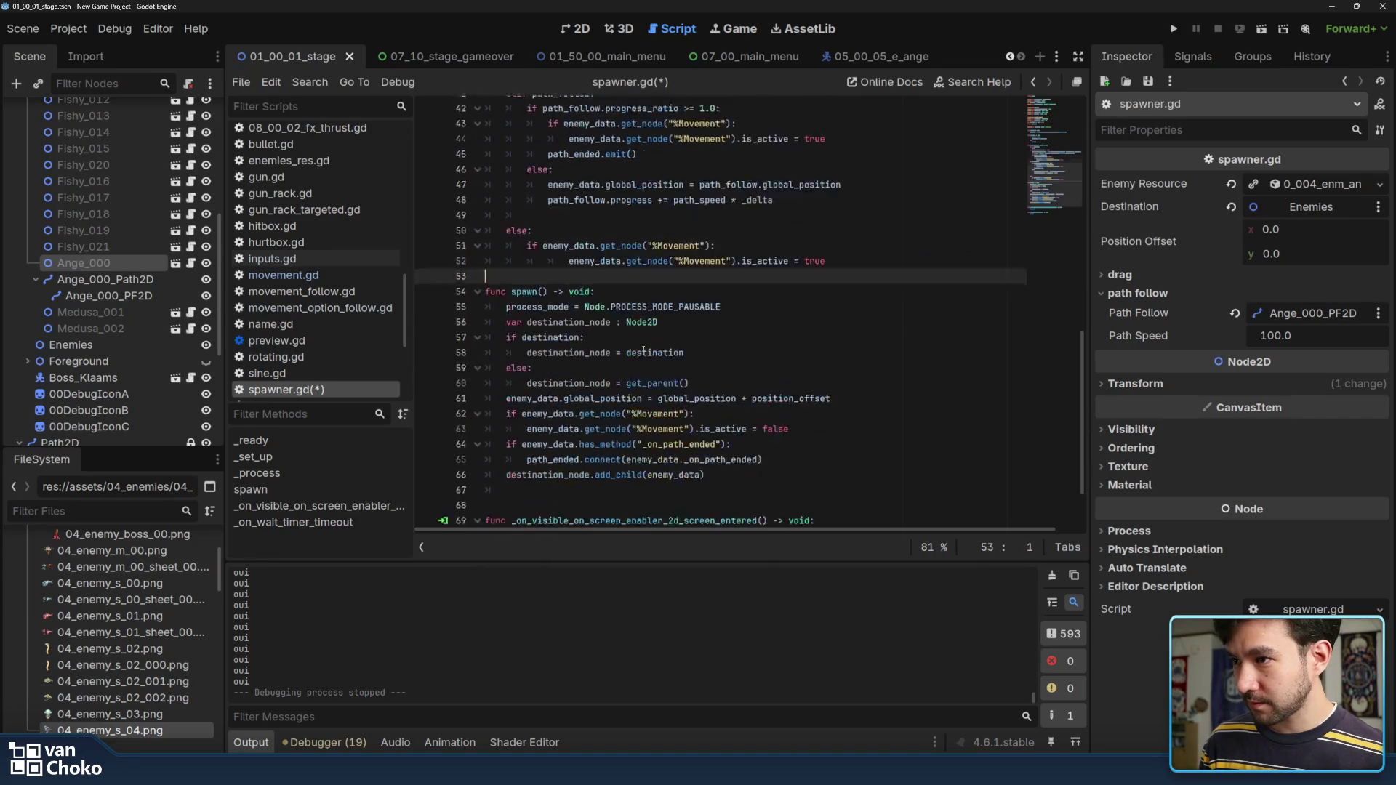
click(713, 338)
scroll(598, 429, up, 3)
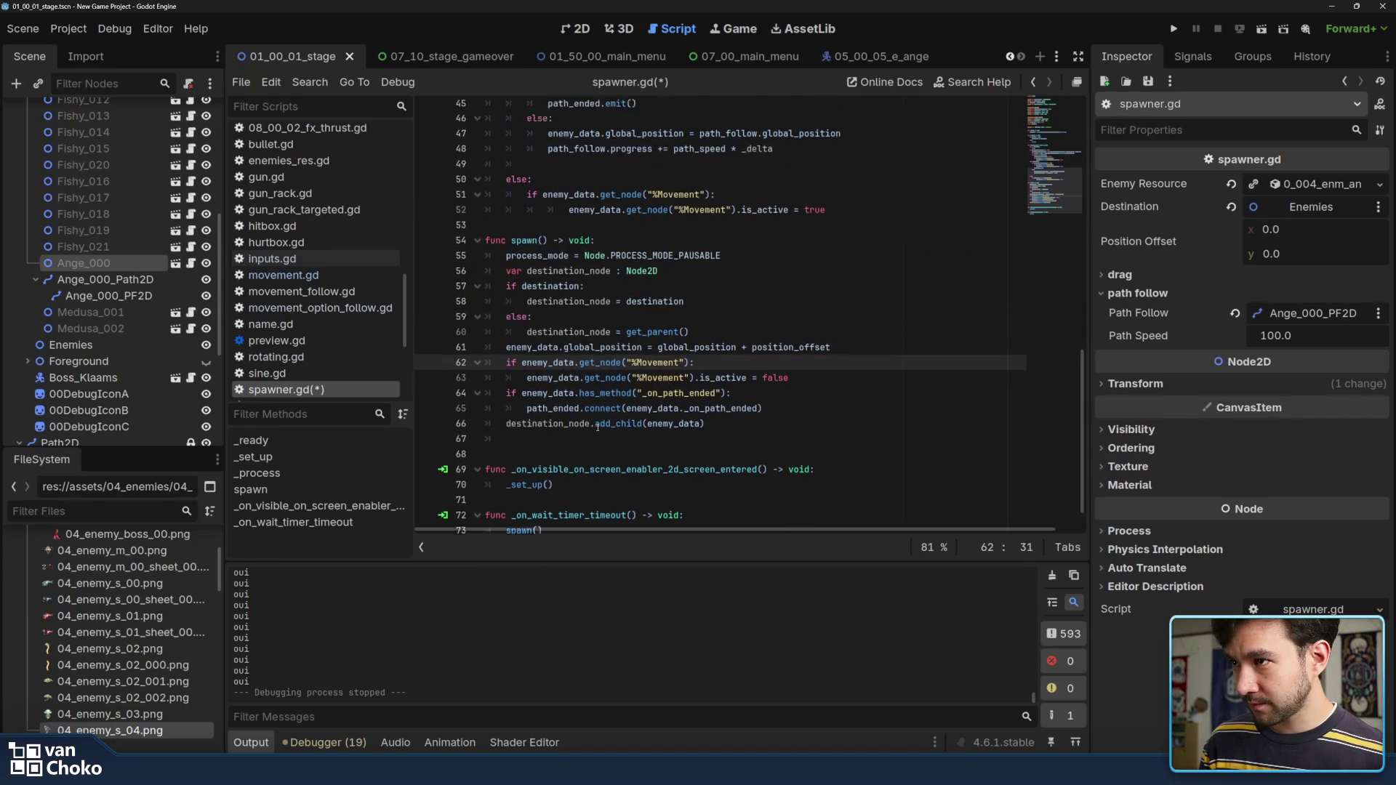
click(597, 417)
scroll(604, 349, up, 5)
click(636, 322)
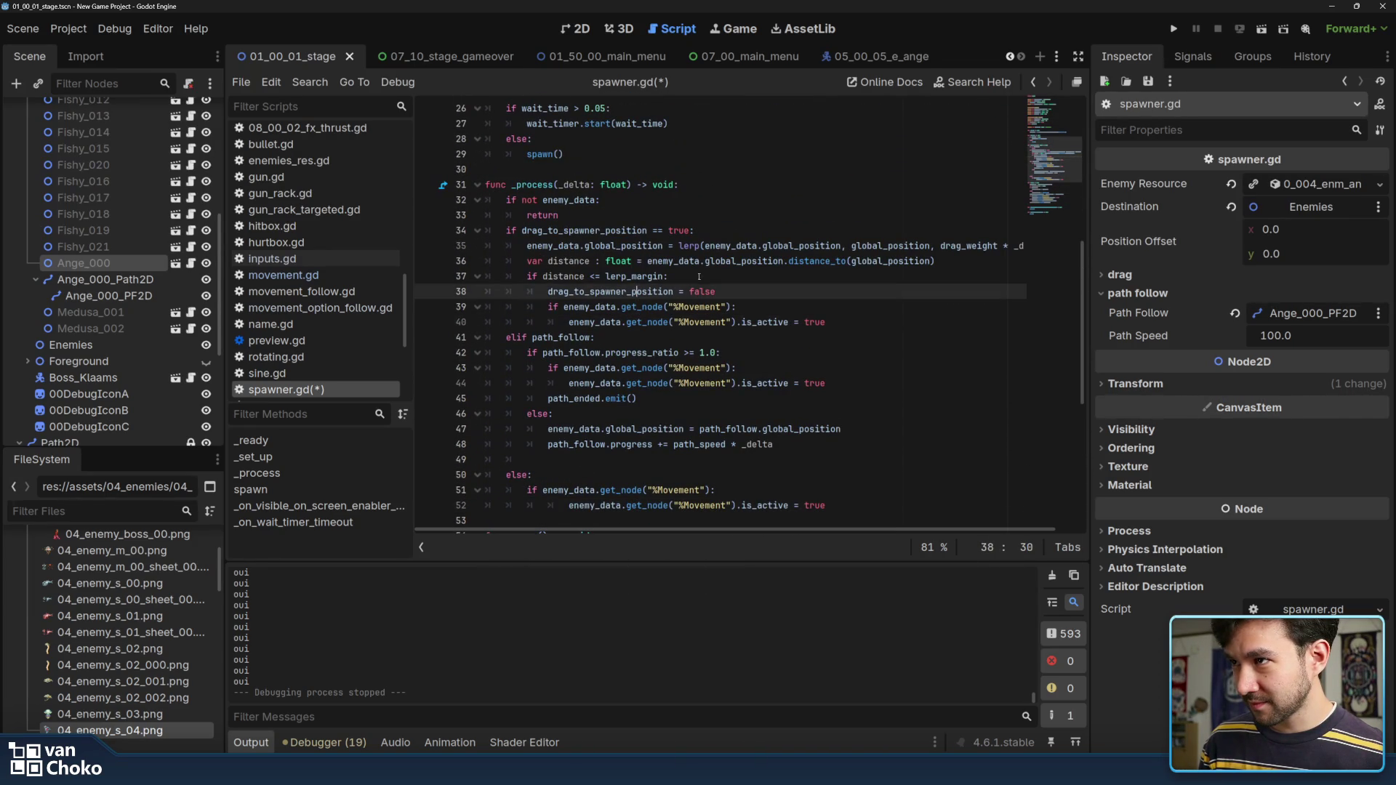
scroll(582, 283, up, 1)
click(576, 260)
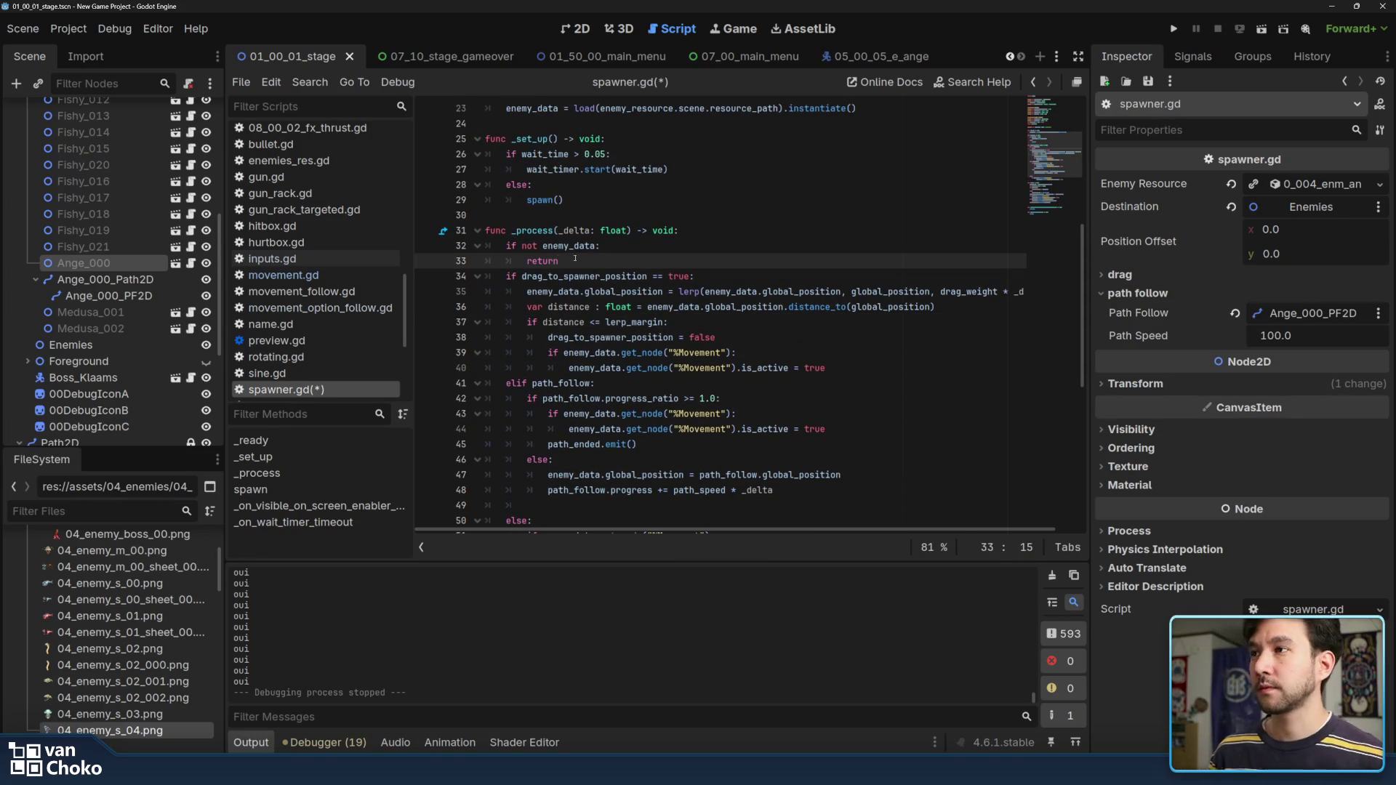
click(639, 215)
click(664, 200)
scroll(664, 200, up, 2)
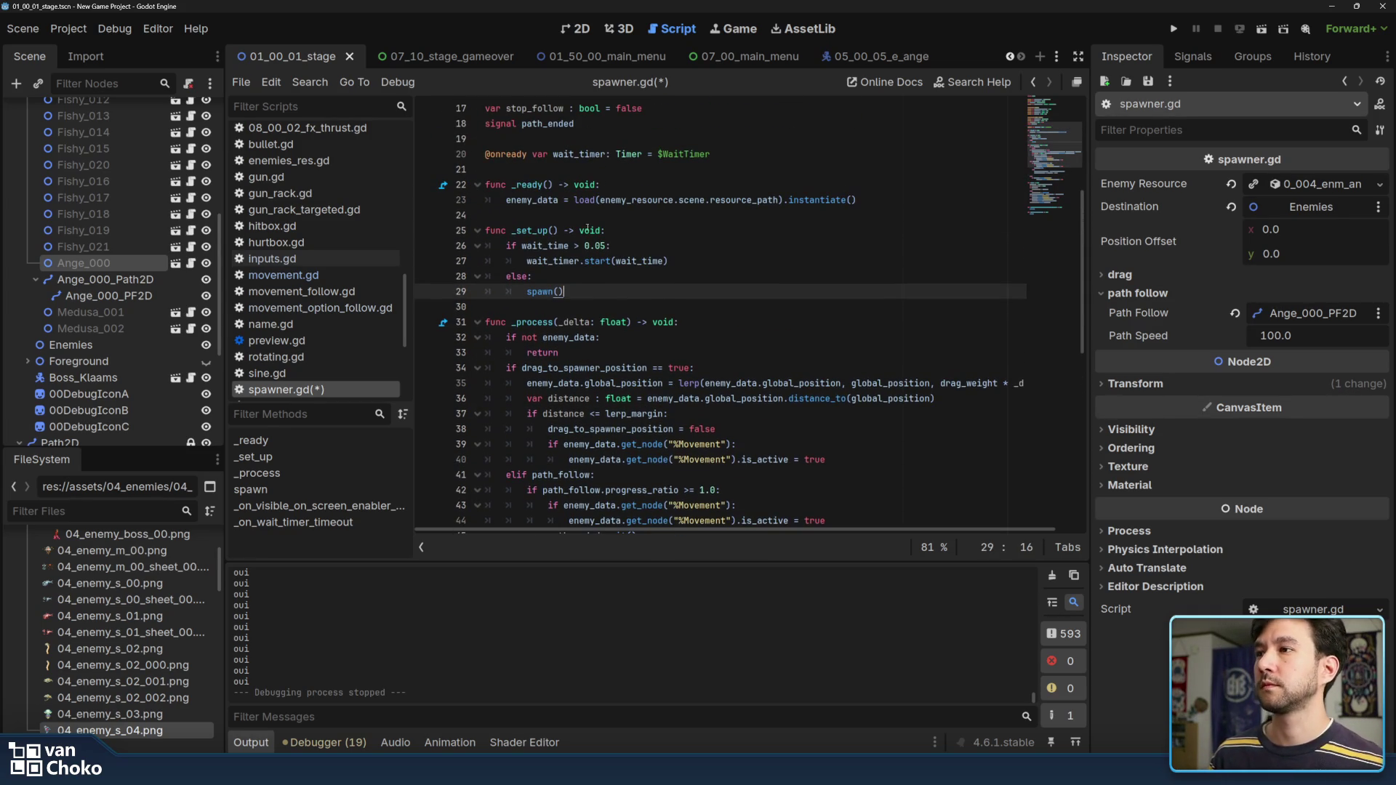
click(540, 247)
click(538, 200)
scroll(689, 282, down, 5)
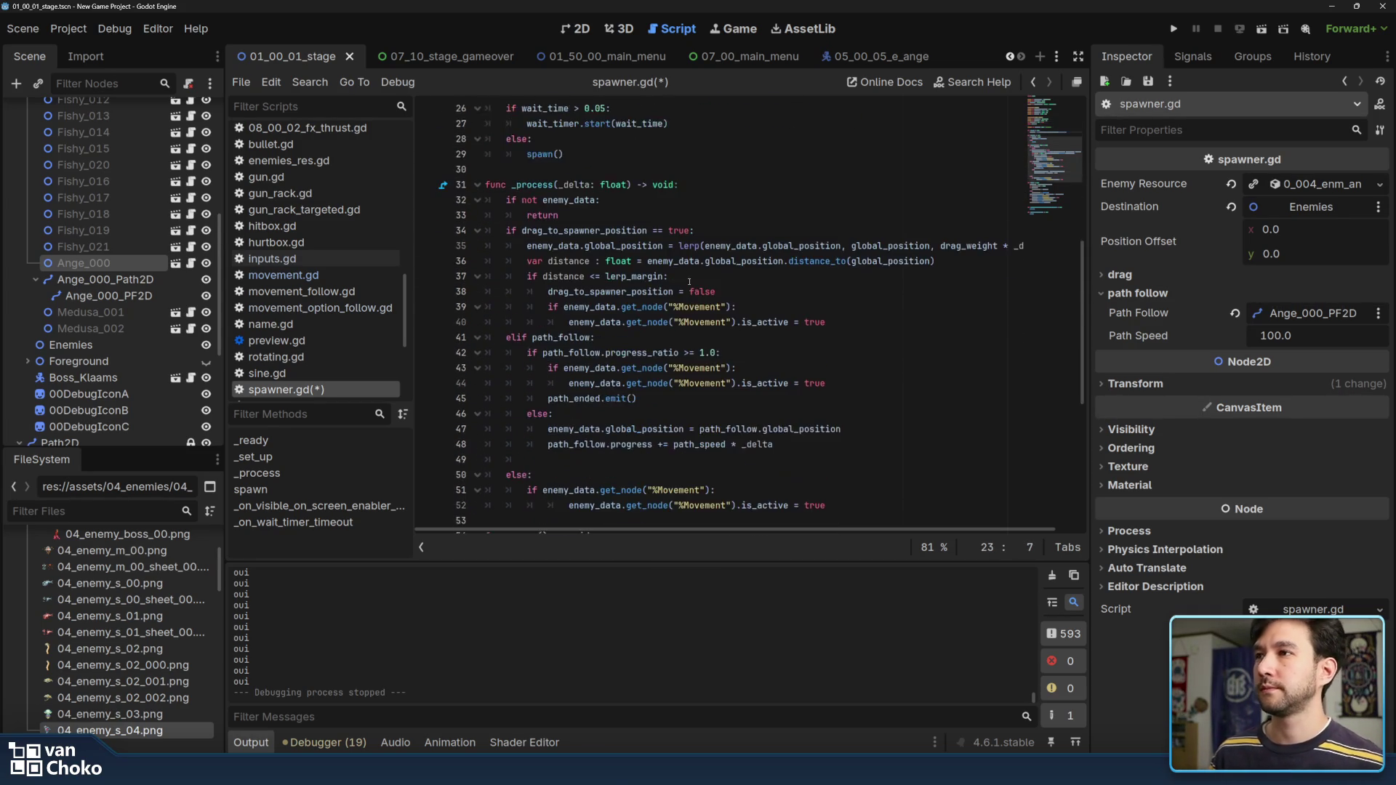
click(594, 293)
scroll(586, 368, down, 5)
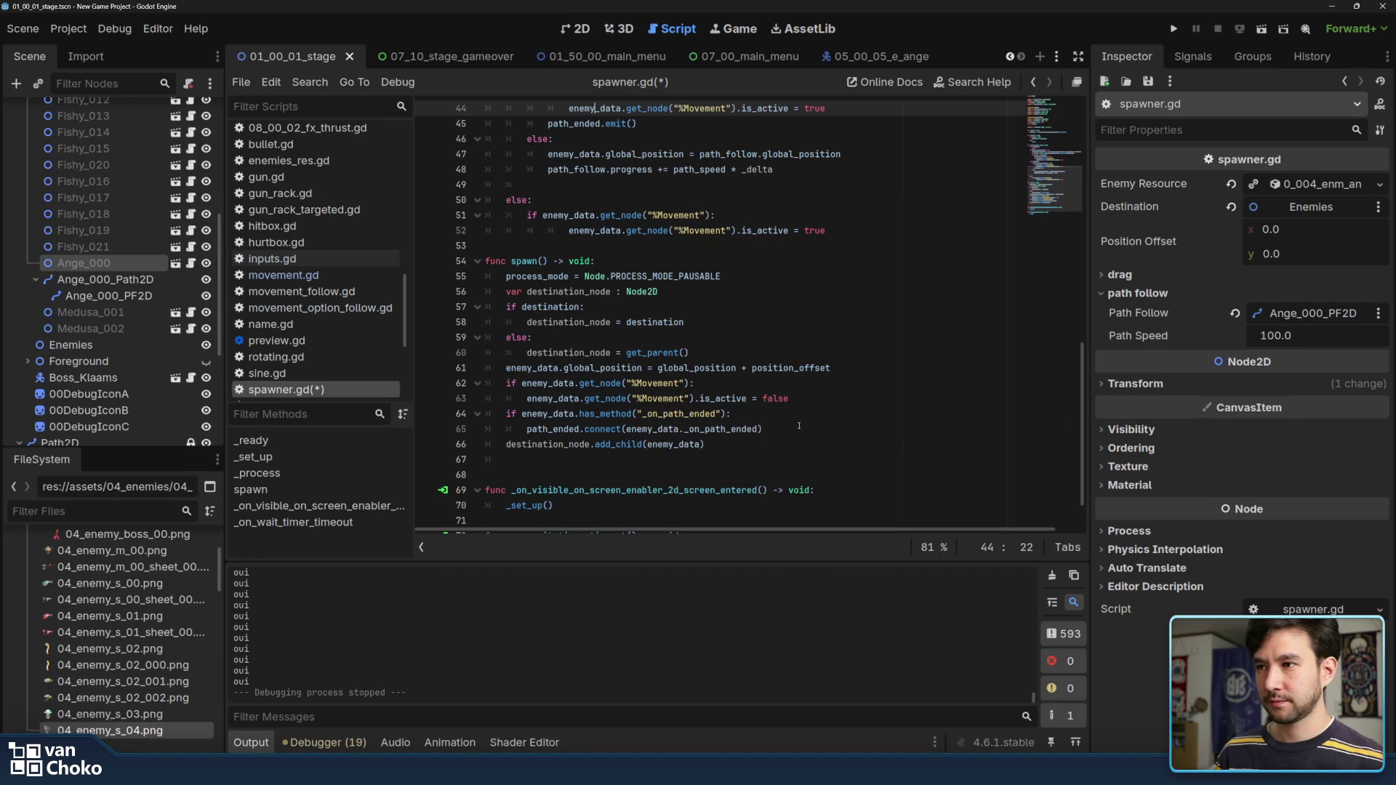
click(614, 444)
click(614, 459)
click(607, 474)
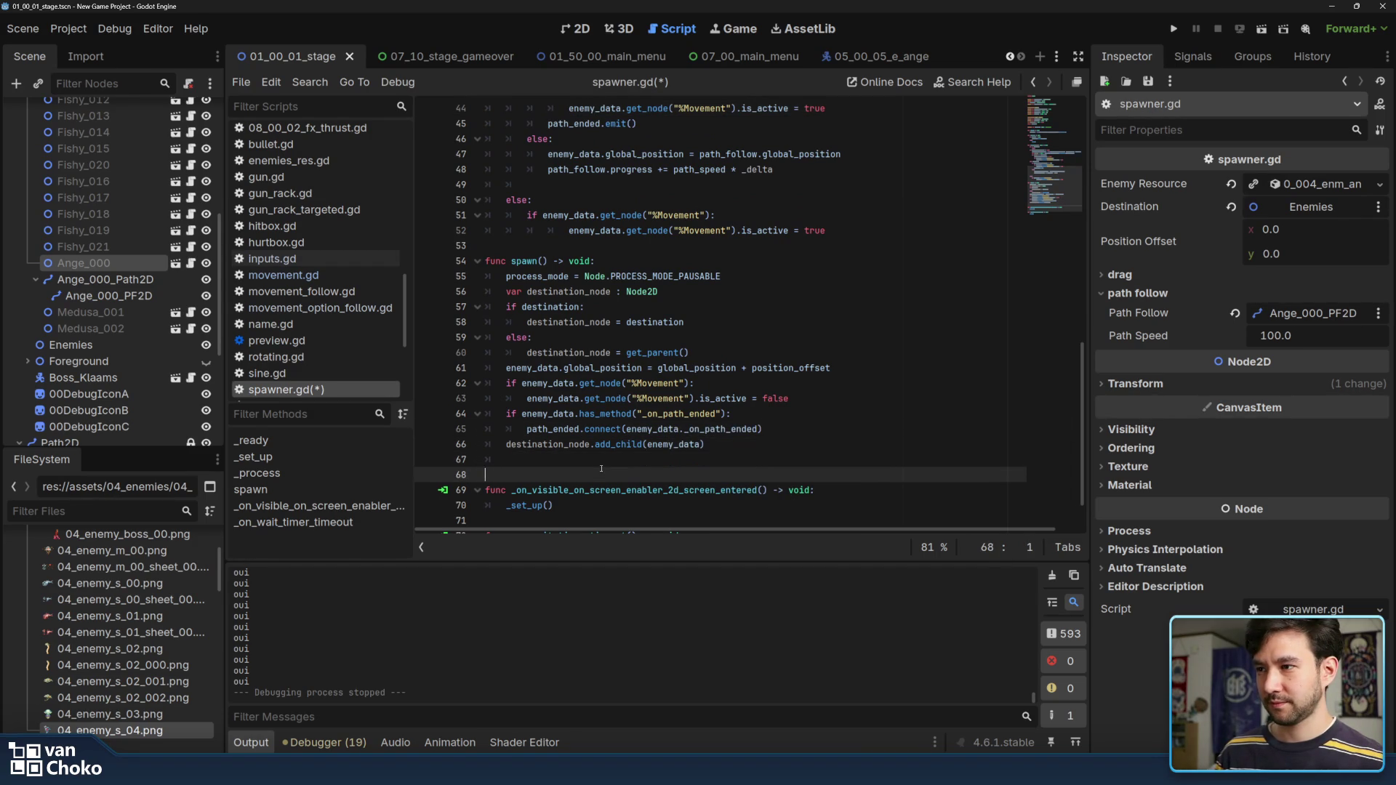
scroll(603, 472, down, 1)
click(596, 473)
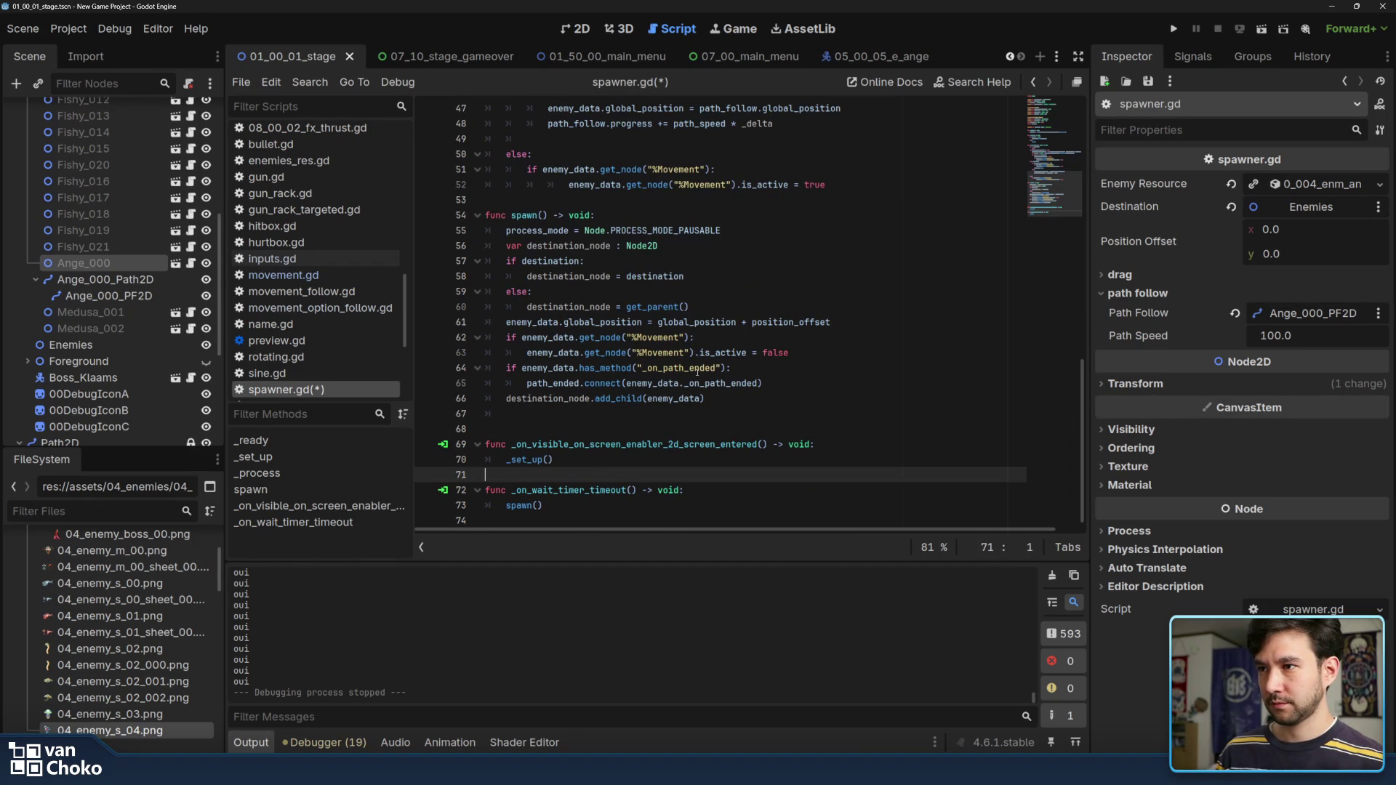
click(649, 412)
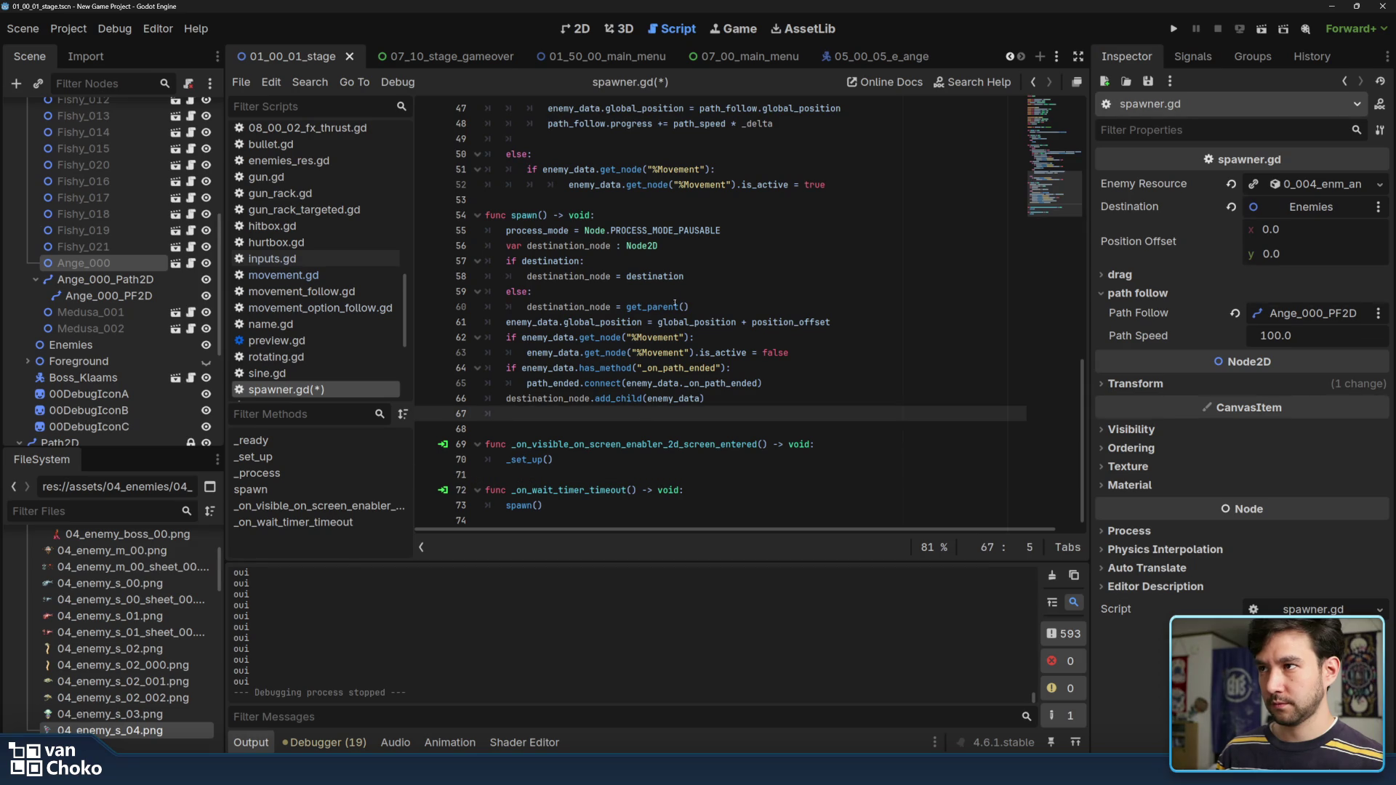
click(814, 346)
click(746, 333)
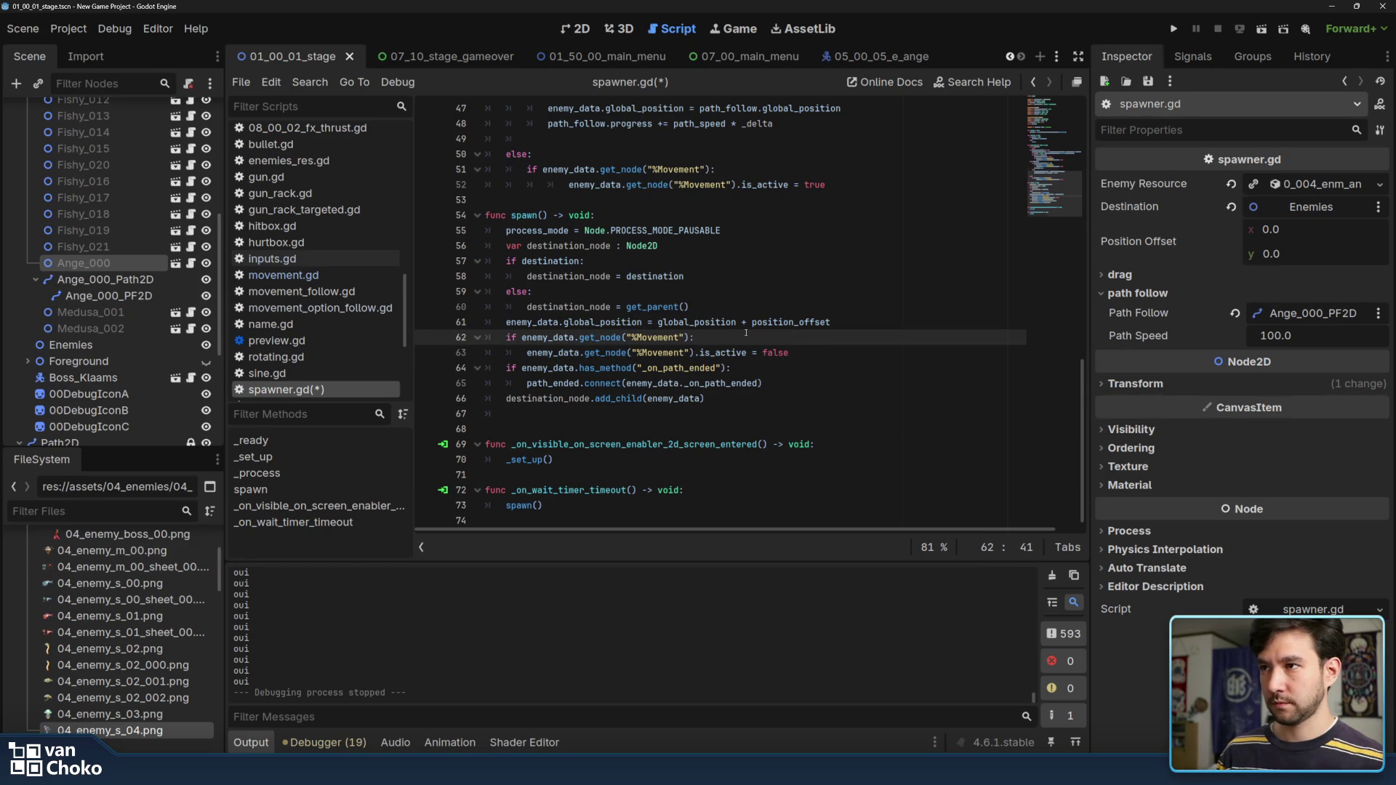
scroll(747, 333, up, 6)
click(752, 278)
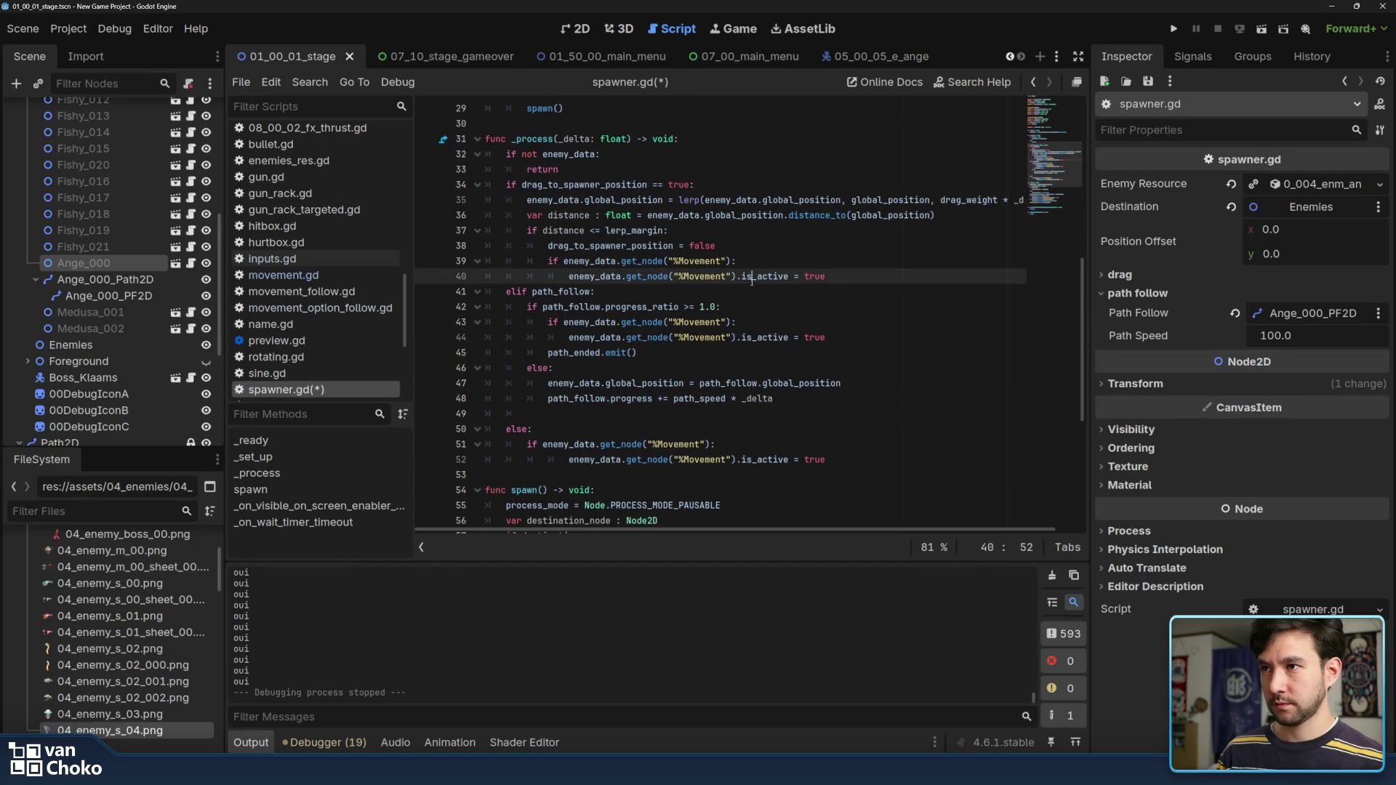
click(643, 355)
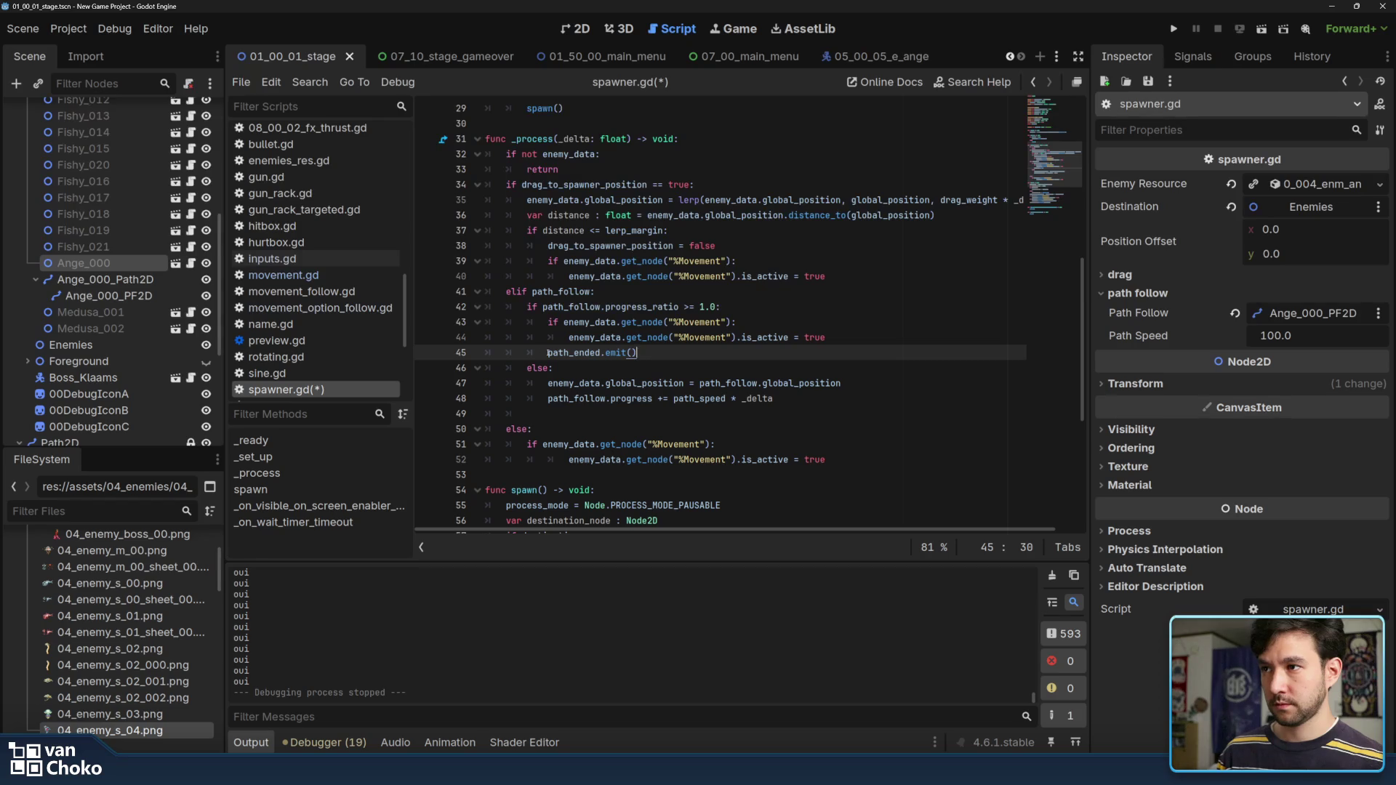
click(523, 308)
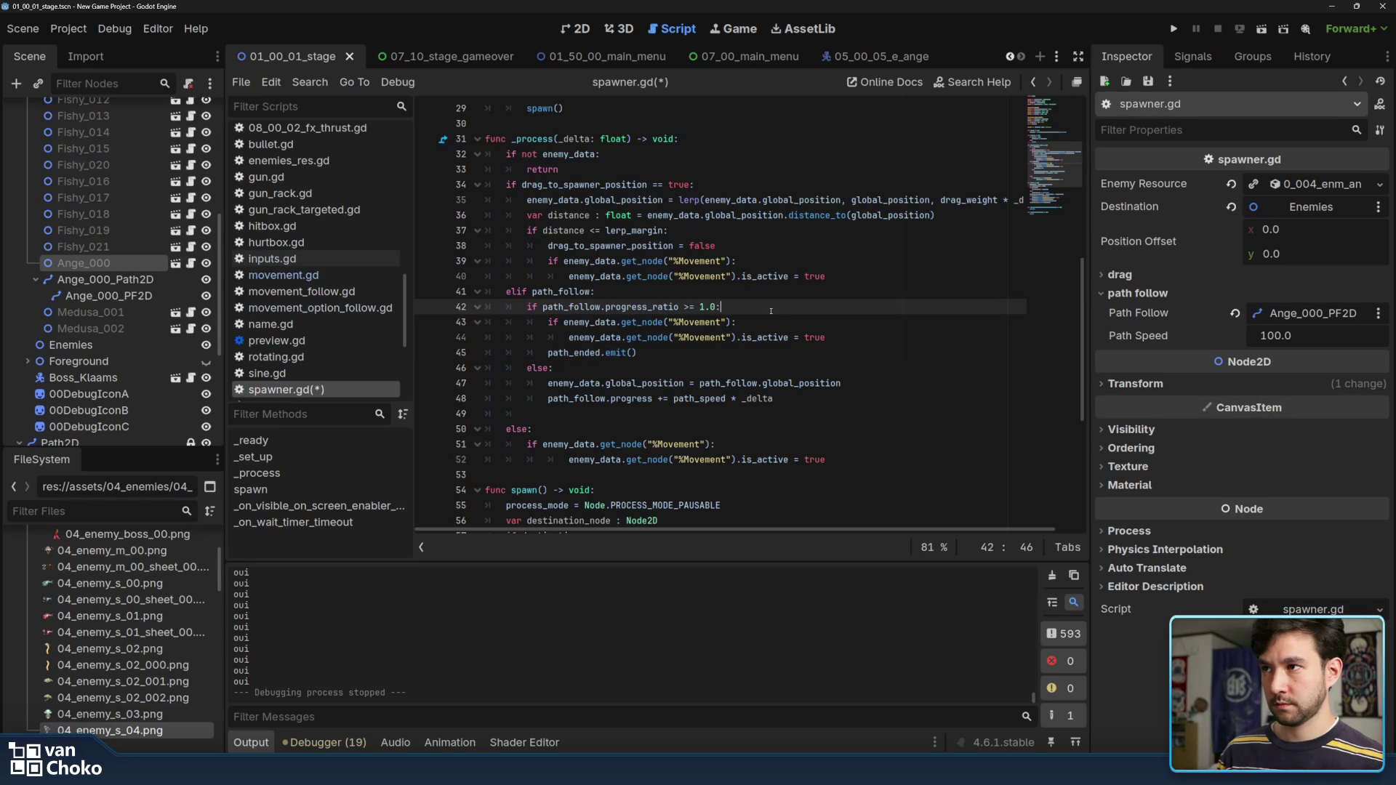
click(525, 155)
click(511, 184)
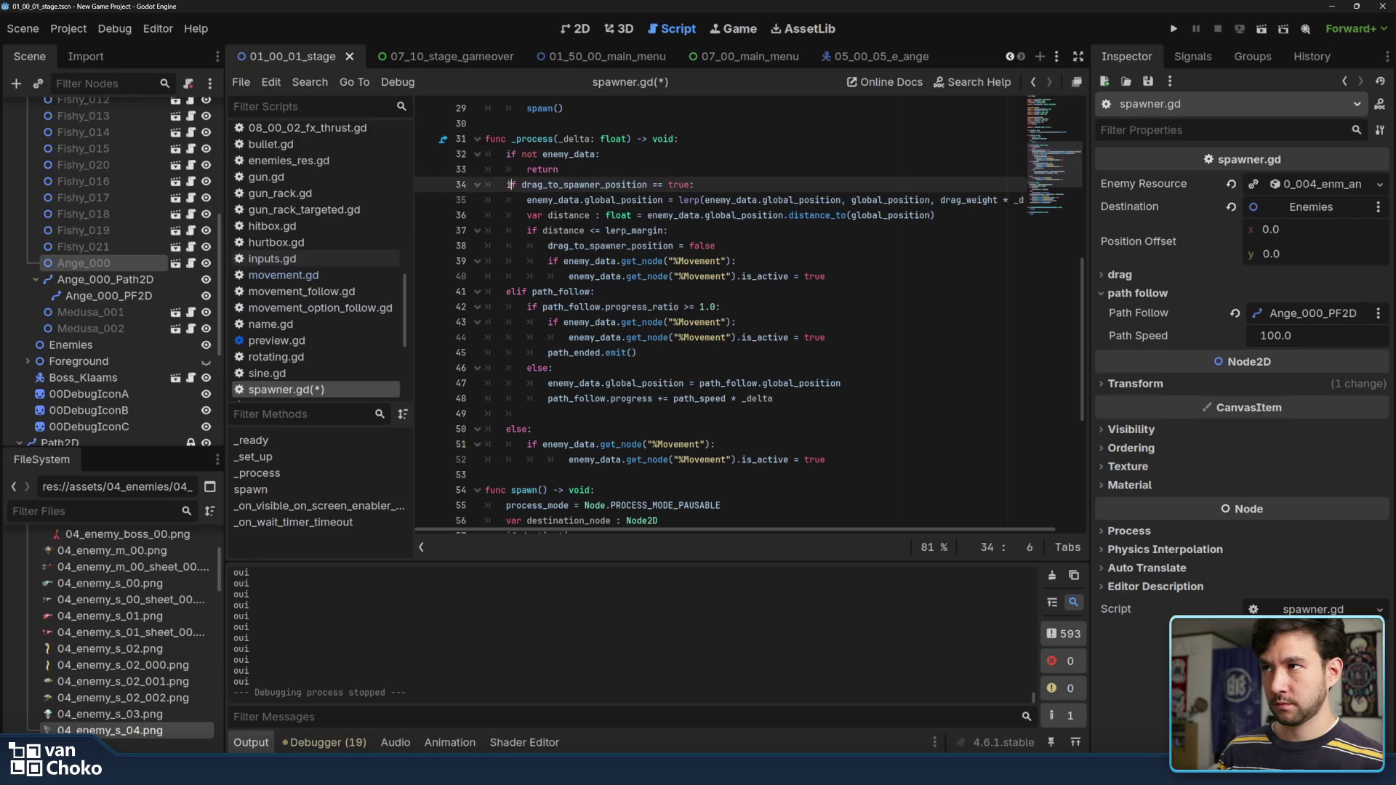
click(507, 292)
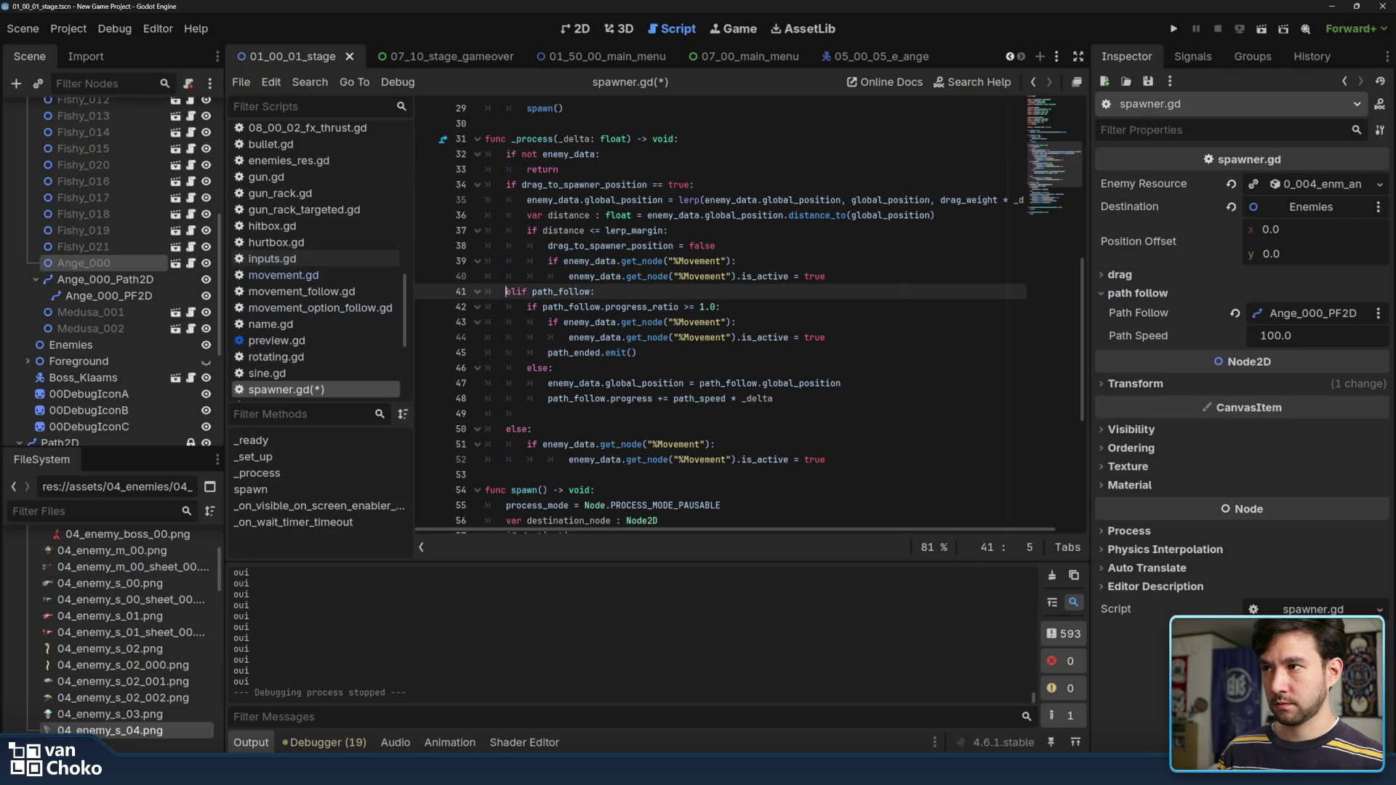
click(527, 307)
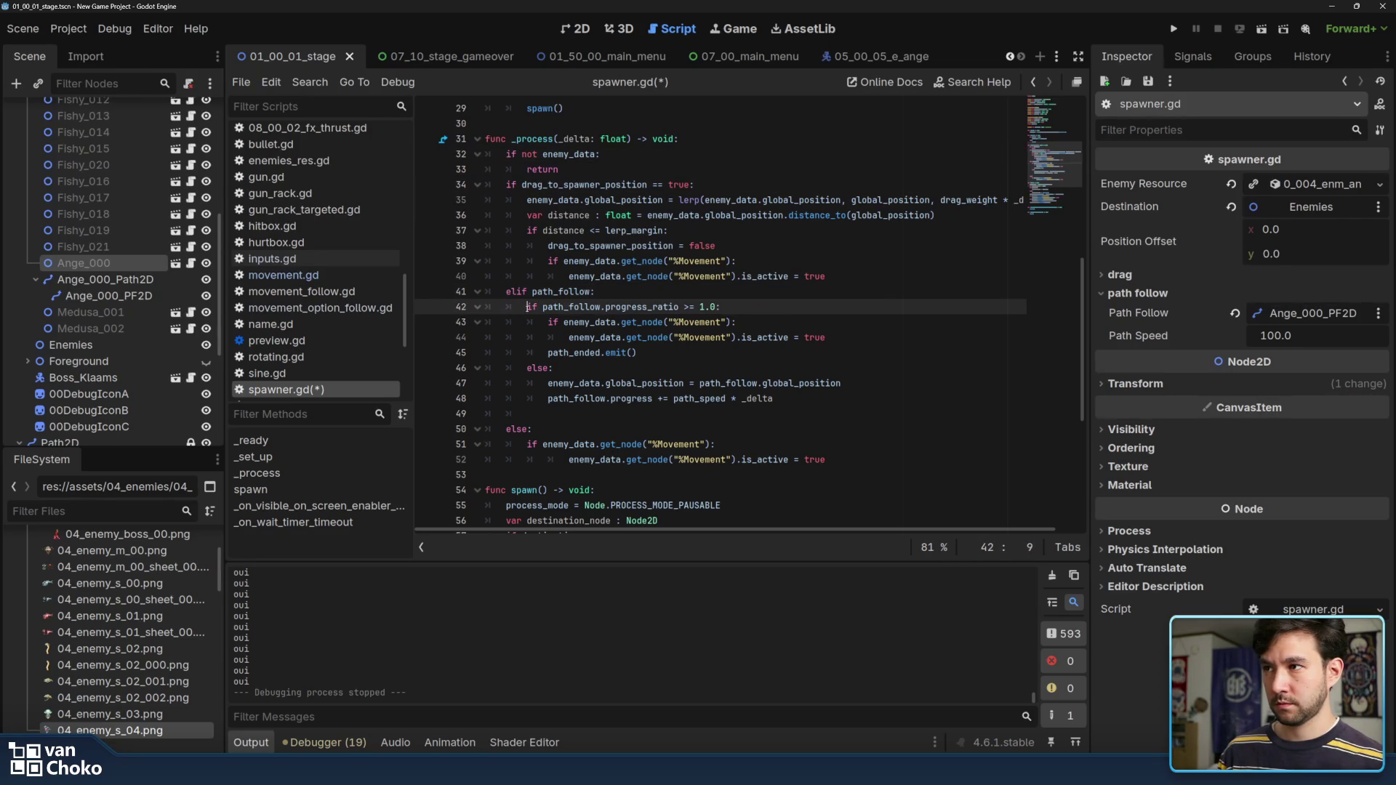
click(654, 298)
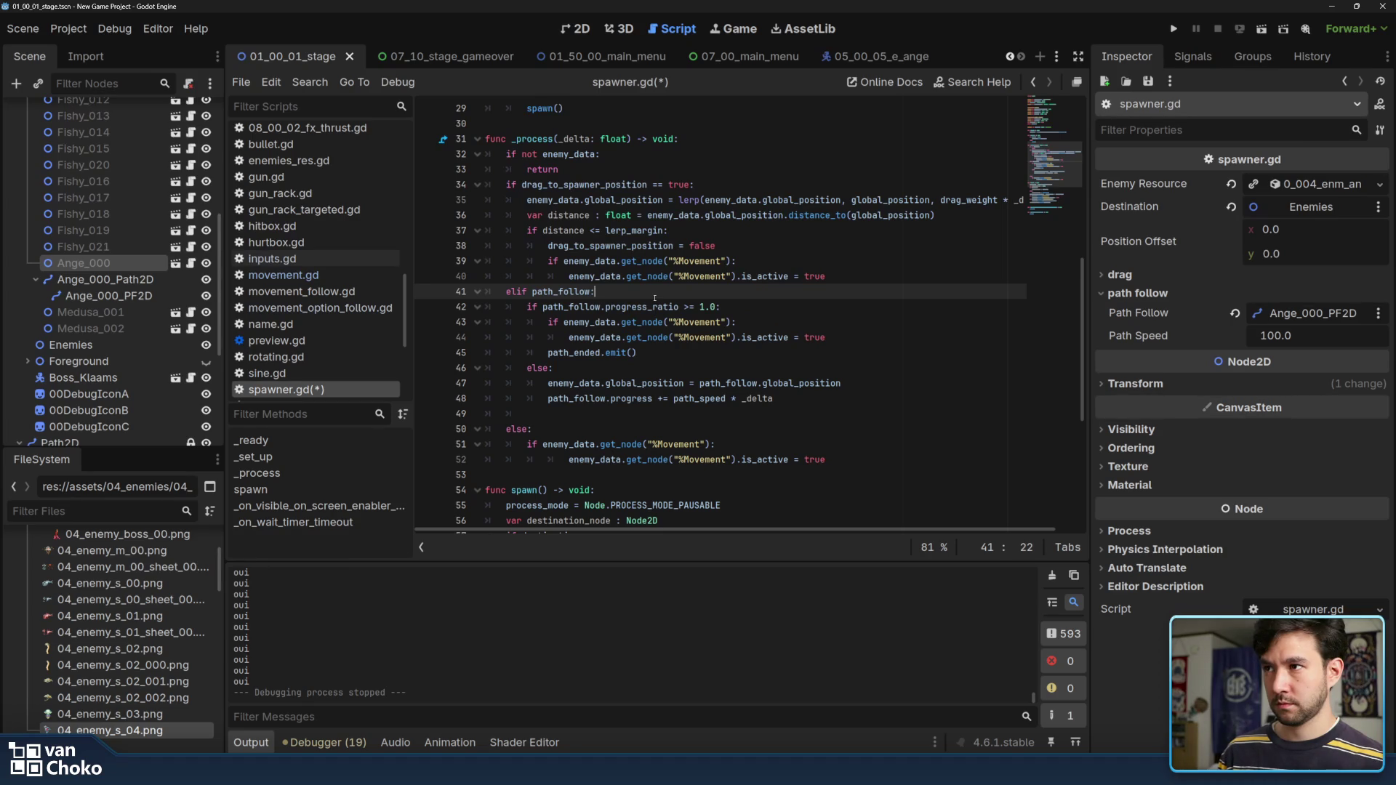
key(Return)
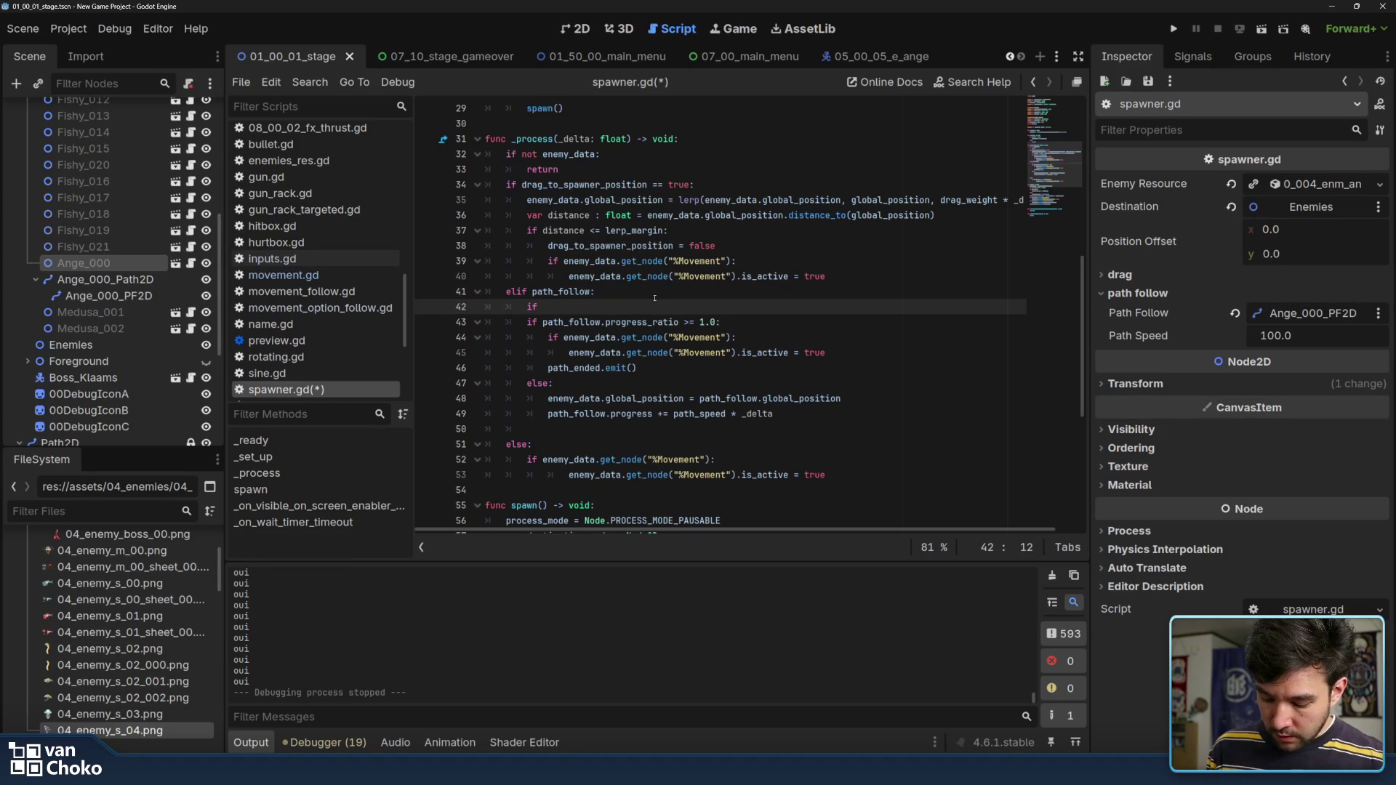
Step: Add an 'if stop_follow == true:' return guard under 'elif path_follow:' and save
text(path_)
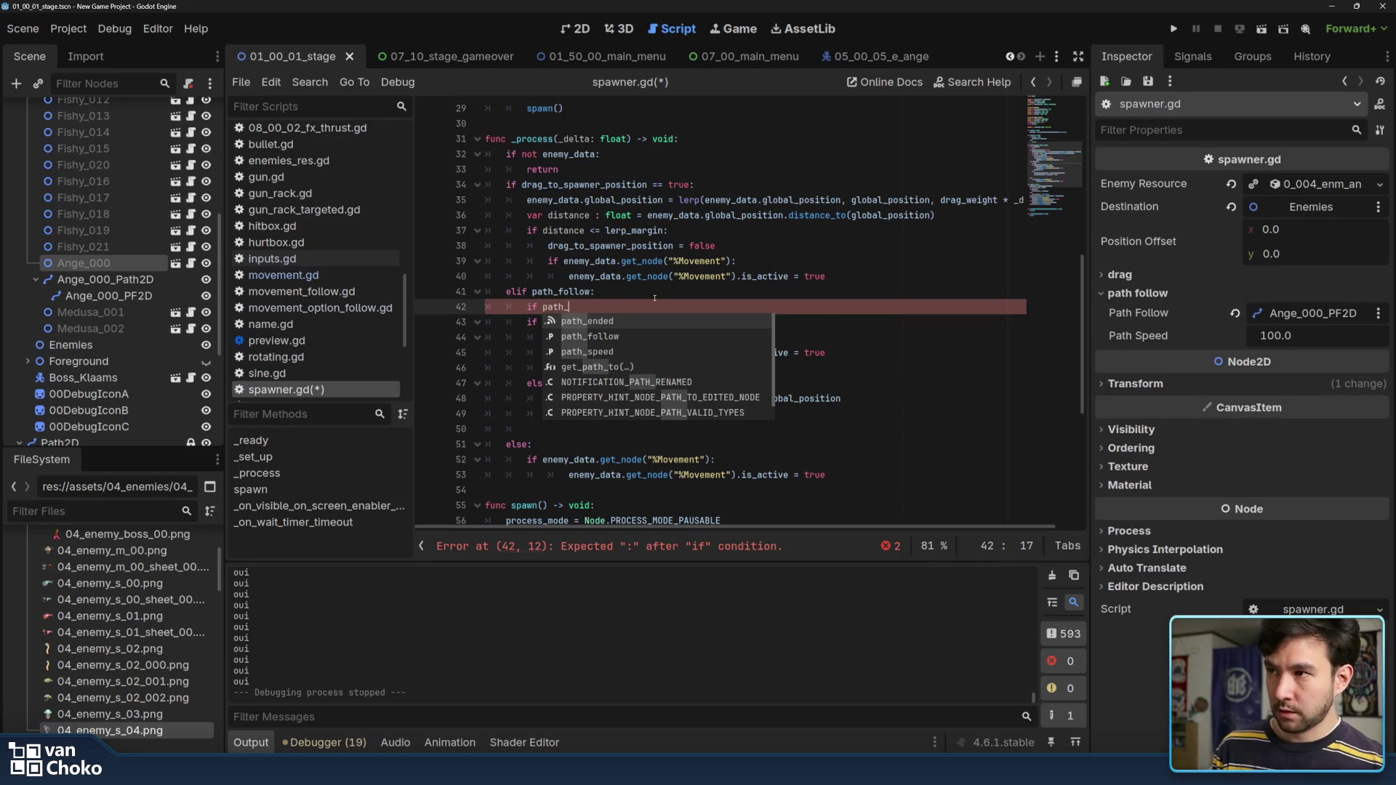
key(BackSpace)
key(BackSpace)
key(BackSpace)
text(stop)
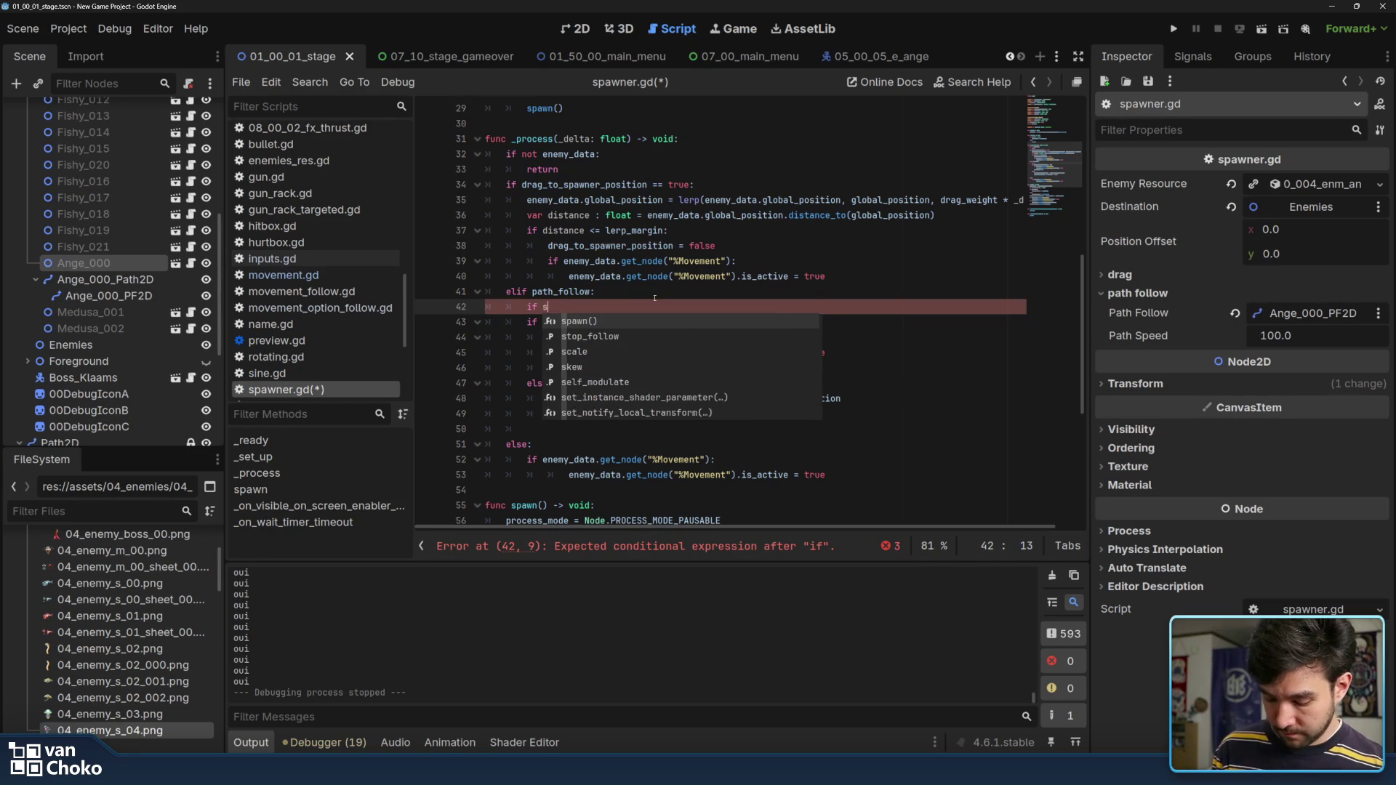
key(Return)
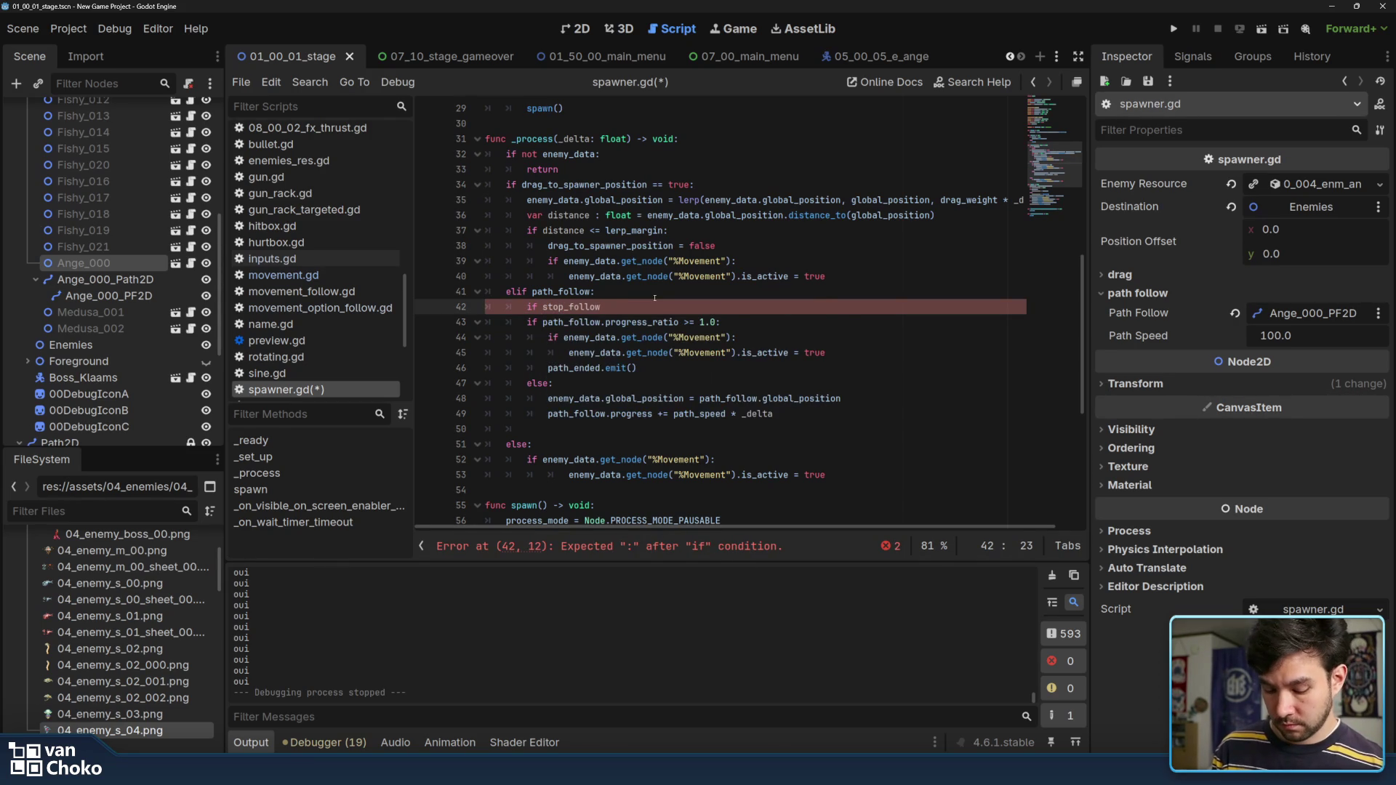
text(true)
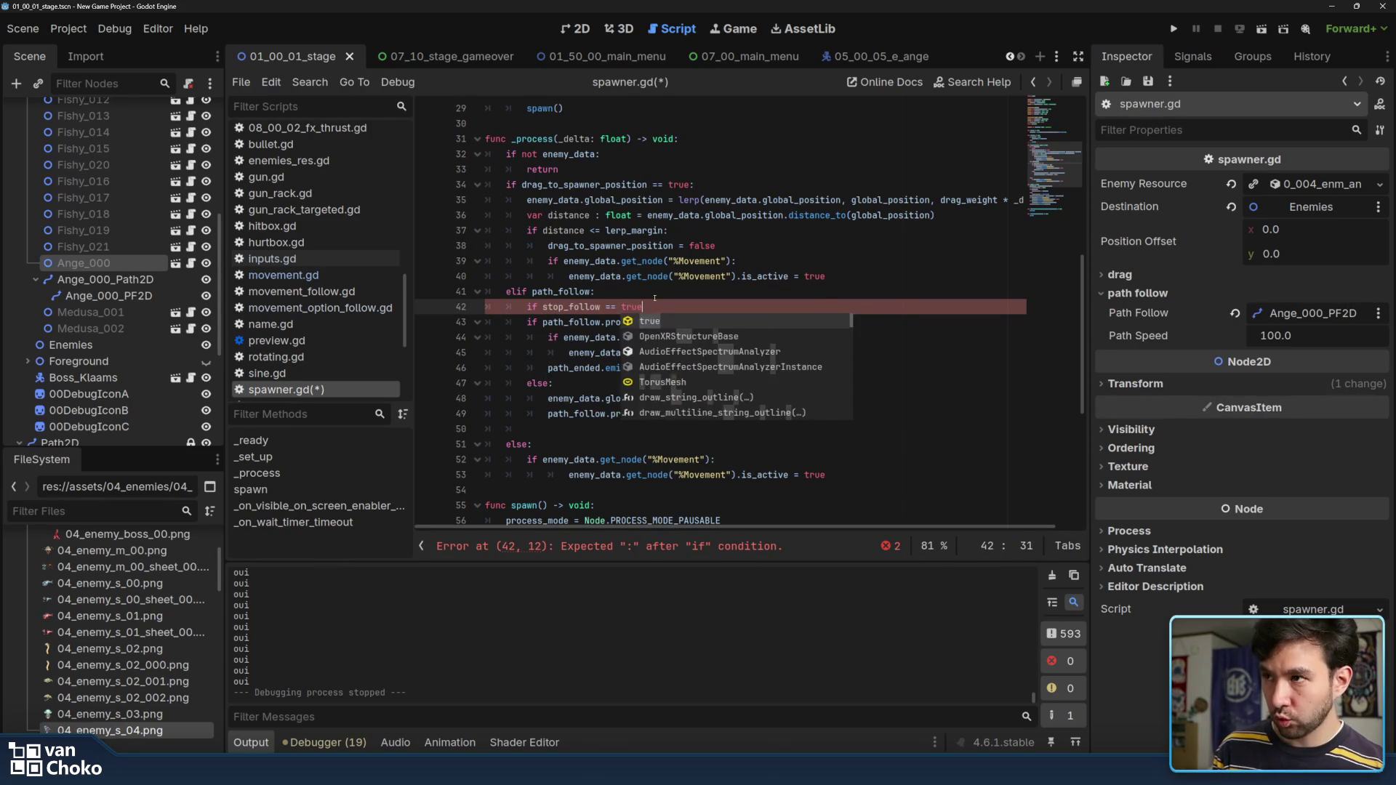
text(:)
key(Return)
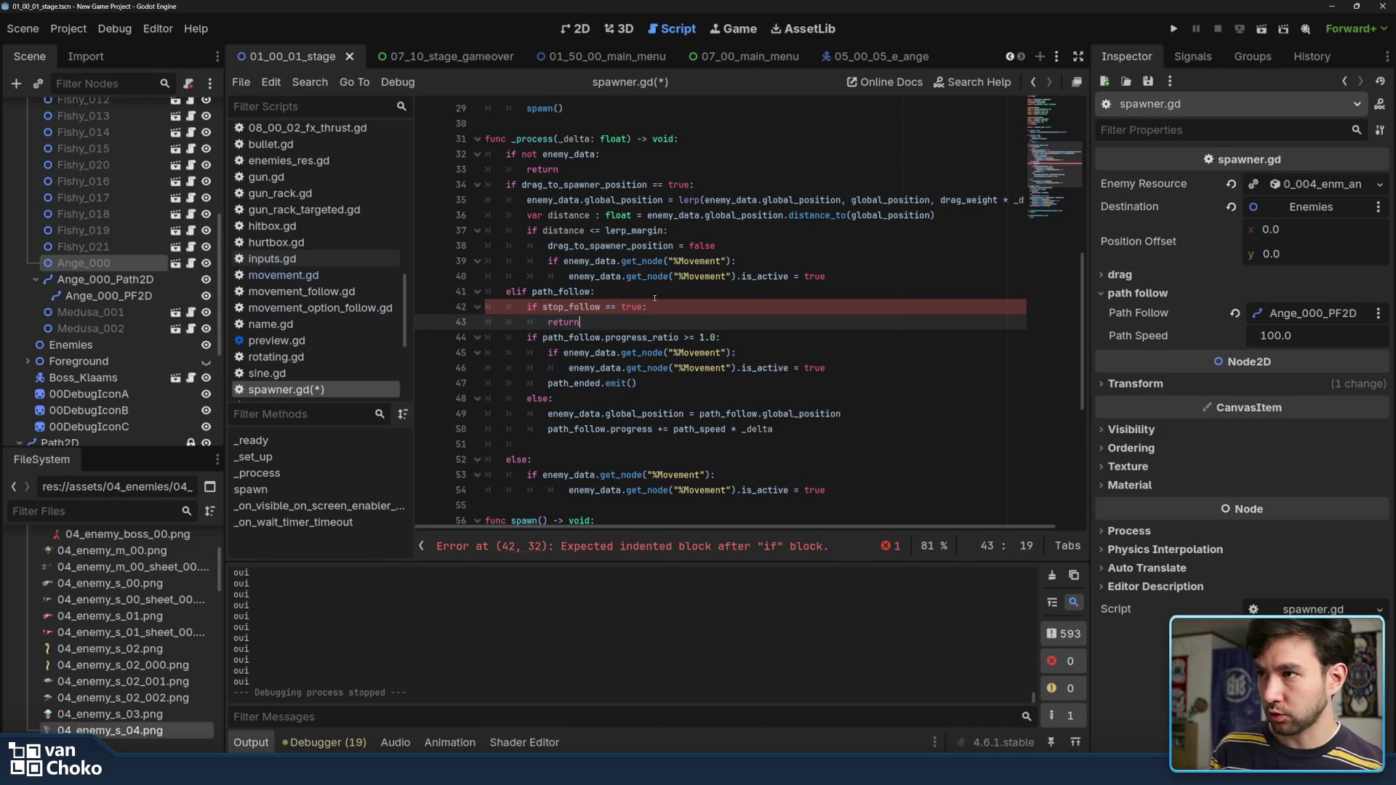
click(524, 337)
click(760, 323)
click(756, 353)
click(749, 396)
key(ctrl+s)
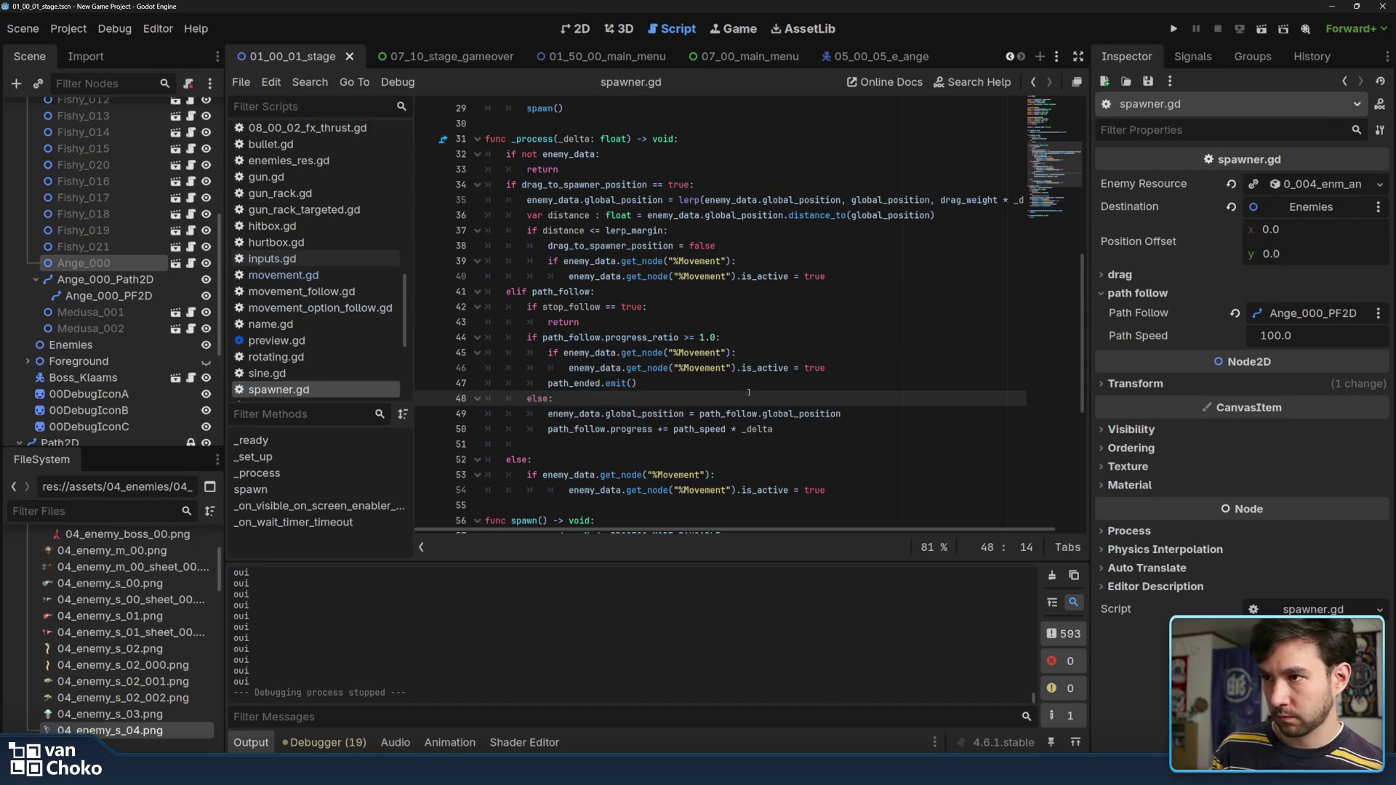
Step: Set 'stop_follow = true' right after path_ended.emit() and save the script
click(662, 385)
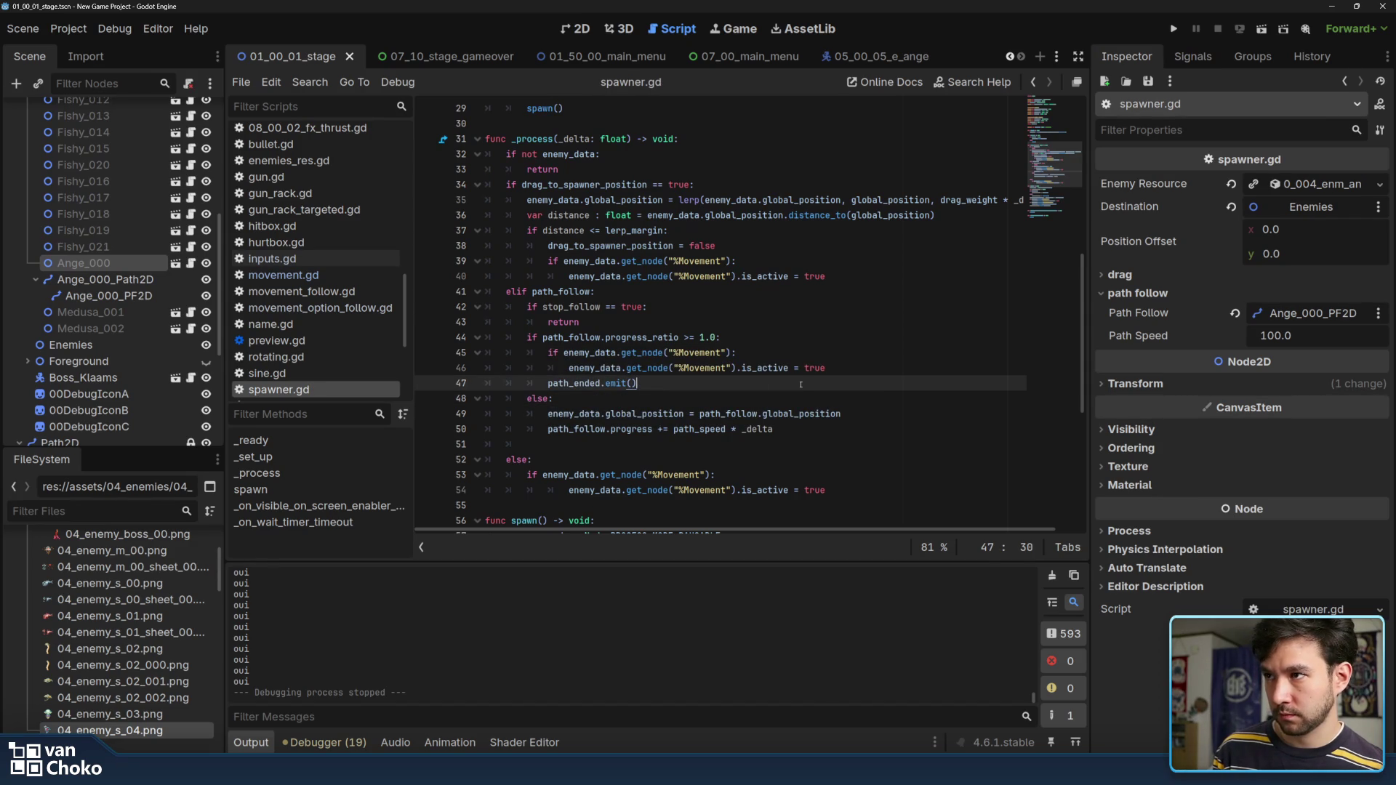
key(Return)
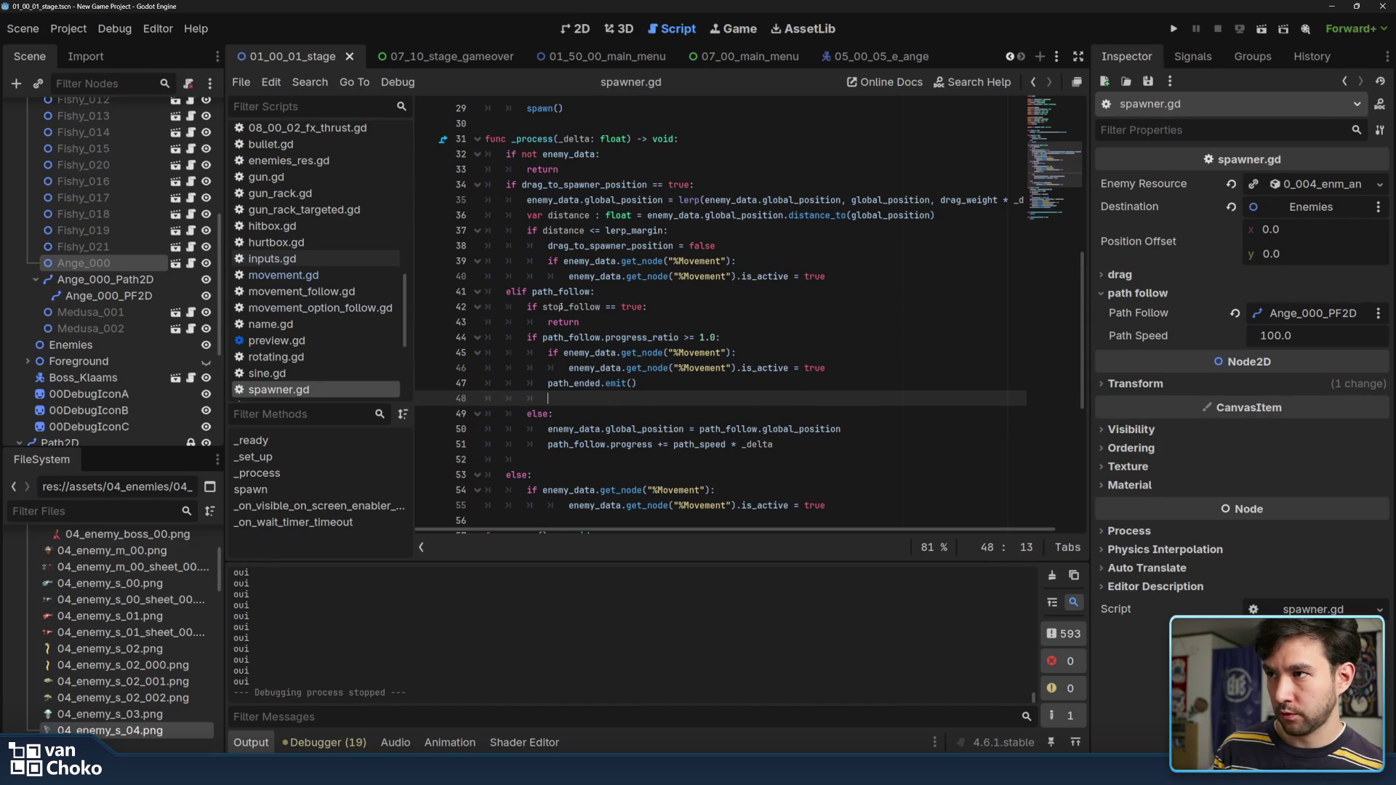
click(561, 307)
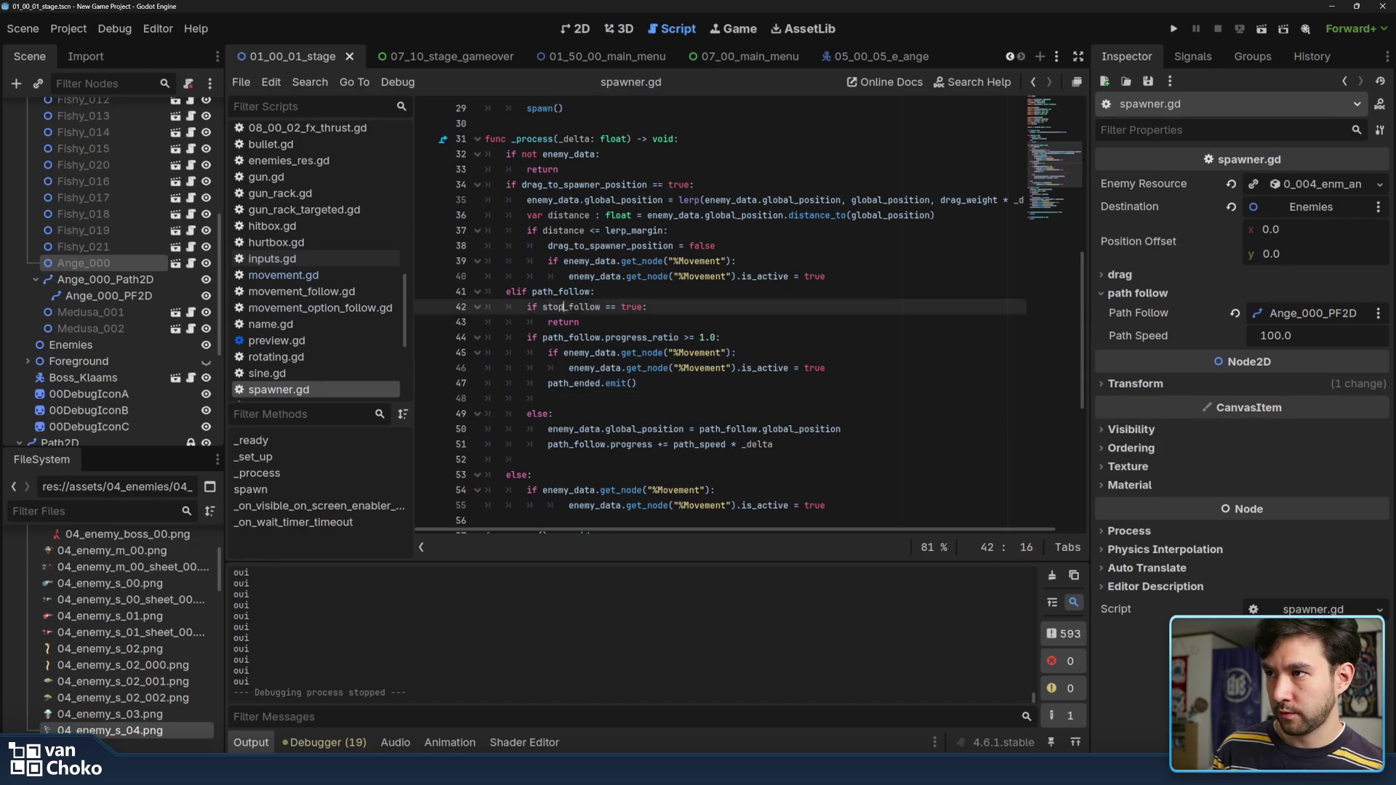
click(573, 400)
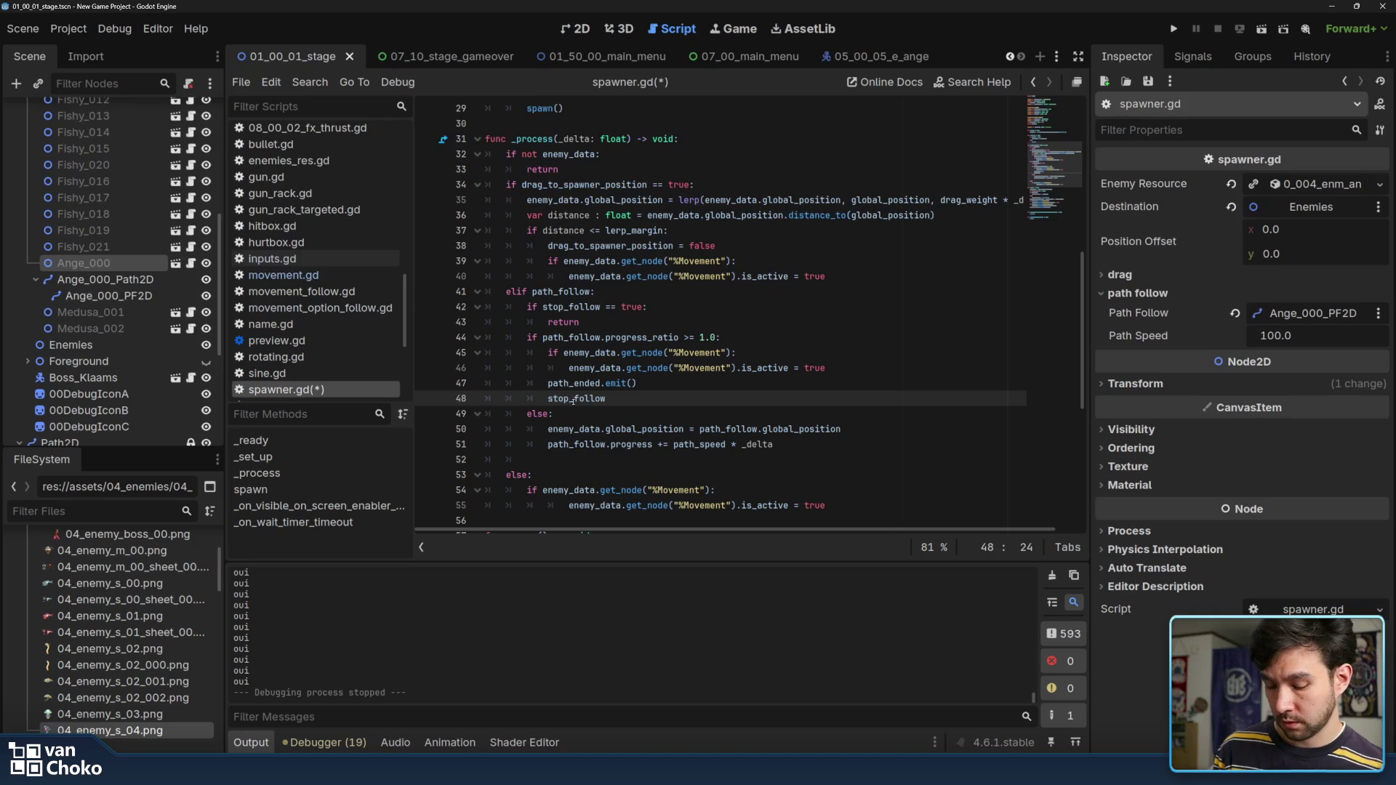
text(= true)
key(Escape)
key(Up)
key(ctrl+s)
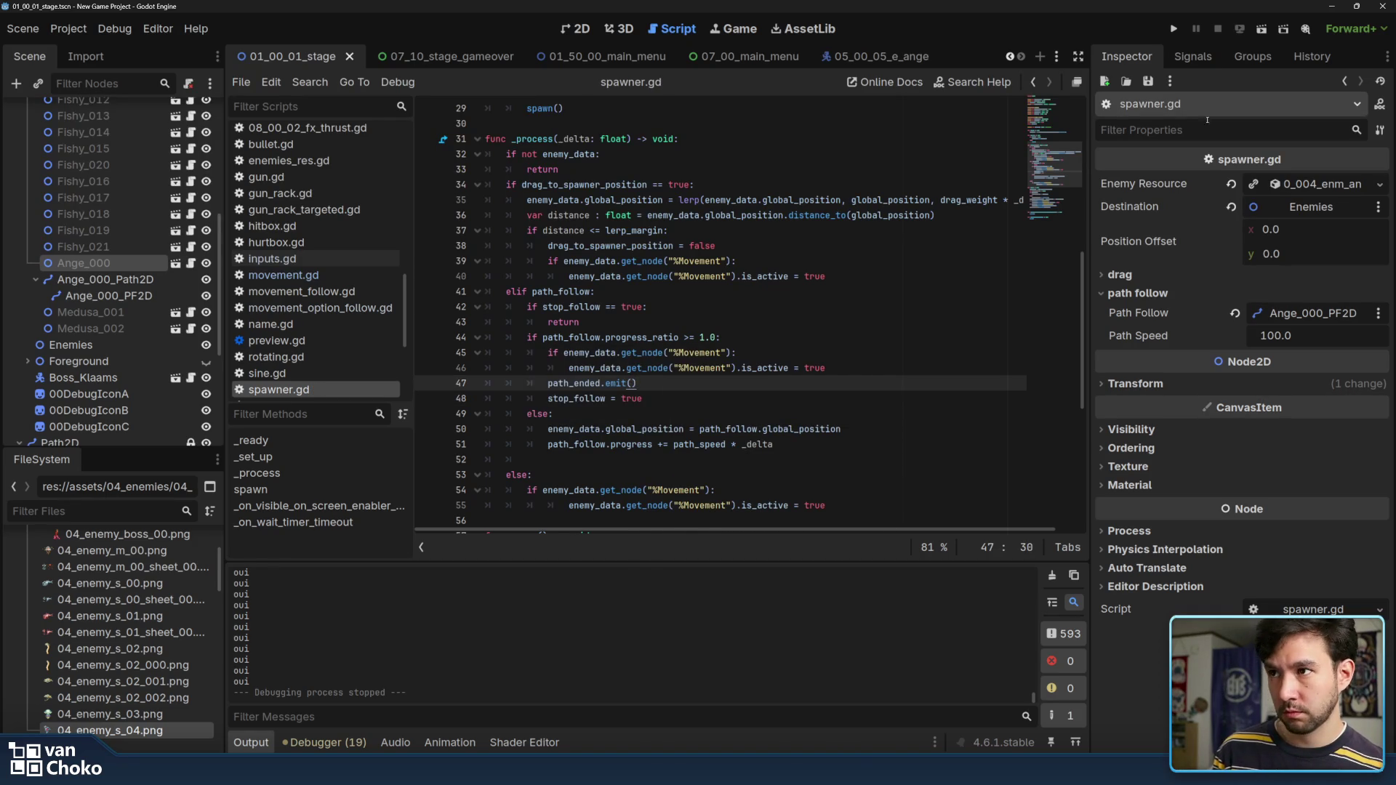
Step: Run the project and start Stage 01 from the game's Stage Test menu
click(1174, 30)
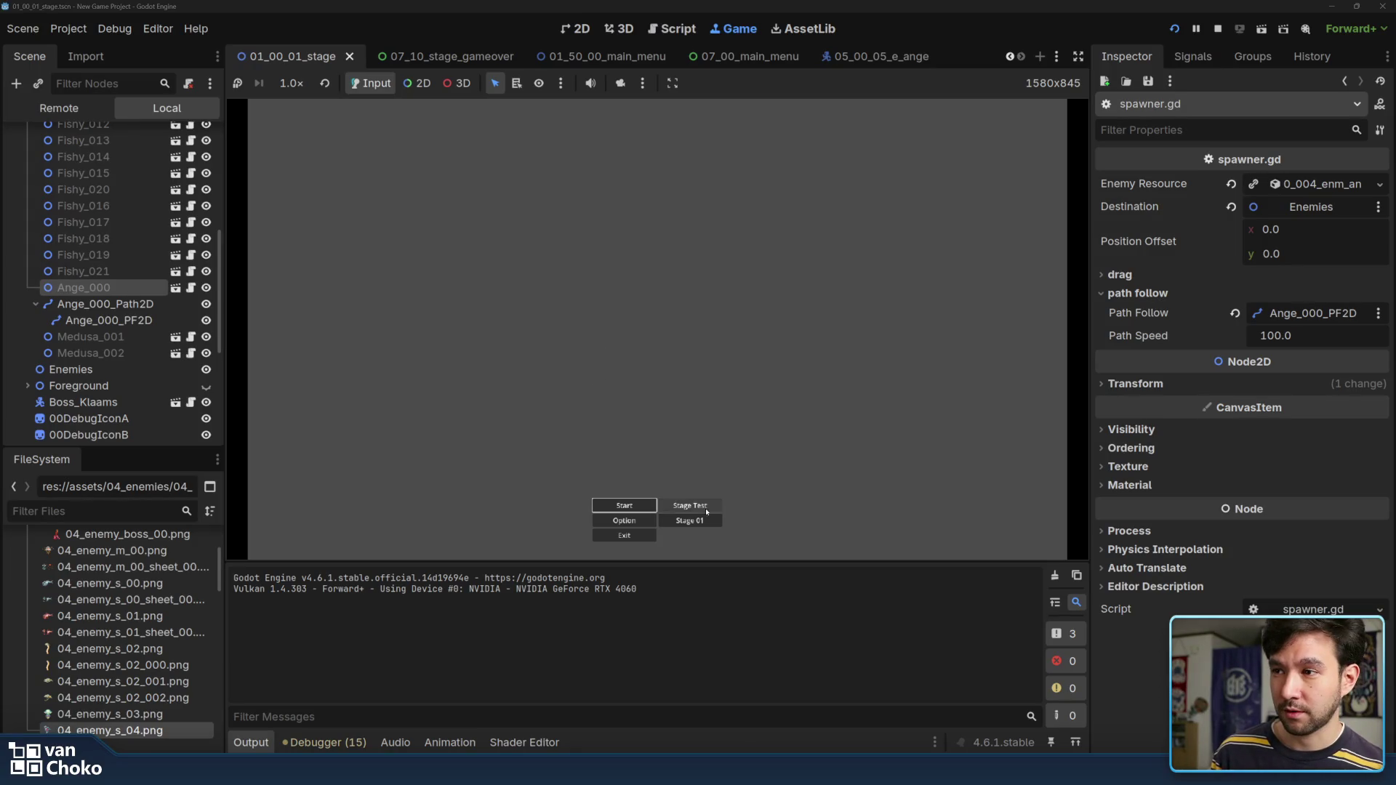
click(634, 511)
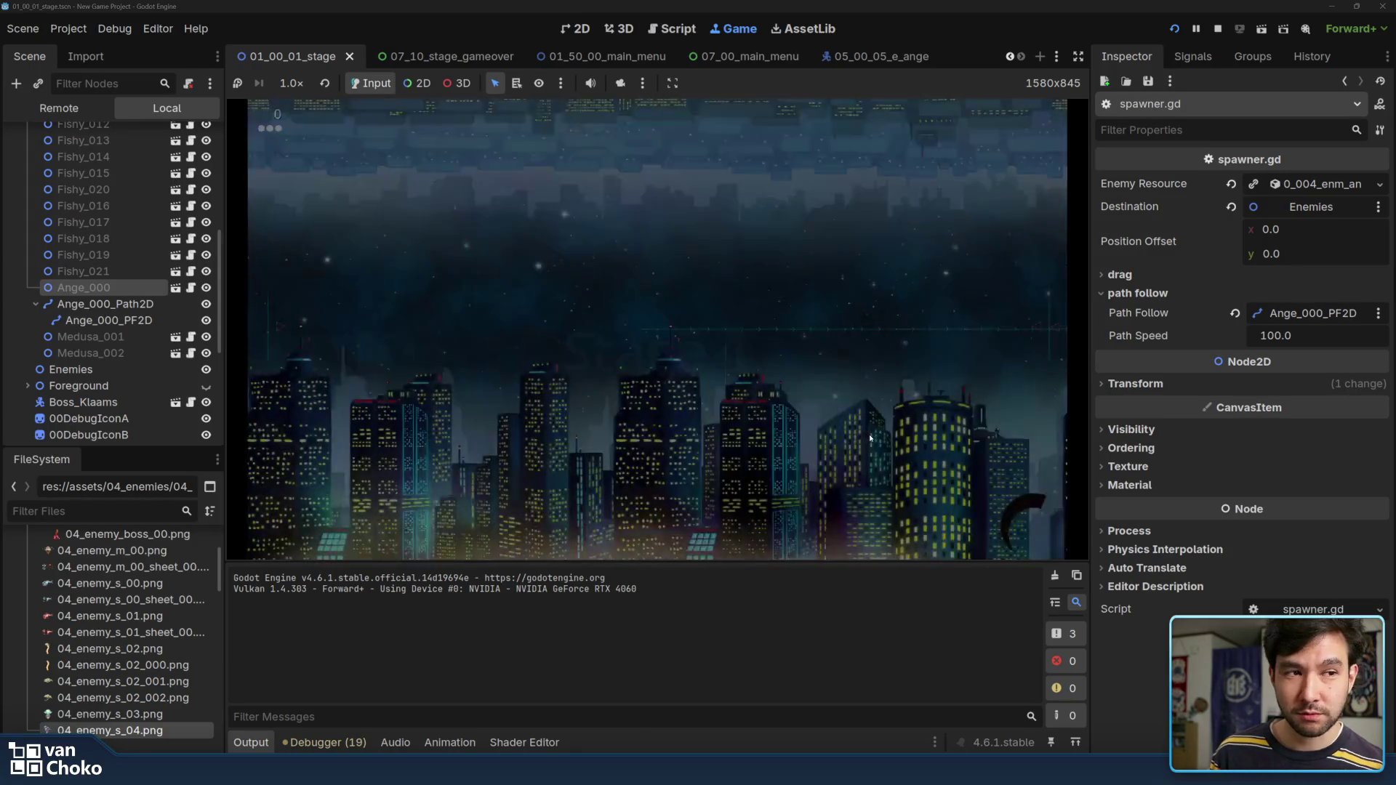
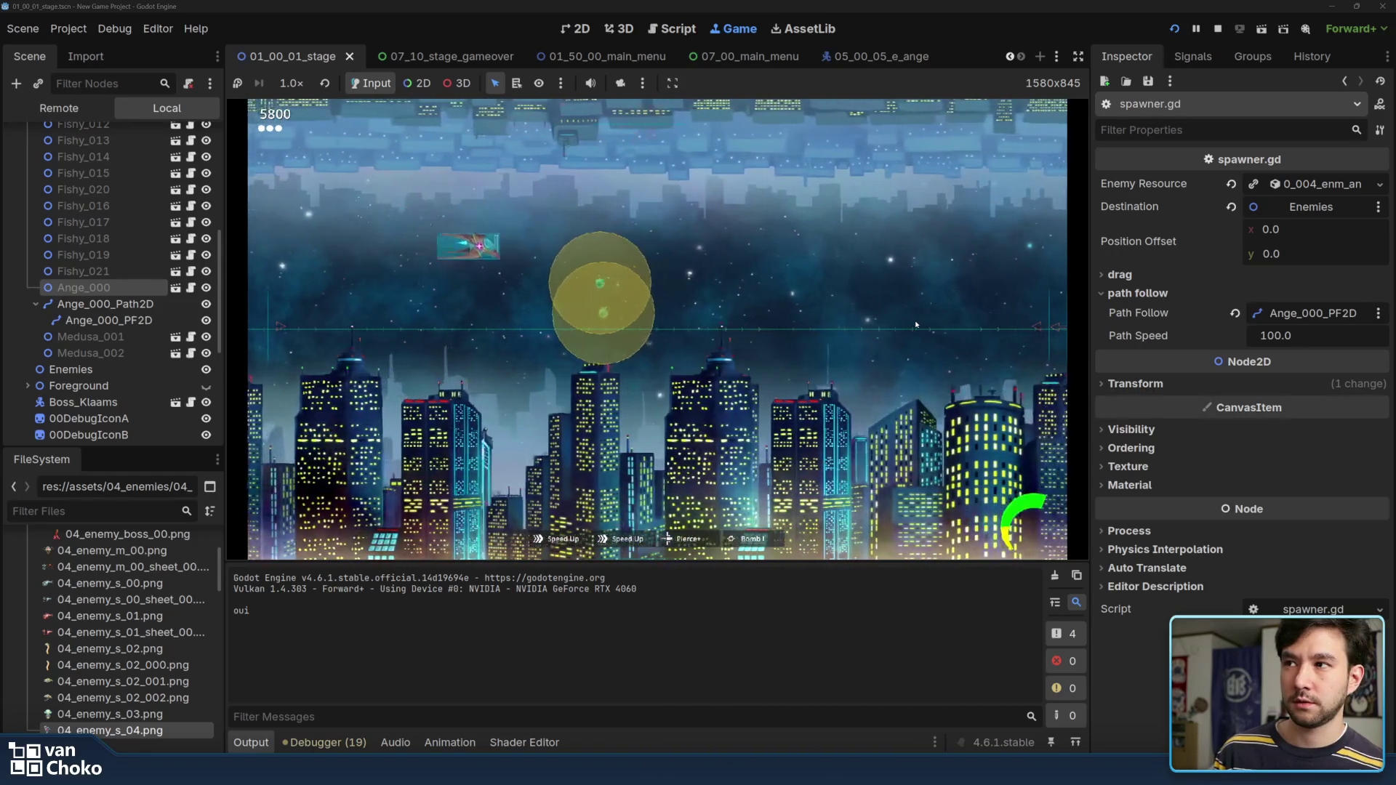
Step: Relaunch the game and start Stage 1 from the main menu
click(1218, 31)
key(F6)
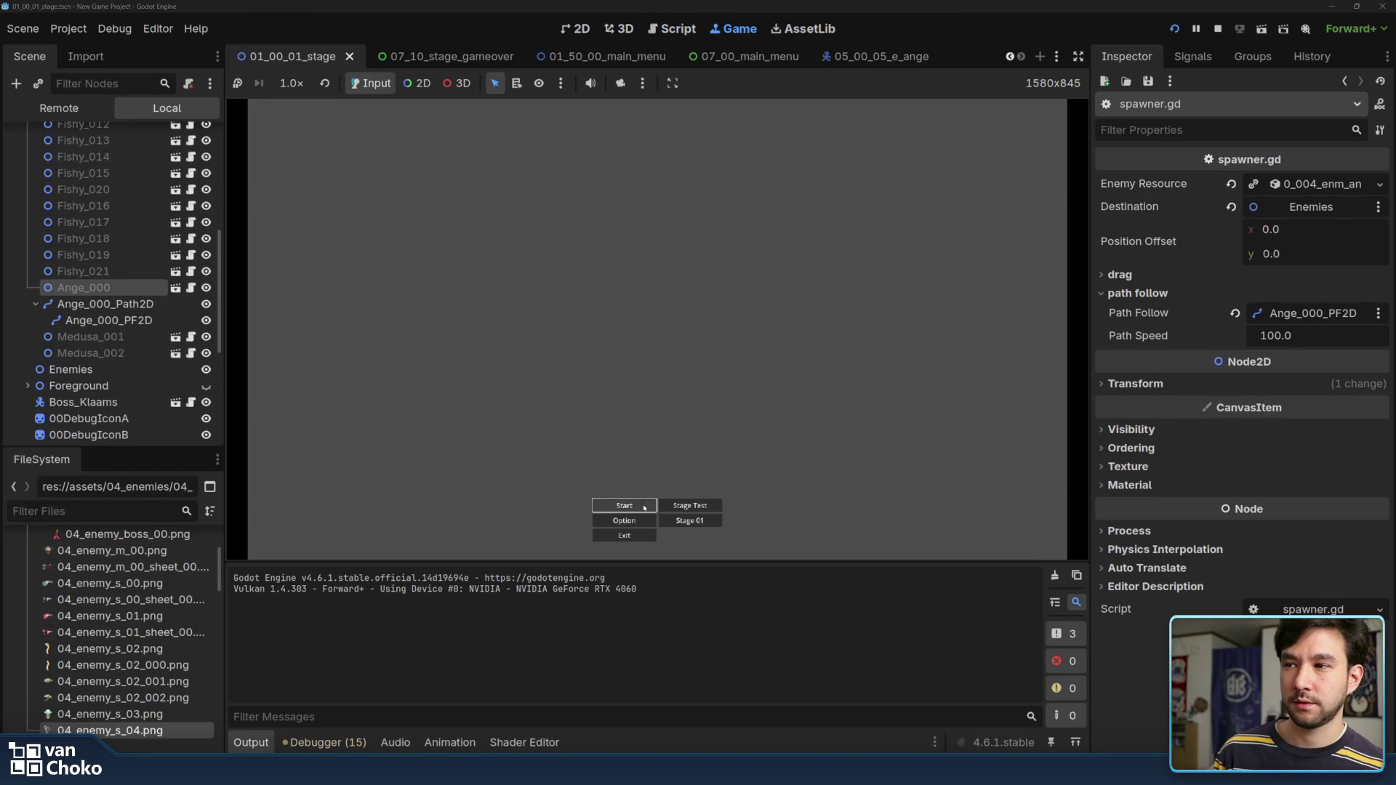
click(644, 508)
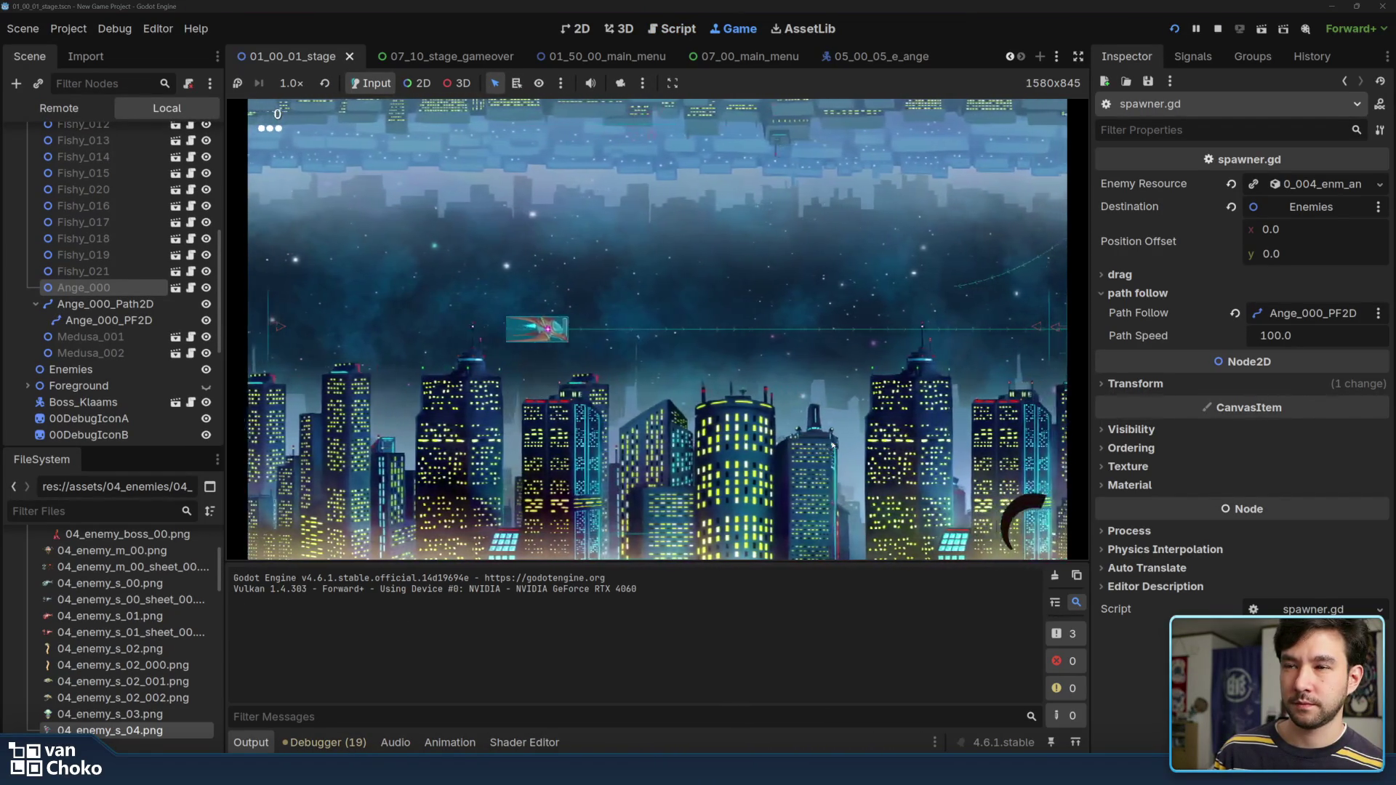
Step: Fly the ship around Stage 1 firing at Ange enemies, then stop the game
key(Up)
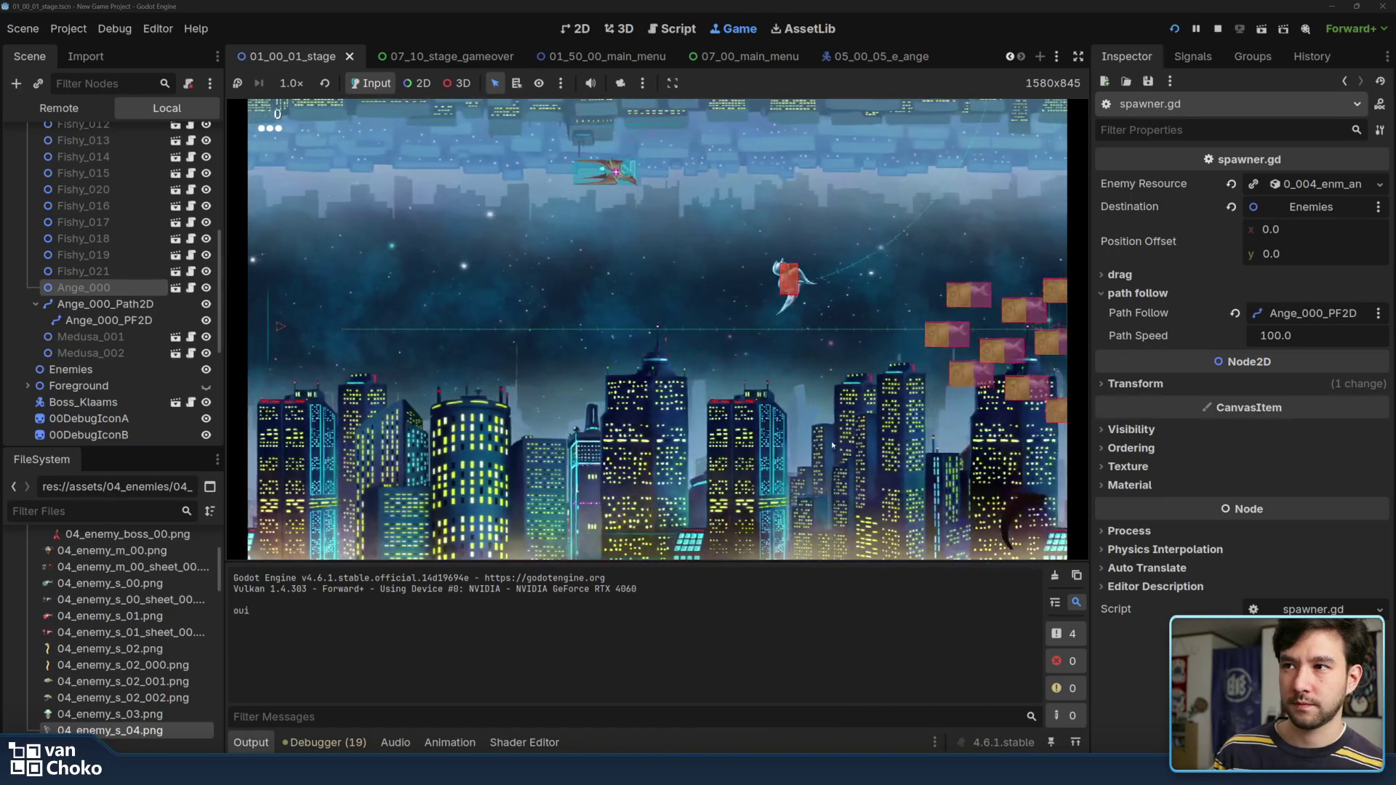
key(space)
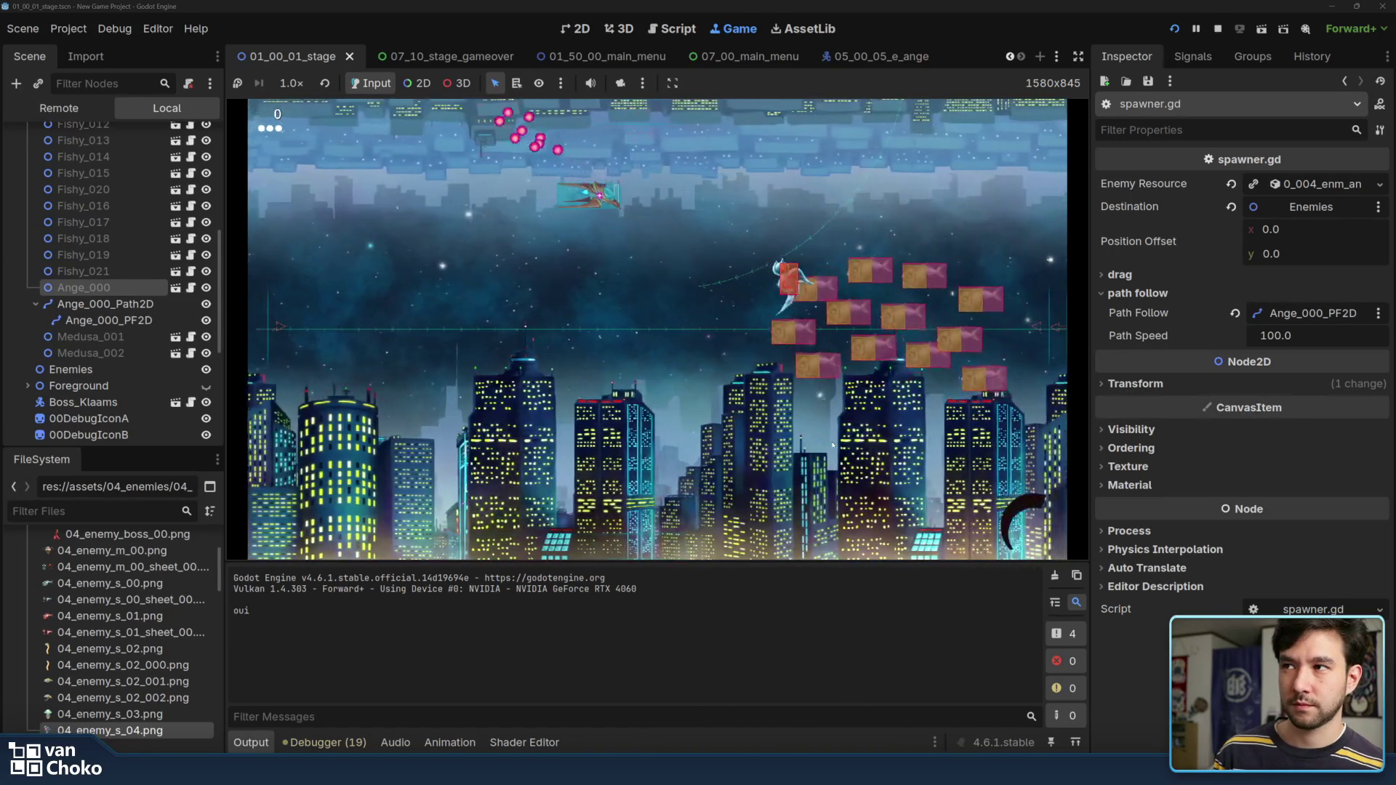
key(Down)
key(Up)
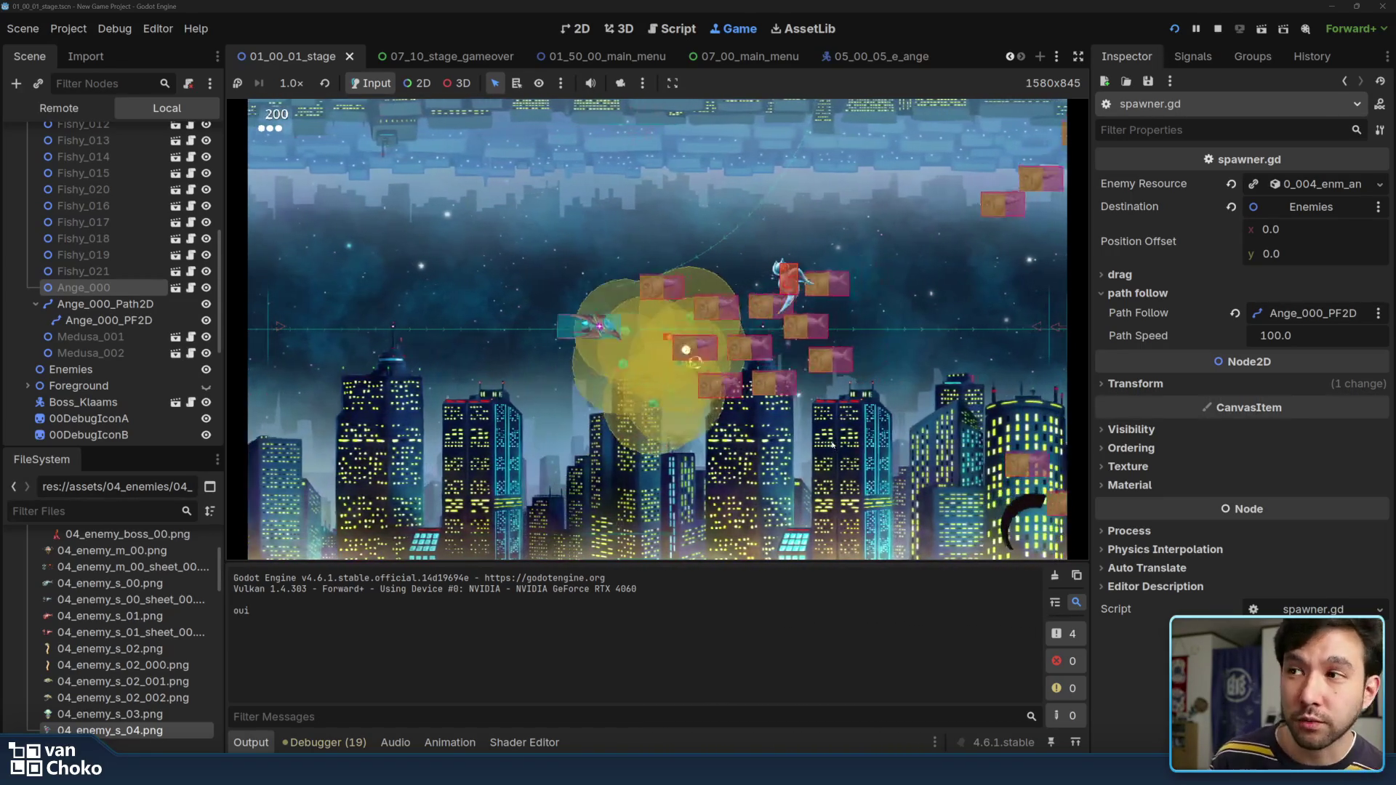
key(Down)
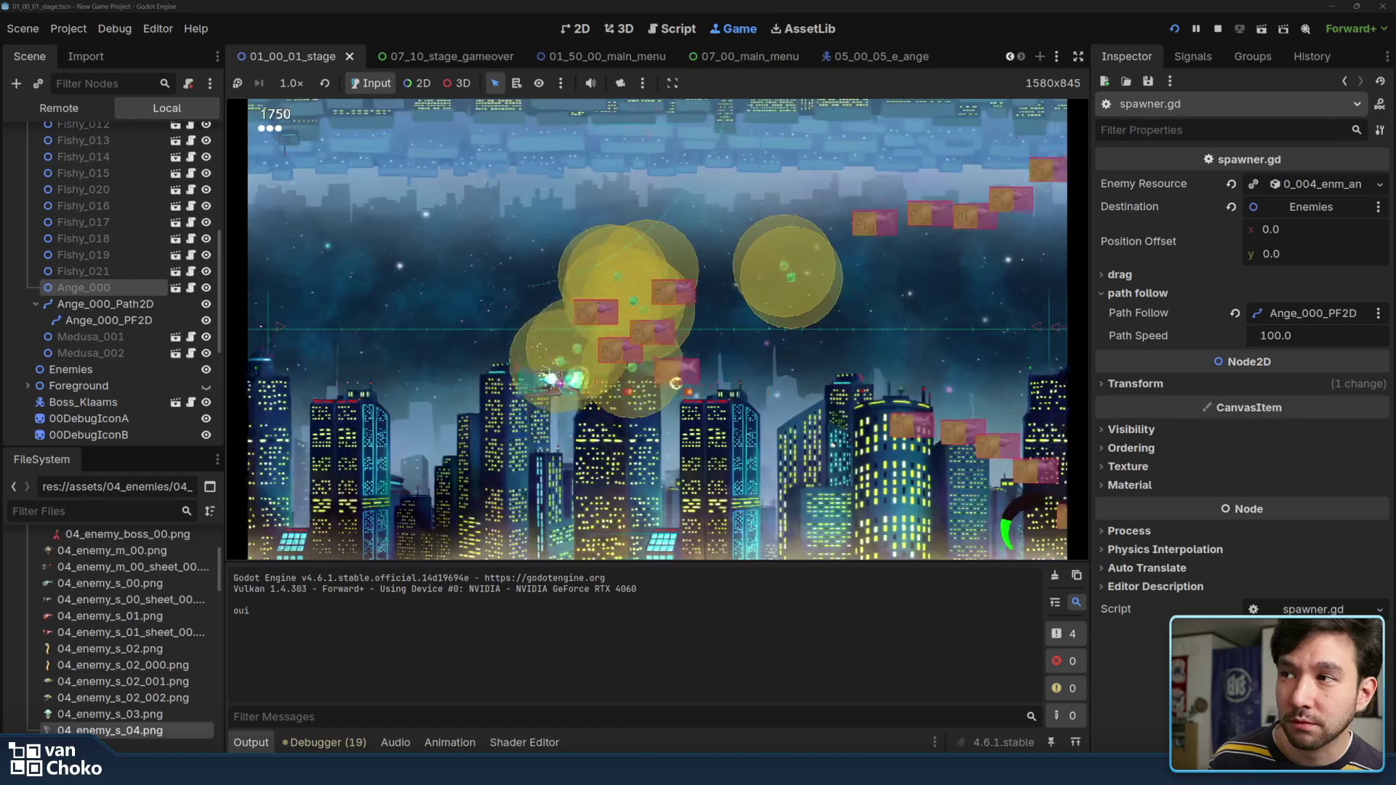
key(Left)
key(Up)
key(Down)
key(Left)
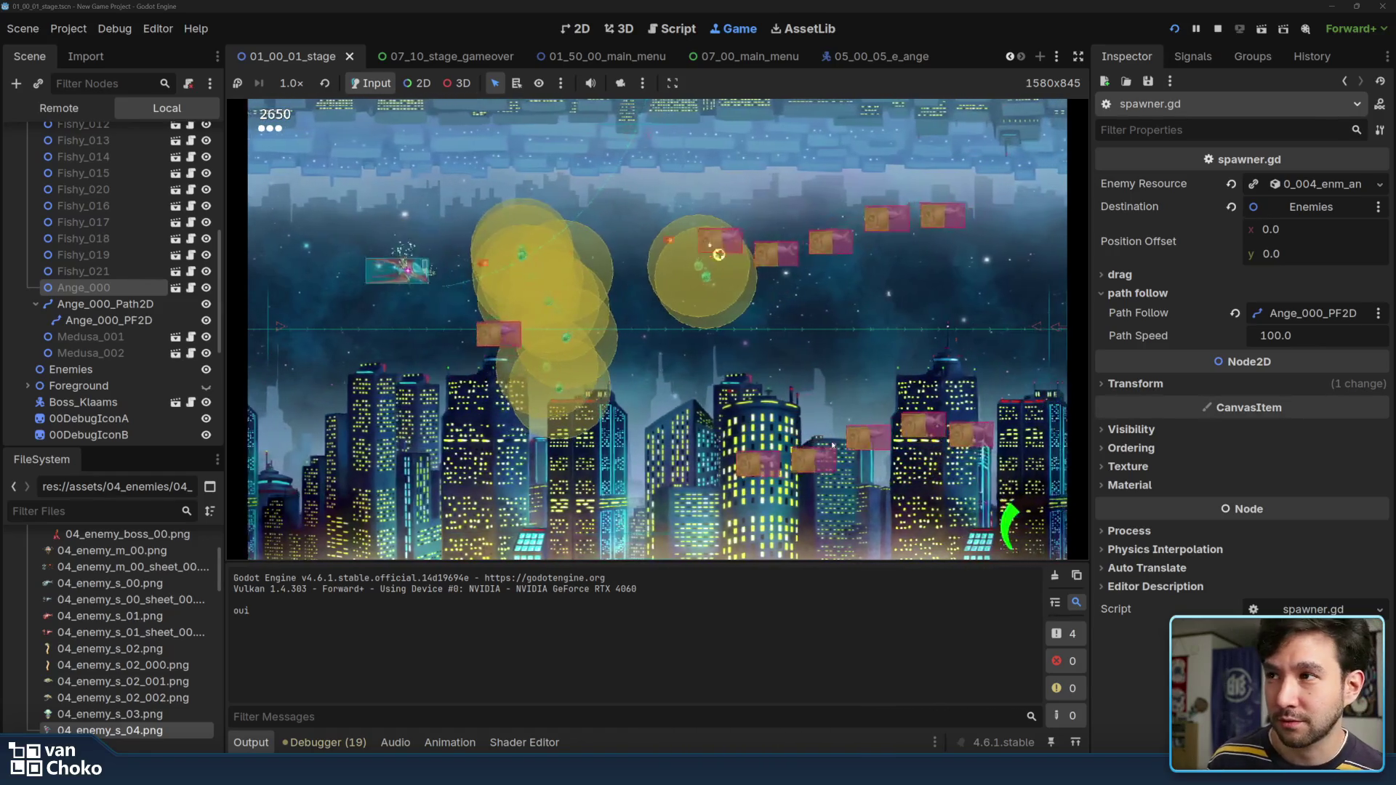
key(Up)
key(Right)
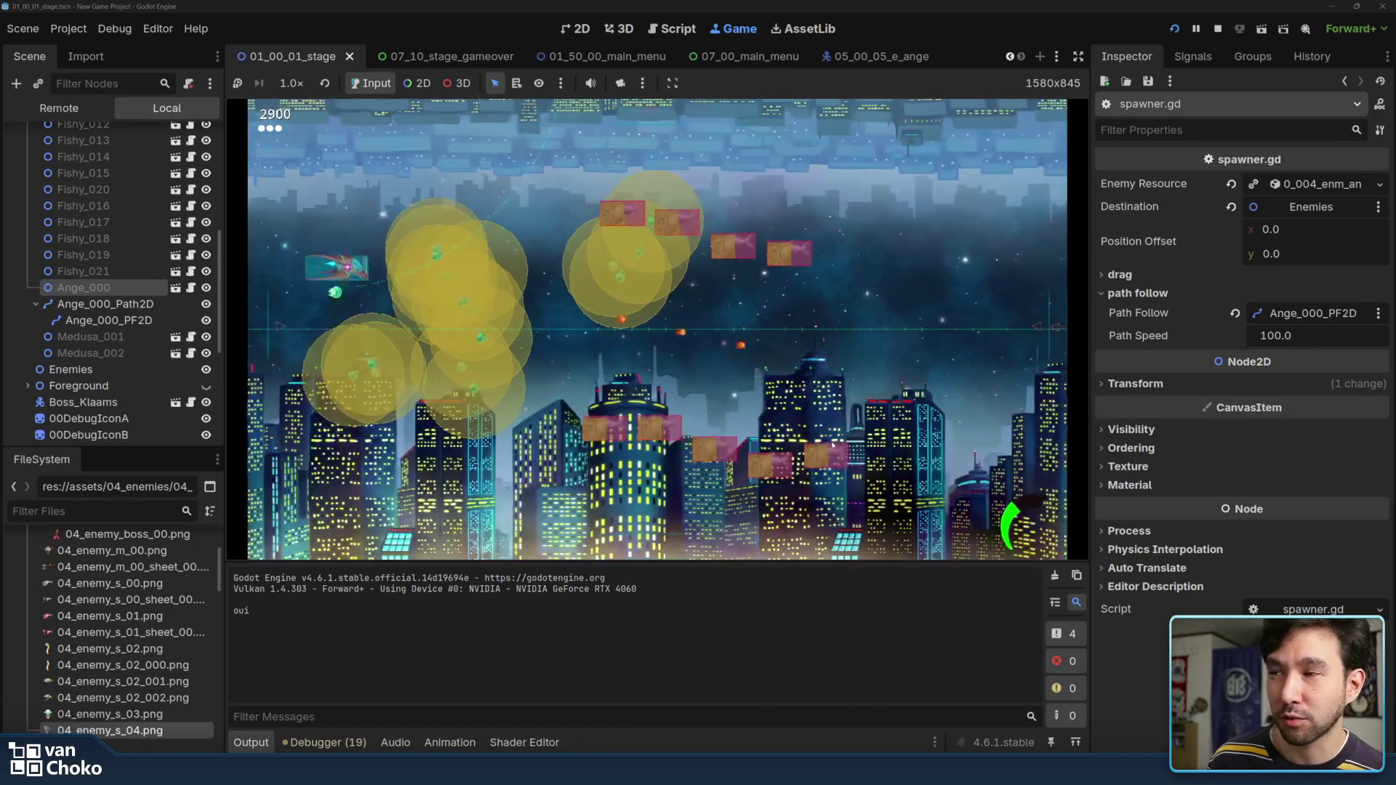
key(Down)
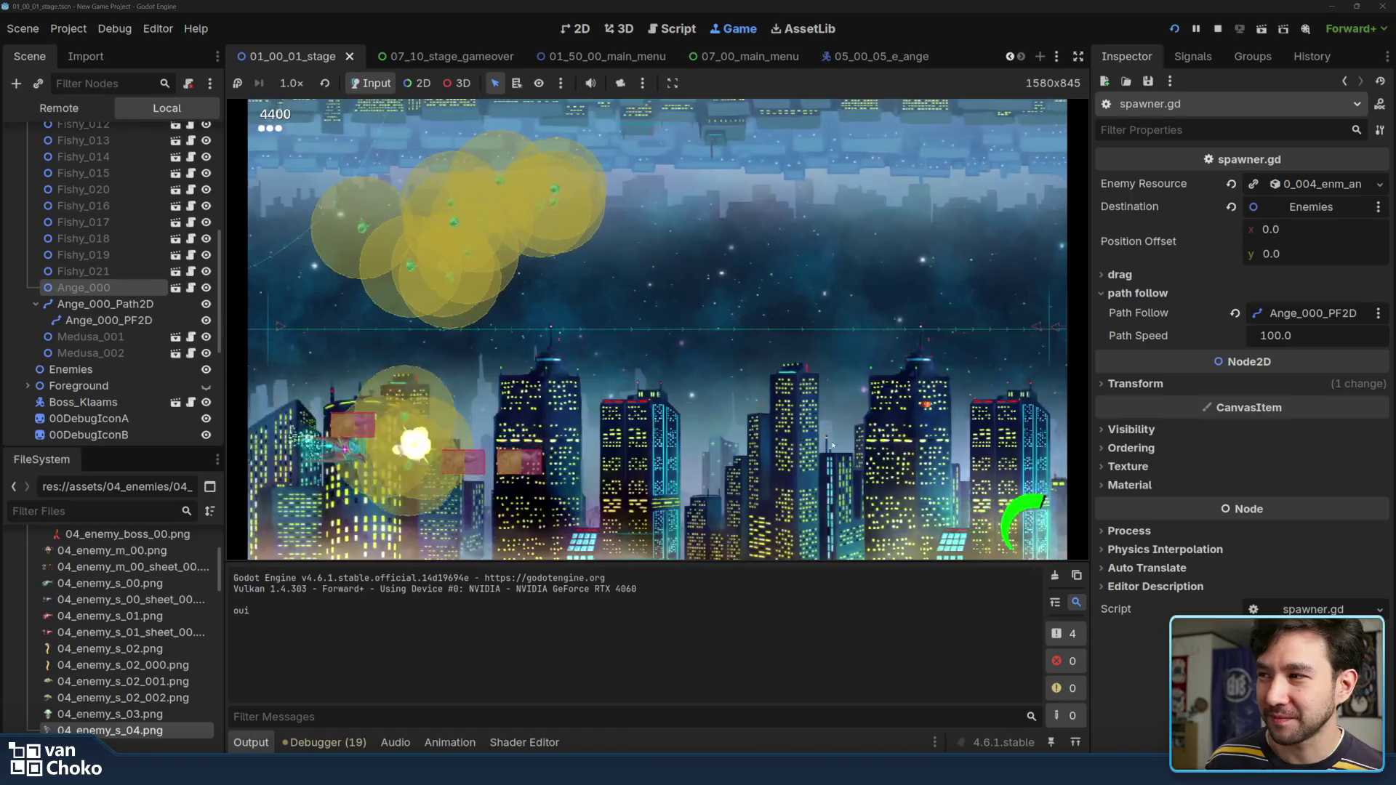
key(Up)
key(Up)
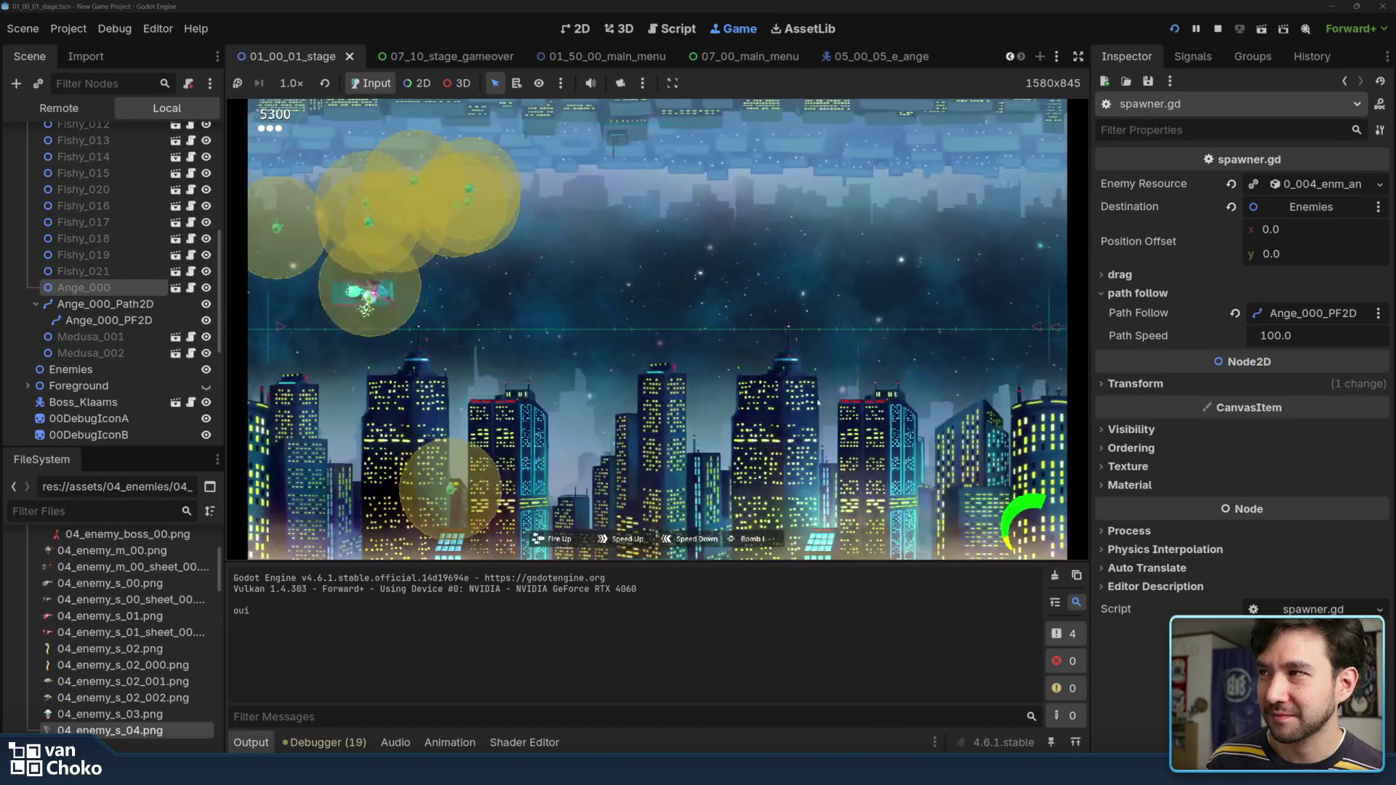
click(1219, 29)
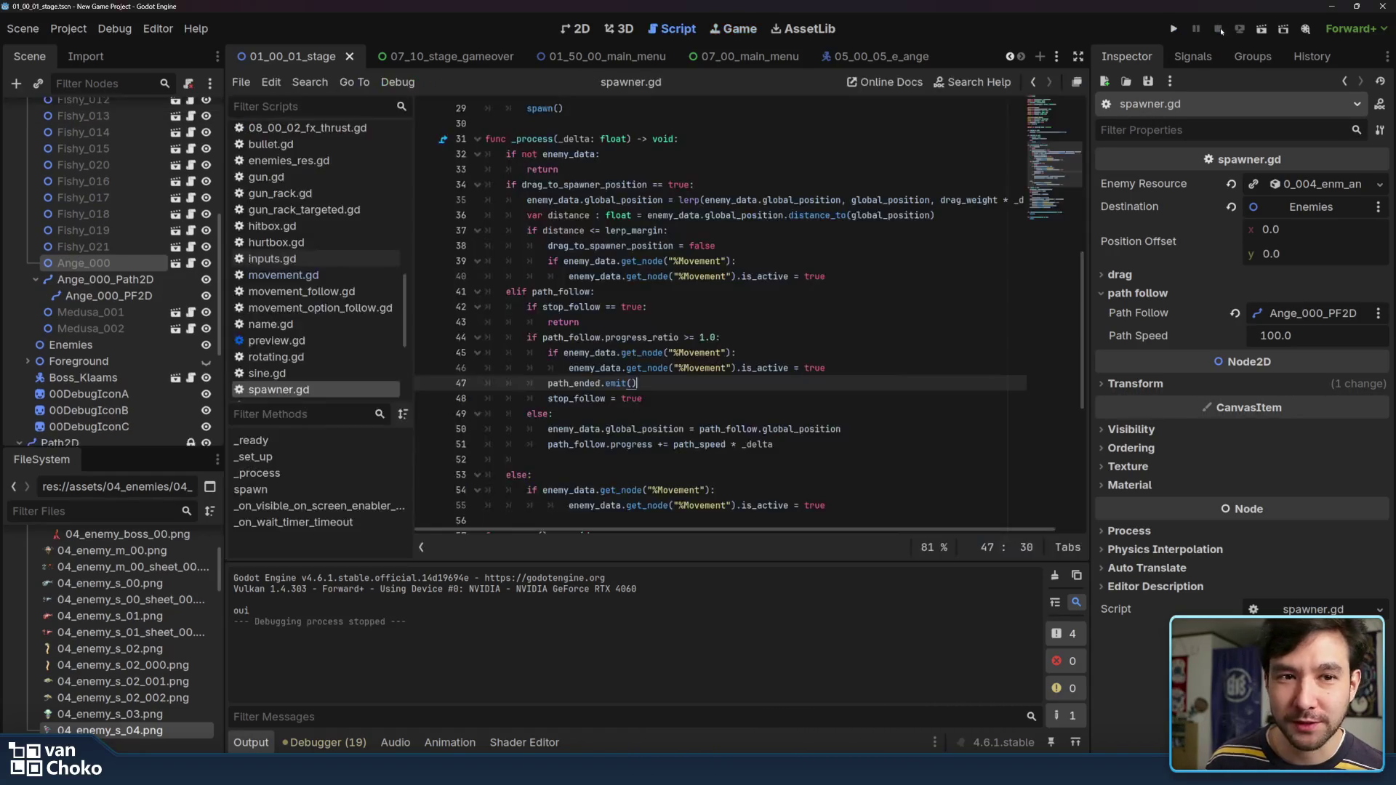
Step: Review spawner.gd's stop_follow and Movement checks around the path_ended.emit line
click(815, 413)
scroll(700, 389, down, 2)
key(Up)
key(Up)
click(800, 230)
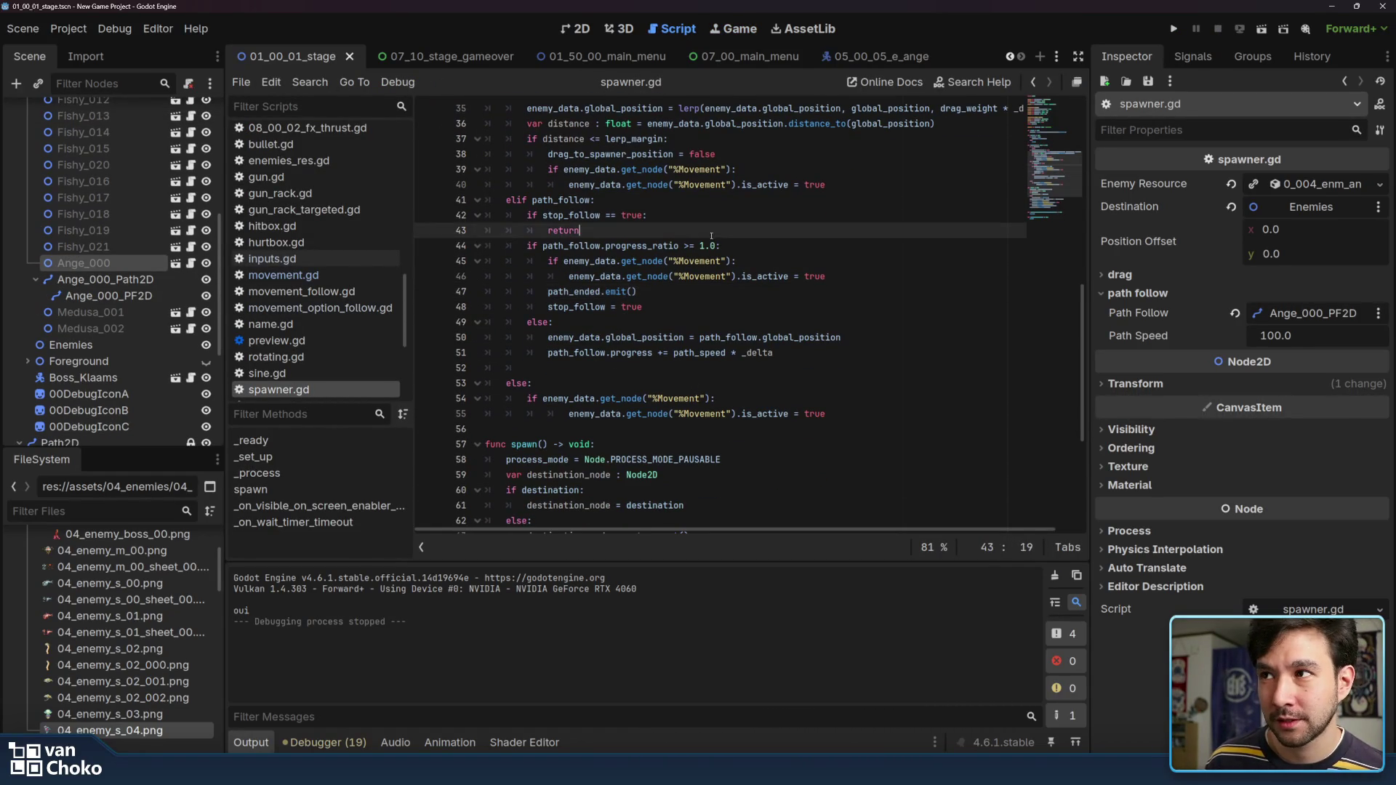
click(800, 276)
double_click(702, 276)
click(872, 290)
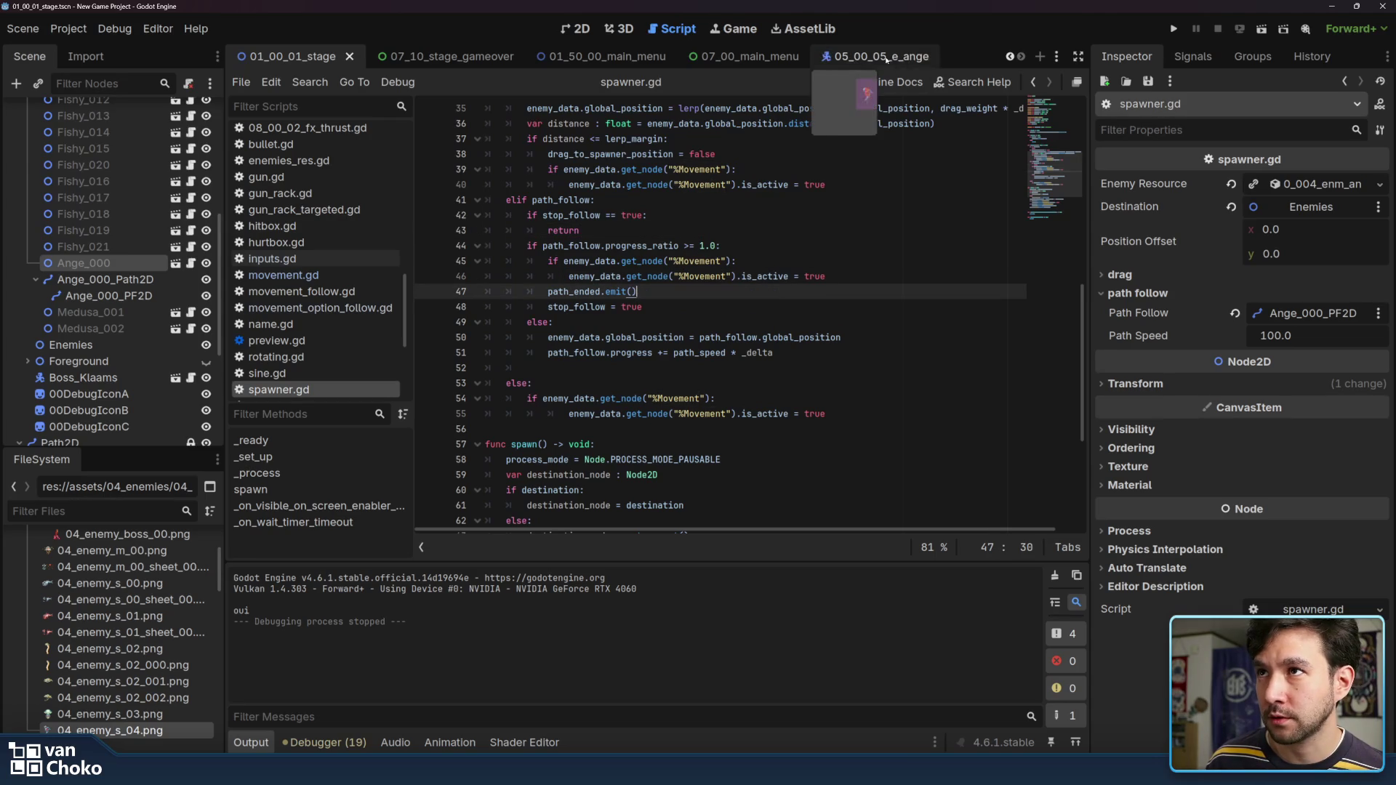
Step: In the Ange script, delete print('oui') from _on_path_ended and select LeaveTimer
click(883, 58)
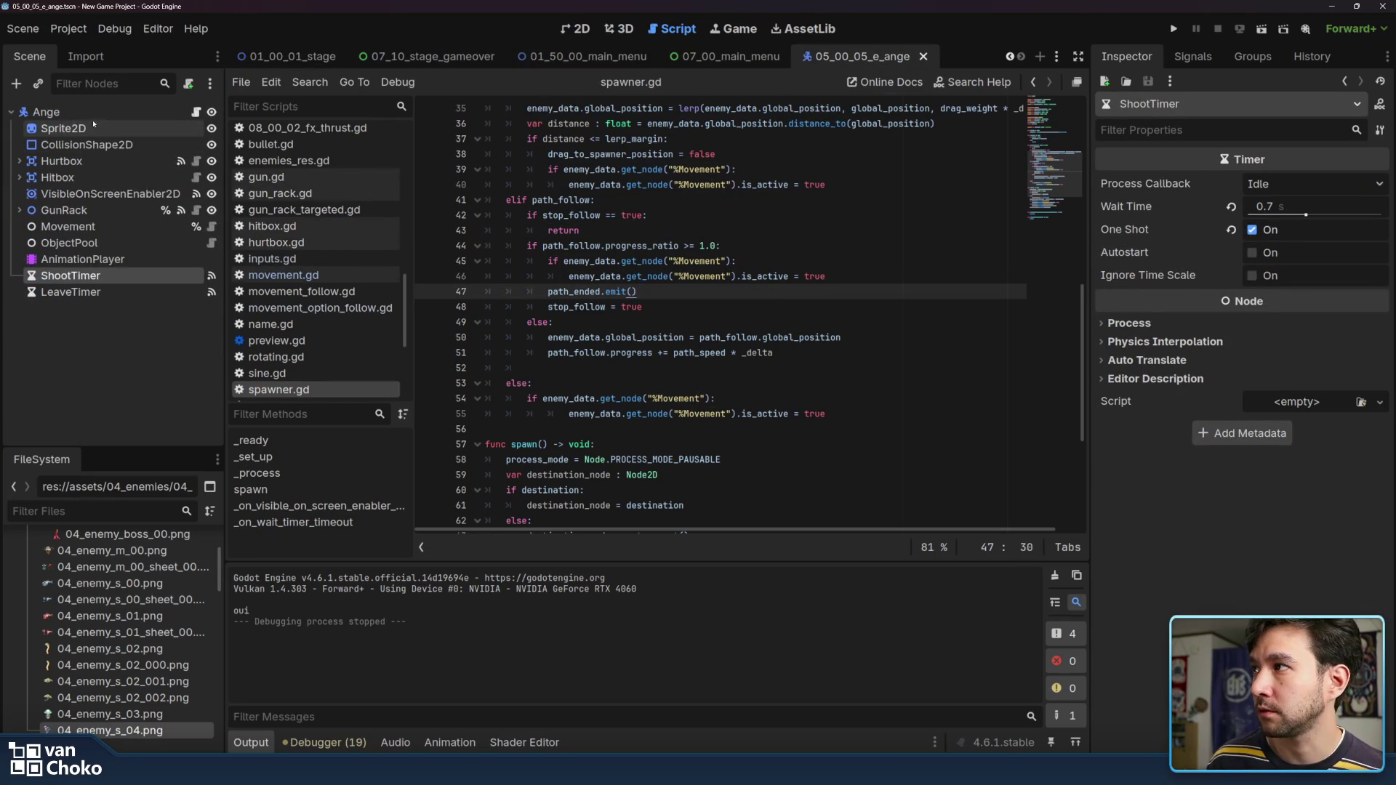
click(122, 112)
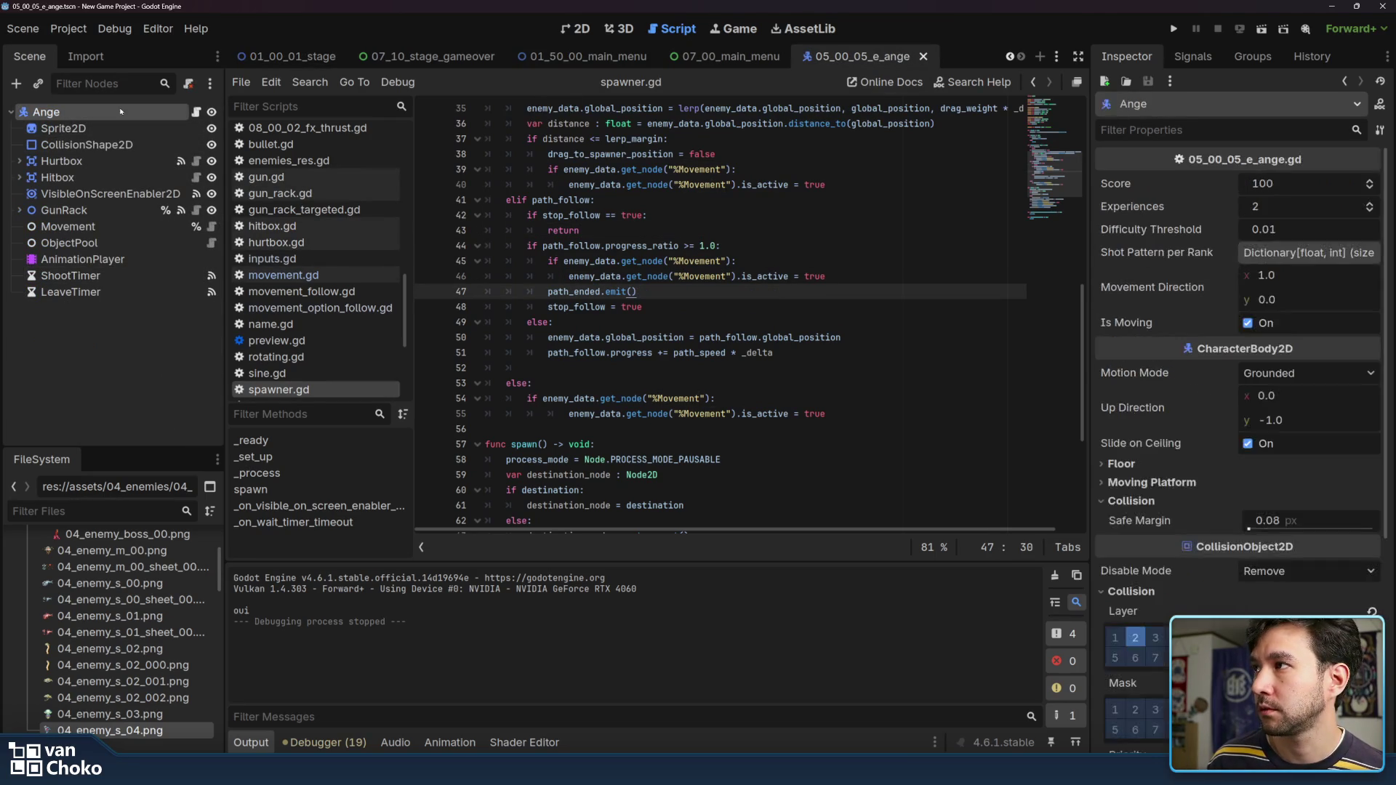
click(195, 112)
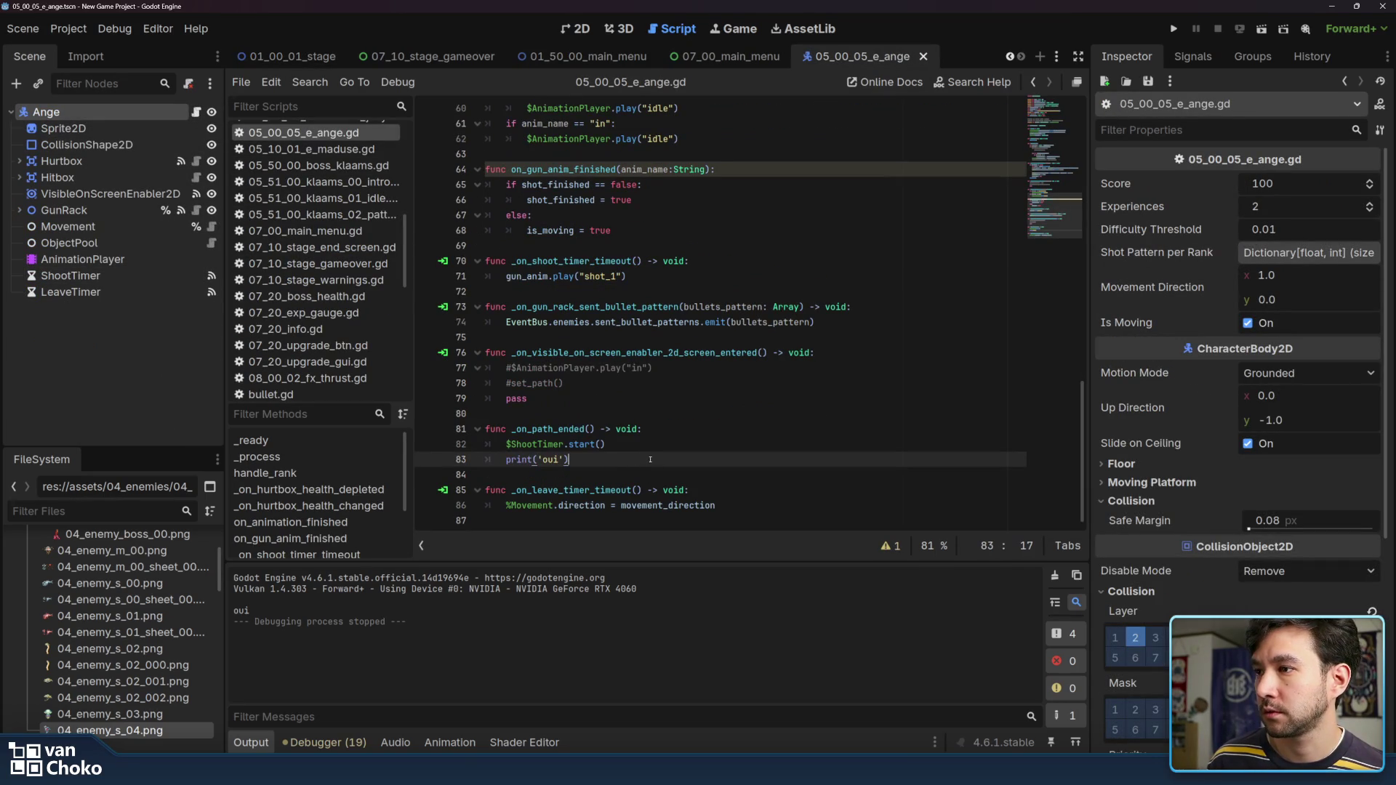
drag(650, 460, 679, 446)
key(Delete)
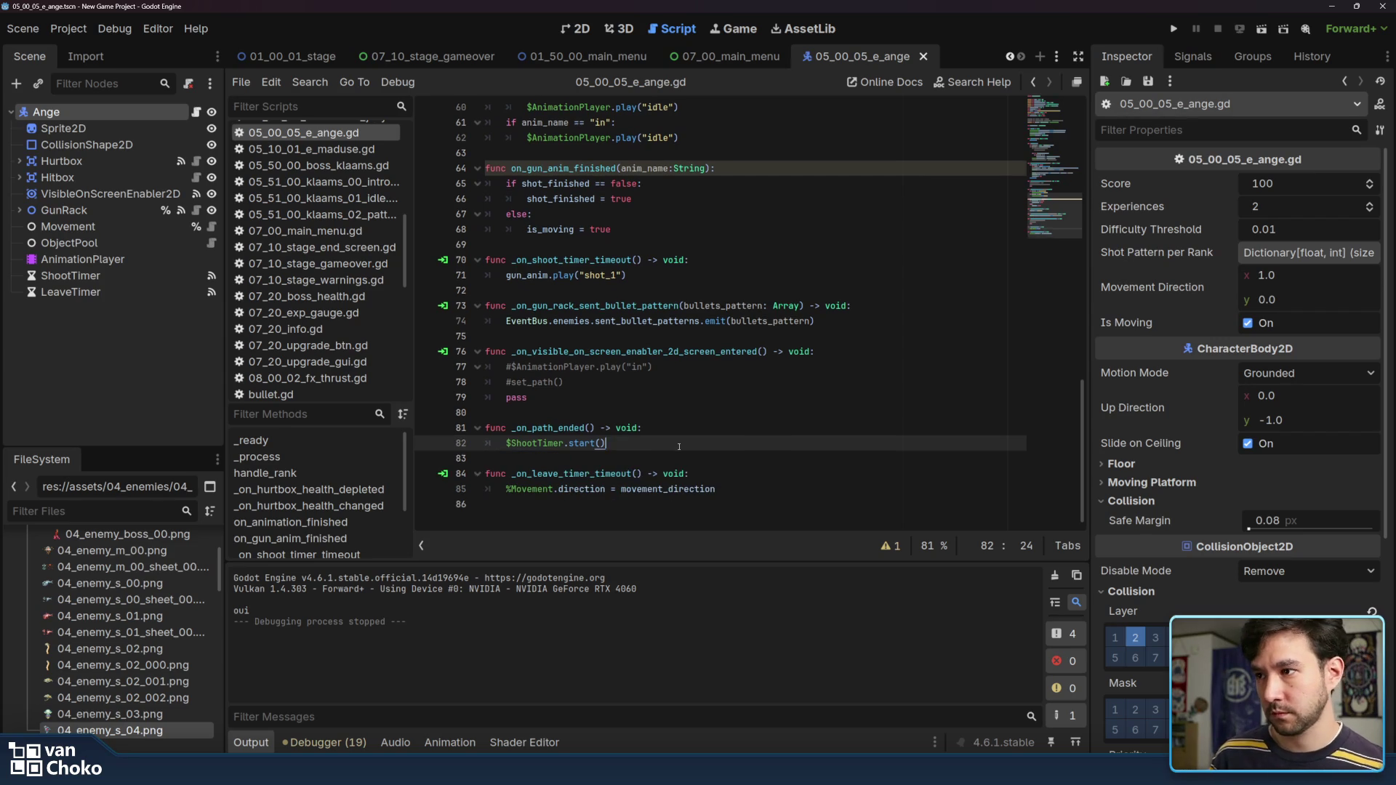
click(766, 483)
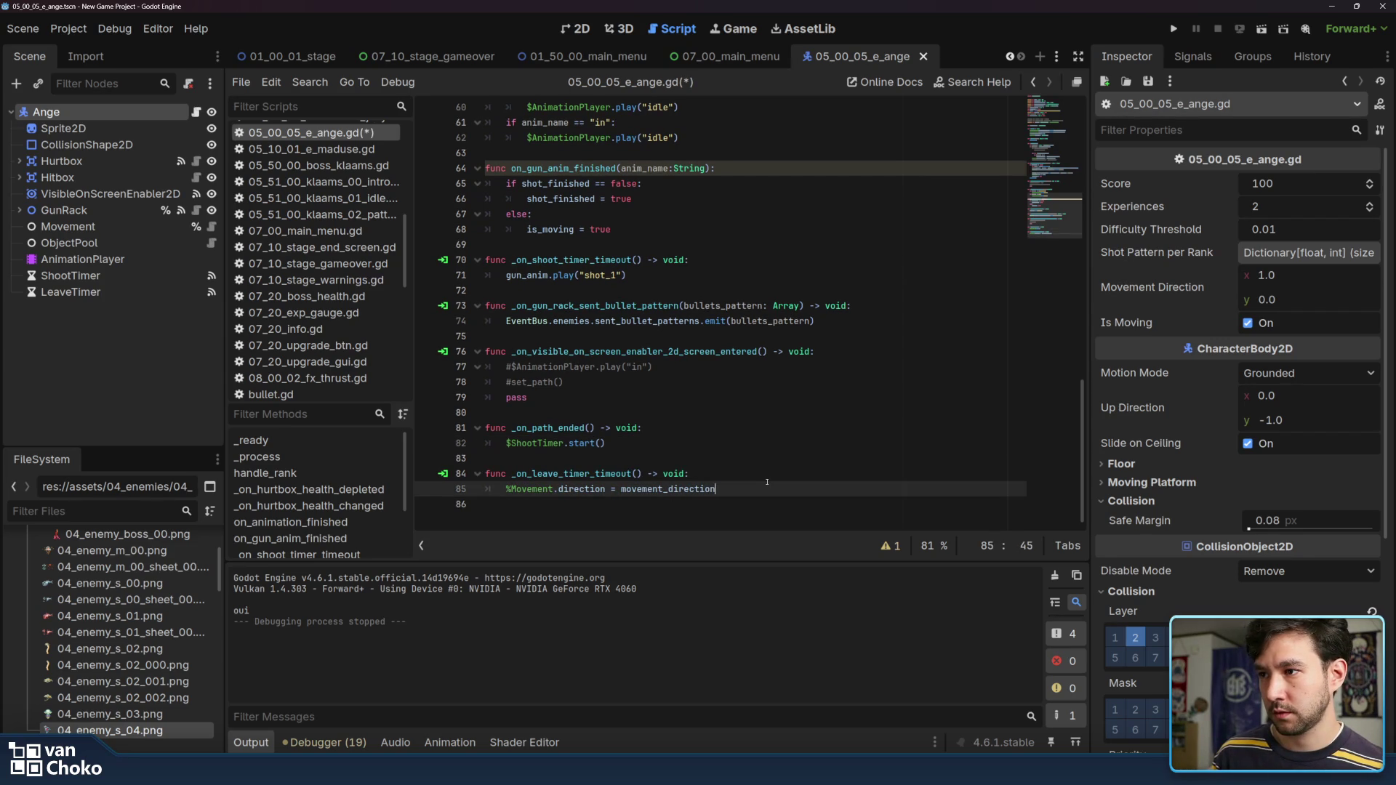
key(Return)
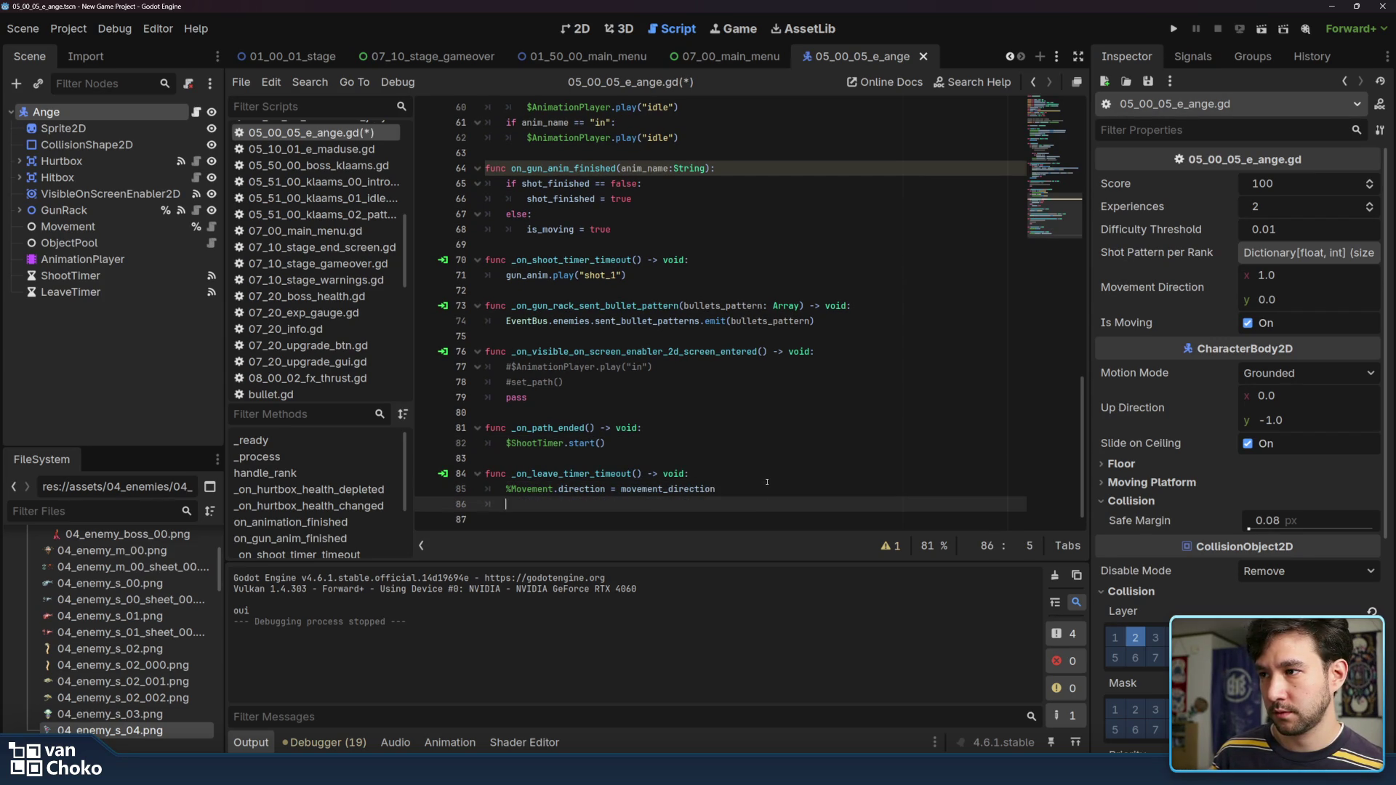
click(85, 293)
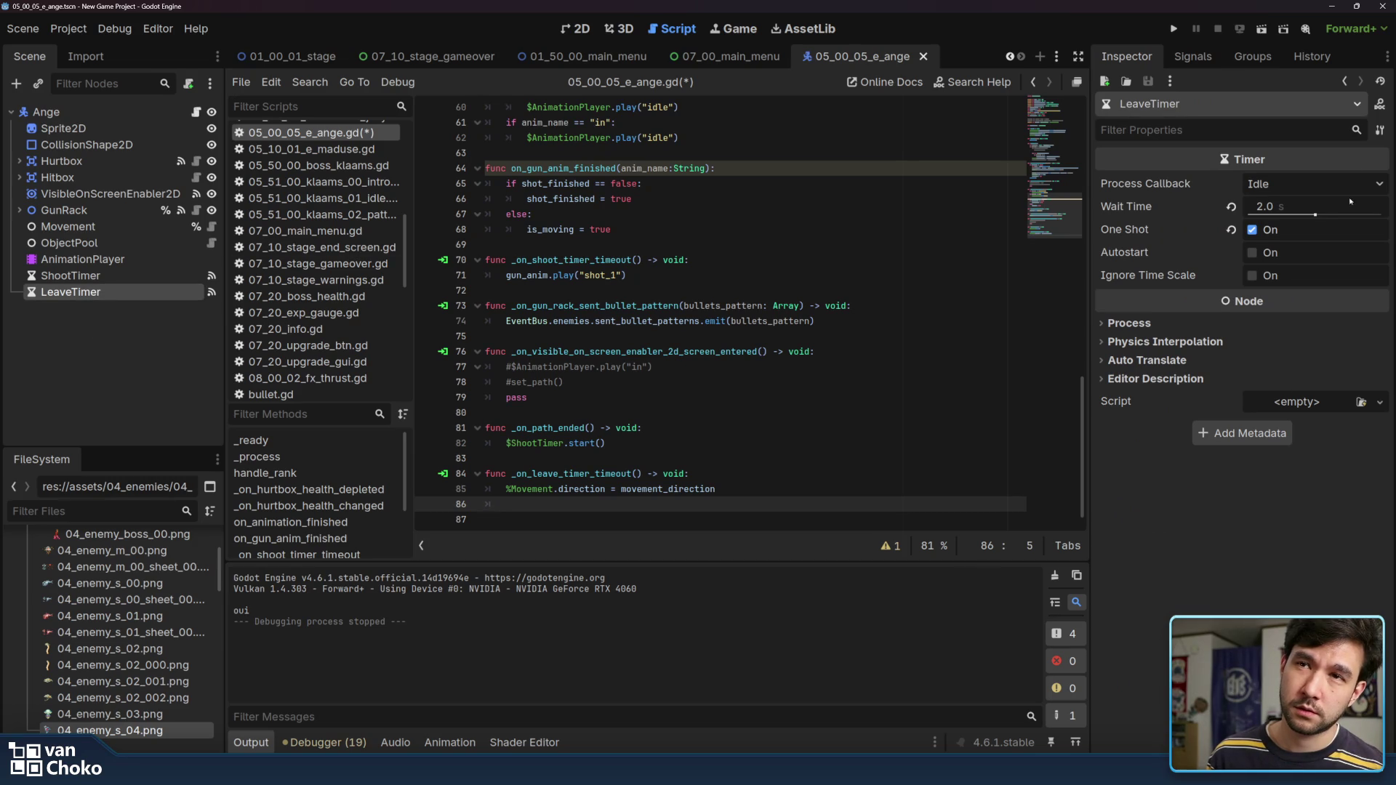
Step: Set LeaveTimer Wait Time to 1.0, add print("oui") to _on_leave_timer_timeout, save, and run
click(1335, 199)
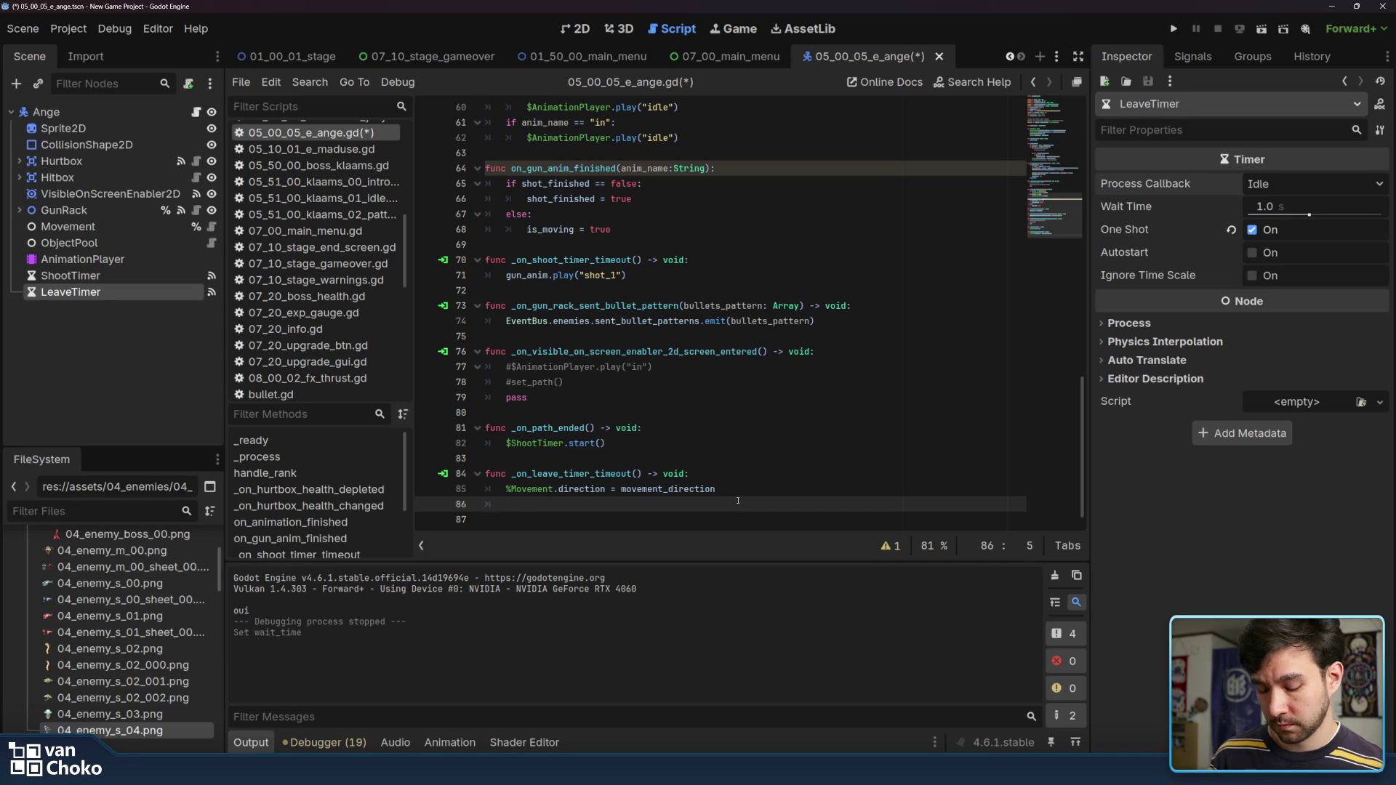
key(BackSpace)
key(BackSpace)
key(BackSpace)
text(rint("oui)
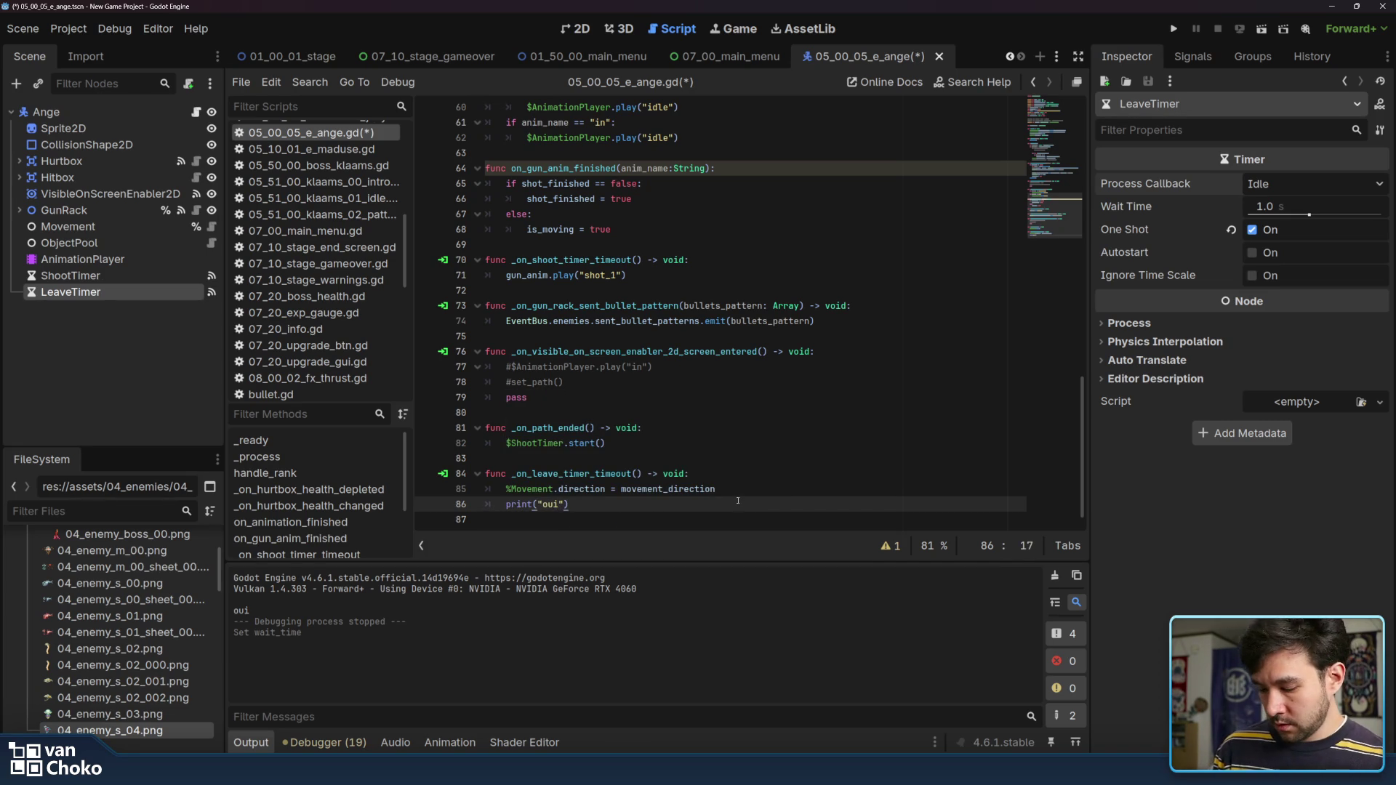
key(ctrl+s)
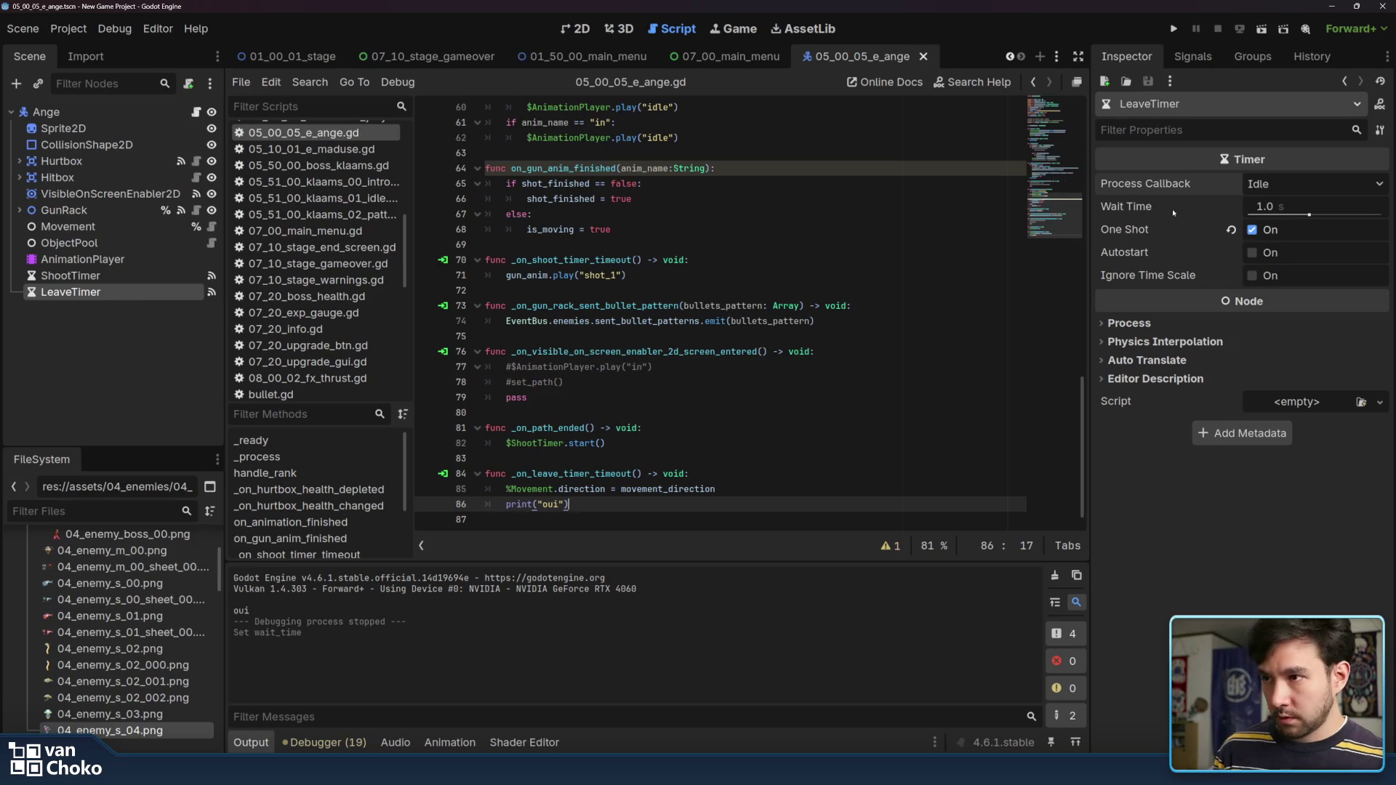
click(1173, 29)
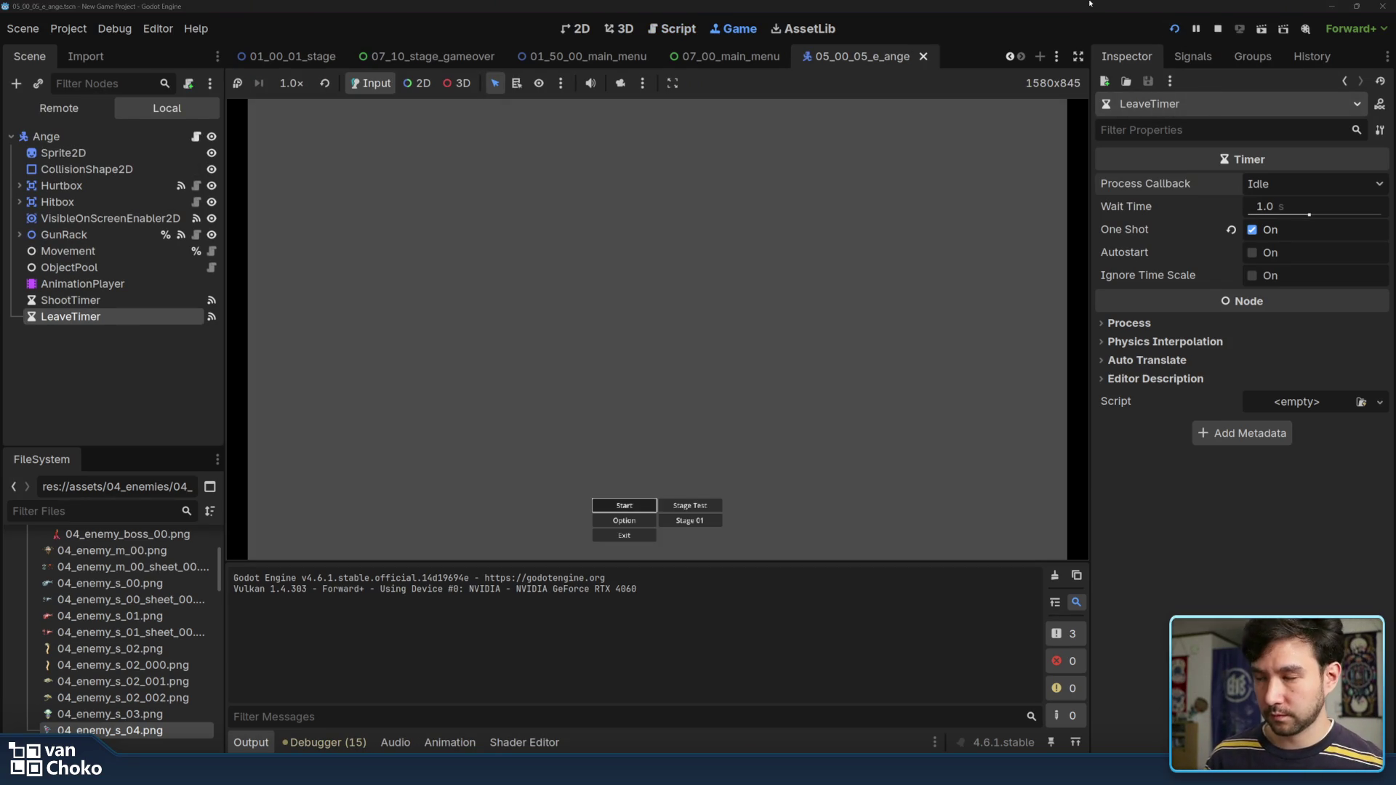
Step: Play Stage 1 shooting Ange enemies until the score reaches 4550, then stop
key(Return)
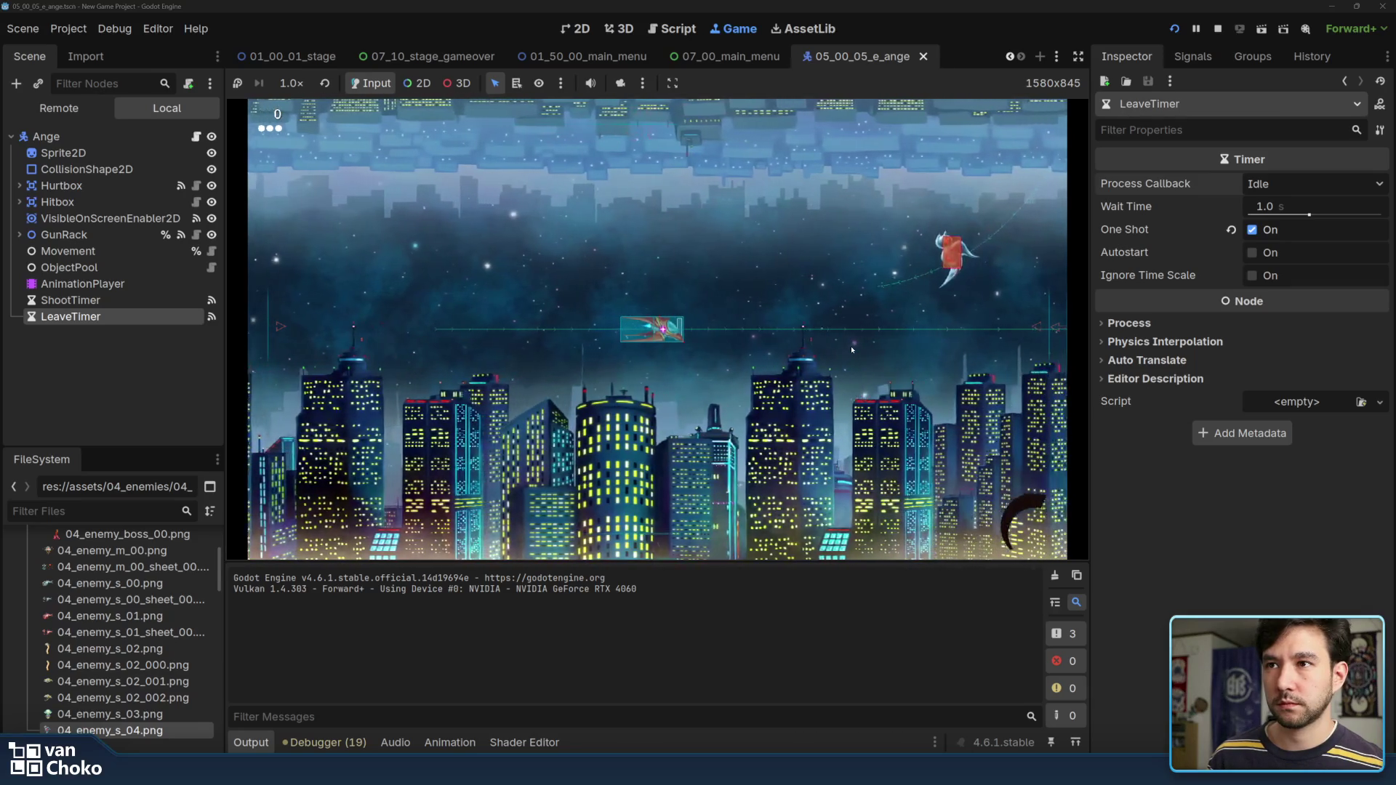
key(Up)
key(Left)
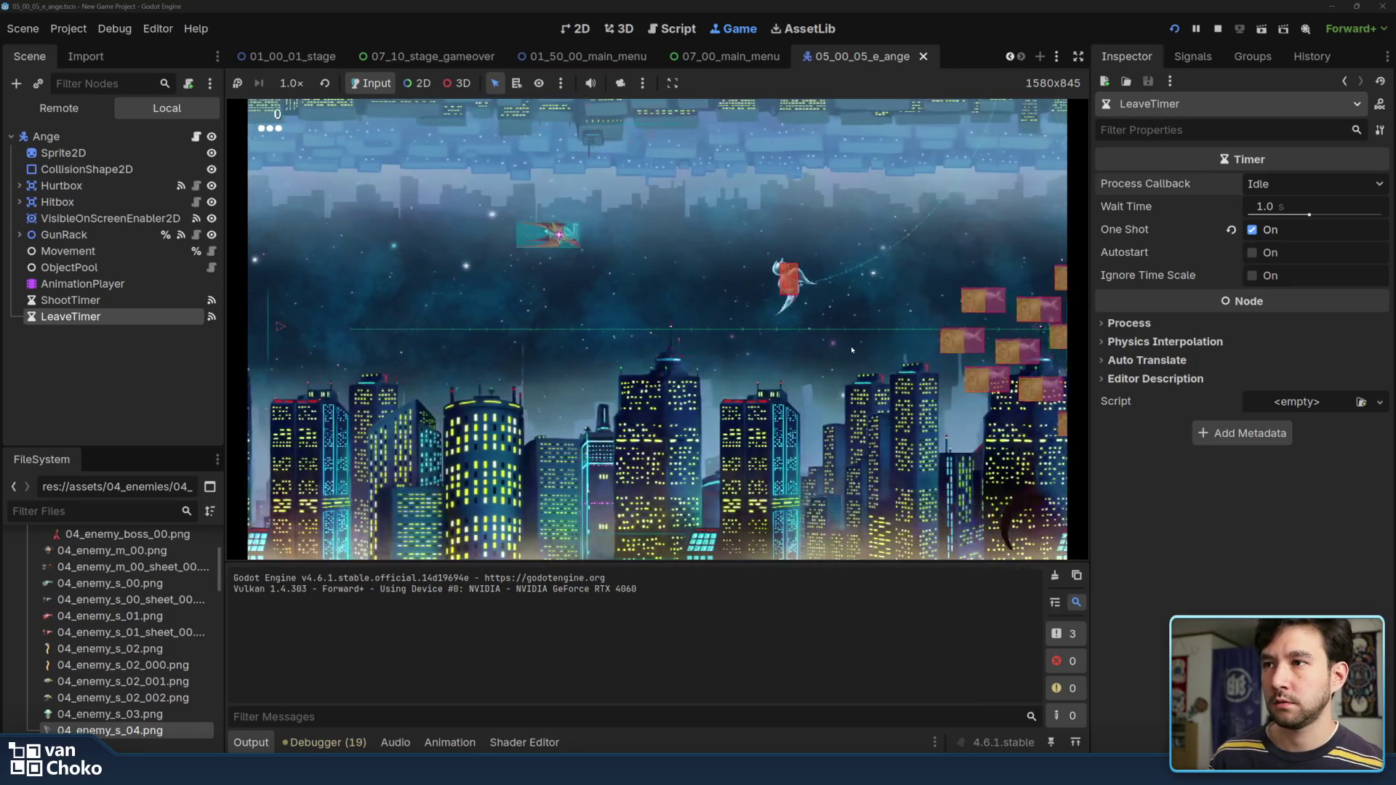
key(Down)
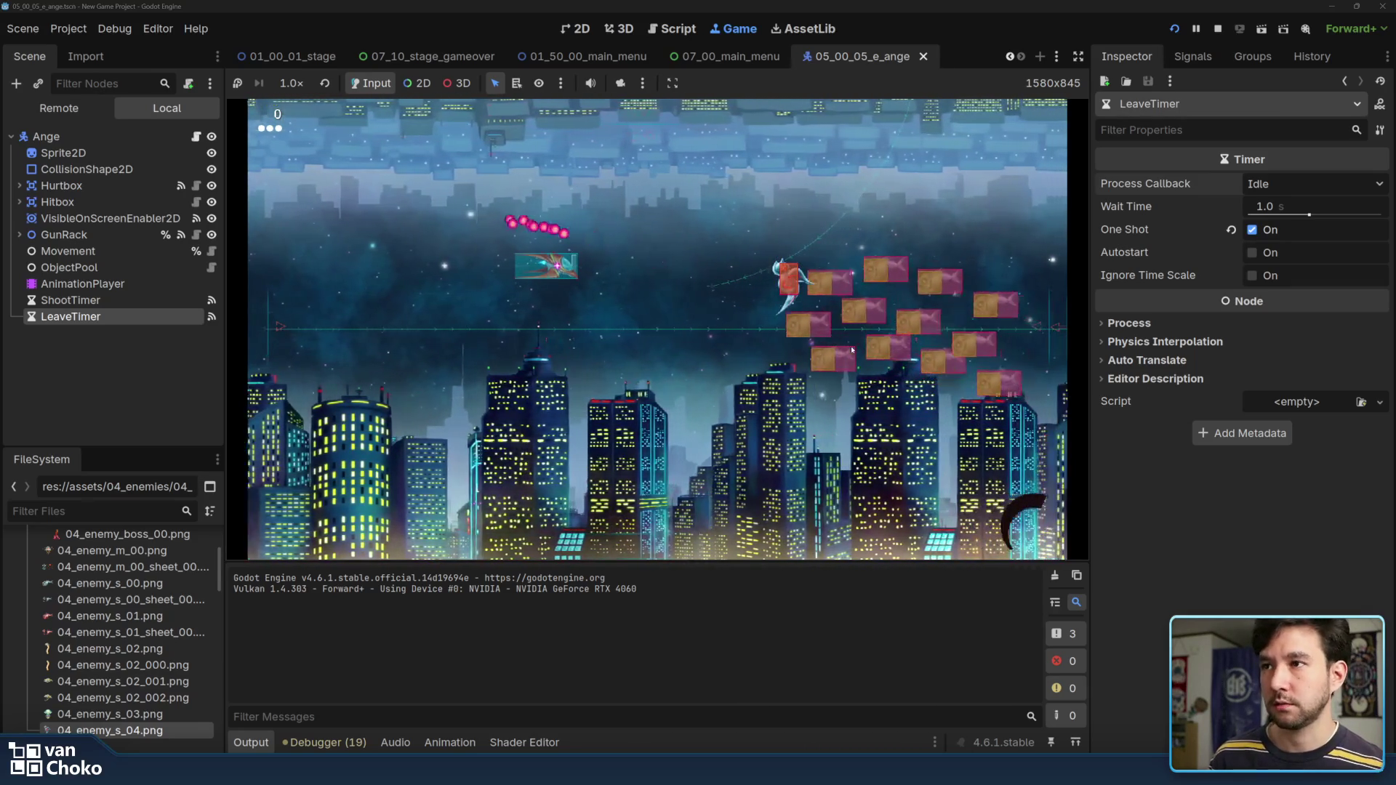
key(Down)
key(Left)
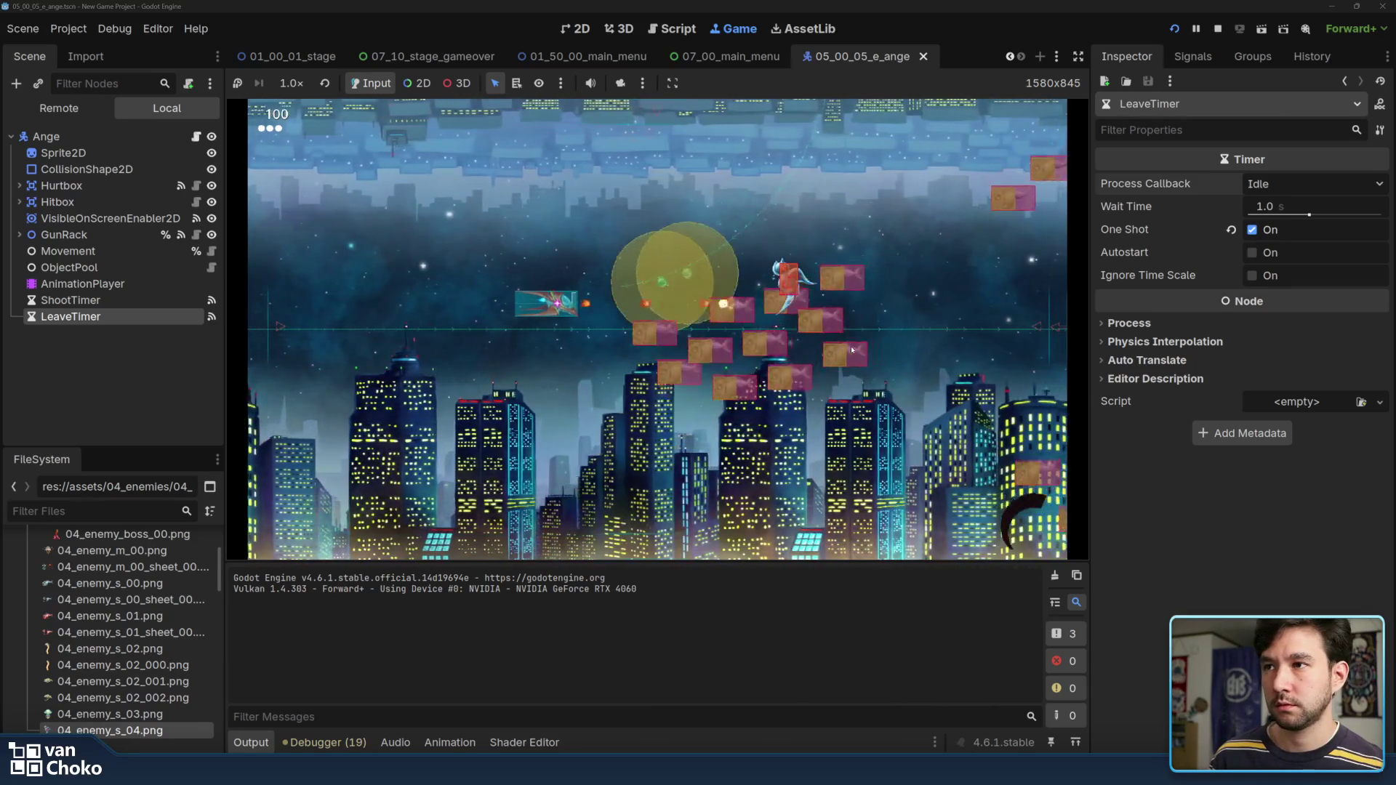
key(Up)
key(Left)
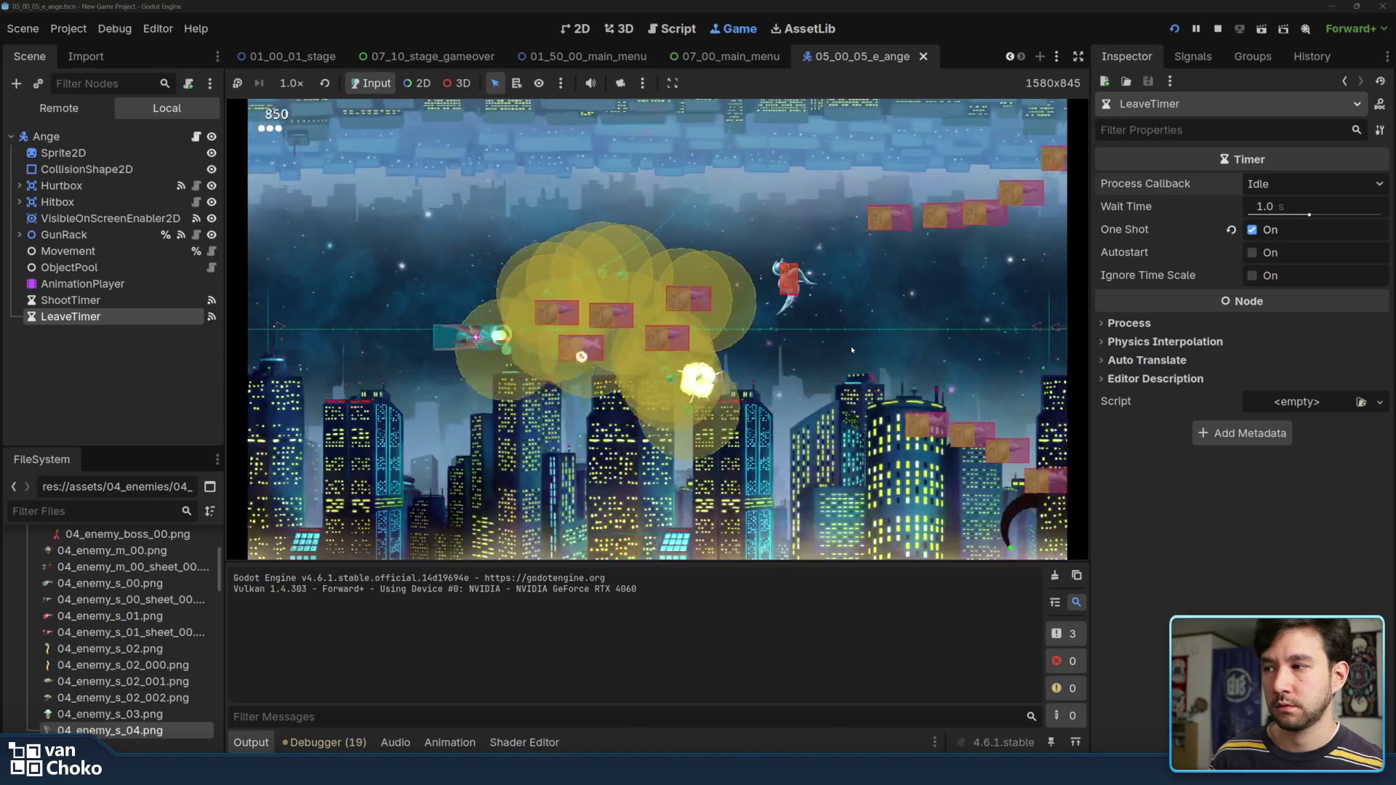
key(Left)
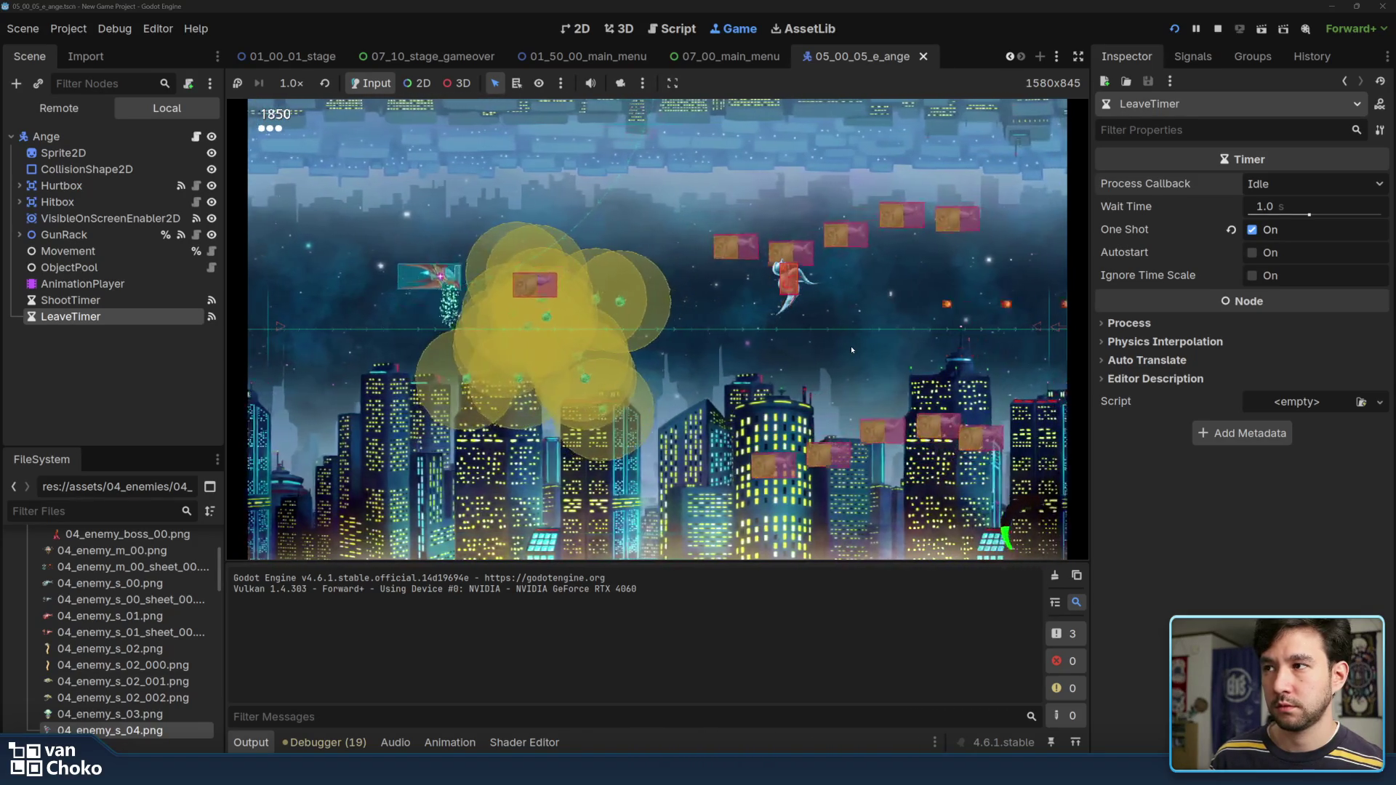
key(Right)
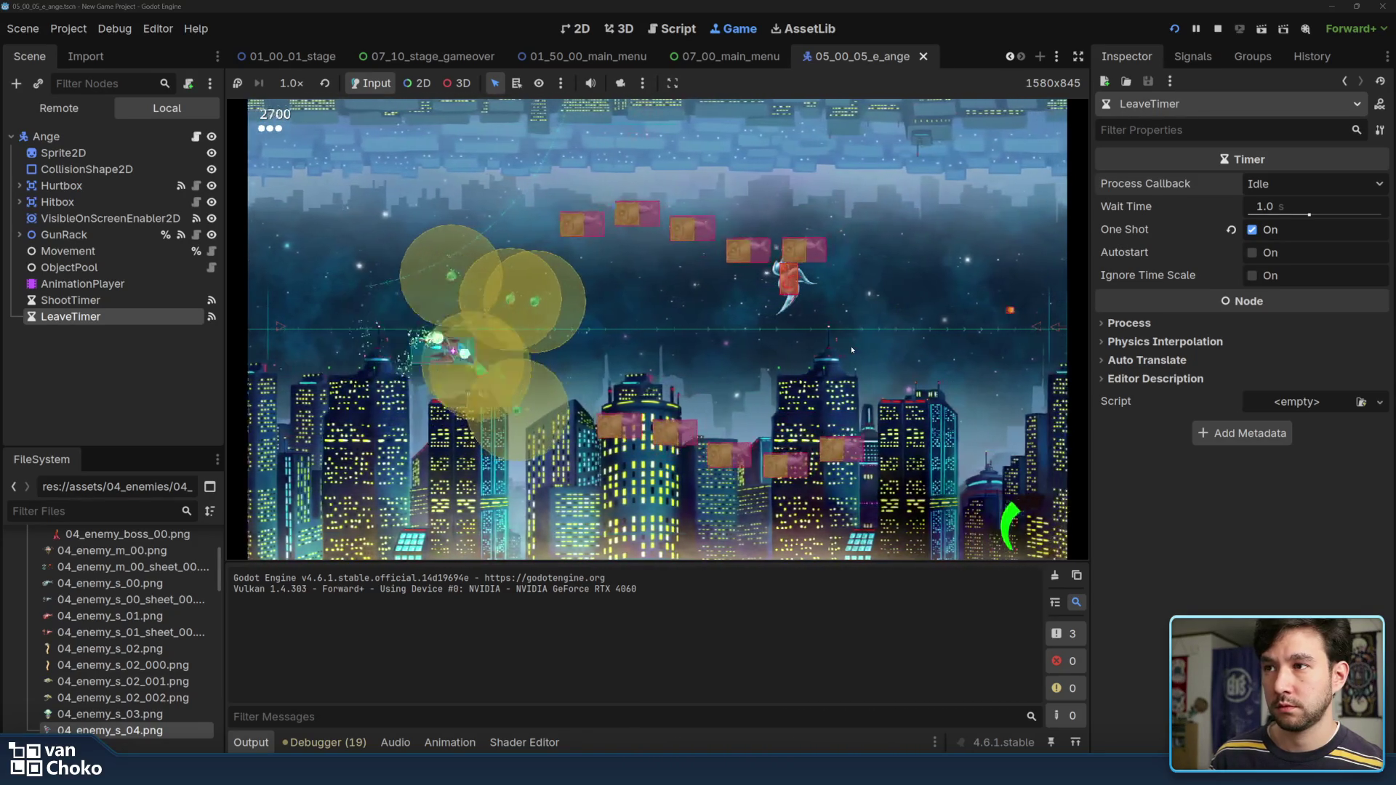
key(Up)
key(Left)
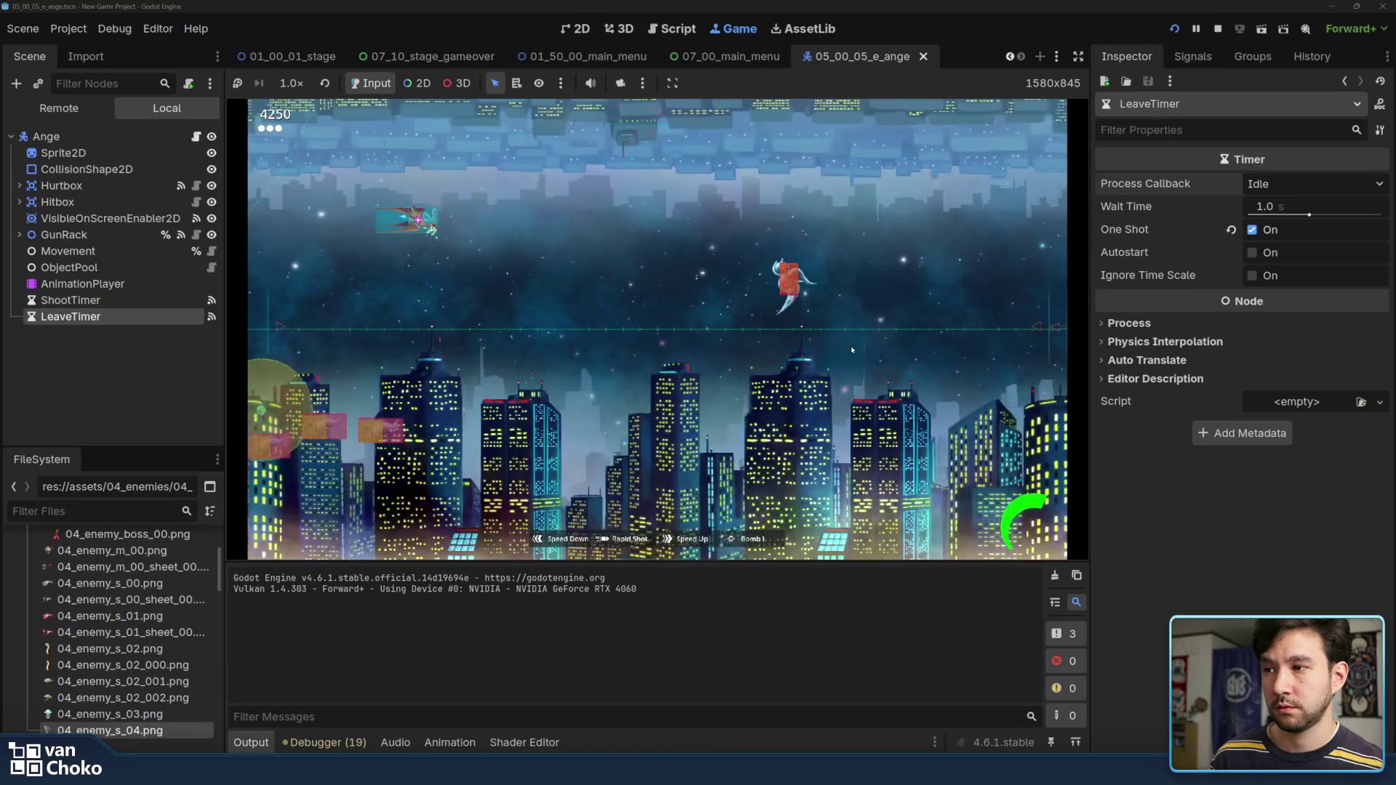
key(Right)
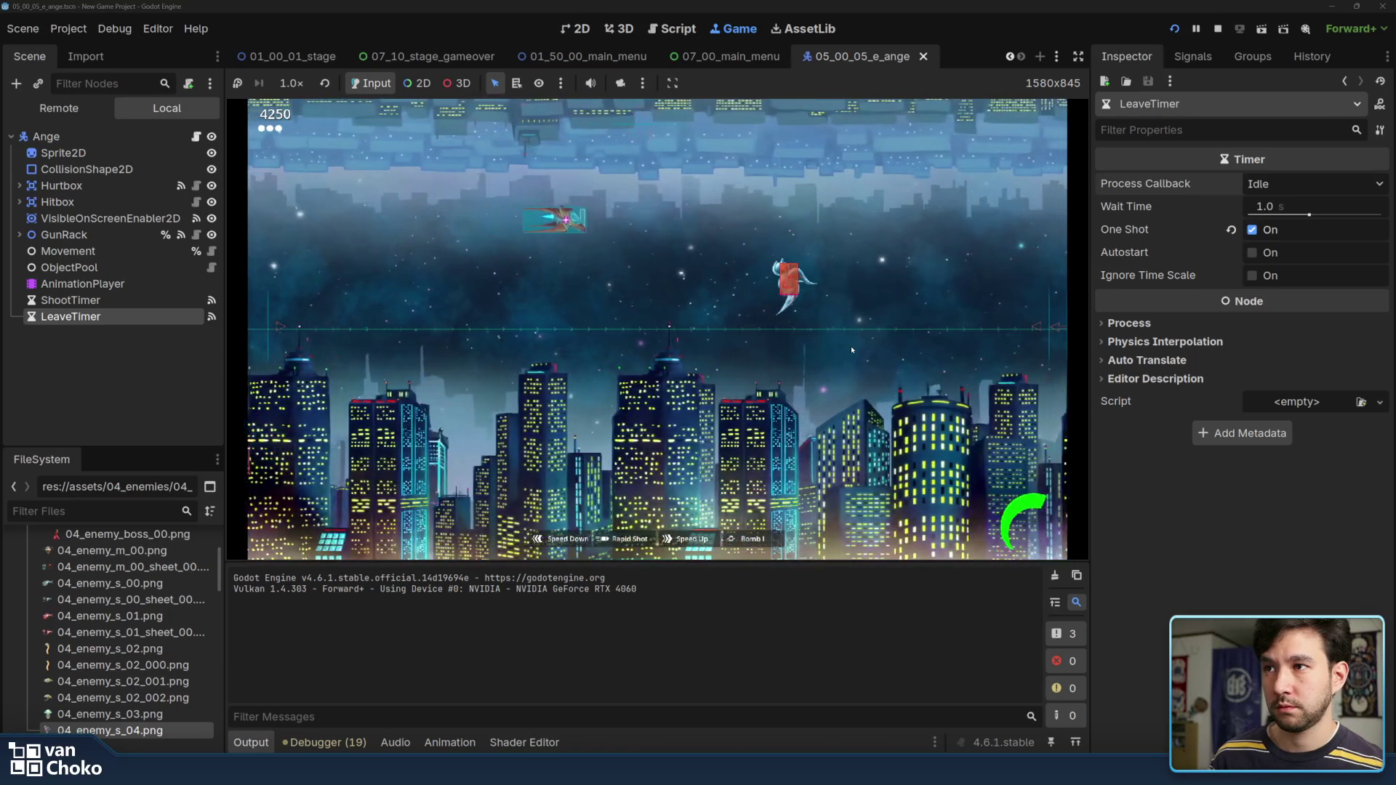
key(Right)
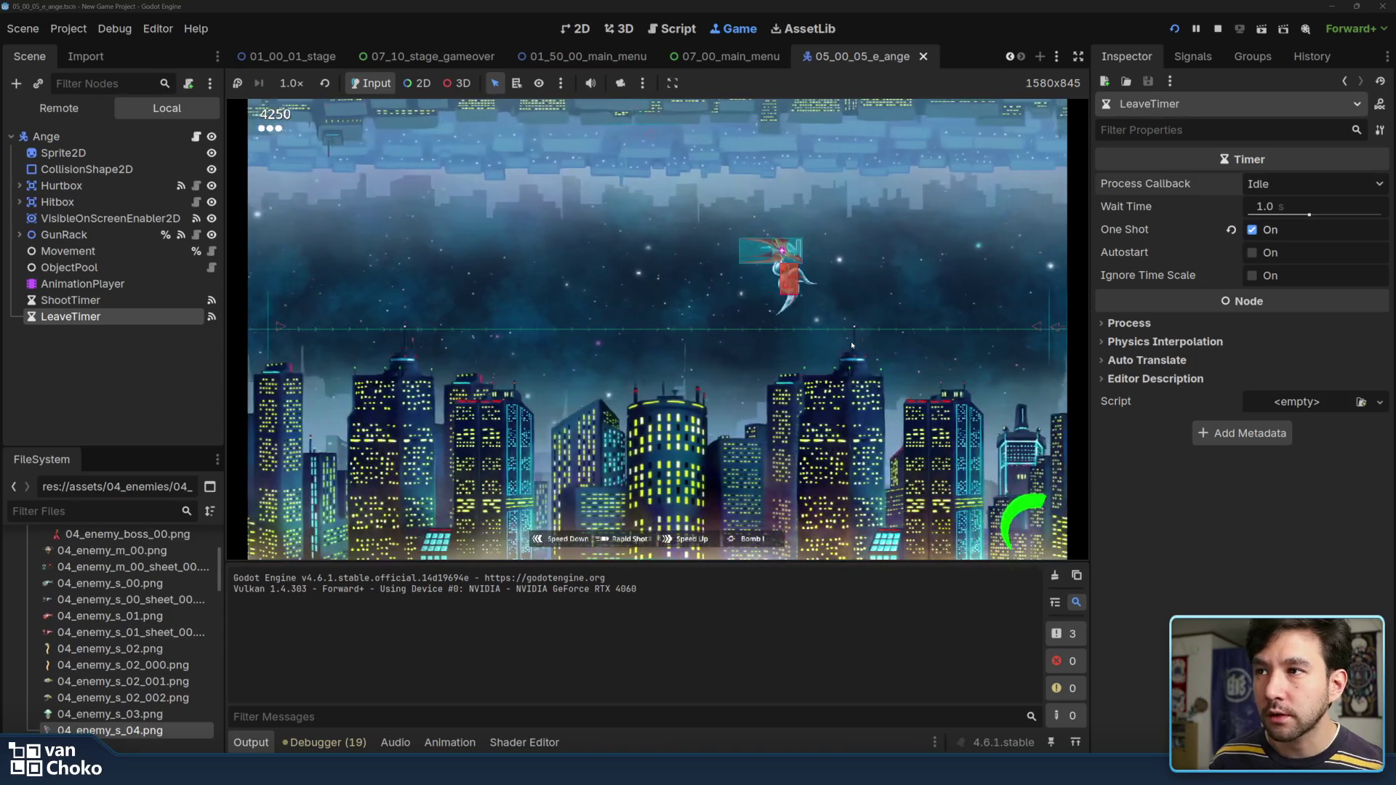
key(Down)
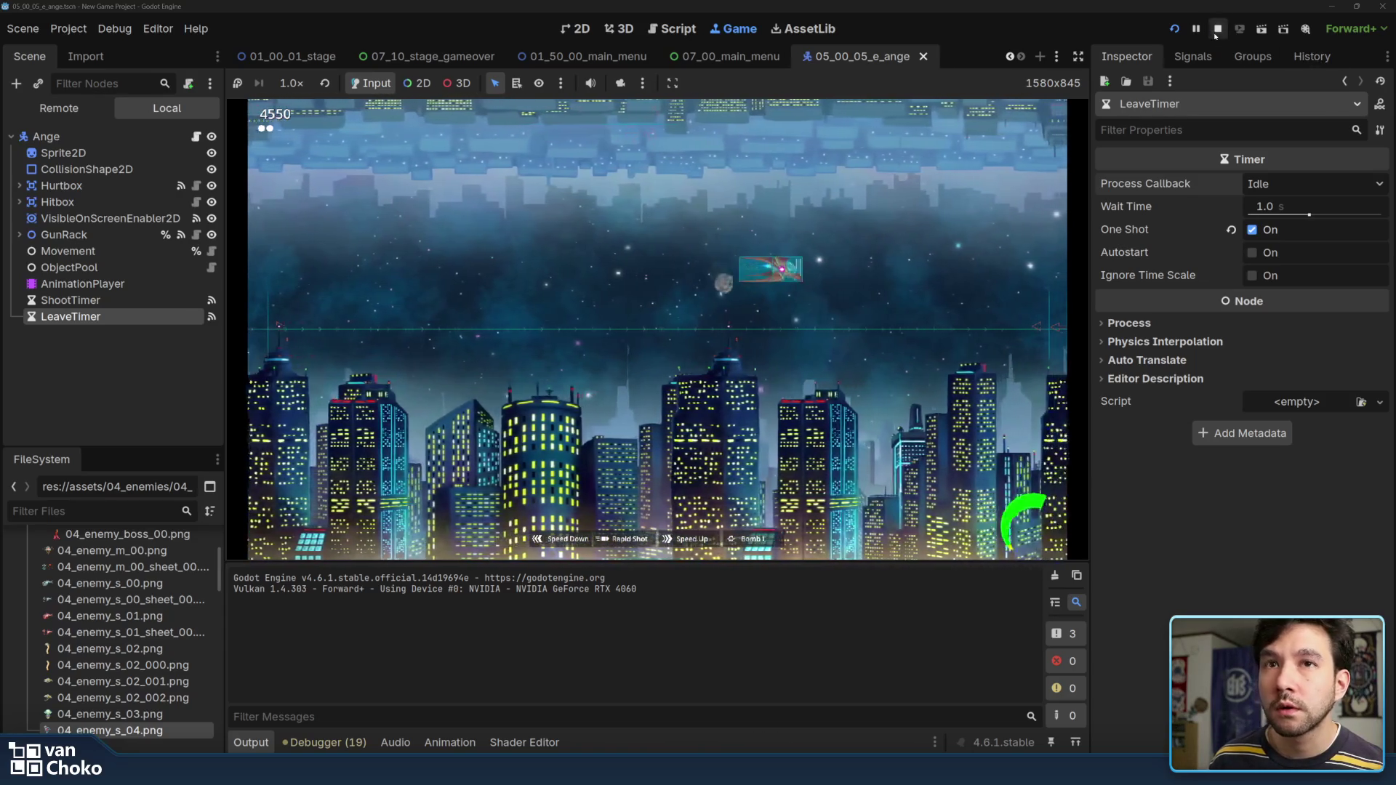
click(1216, 31)
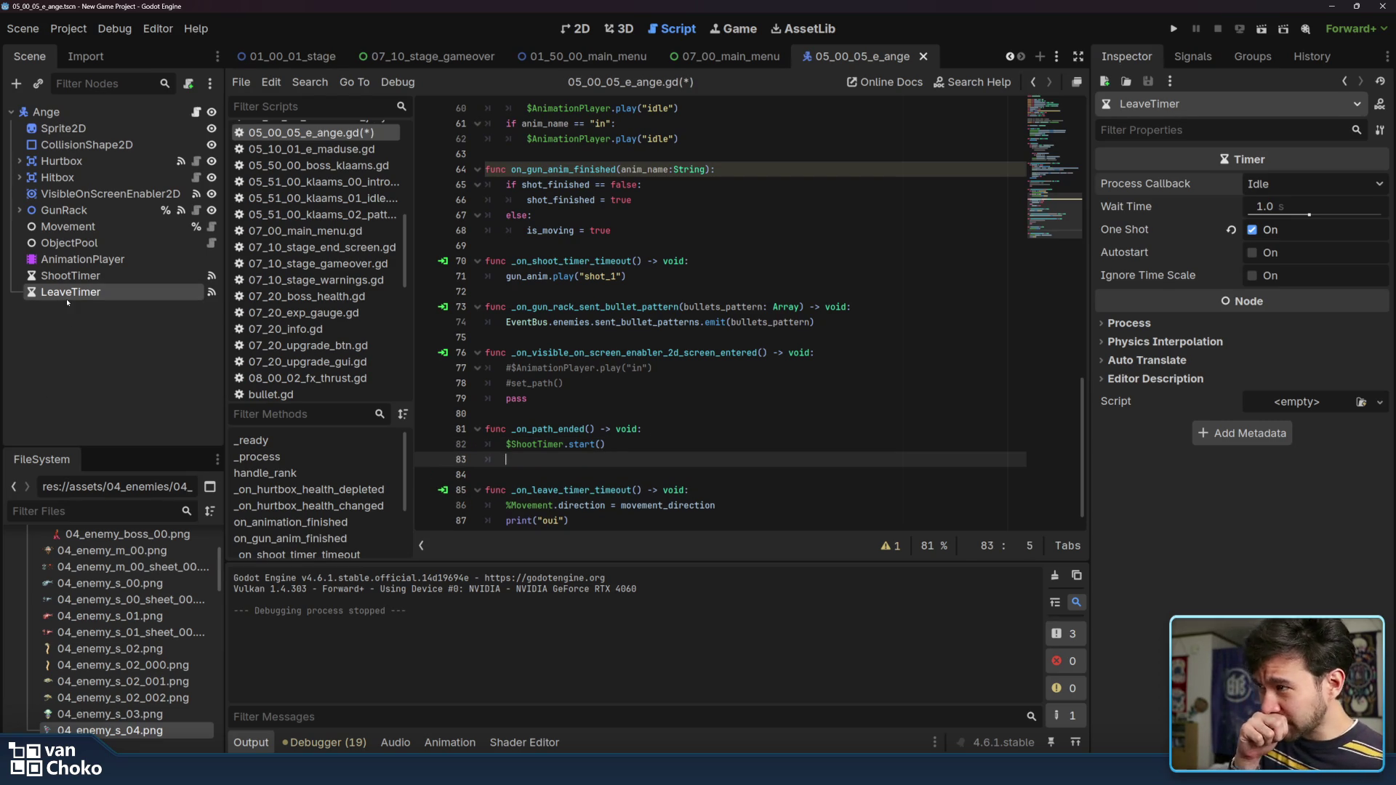
Step: Add $LeaveTimer.start() to _on_path_ended after the ShootTimer start
mouse_move(61, 297)
mouse_down()
mouse_move(555, 415)
mouse_move(543, 462)
mouse_up()
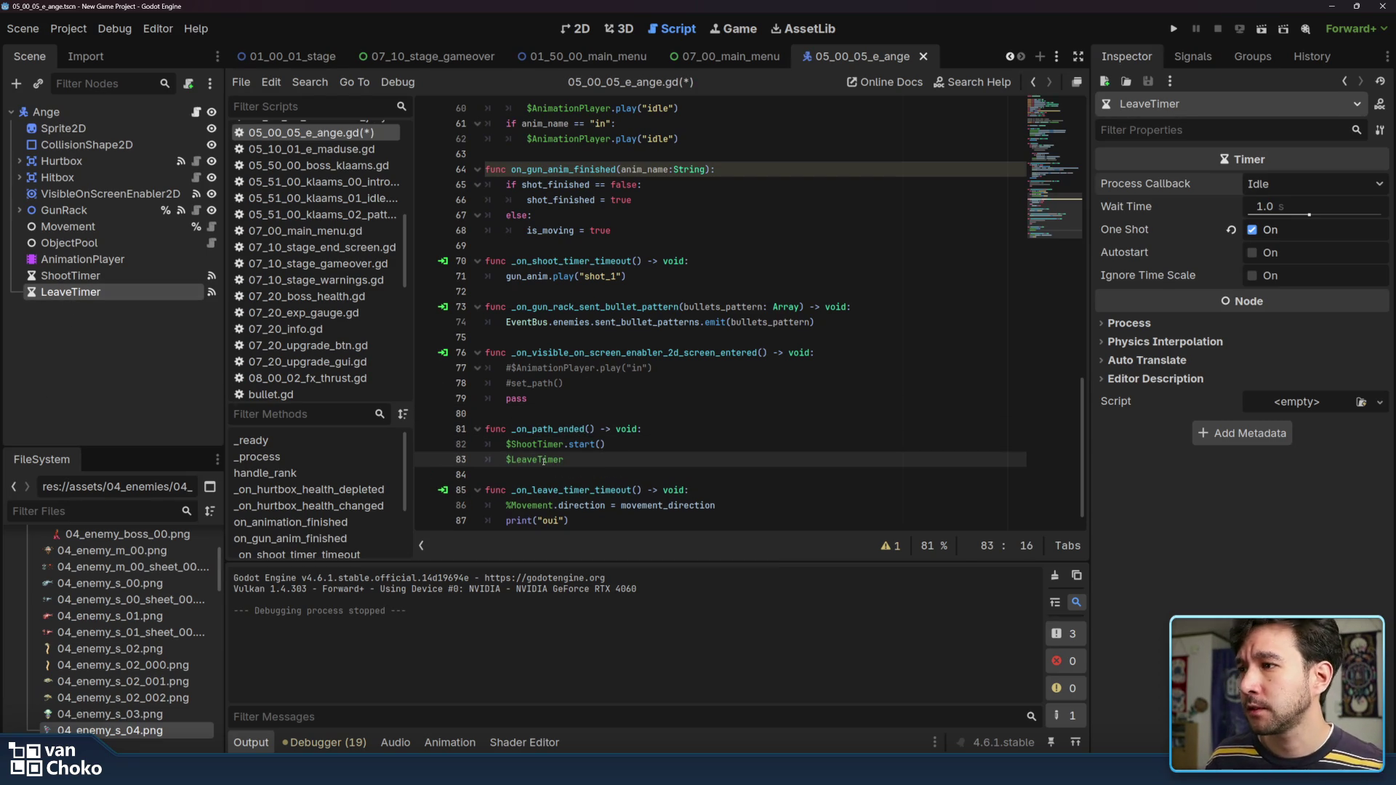
text(.sta)
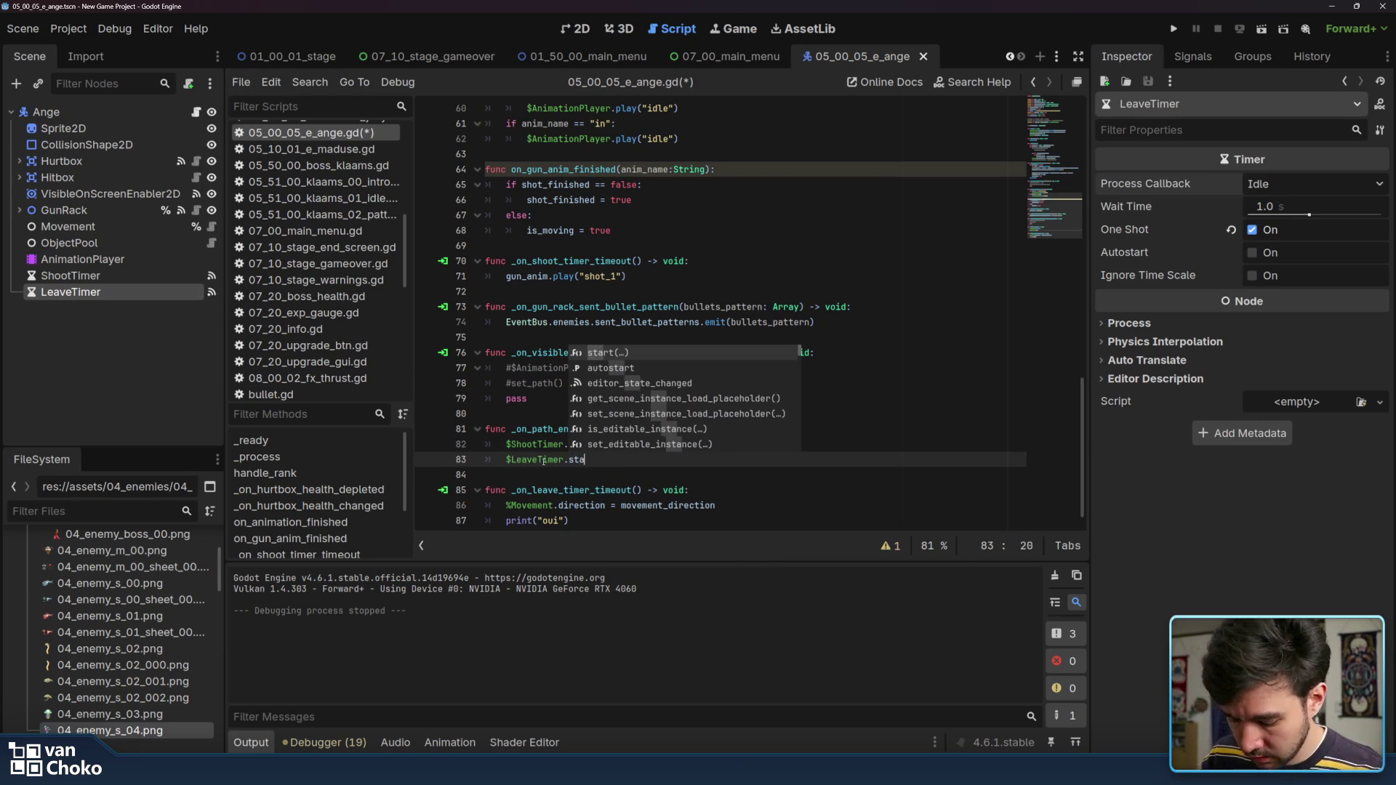
key(Return)
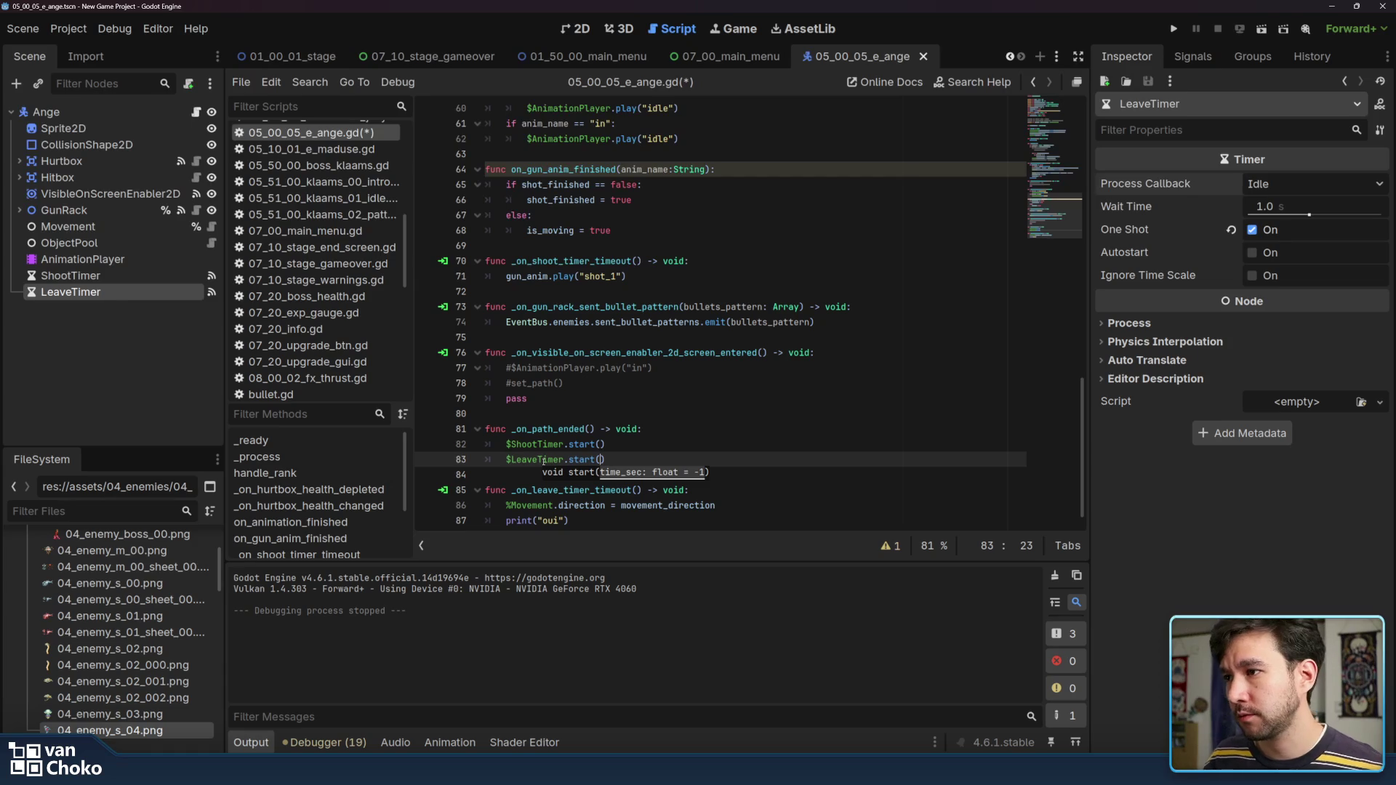
click(669, 439)
click(511, 505)
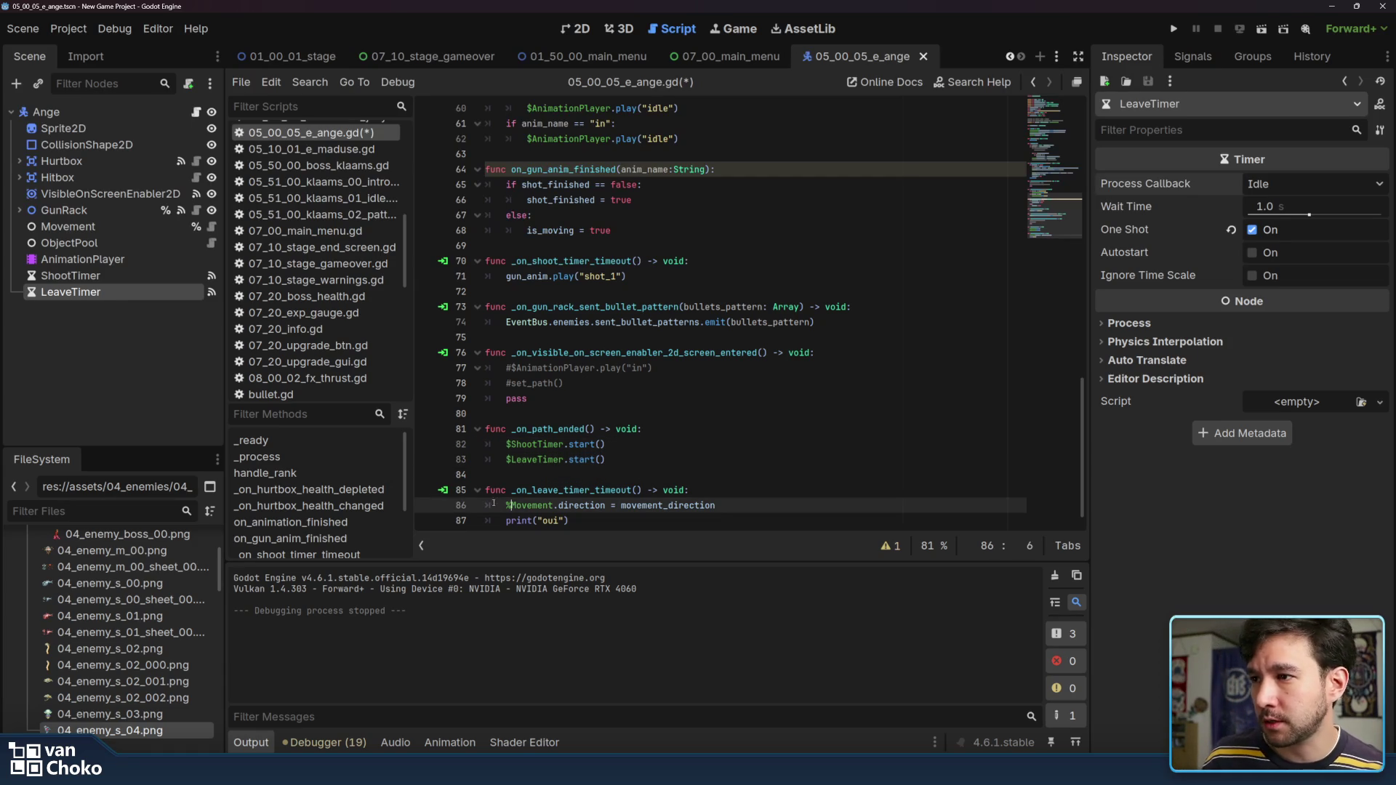
Step: Set LeaveTimer's Wait Time to 2.0 s and save the scene and script
click(134, 291)
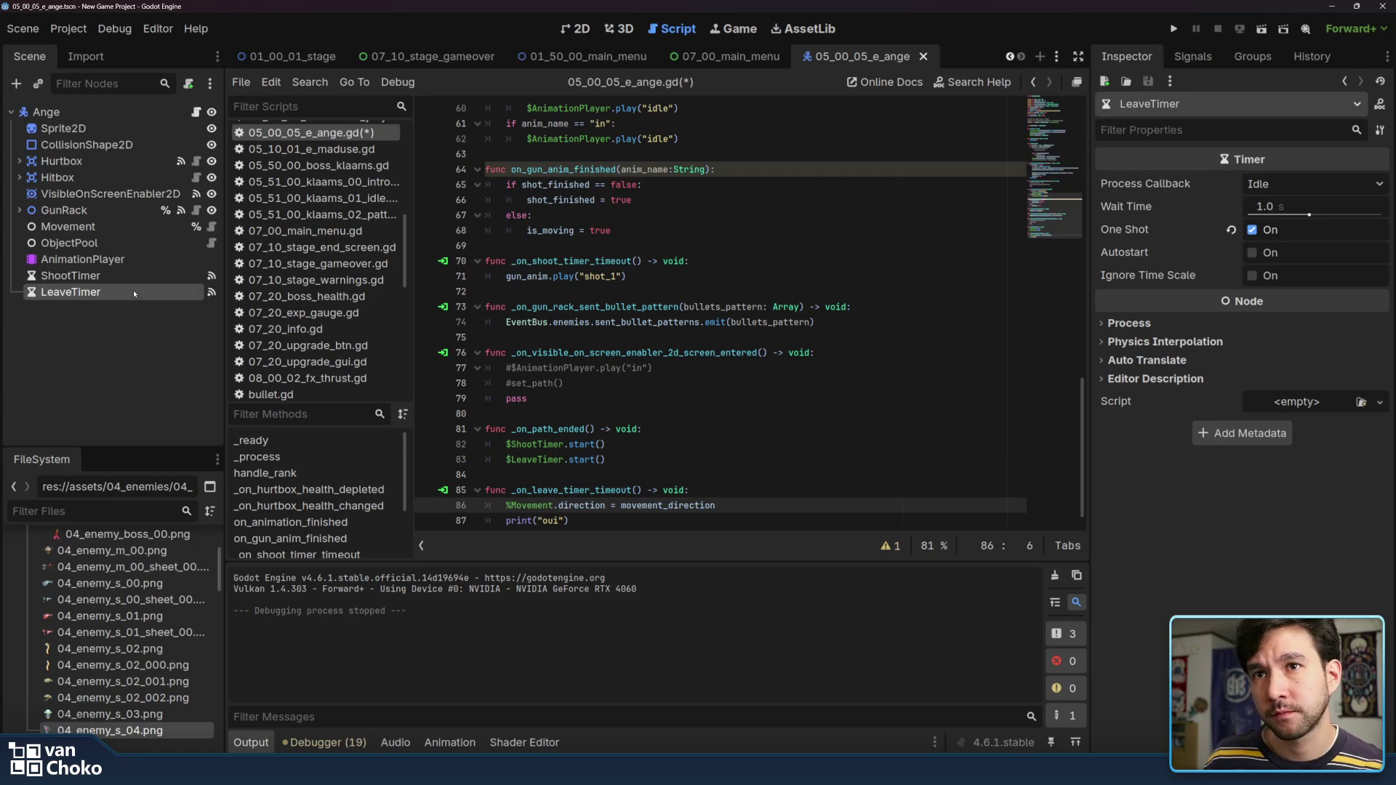
click(1290, 206)
text(2)
key(Return)
click(804, 280)
key(ctrl+s)
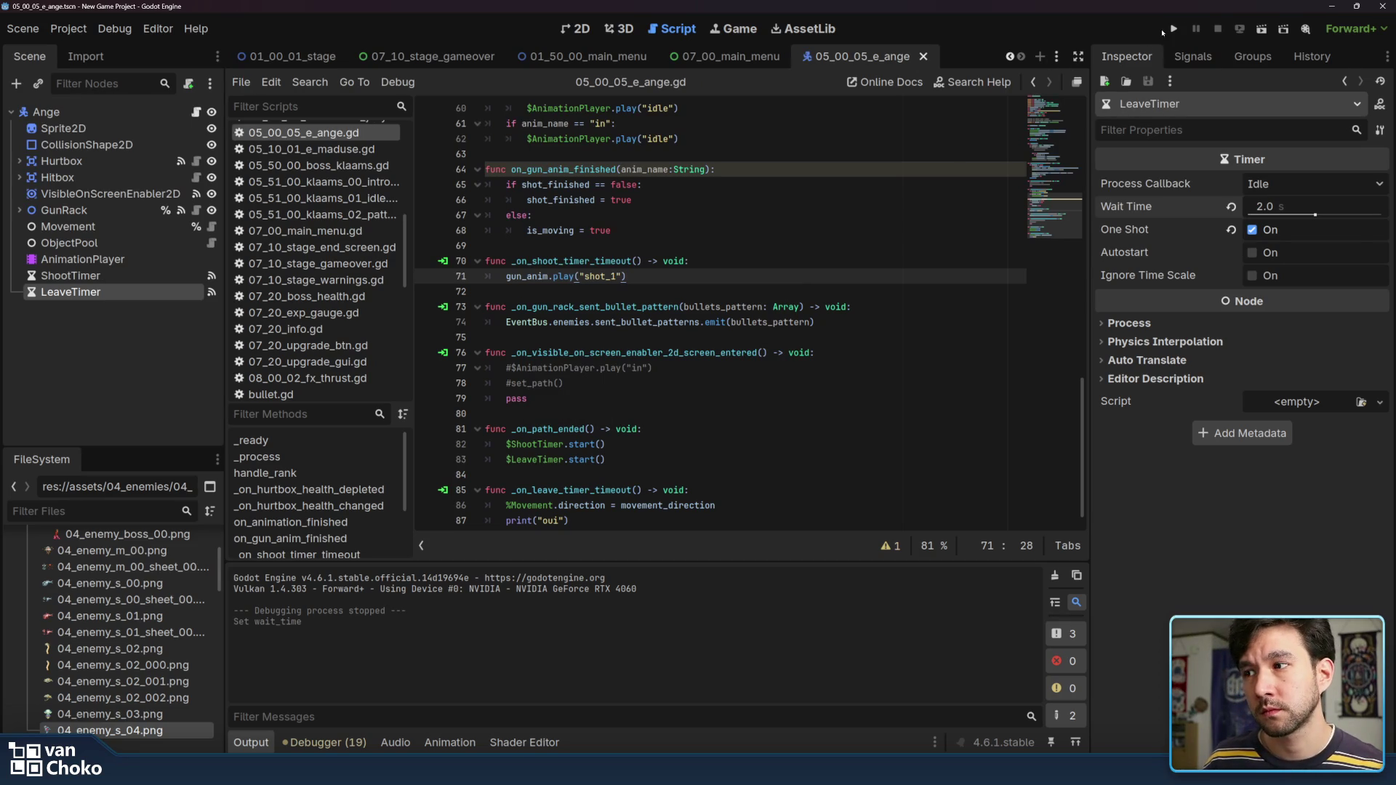
Step: Run the project, play Stage 1 with the 2 s LeaveTimer, then stop with F8
click(1173, 28)
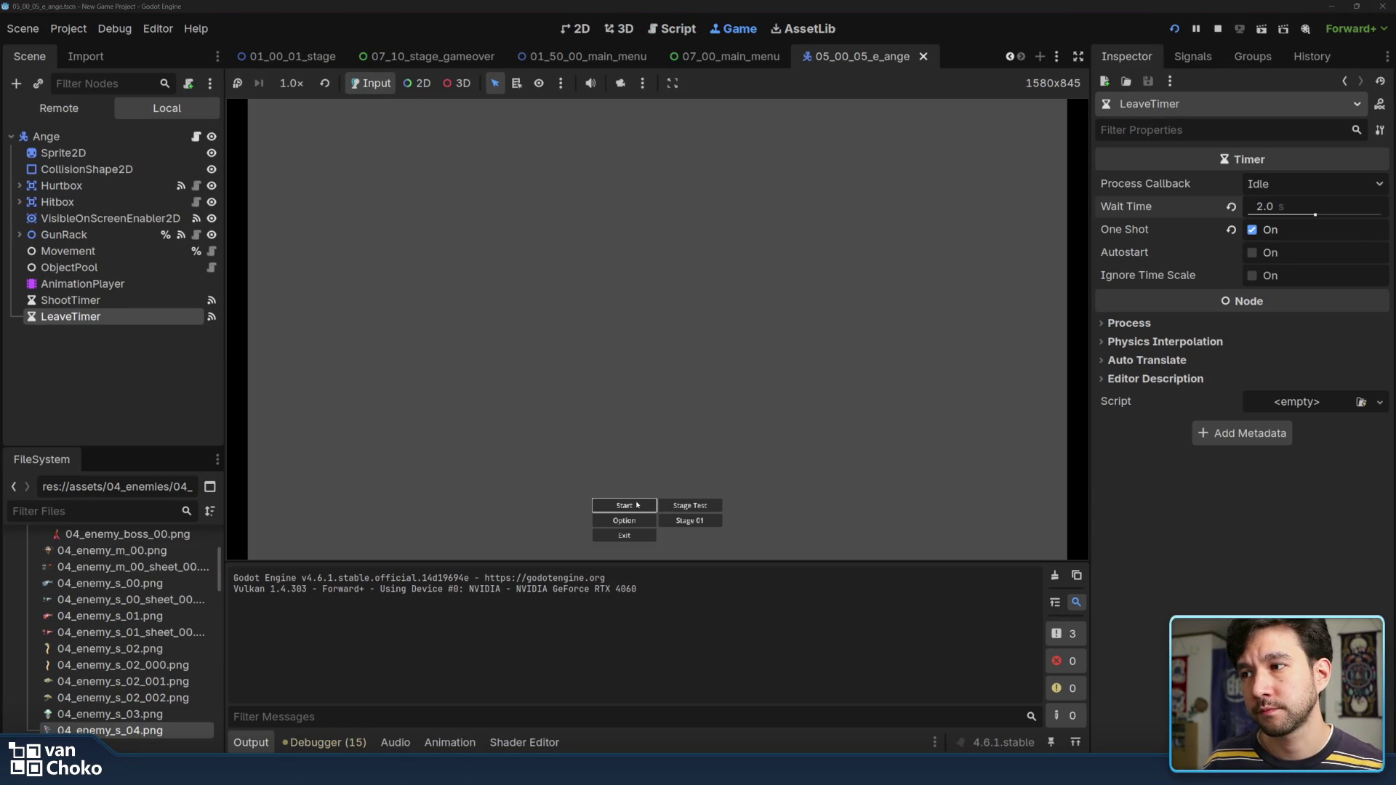
click(637, 505)
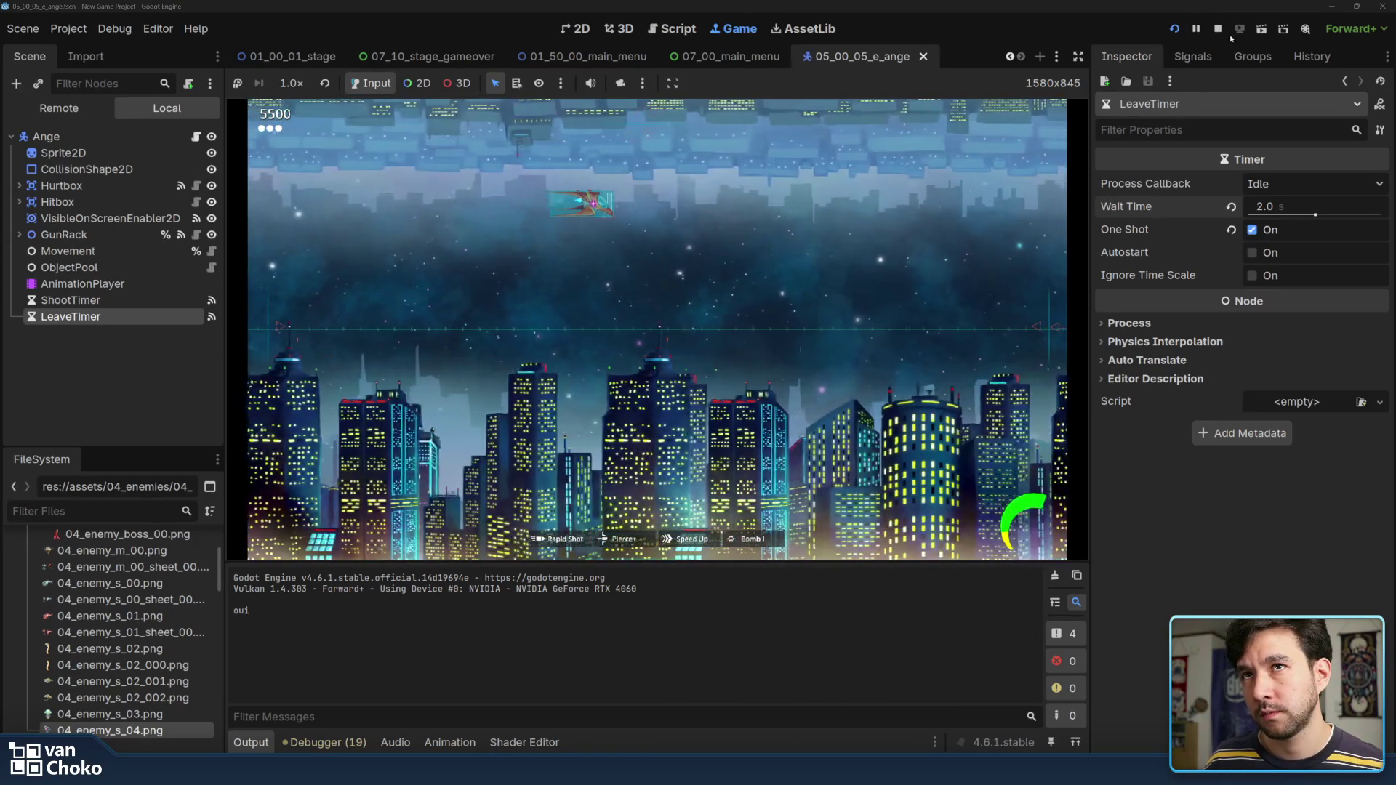
key(F8)
Step: Review _on_path_ended's ShootTimer call and the shot_finished check in the gun animation handler
click(550, 429)
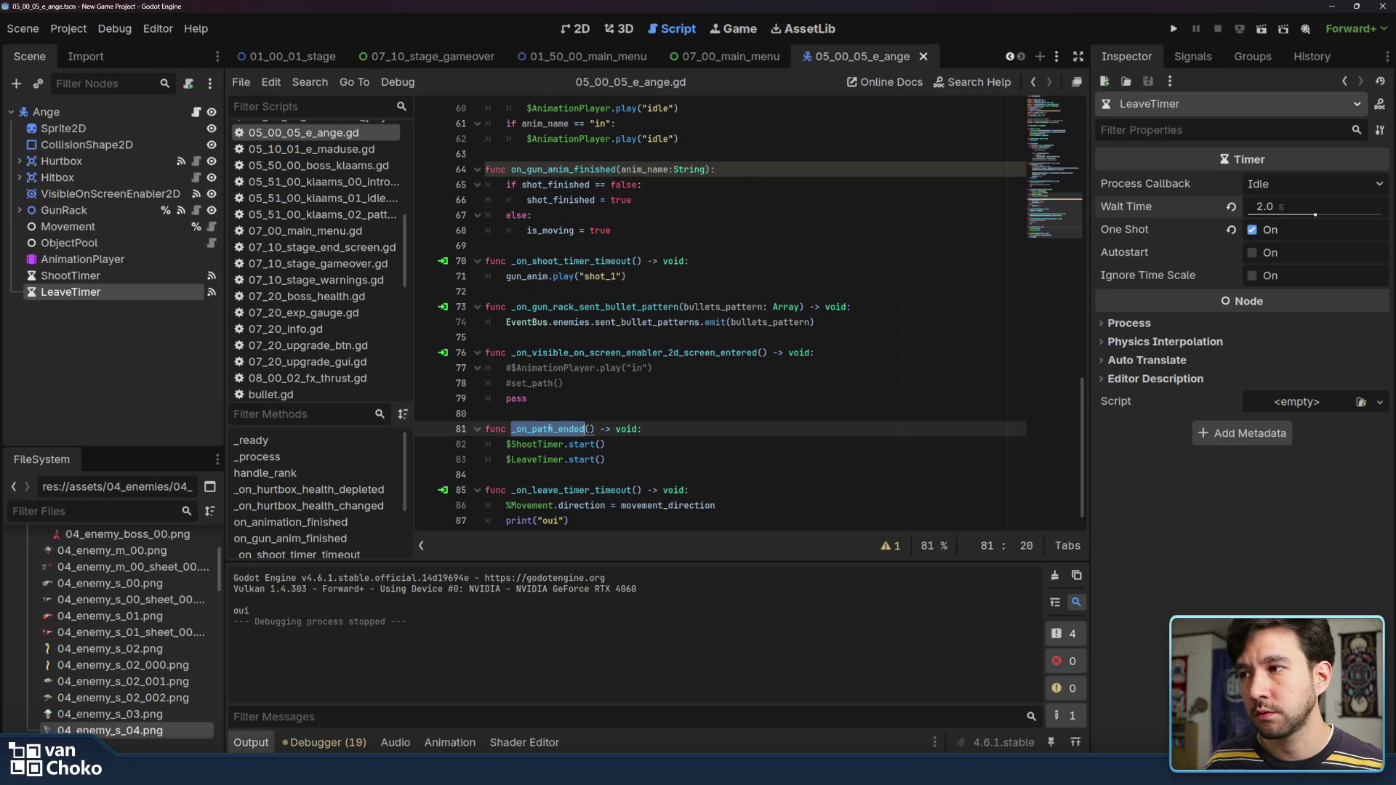
double_click(545, 445)
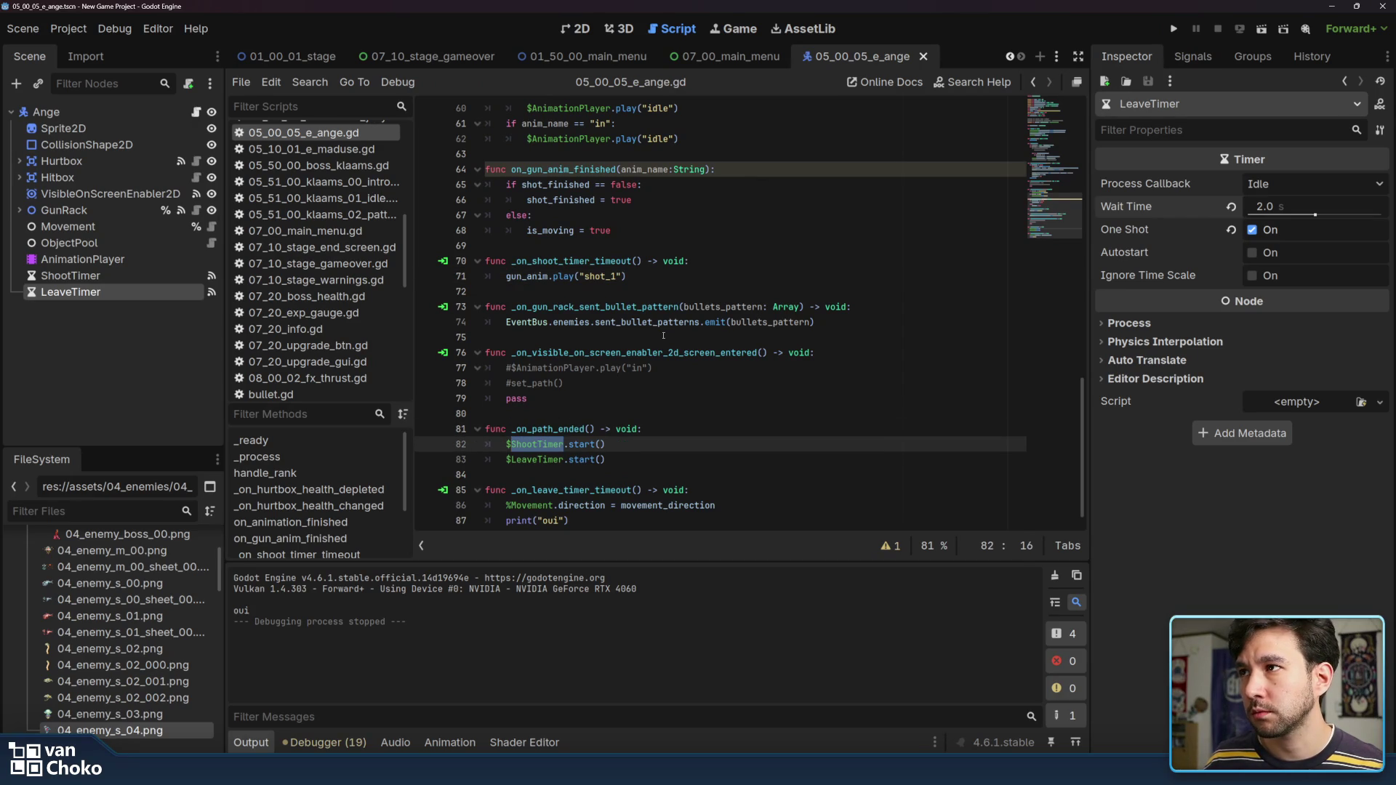
click(534, 185)
double_click(552, 169)
double_click(511, 185)
click(669, 189)
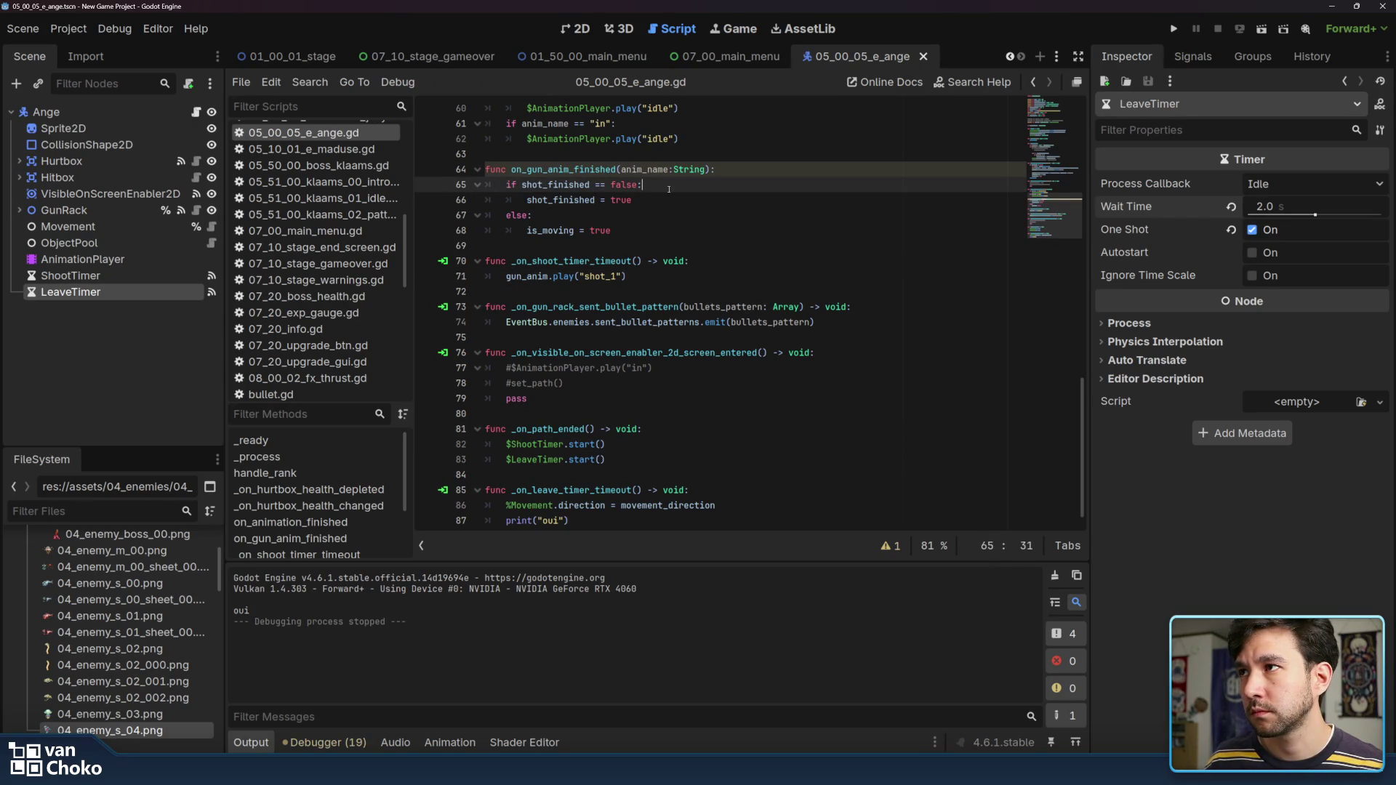
key(Down)
key(Down)
key(Down)
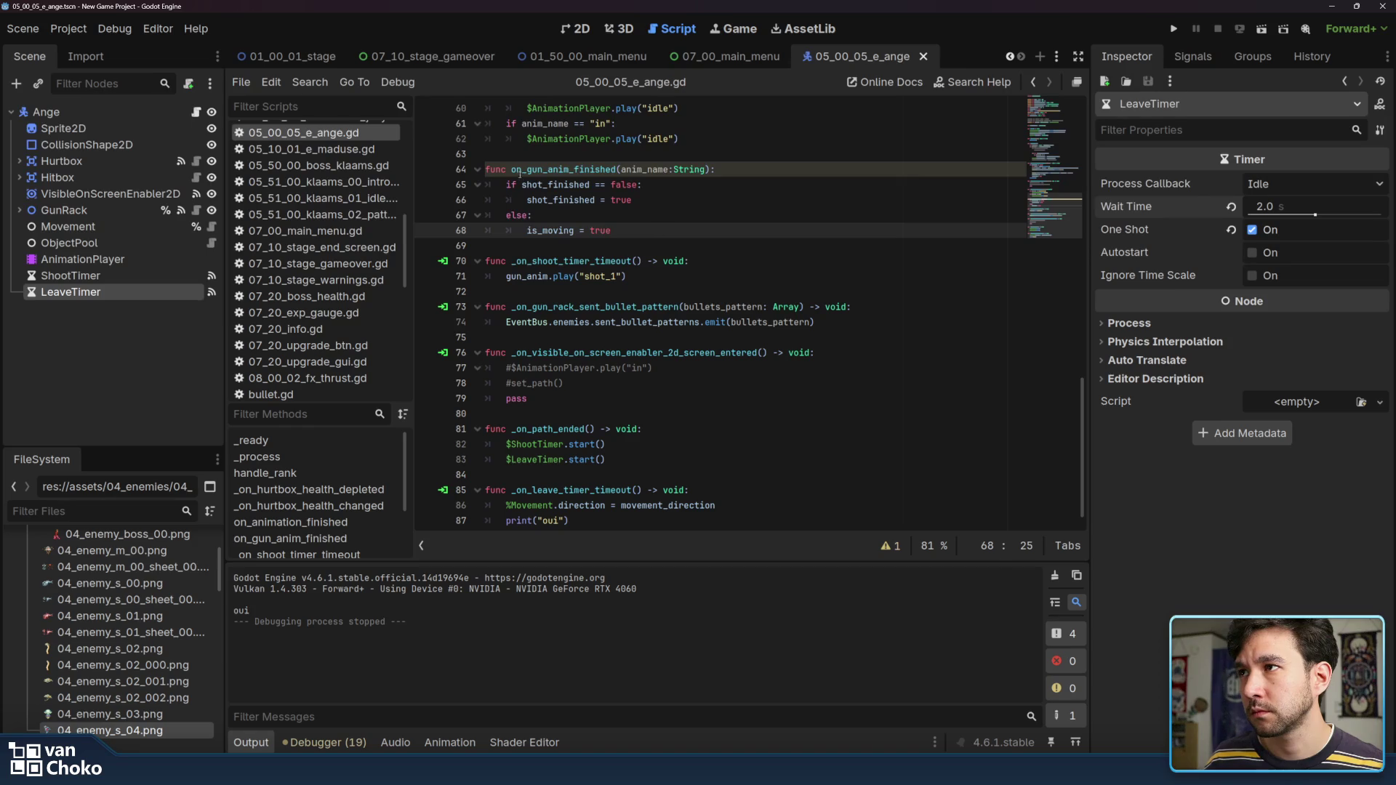
scroll(559, 178, up, 9)
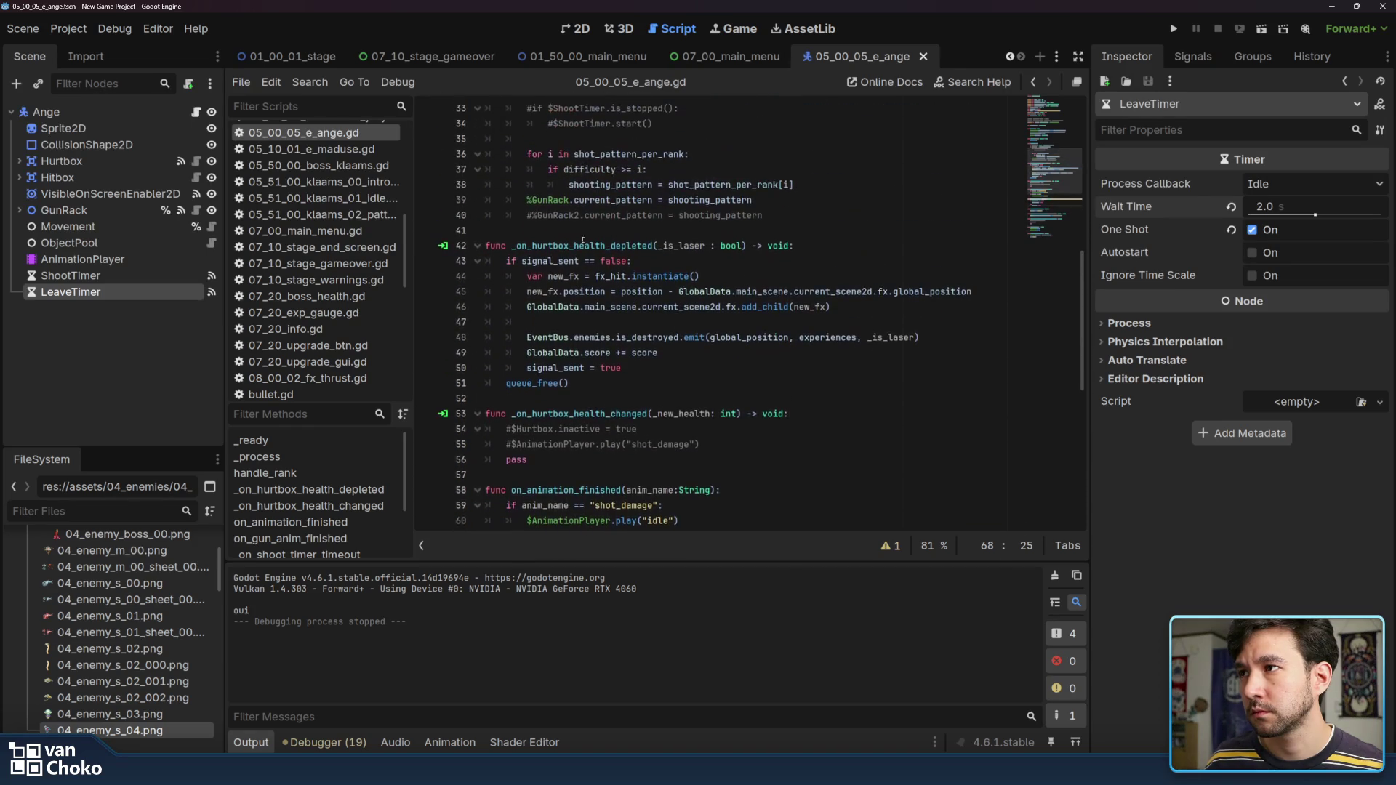
scroll(563, 271, up, 2)
drag(654, 215, 526, 201)
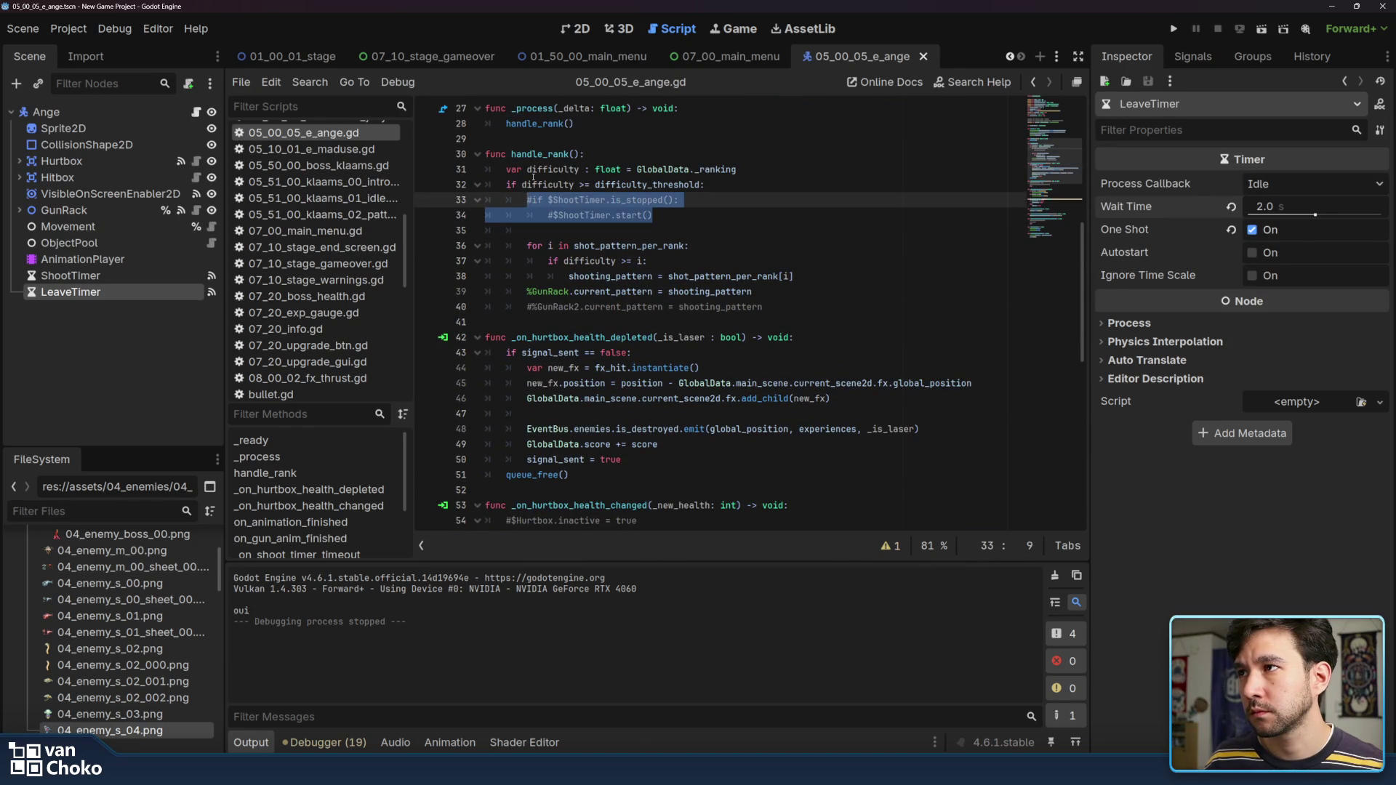
key(End)
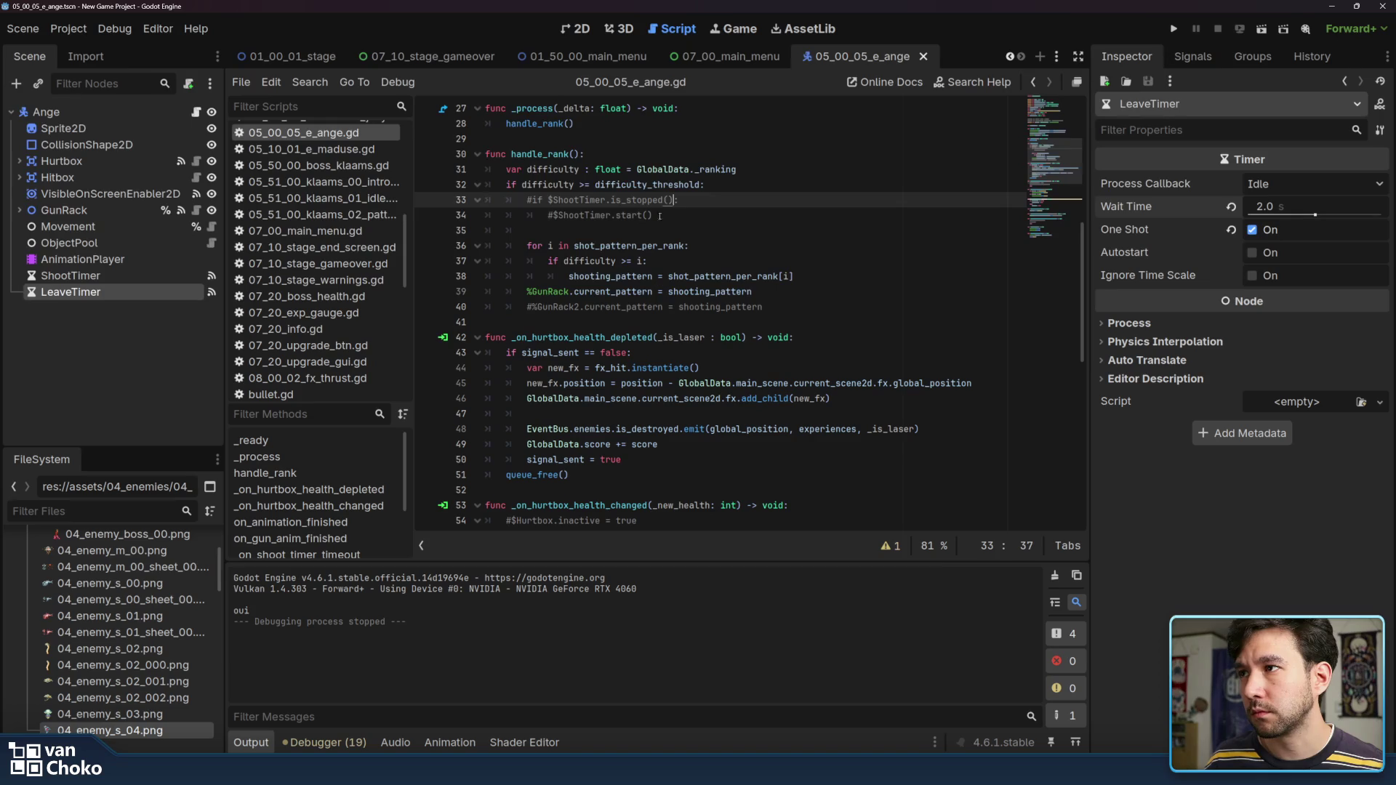
Step: Review the GunRack pattern line and gun_anim.play("shot_1"), then select the AnimationPlayer node
click(576, 291)
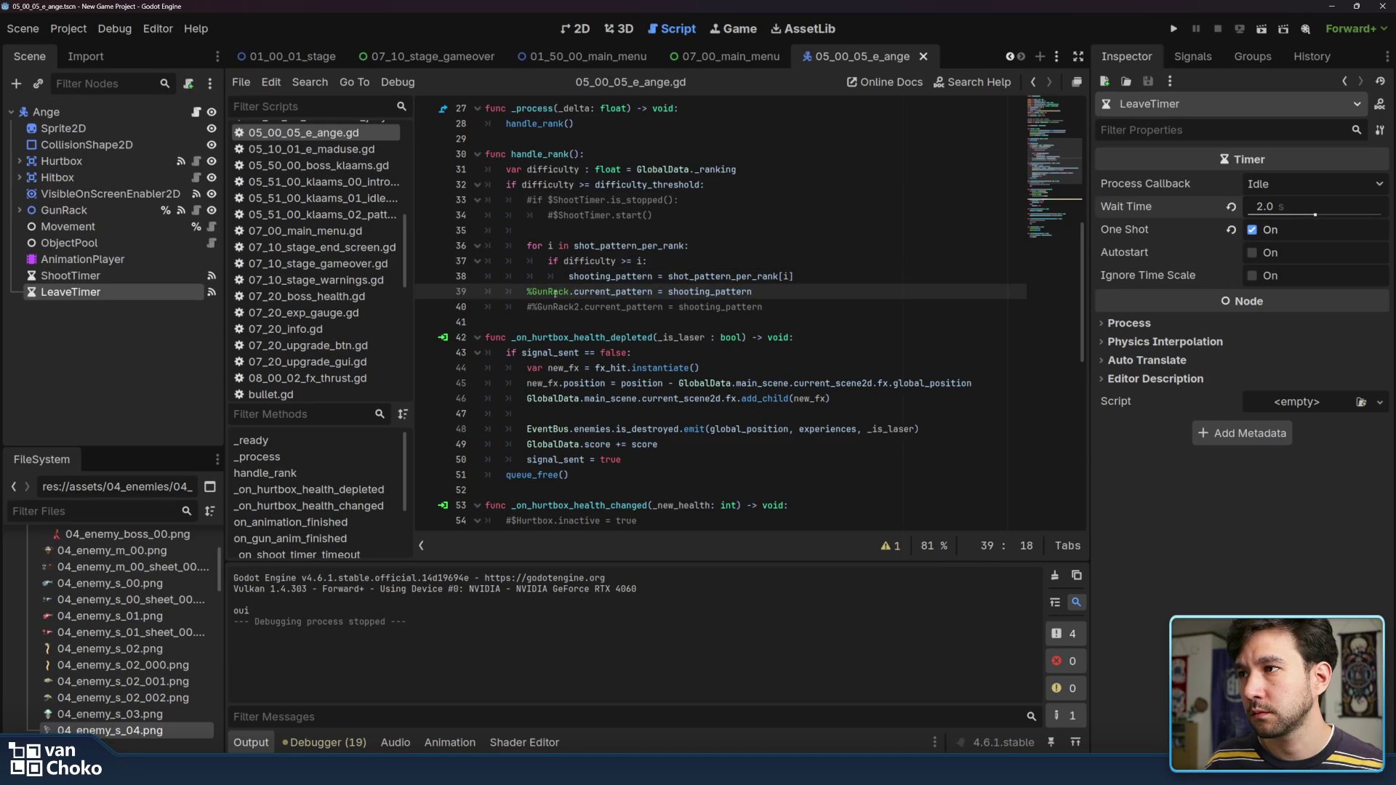
click(646, 297)
scroll(632, 296, down, 6)
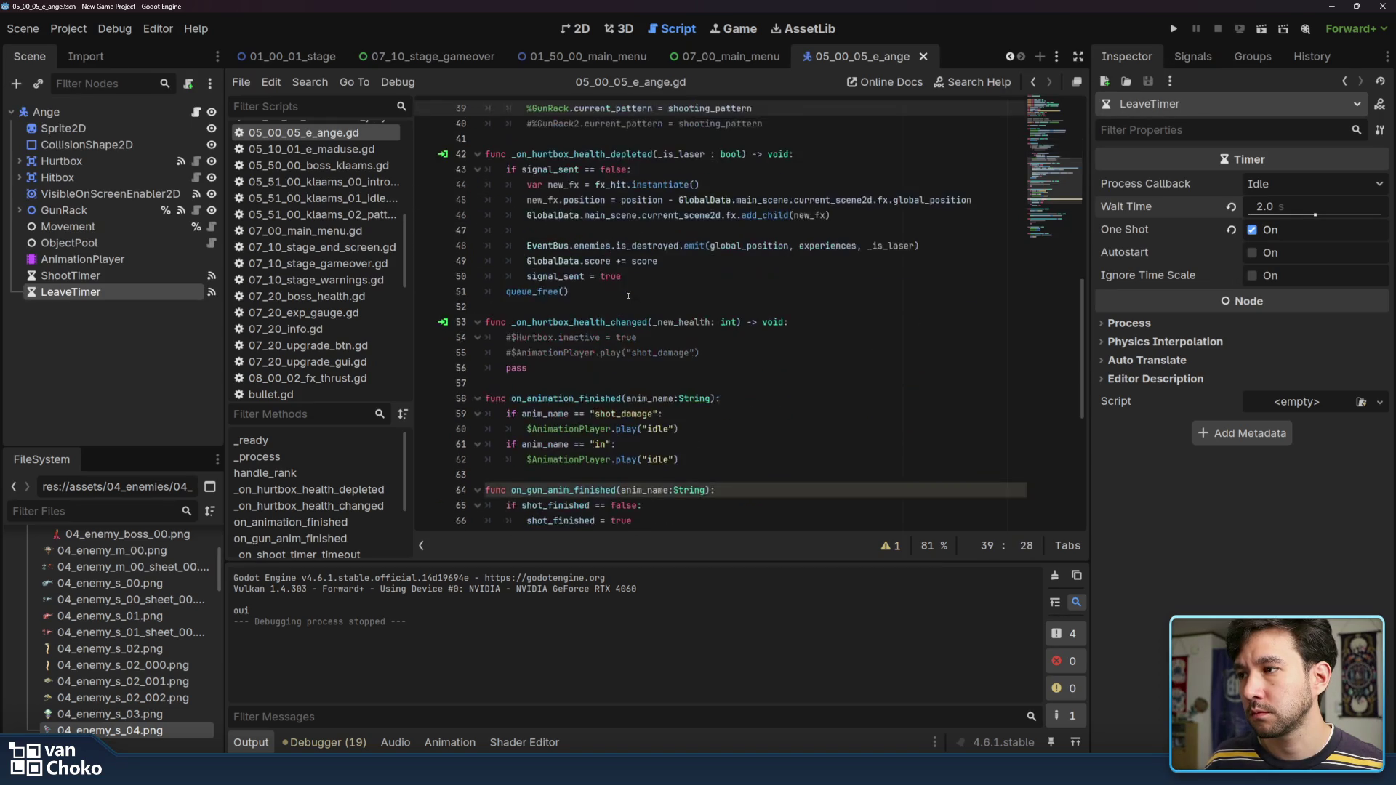
double_click(545, 306)
click(618, 325)
scroll(603, 323, down, 2)
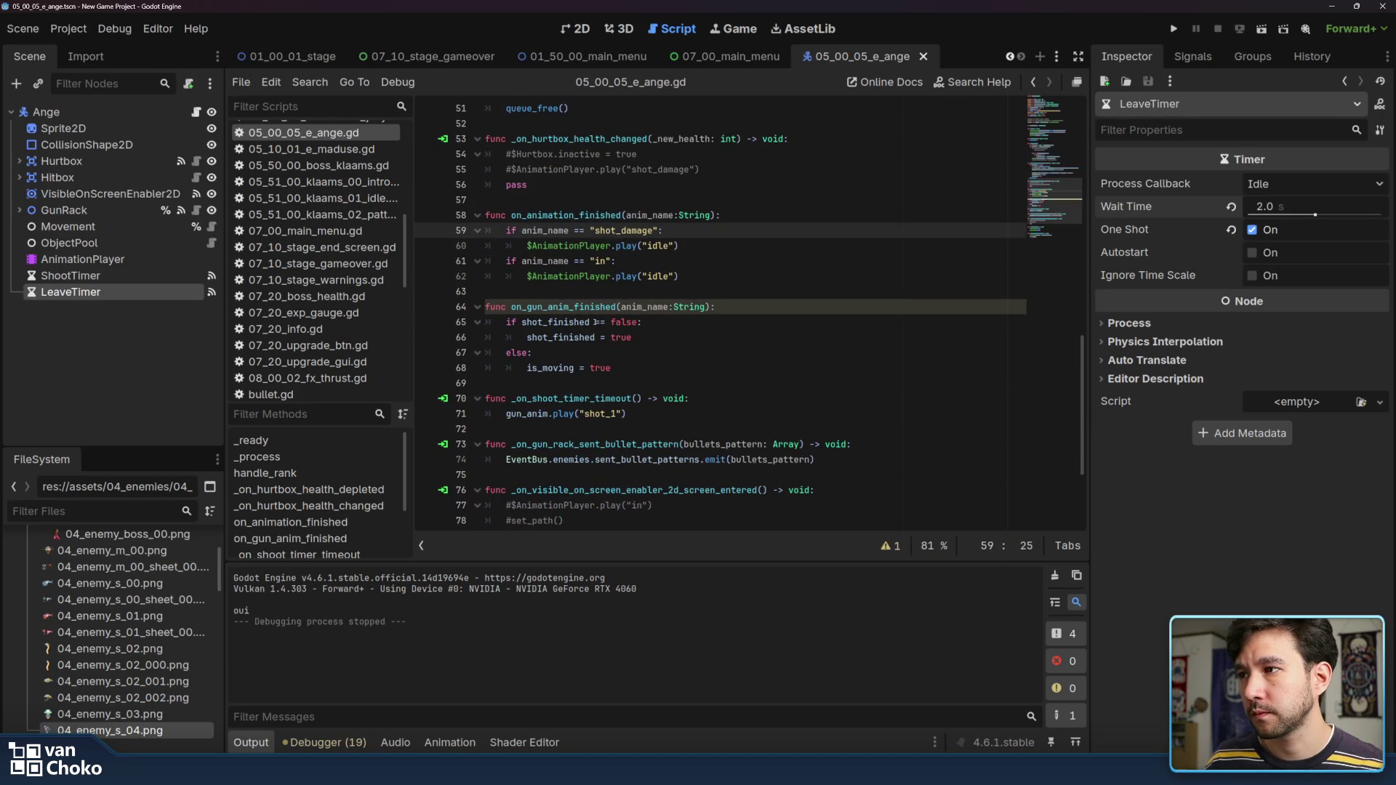
scroll(567, 370, down, 1)
click(542, 356)
drag(507, 368, 651, 368)
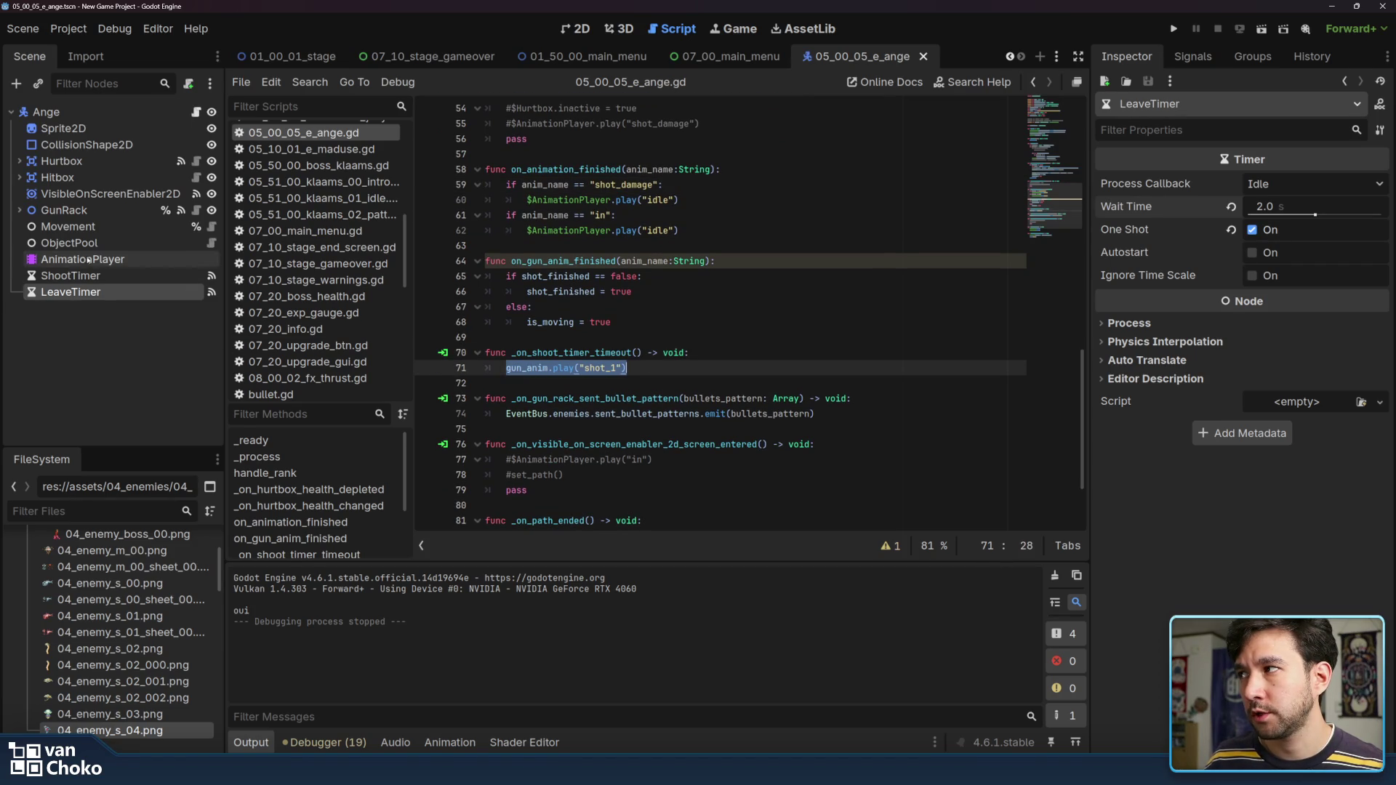
click(84, 260)
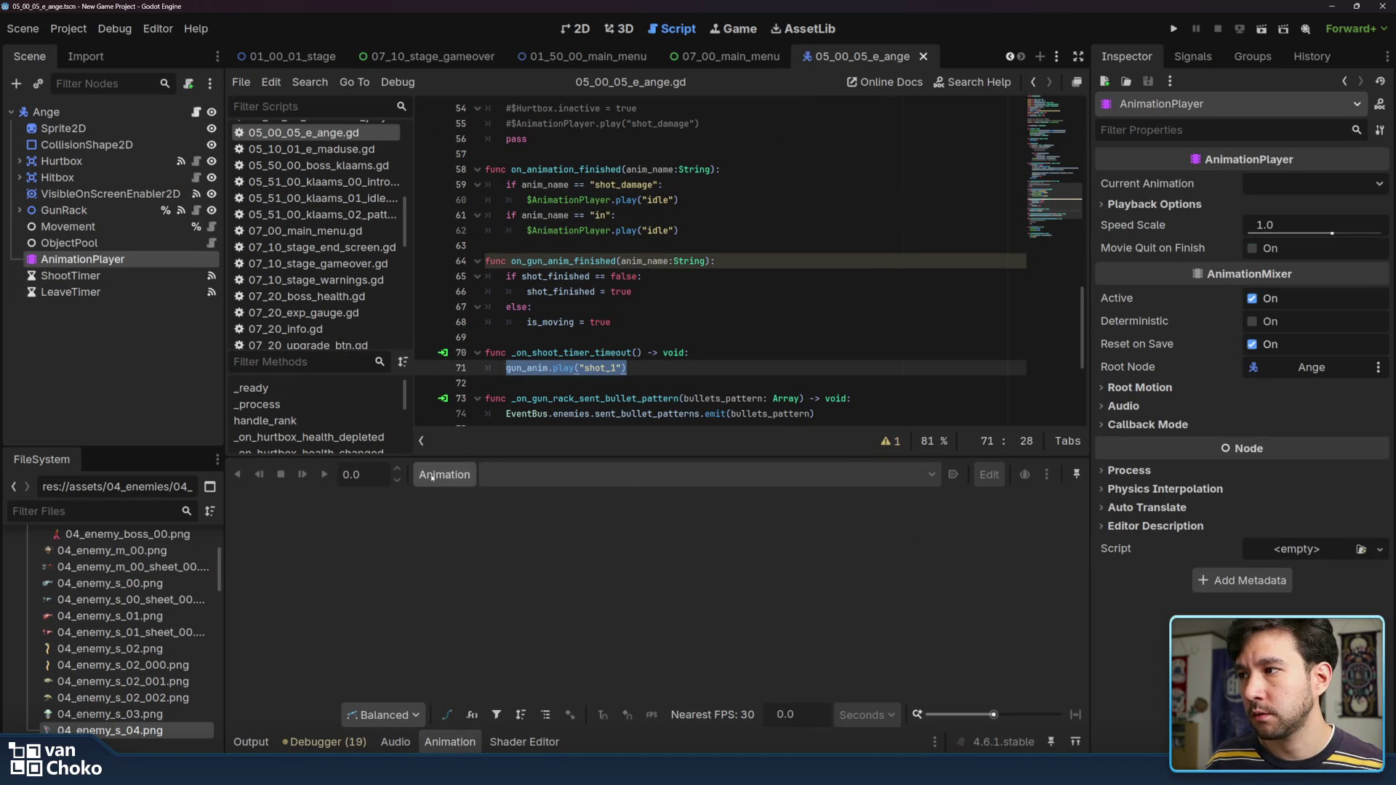
Step: Show GunAnim's shot_1 animation and zoom its 0.25 s timeline onto the activate() keyframes
key(Up)
key(Down)
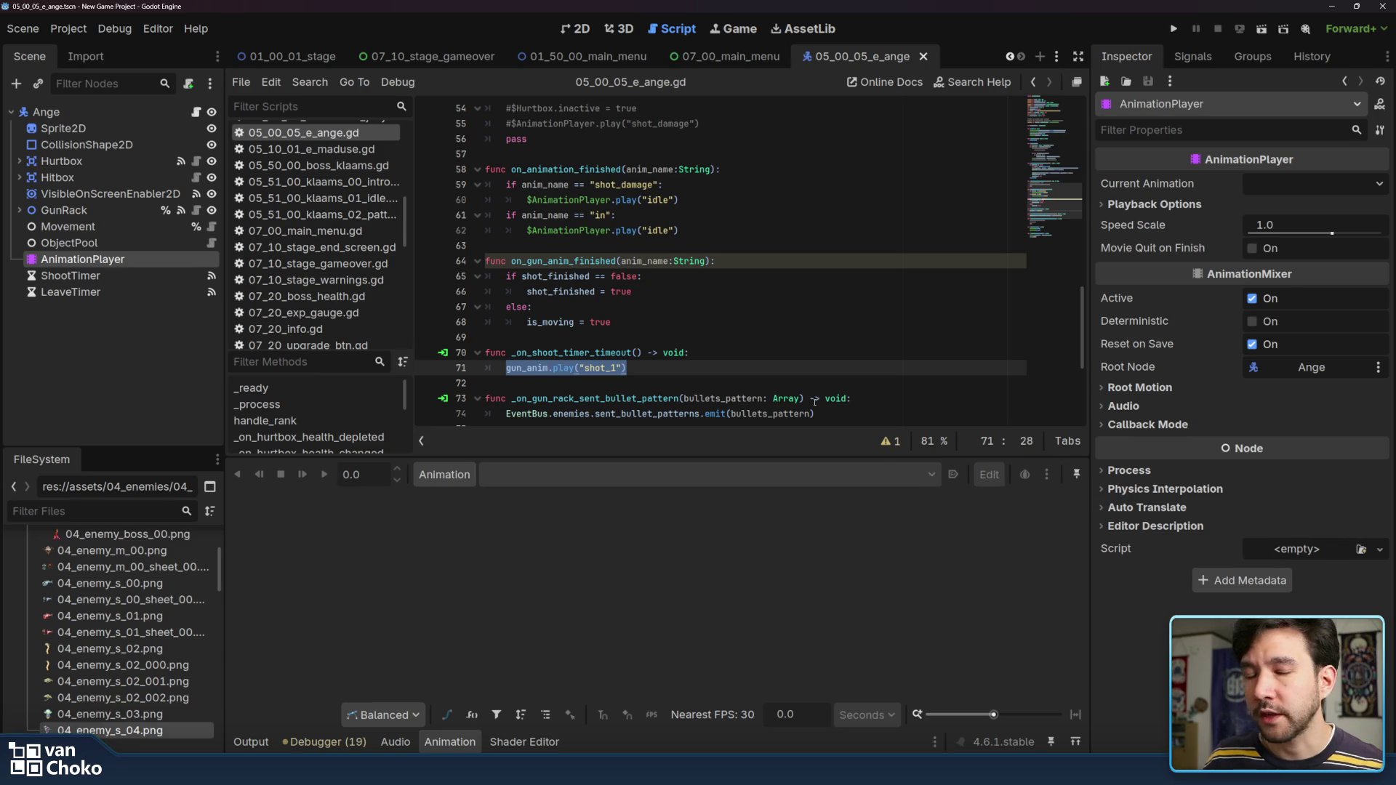
click(19, 210)
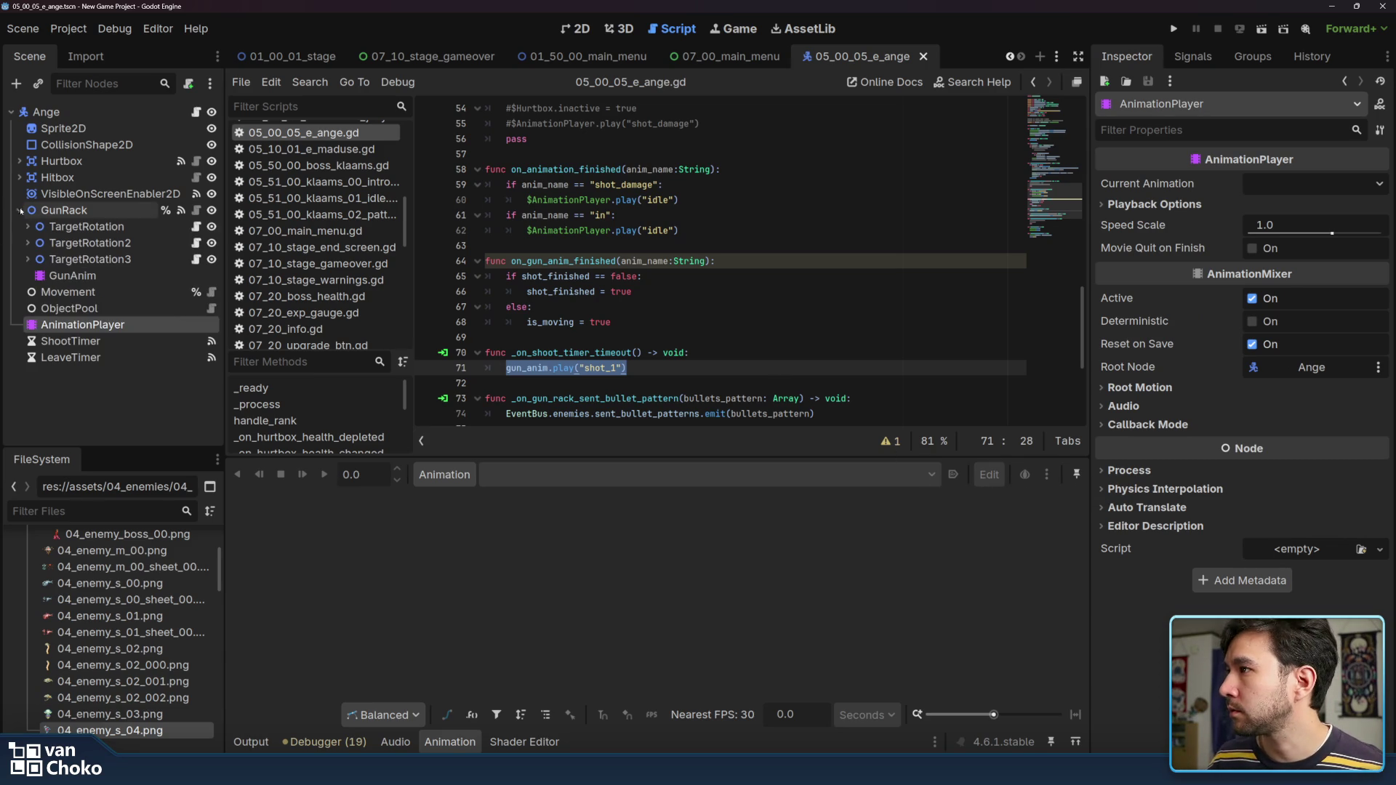
click(103, 277)
click(558, 474)
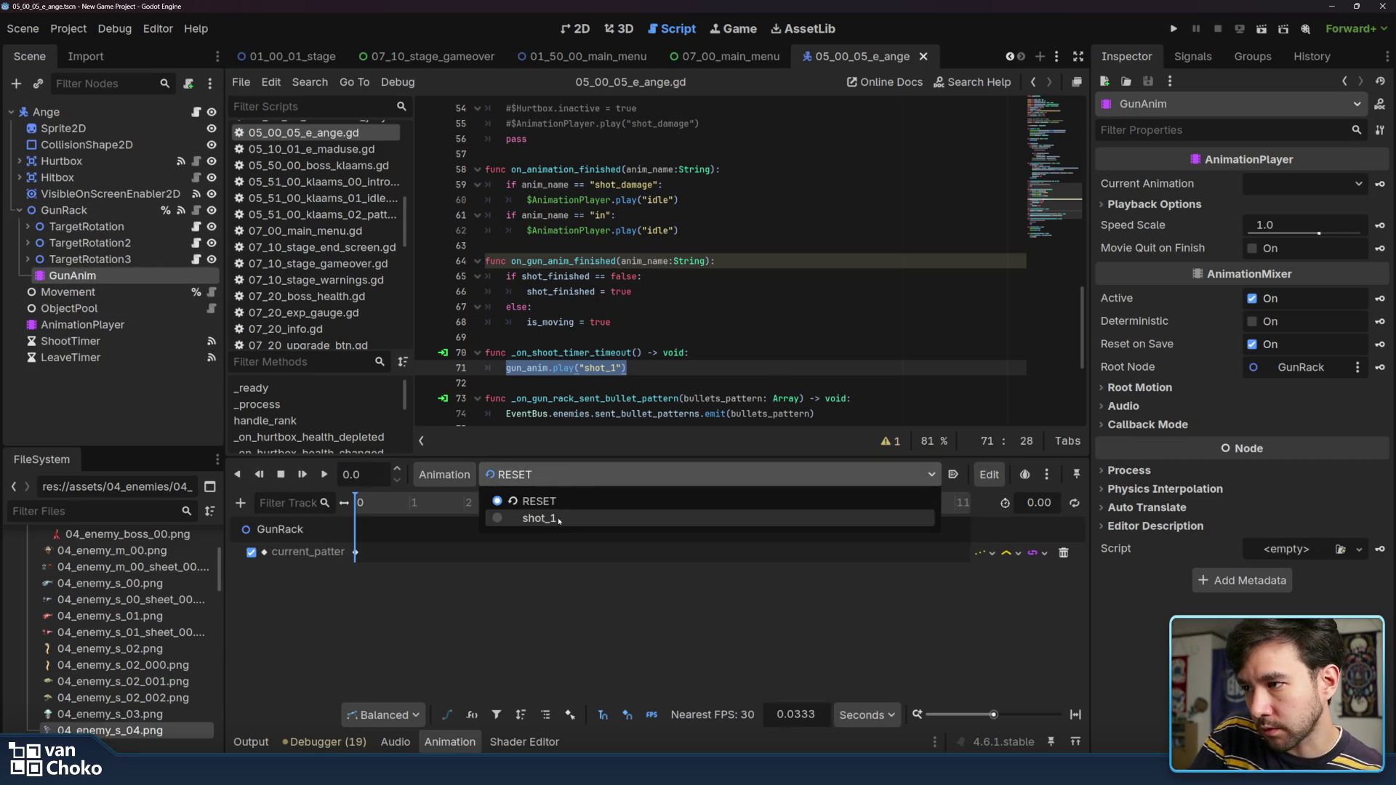
click(558, 520)
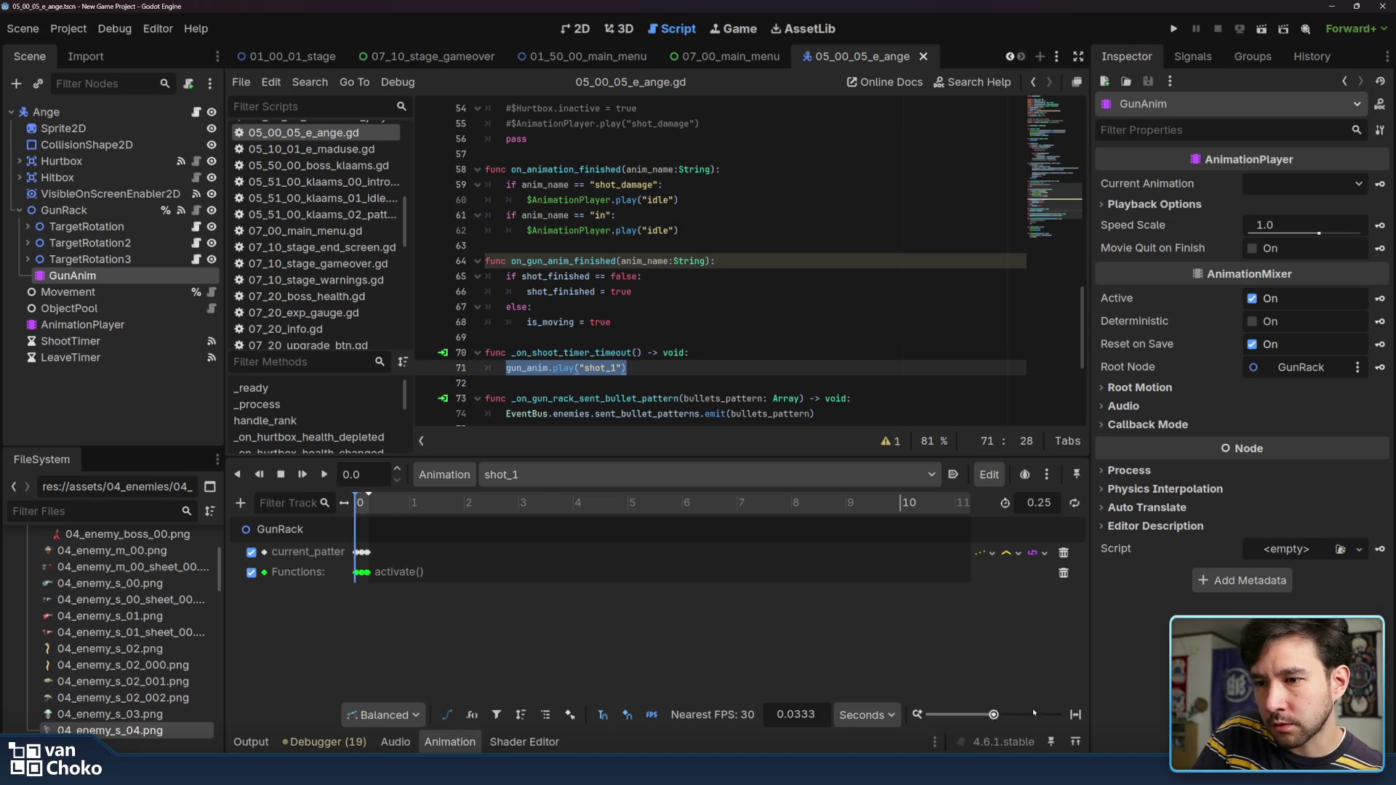
drag(994, 715, 1031, 718)
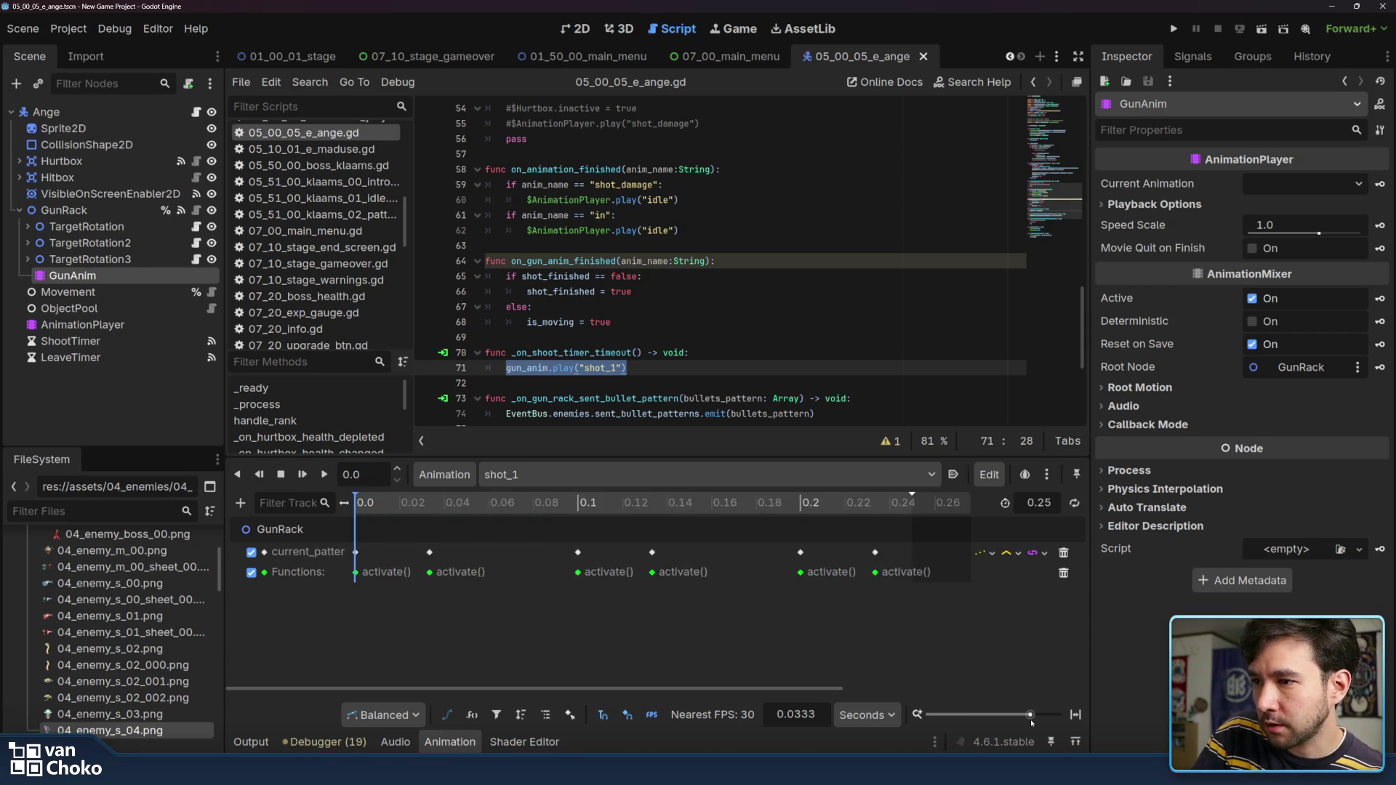
drag(442, 504, 790, 507)
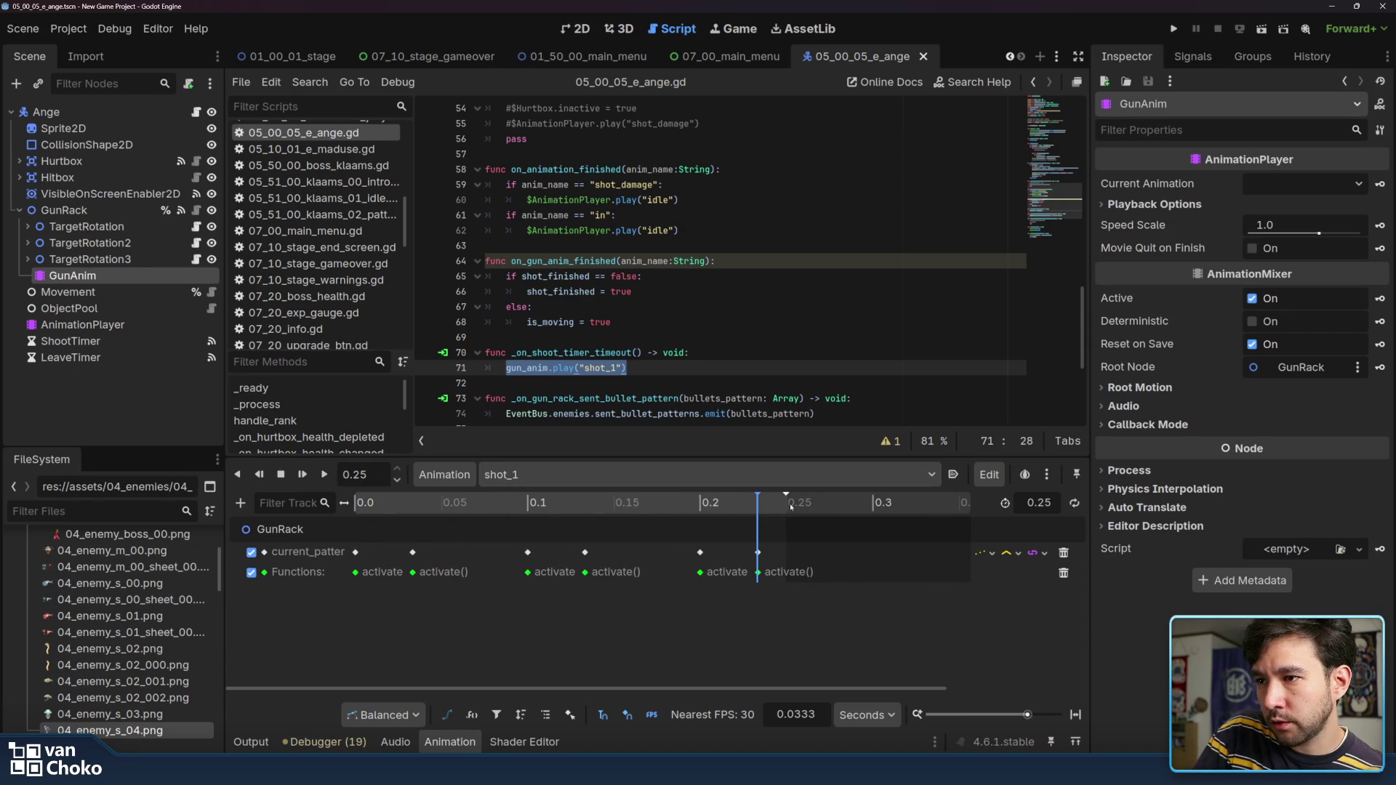
click(699, 381)
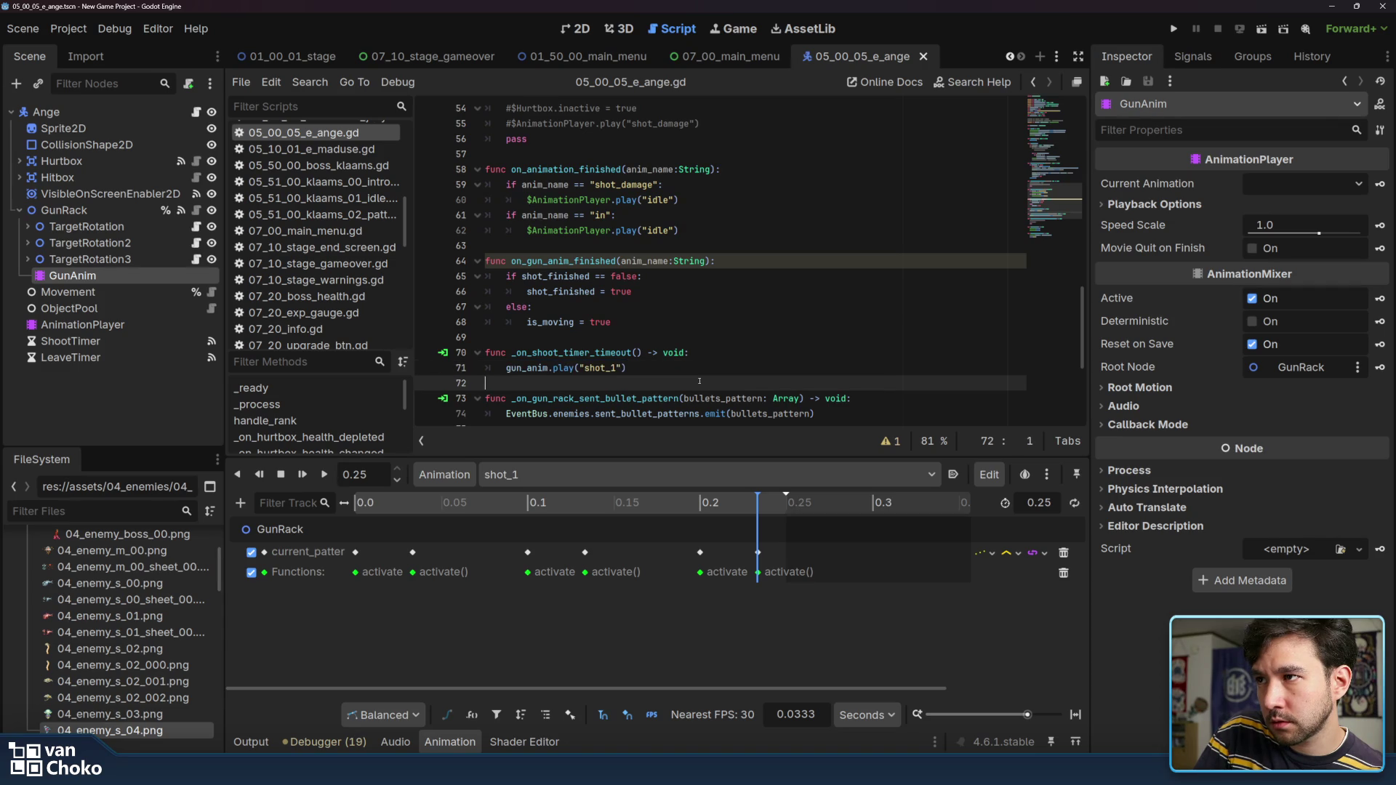
Step: Check the anim_name conditions on lines 59 and 61 and zoom the shot_1 timeline out
double_click(561, 216)
double_click(562, 185)
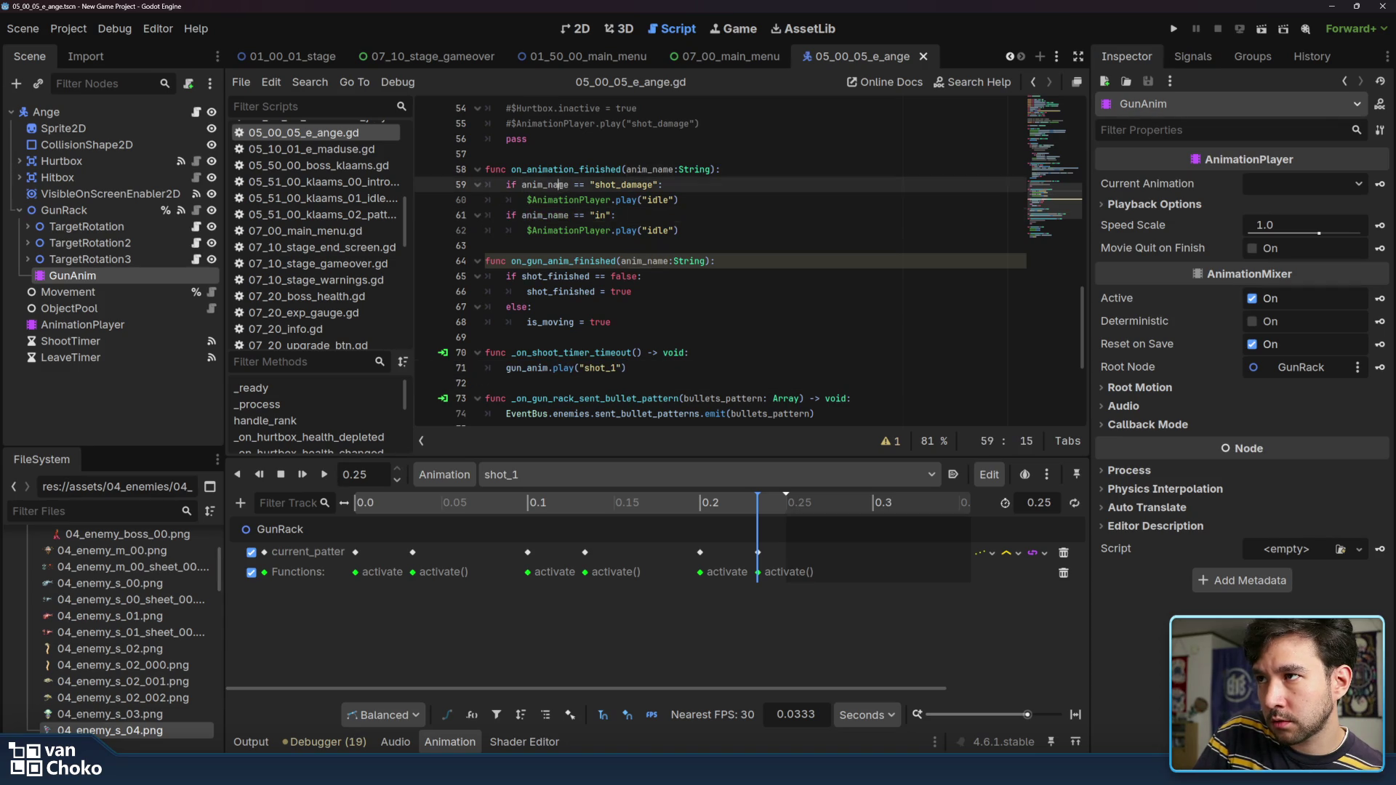
click(663, 184)
click(658, 474)
click(658, 474)
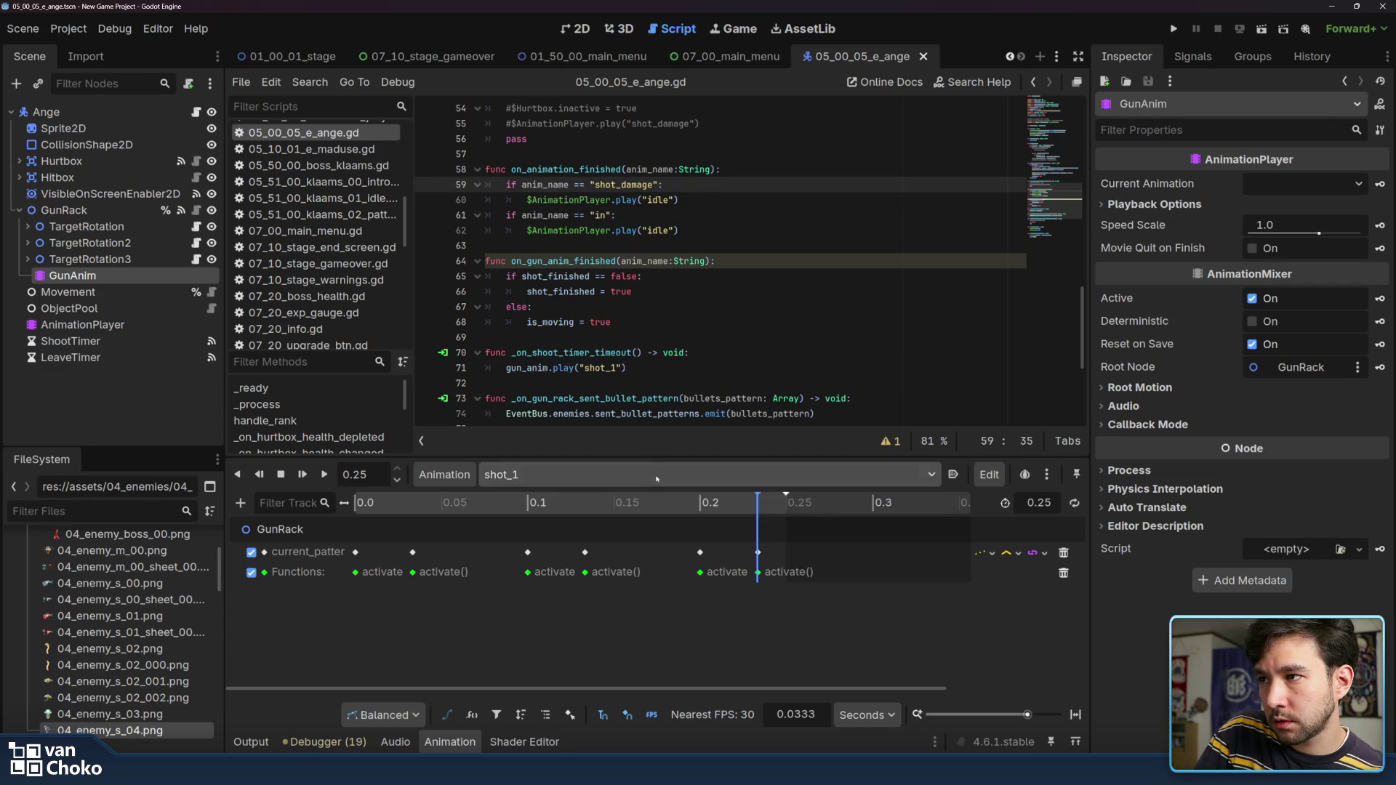
click(663, 364)
scroll(663, 364, down, 3)
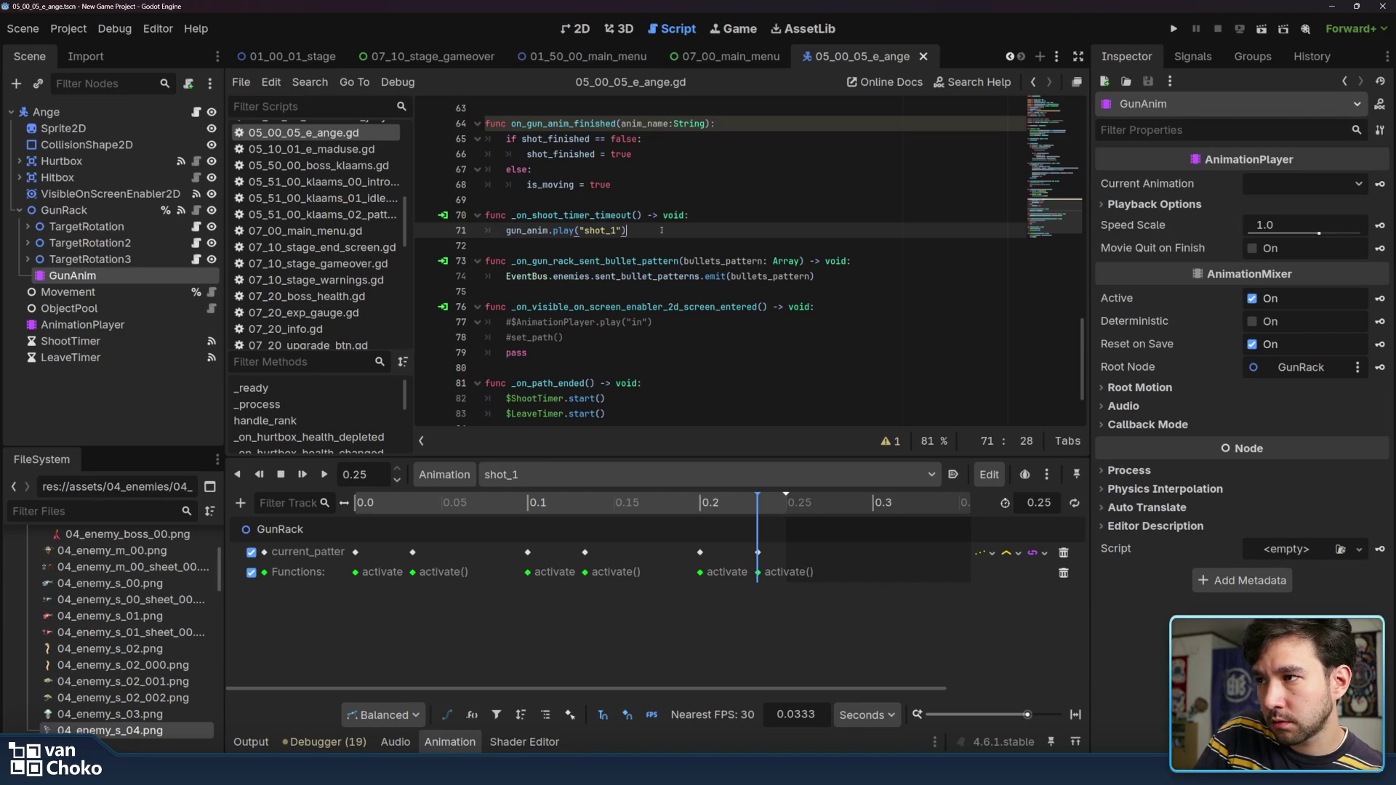
scroll(662, 231, down, 2)
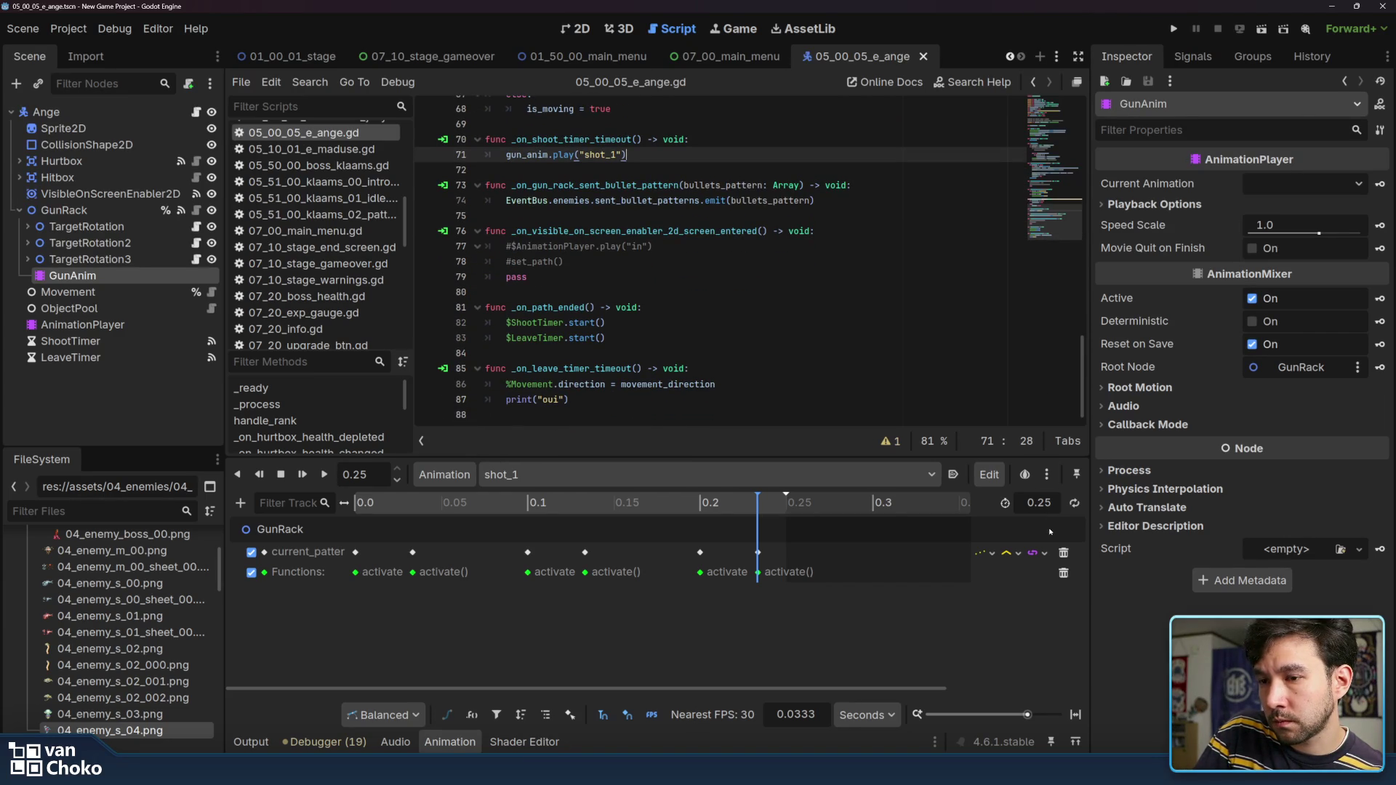
drag(1027, 714, 1009, 715)
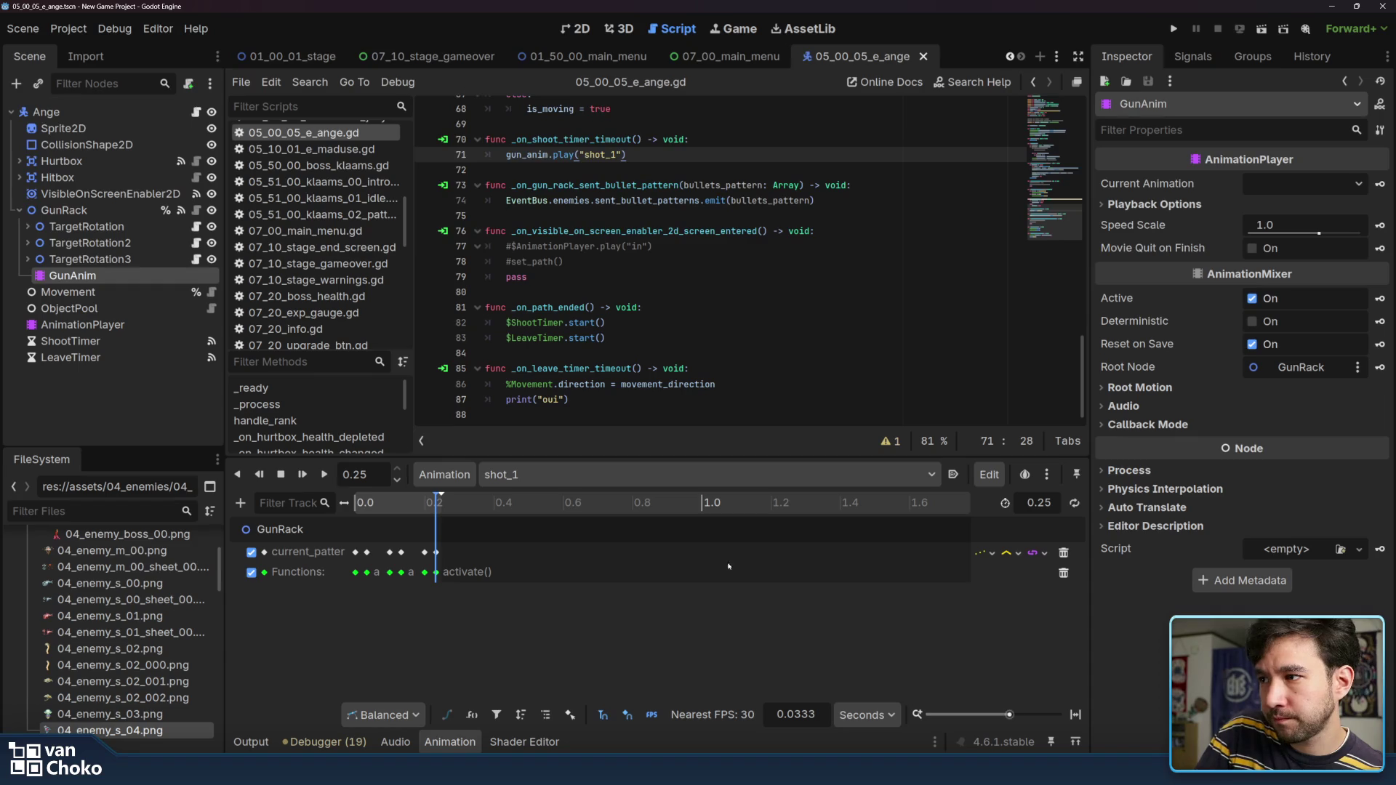
Step: Enlarge the script editor and insert a blank line after $ShootTimer.start()
drag(559, 457, 591, 557)
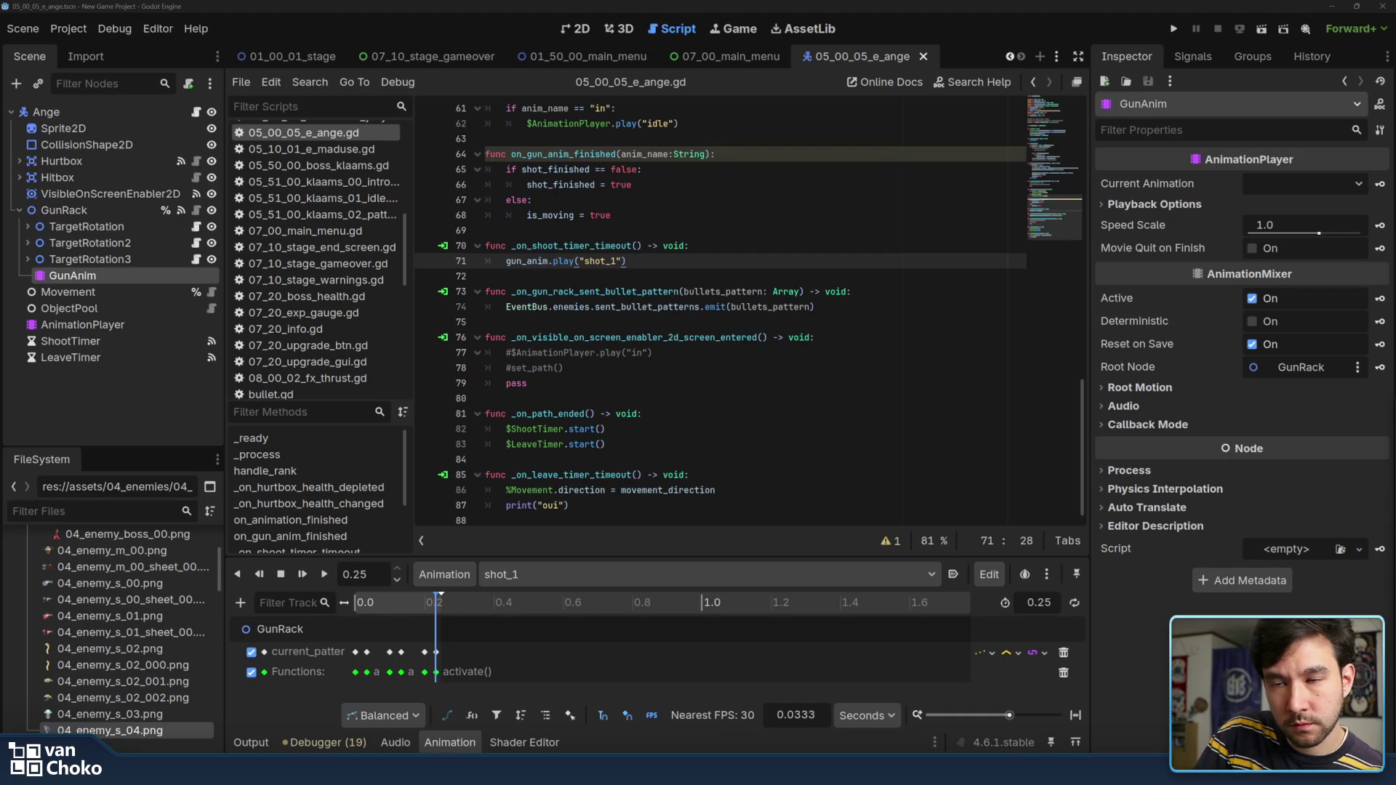
click(621, 353)
click(585, 321)
drag(516, 353, 535, 367)
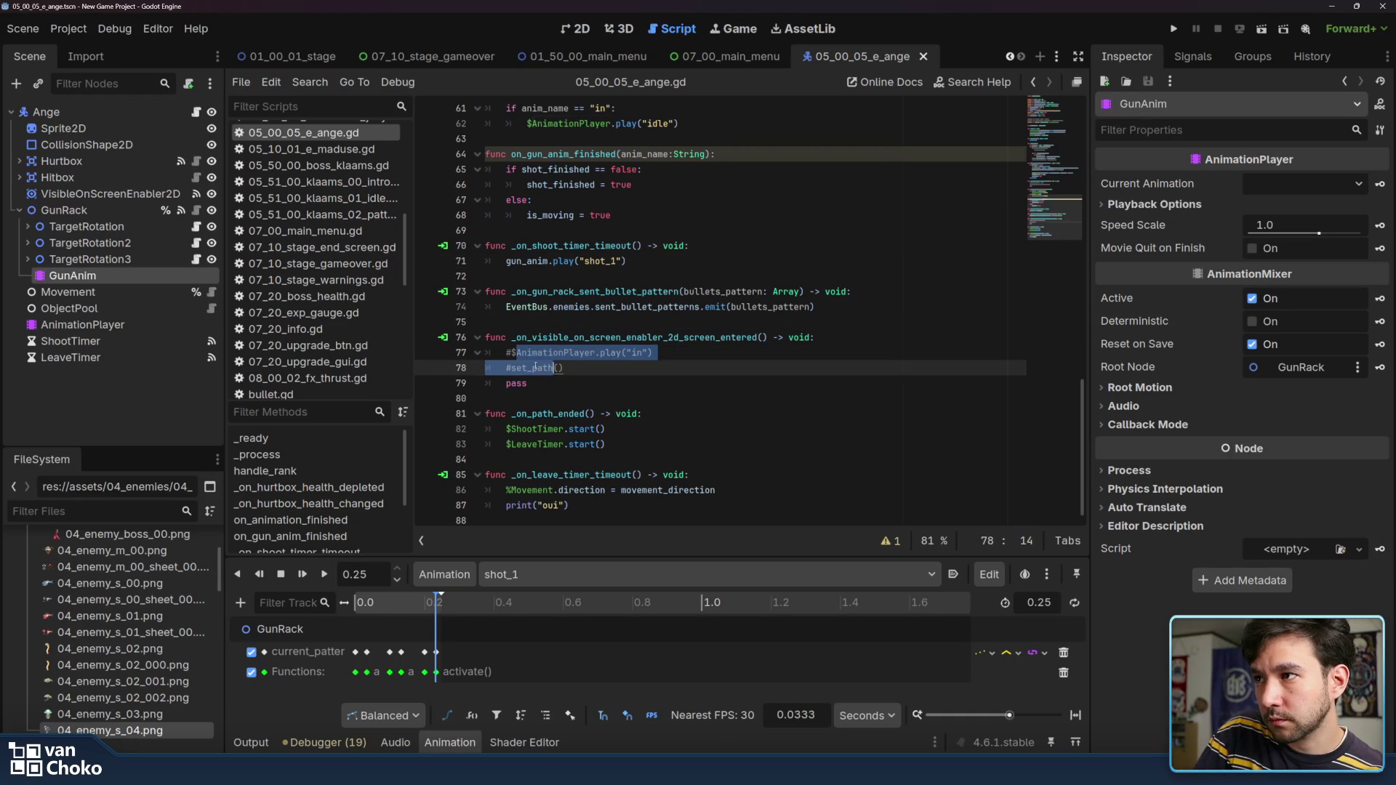
click(622, 367)
click(677, 428)
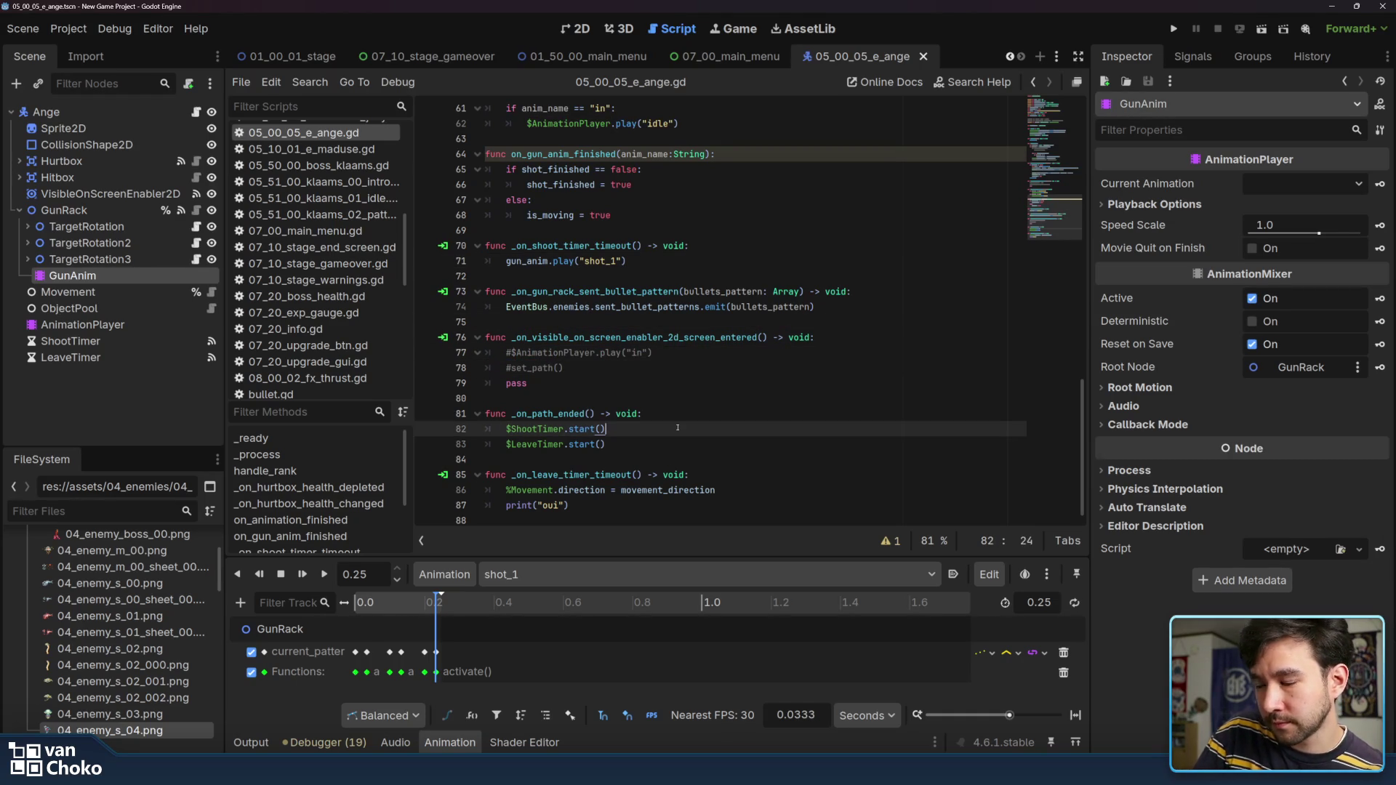
key(Return)
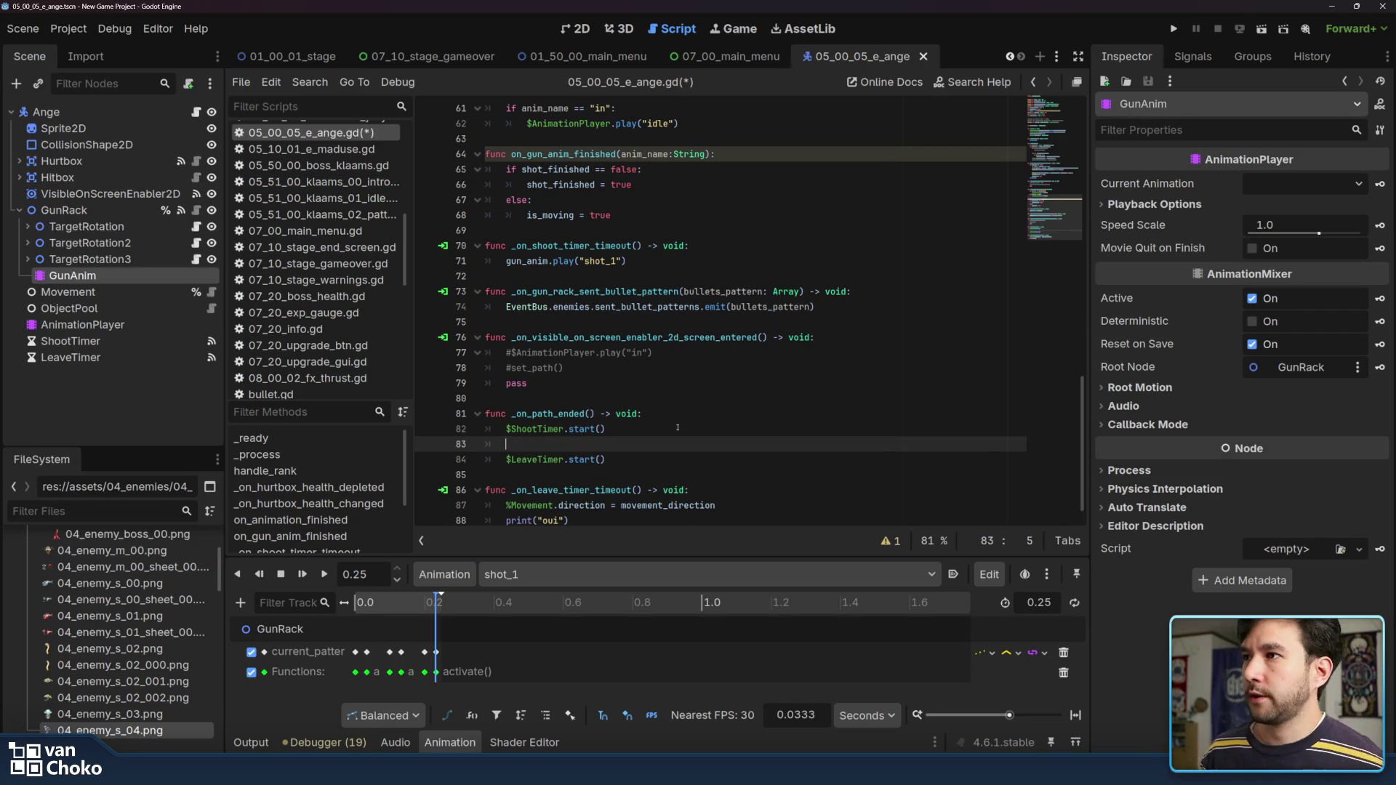
double_click(560, 247)
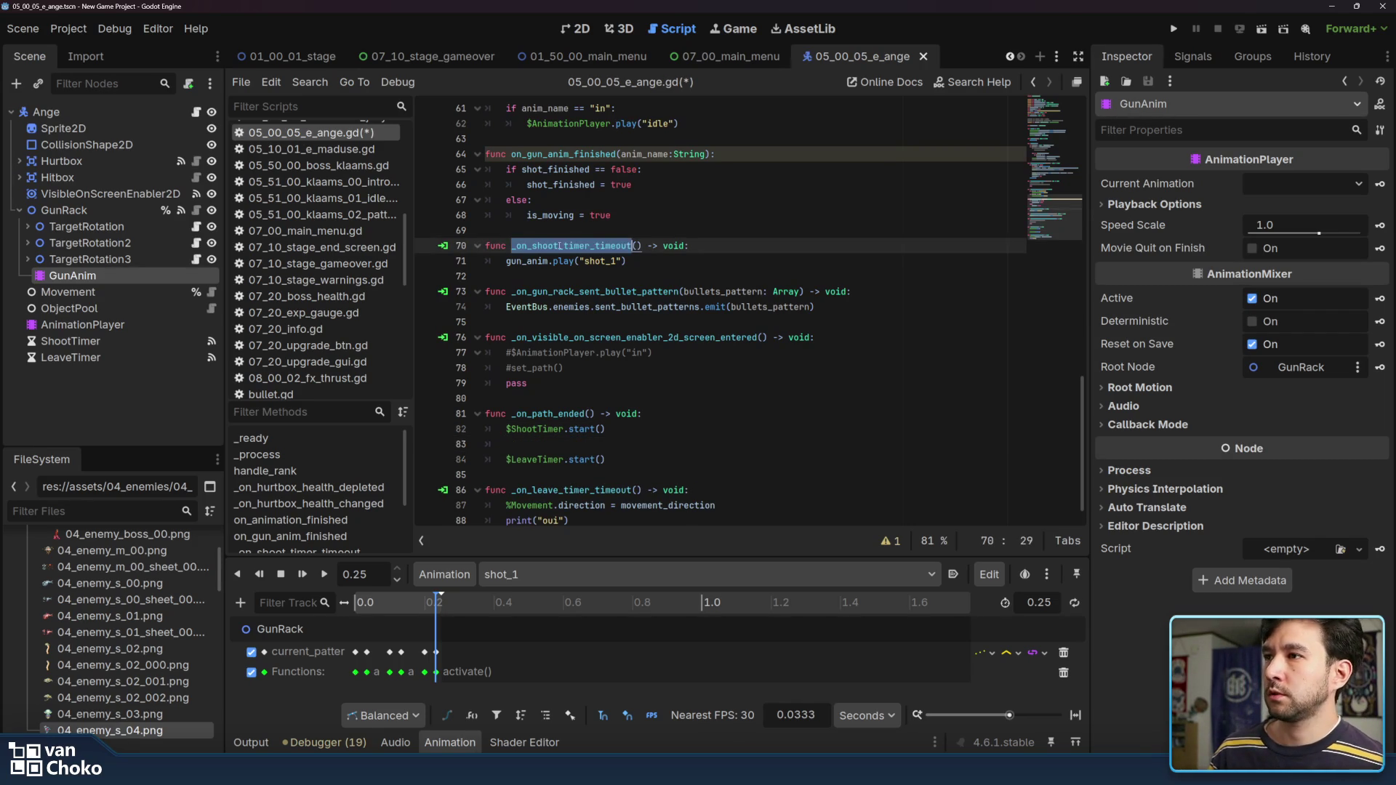
click(553, 438)
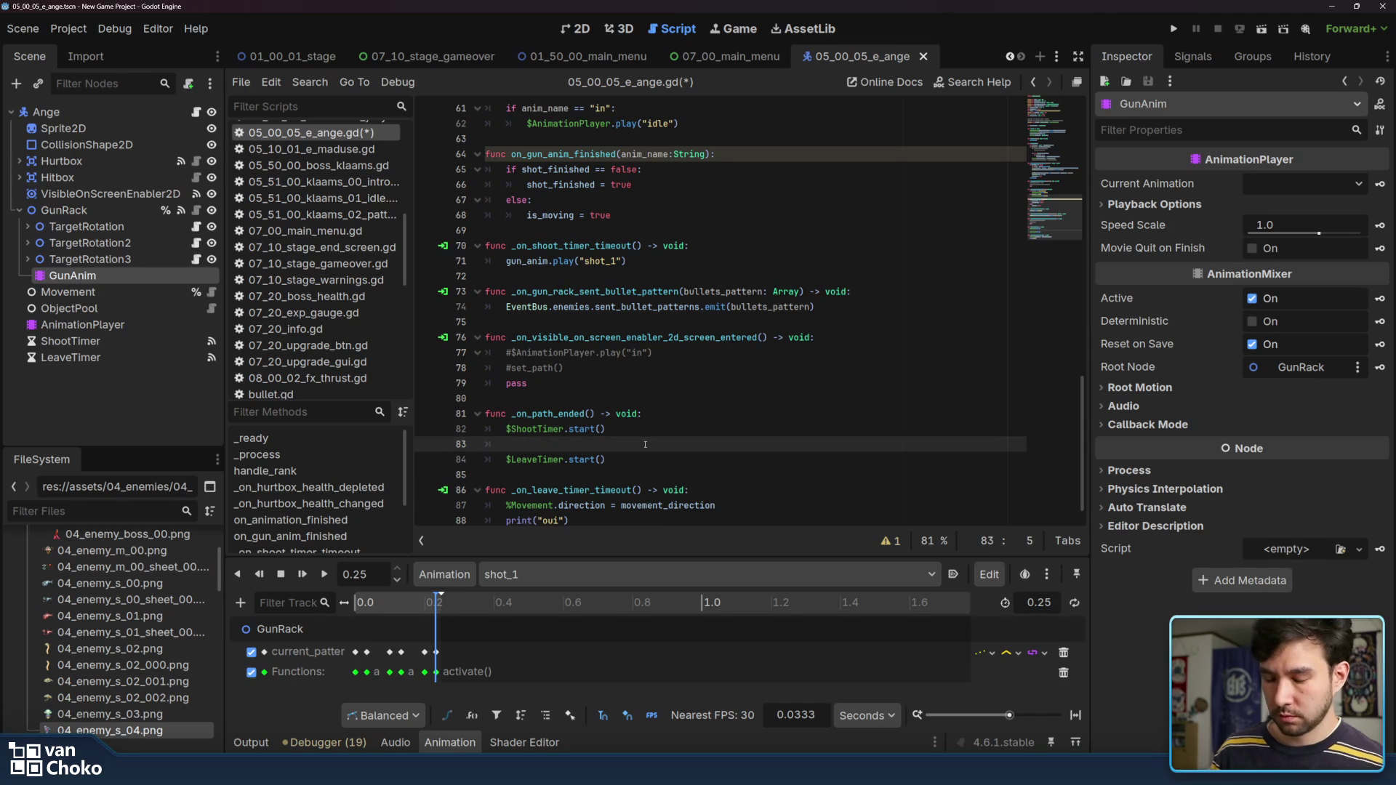
key(BackSpace)
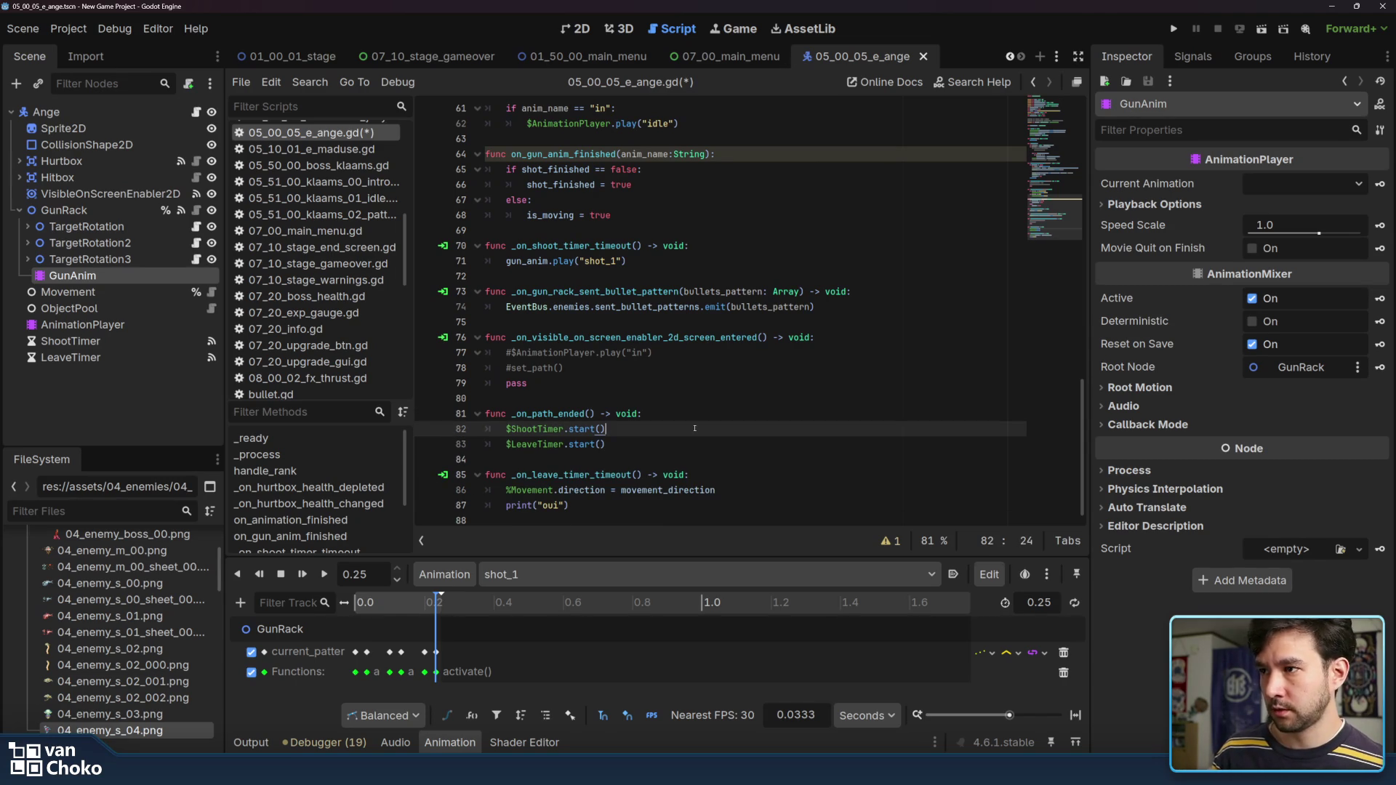
key(ctrl+z)
scroll(698, 364, up, 15)
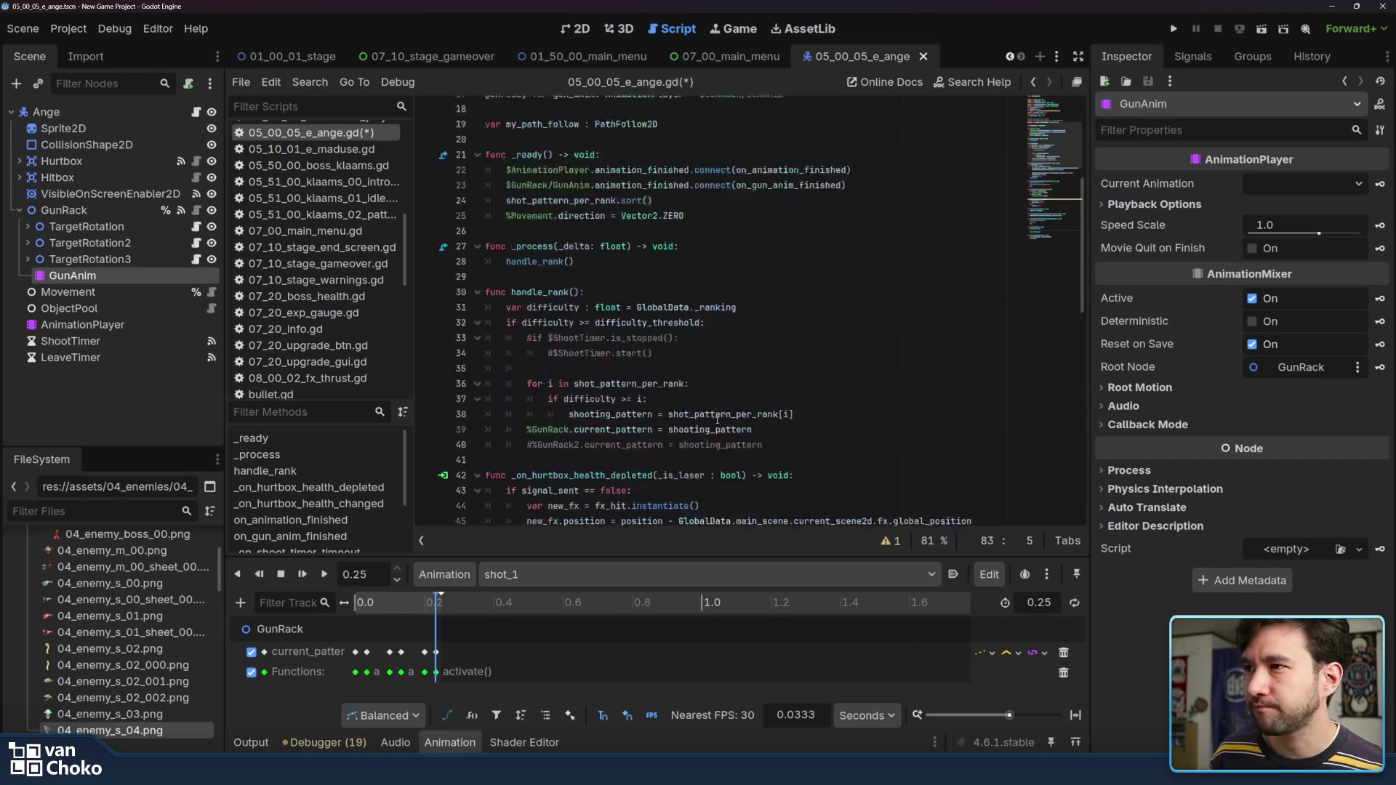
scroll(691, 305, up, 1)
click(683, 292)
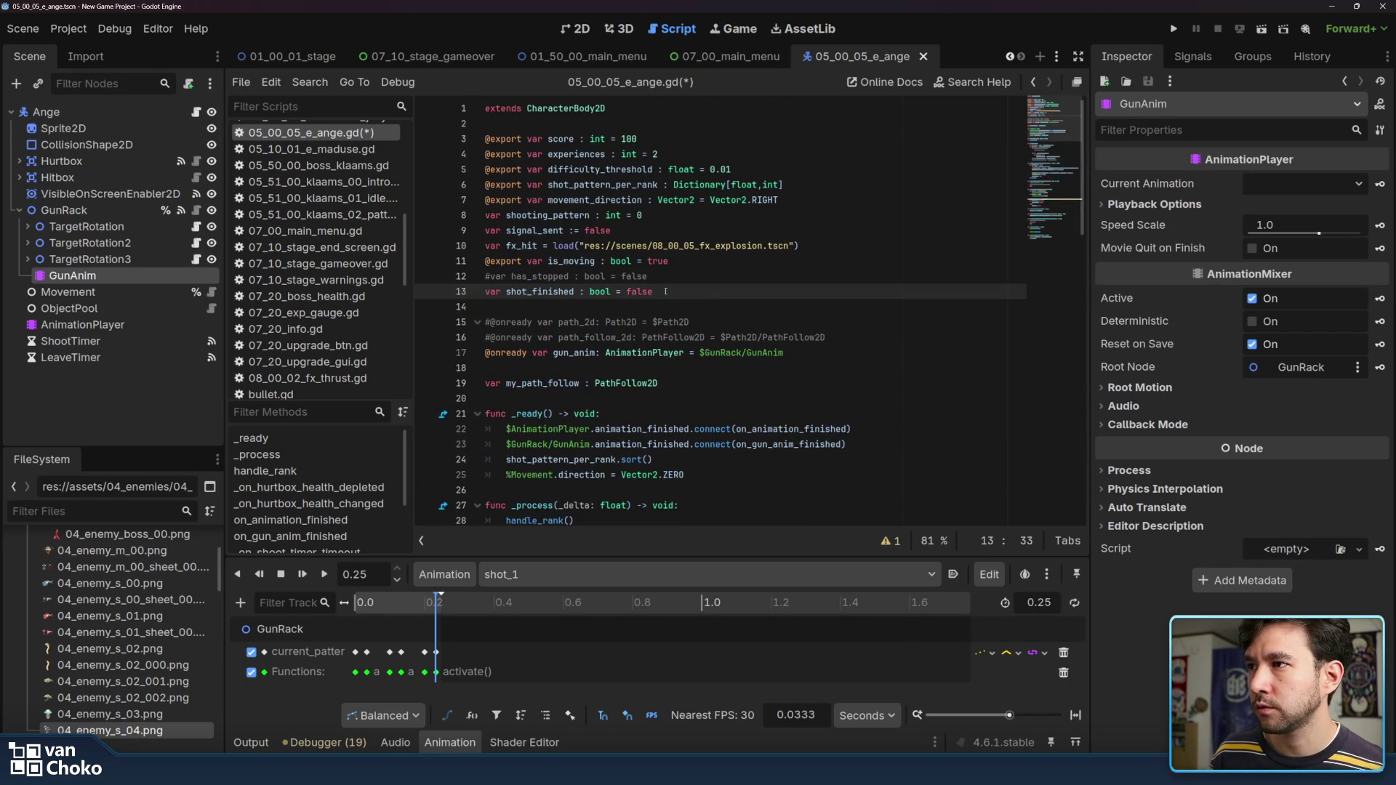
double_click(539, 292)
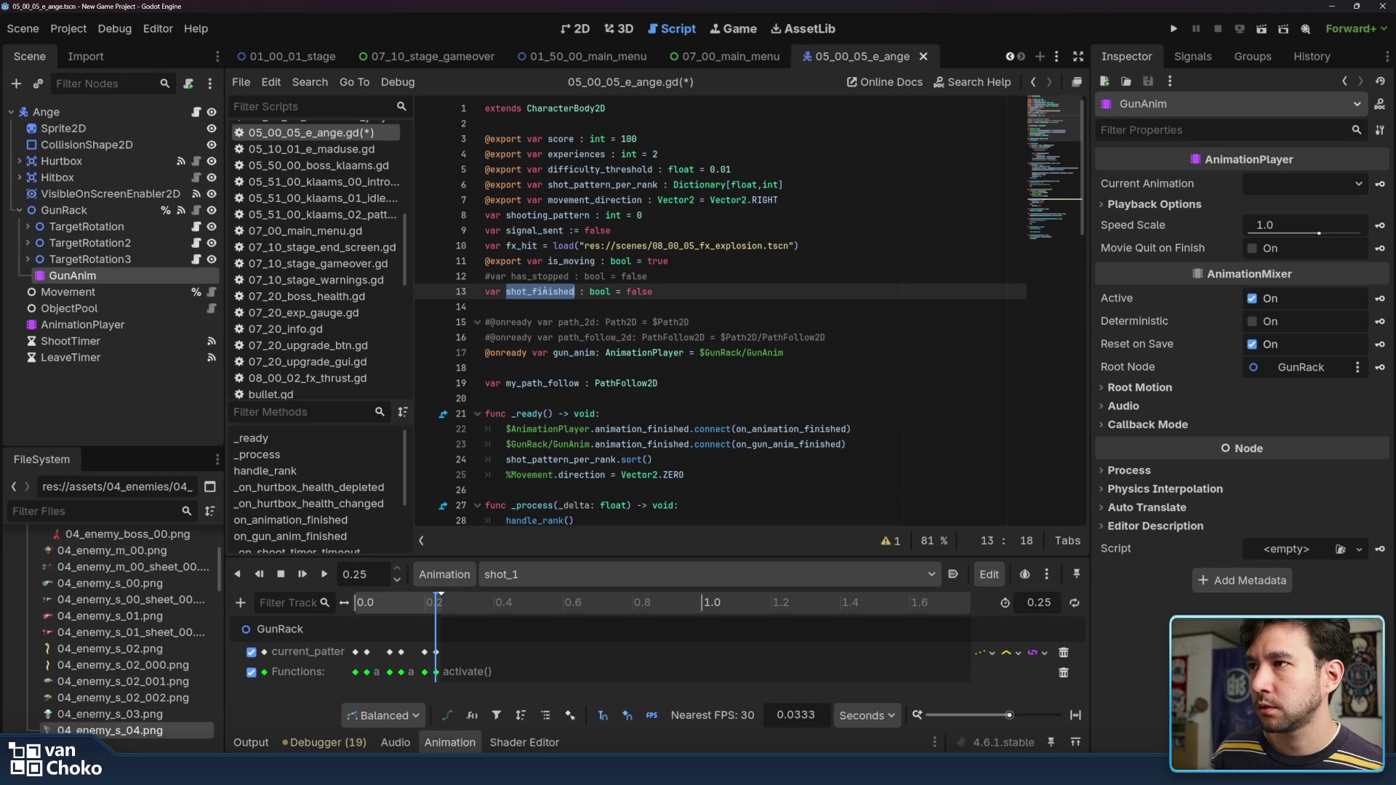
scroll(546, 291, down, 6)
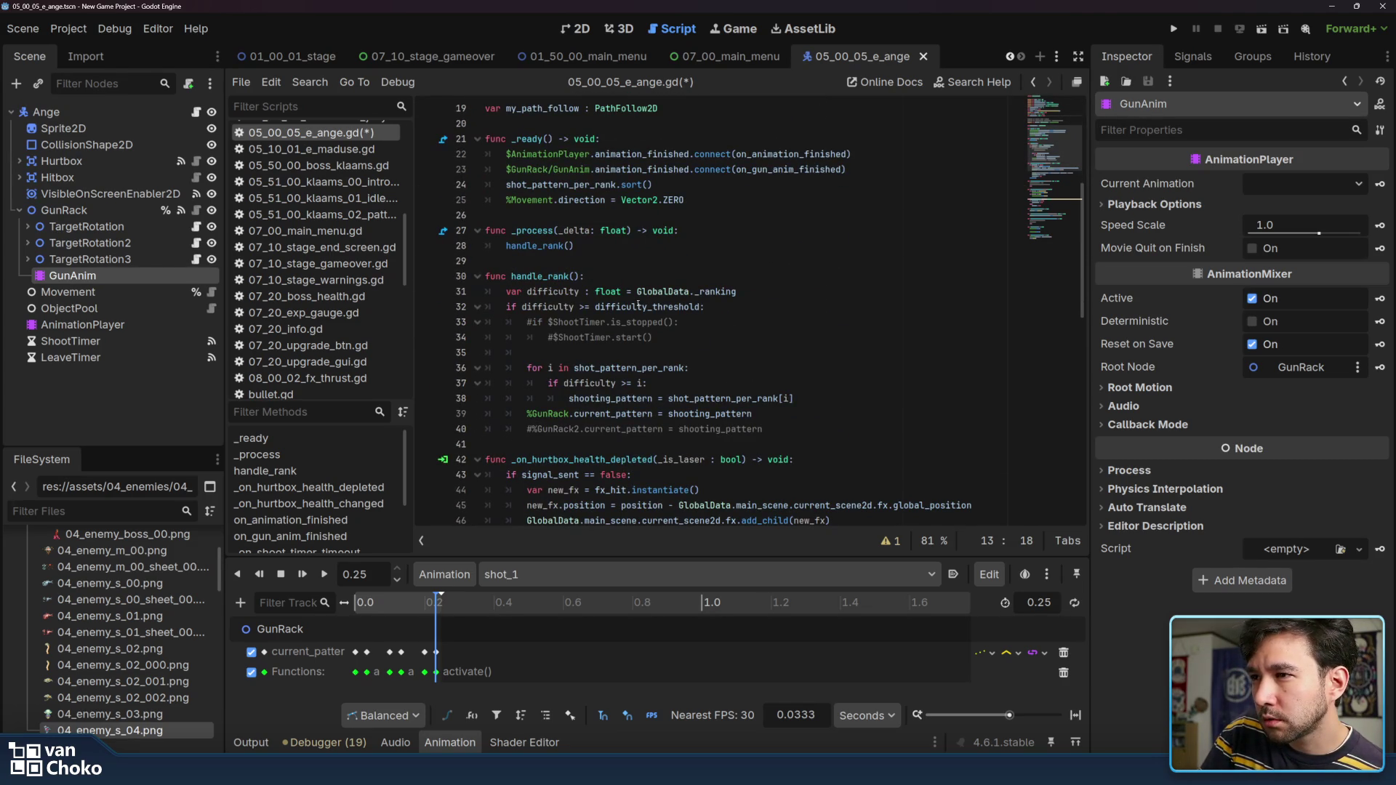
scroll(639, 304, down, 4)
scroll(638, 306, down, 5)
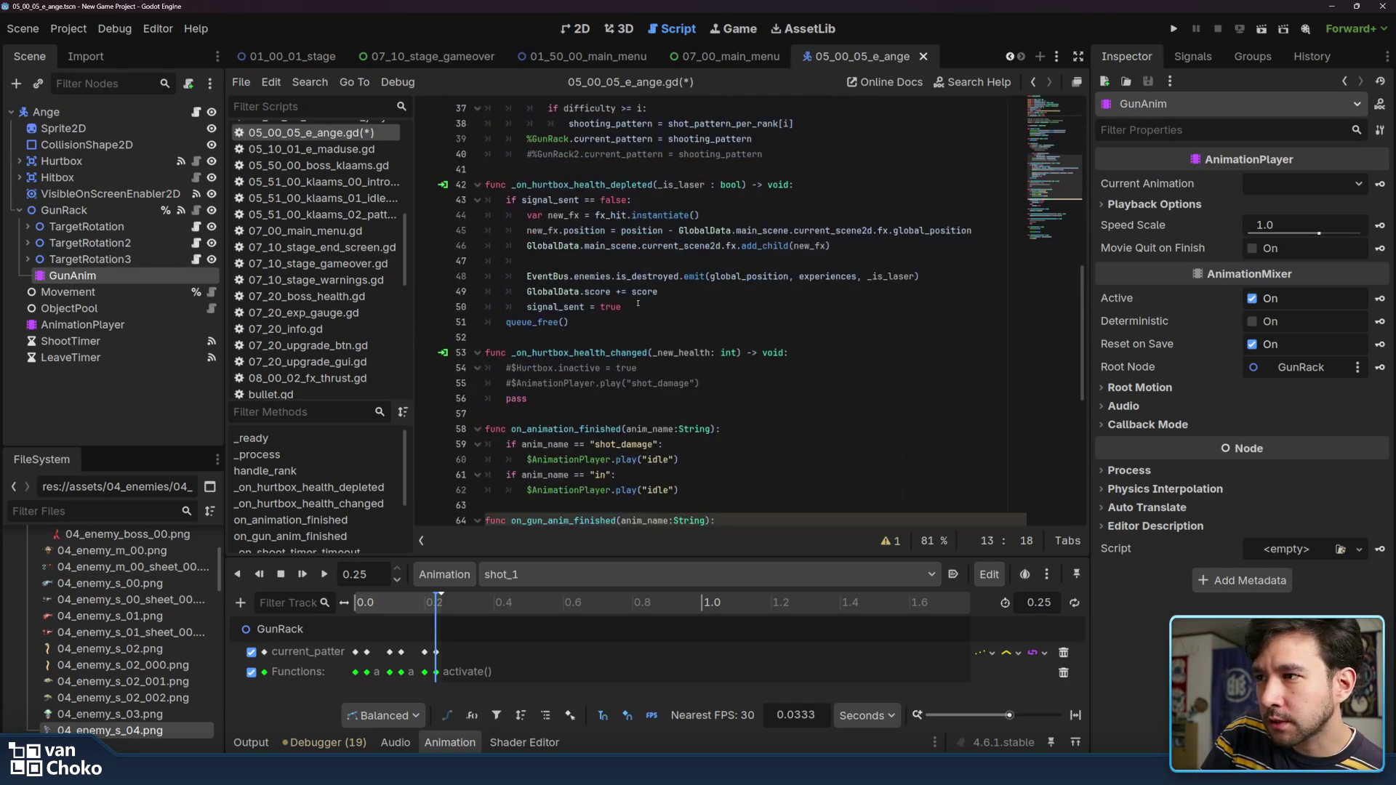
scroll(638, 304, down, 3)
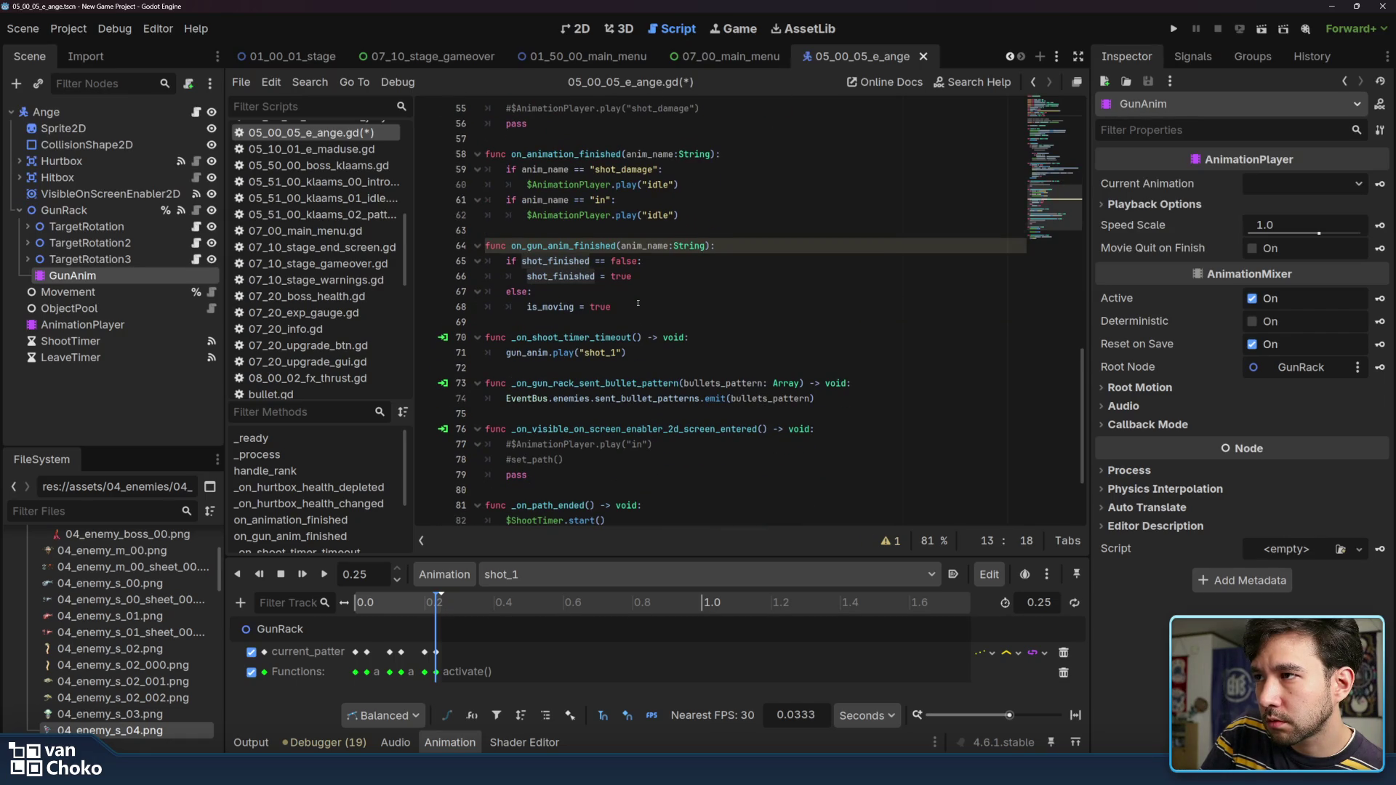
scroll(638, 304, down, 2)
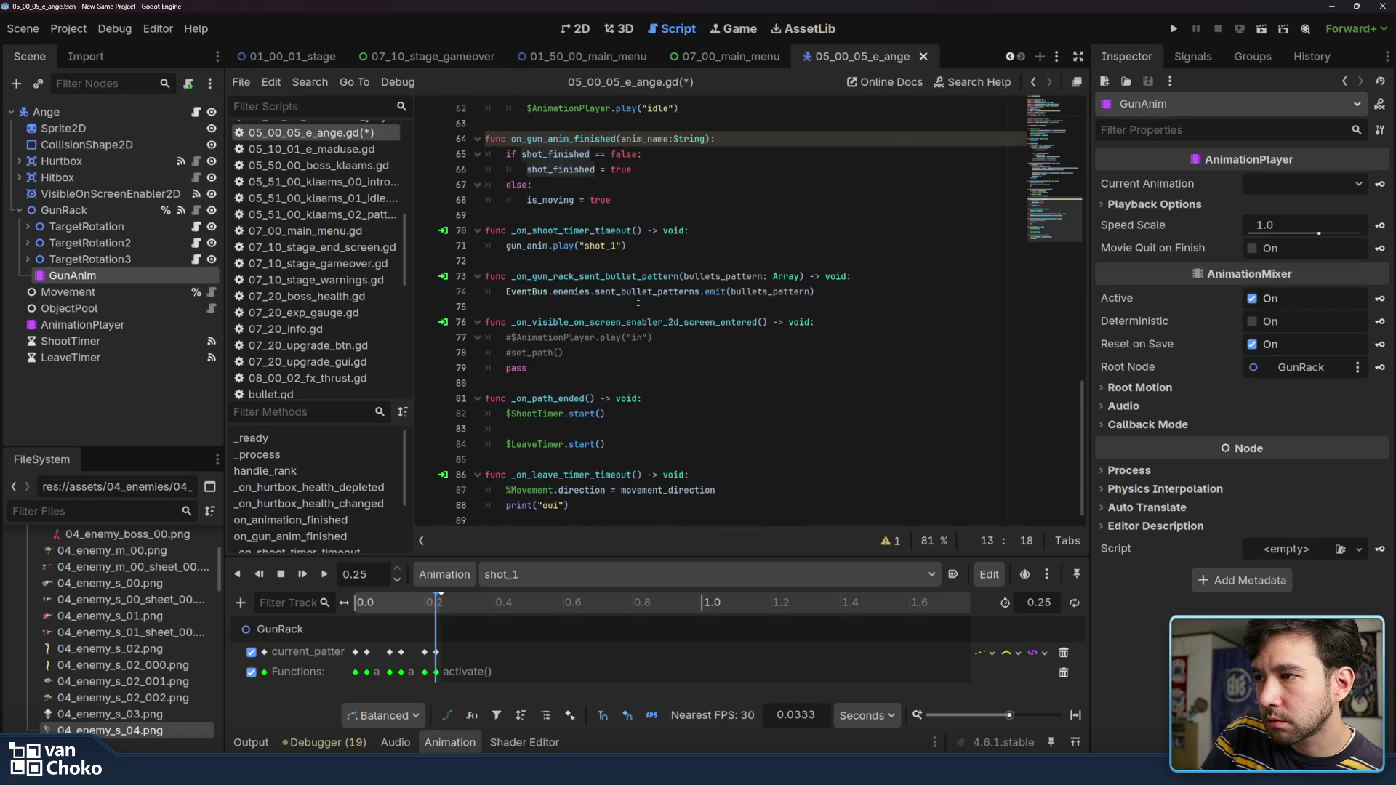
scroll(638, 303, up, 2)
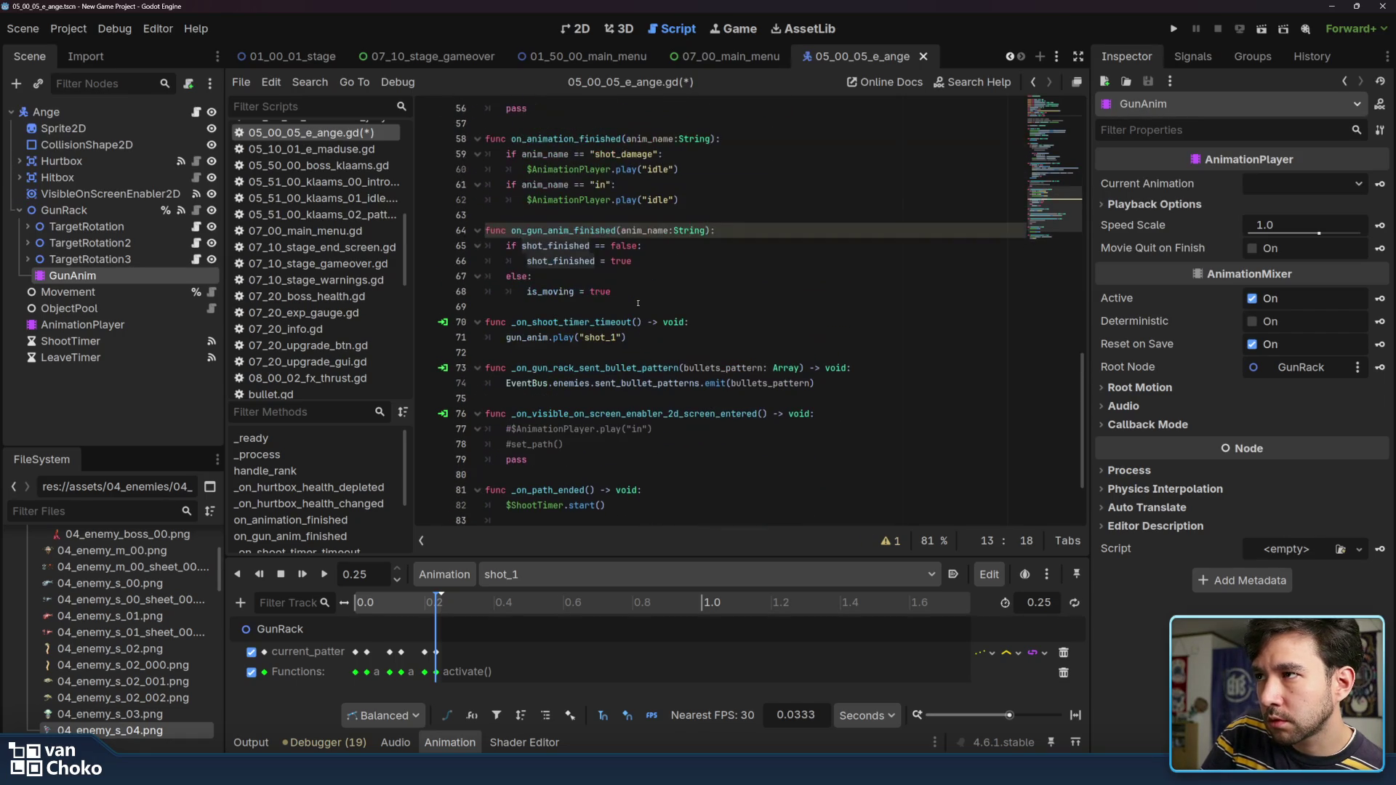
double_click(571, 247)
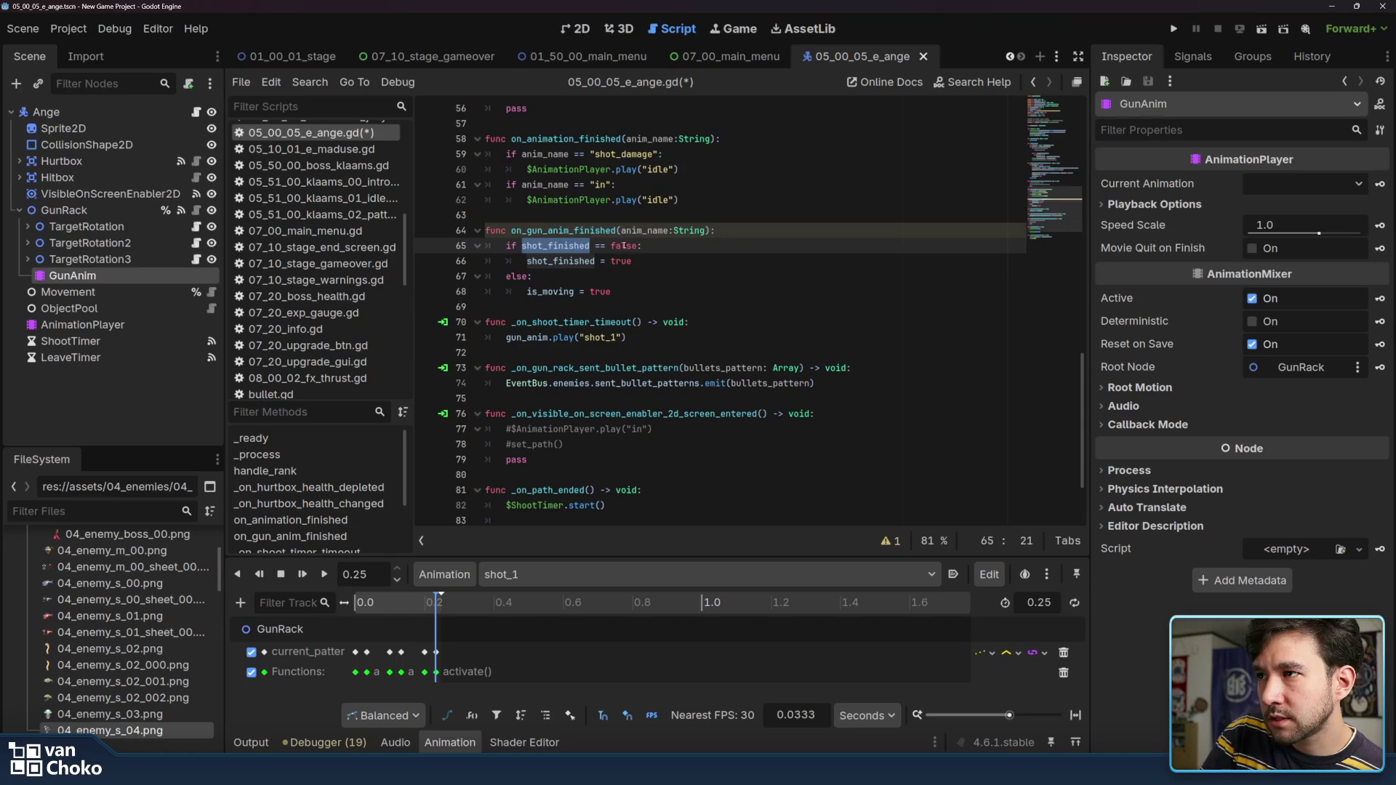
double_click(624, 246)
click(678, 245)
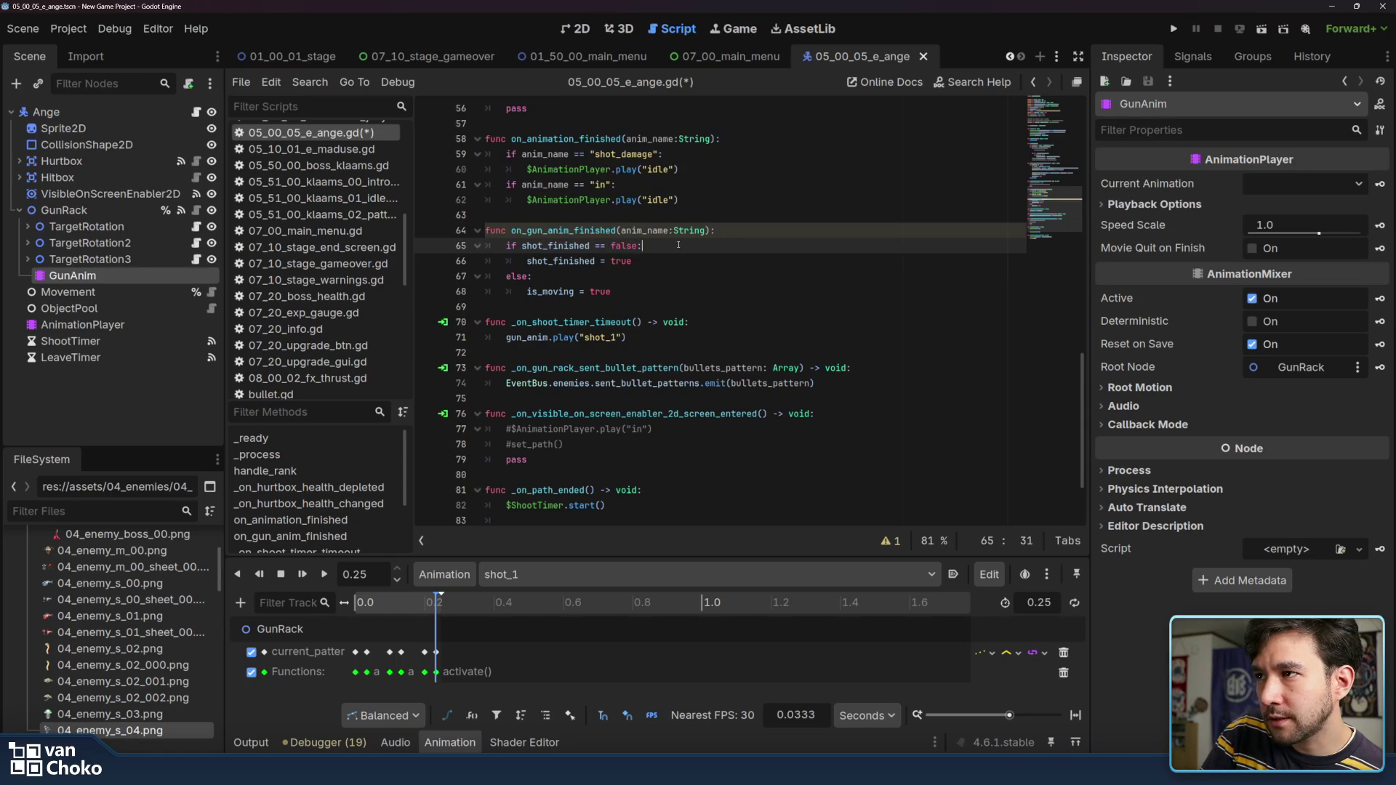
double_click(562, 260)
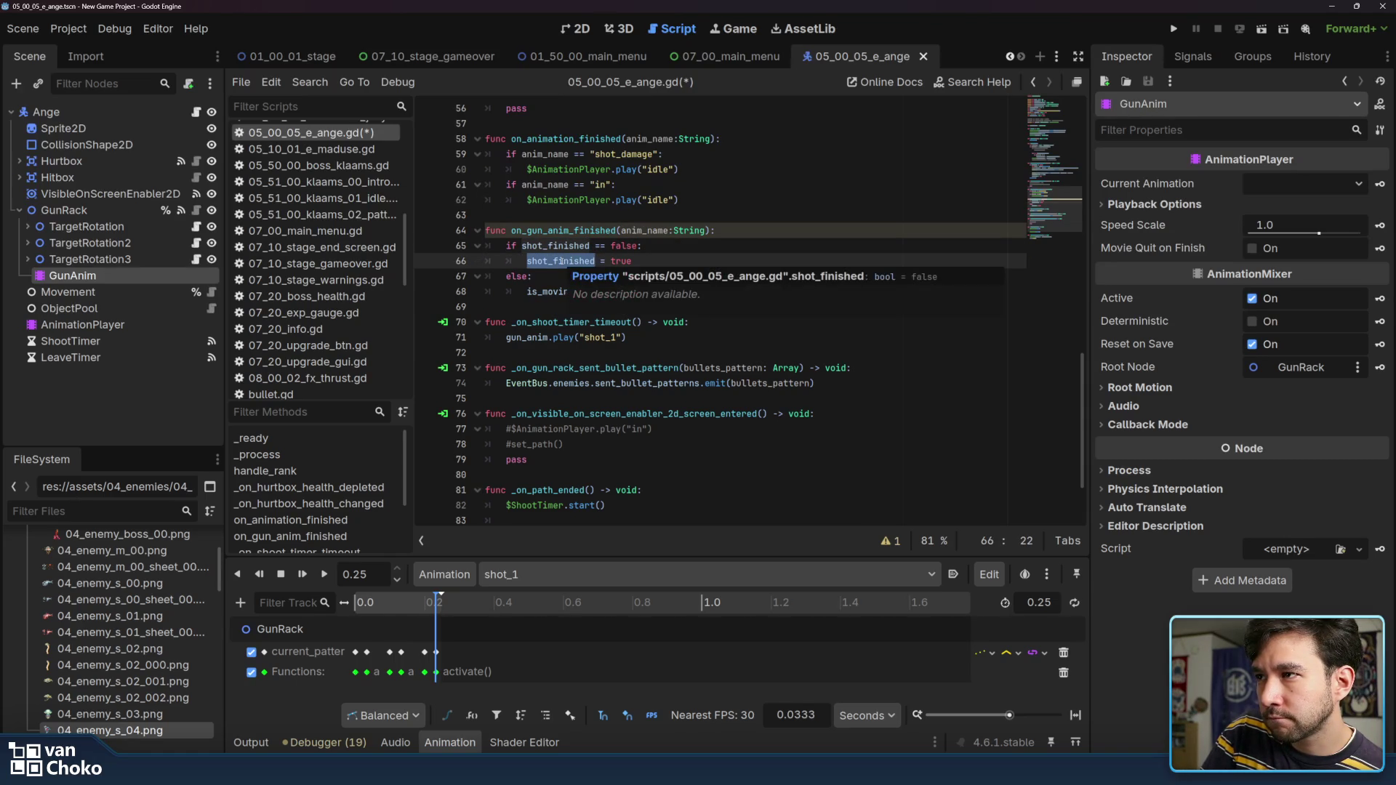
click(655, 260)
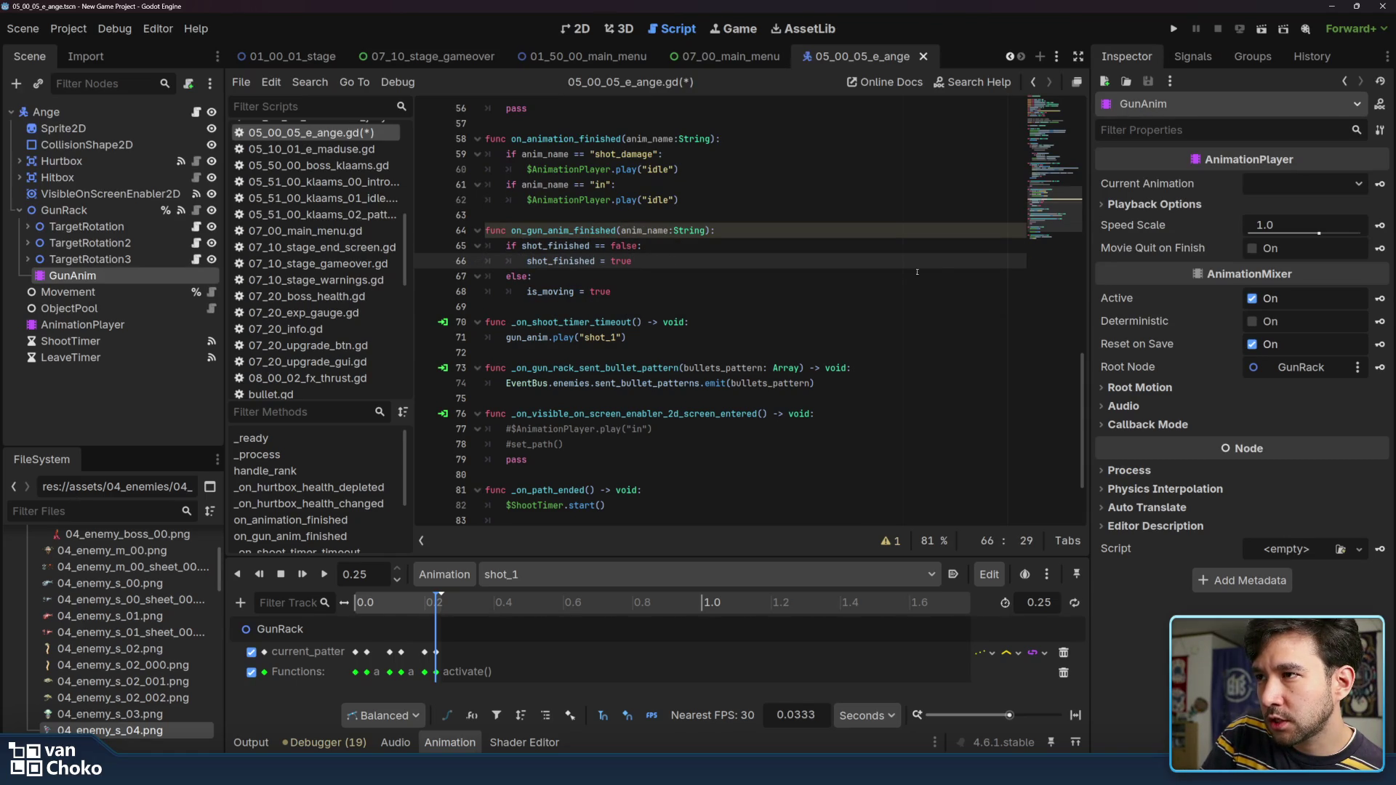
click(659, 276)
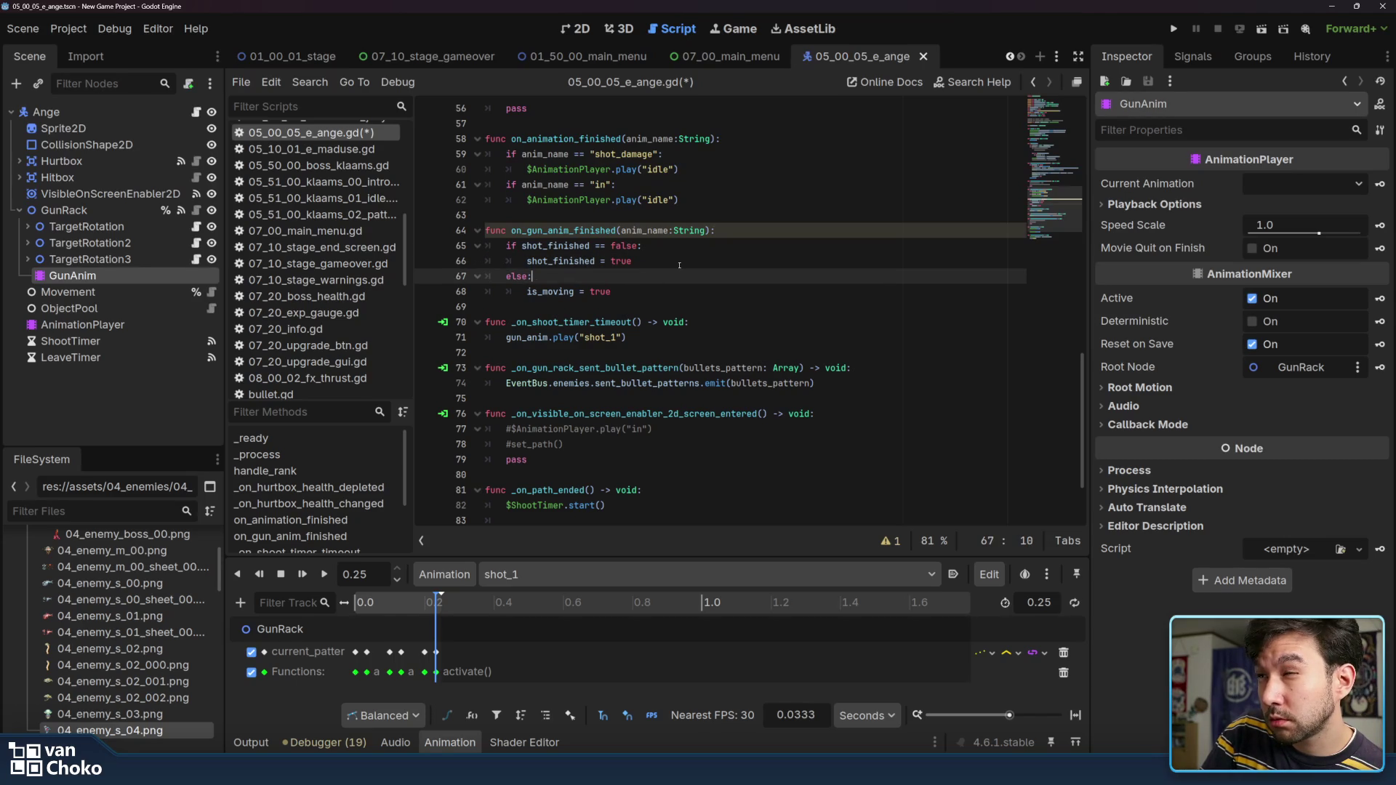
click(678, 260)
scroll(679, 265, up, 3)
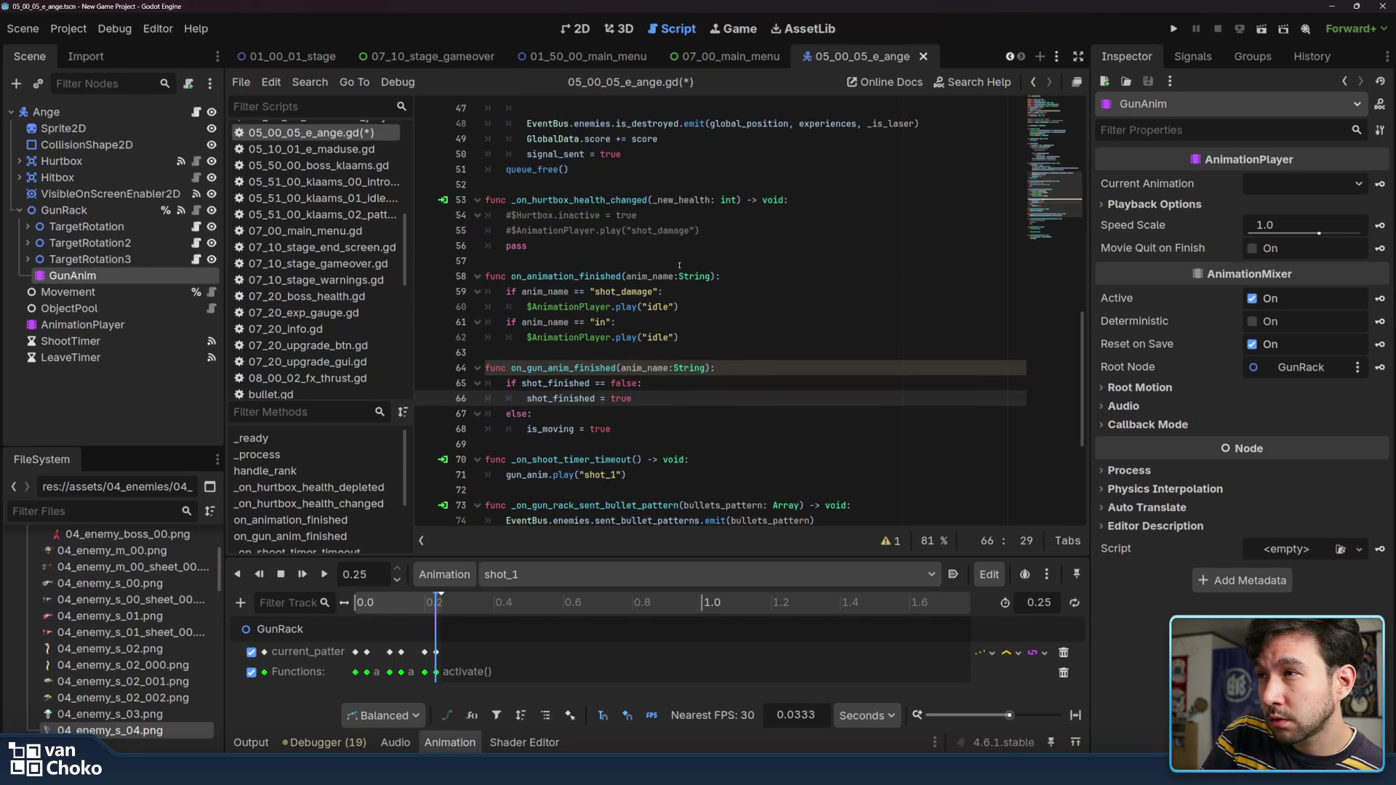
double_click(571, 383)
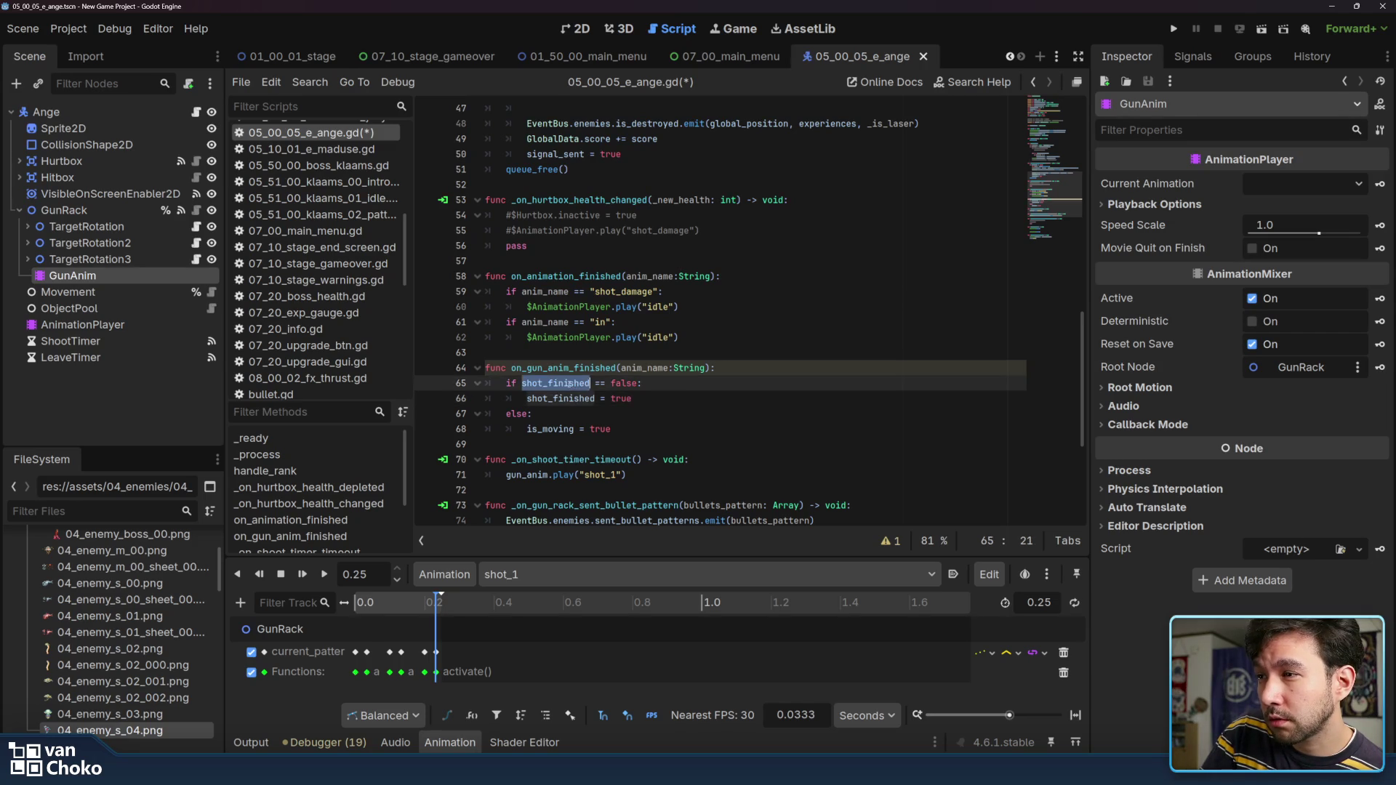
scroll(569, 384, down, 5)
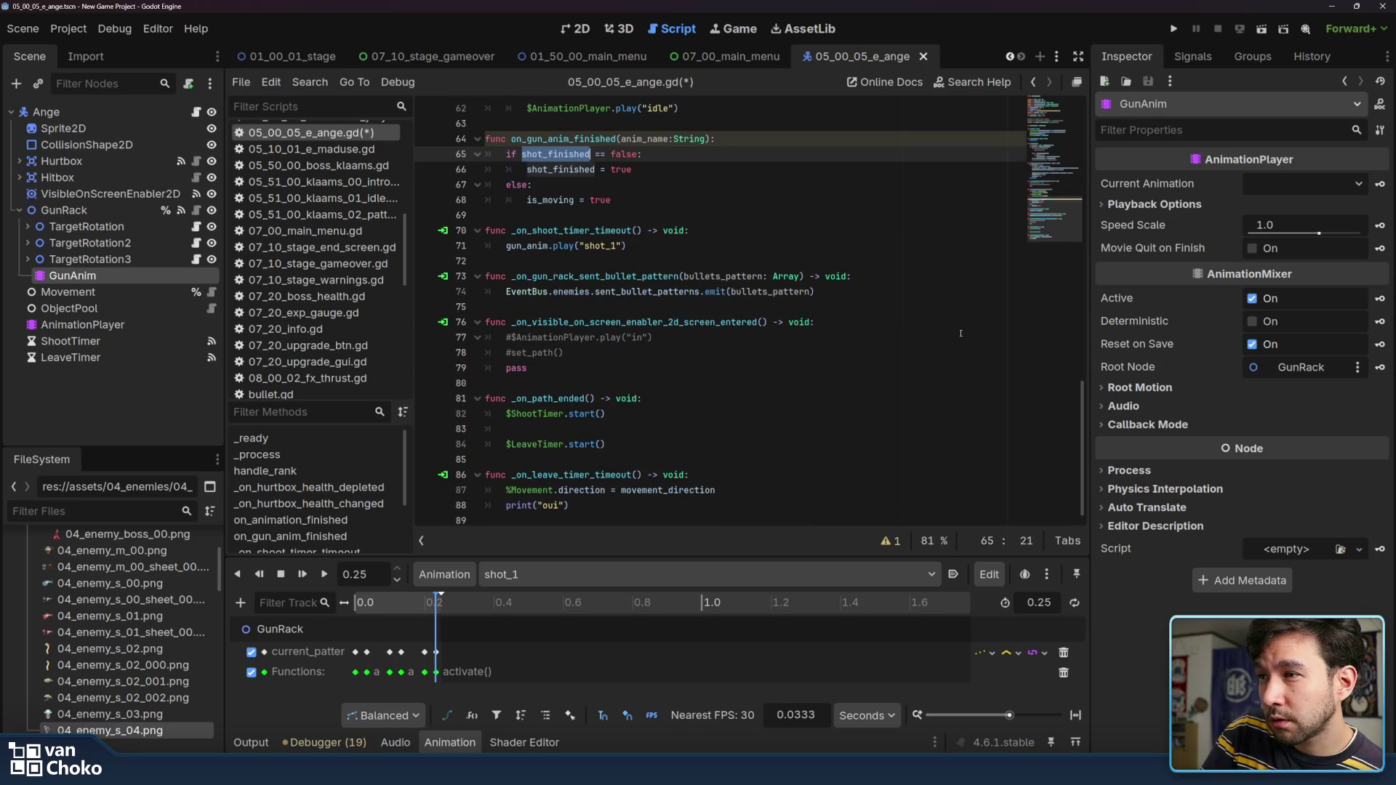
scroll(960, 333, up, 6)
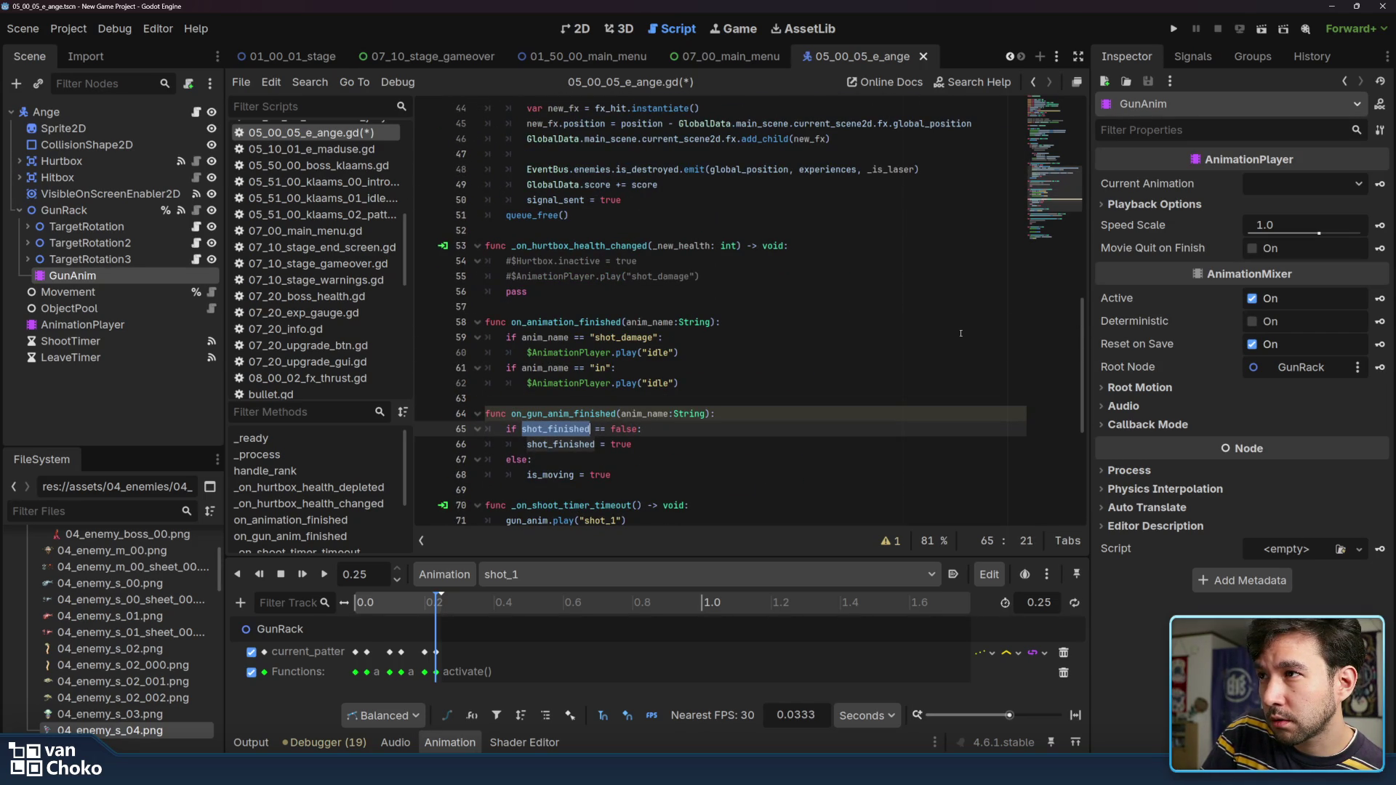
scroll(960, 333, up, 3)
scroll(961, 333, up, 9)
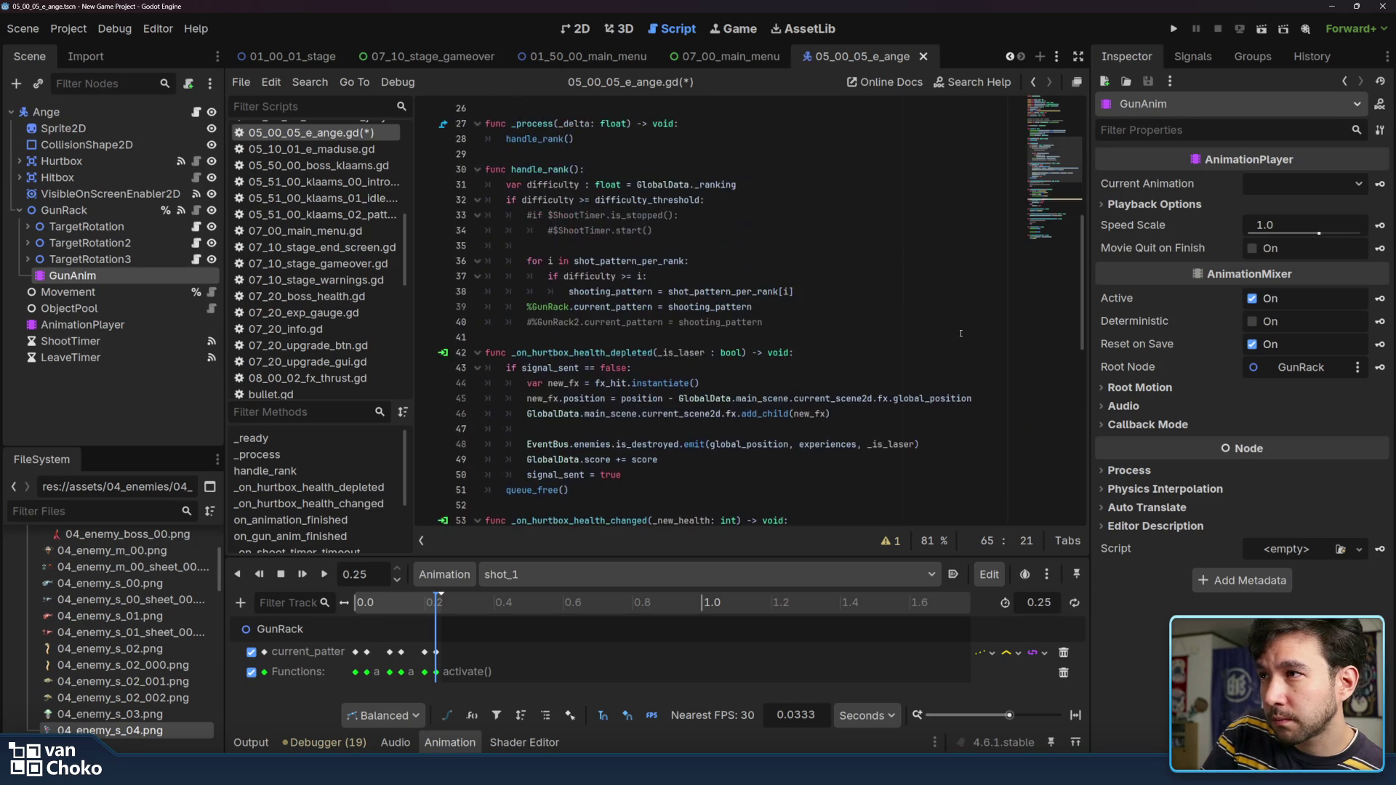
scroll(960, 333, up, 2)
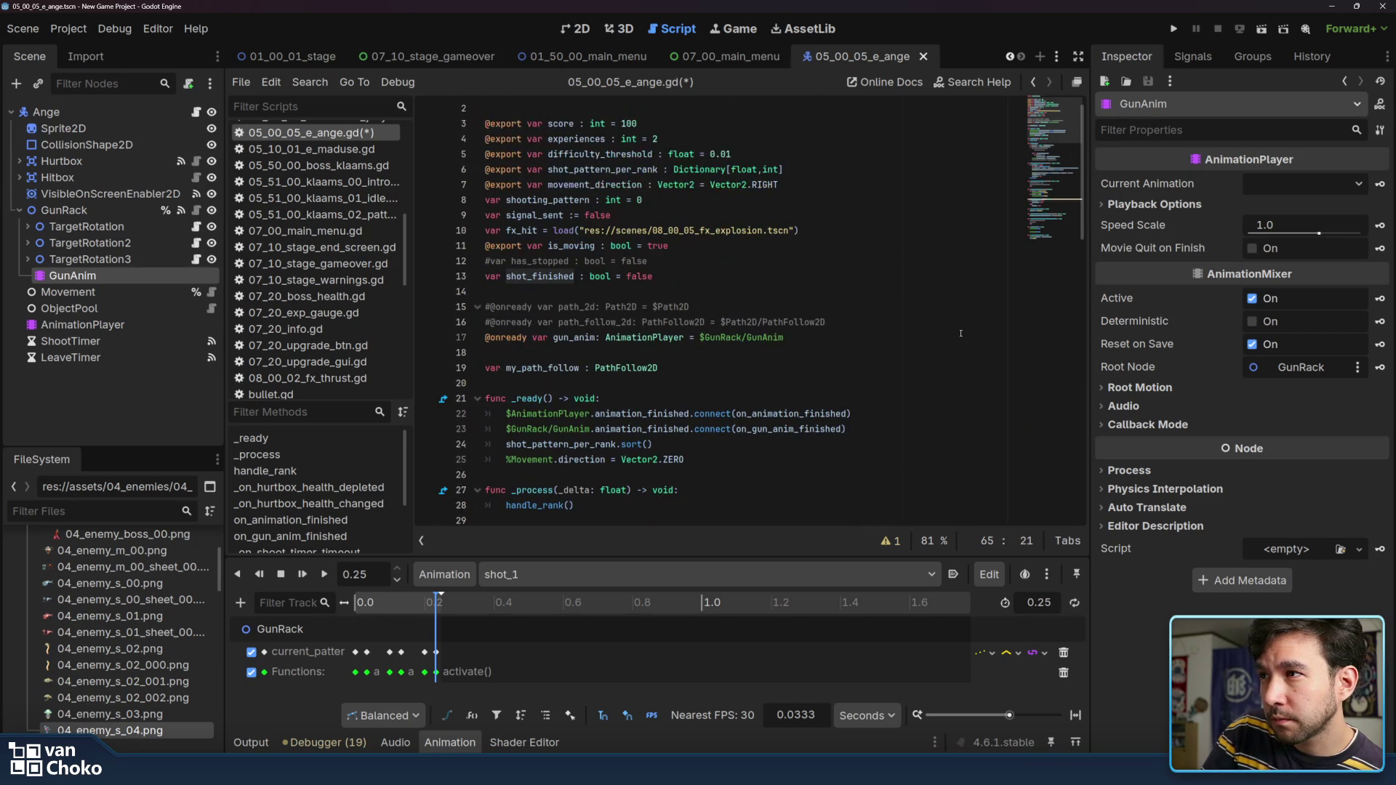
click(743, 273)
scroll(742, 273, down, 14)
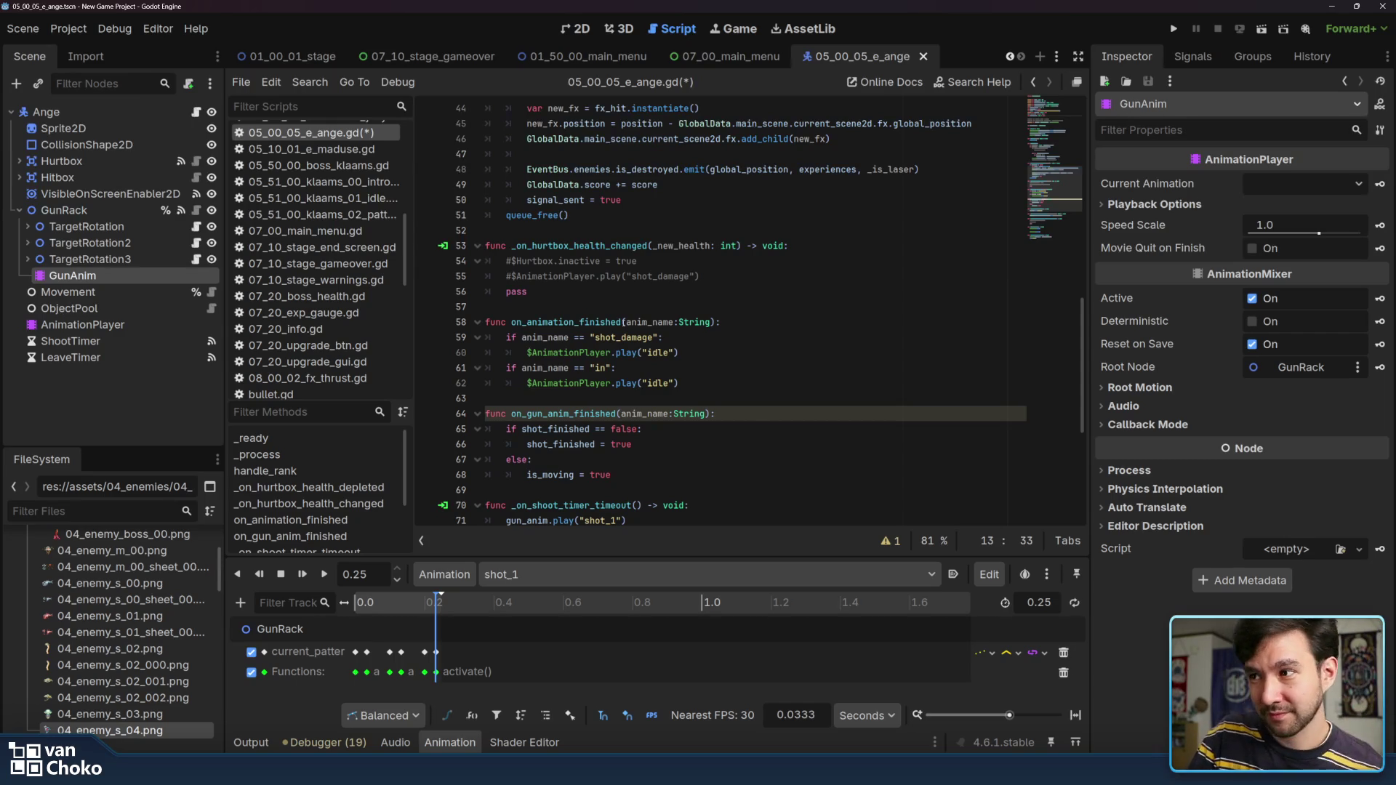
click(763, 444)
scroll(762, 444, down, 3)
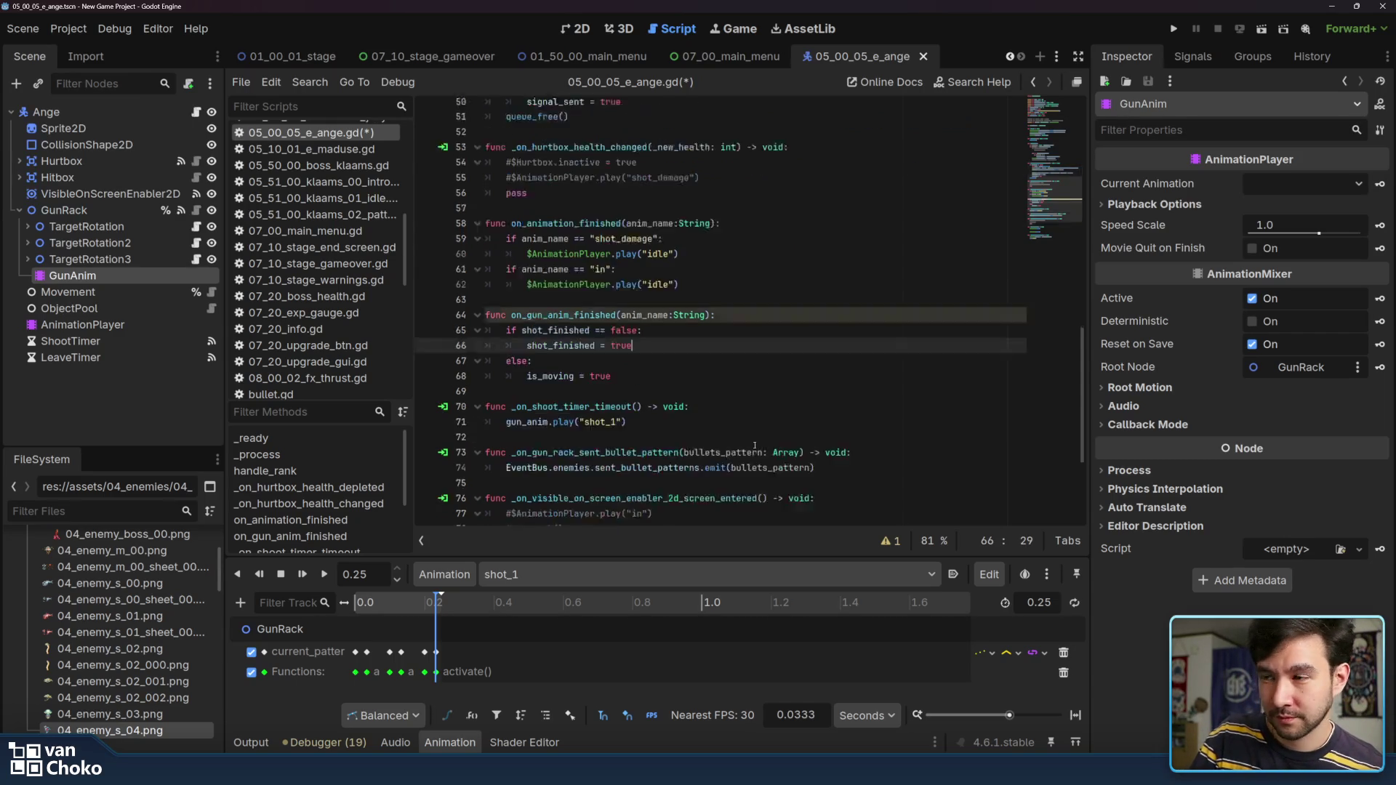
click(654, 336)
click(573, 316)
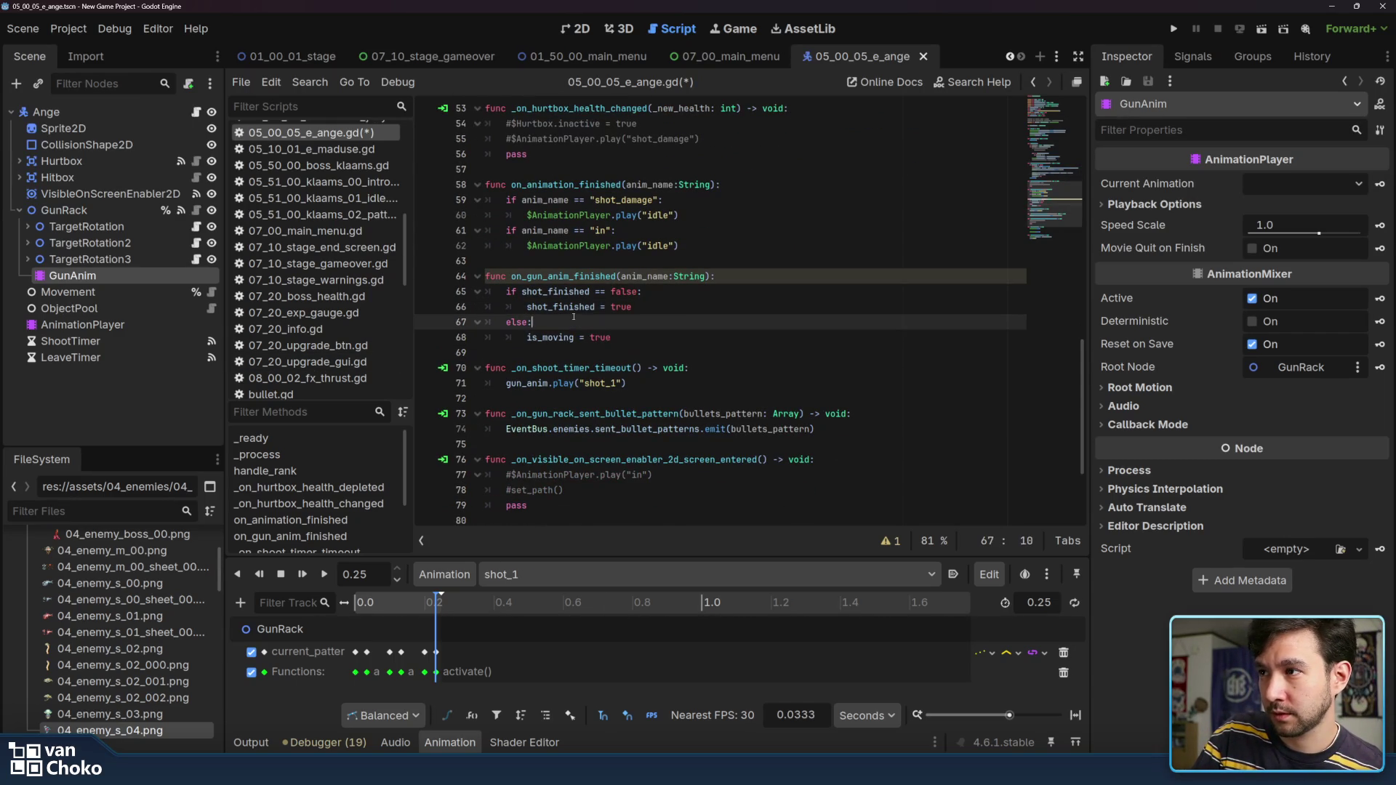
click(639, 336)
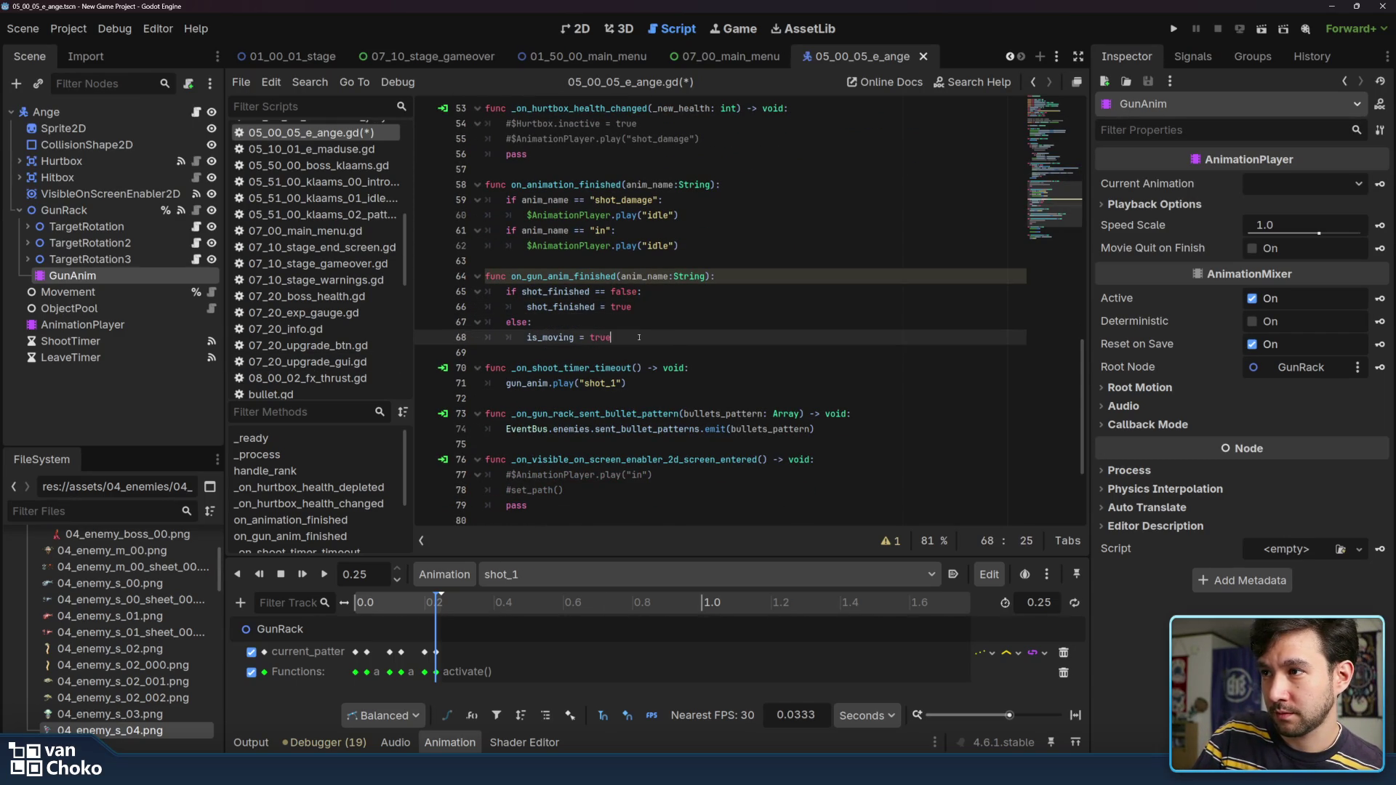
click(521, 388)
click(505, 398)
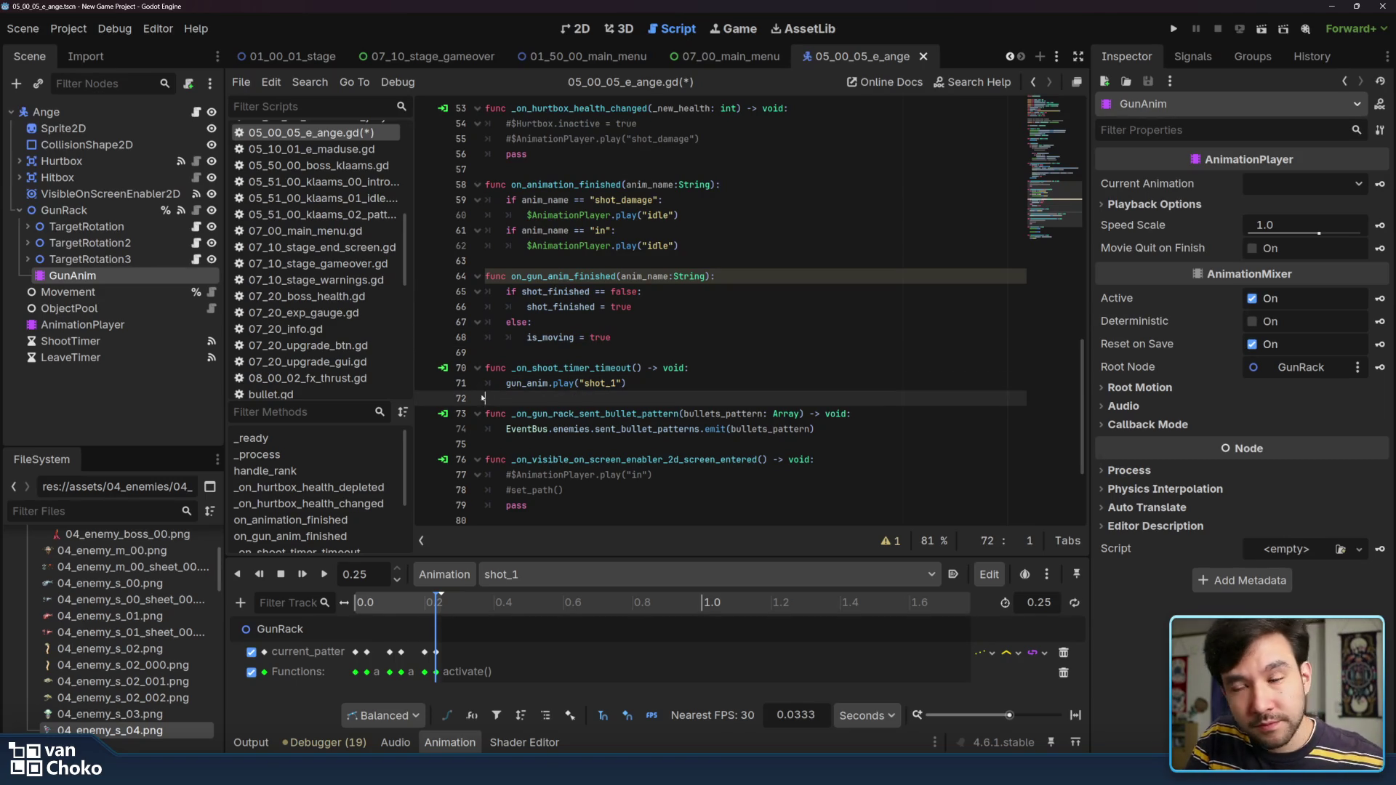
click(585, 384)
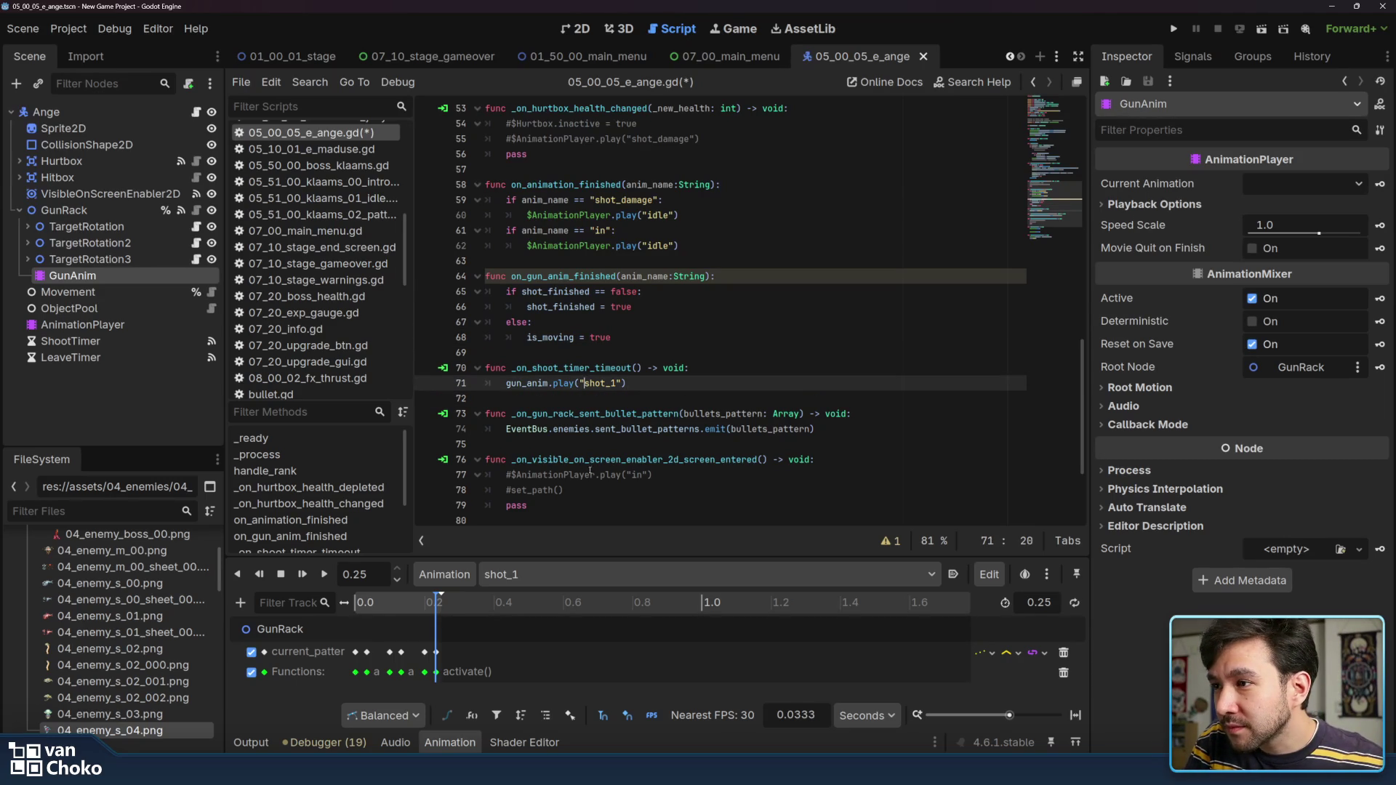
click(540, 407)
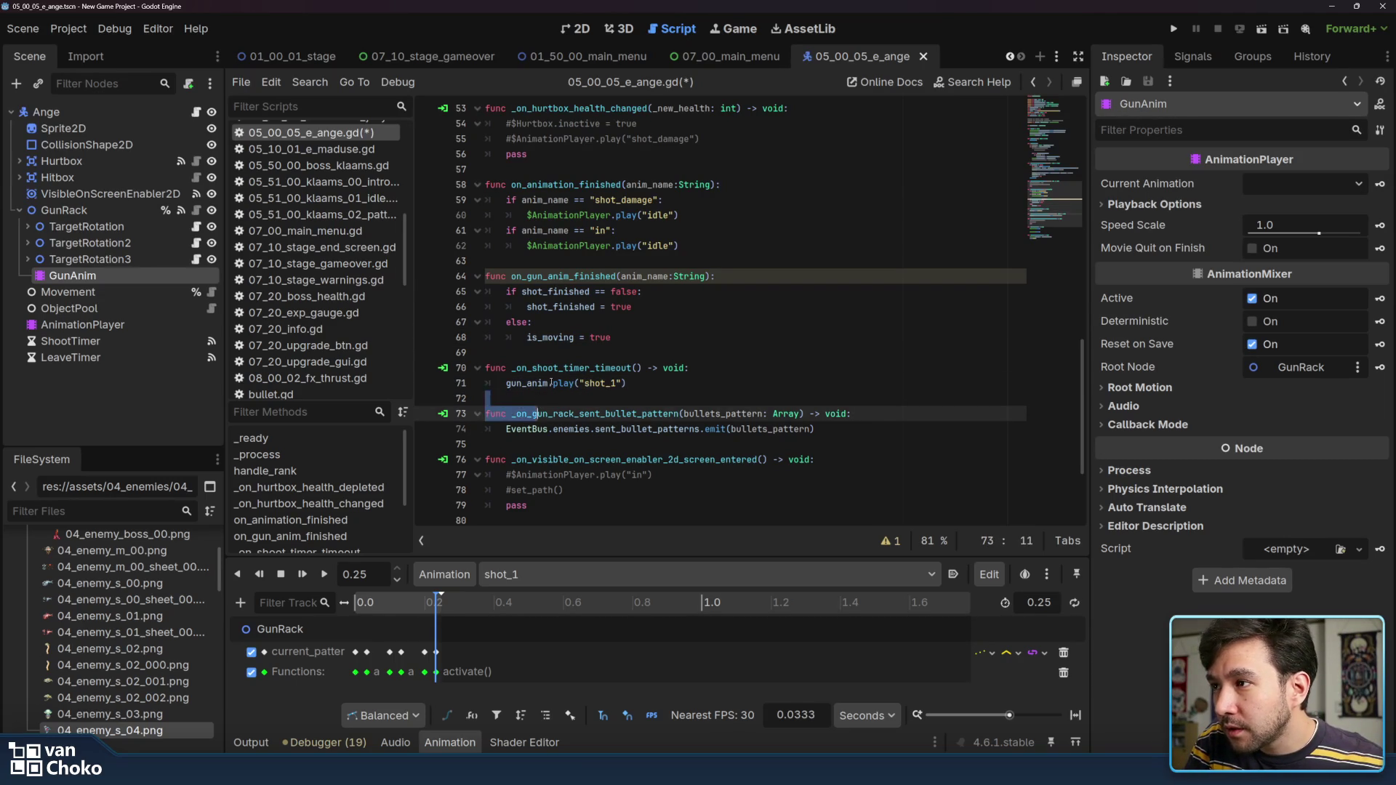
click(544, 400)
click(744, 381)
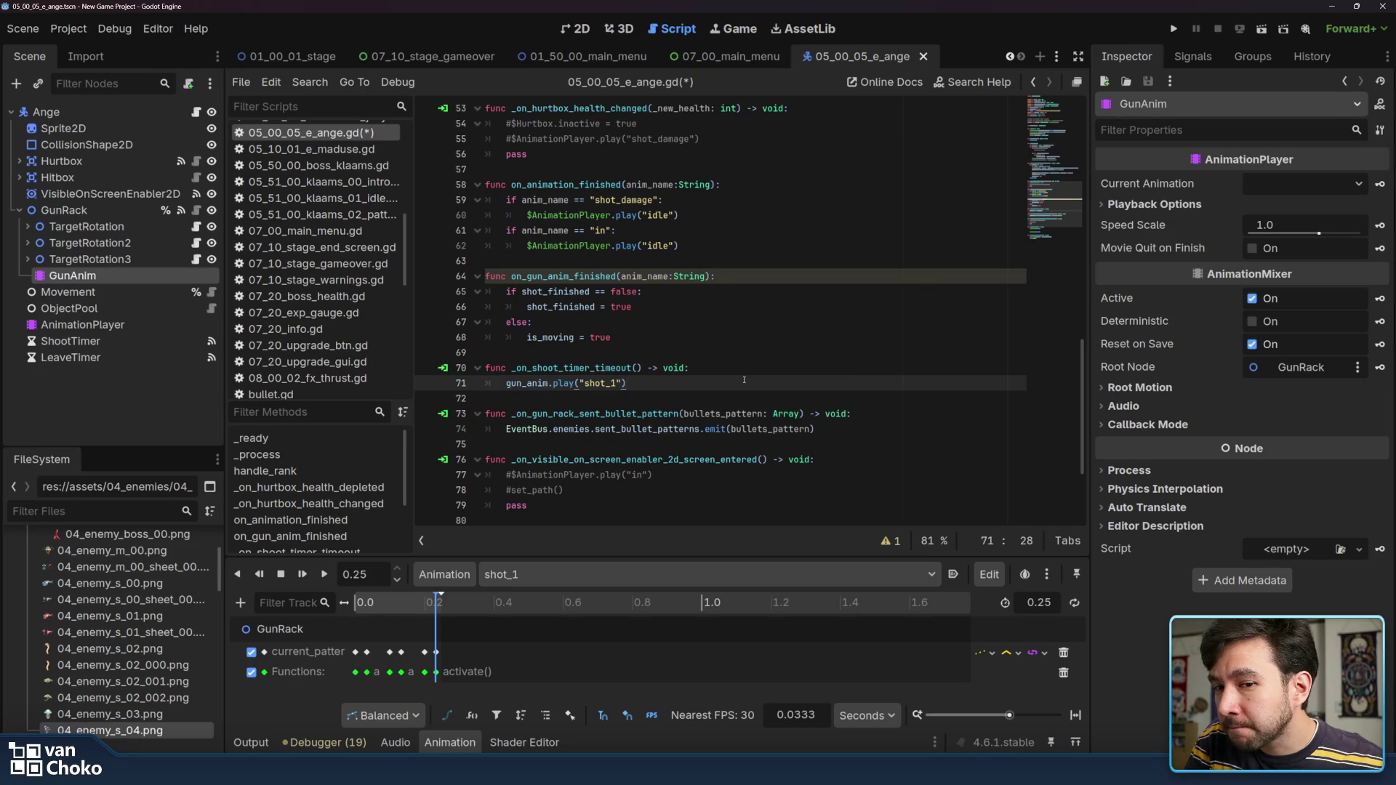
click(670, 296)
drag(611, 292, 611, 338)
click(623, 338)
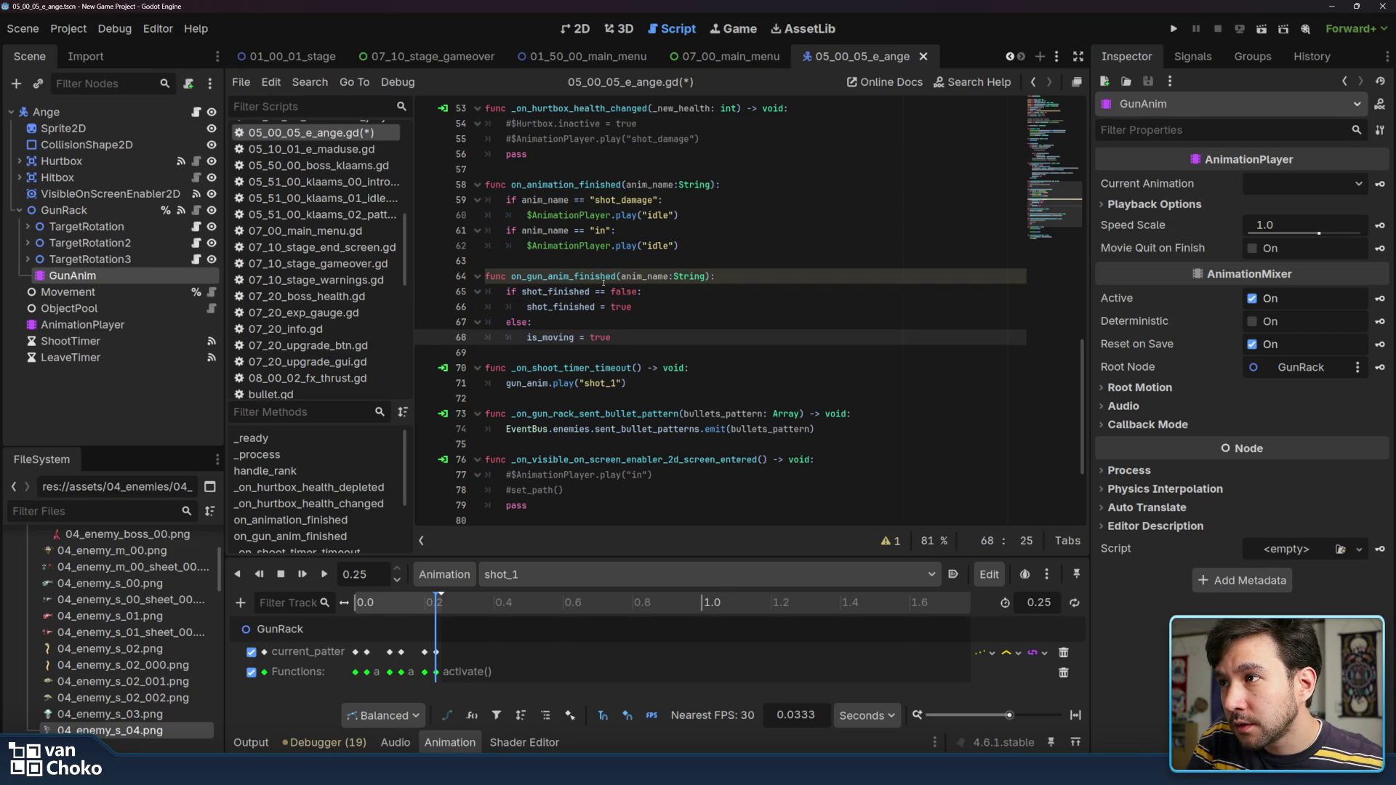
mouse_move(616, 215)
mouse_down()
mouse_move(616, 245)
mouse_move(615, 231)
mouse_up()
click(615, 231)
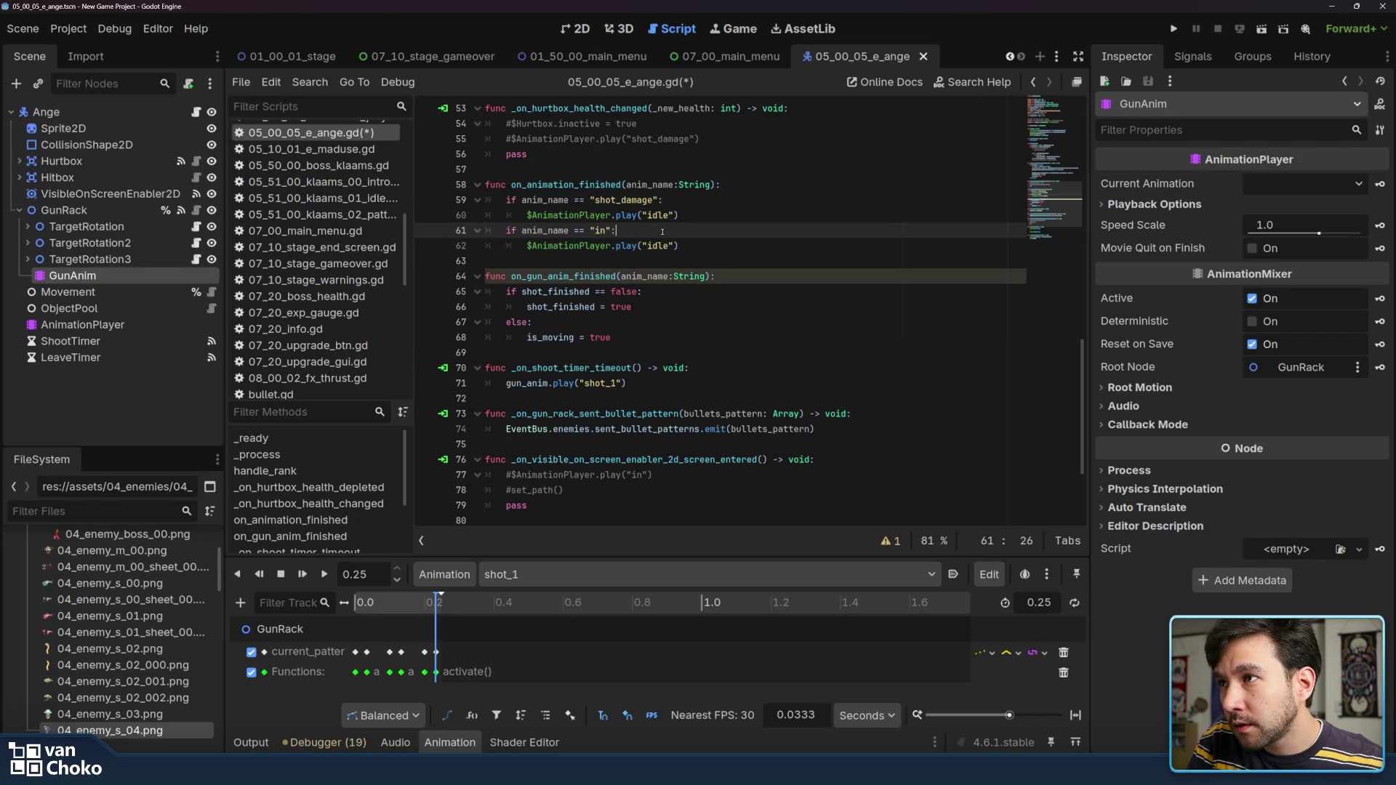
scroll(661, 231, down, 3)
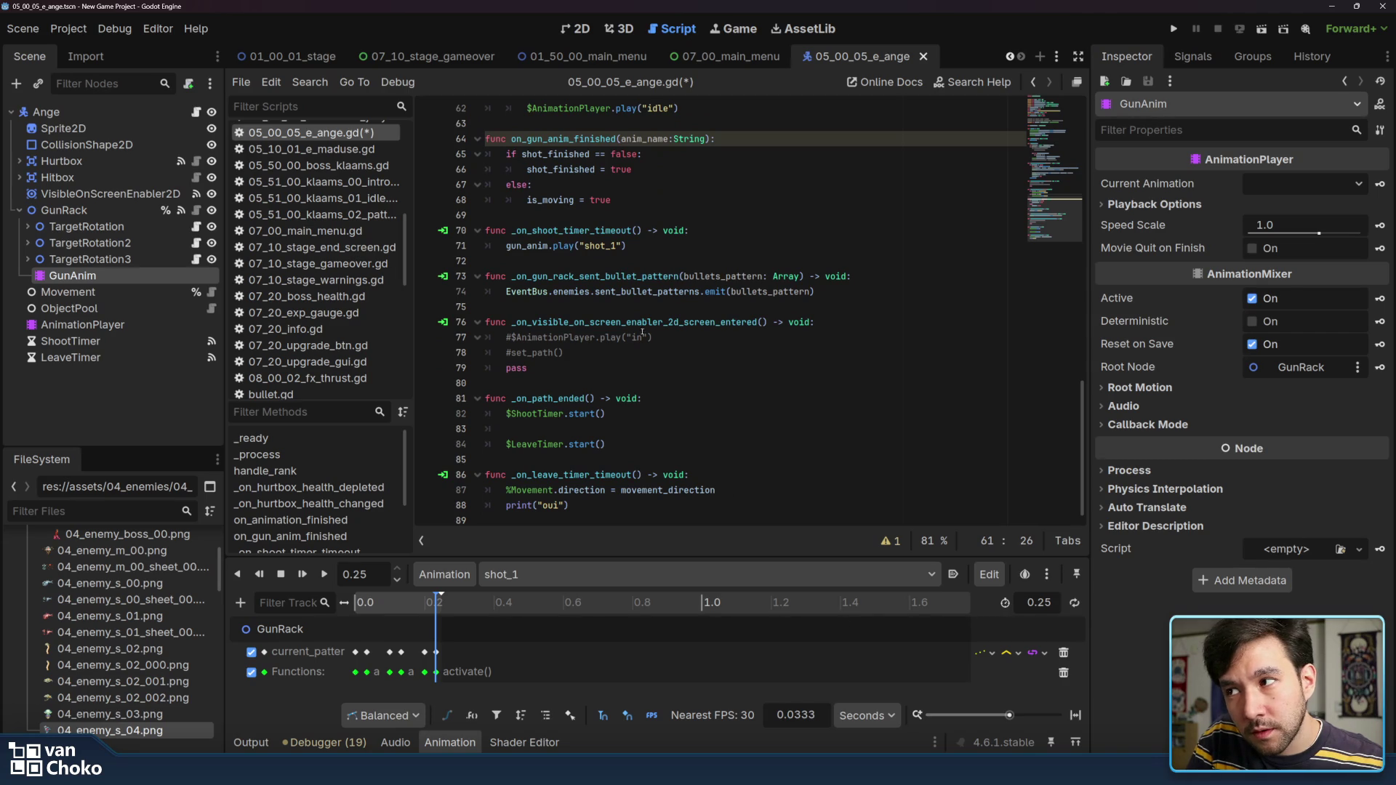
click(681, 426)
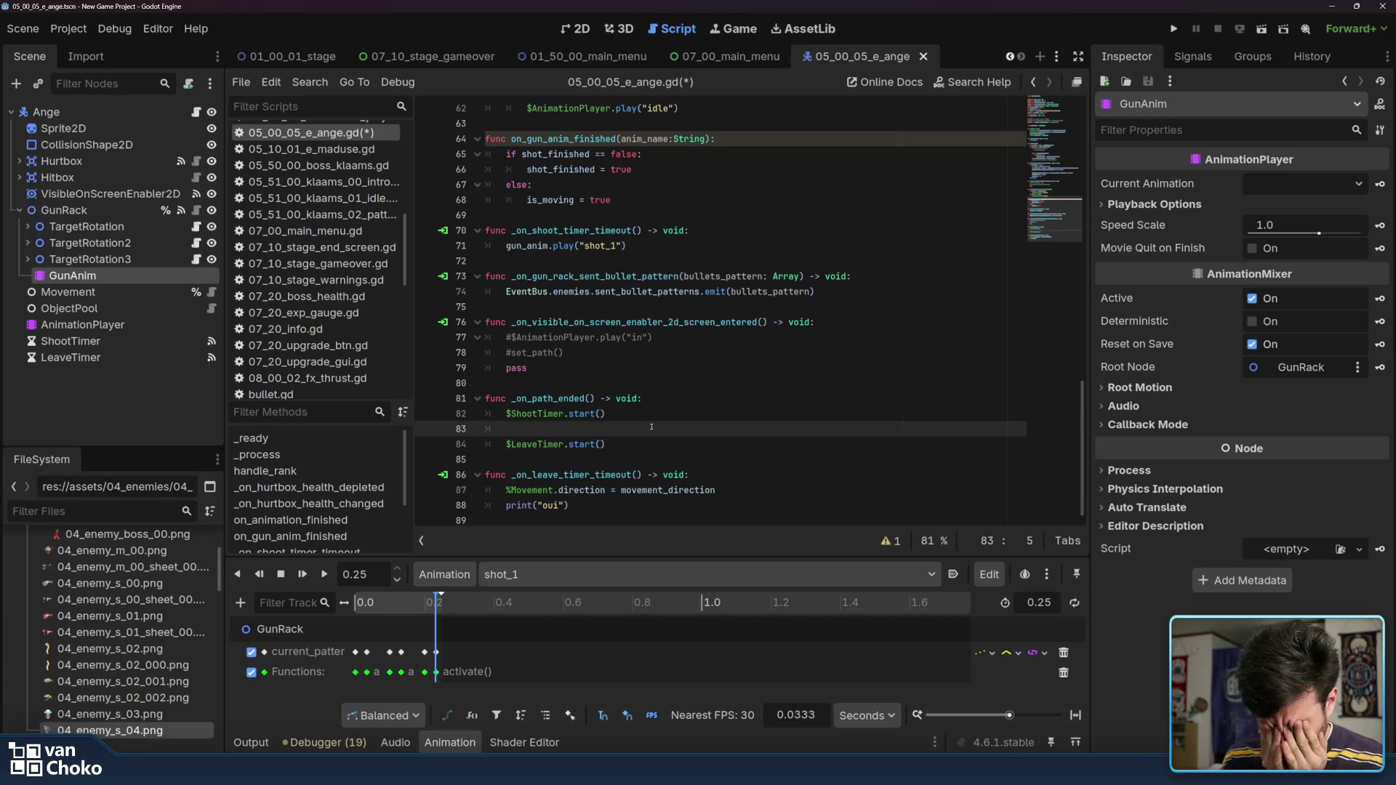
scroll(651, 427, up, 6)
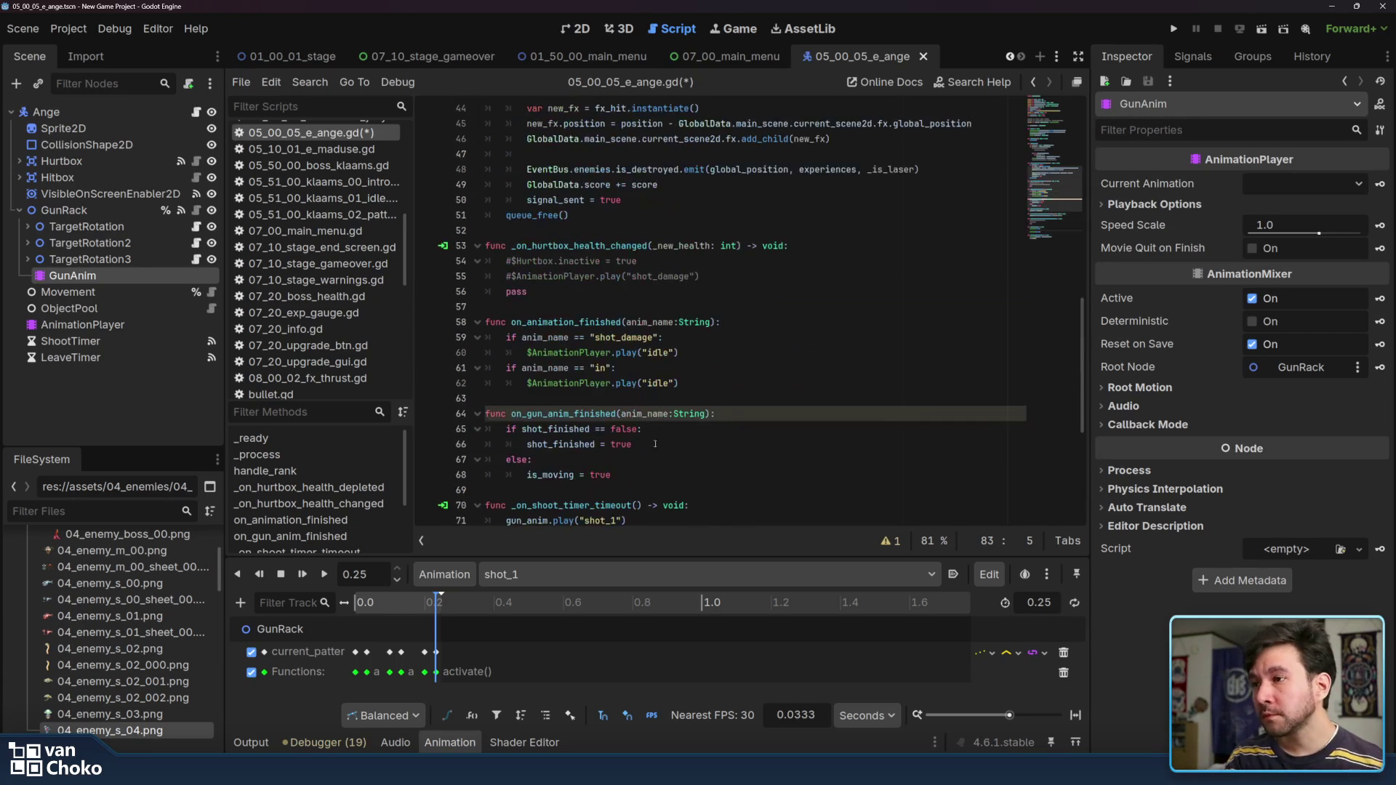
click(667, 430)
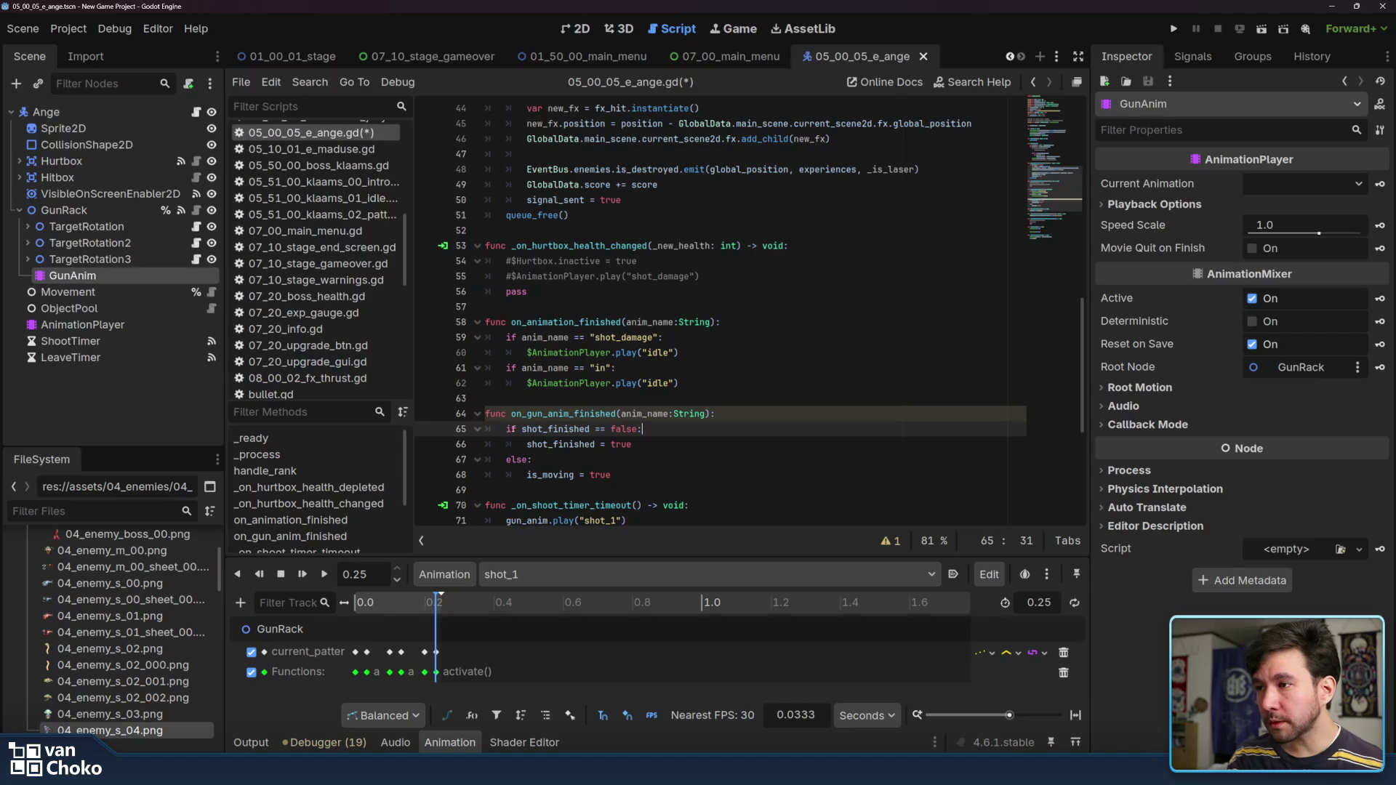
drag(507, 428, 714, 447)
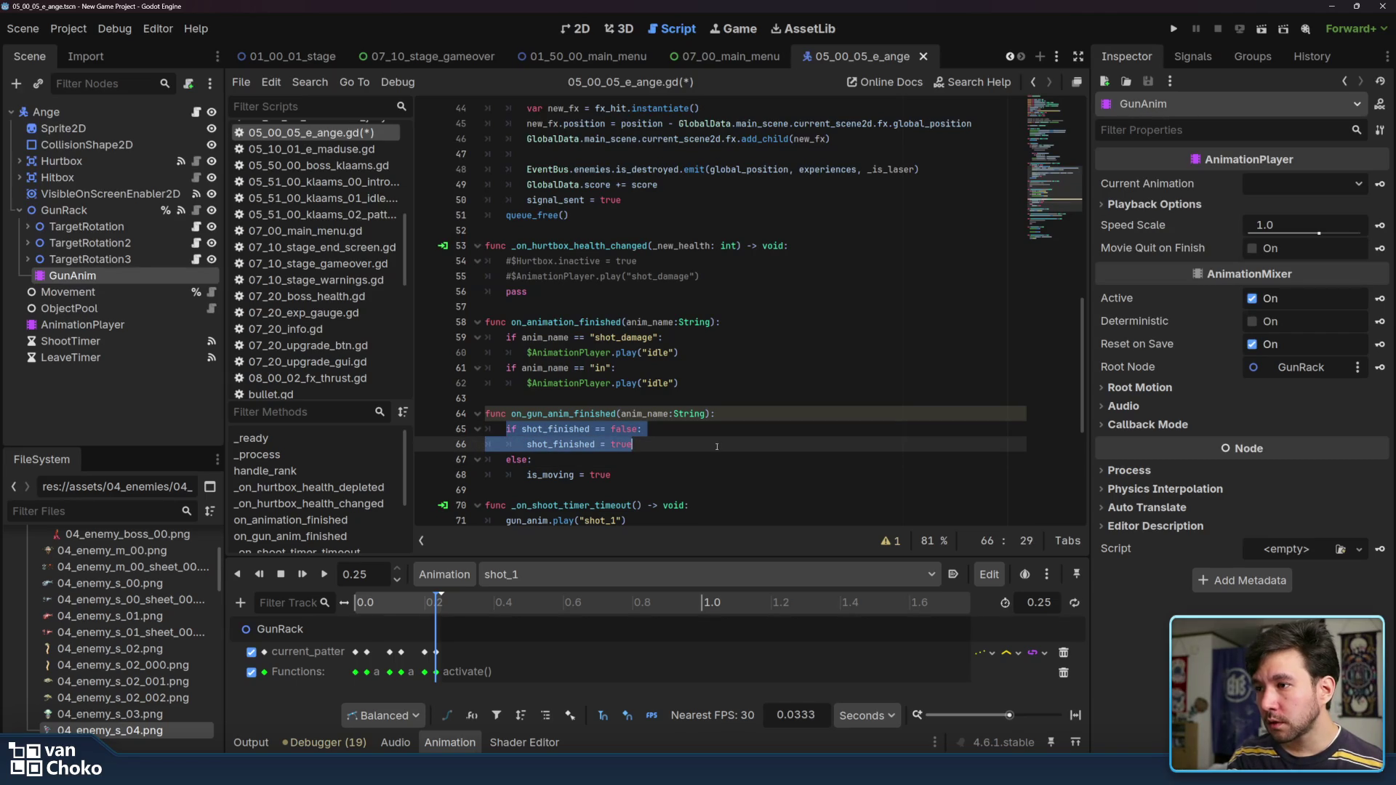
double_click(583, 430)
scroll(735, 427, up, 8)
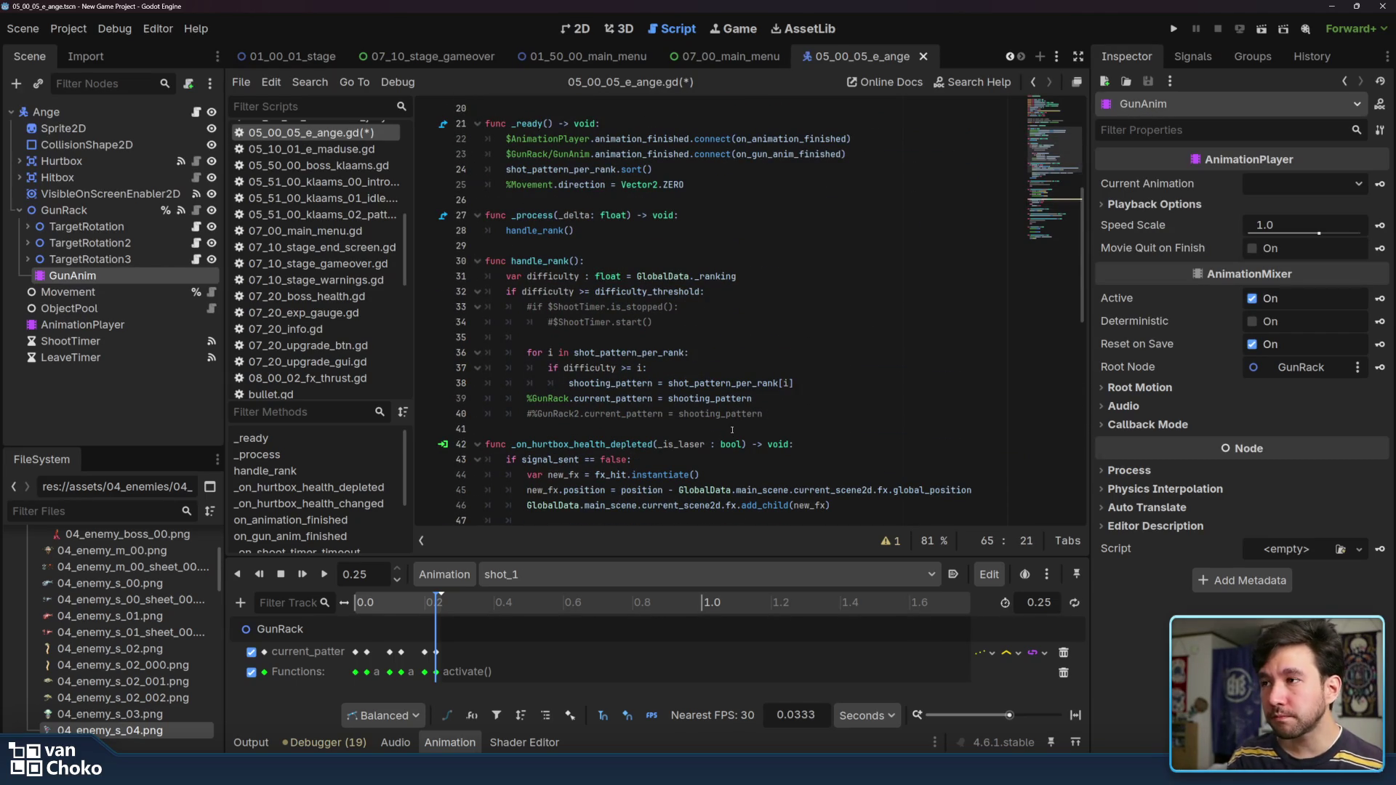
scroll(732, 429, up, 7)
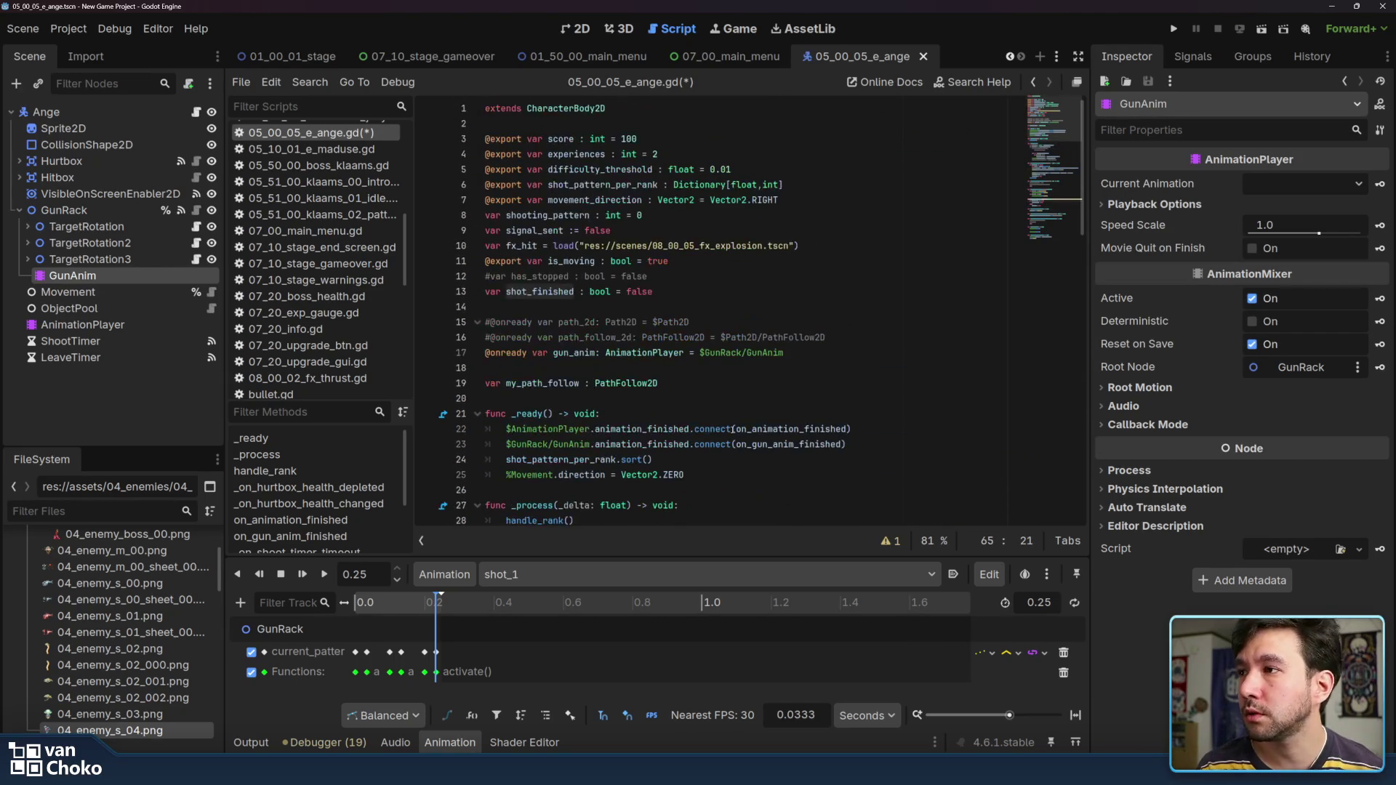
scroll(732, 428, down, 20)
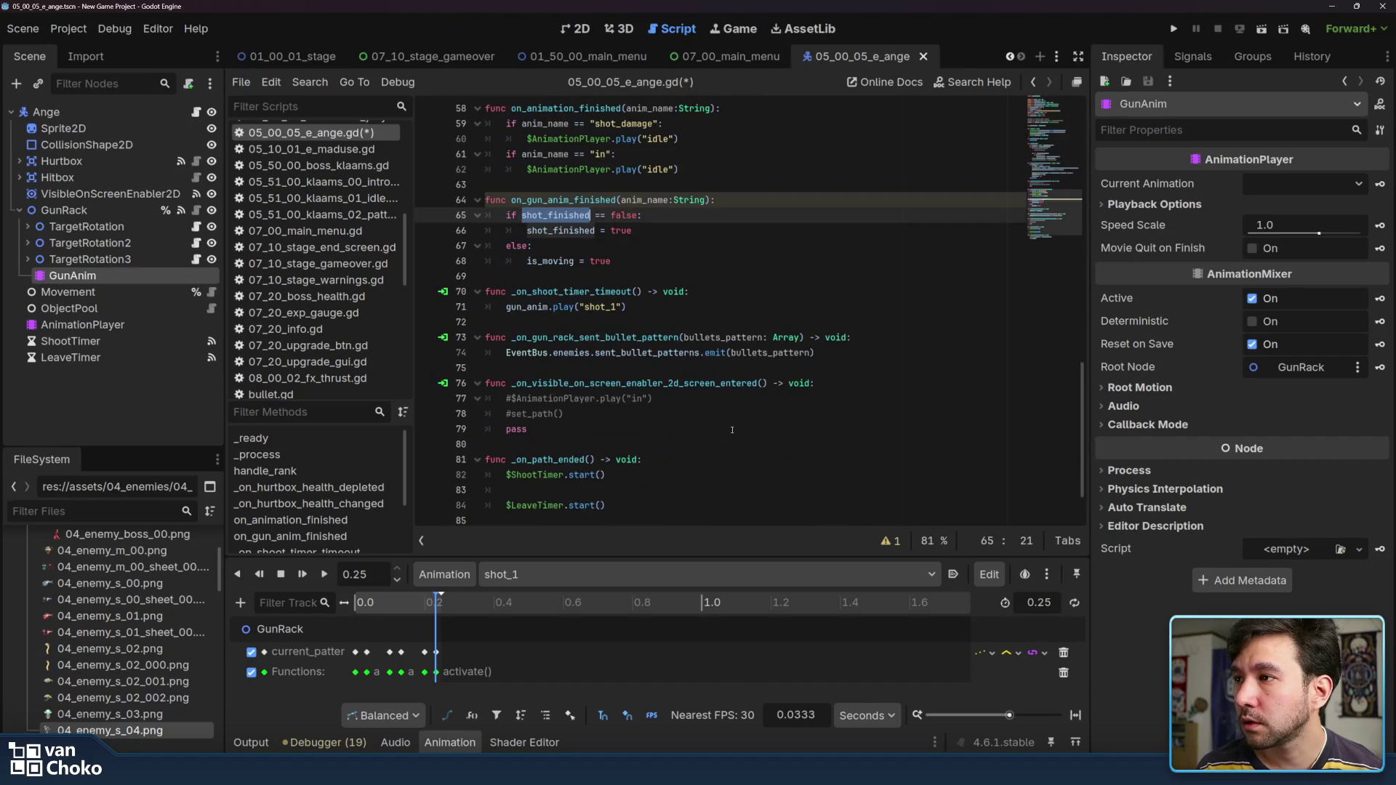
scroll(732, 430, up, 3)
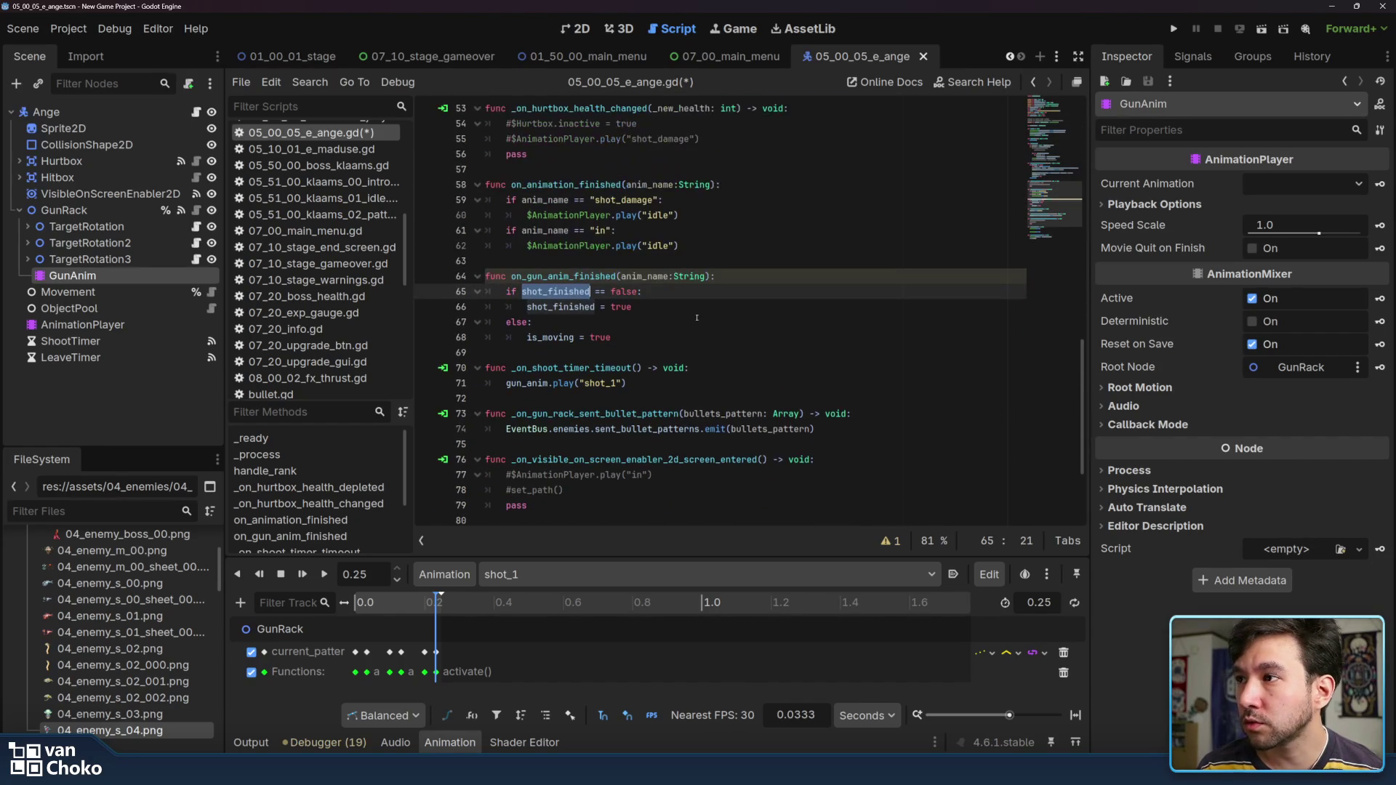
click(697, 311)
scroll(696, 311, up, 17)
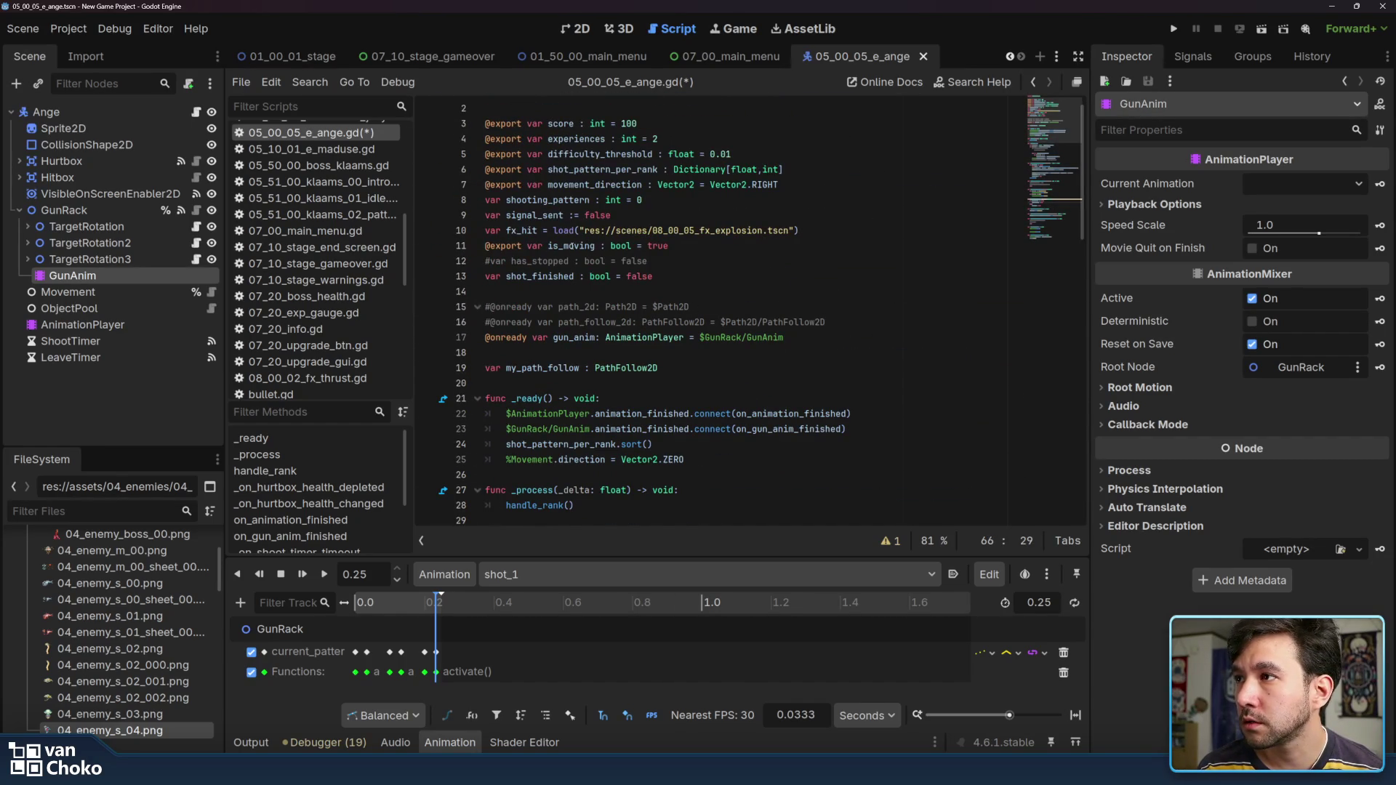
double_click(549, 276)
scroll(823, 280, down, 11)
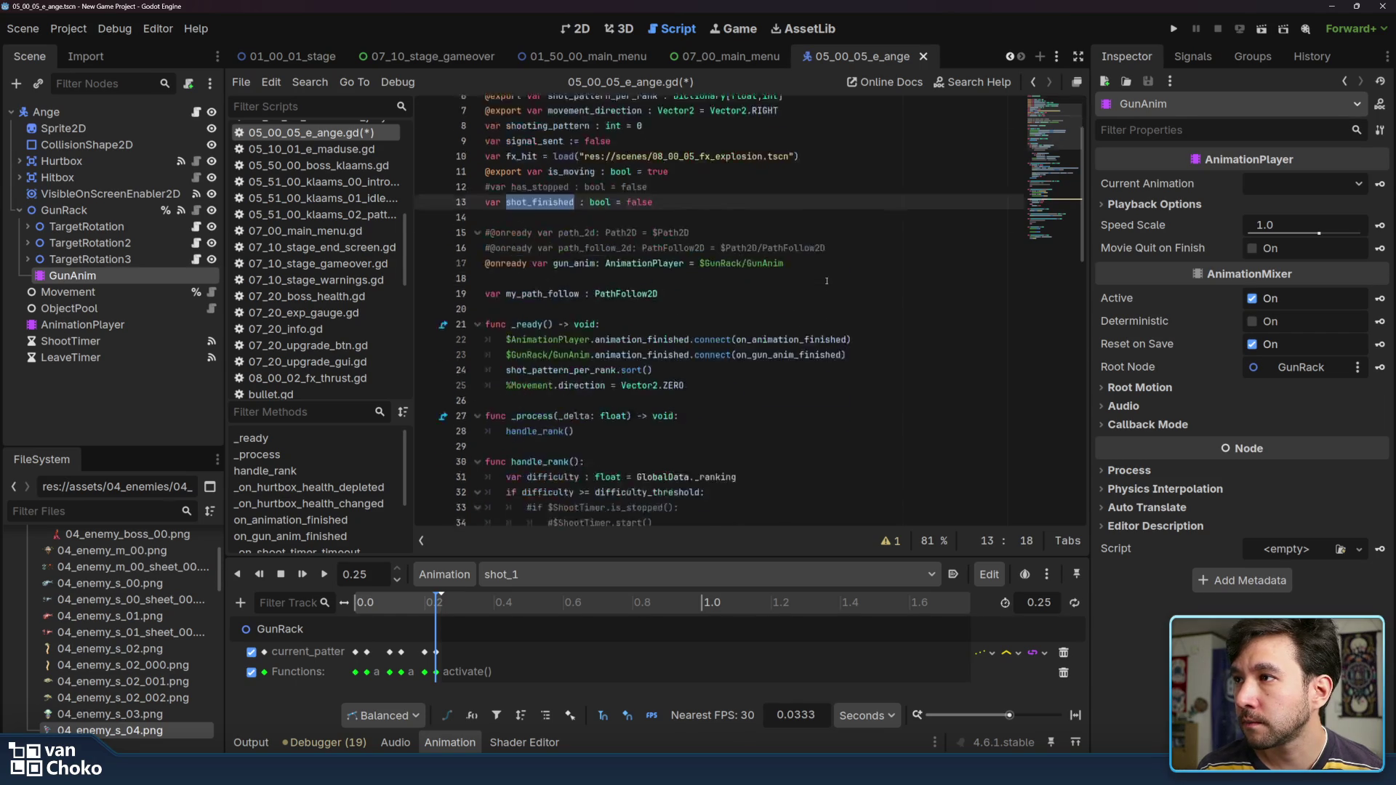
scroll(603, 231, down, 5)
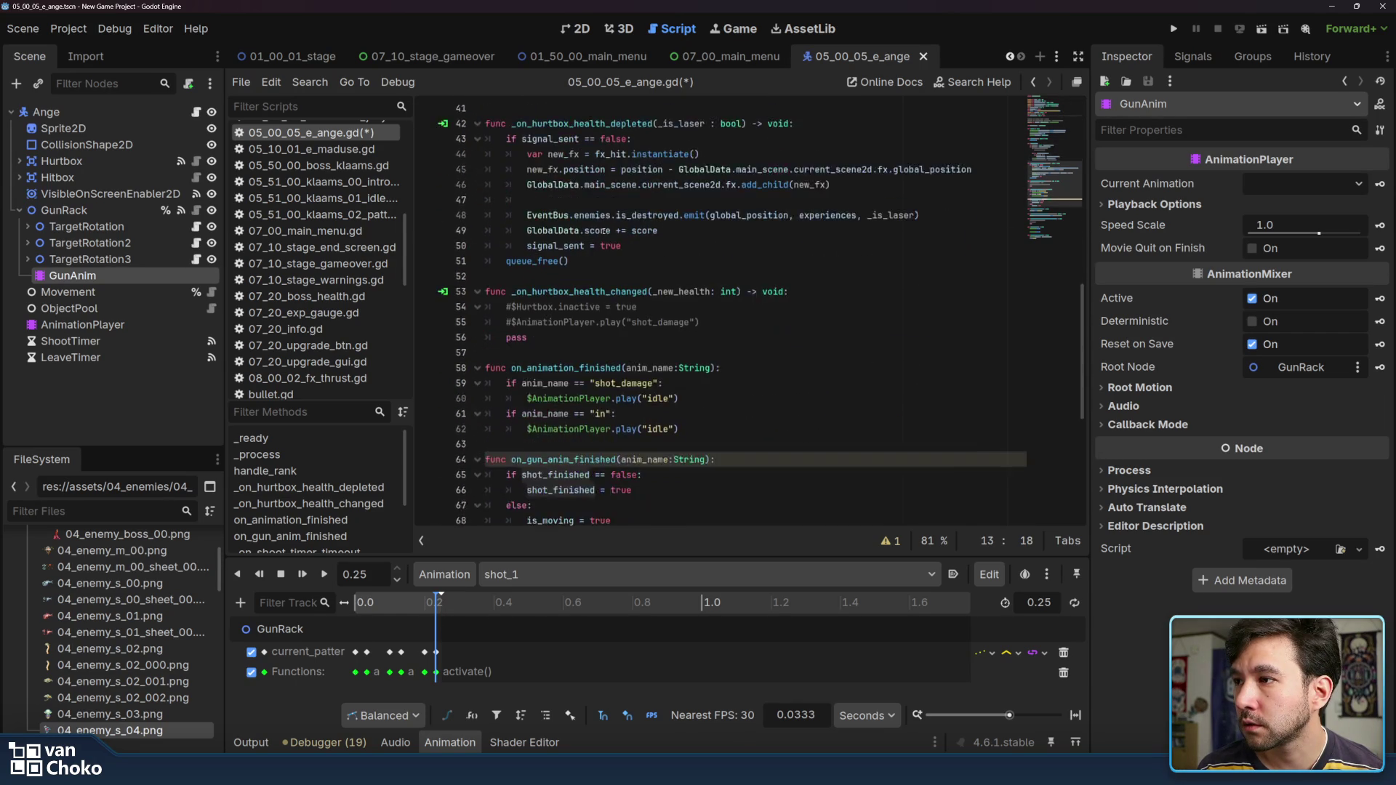
click(560, 347)
key(Home)
key(shift+Down)
key(shift+Down)
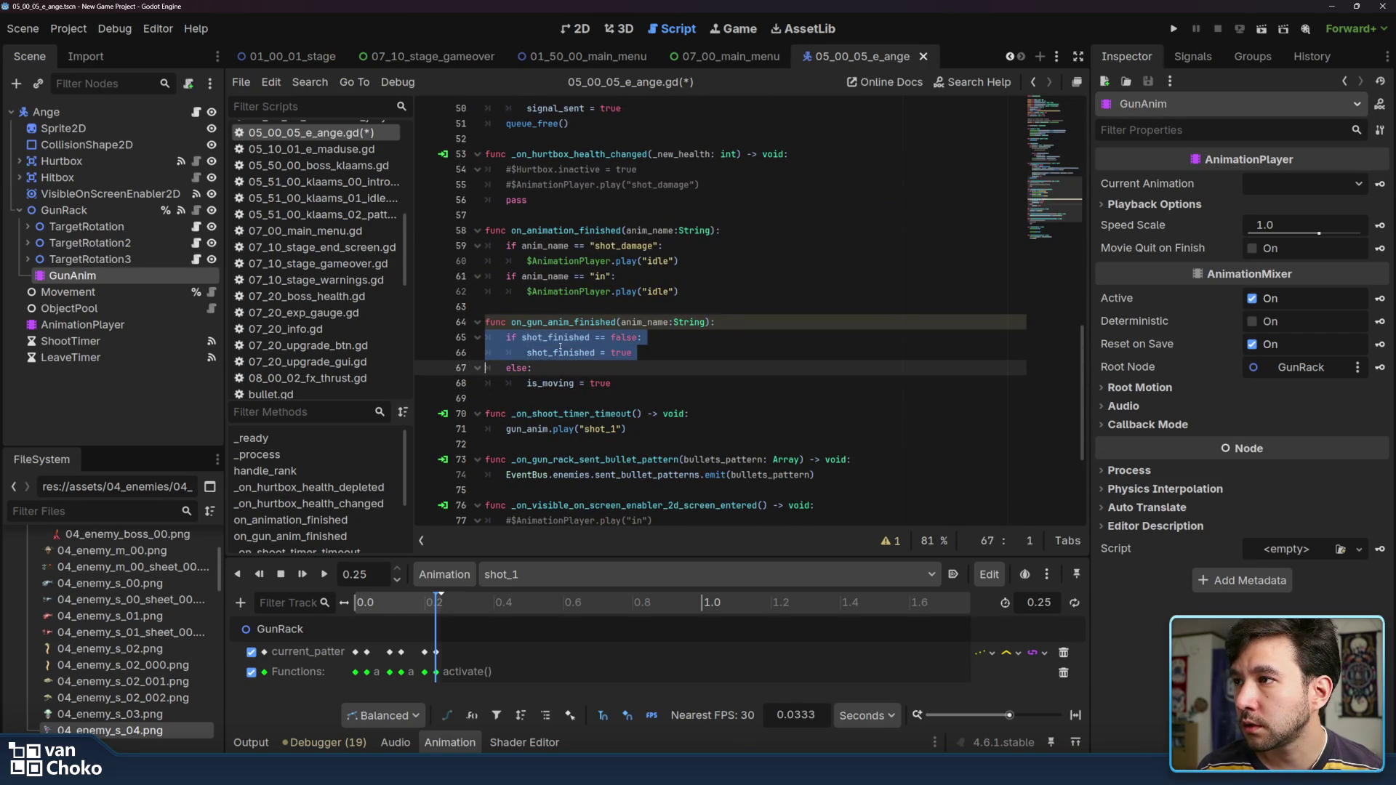
double_click(560, 347)
drag(560, 347, 560, 336)
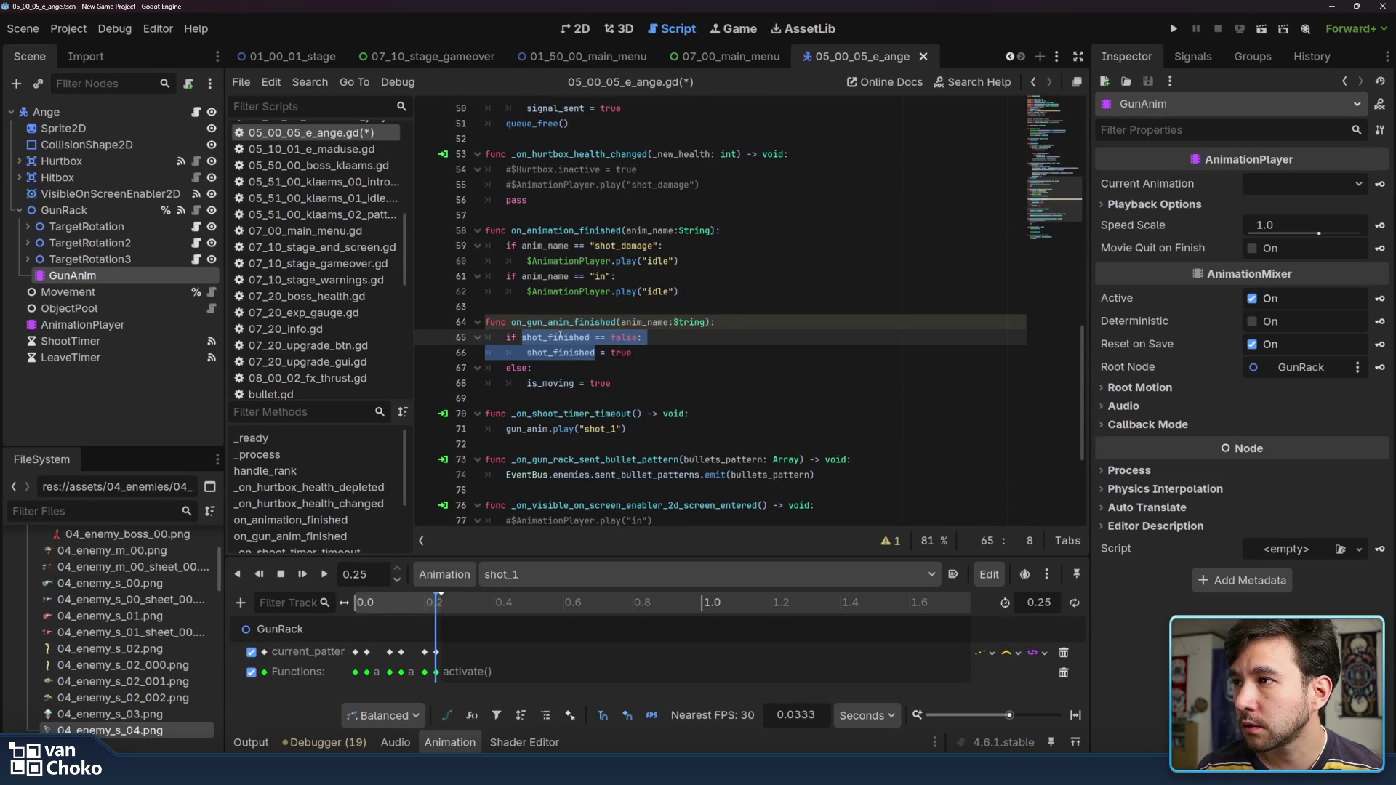
click(560, 338)
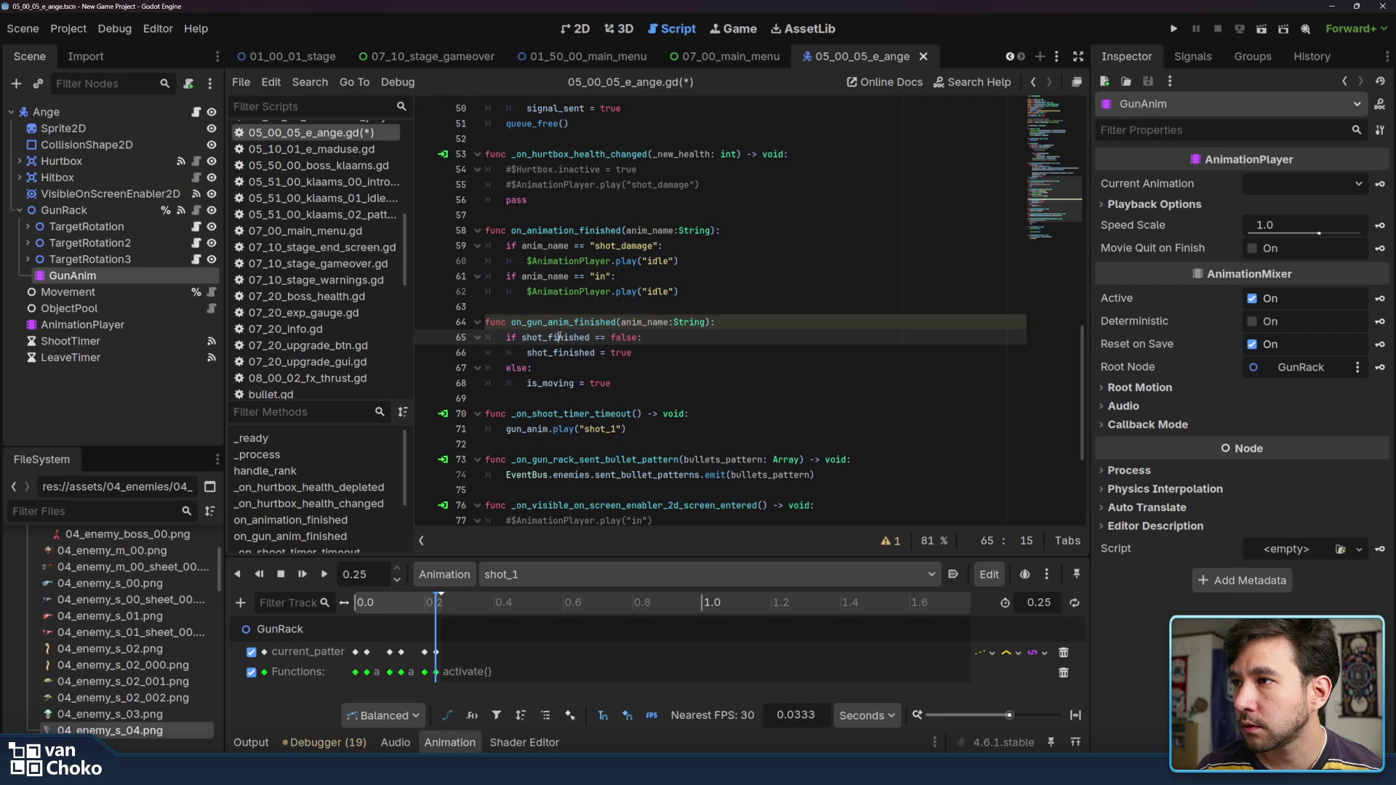
click(674, 380)
triple_click(671, 380)
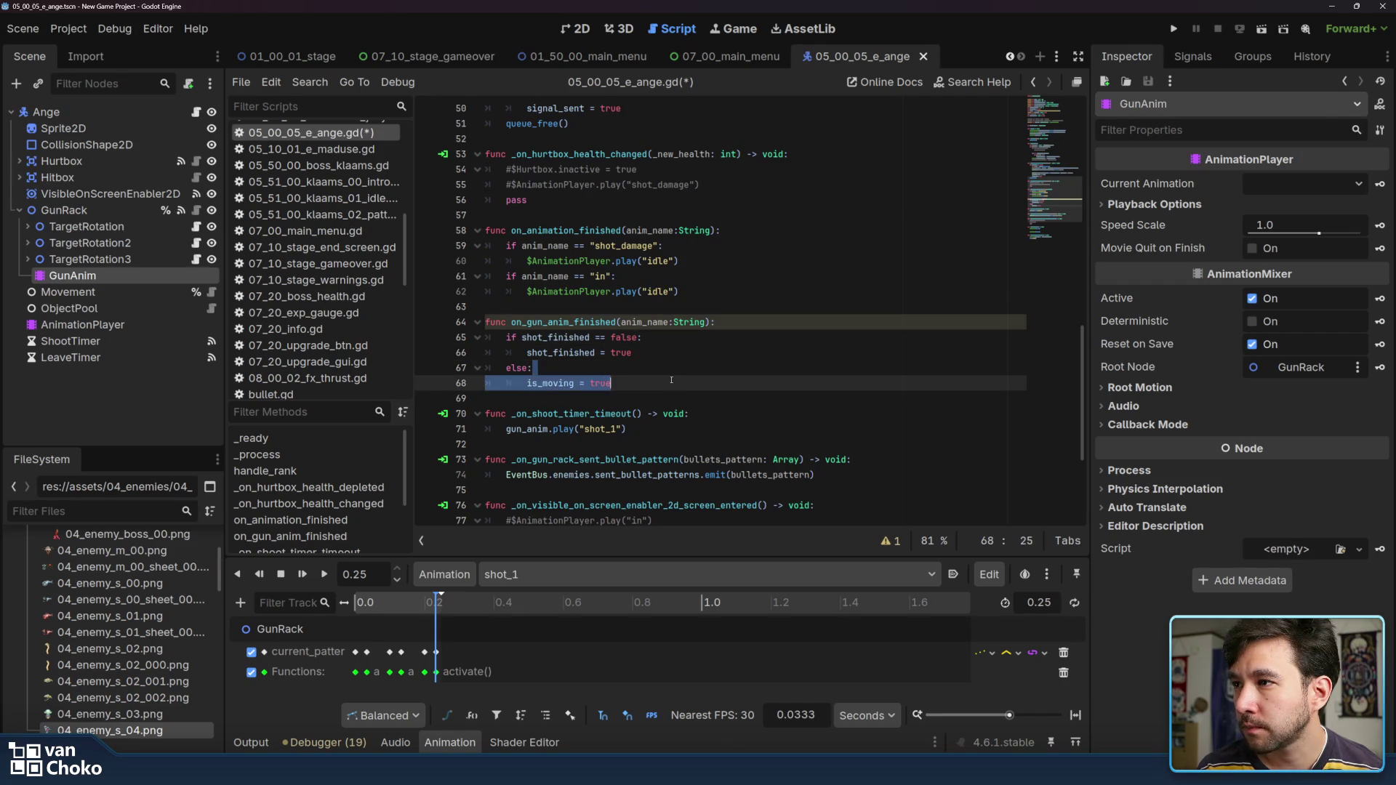
drag(611, 384, 527, 383)
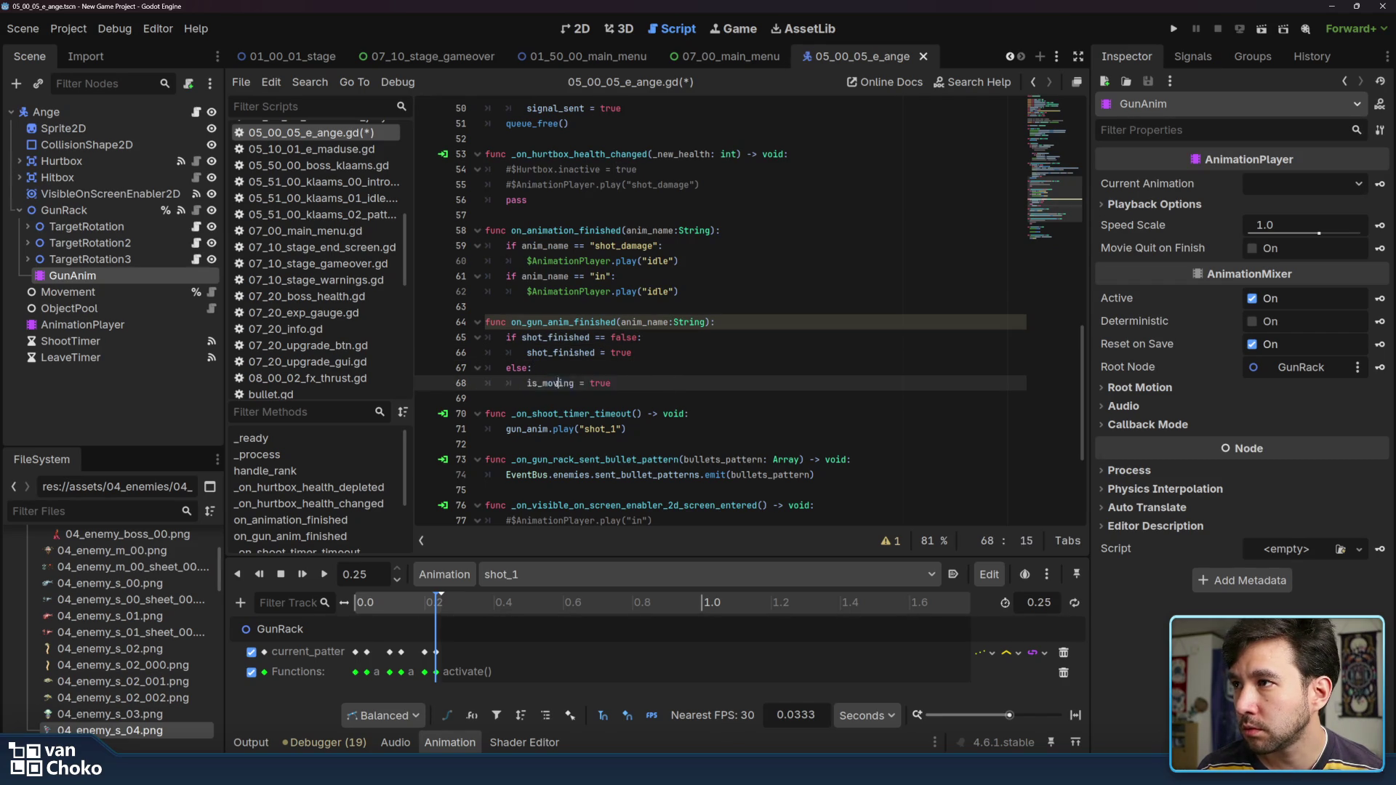
click(738, 384)
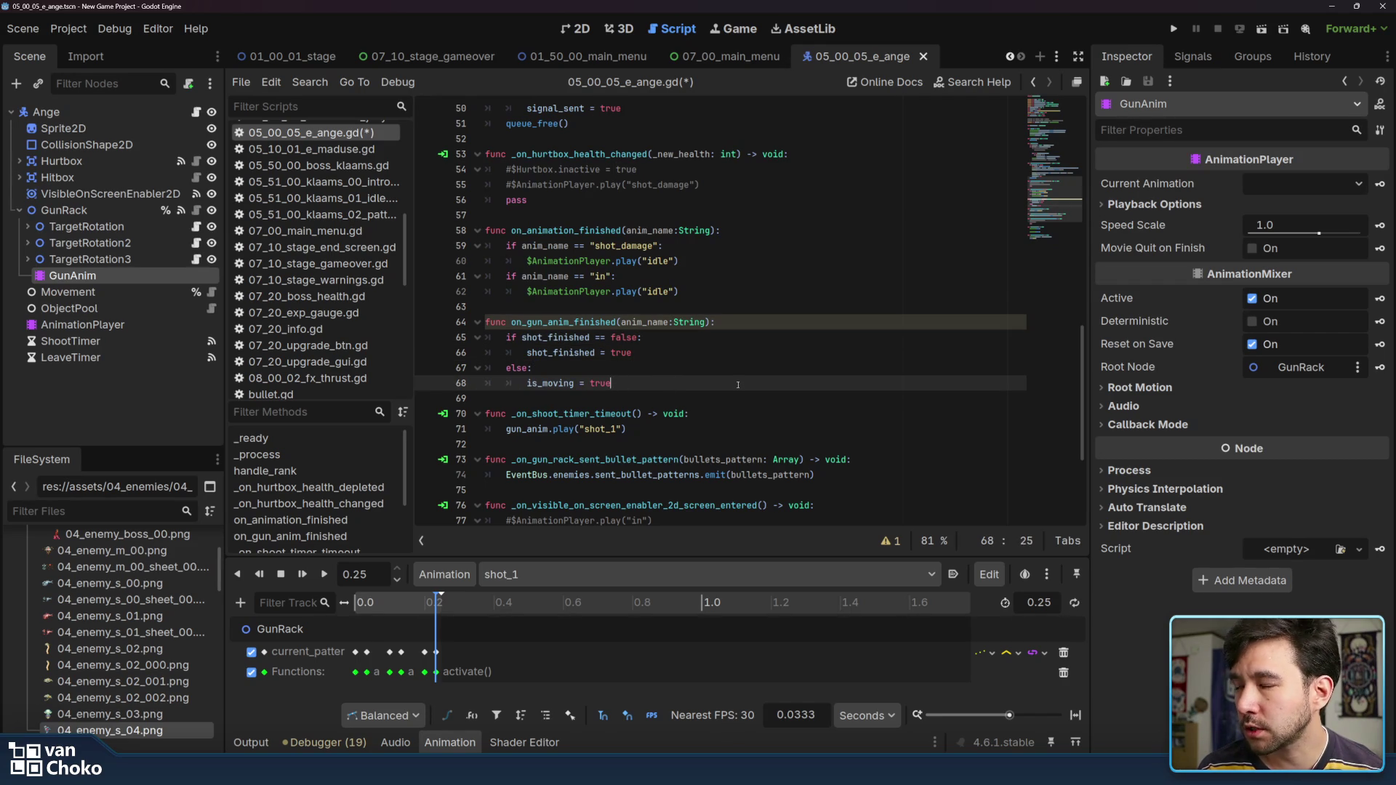
Step: Comment out lines 65–68 of on_gun_anim_finished with Ctrl+K and launch the game
shift+click(702, 339)
key(ctrl+k)
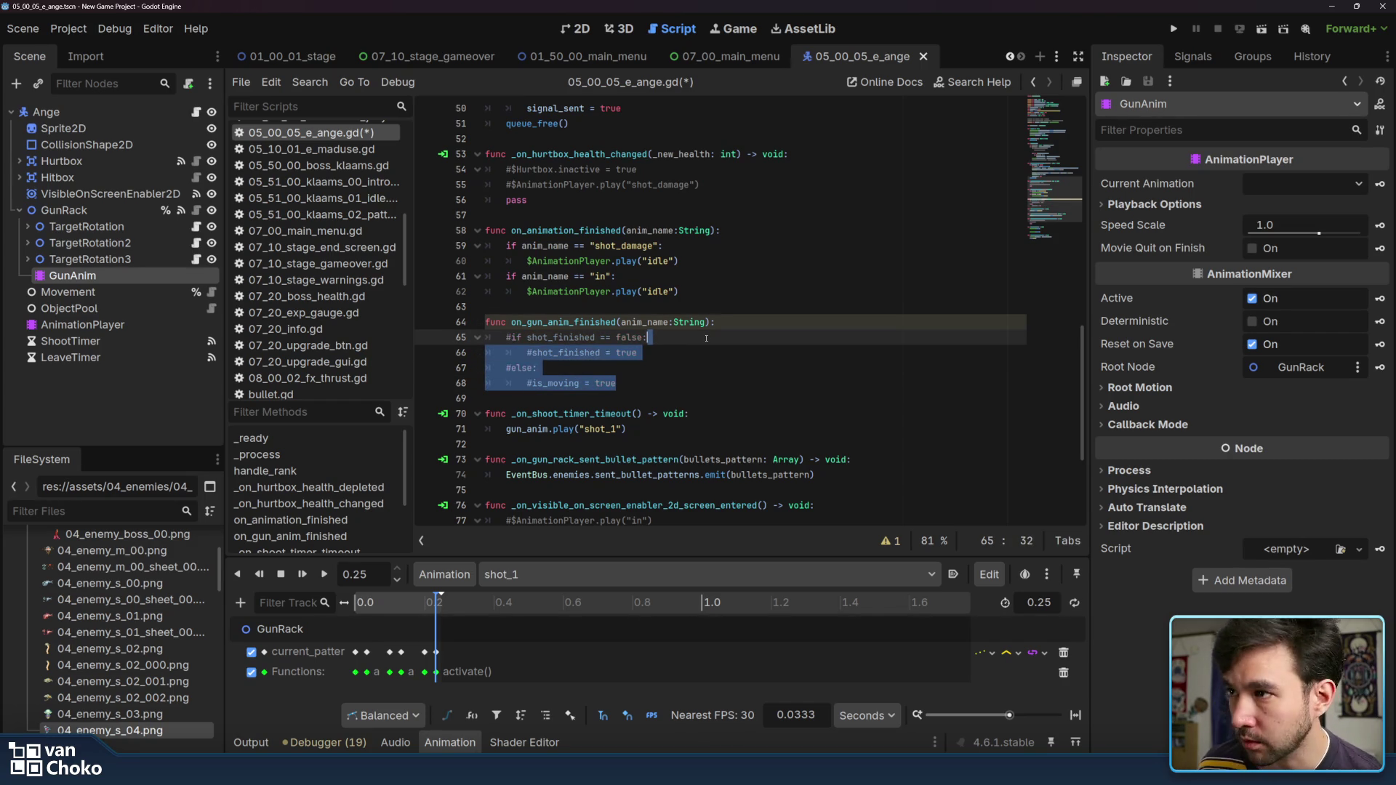
key(F5)
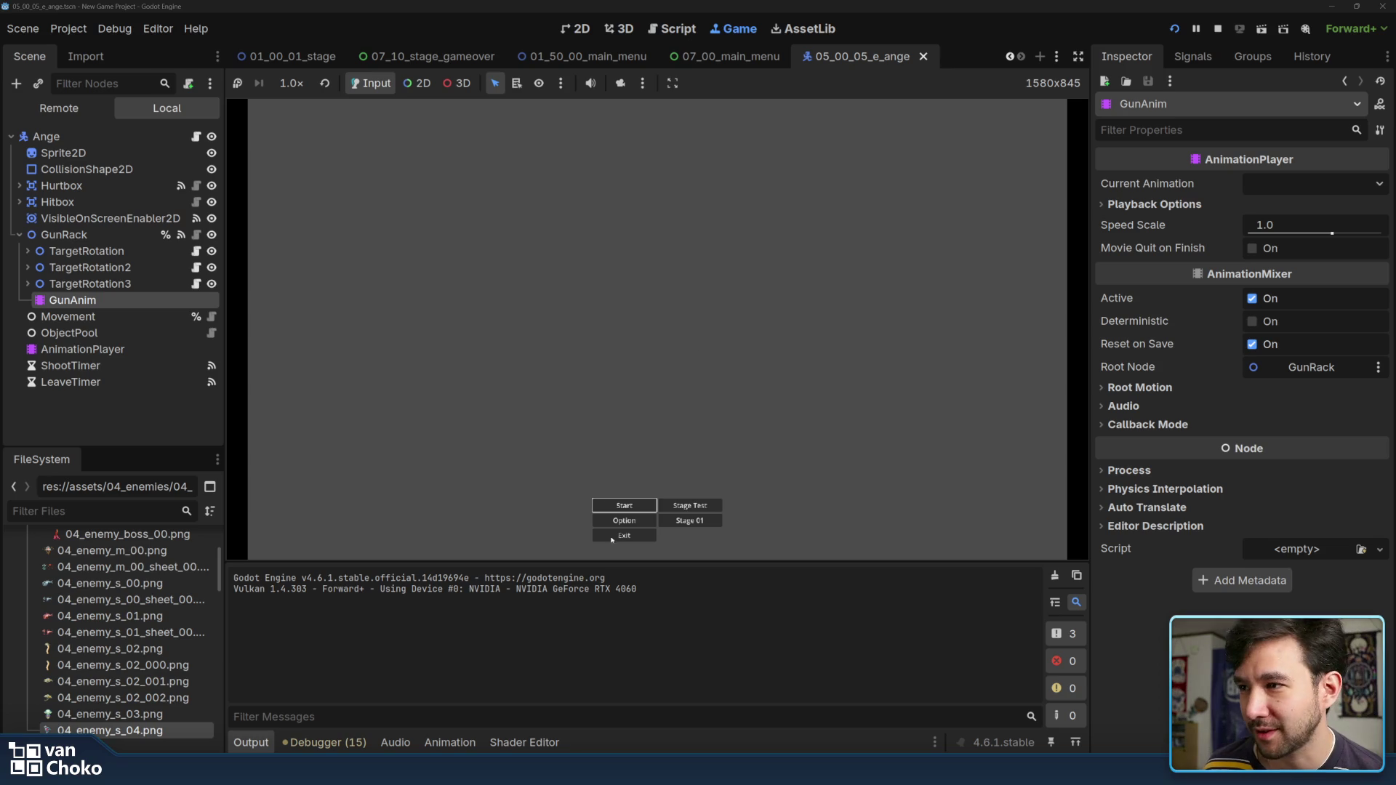
click(620, 510)
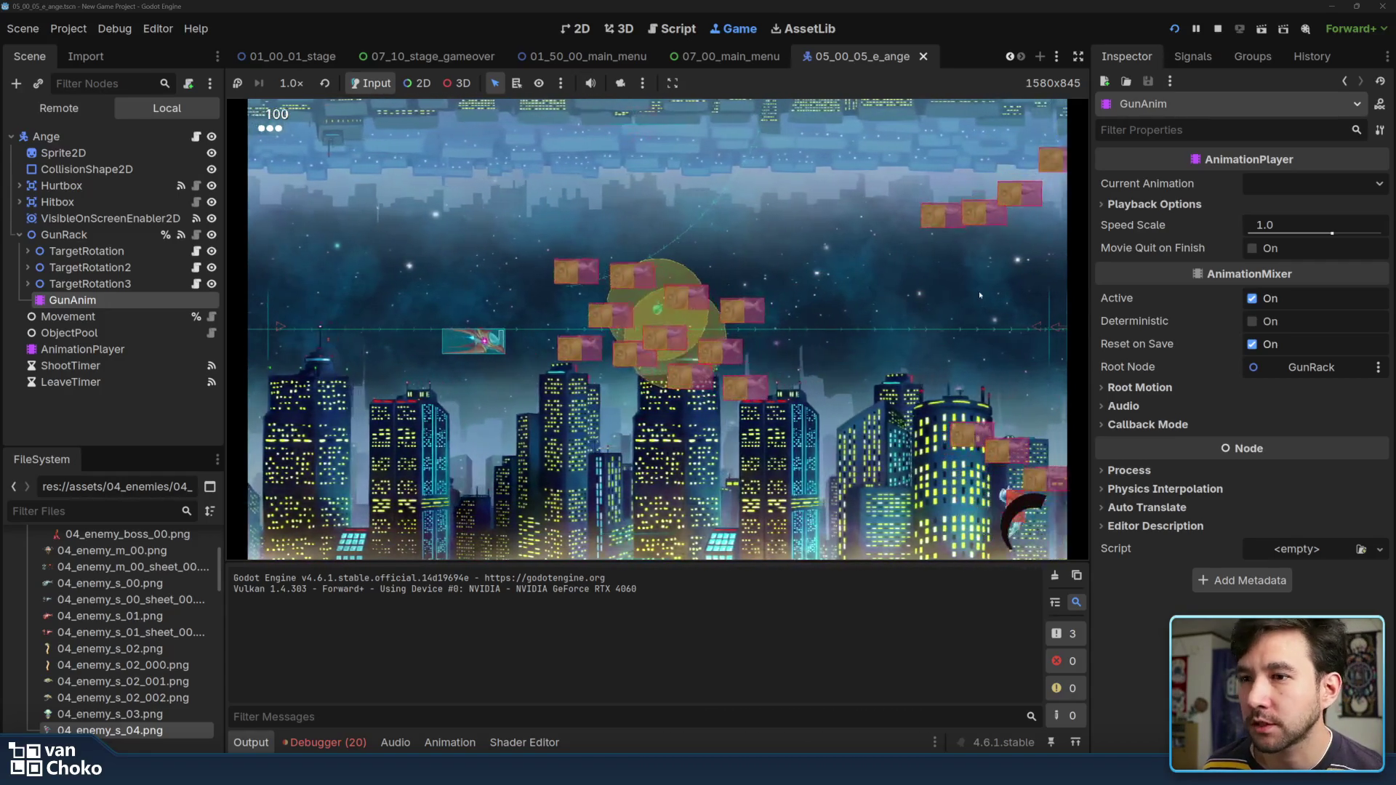
Step: Restart the game, start Stage 1 again, then stop with F8
click(1176, 29)
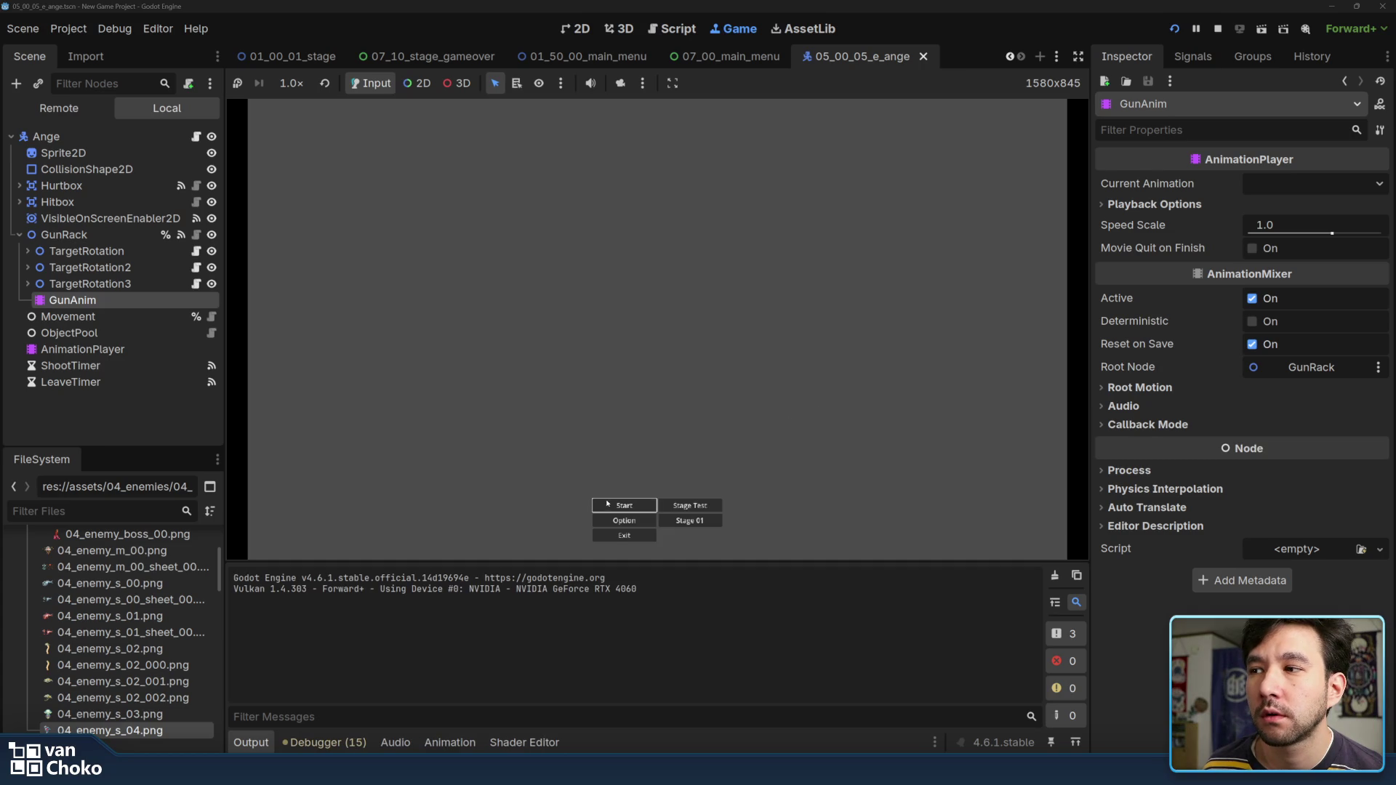
click(608, 505)
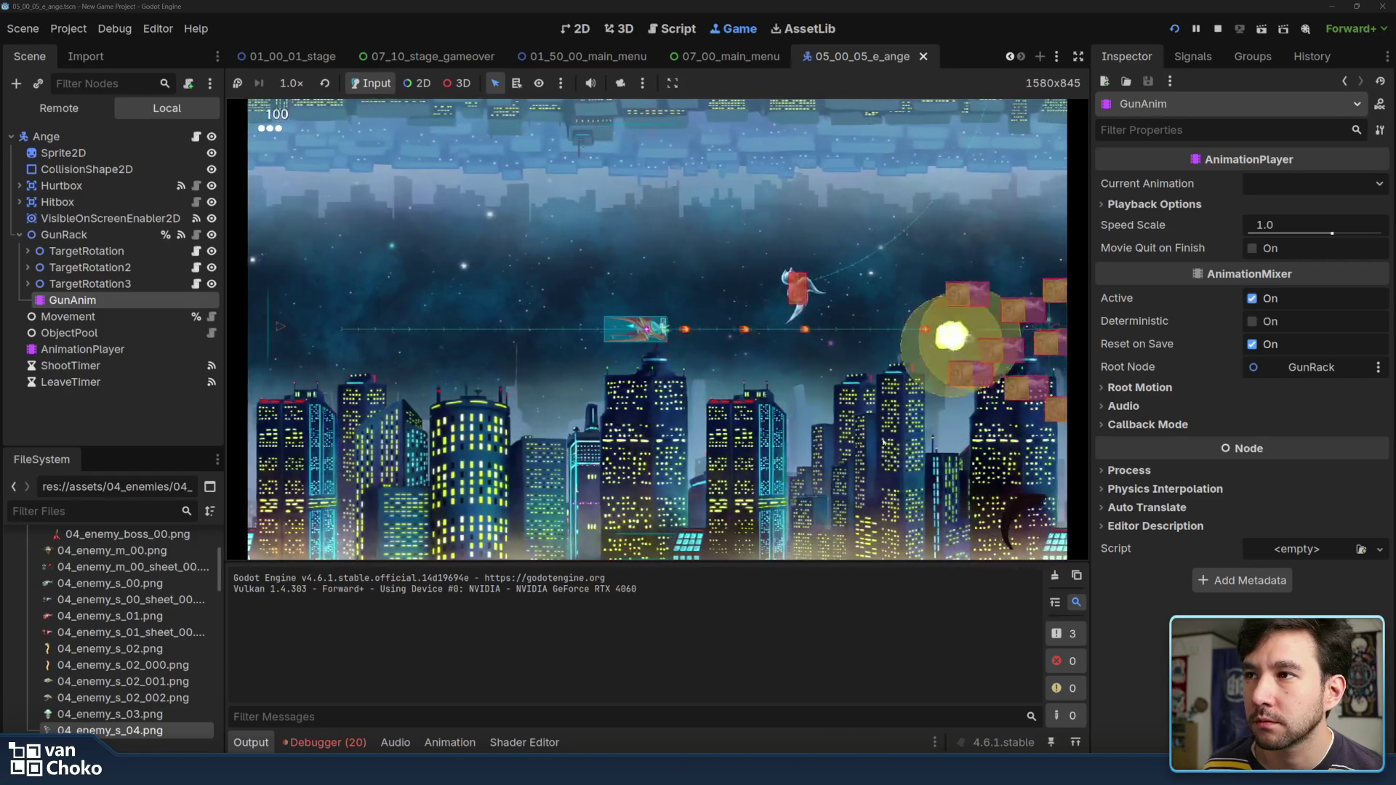
key(F8)
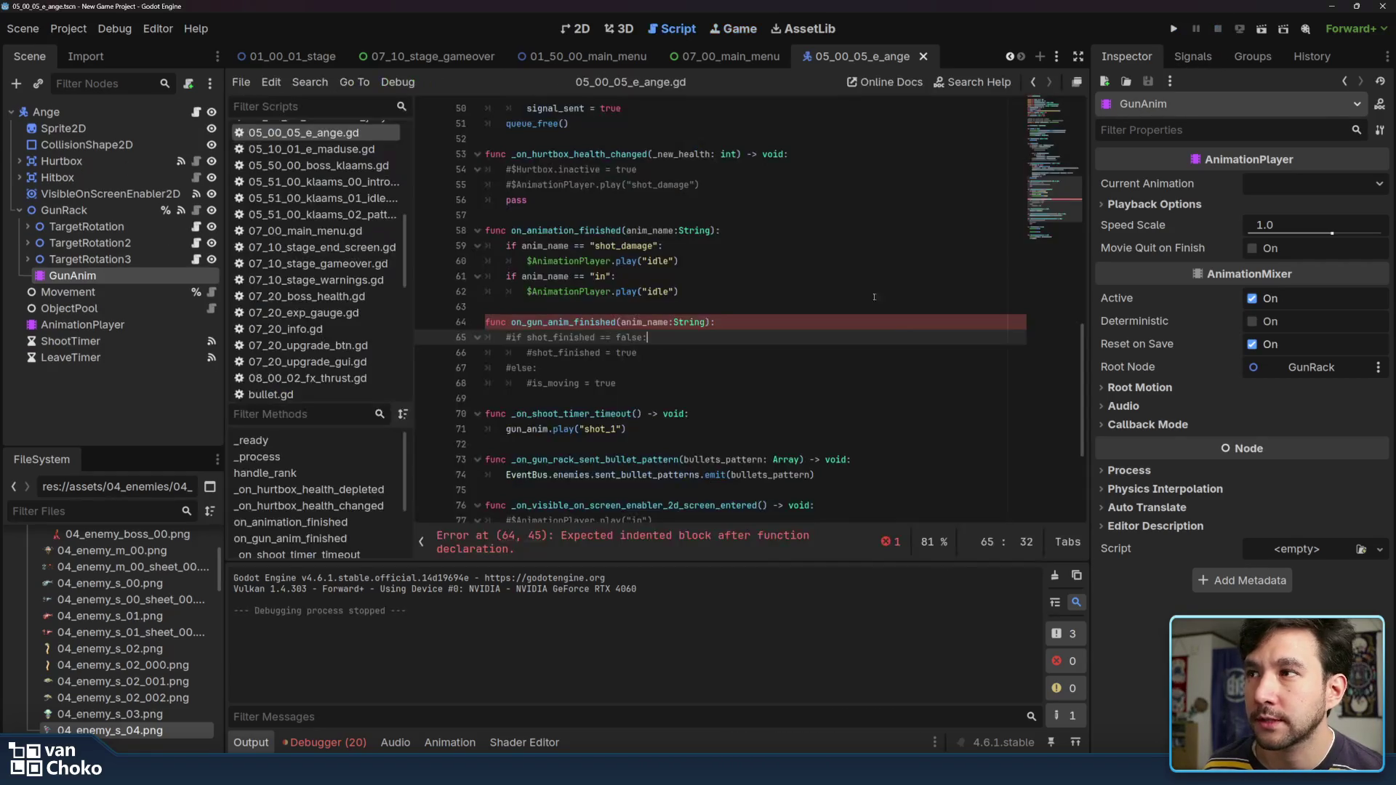
Step: Comment out the on_gun_anim_finished header on line 64, relaunch Stage 1, and show the debugger's errors
click(757, 323)
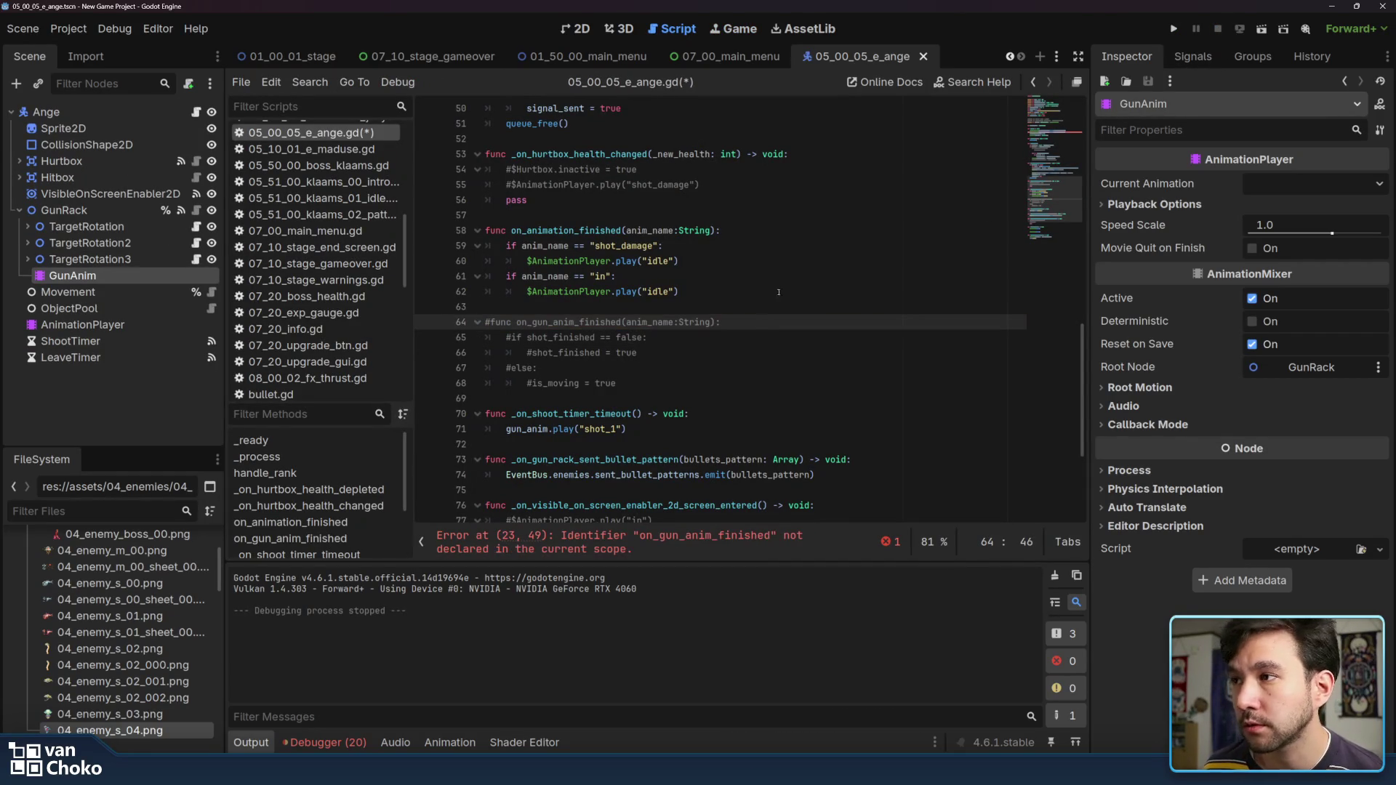
click(1175, 29)
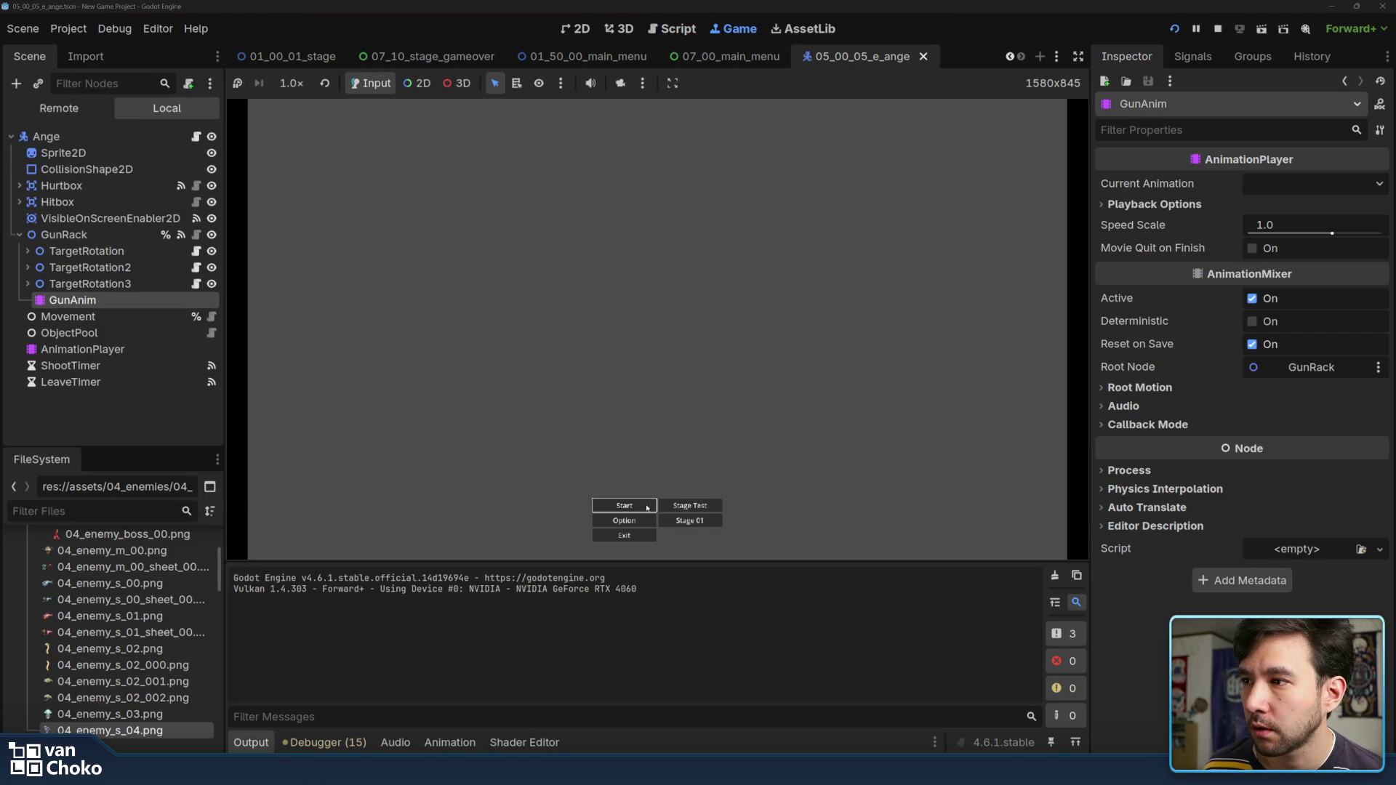
click(646, 508)
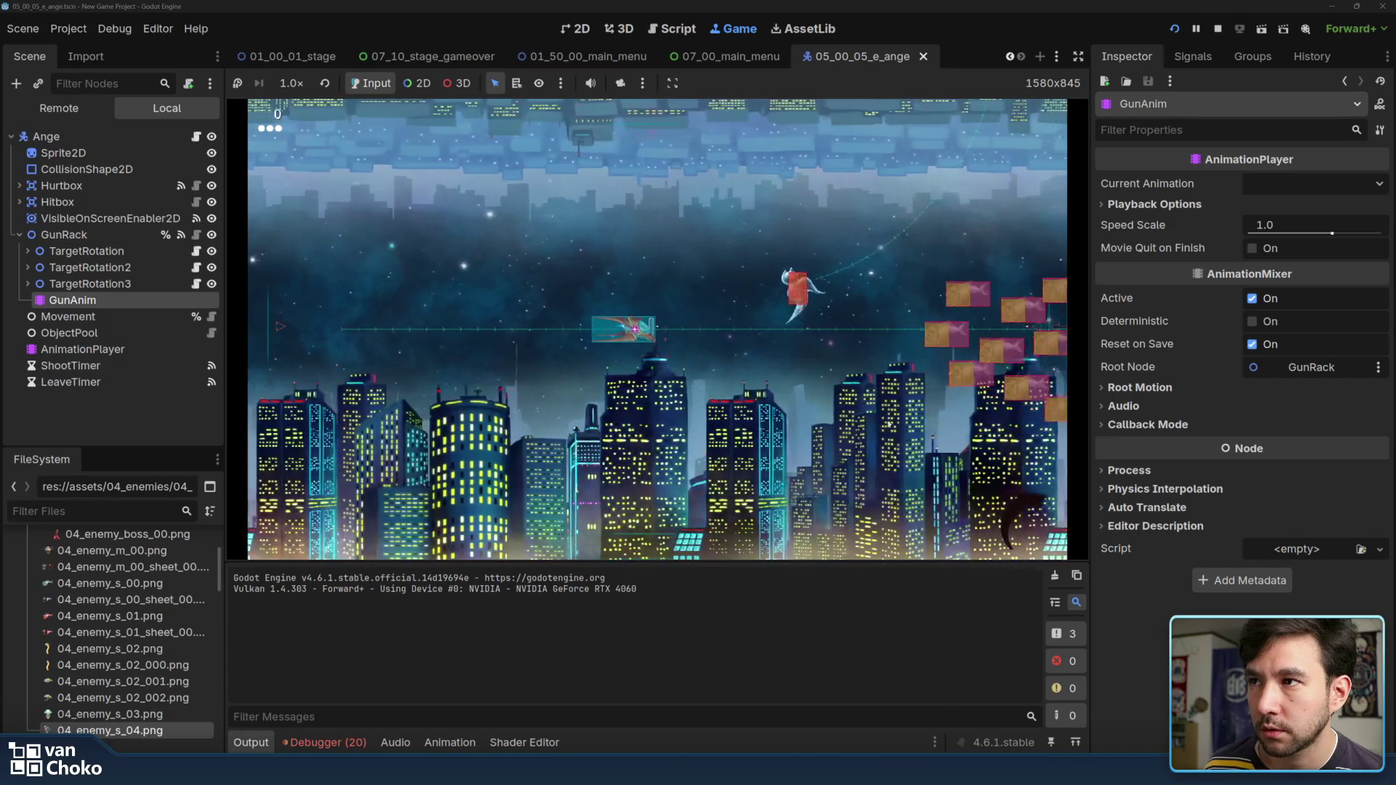
key(alt+d)
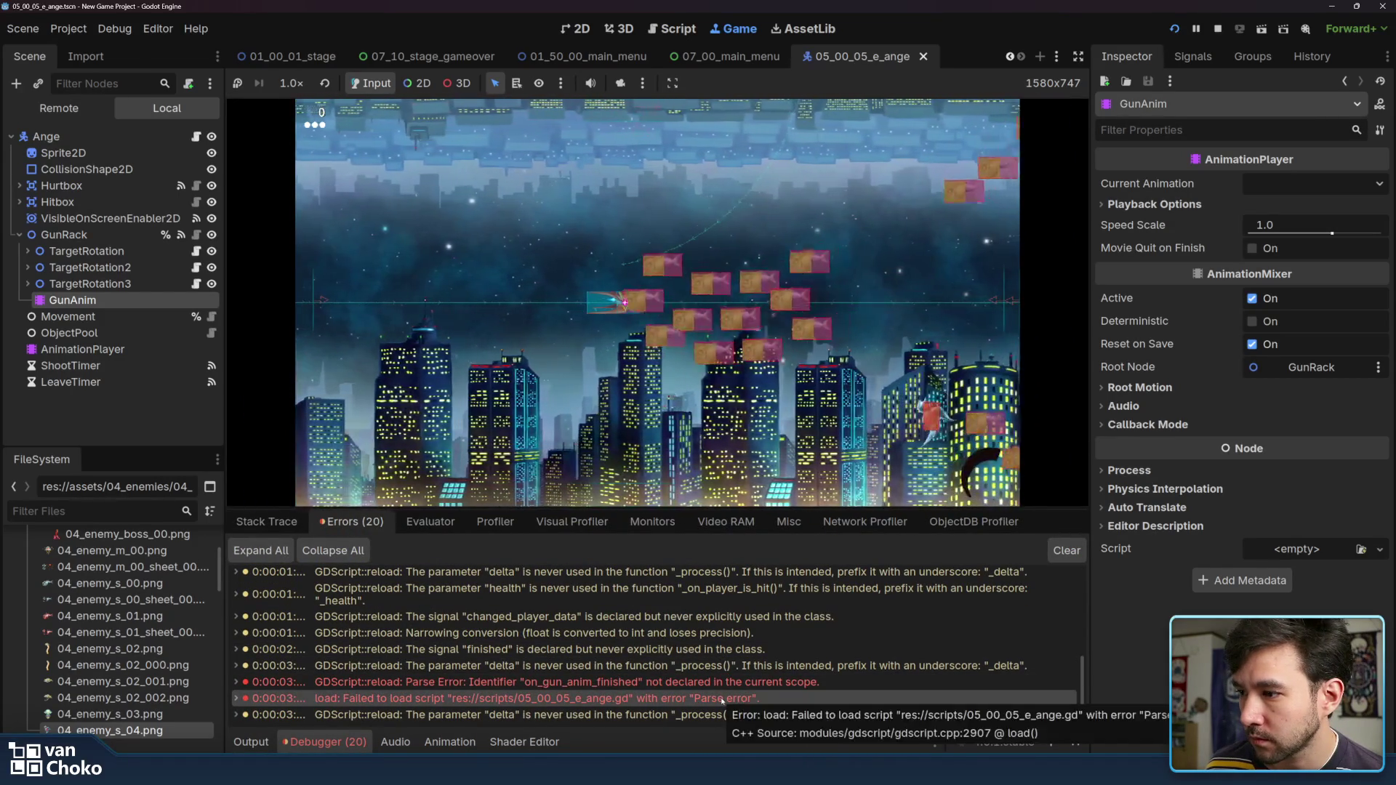
Step: Jump to the parse error's line, stop the game, and uncomment the on_gun_anim_finished header
double_click(720, 686)
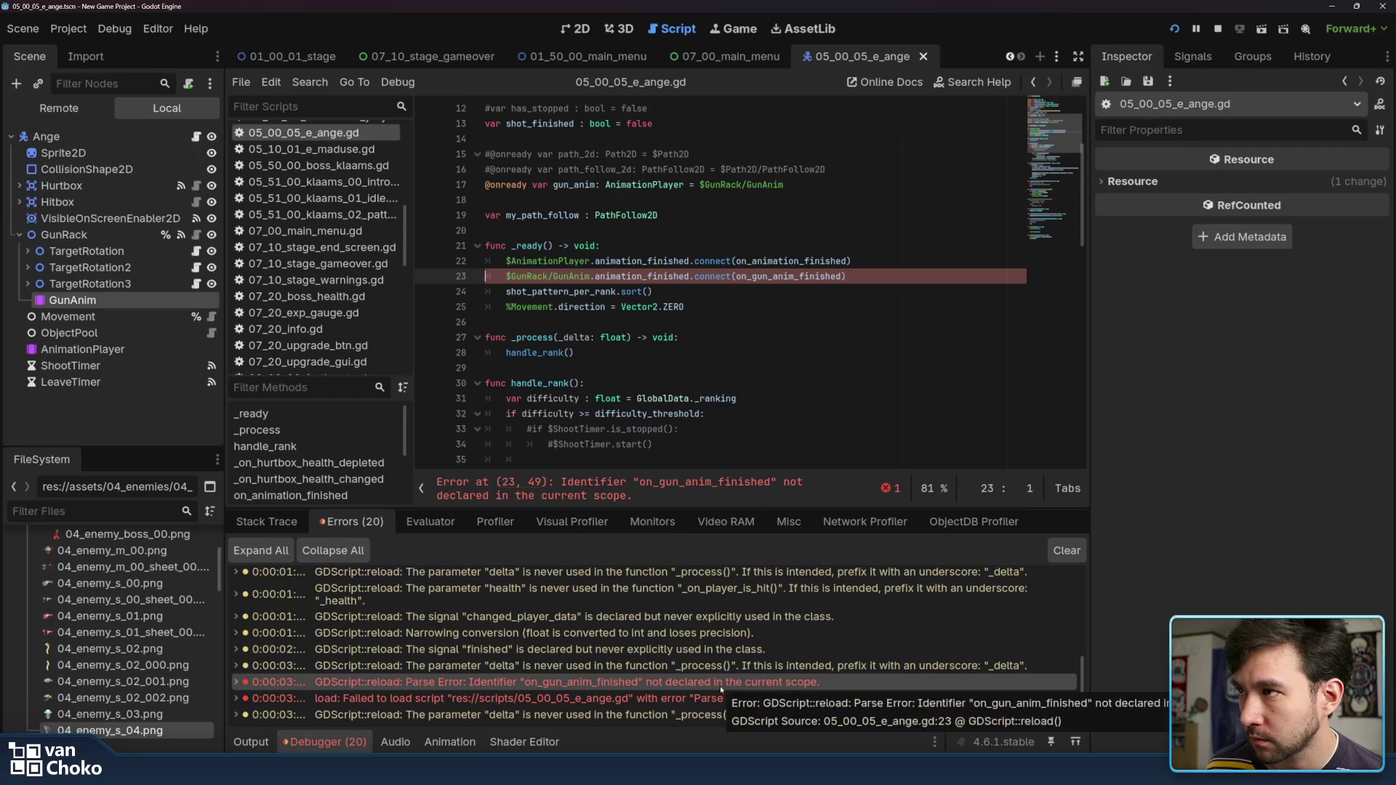
click(1217, 28)
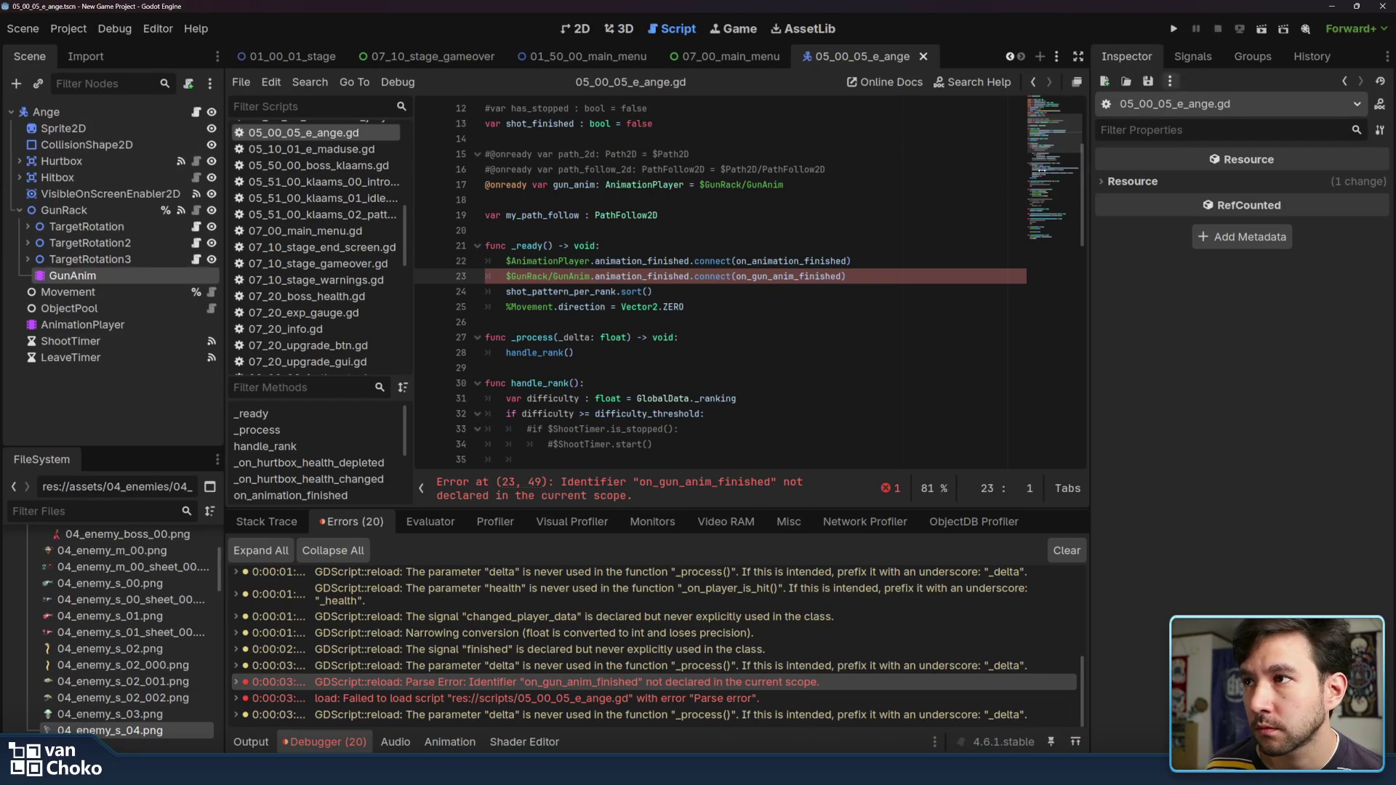
click(893, 272)
scroll(688, 353, down, 10)
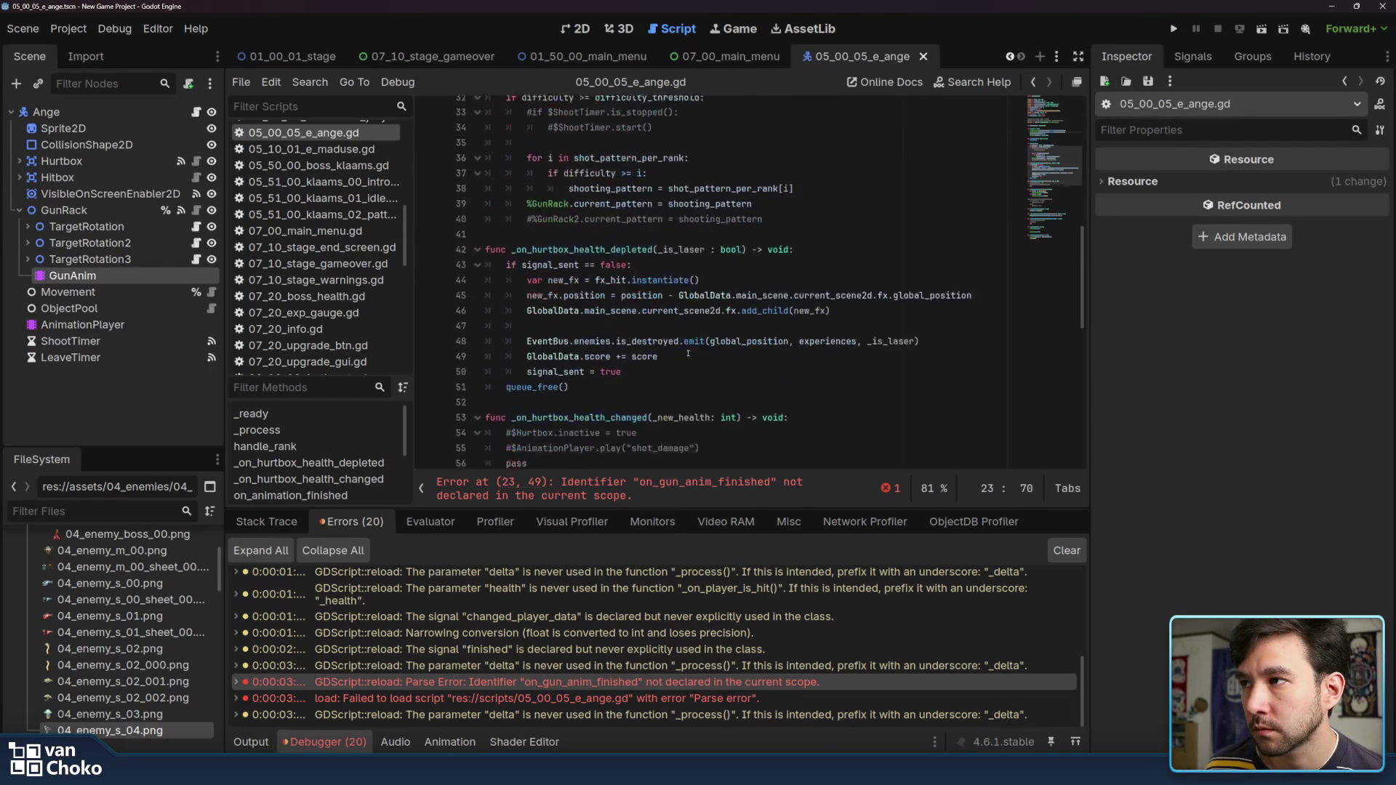
scroll(687, 352, down, 4)
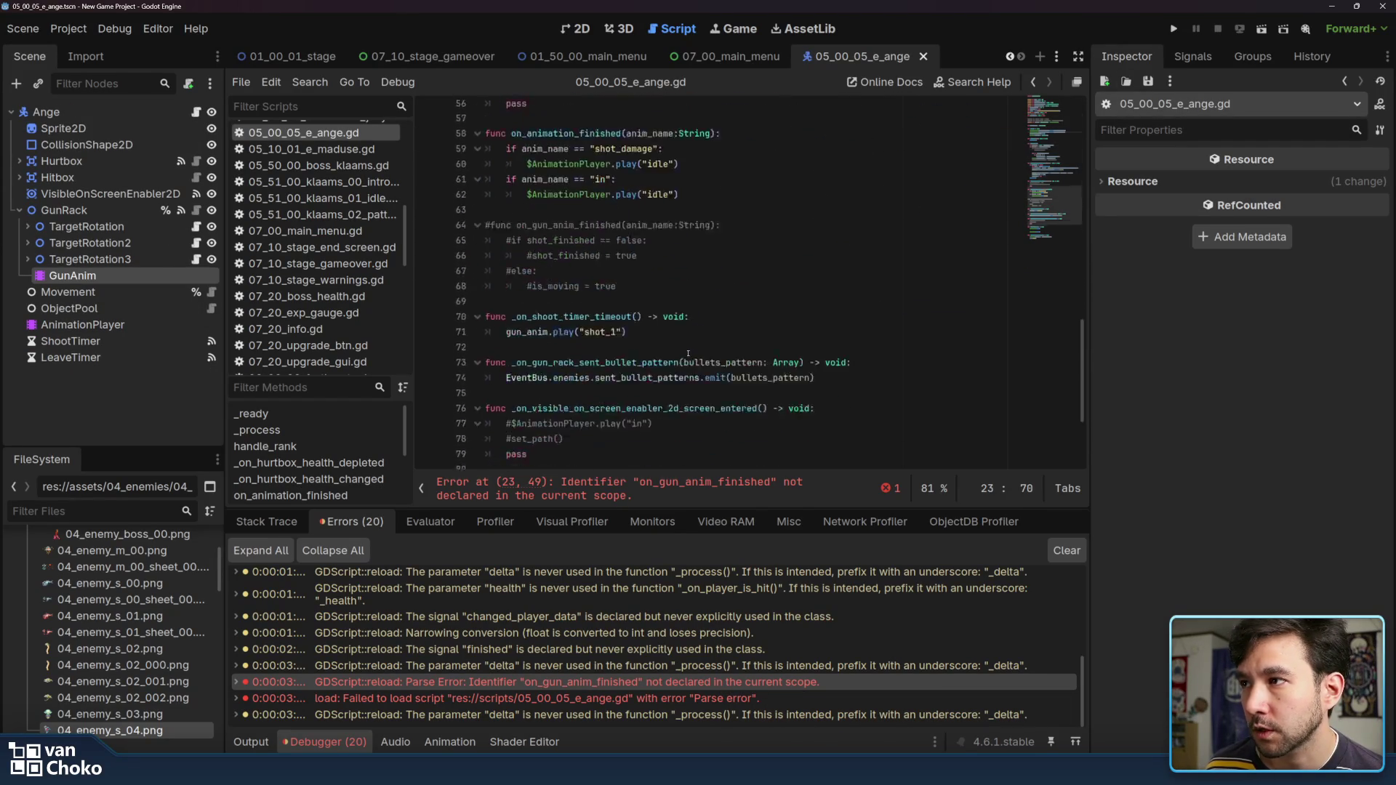
click(812, 268)
key(ctrl+k)
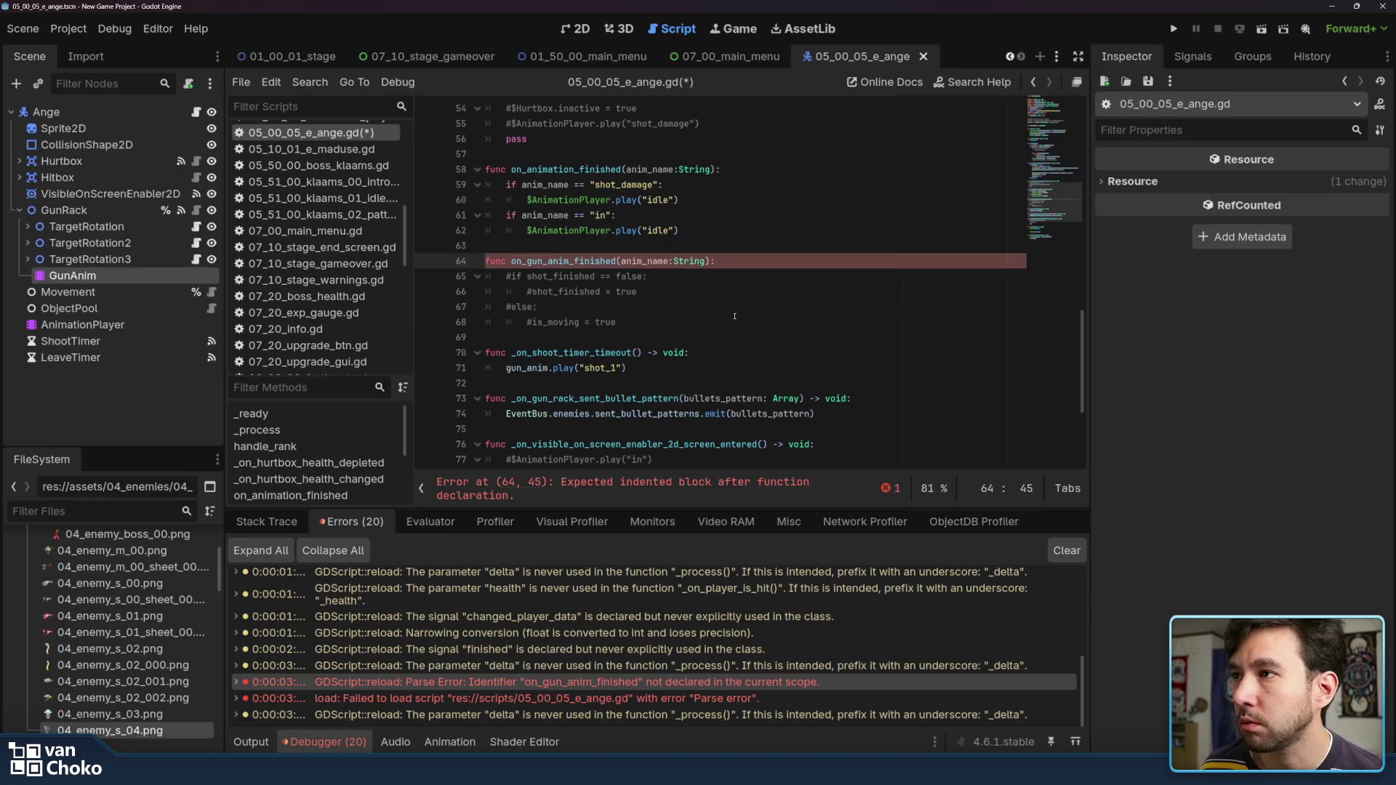
Step: Give on_gun_anim_finished a pass body and relaunch the project
click(734, 321)
key(Return)
text(pass)
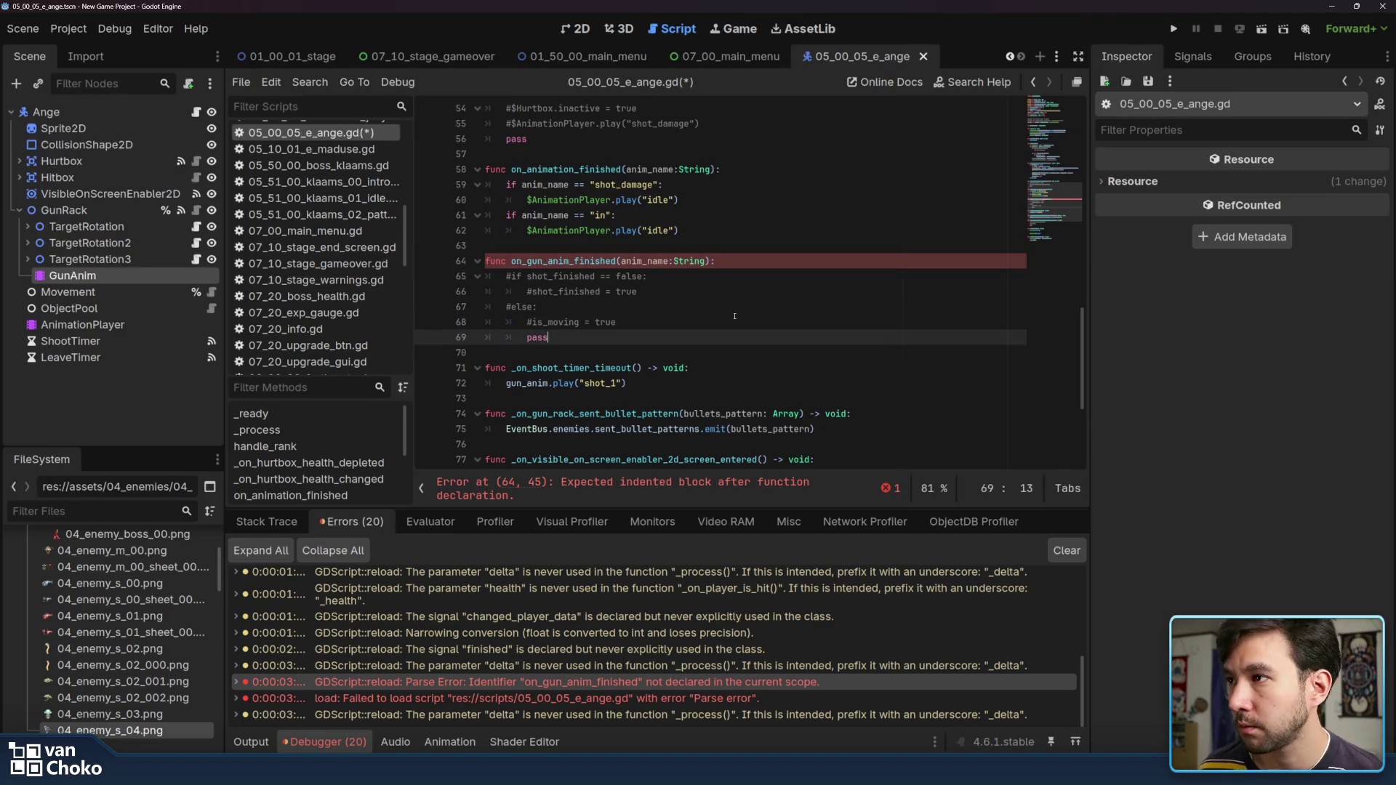
click(526, 337)
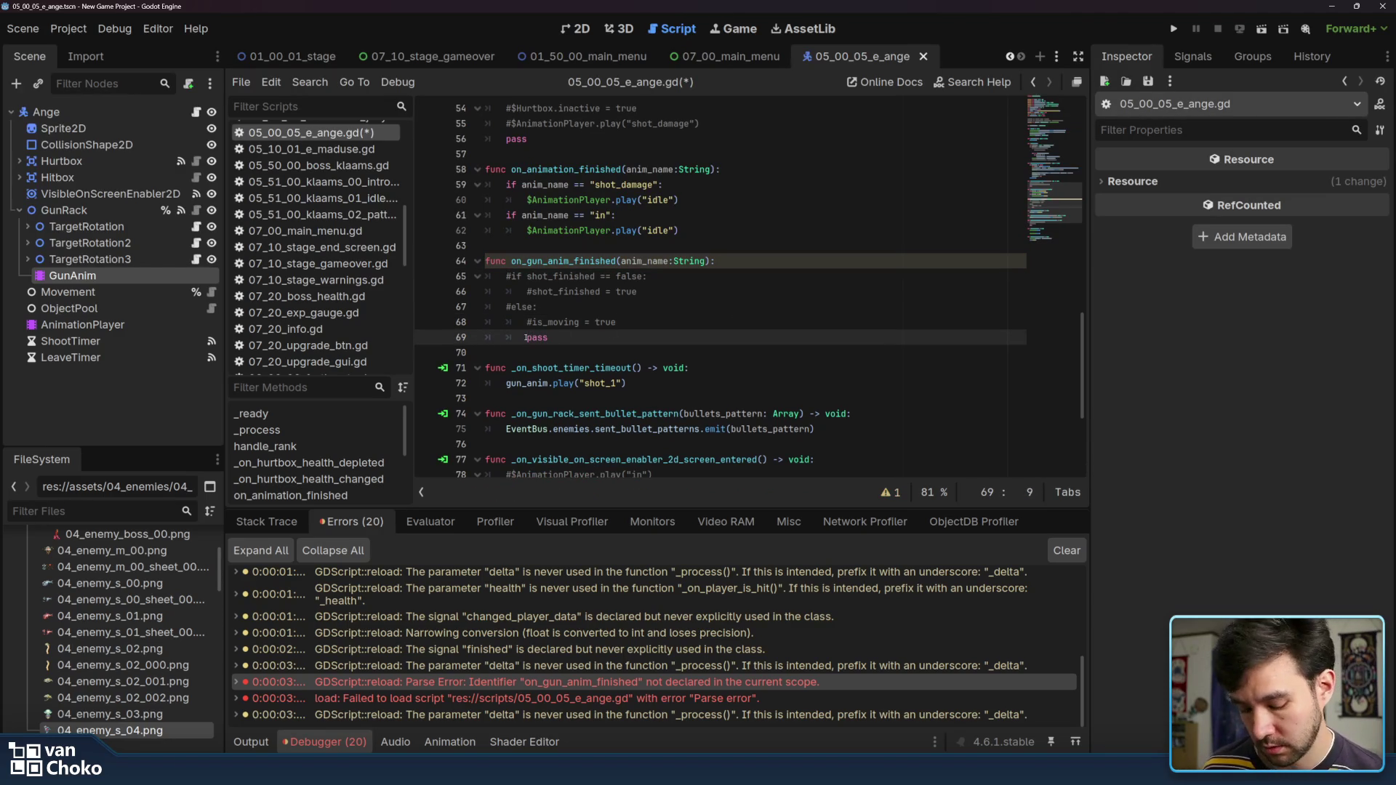
click(800, 277)
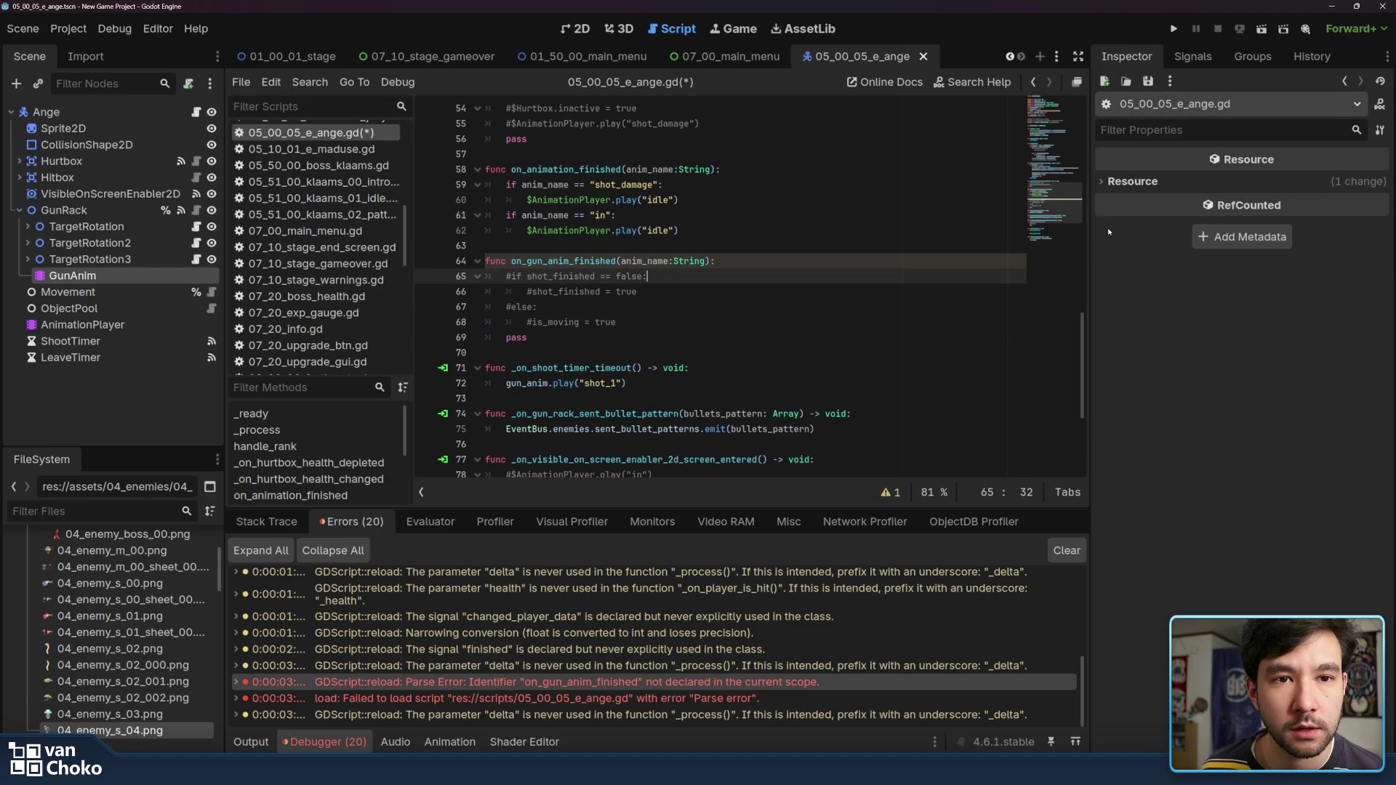
click(1172, 30)
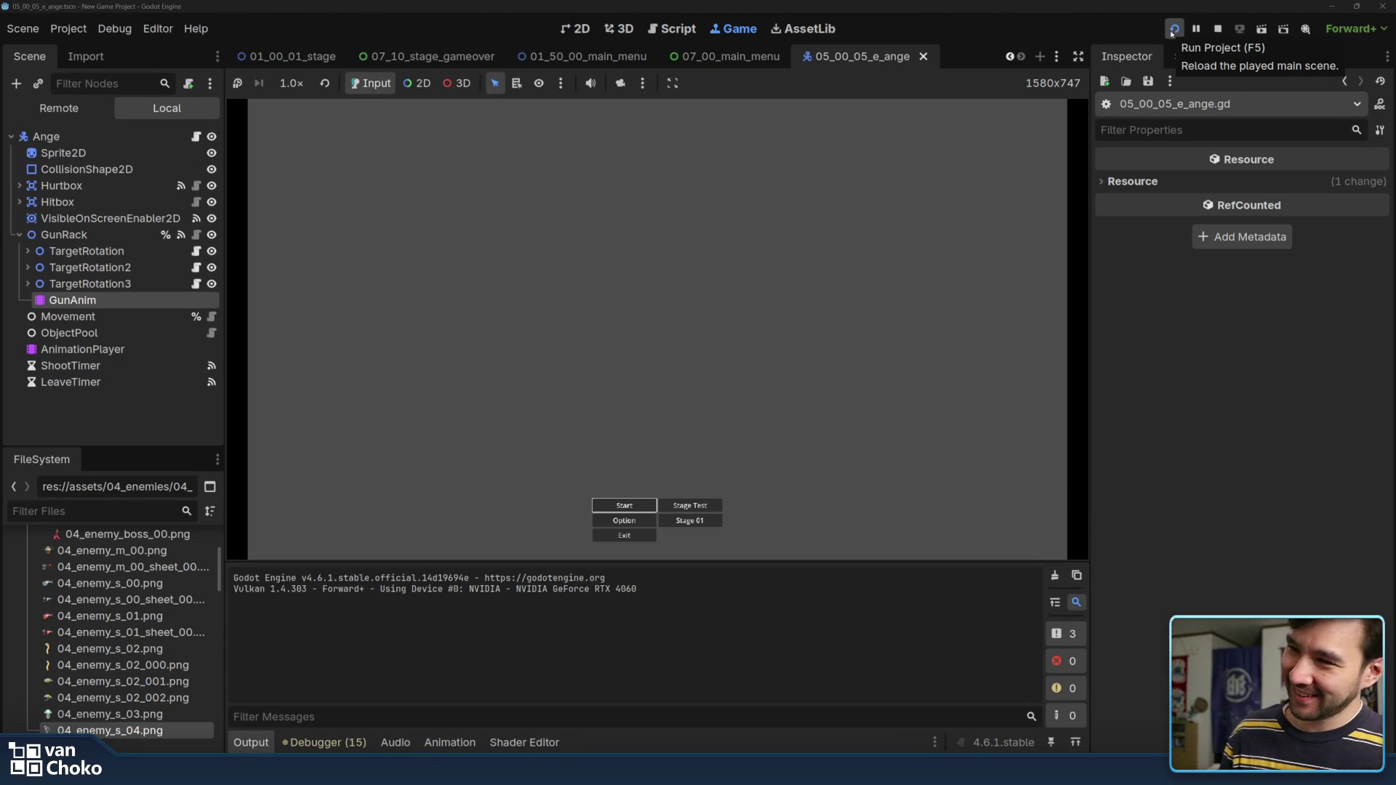
Step: Start Stage 1 from the main menu, play until oui is logged, then stop the game
click(619, 505)
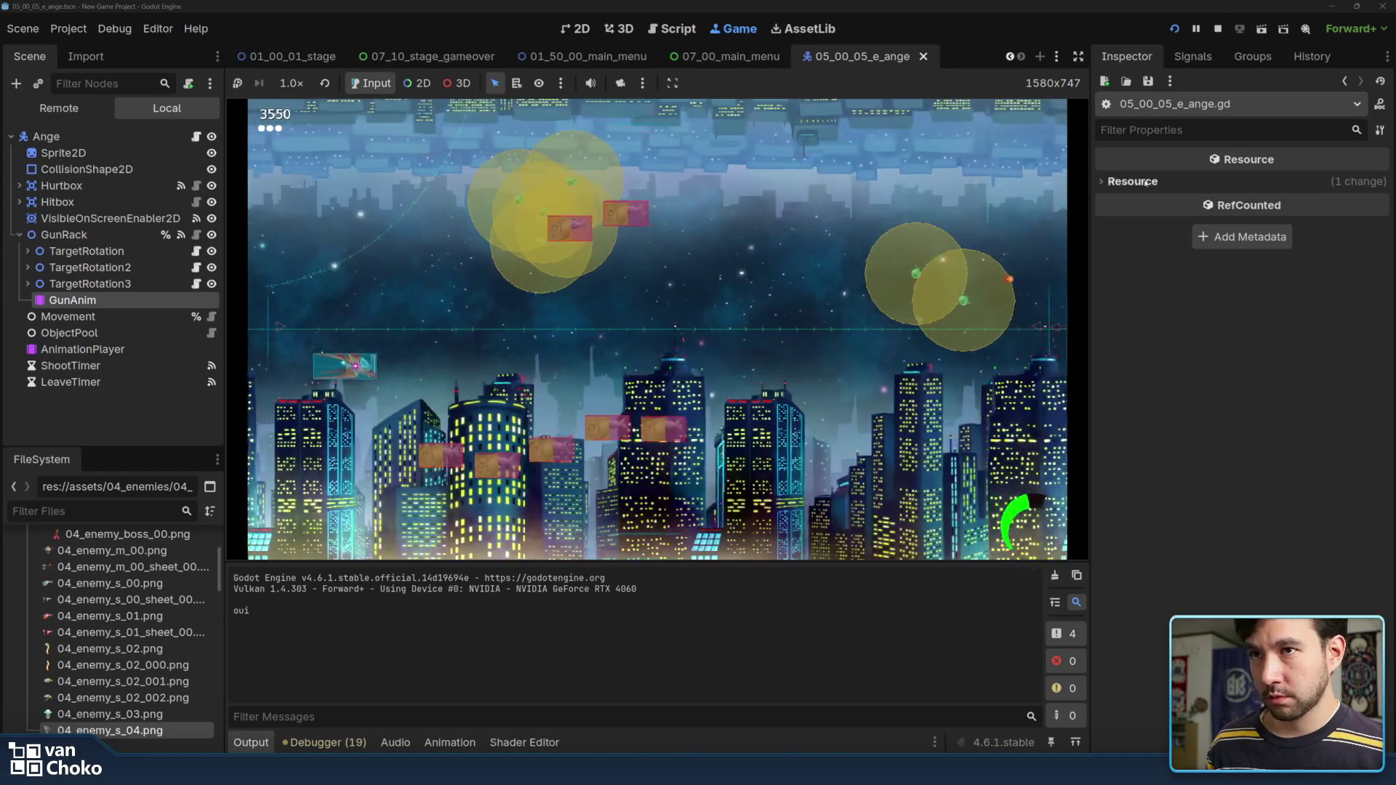
click(1218, 29)
click(598, 338)
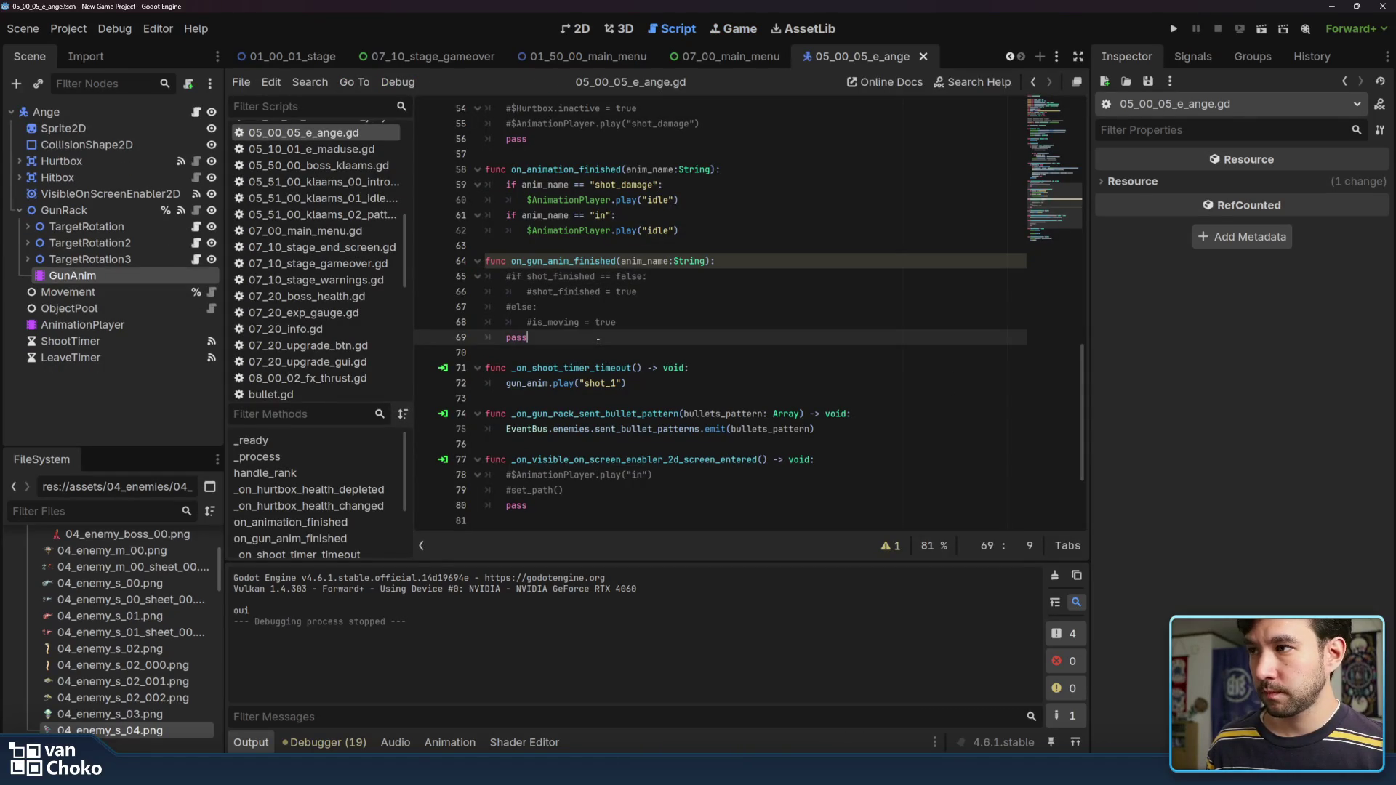
Step: Delete the debug print("oui") line from the end of _on_leave_timer_timeout
click(673, 320)
key(shift+Up)
key(shift+Up)
key(shift+Up)
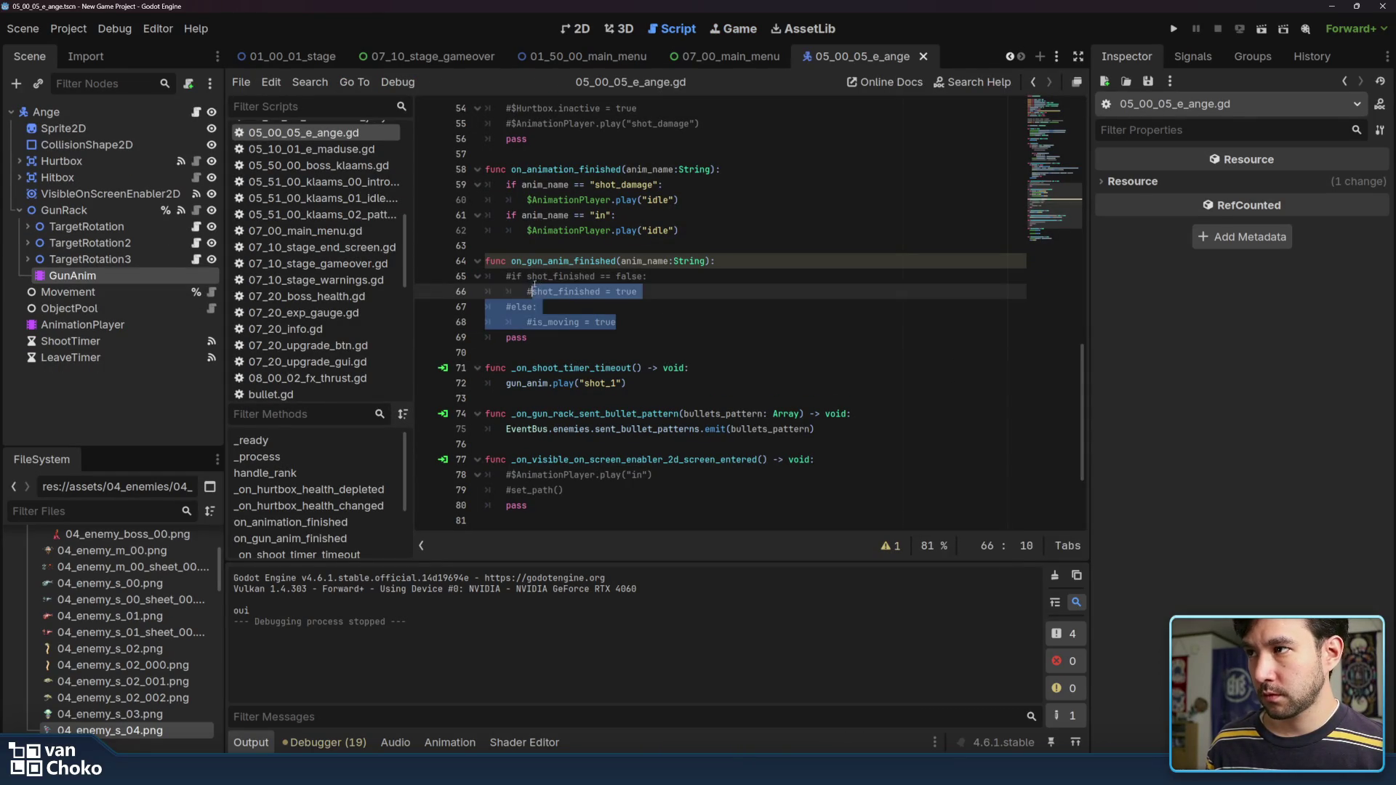
key(shift+Home)
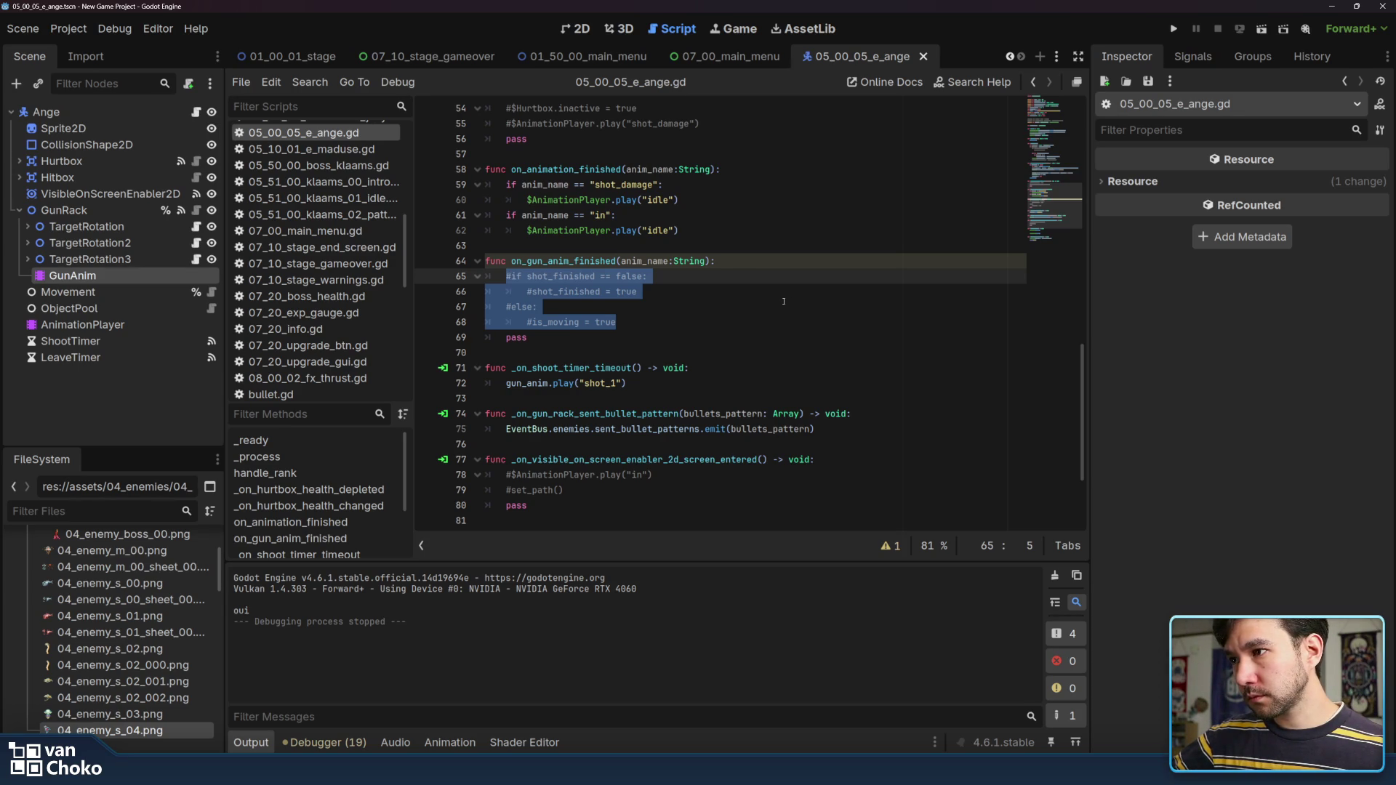
scroll(783, 301, down, 3)
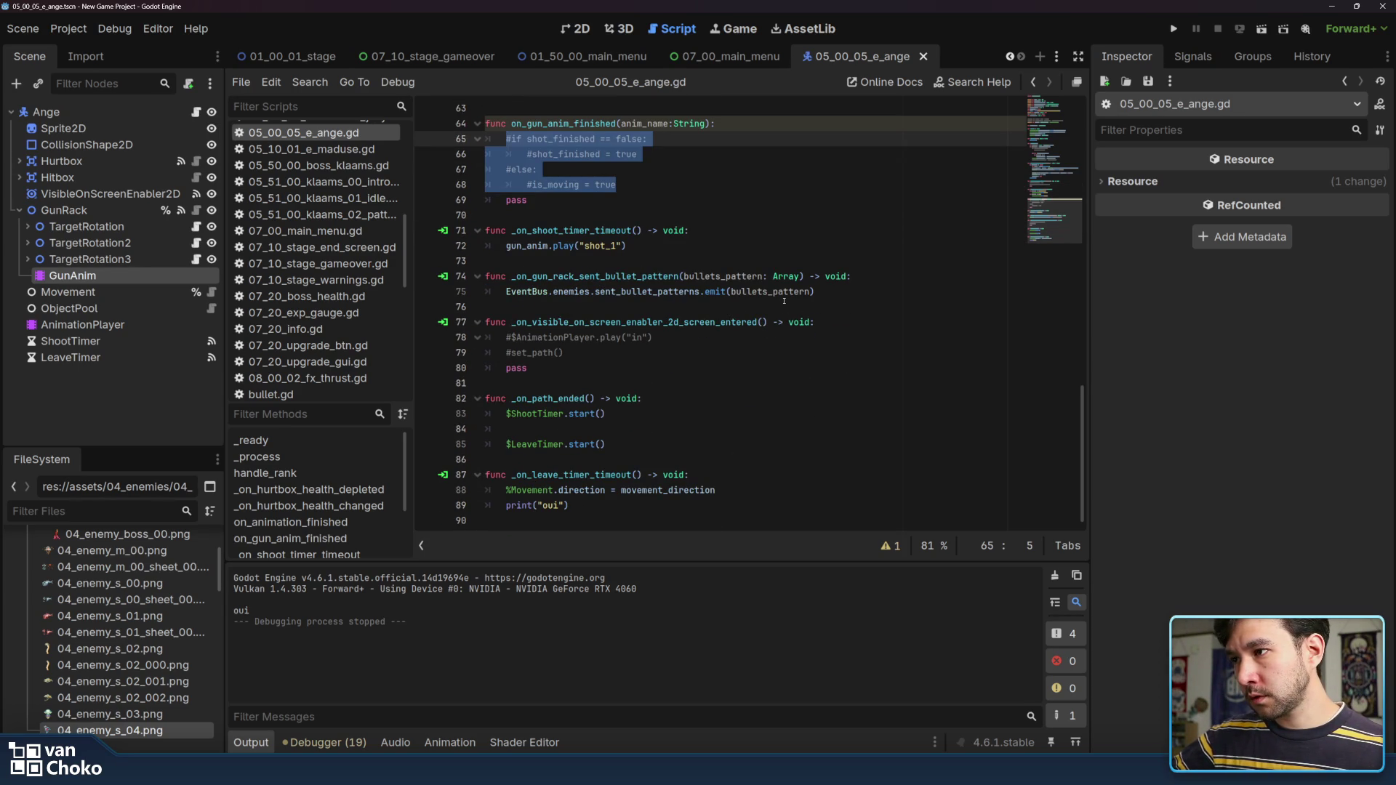
click(577, 502)
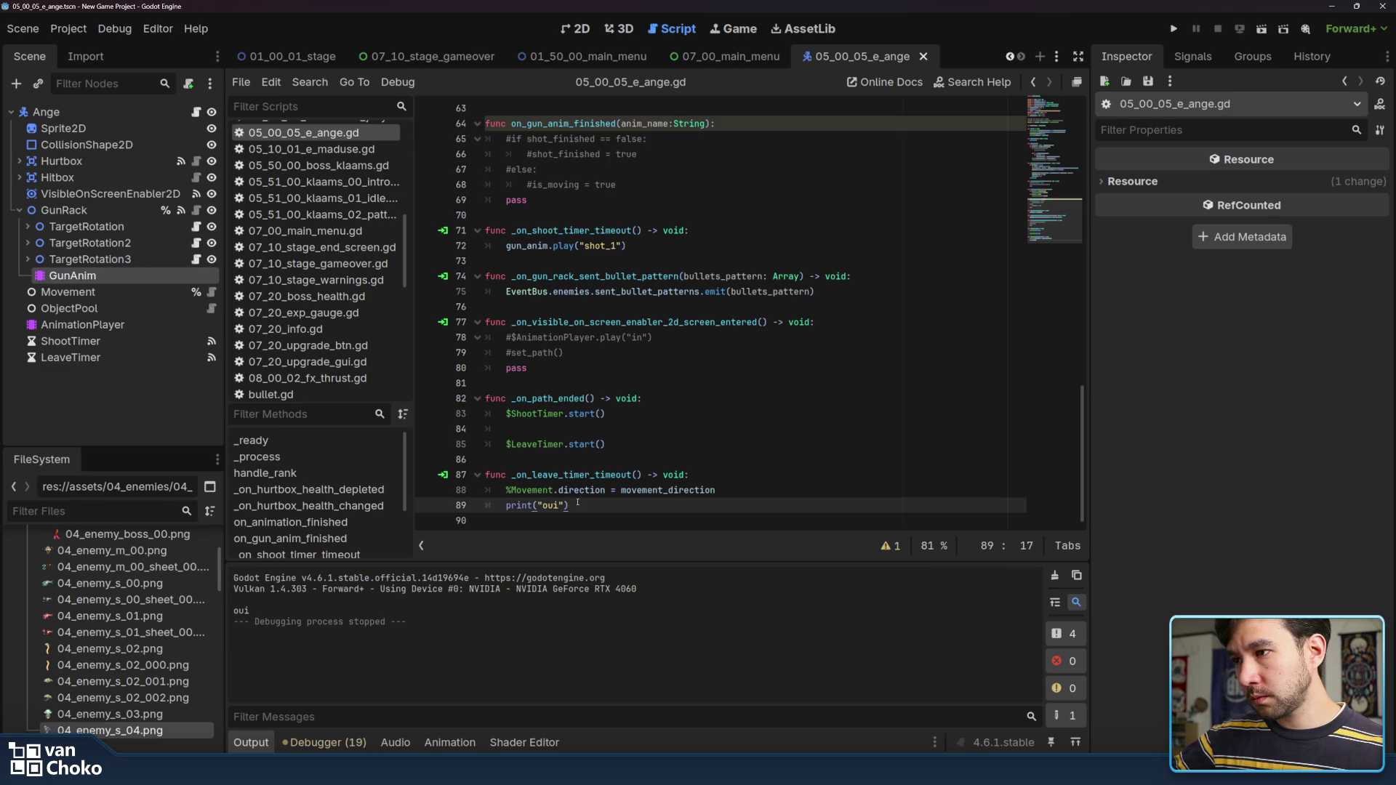
shift+click(747, 489)
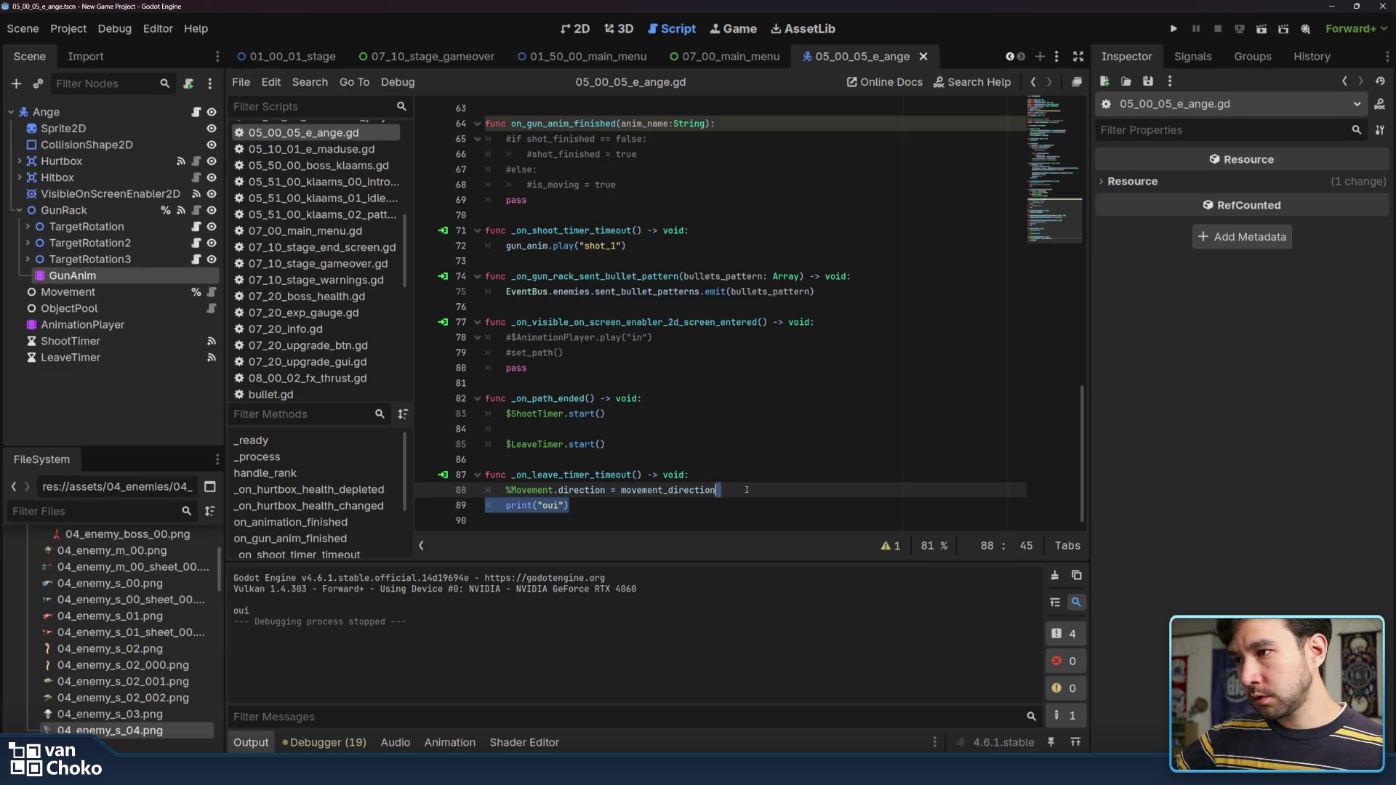
key(BackSpace)
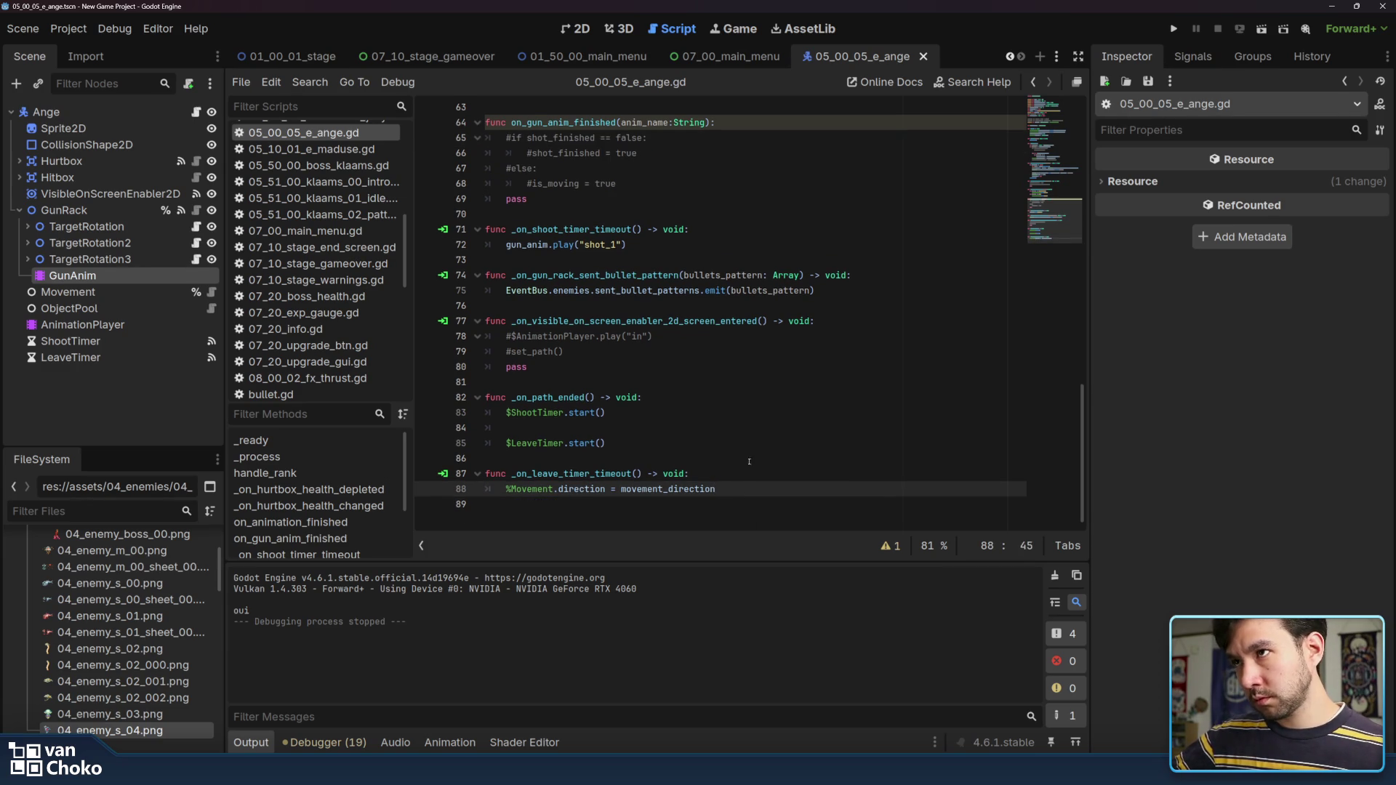
scroll(747, 473, up, 20)
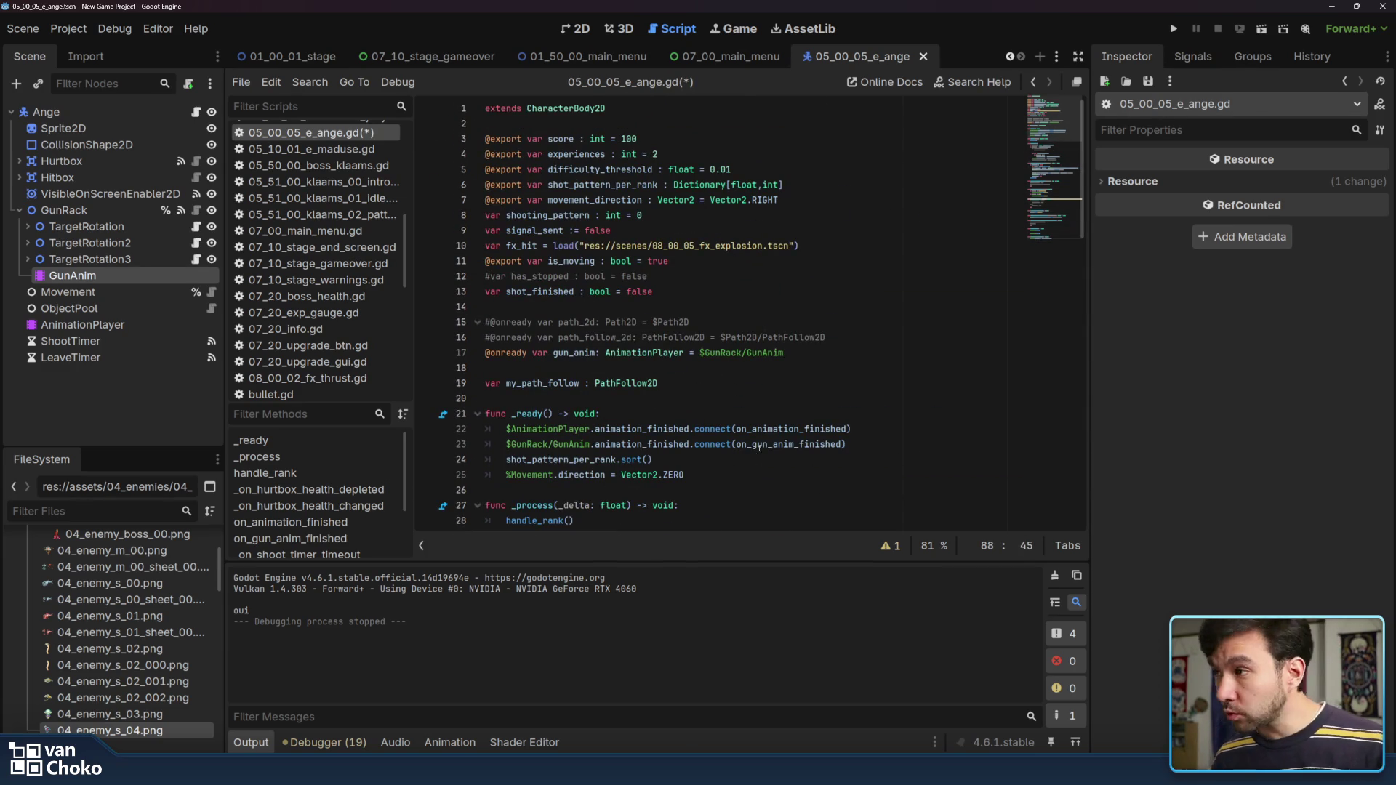
Step: Select the LeaveTimer node and duplicate the _on_leave_timer_timeout function
click(137, 356)
scroll(712, 313, down, 14)
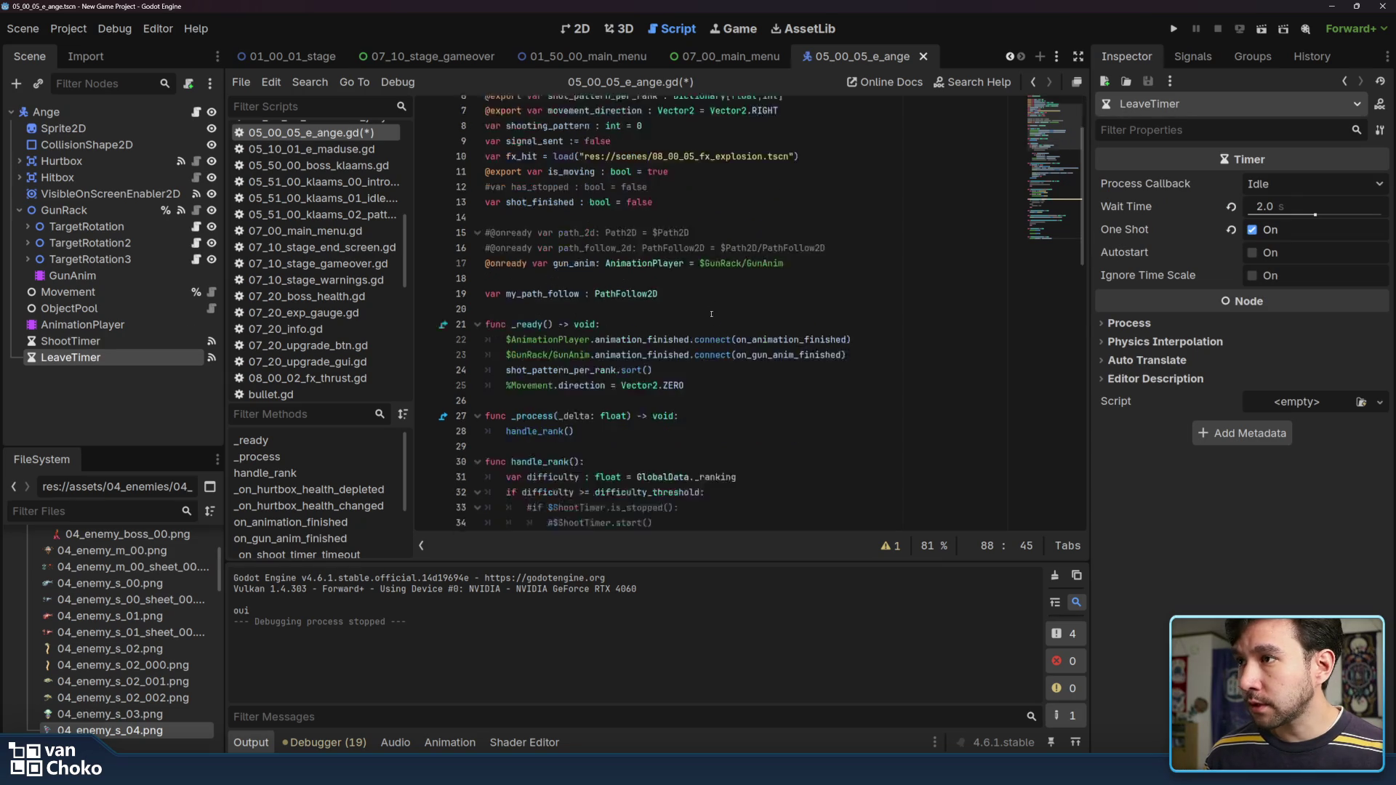
scroll(711, 313, down, 6)
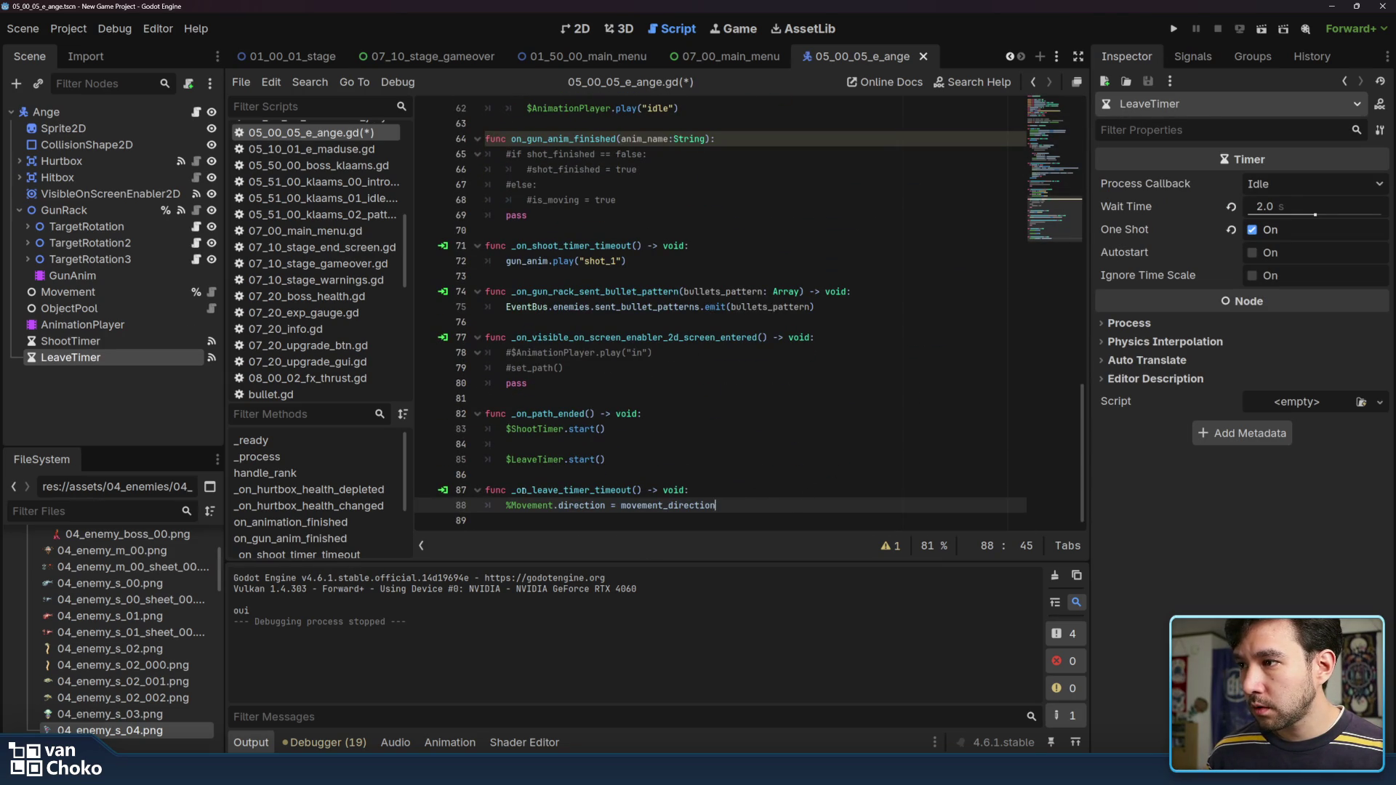
drag(496, 491, 761, 503)
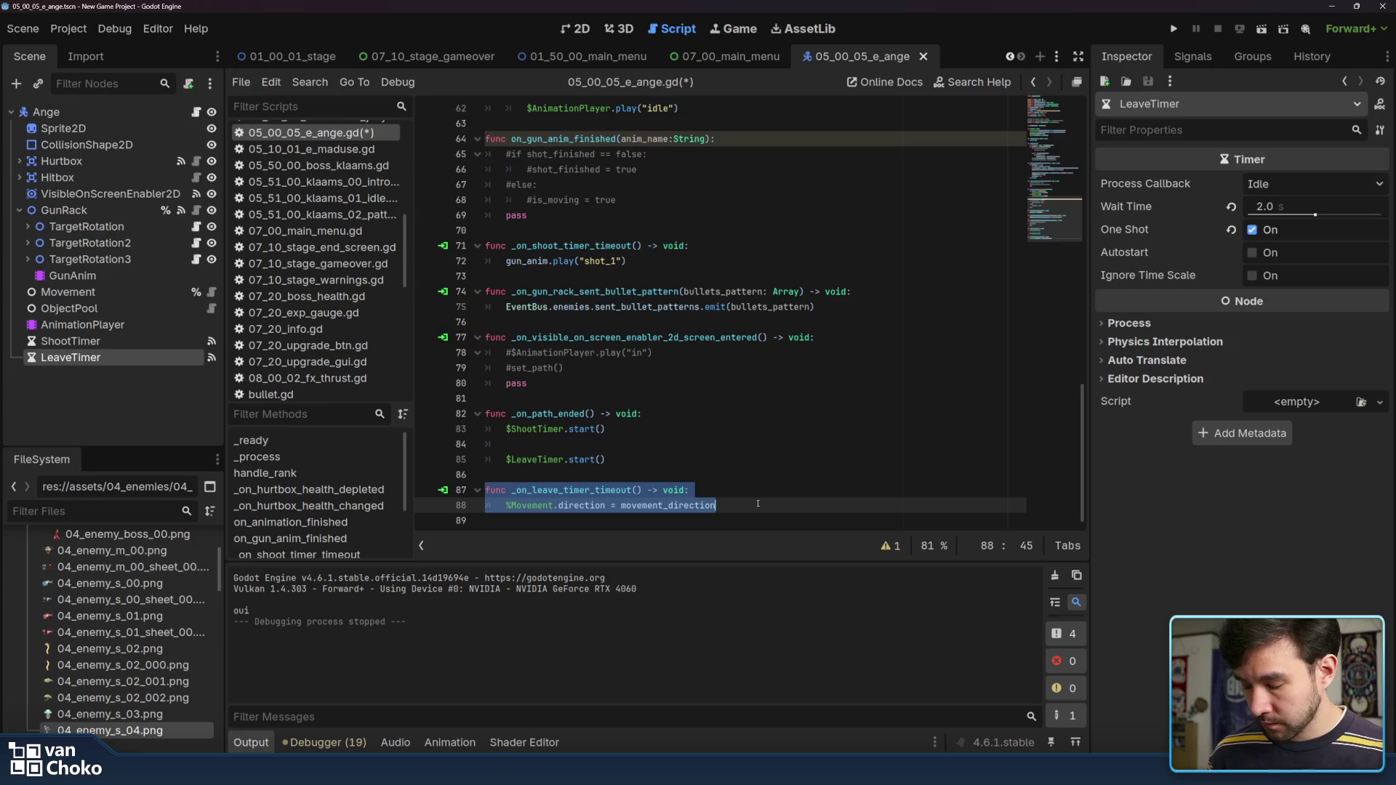
key(ctrl+shift+d)
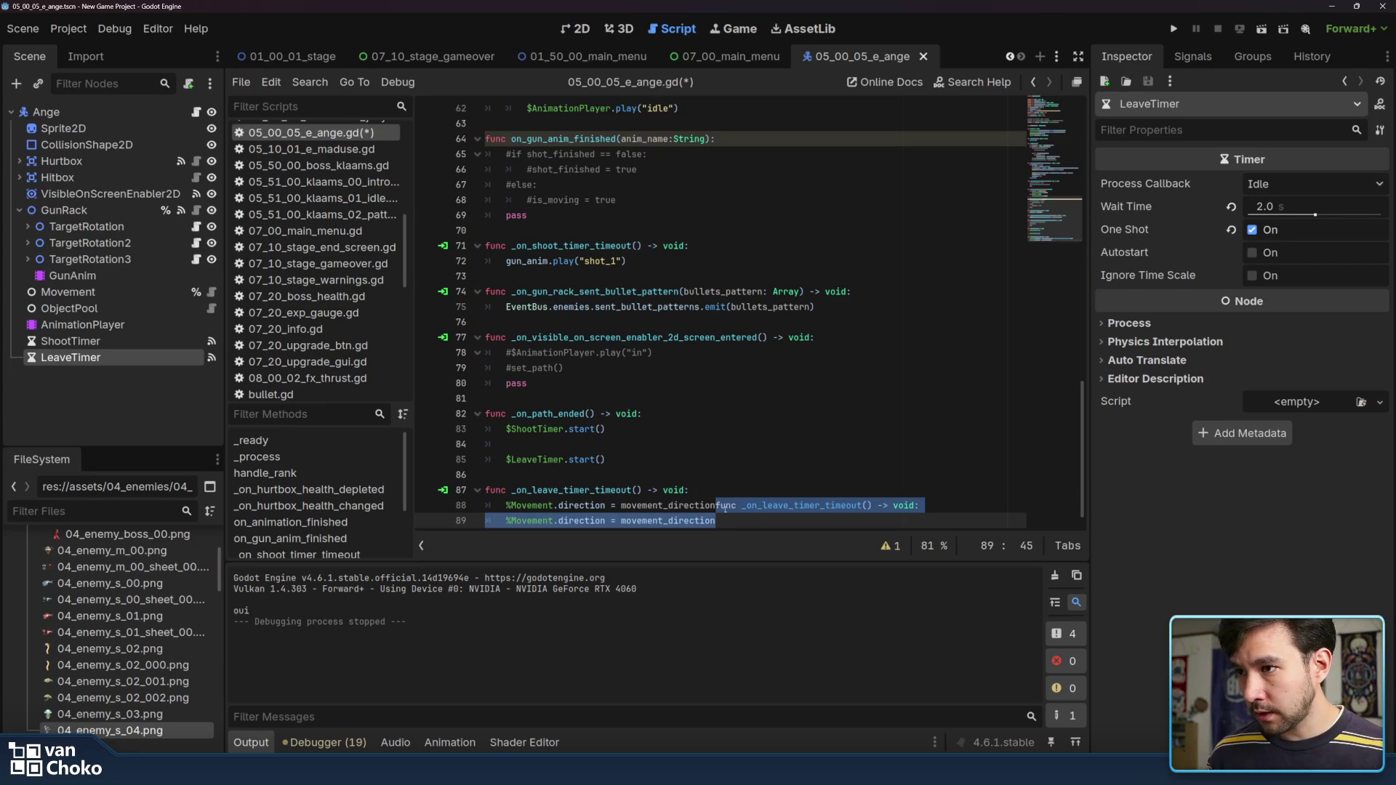
Step: Put the copy on its own unindented line after a blank line, then open LeaveTimer's timeout connection
click(717, 505)
key(Return)
key(BackSpace)
key(Return)
key(Left)
key(Left)
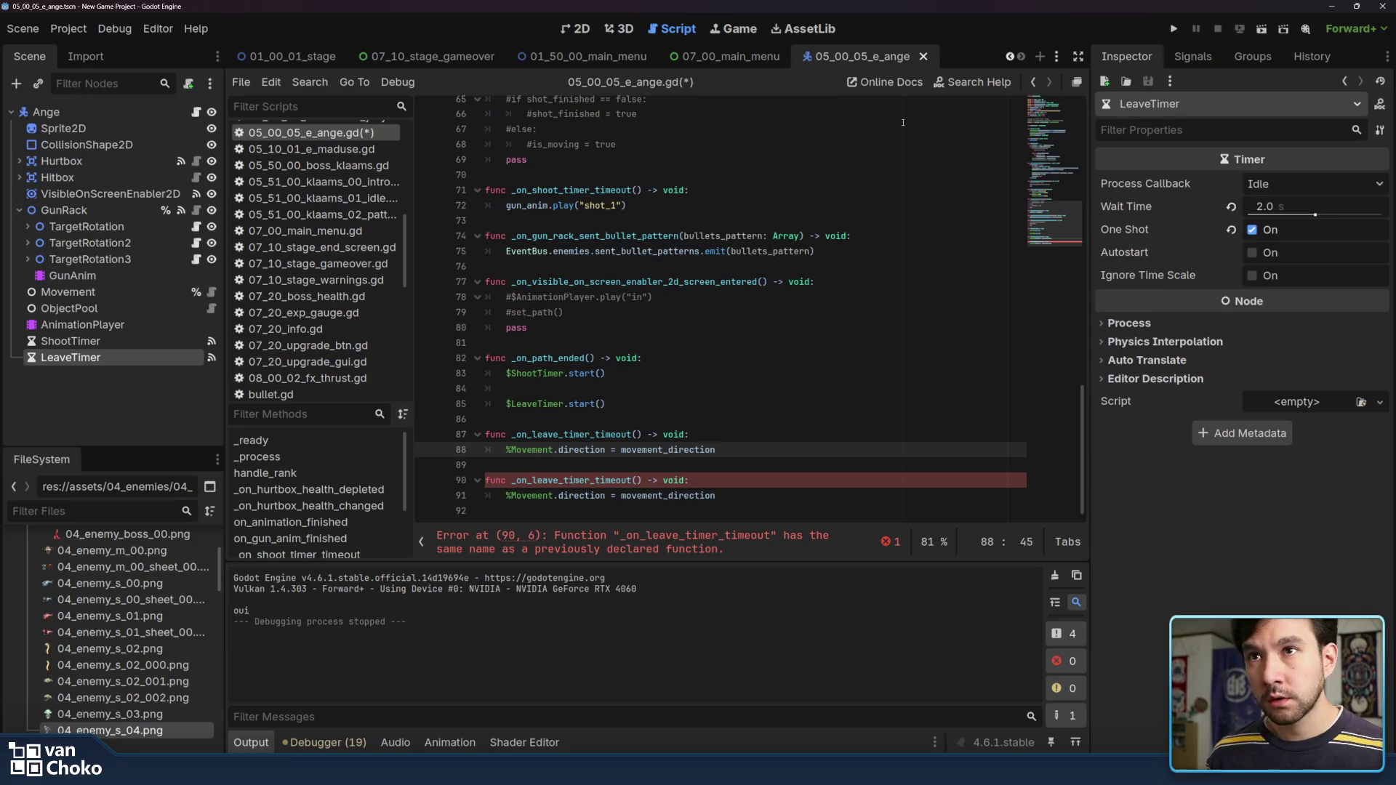
click(1192, 56)
right_click(1193, 146)
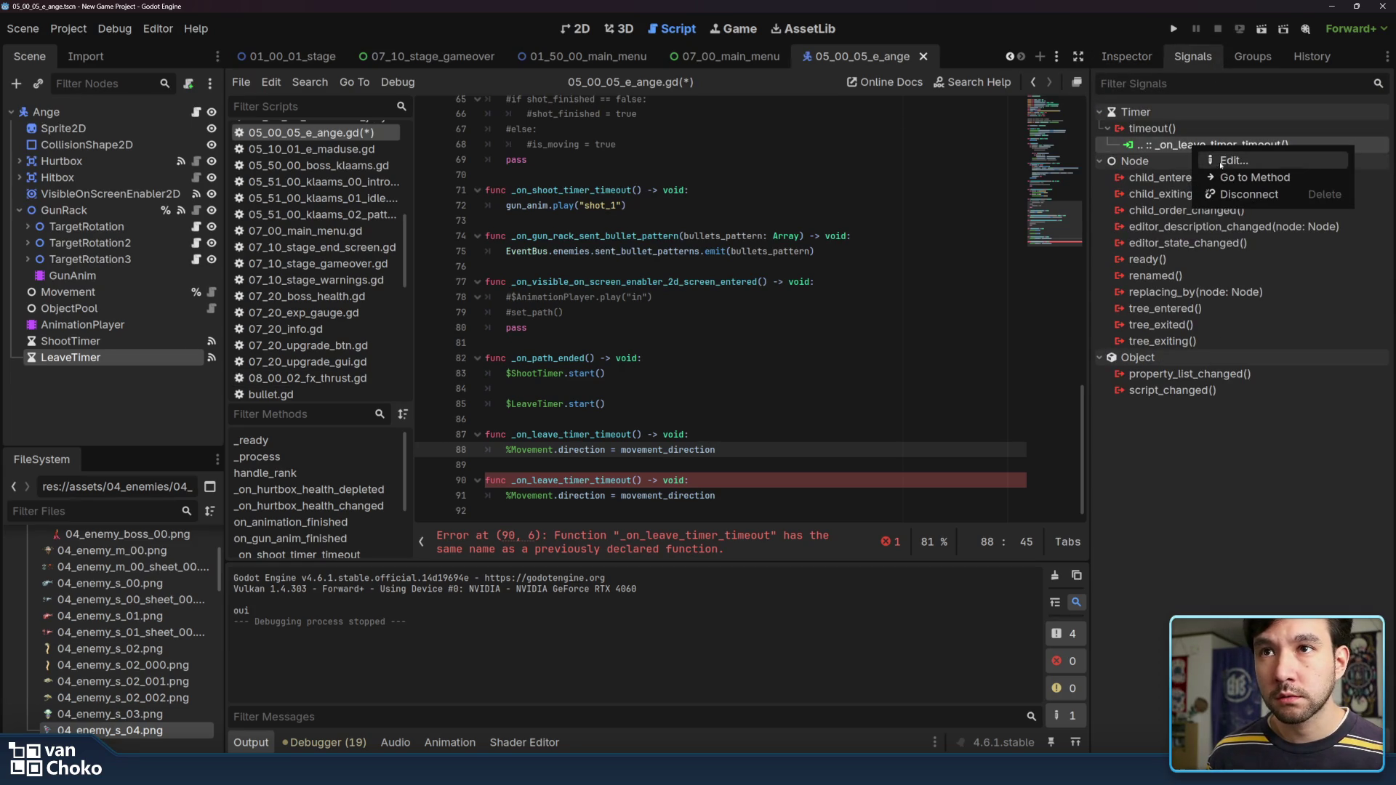
Step: Disconnect LeaveTimer's timeout signal and comment out the original _on_leave_timer_timeout function
click(1238, 196)
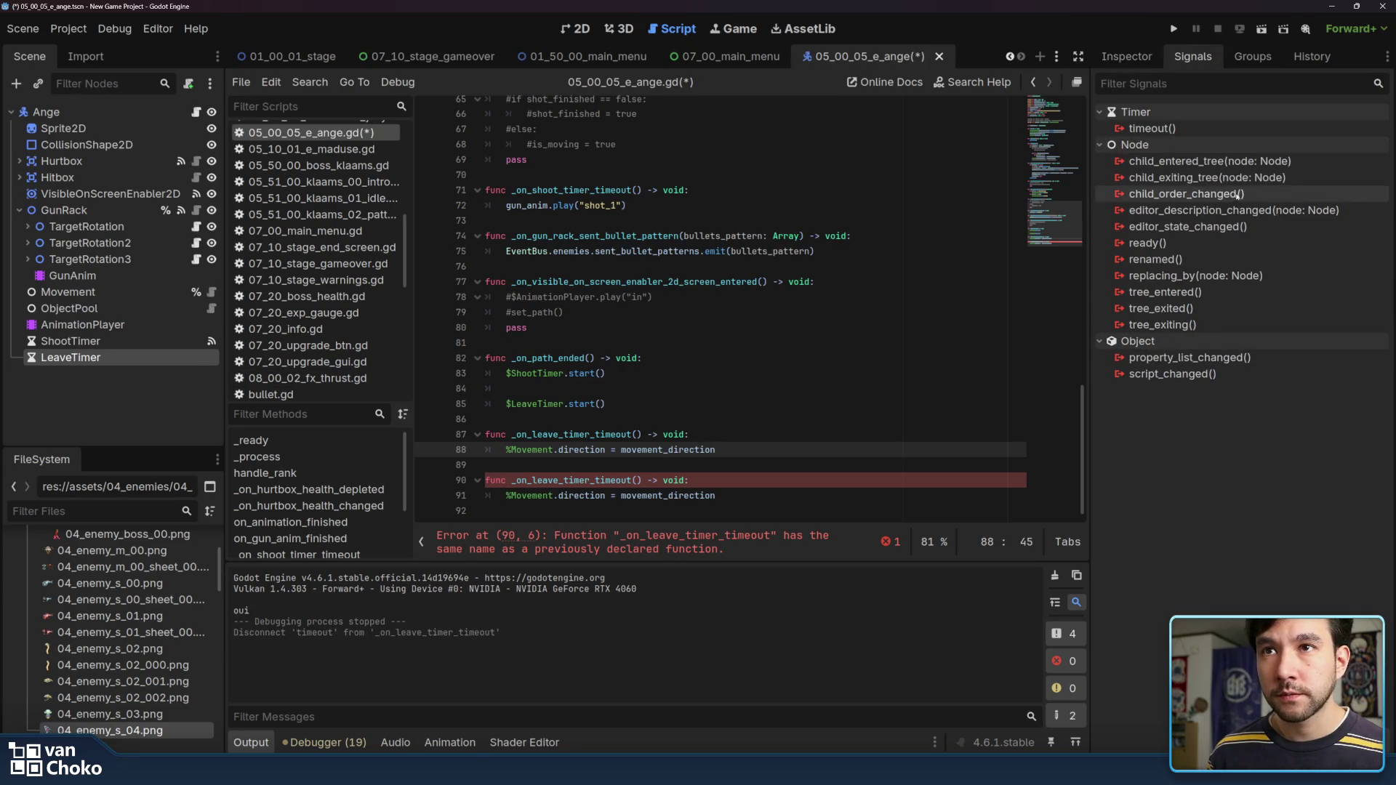
click(889, 204)
click(821, 452)
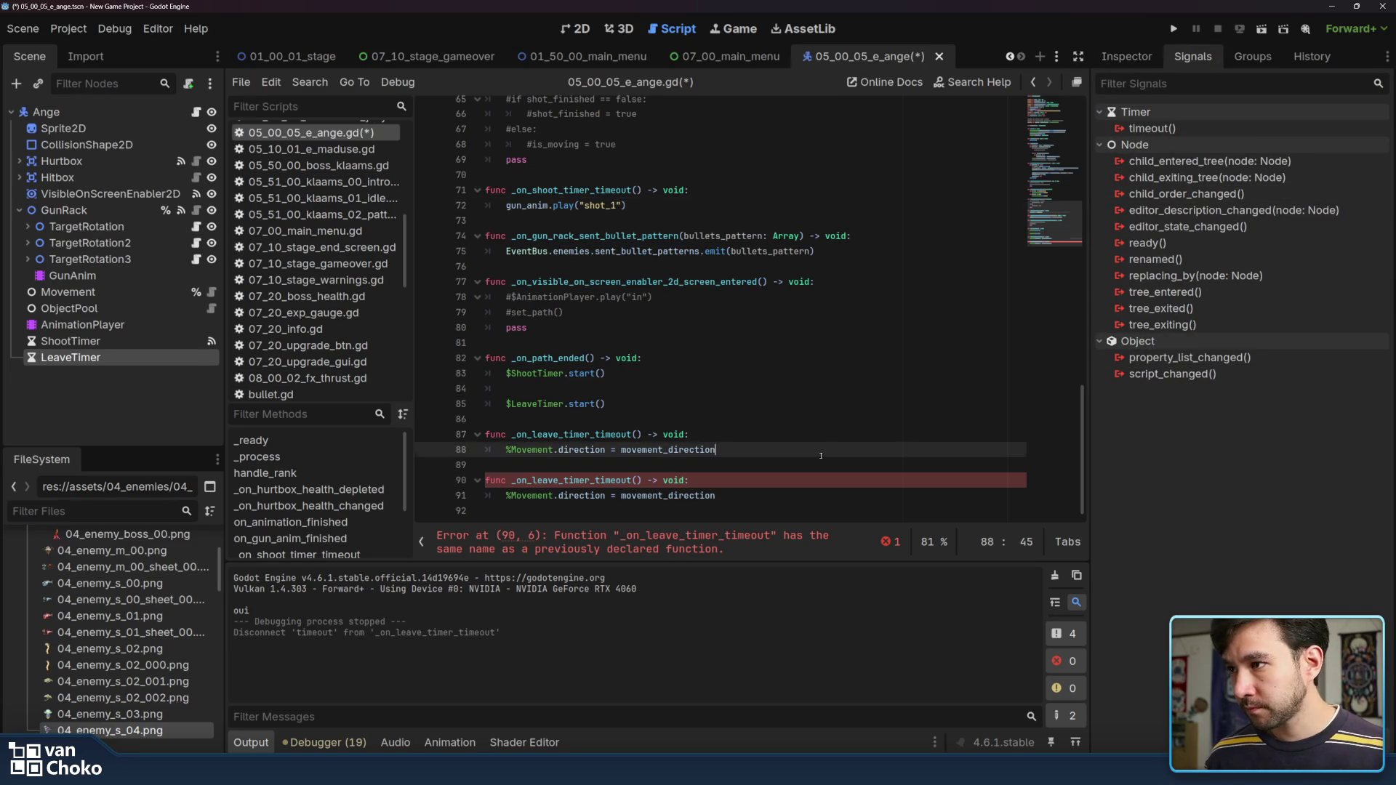
drag(821, 451, 820, 431)
key(ctrl+k)
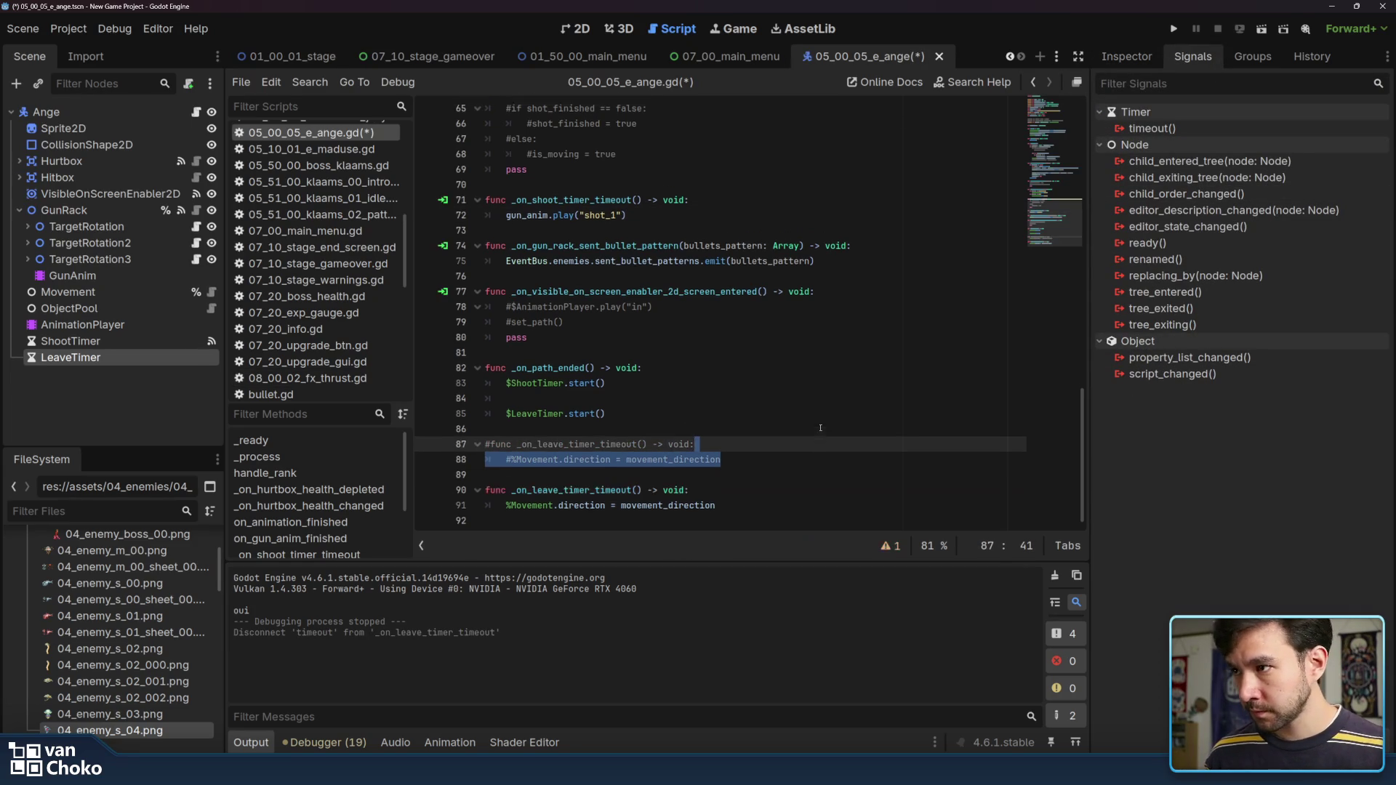
Step: Rename the copied function to _leave() by removing the _on prefix, and save the script
click(530, 492)
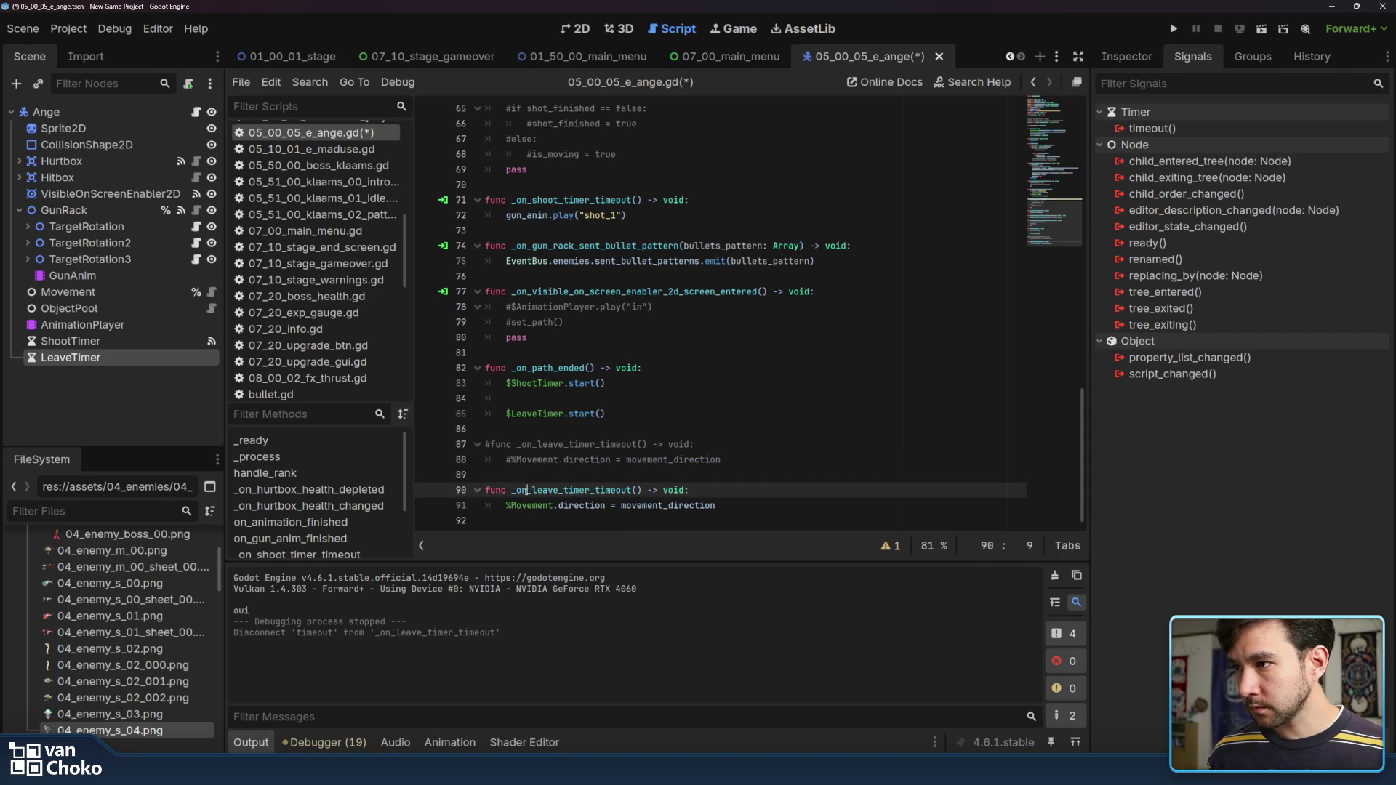
mouse_move(529, 491)
mouse_down()
mouse_move(511, 492)
mouse_move(617, 491)
mouse_up()
key(BackSpace)
key(BackSpace)
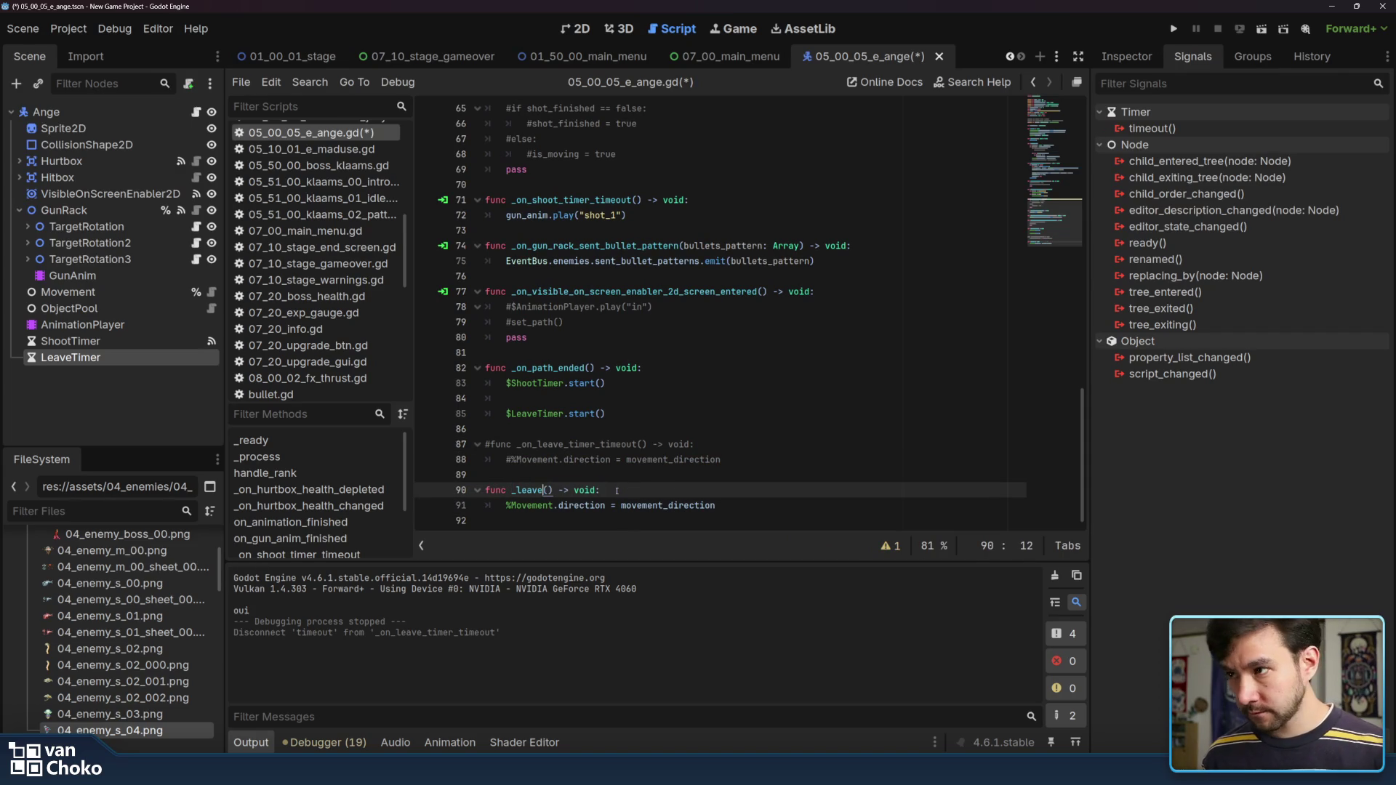
click(616, 491)
click(800, 507)
key(ctrl+s)
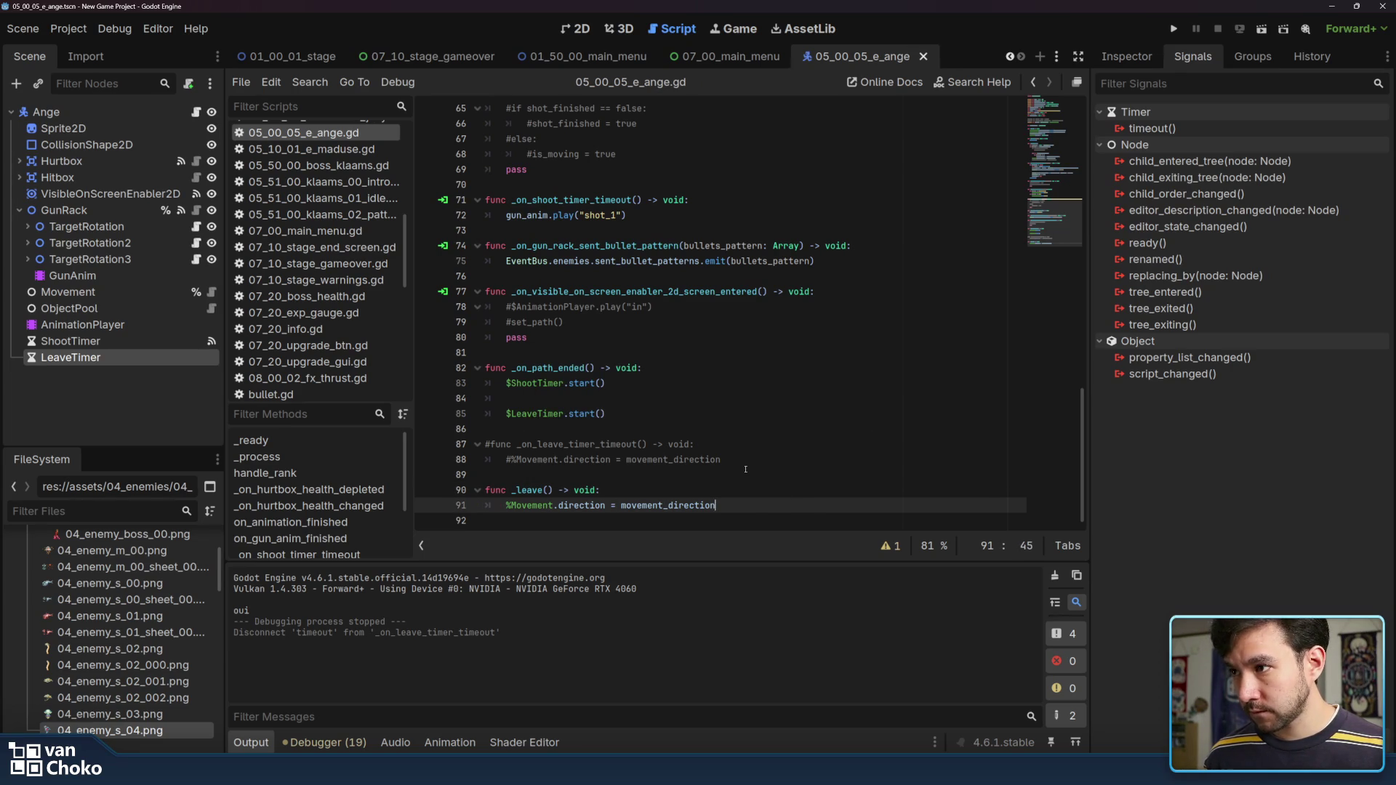
scroll(657, 418, up, 1)
scroll(657, 417, down, 1)
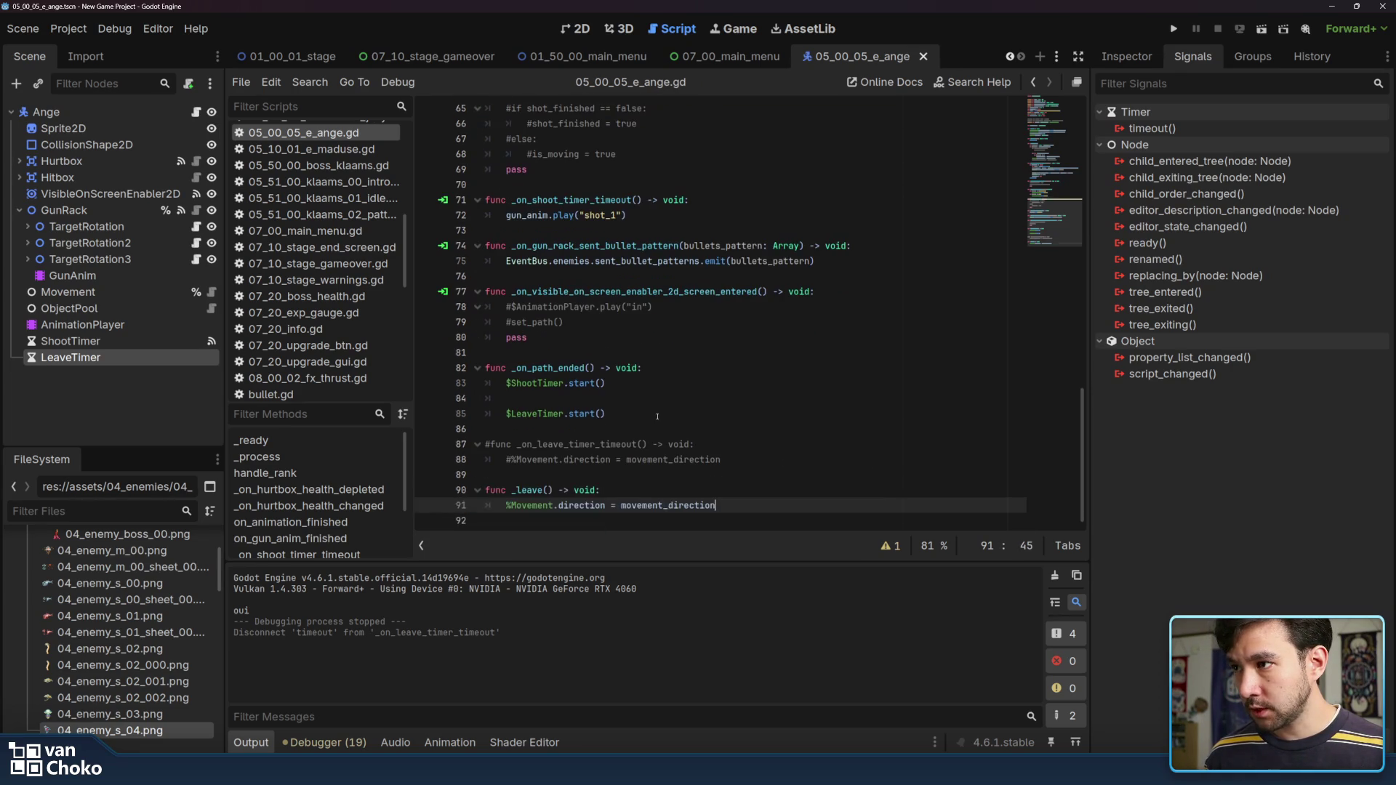
click(647, 398)
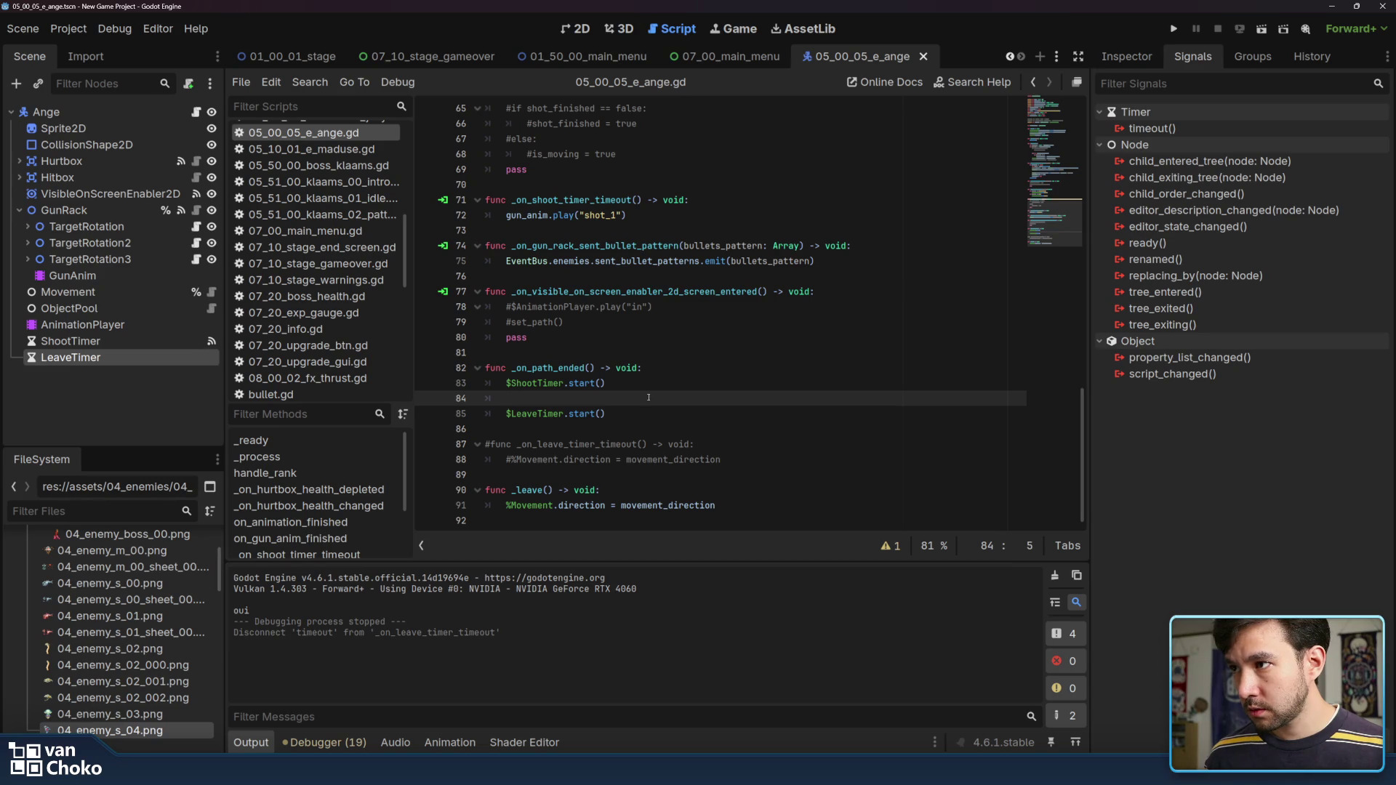
scroll(648, 397, up, 10)
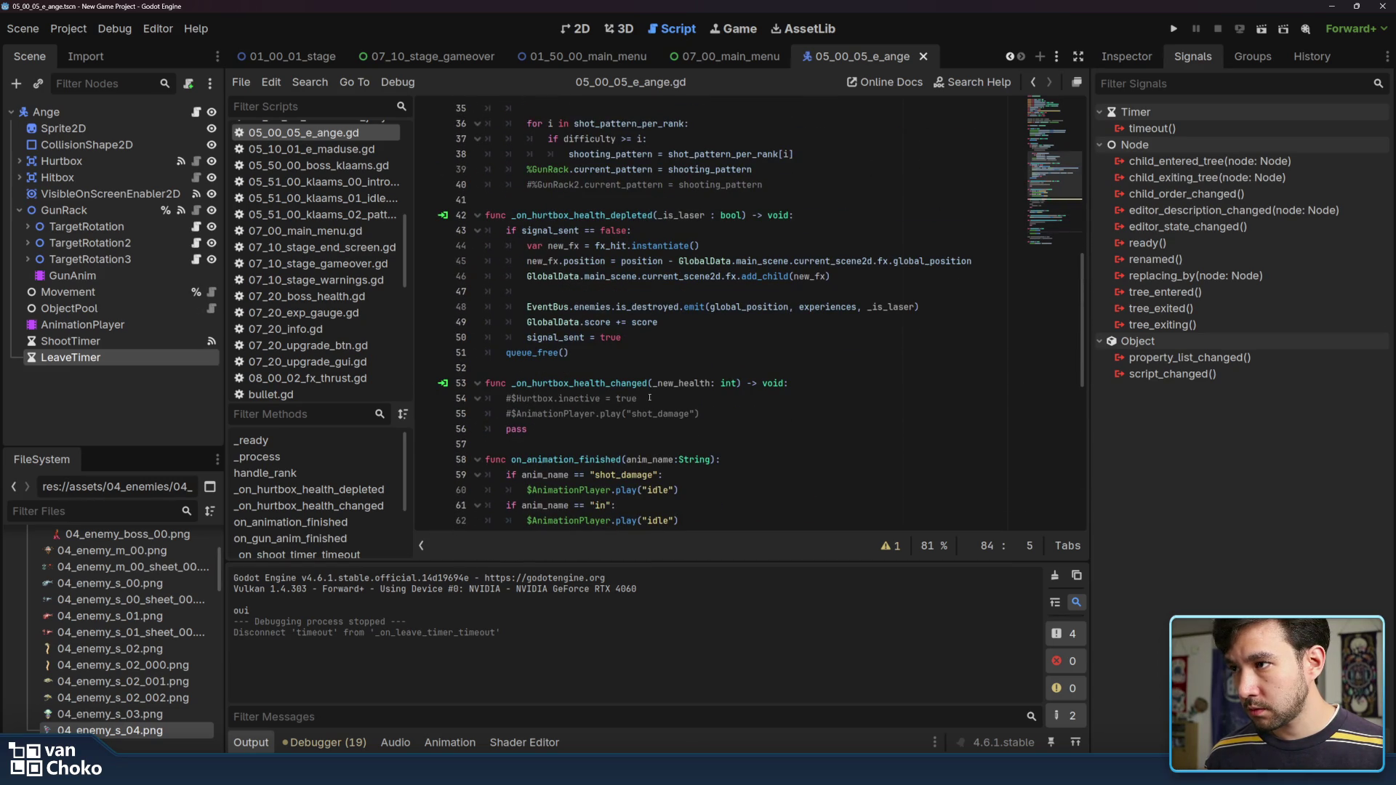
Step: Review the Hurtbox handlers and the on_gun_anim_finished function in the Ange script
click(650, 396)
scroll(650, 397, up, 2)
scroll(649, 396, down, 3)
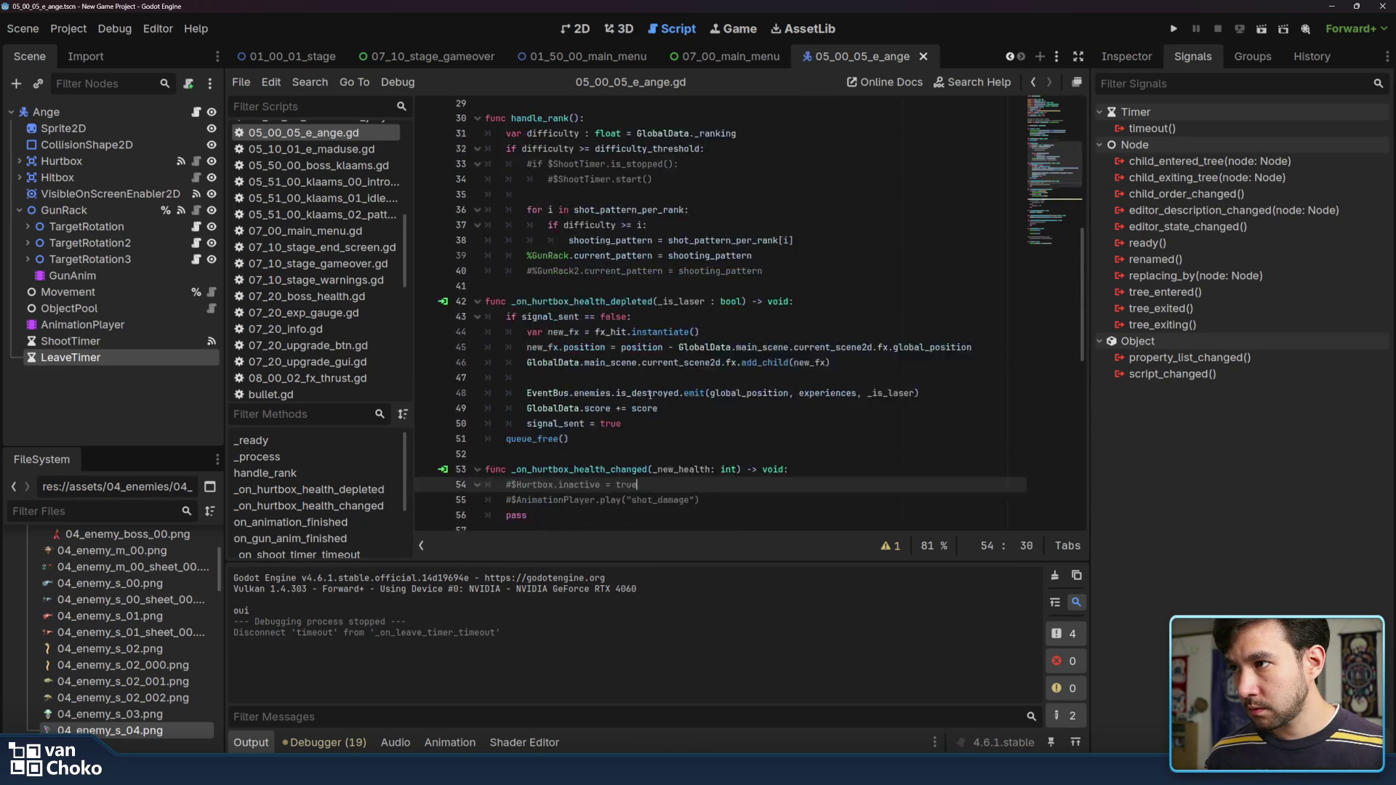
scroll(649, 396, down, 2)
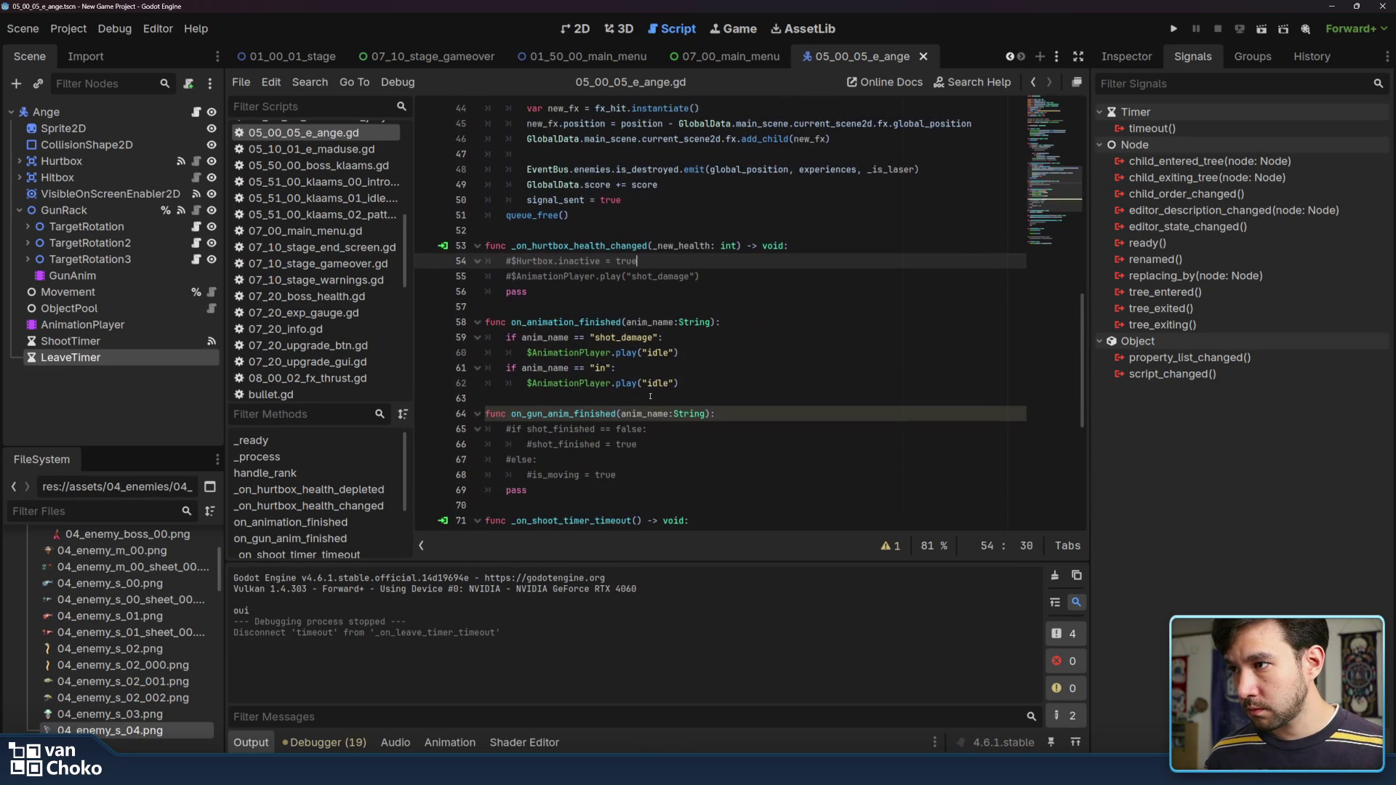
click(562, 316)
click(564, 276)
click(566, 260)
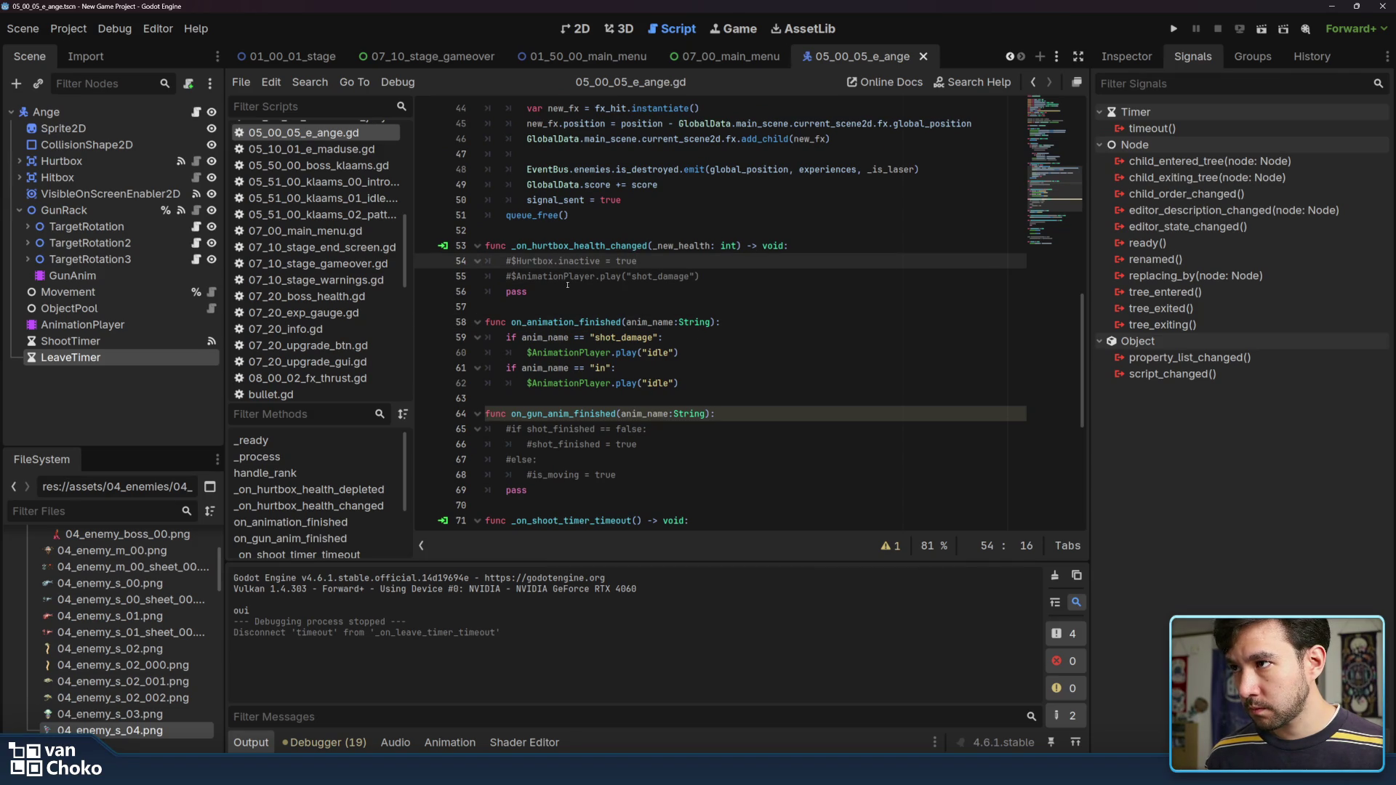
key(Up)
key(Down)
key(Down)
key(Down)
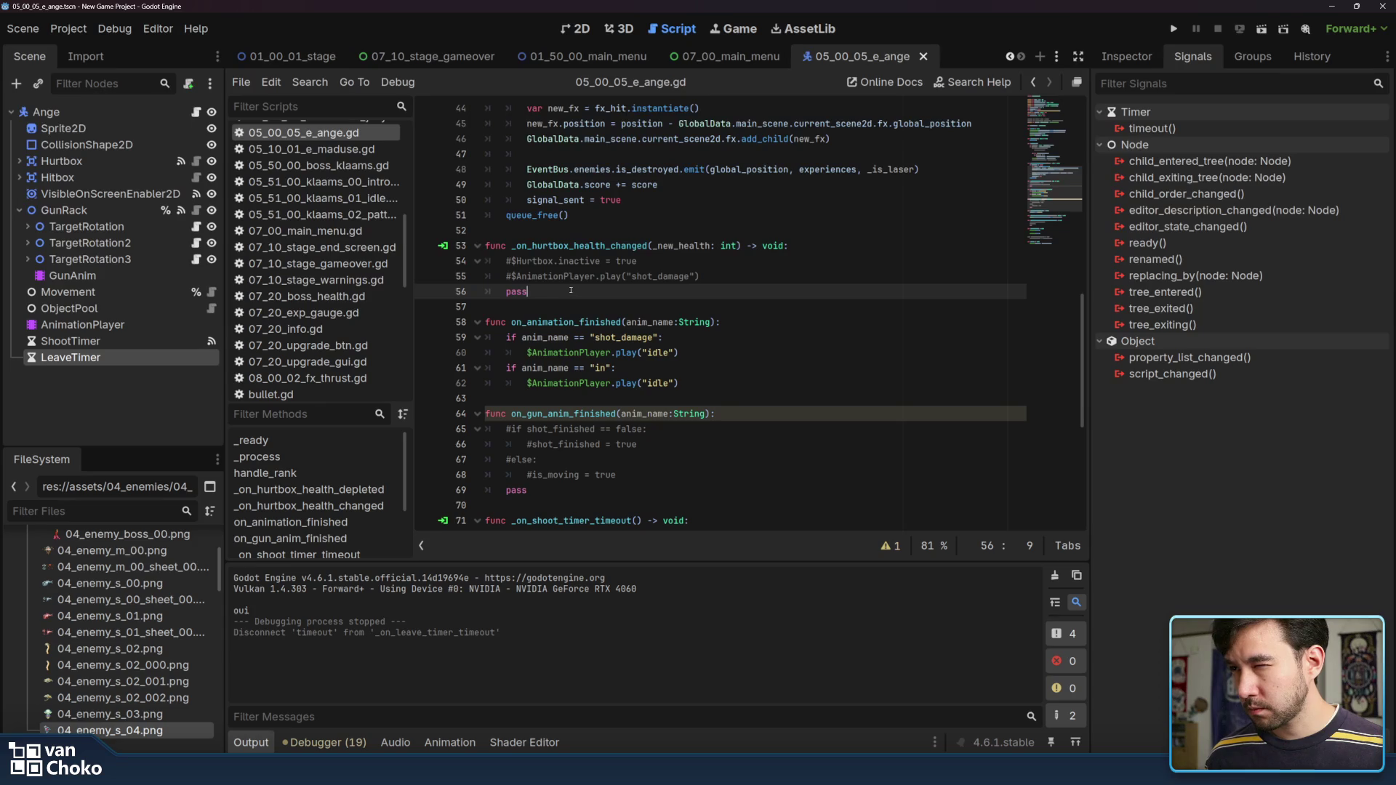
scroll(605, 297, down, 2)
click(748, 291)
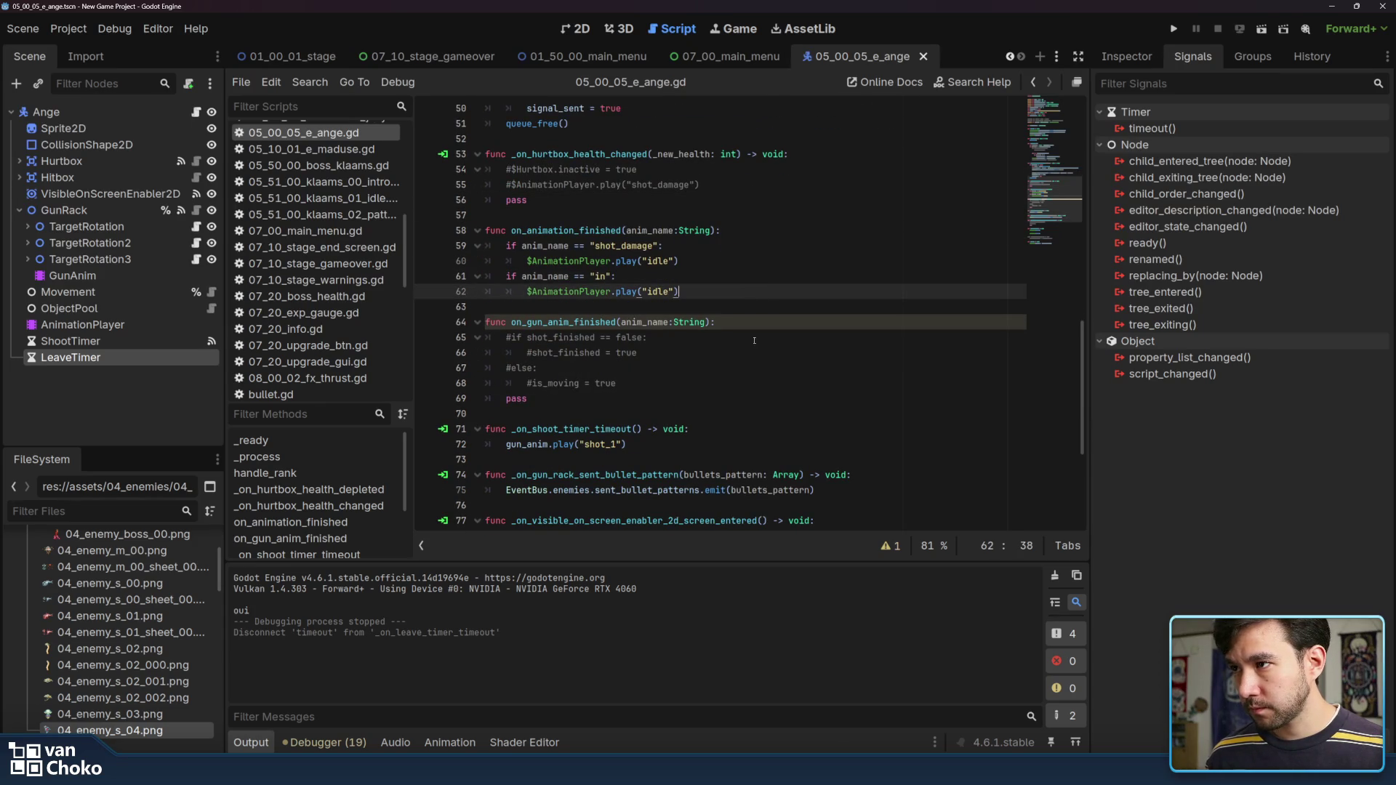
click(720, 377)
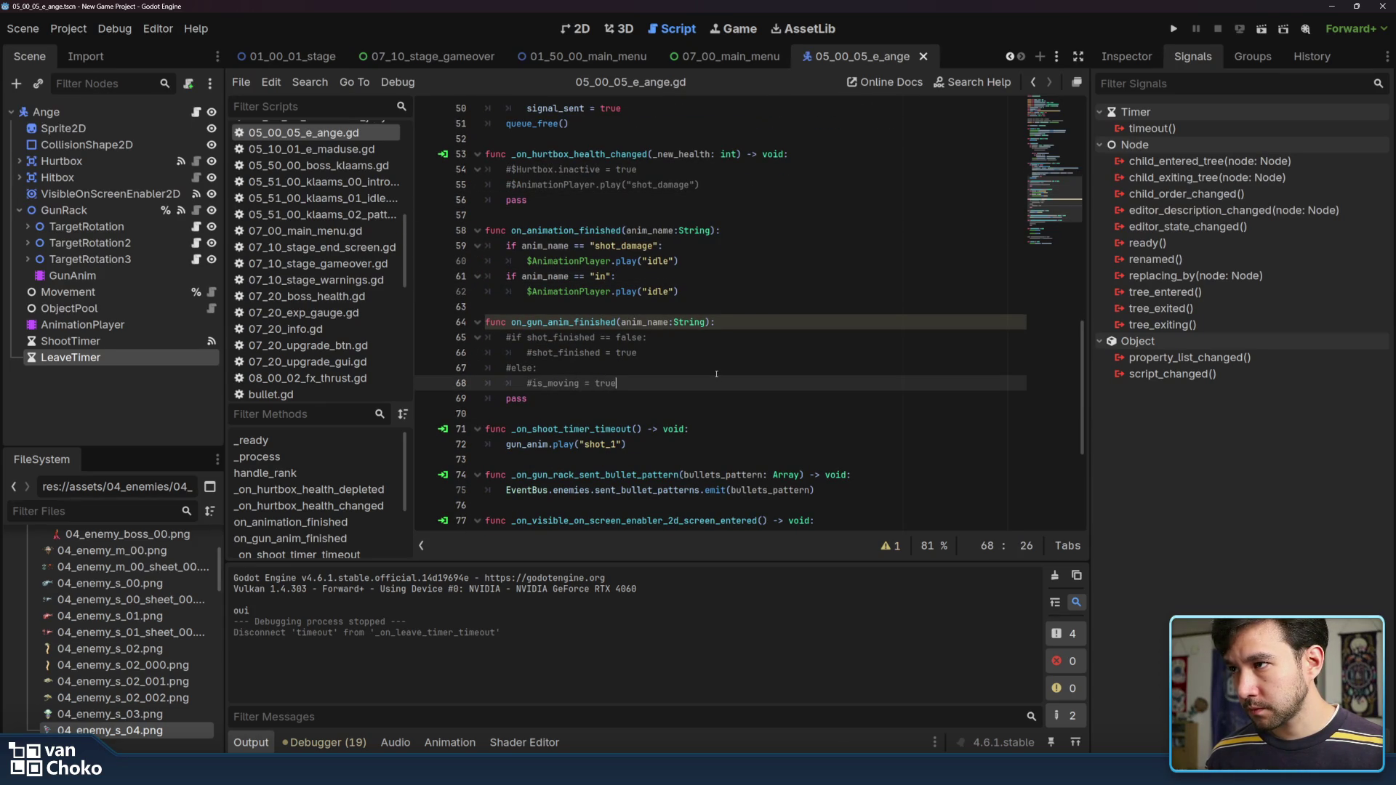
Step: Inspect shot_finished, _on_path_ended's $ShootTimer.start() call, and the shot_1 animation play call
double_click(563, 338)
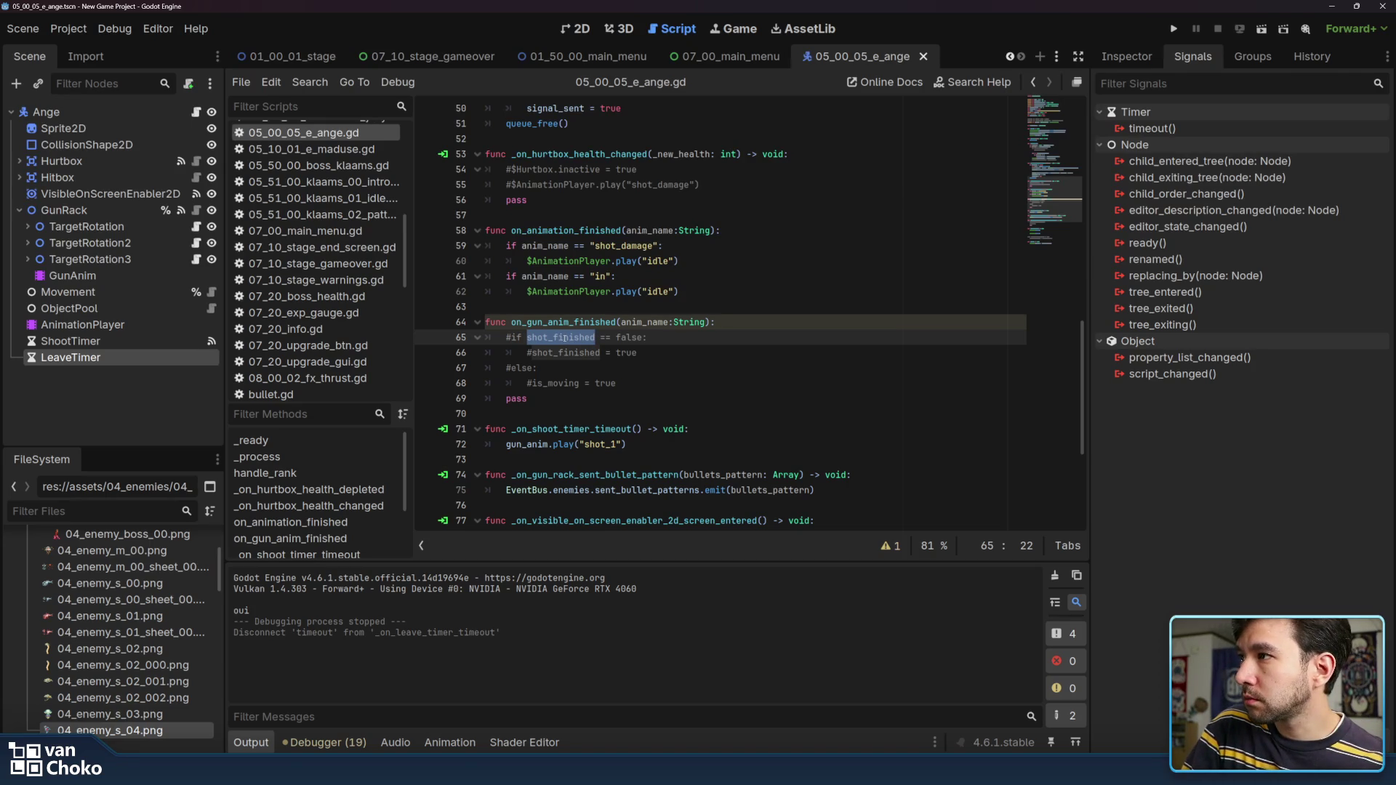
scroll(565, 333, up, 7)
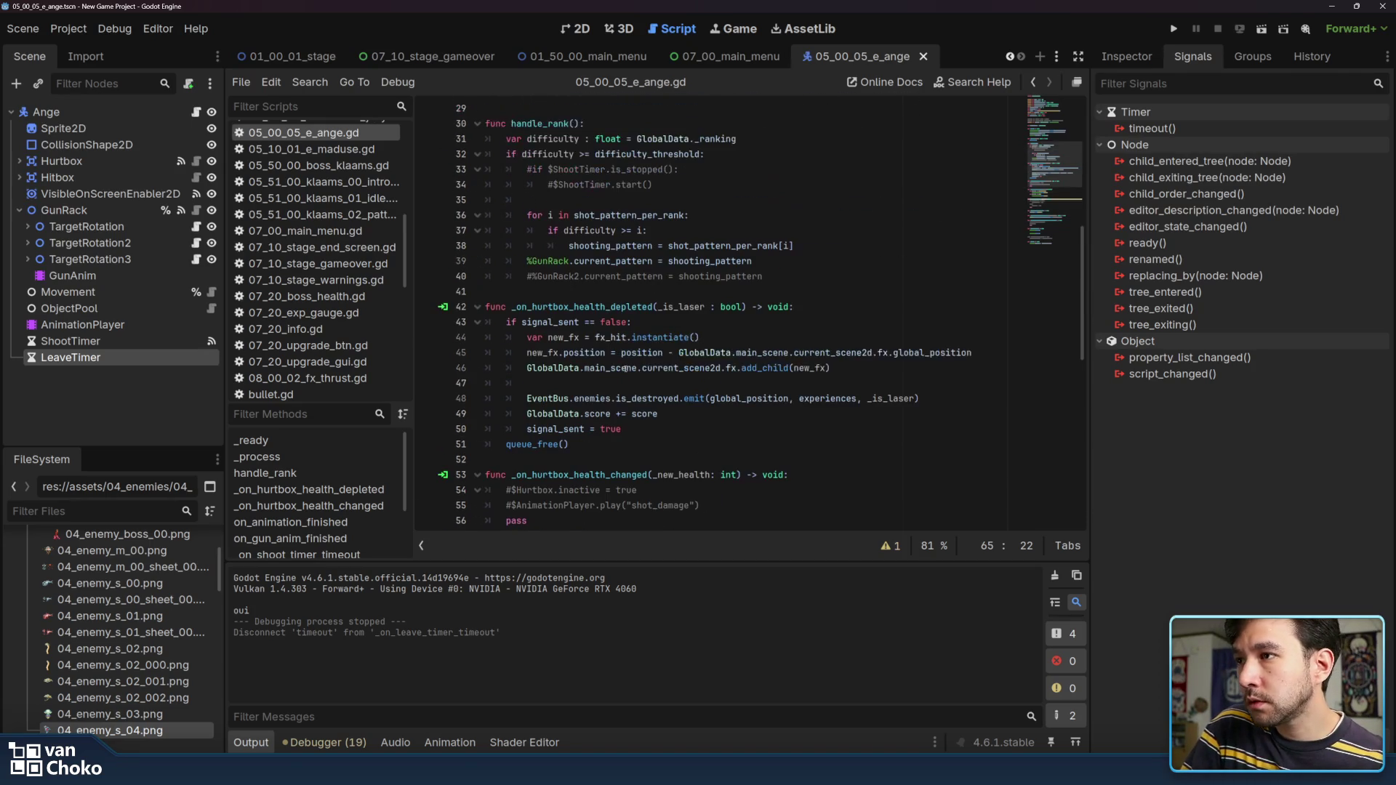
scroll(653, 387, up, 2)
scroll(626, 156, up, 3)
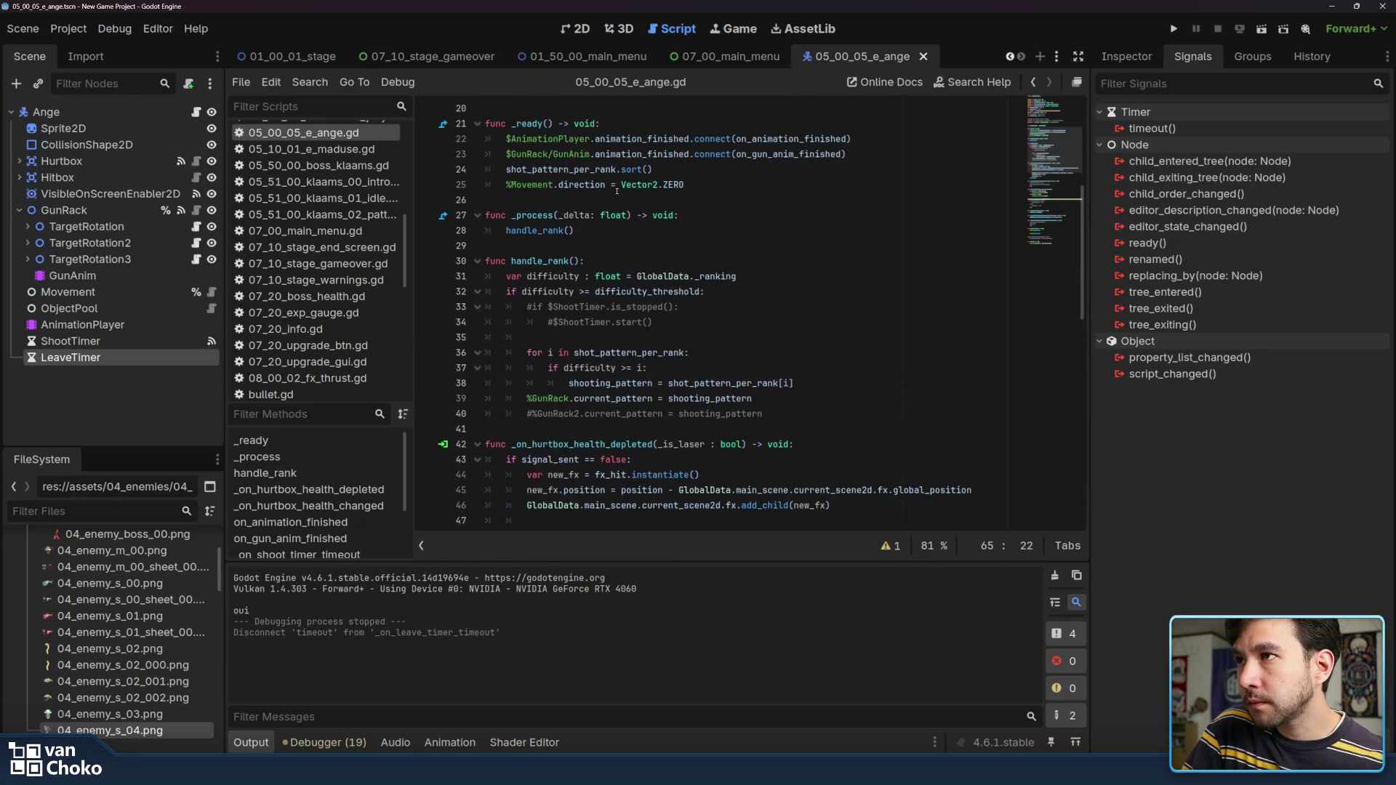
scroll(616, 204, down, 2)
scroll(617, 204, down, 15)
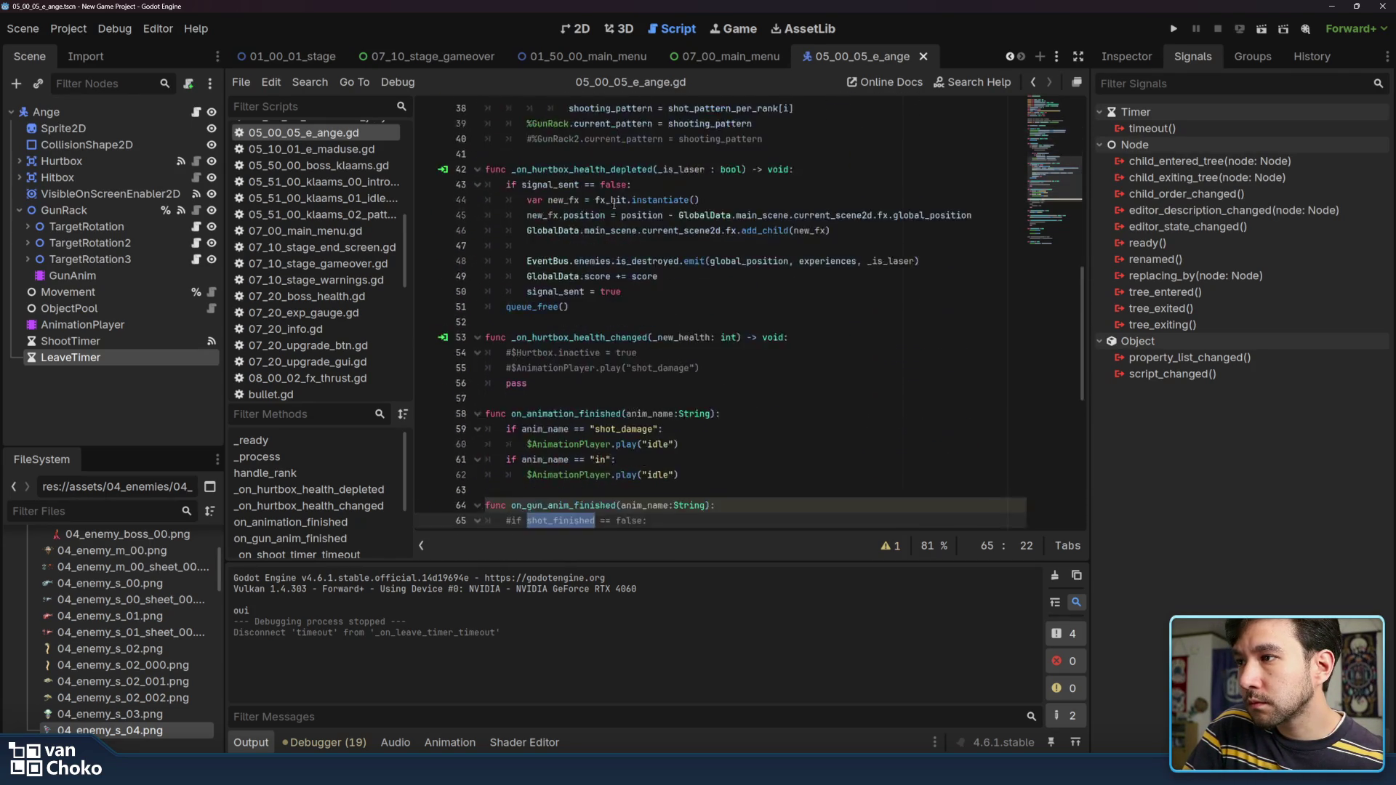
double_click(566, 369)
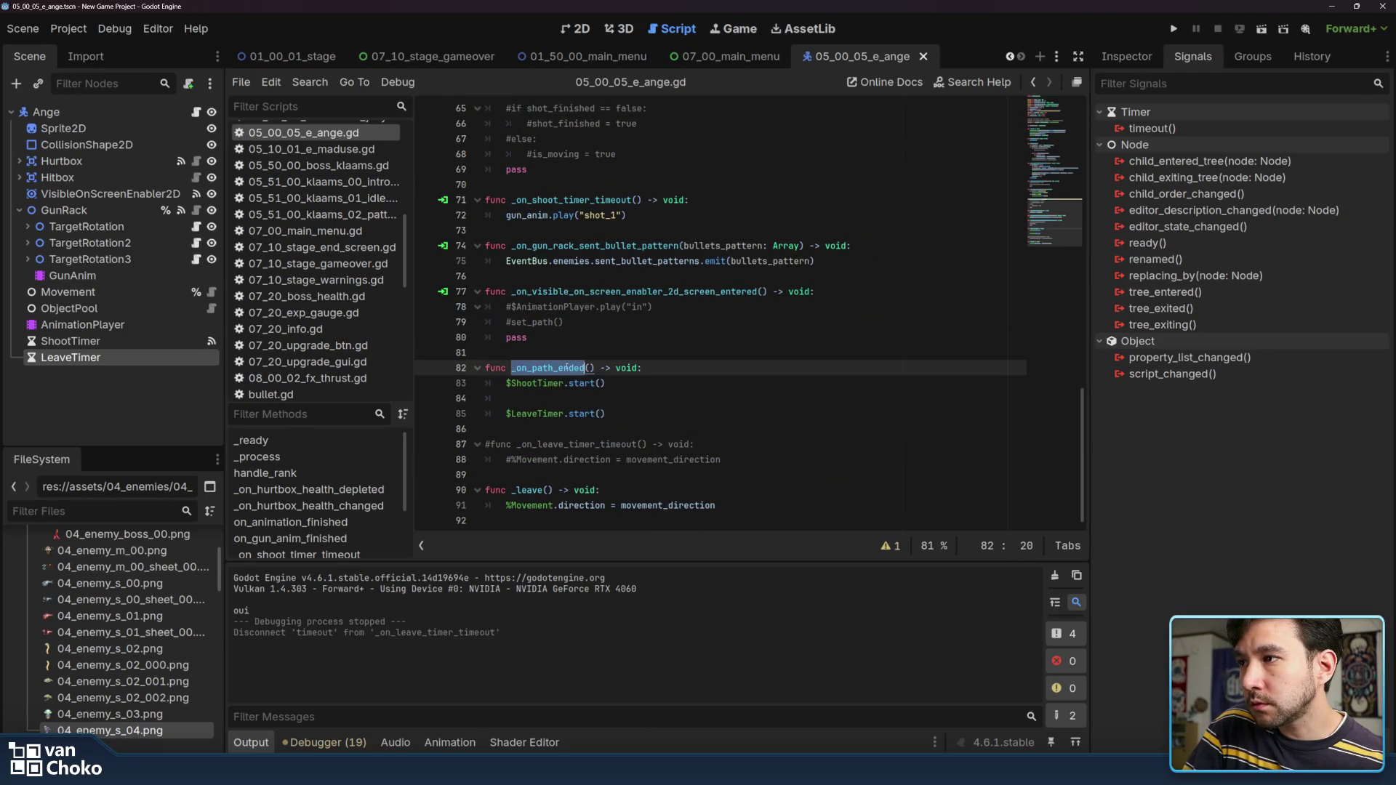
click(564, 384)
double_click(534, 383)
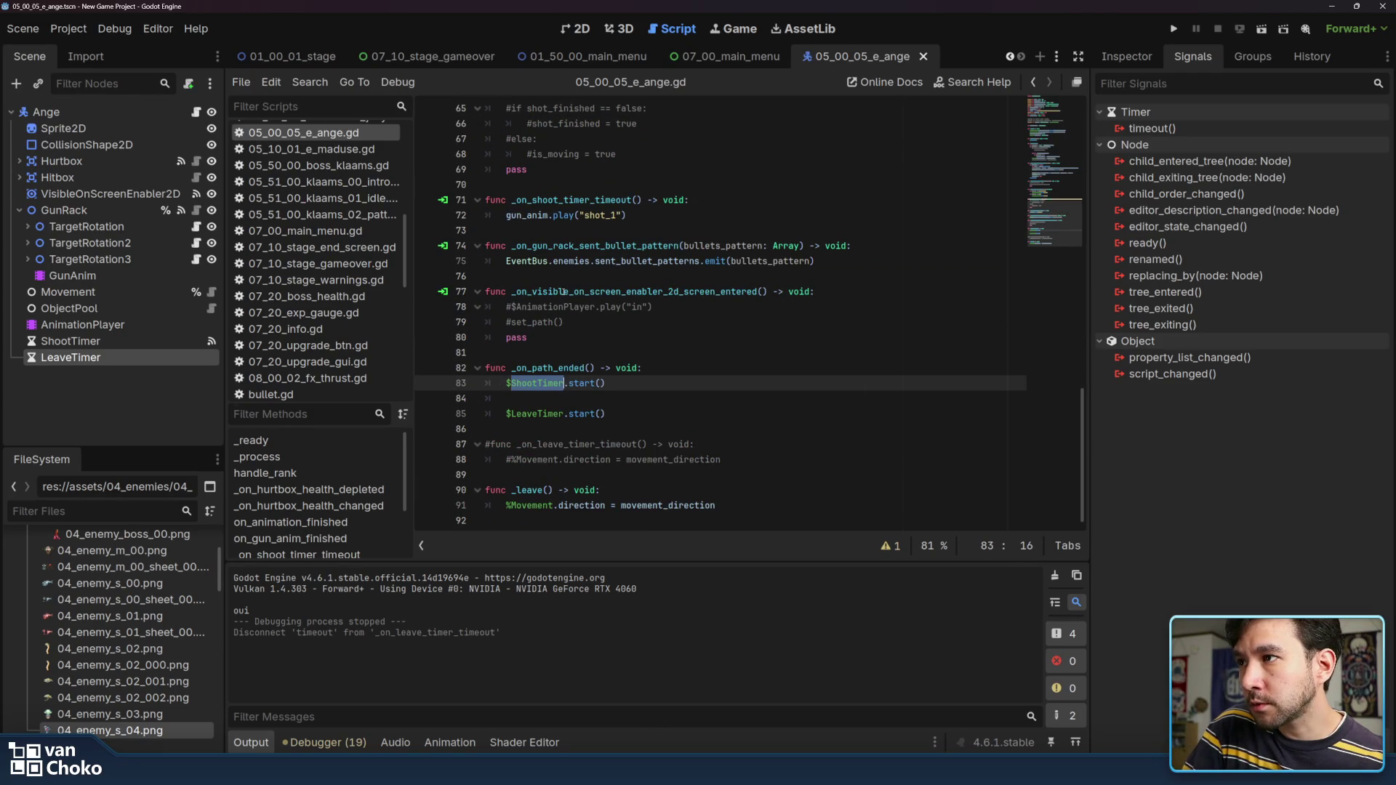
double_click(586, 384)
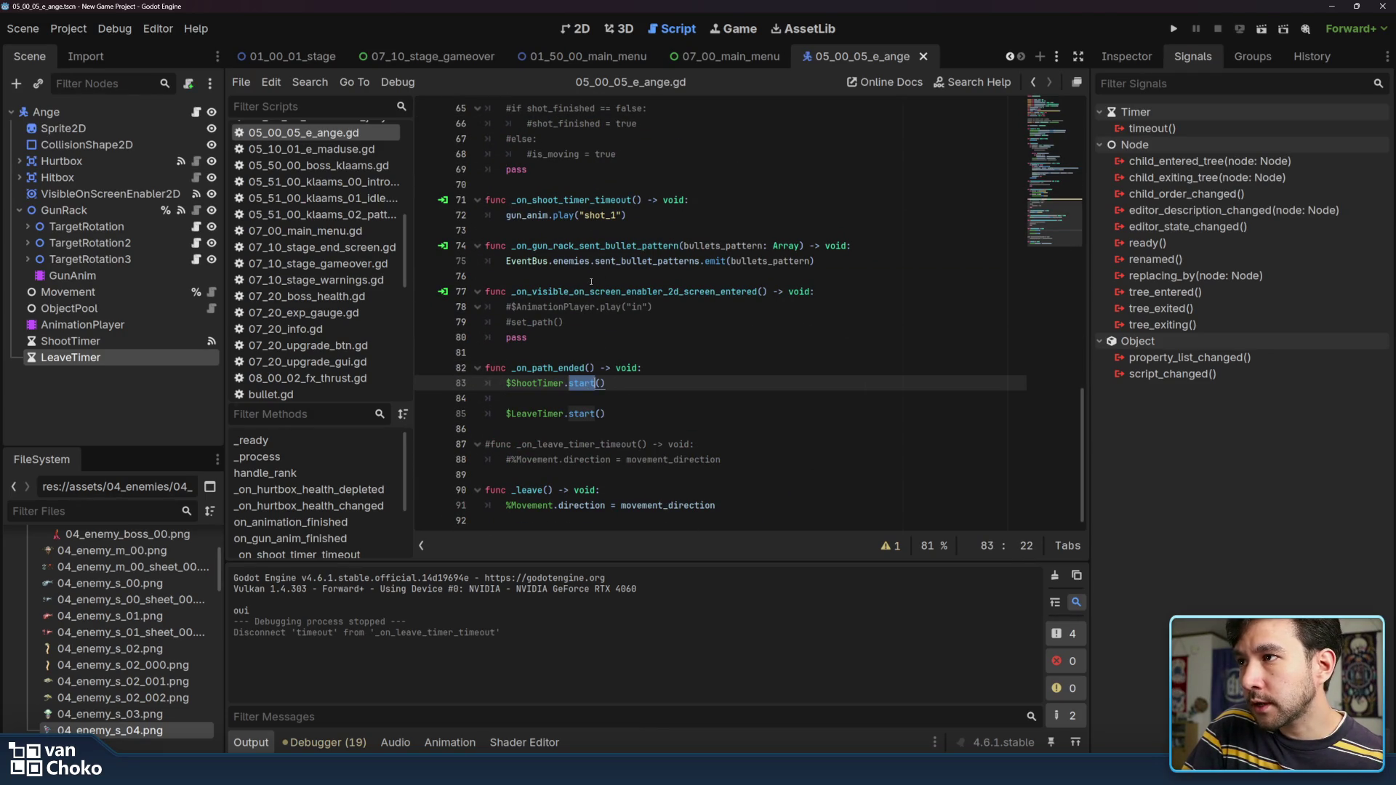
double_click(526, 216)
drag(529, 222, 672, 216)
scroll(673, 216, up, 4)
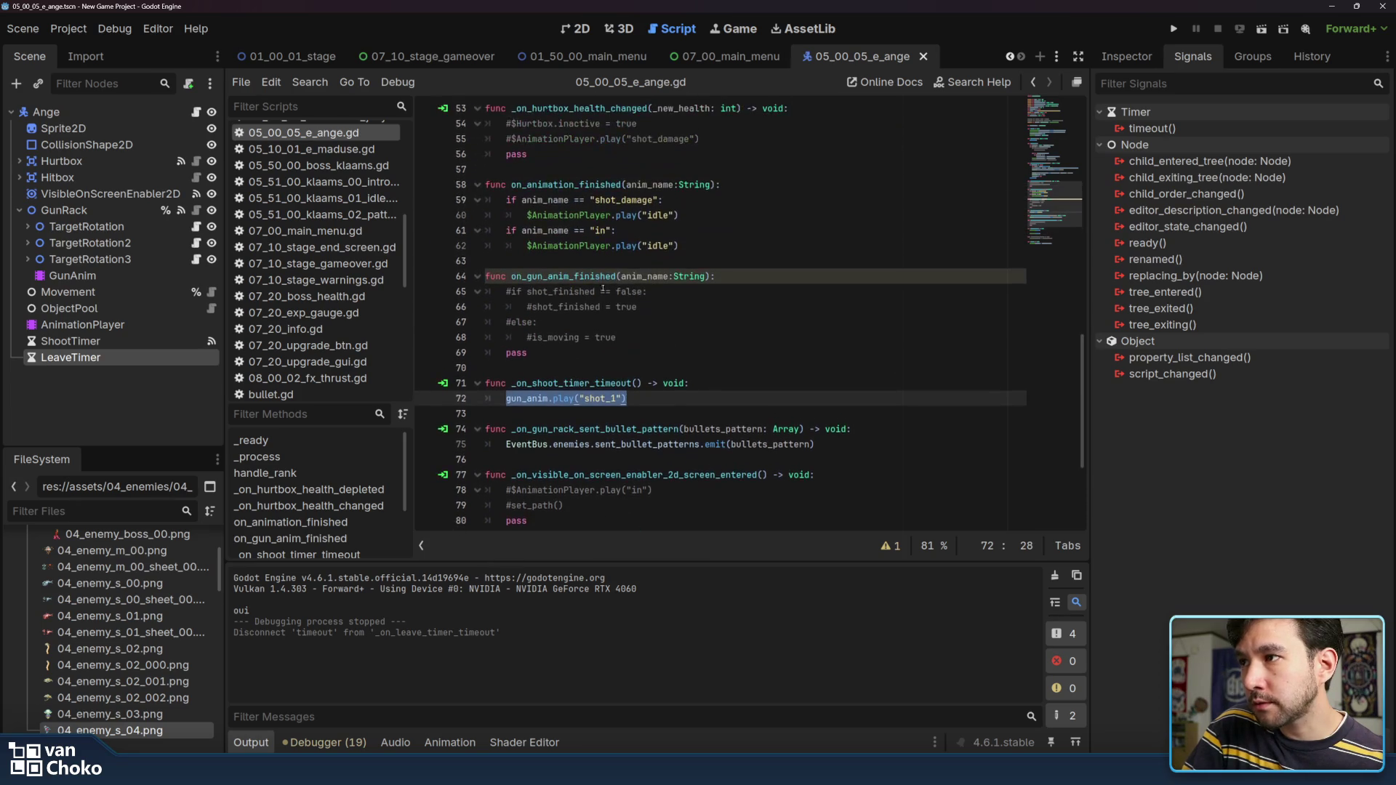
Step: Delete the four commented shot_finished / is_moving lines, leaving an empty indented line above pass
double_click(564, 276)
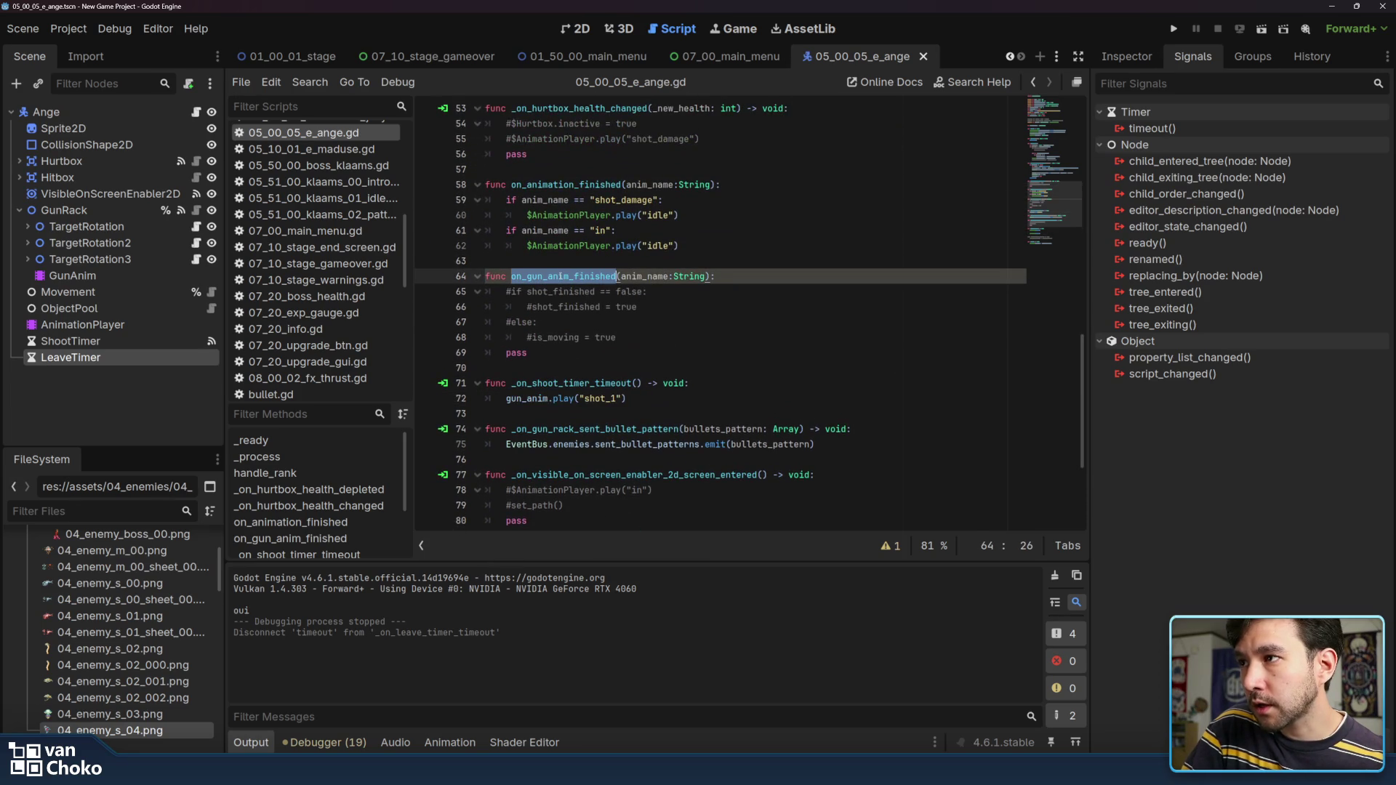
click(707, 322)
click(702, 333)
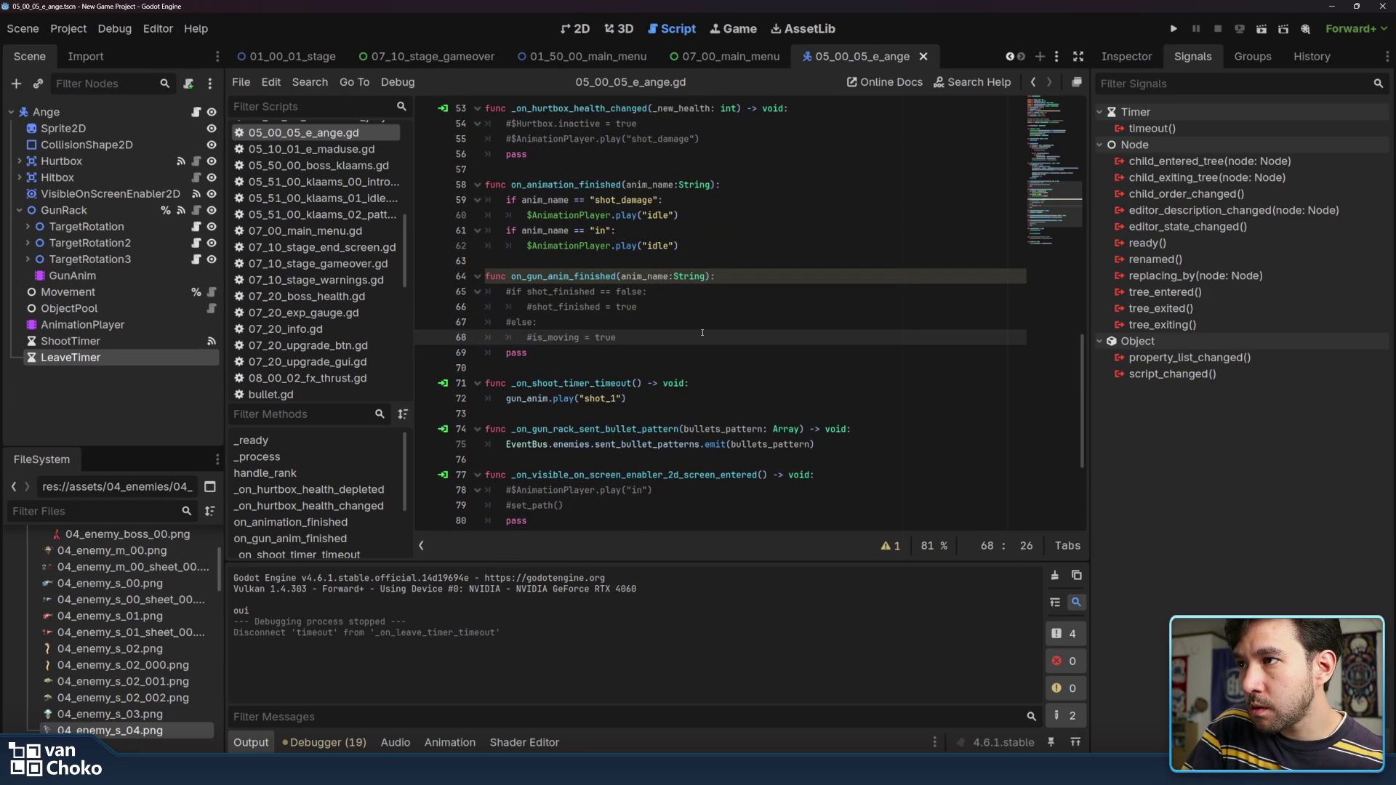
drag(703, 336, 500, 298)
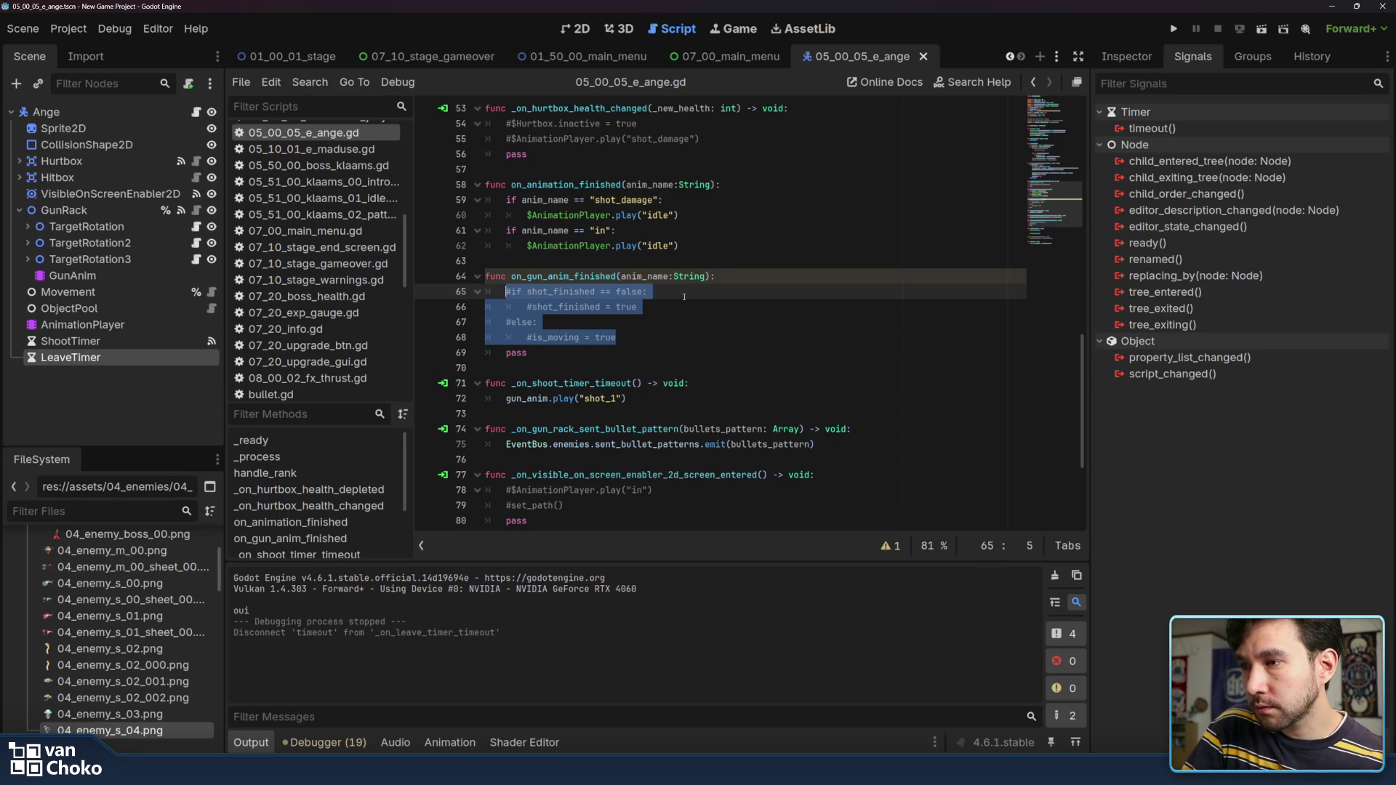
key(Return)
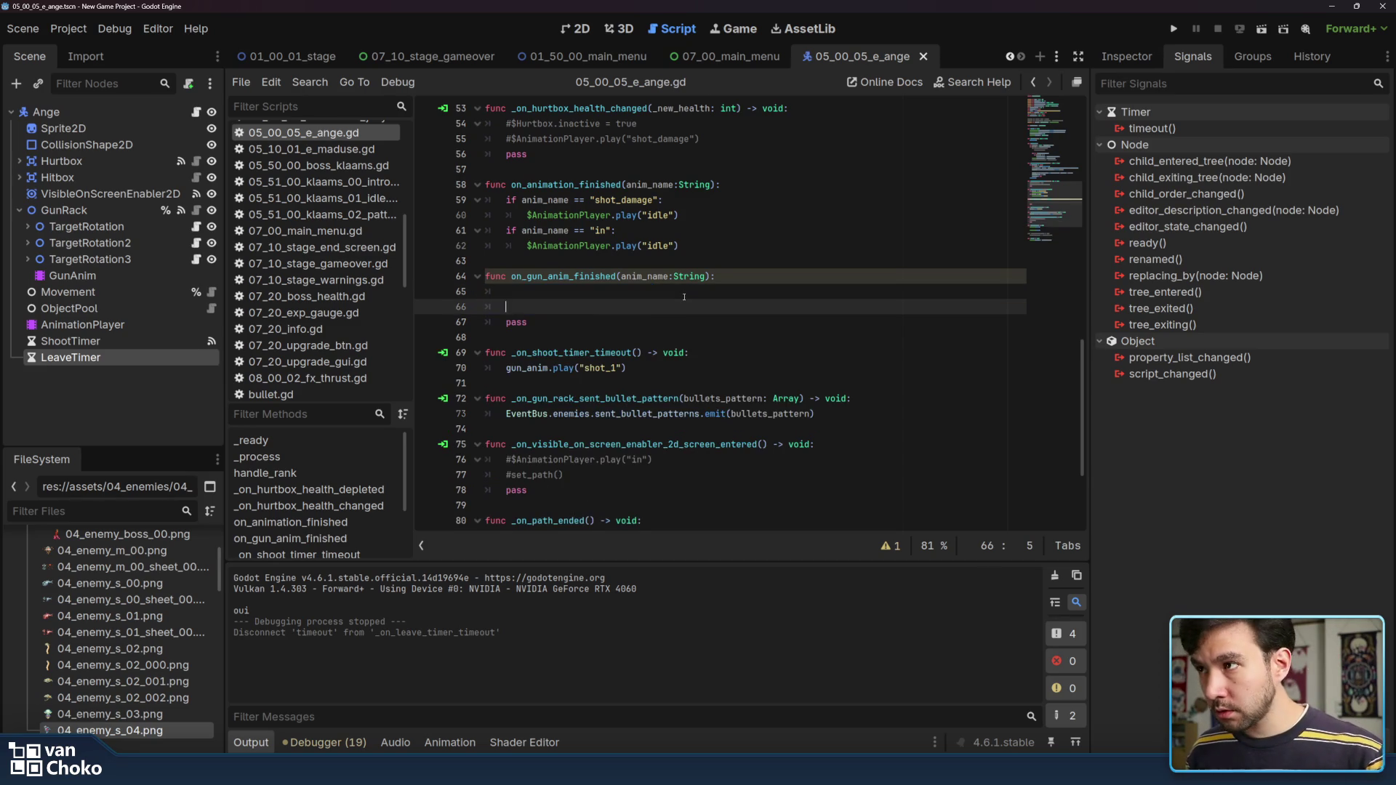
key(Up)
scroll(687, 276, up, 15)
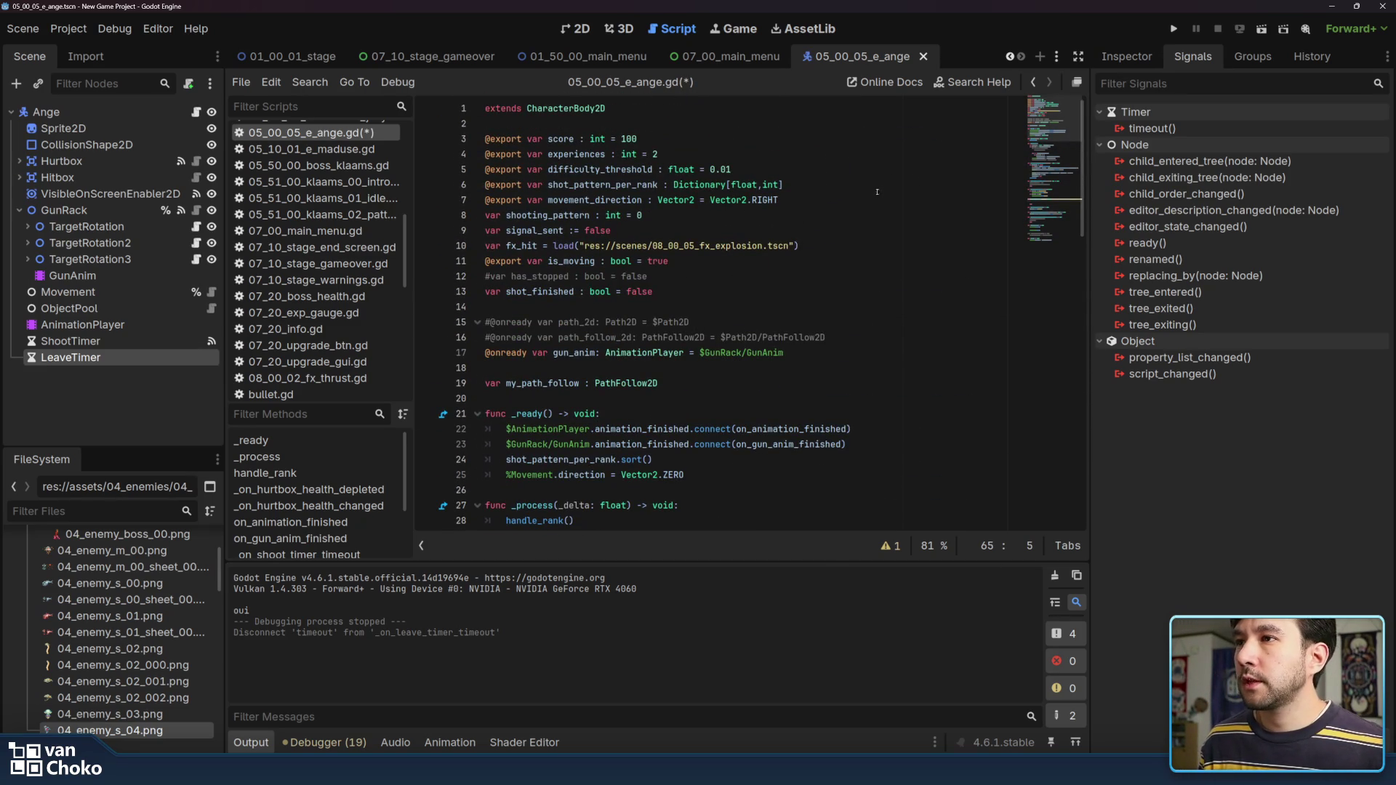
click(871, 197)
key(Return)
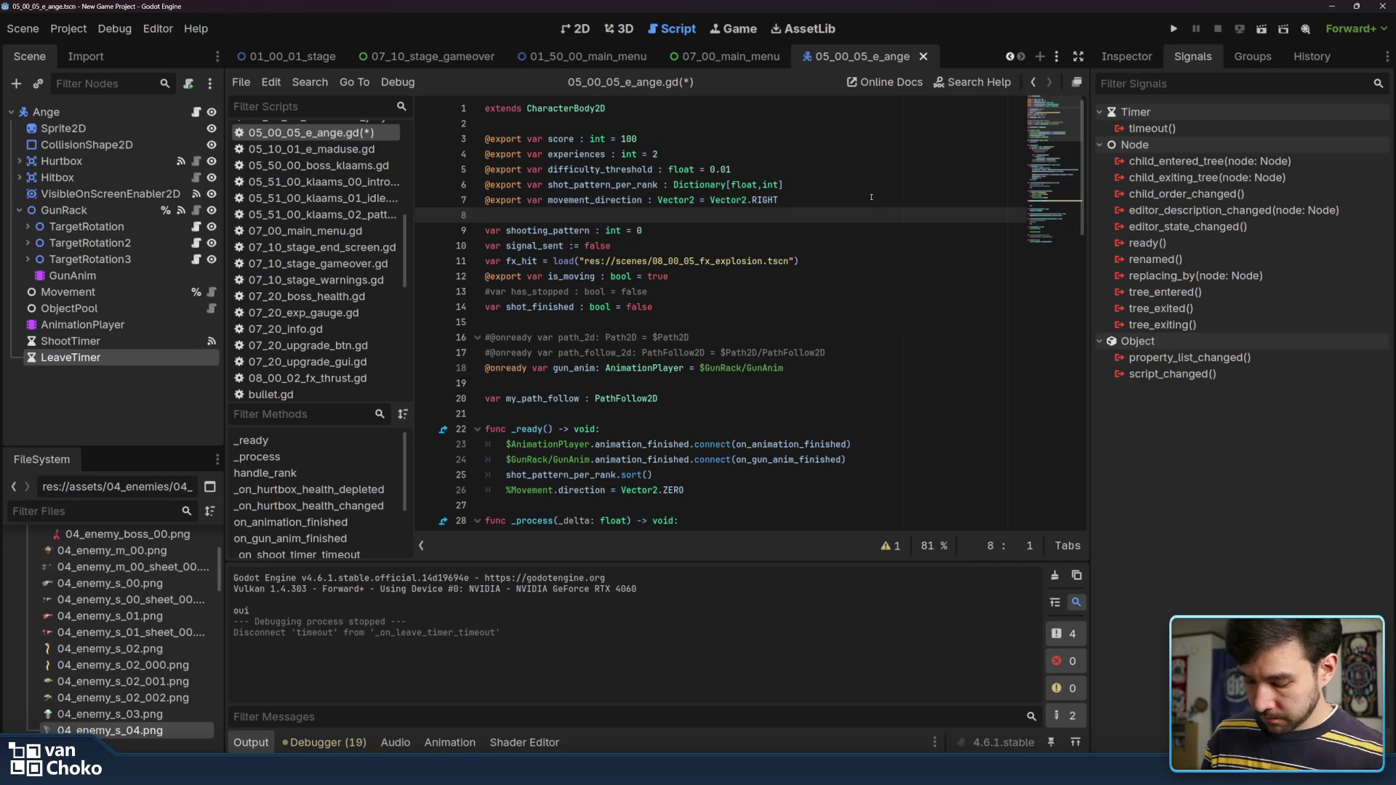
text(@export )
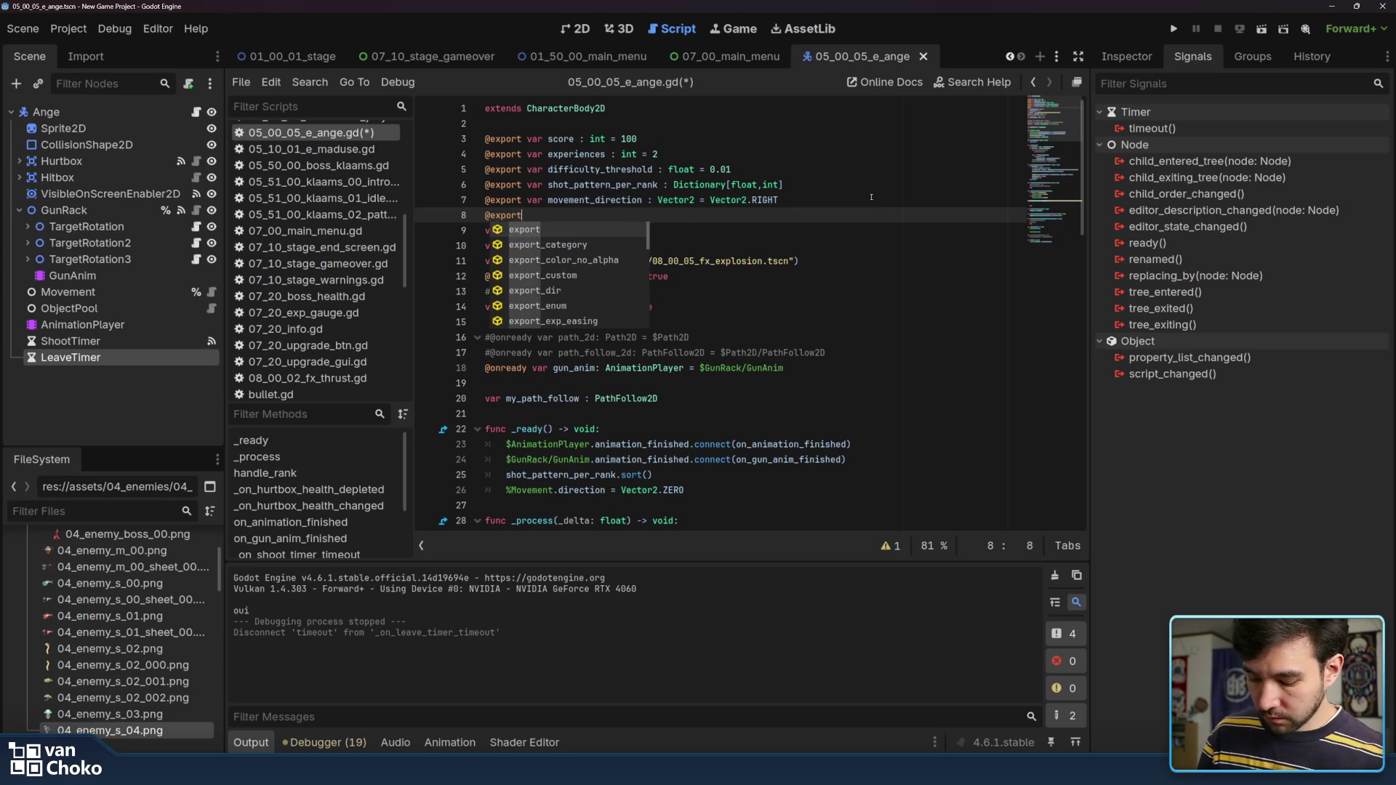
text(nbr)
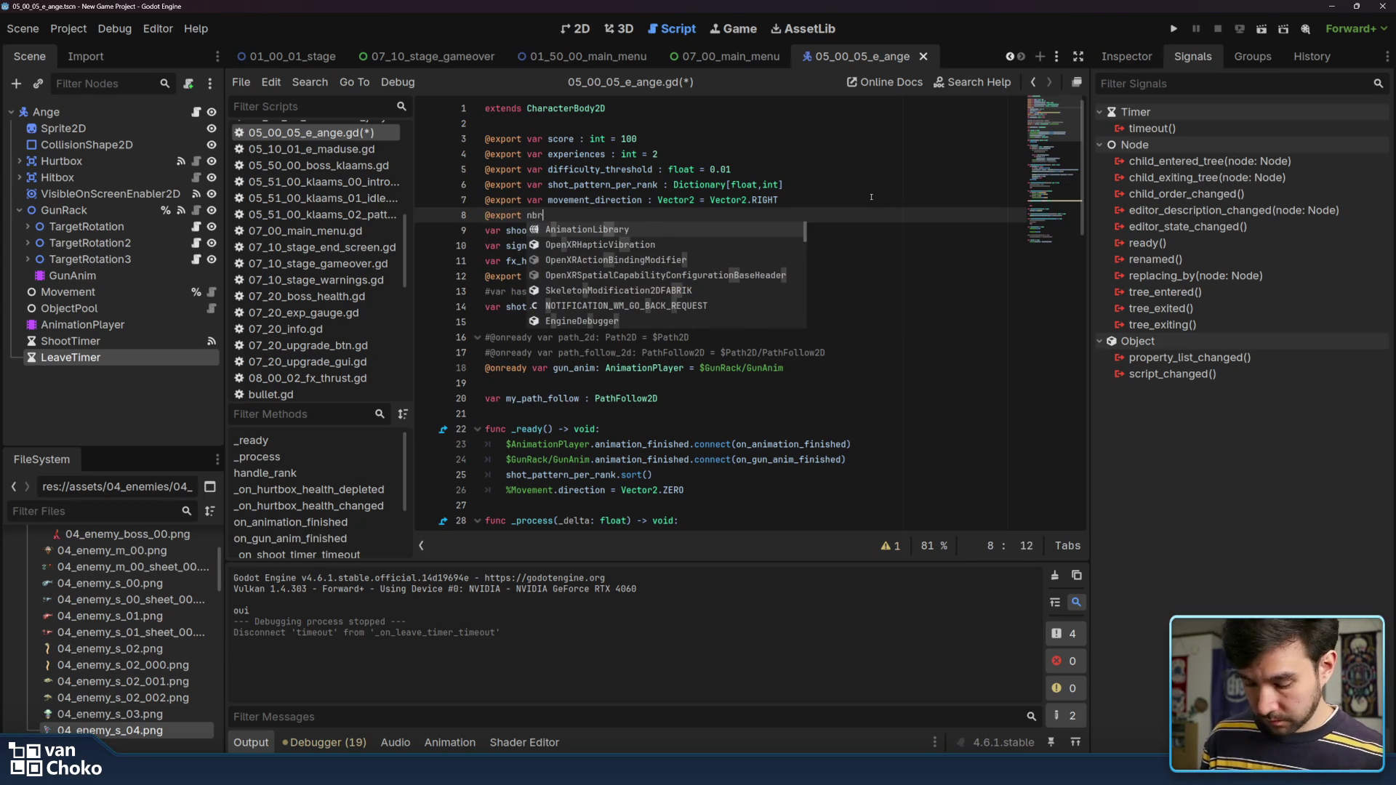
key(BackSpace)
key(BackSpace)
key(BackSpace)
text(var nbr)
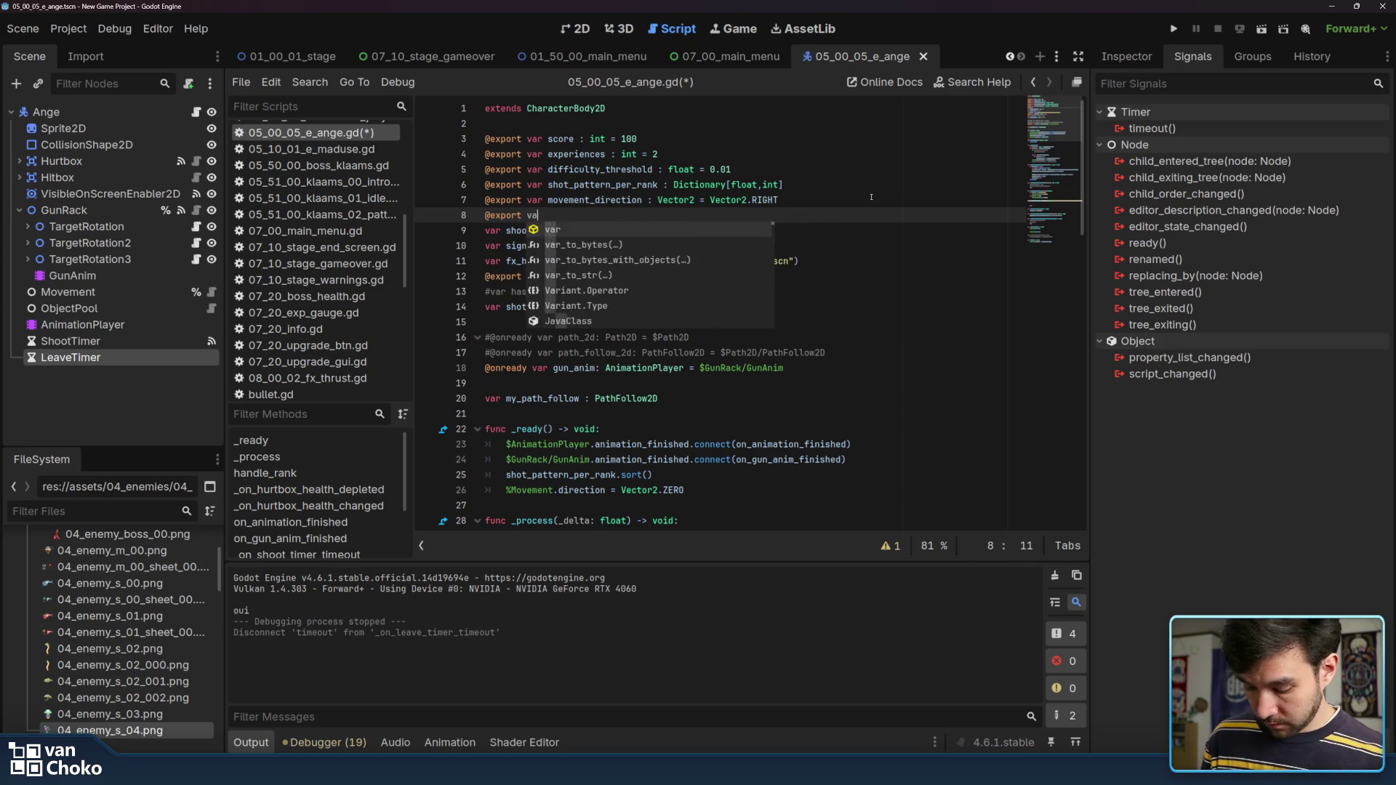
text(_)
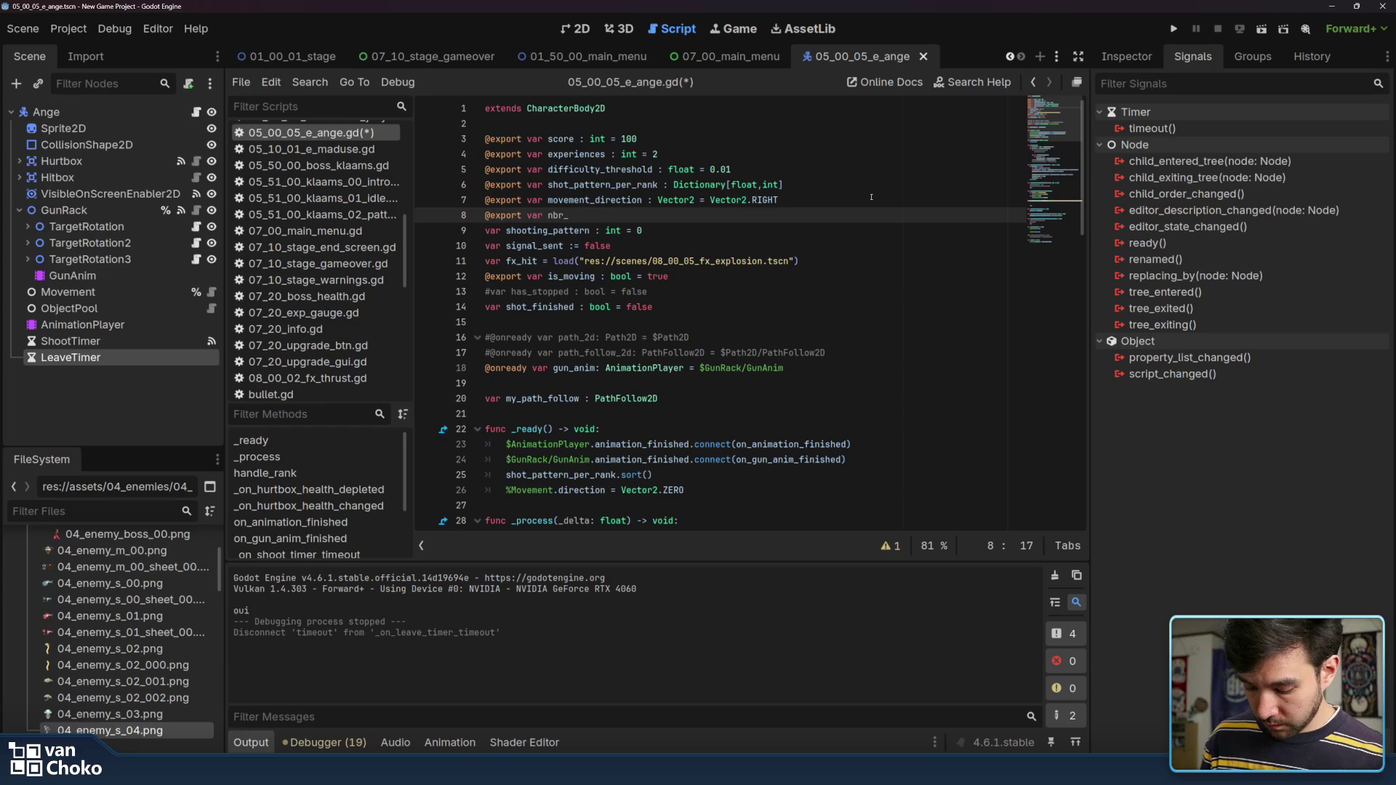
text(of_sho)
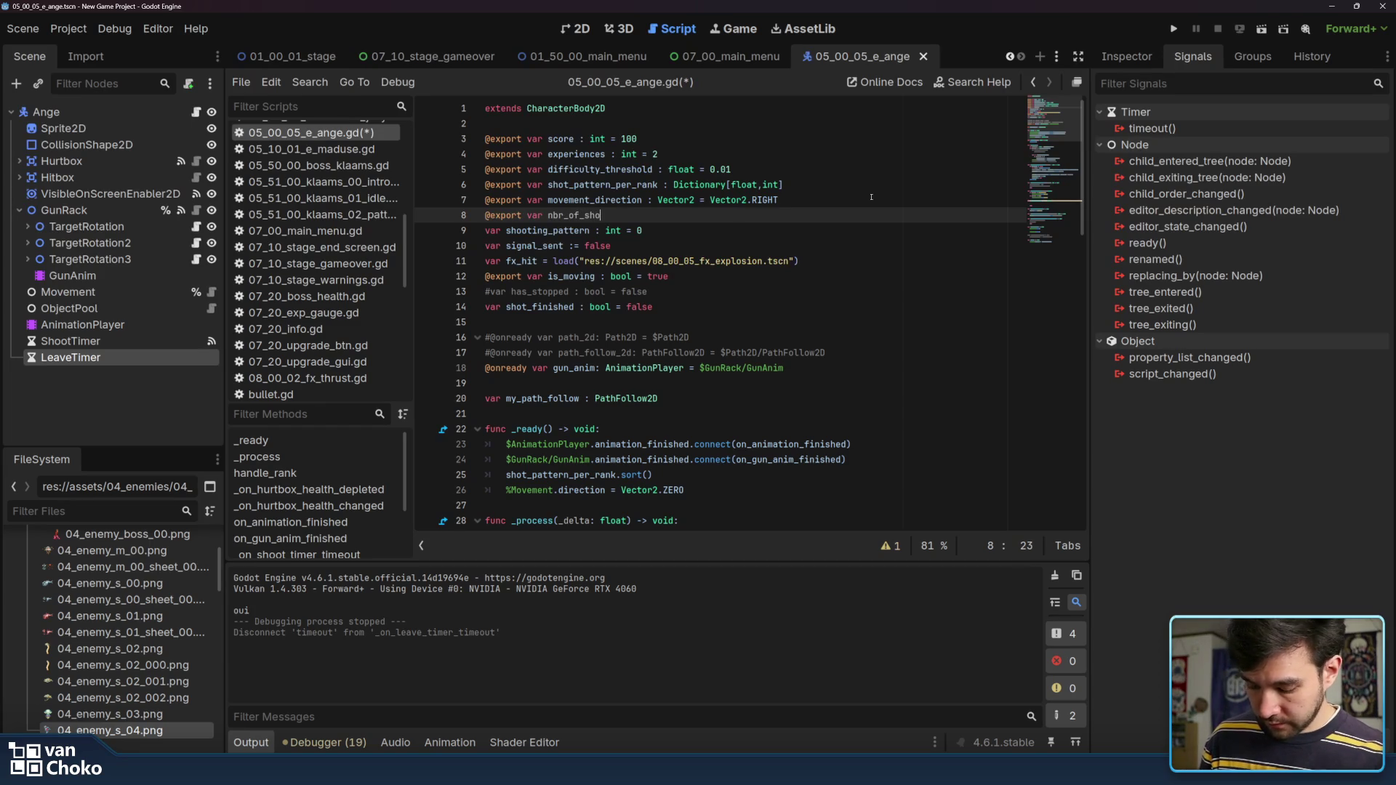
text(t)
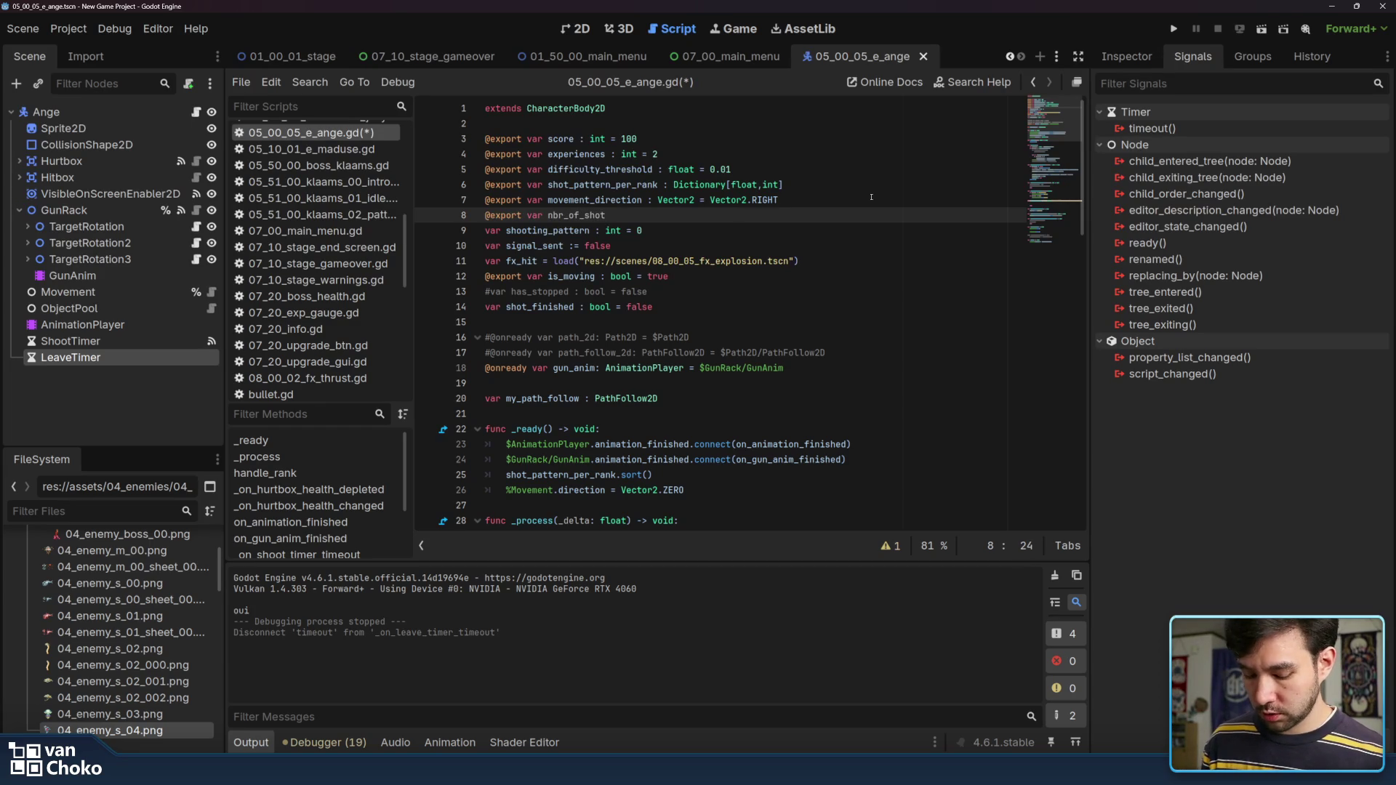
text( : )
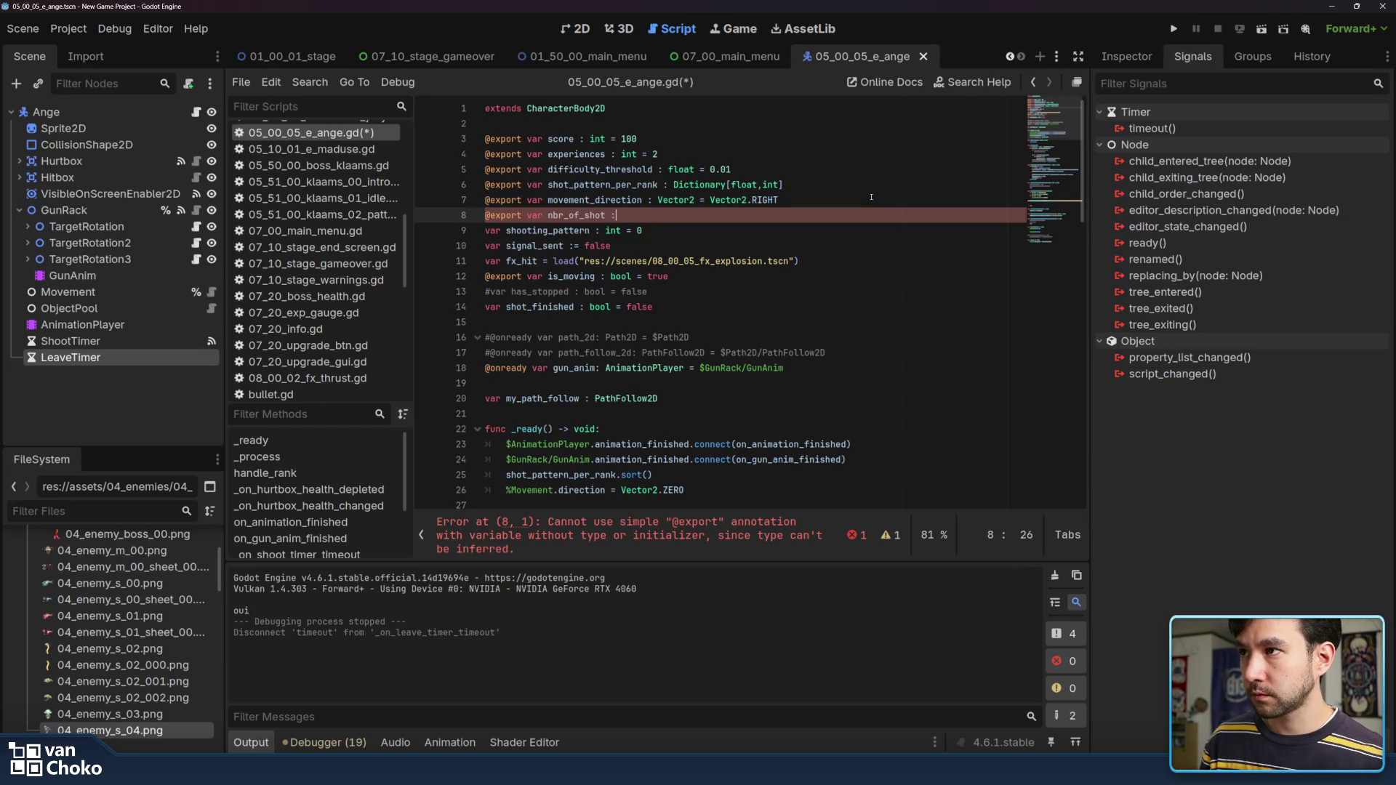
text(int)
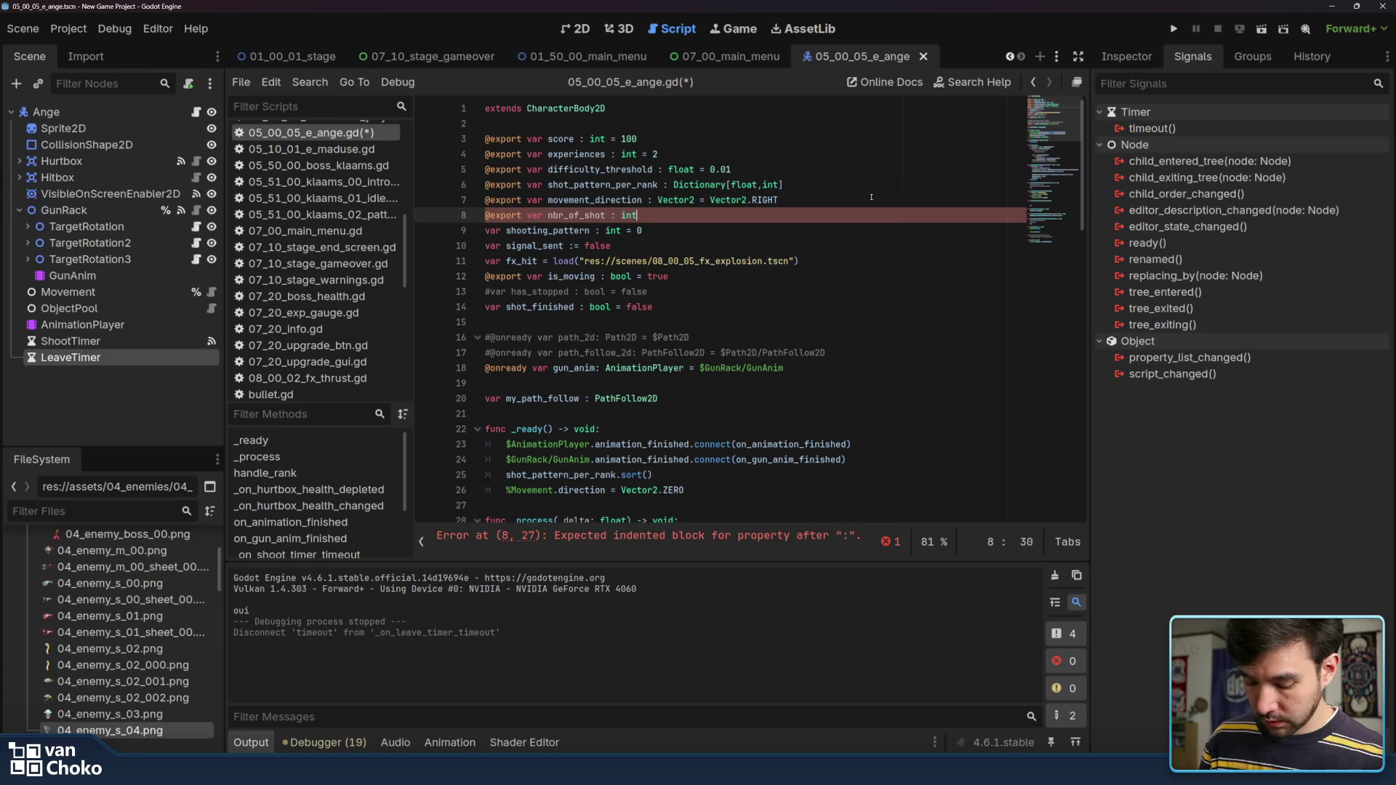
text( = )
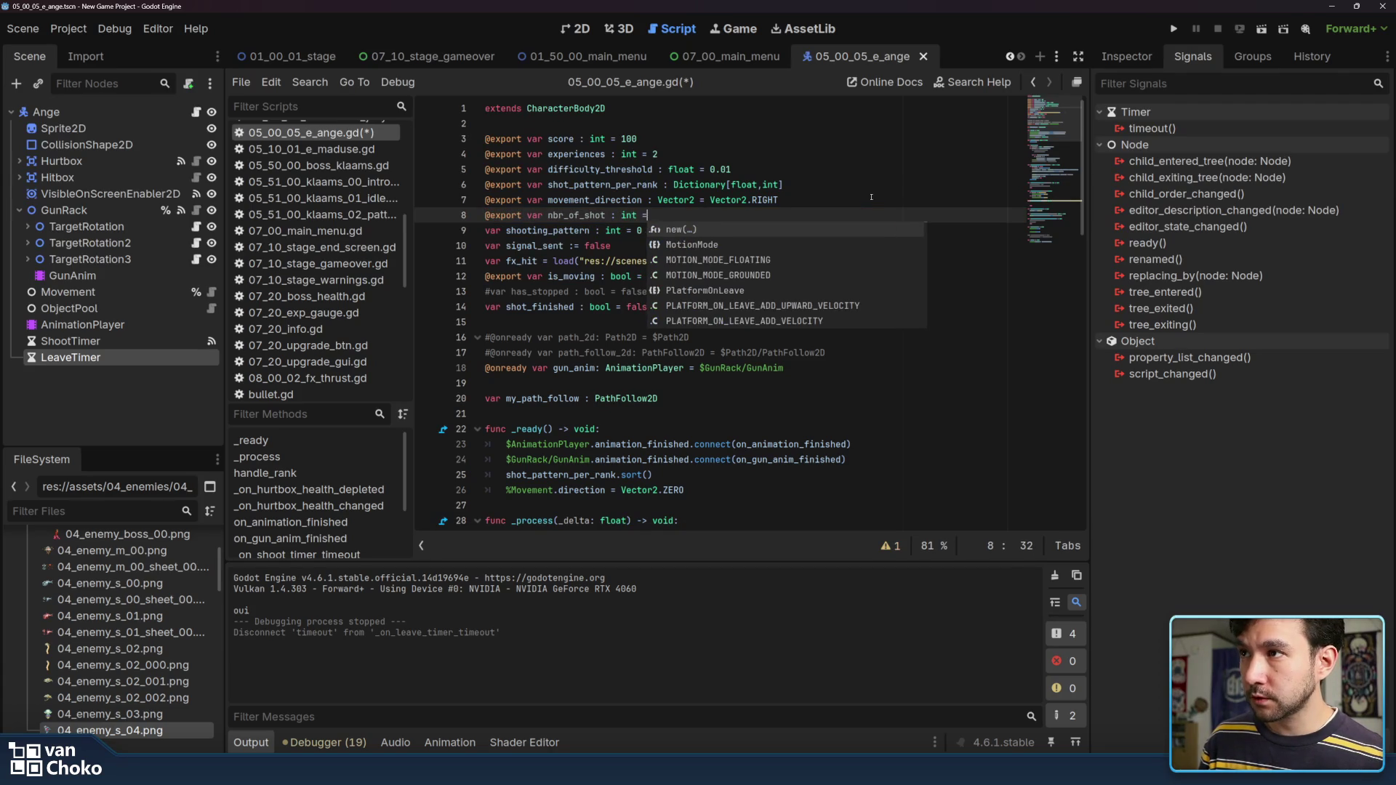
text(2)
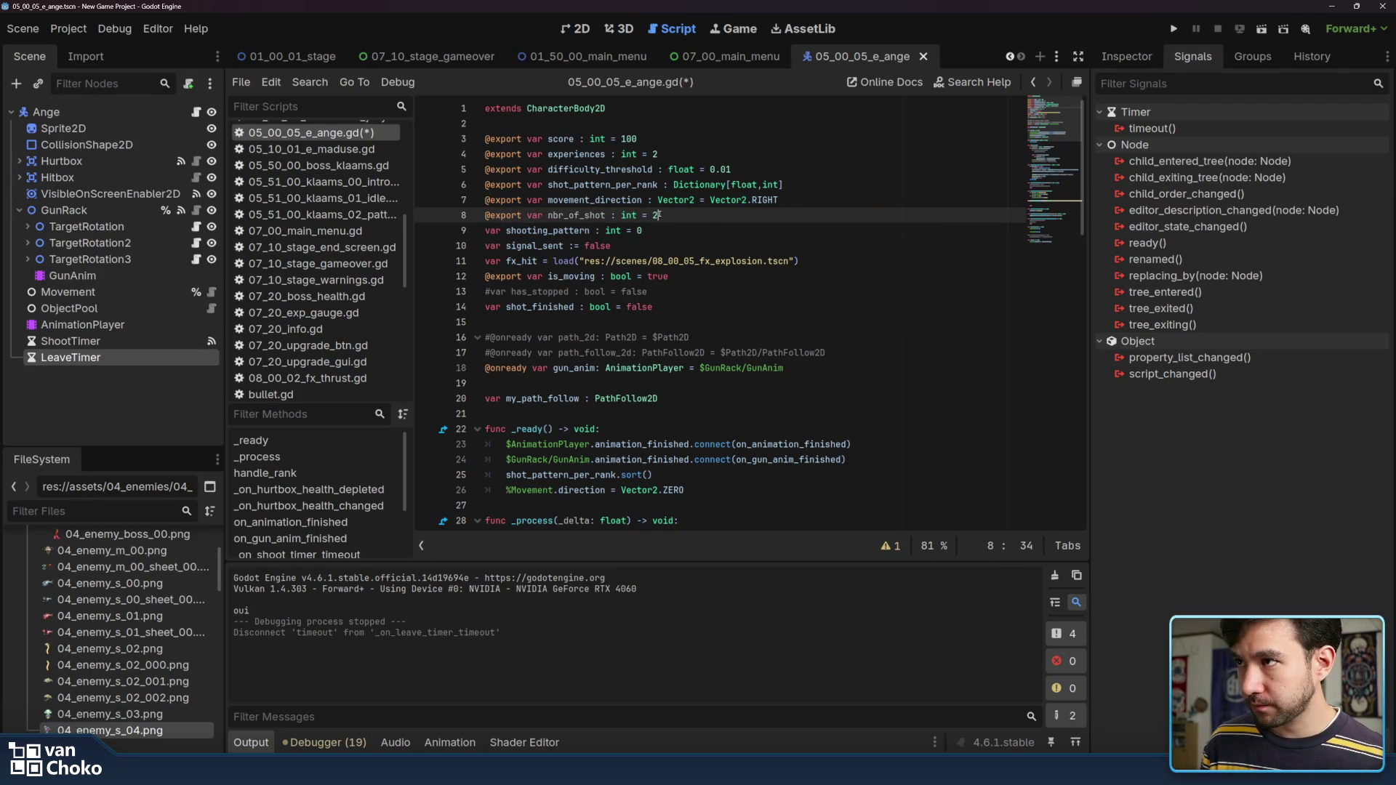
double_click(595, 215)
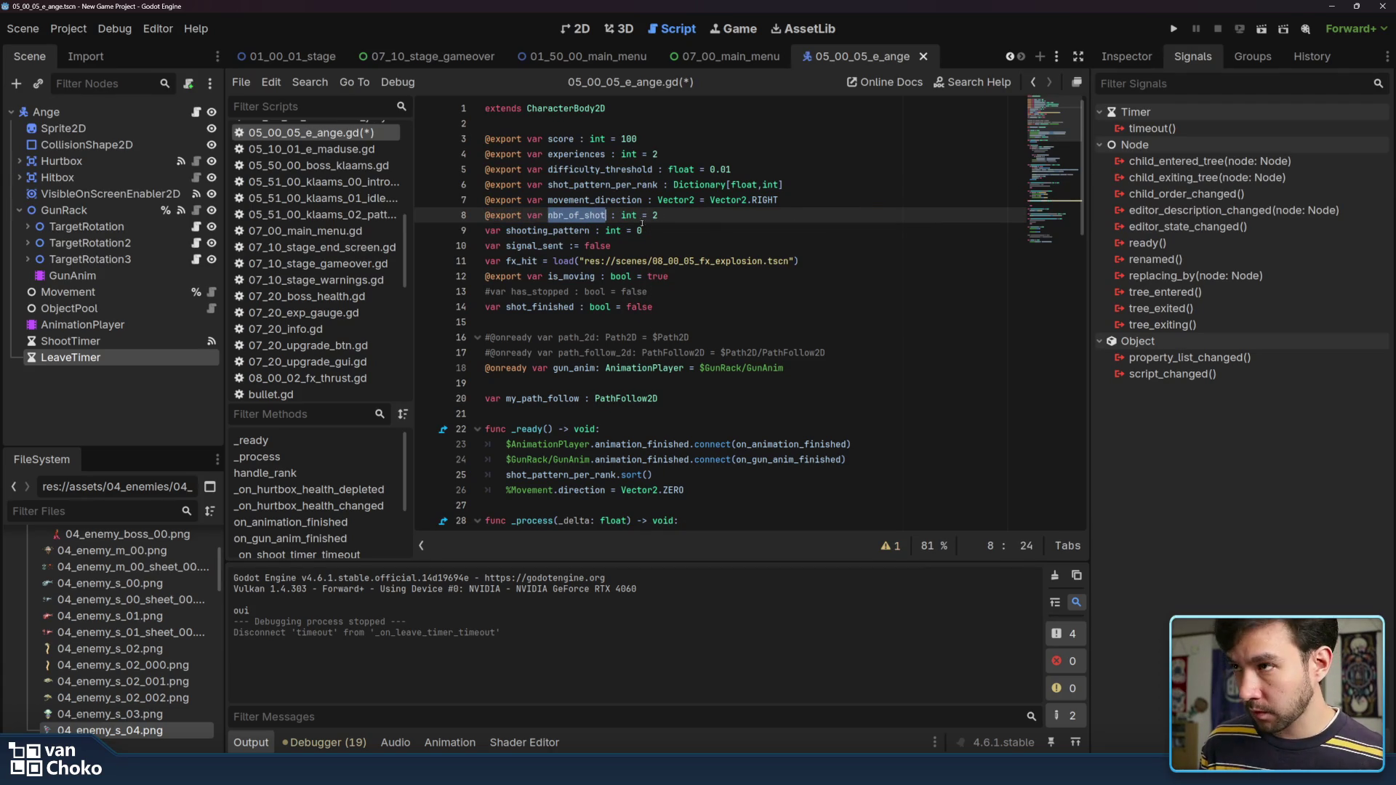
scroll(705, 231, down, 5)
click(552, 276)
scroll(547, 297, down, 1)
scroll(546, 298, down, 6)
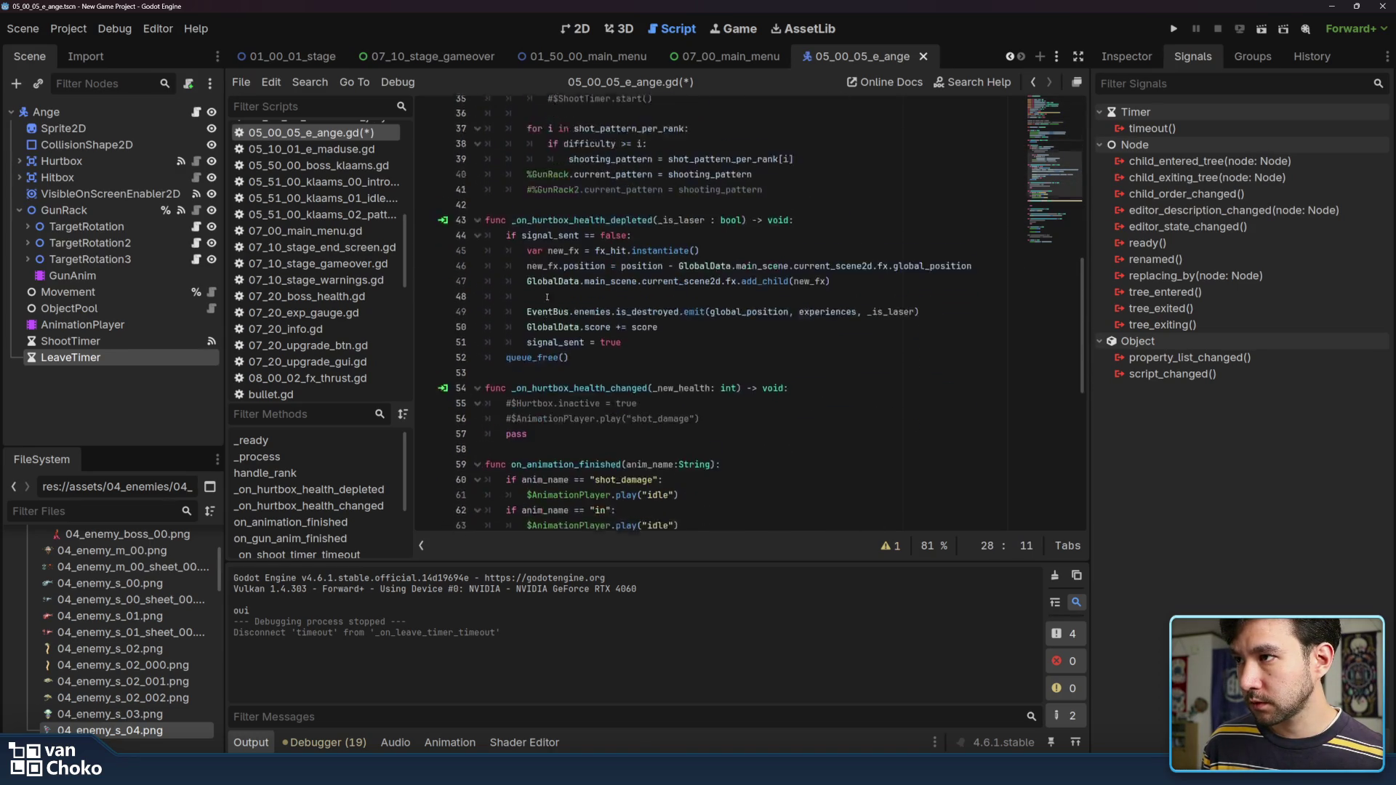
Step: Write 'if nbr_of_shot > 0:' on the first empty line of on_gun_anim_finished
double_click(535, 338)
click(512, 338)
scroll(555, 314, down, 5)
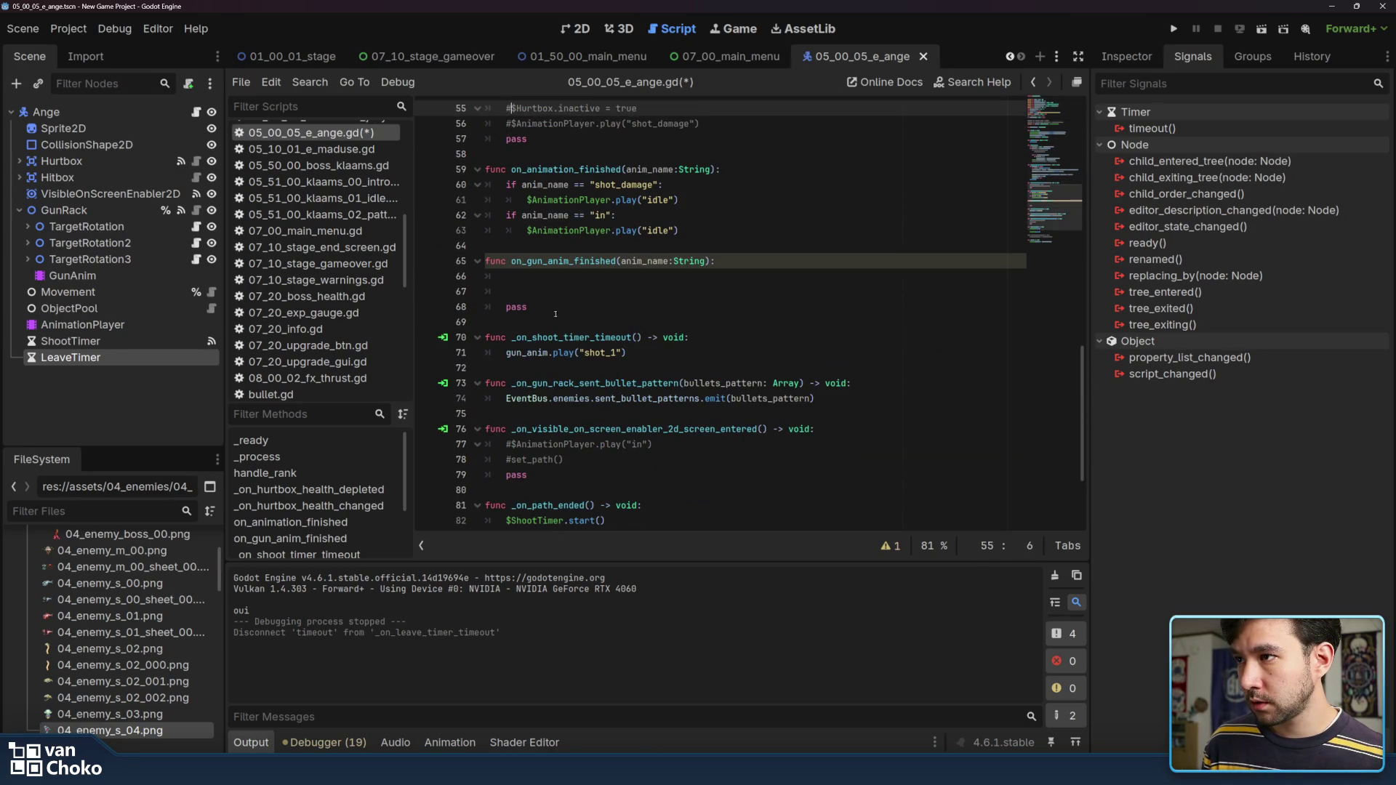
click(544, 277)
click(549, 264)
key(Down)
key(Down)
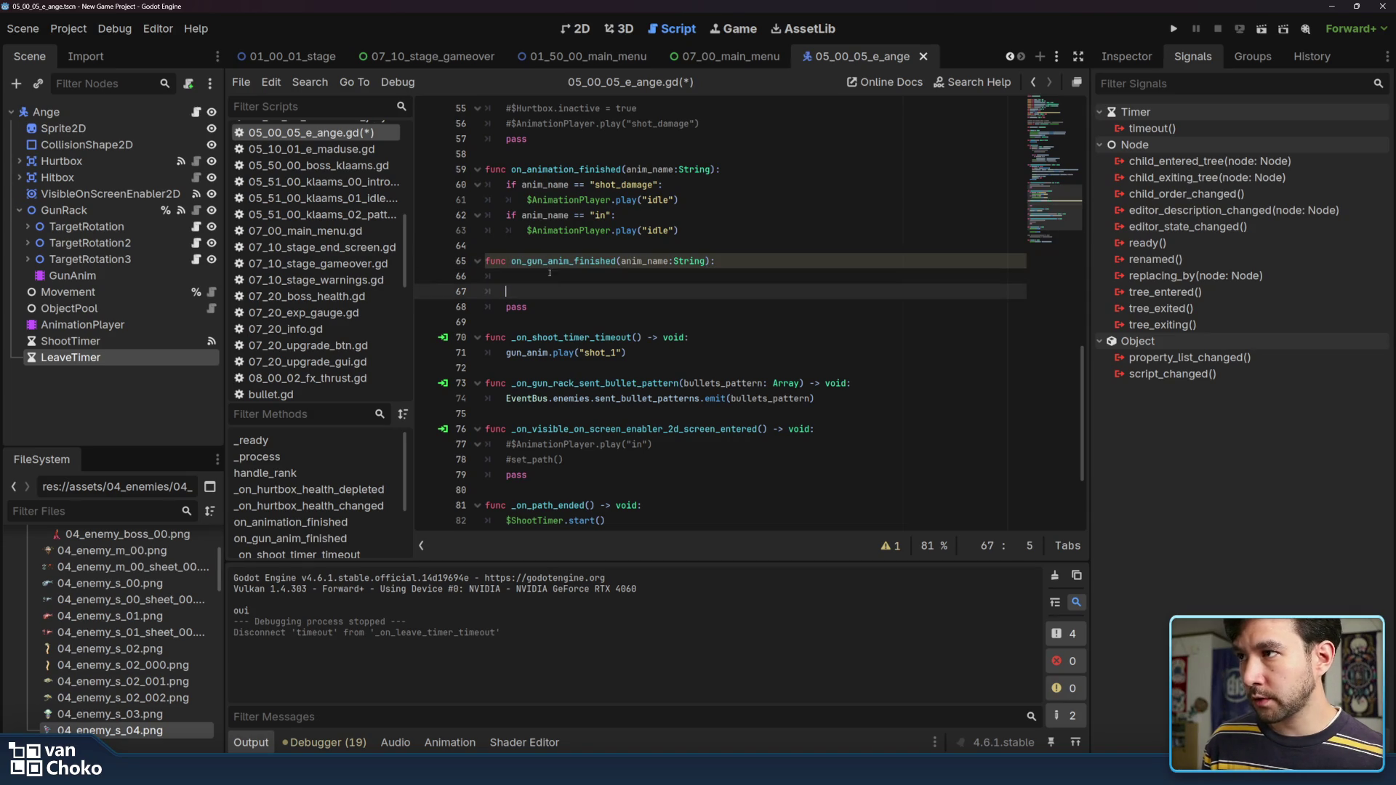
click(550, 274)
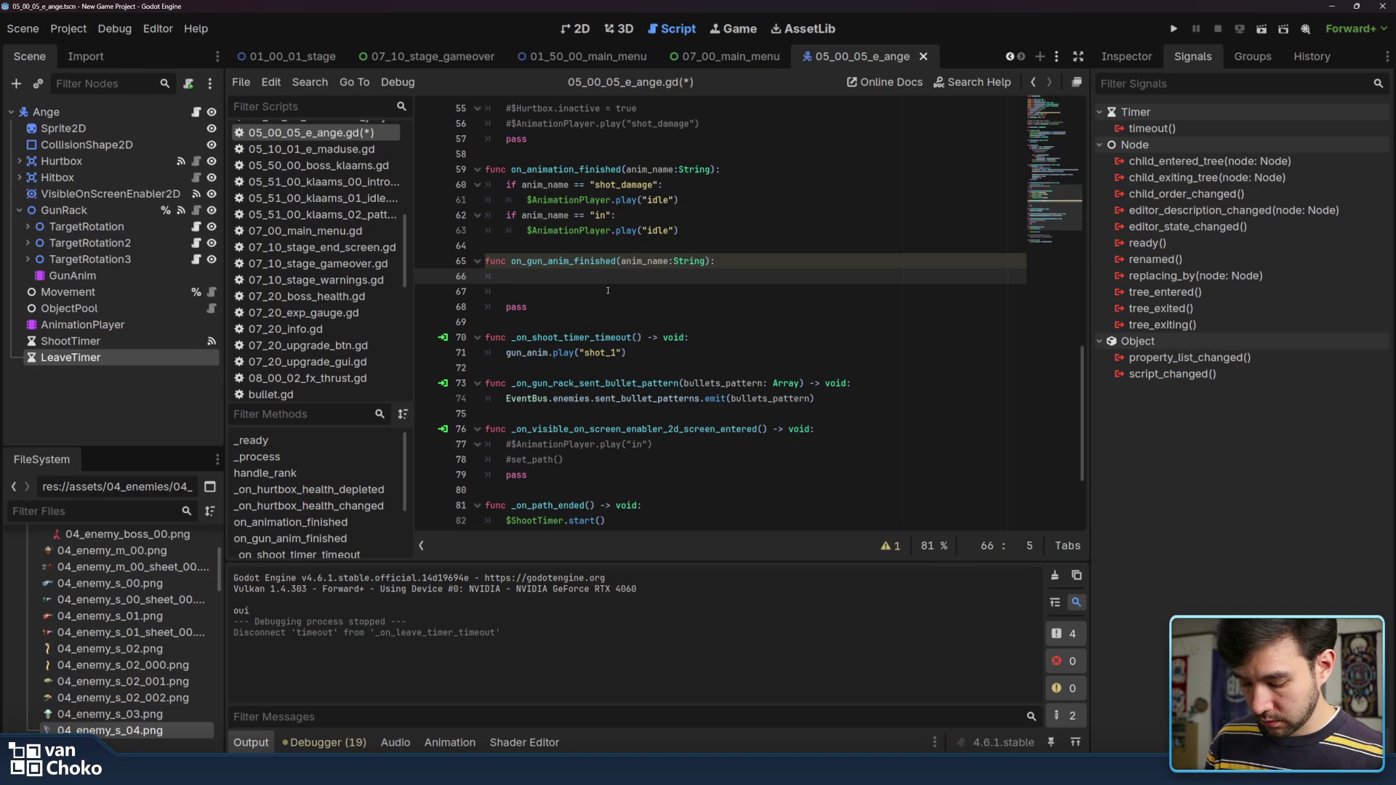
text(if nbr)
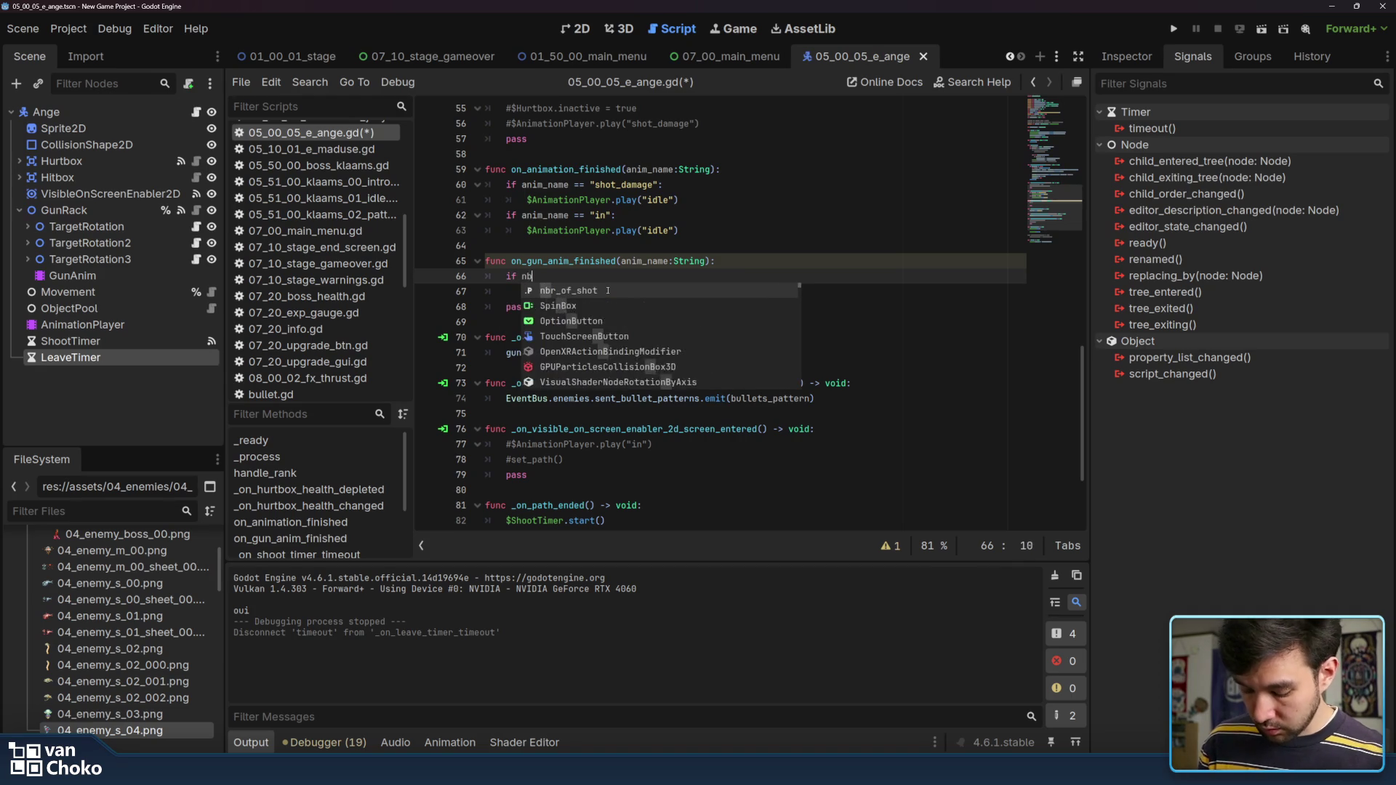
key(Return)
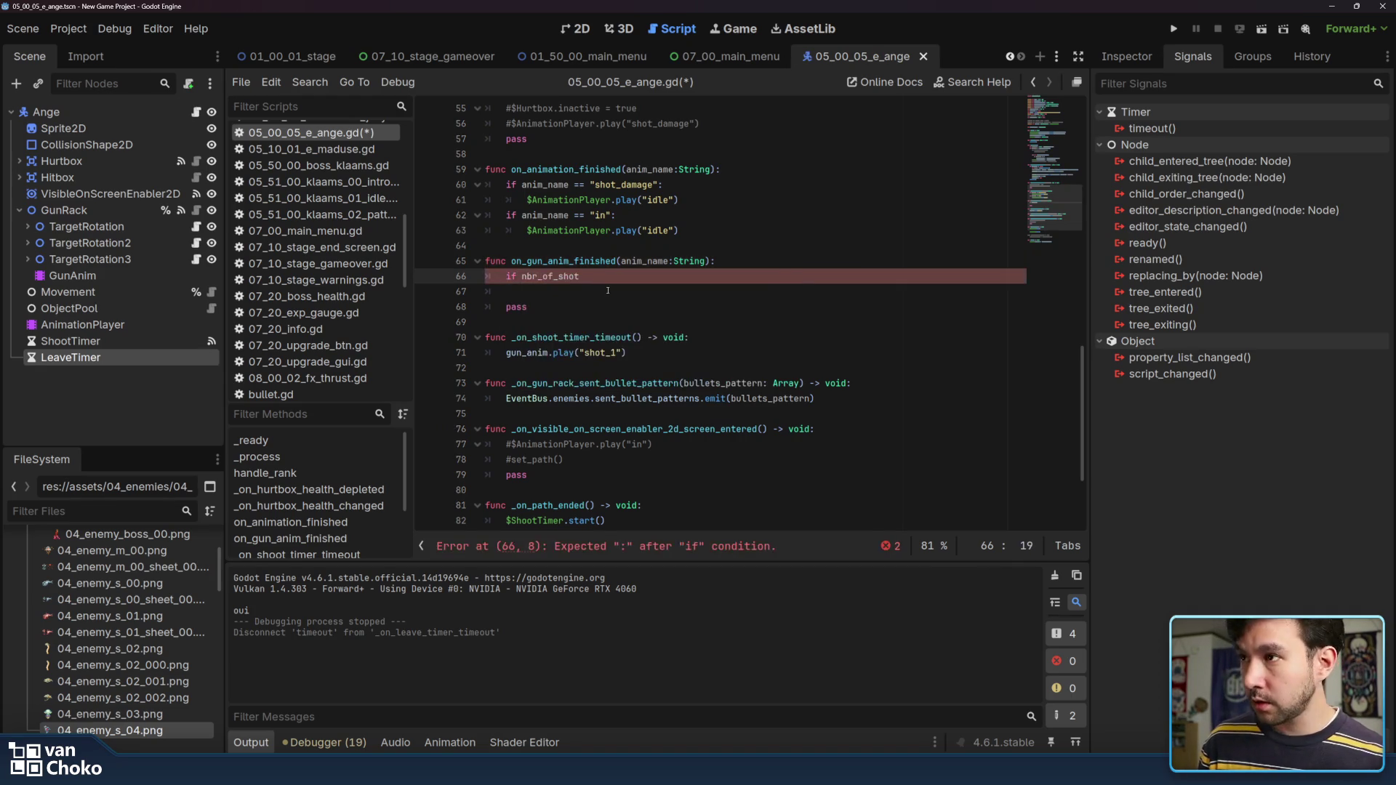
text(> )
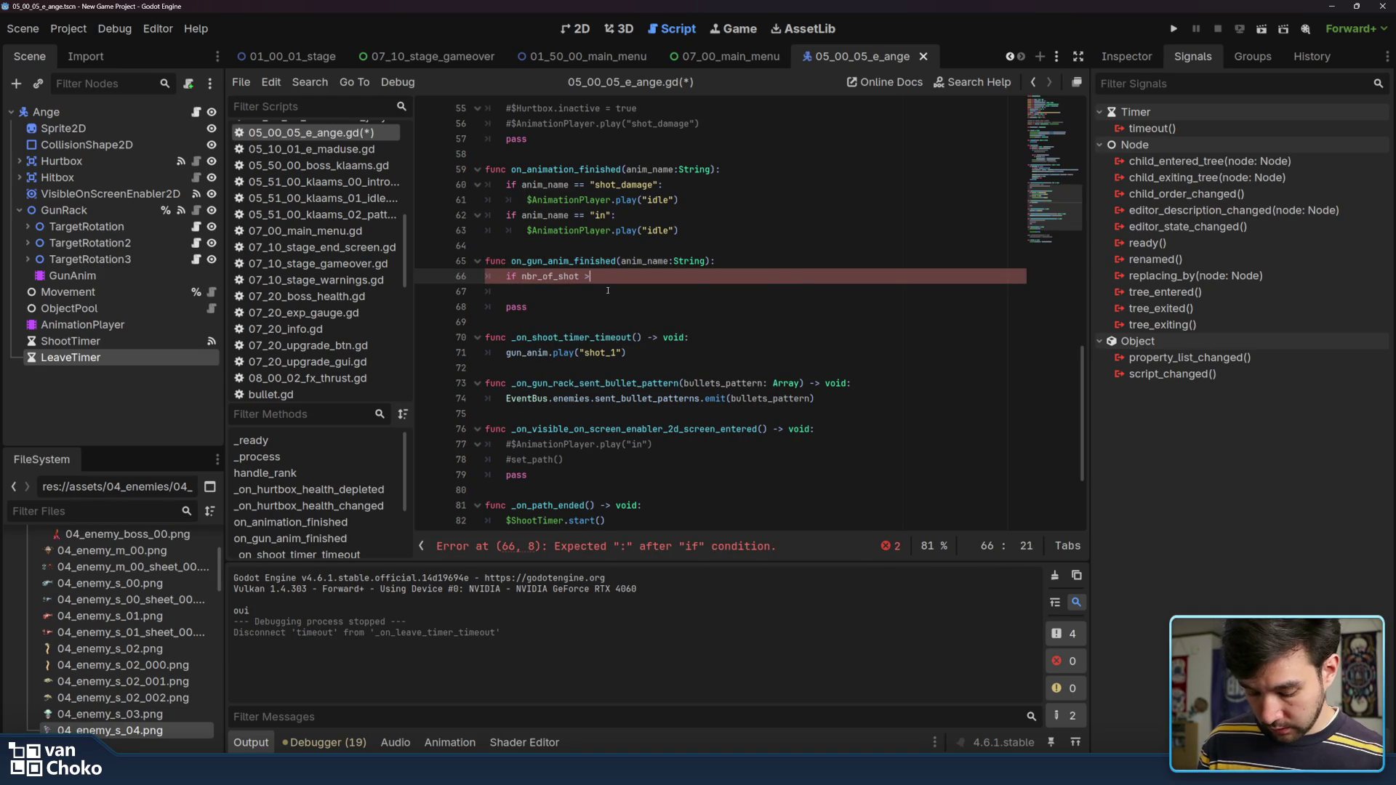
text(0)
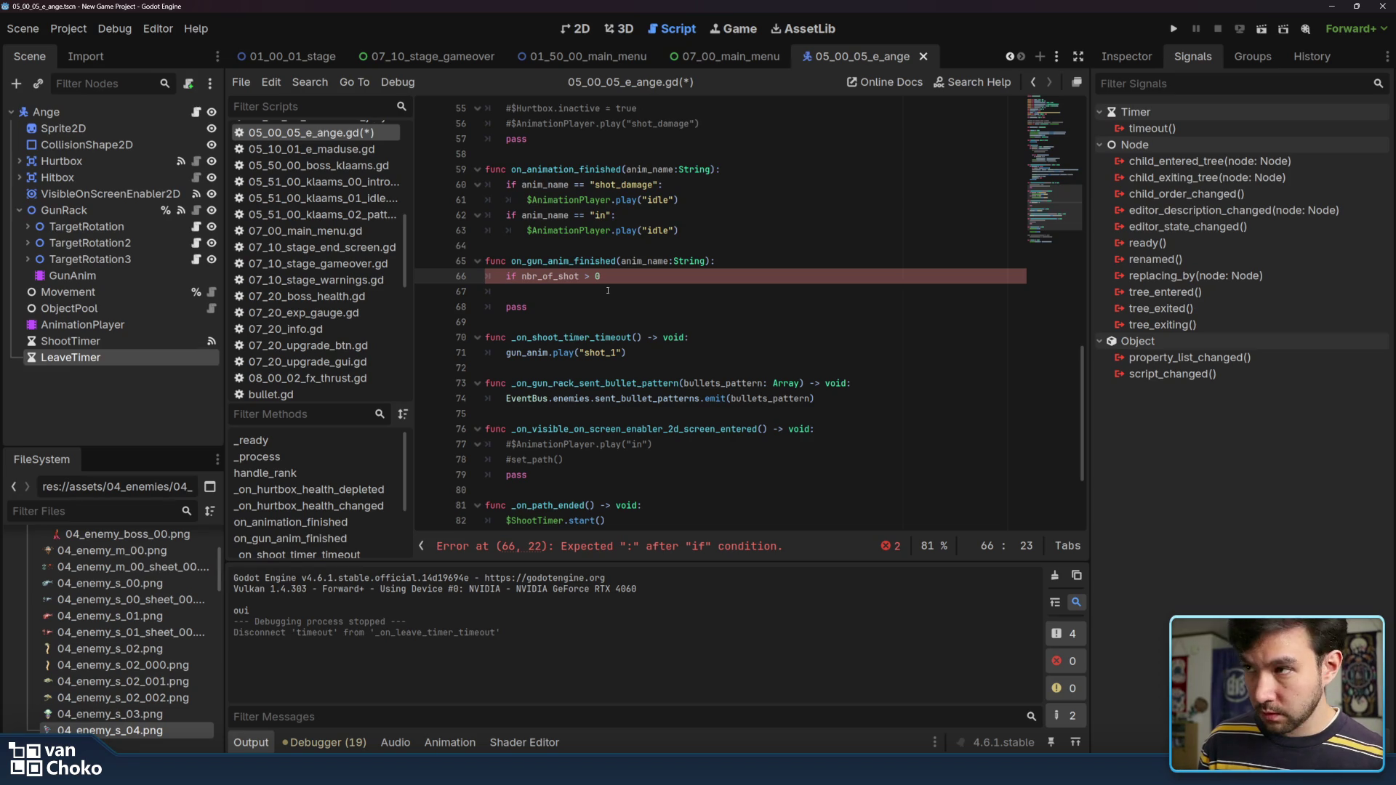
text(:)
key(Return)
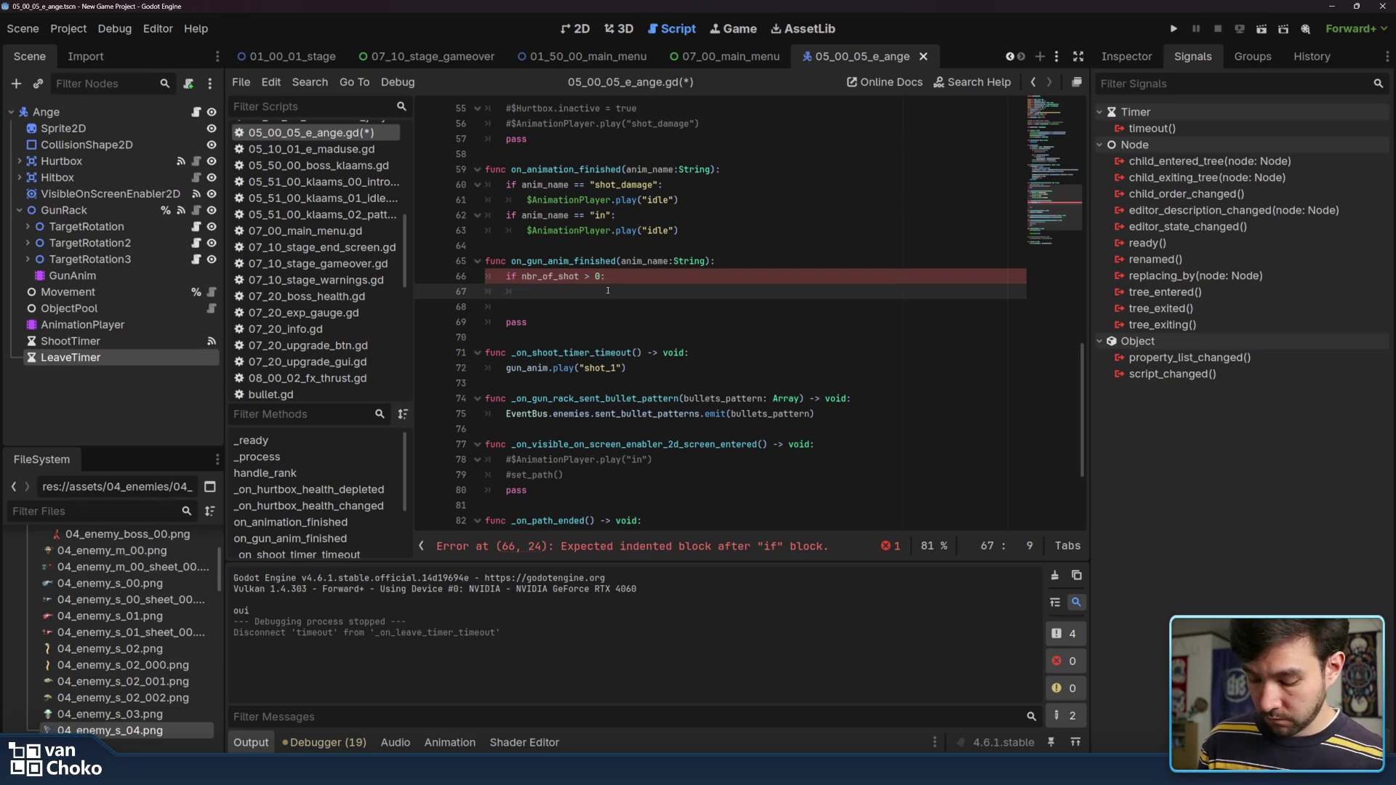
Step: Fill the if body with a dragged-in $ShootTimer reference followed by .start()
text(shot)
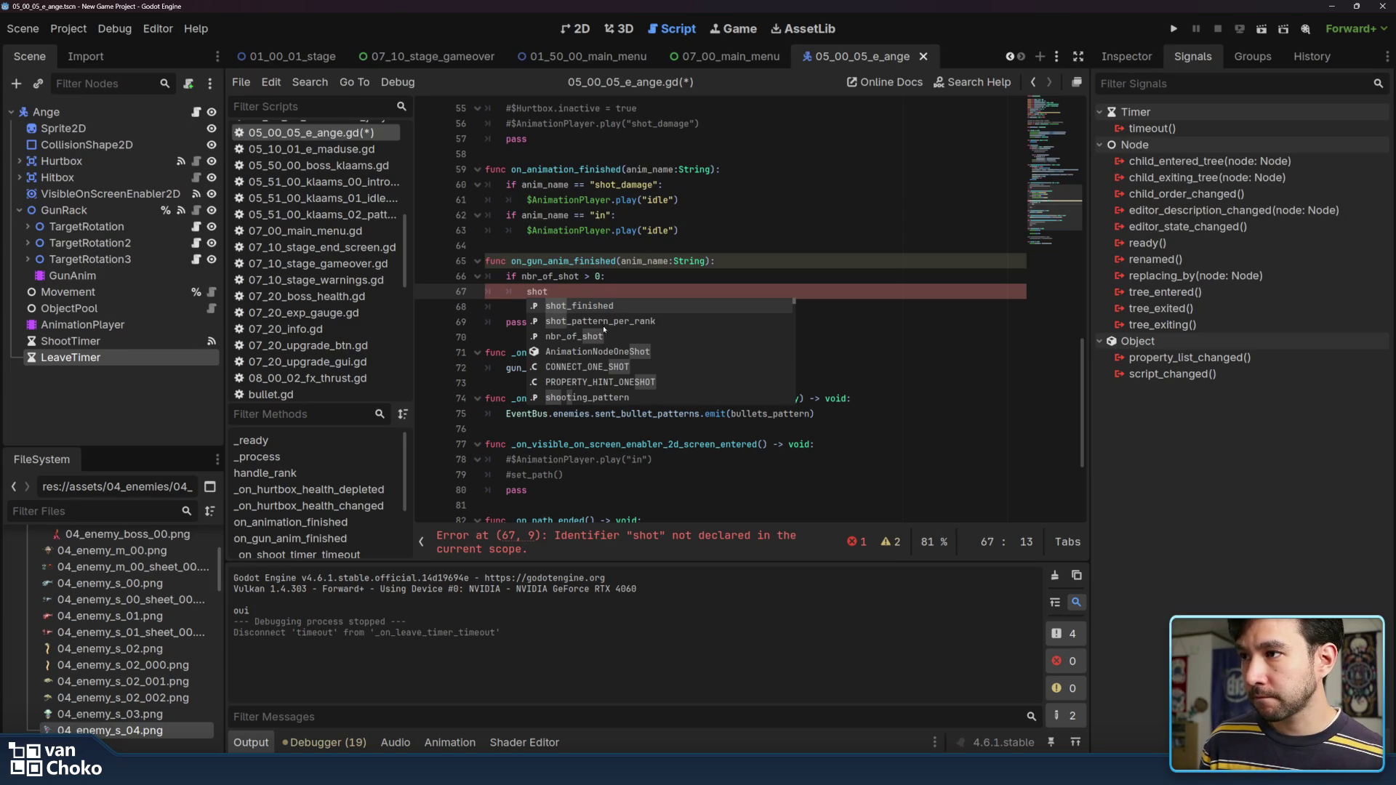
double_click(598, 290)
key(BackSpace)
click(86, 342)
mouse_move(86, 343)
mouse_down()
mouse_move(556, 271)
mouse_move(556, 300)
mouse_move(618, 294)
mouse_up()
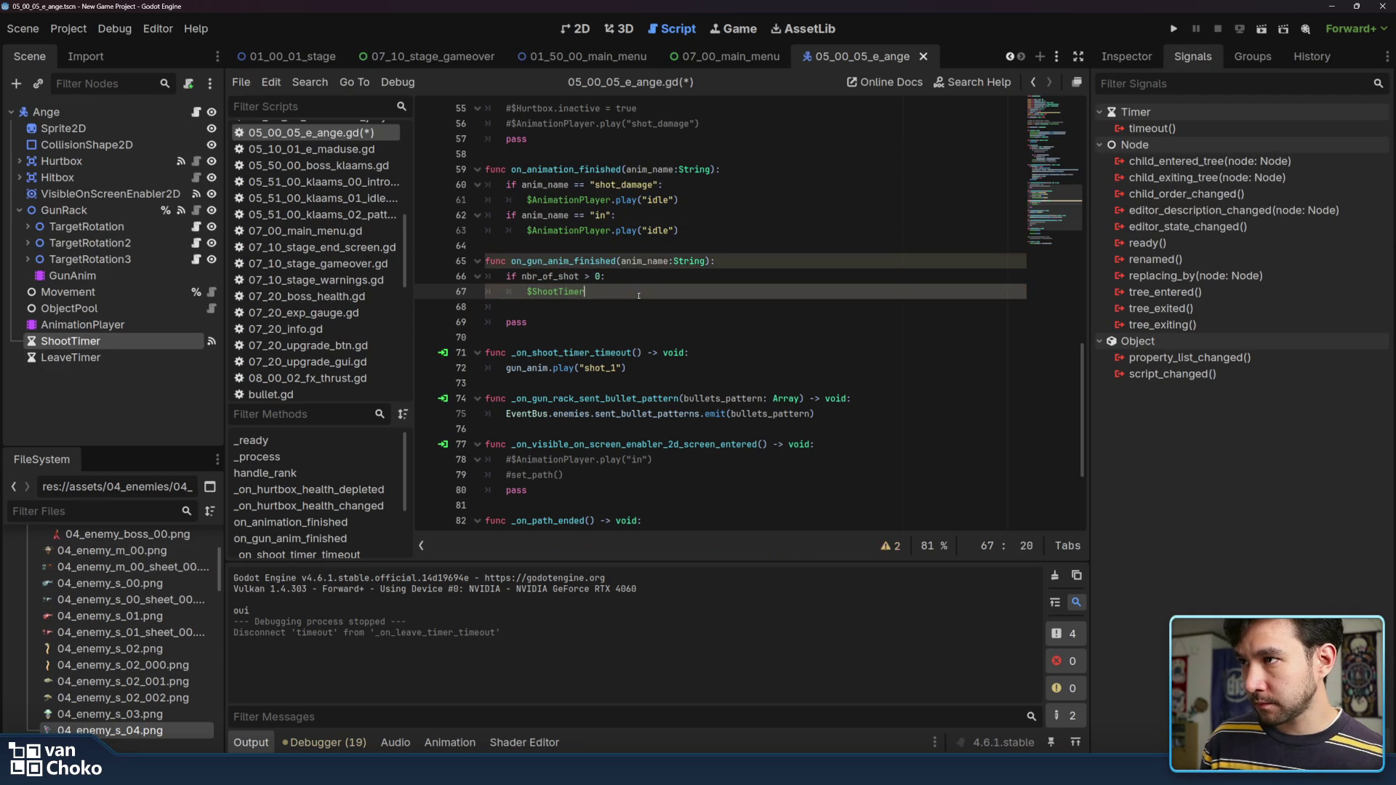
text(.start()
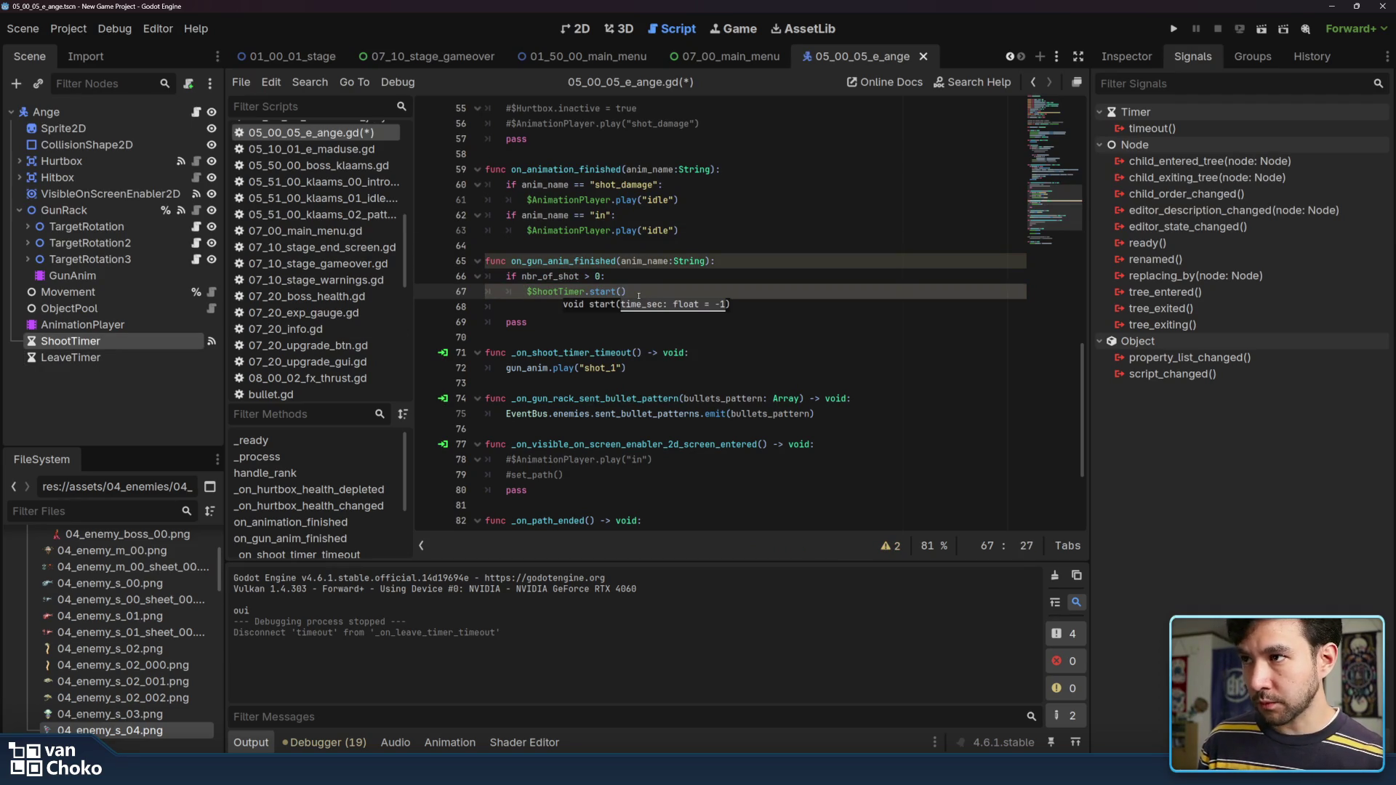
text())
click(579, 306)
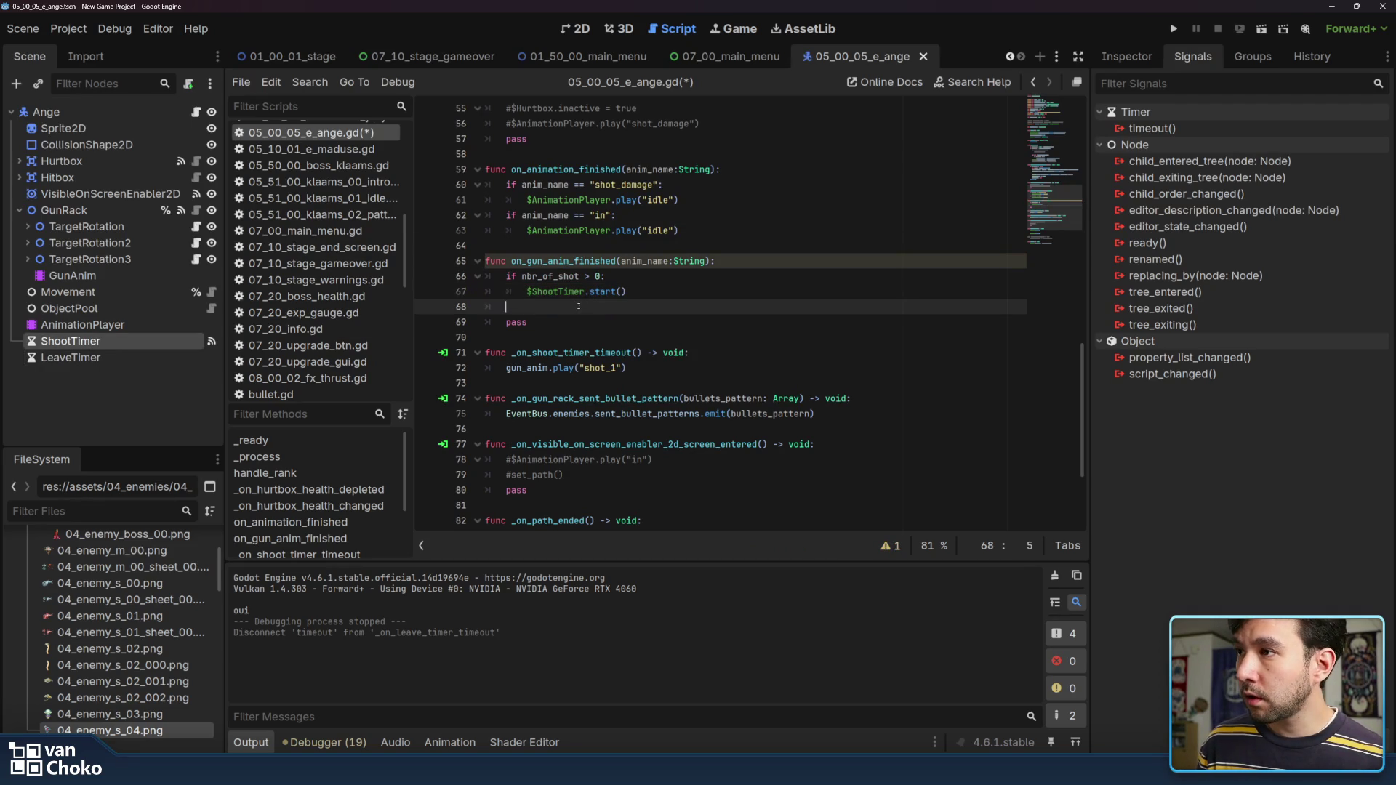
Step: Add an else branch that calls _leave() and save the script
text(else)
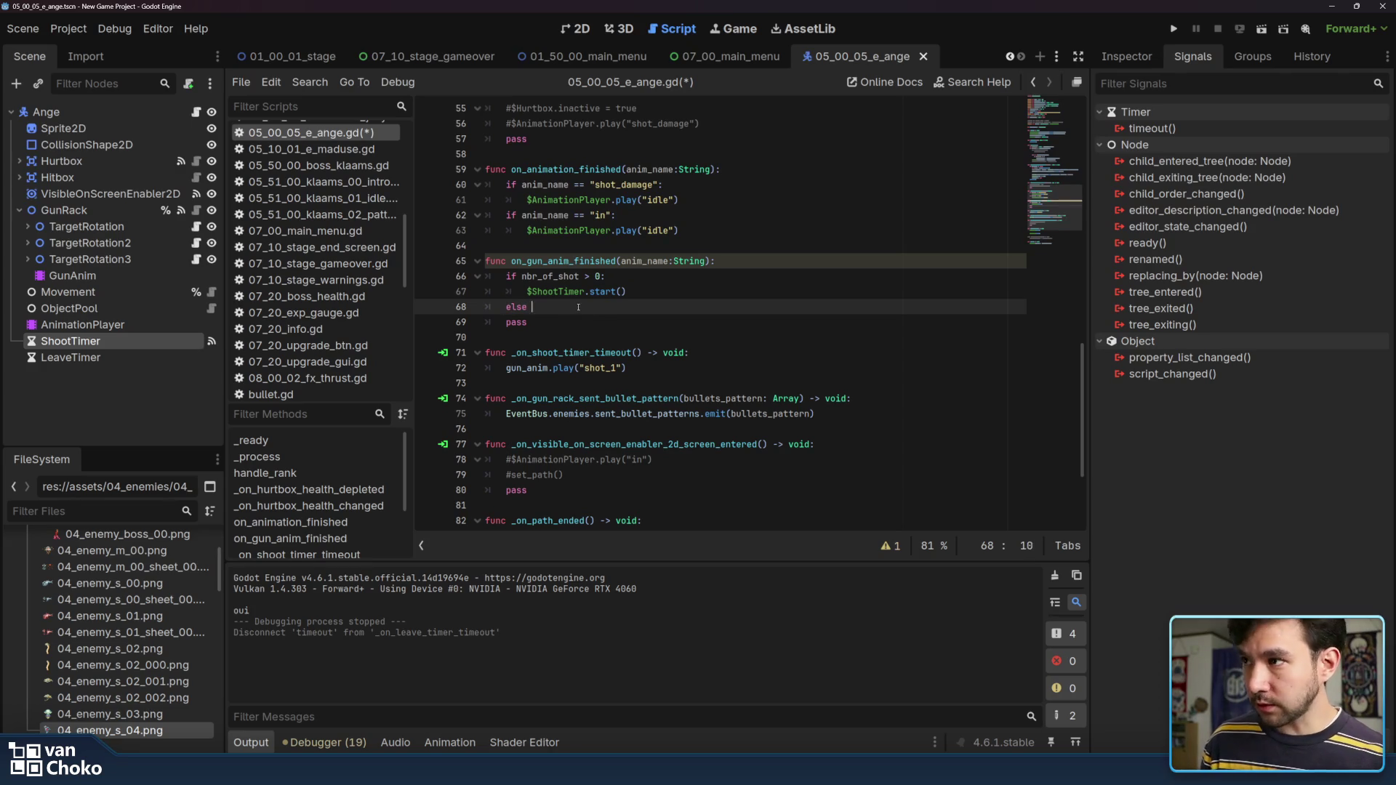
text(:)
key(Return)
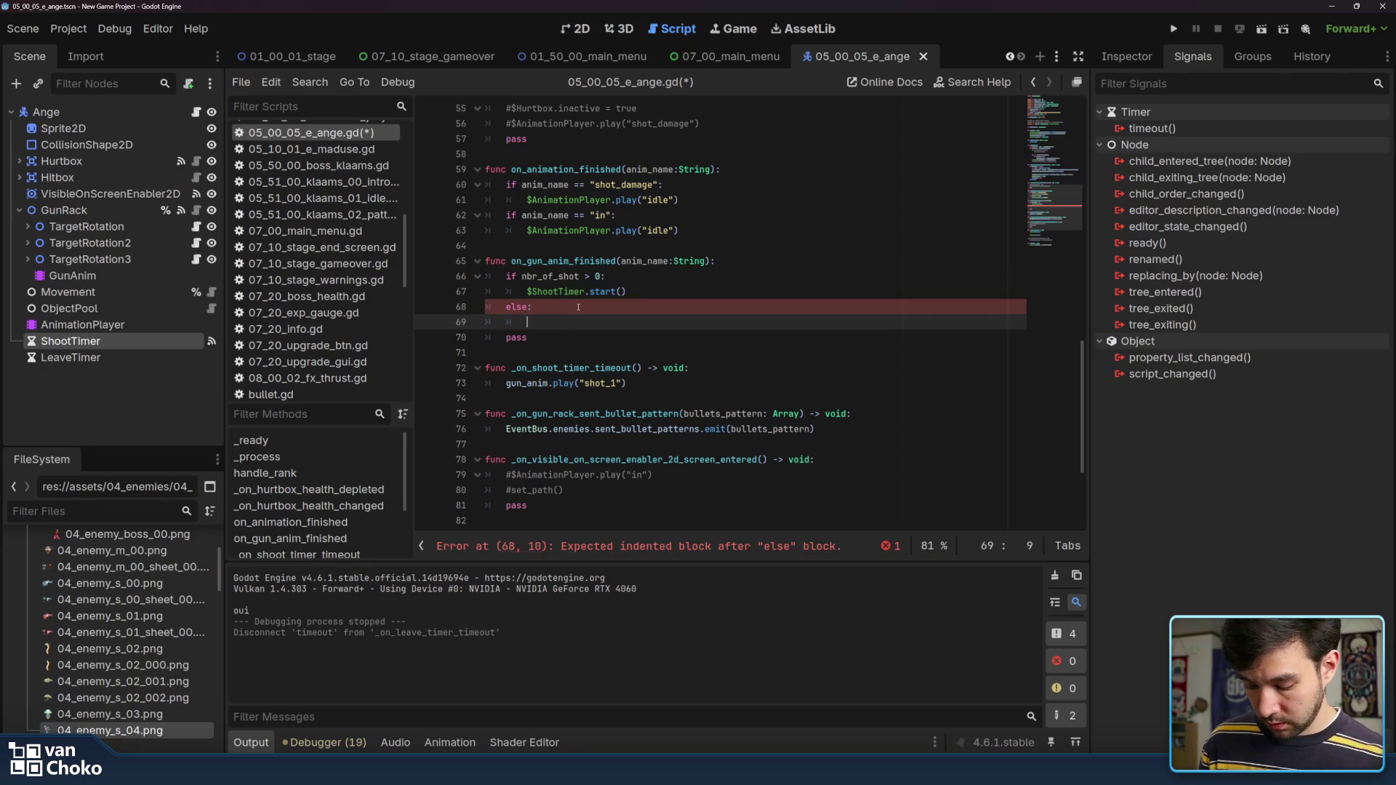
text(_lea)
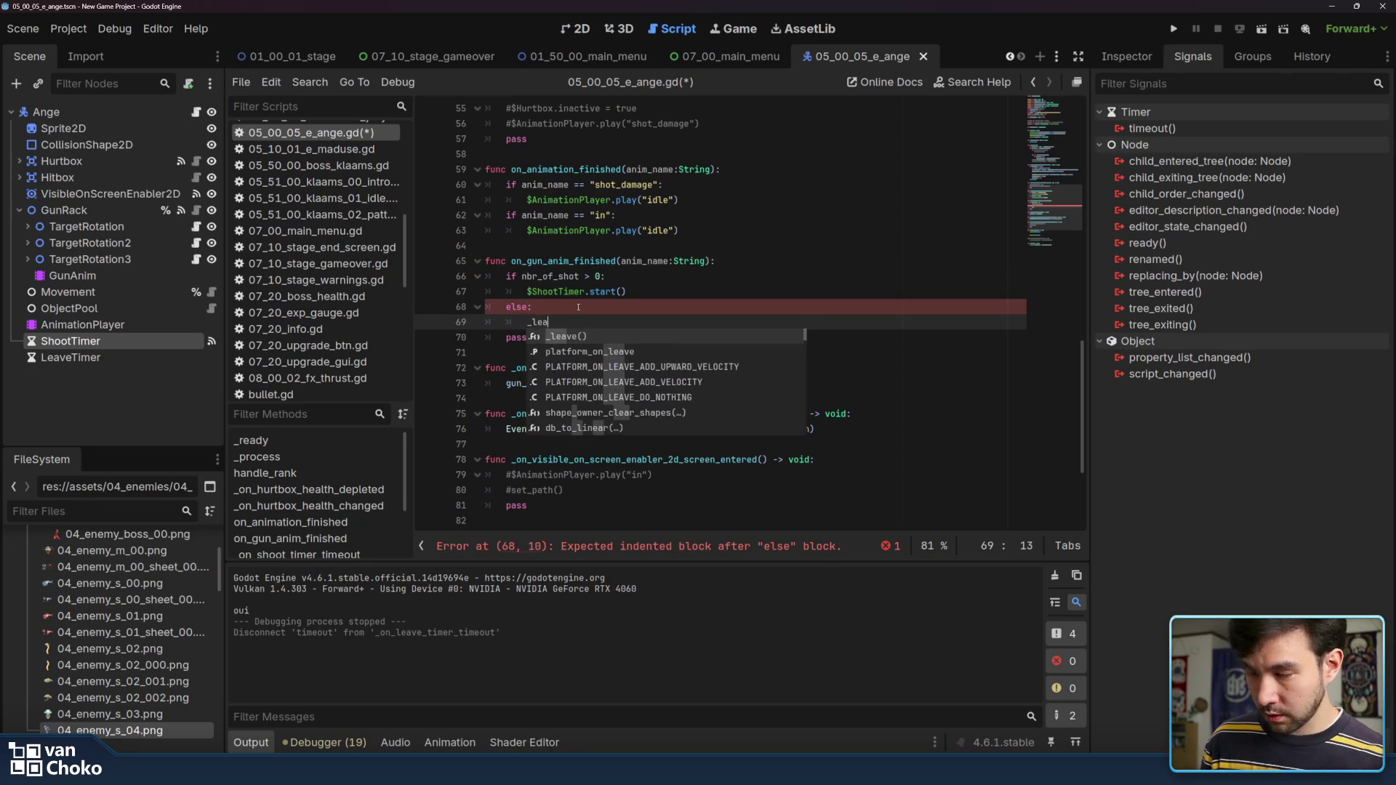
key(Return)
key(ctrl+s)
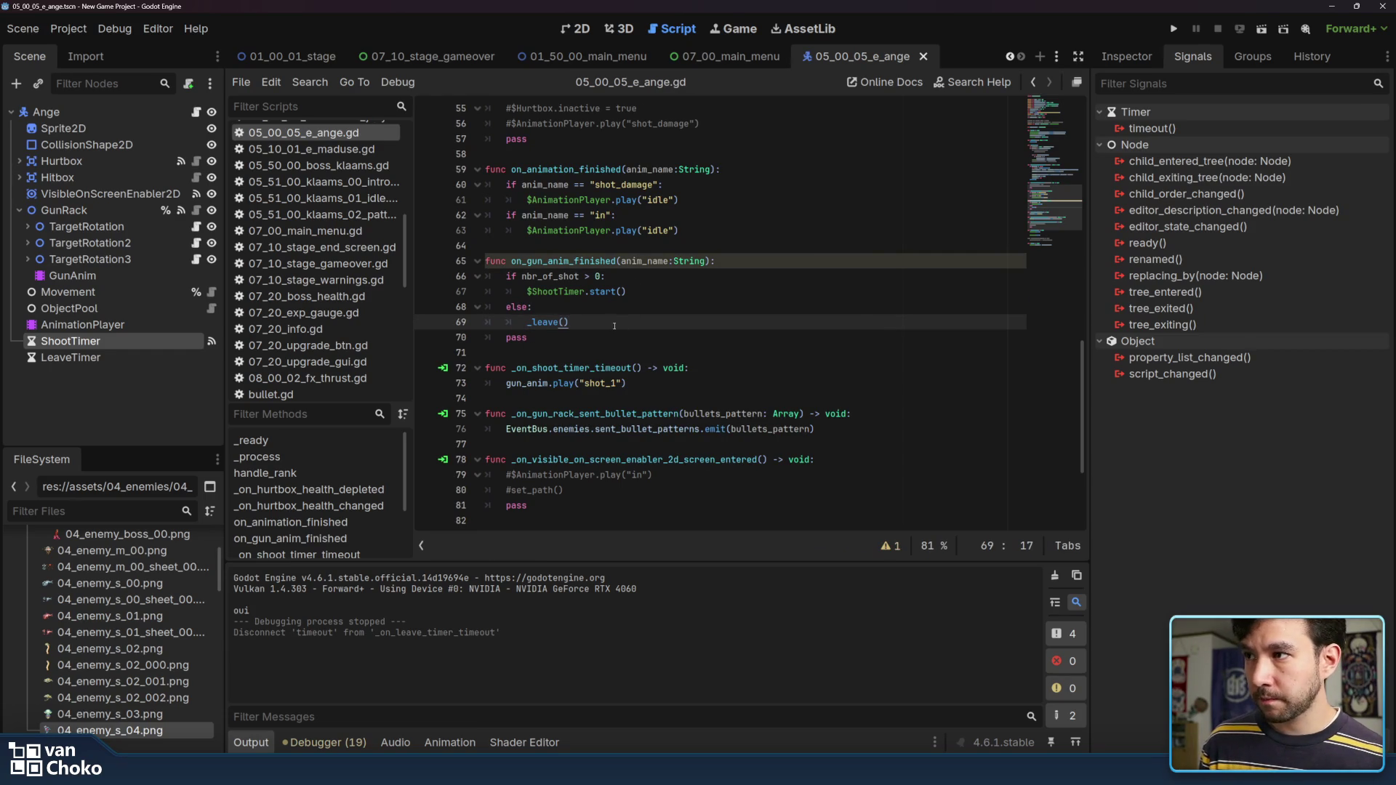
key(Return)
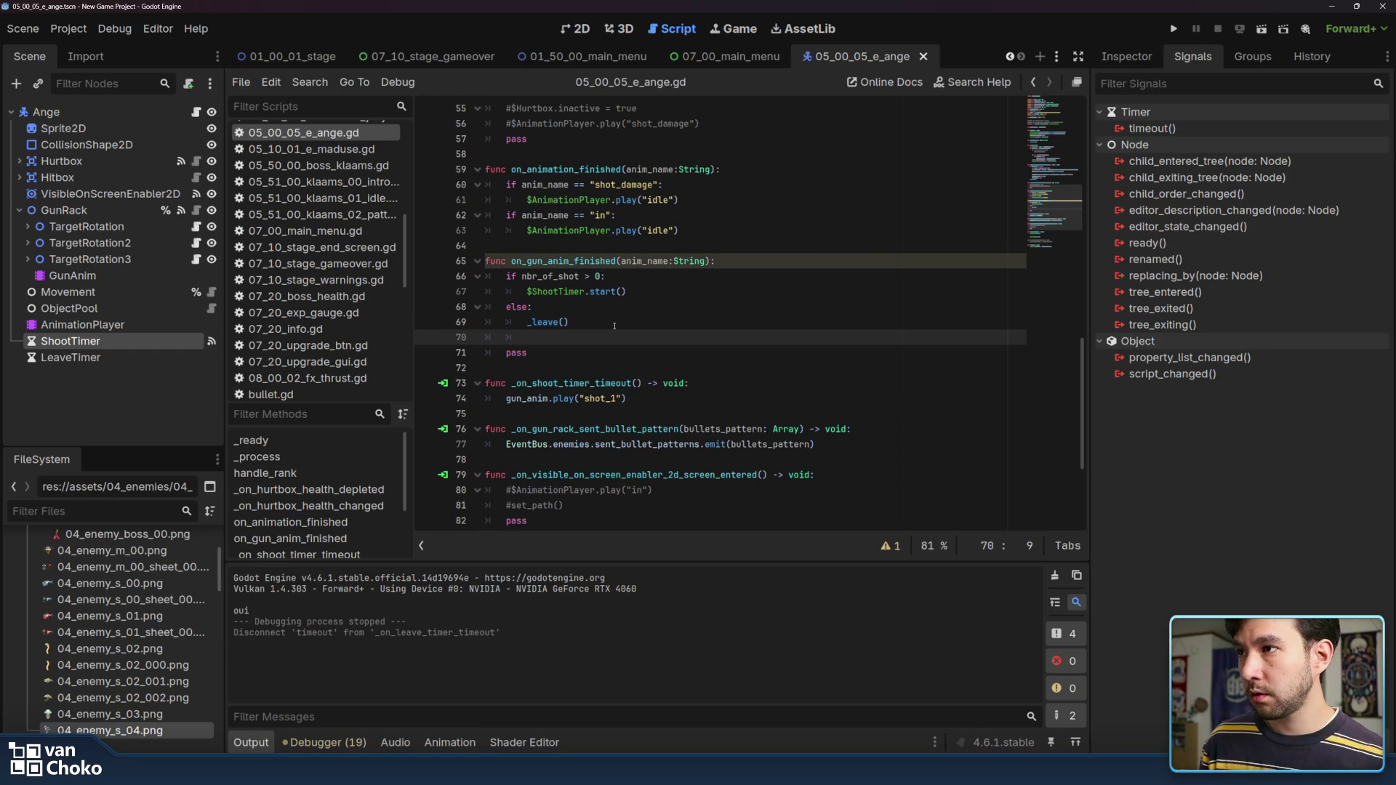
key(BackSpace)
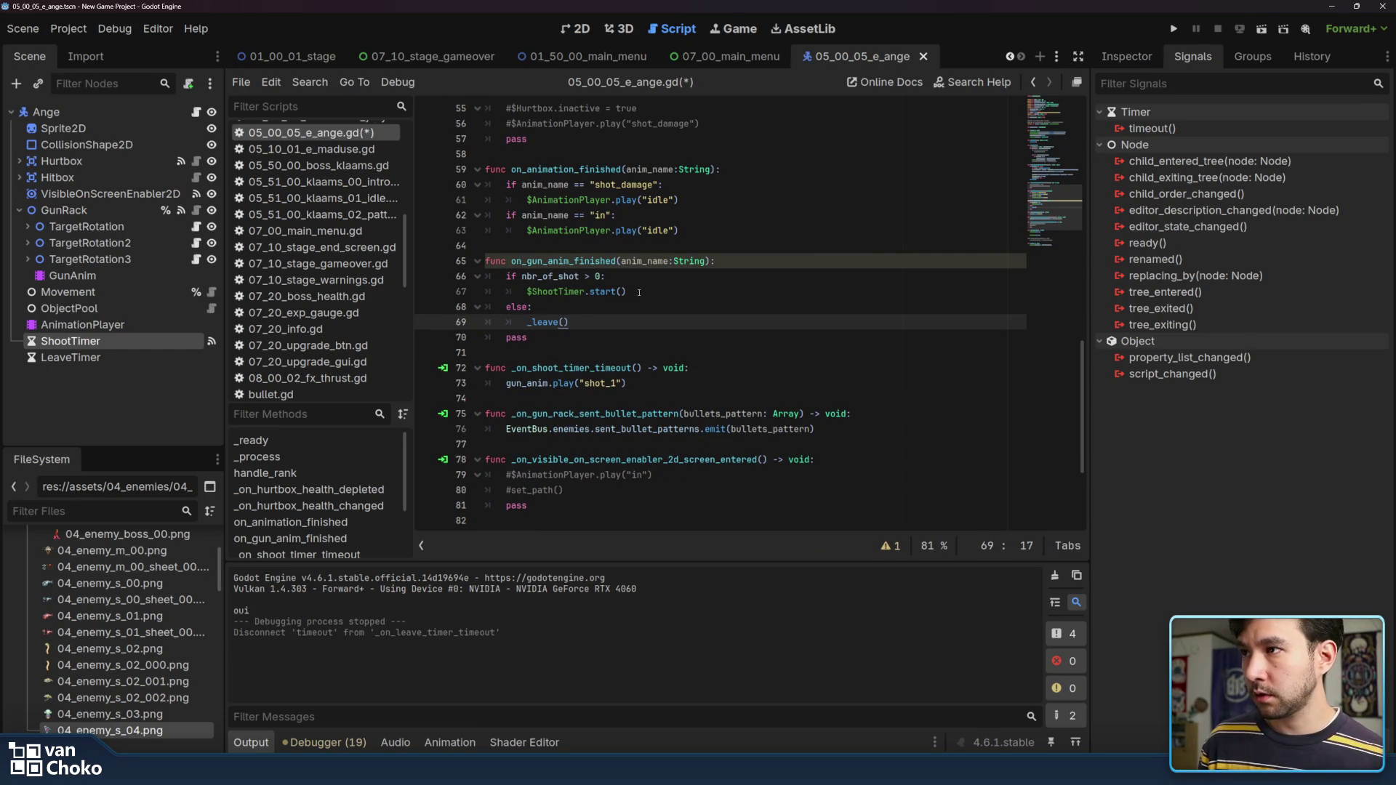
Step: Add 'nbr_of_shot -= 1' below $ShootTimer.start() and save again
click(638, 293)
key(Return)
double_click(551, 276)
key(ctrl+c)
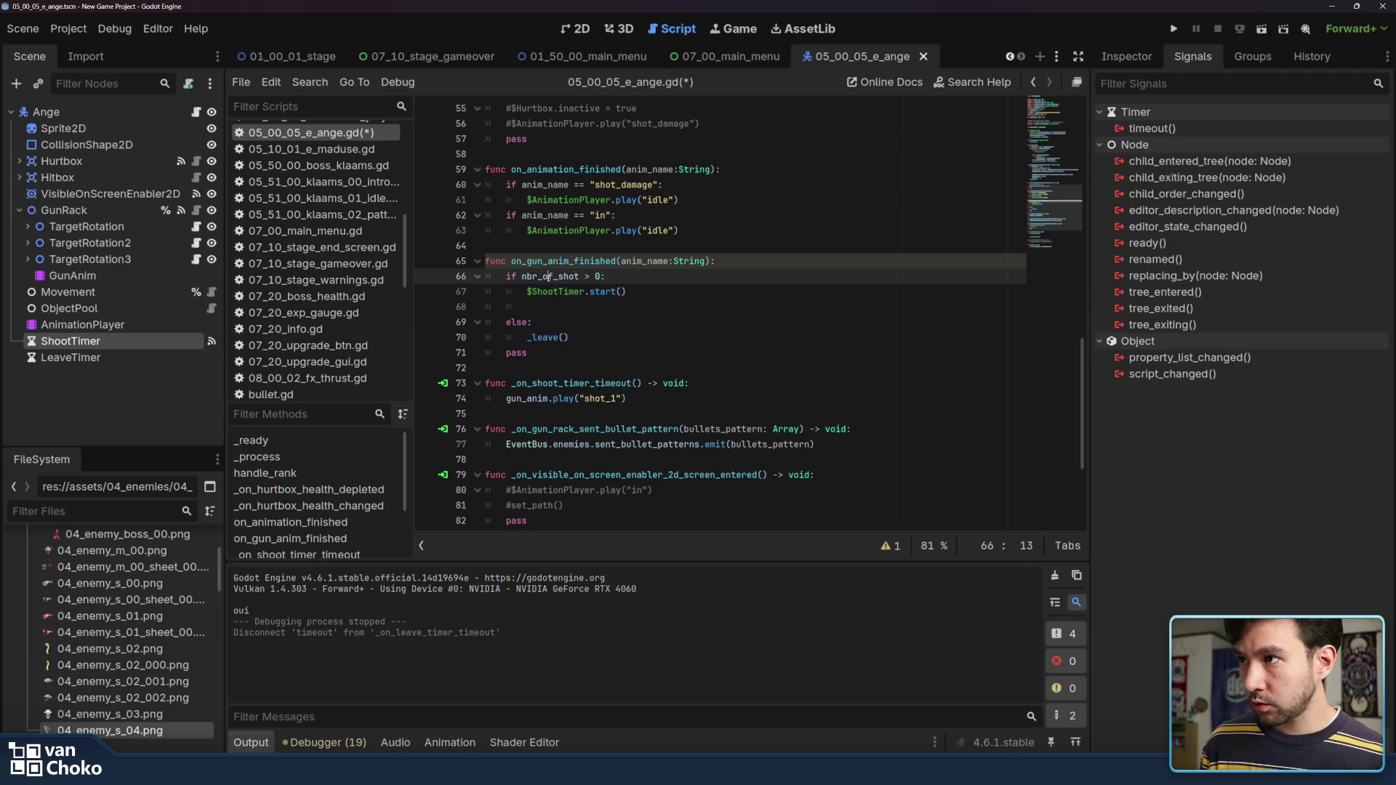
click(549, 311)
key(ctrl+v)
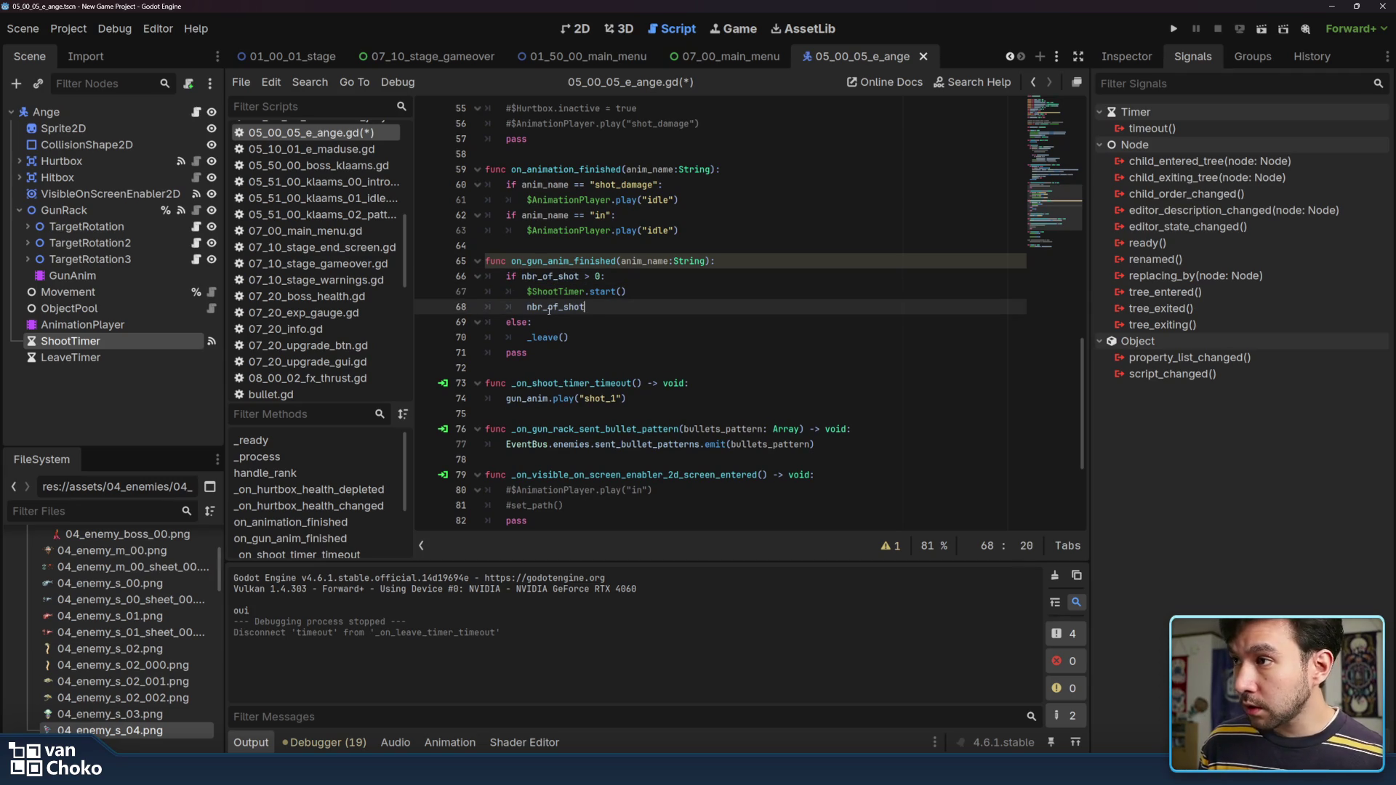
text(-= 1)
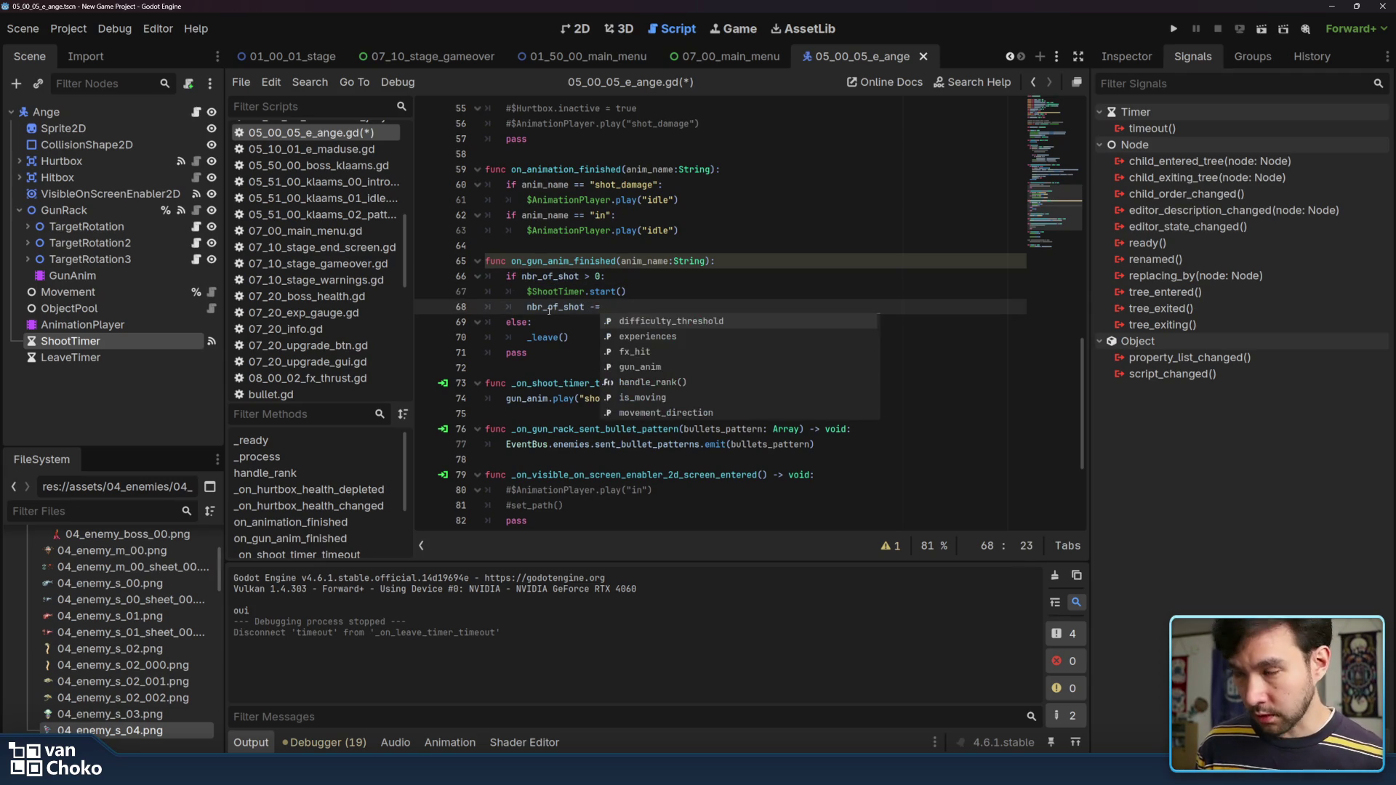
key(ctrl+s)
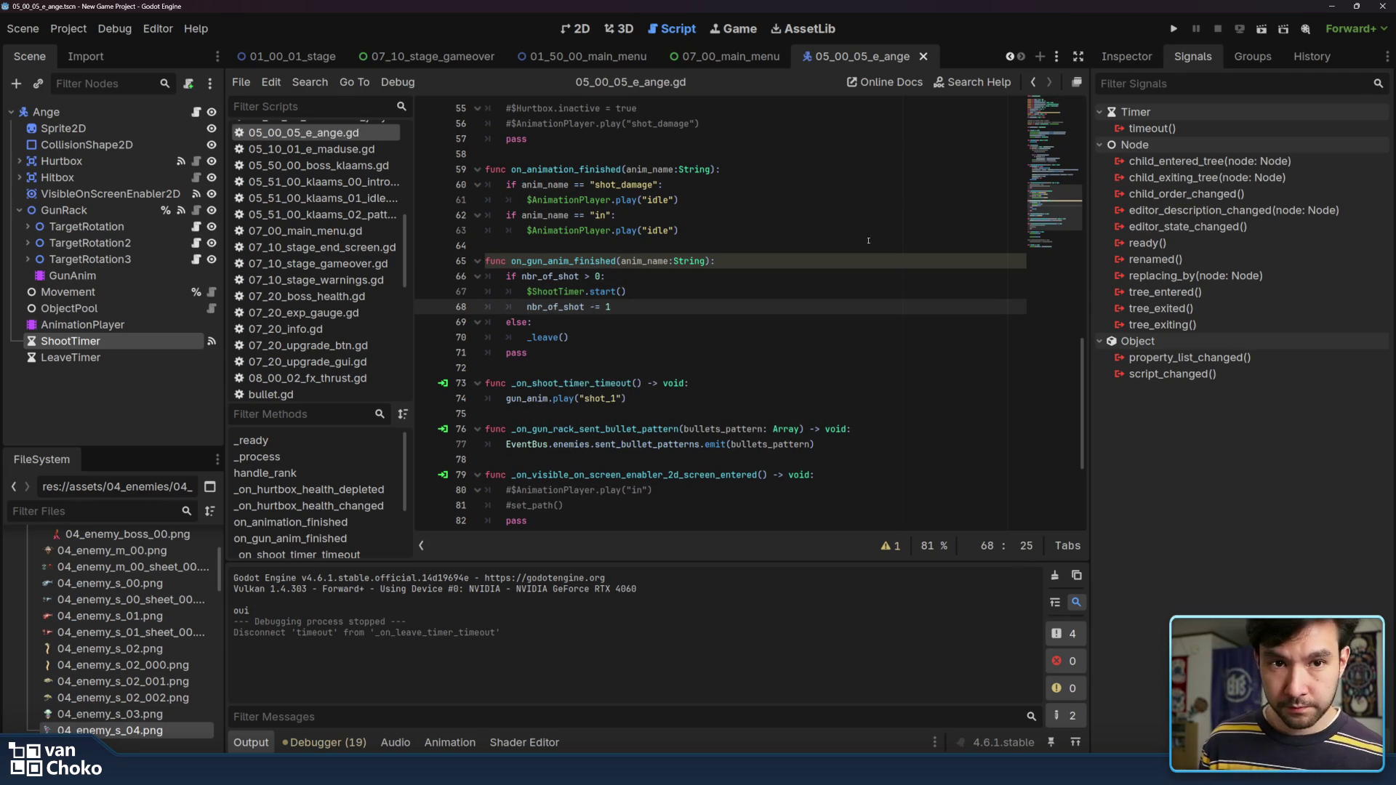
click(727, 246)
click(1173, 28)
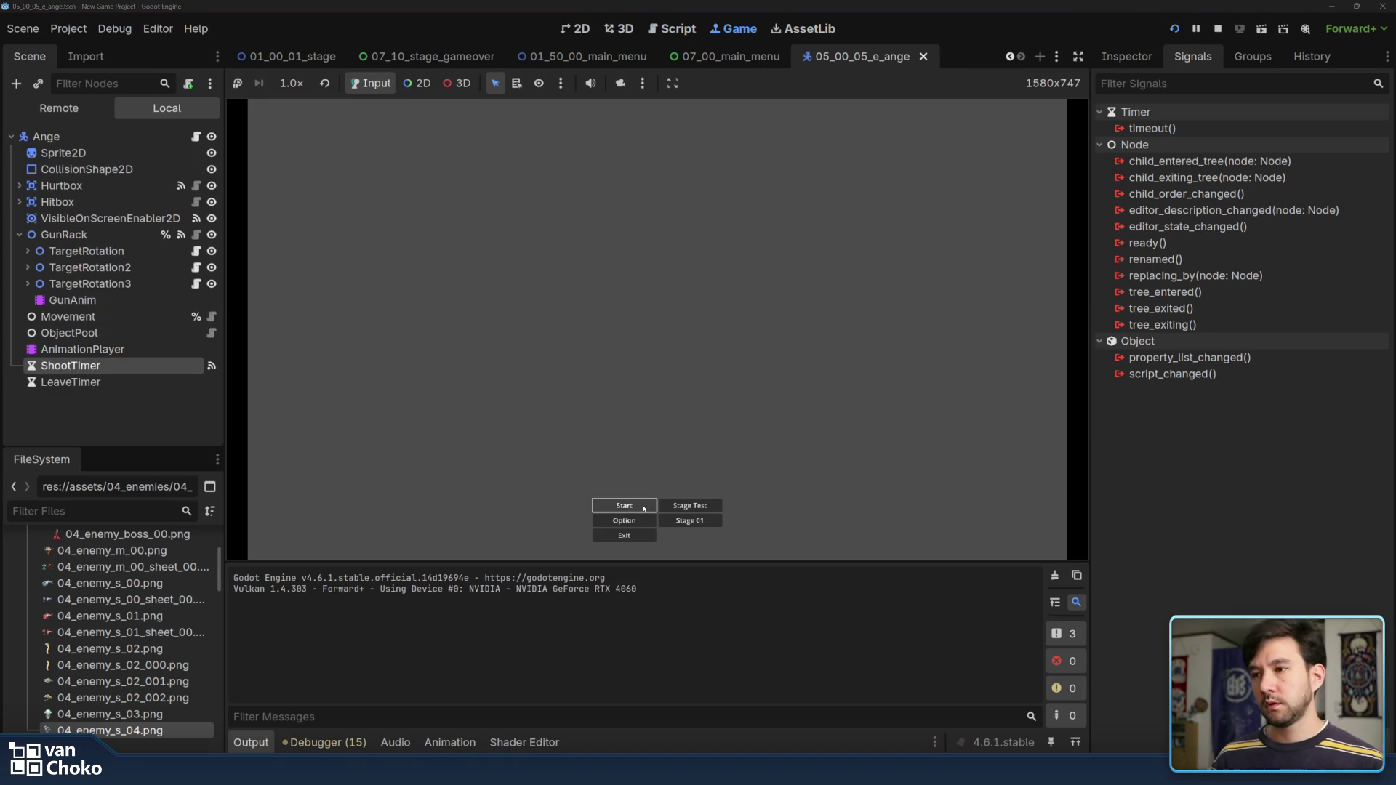
click(643, 508)
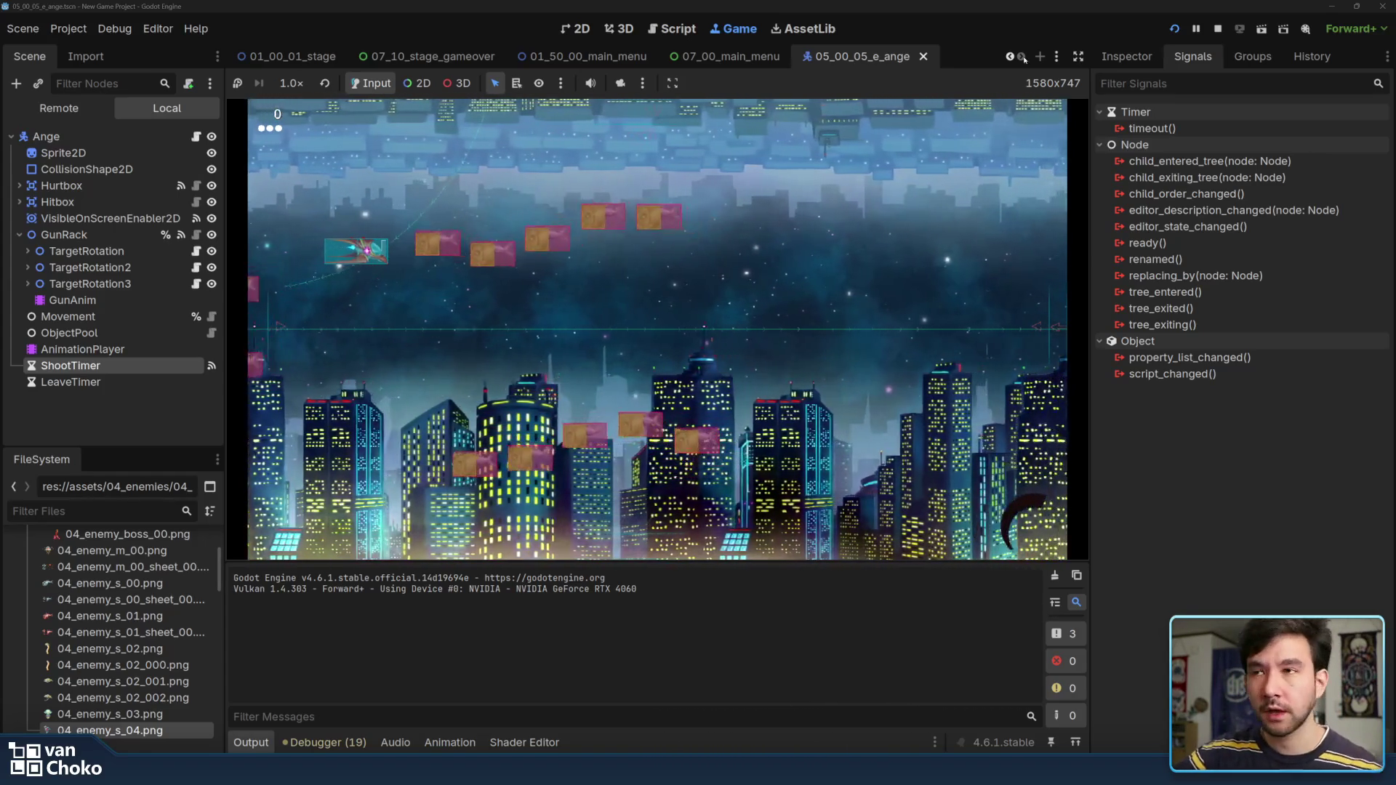
click(1218, 29)
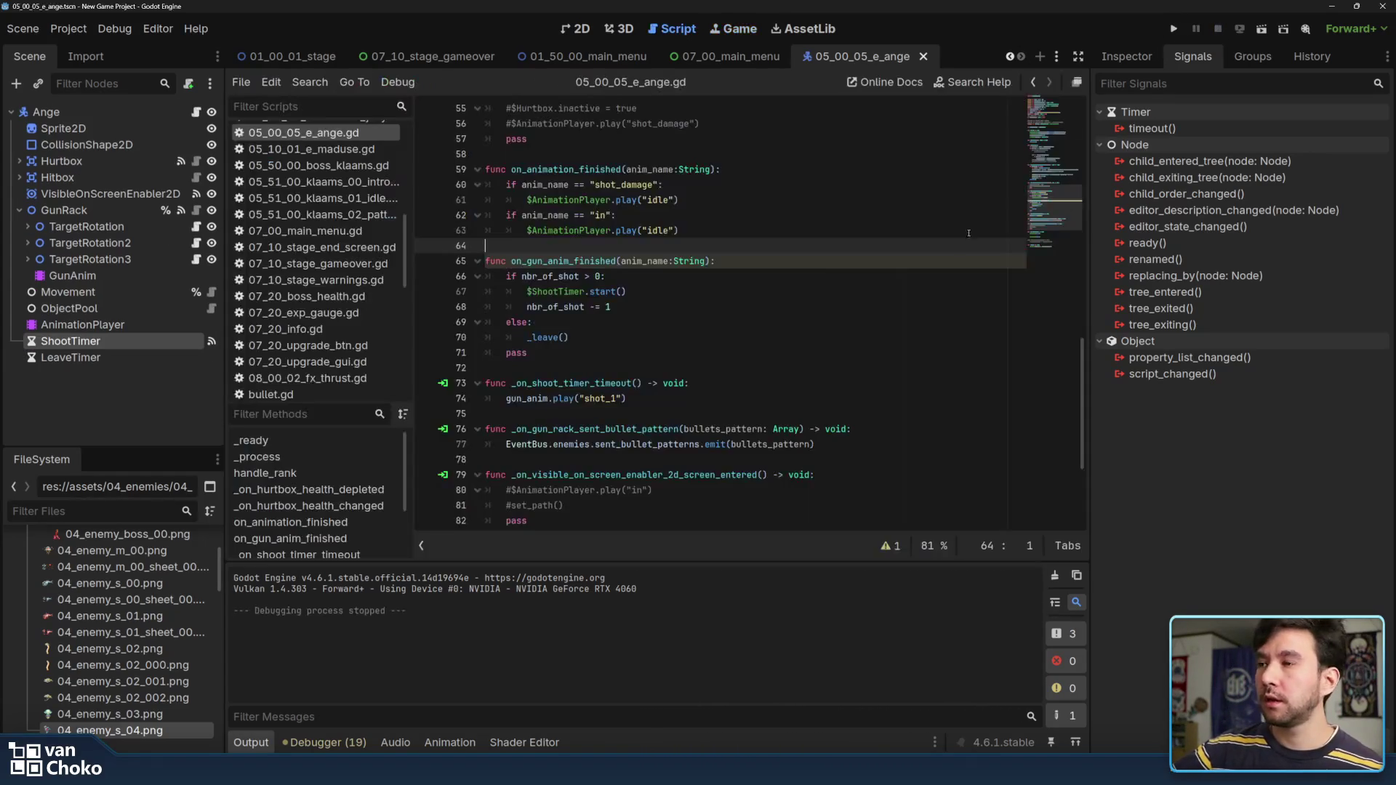
Step: Check the nbr_of_shot export default of 2 in the Ange script
click(604, 325)
click(604, 307)
scroll(760, 299, up, 12)
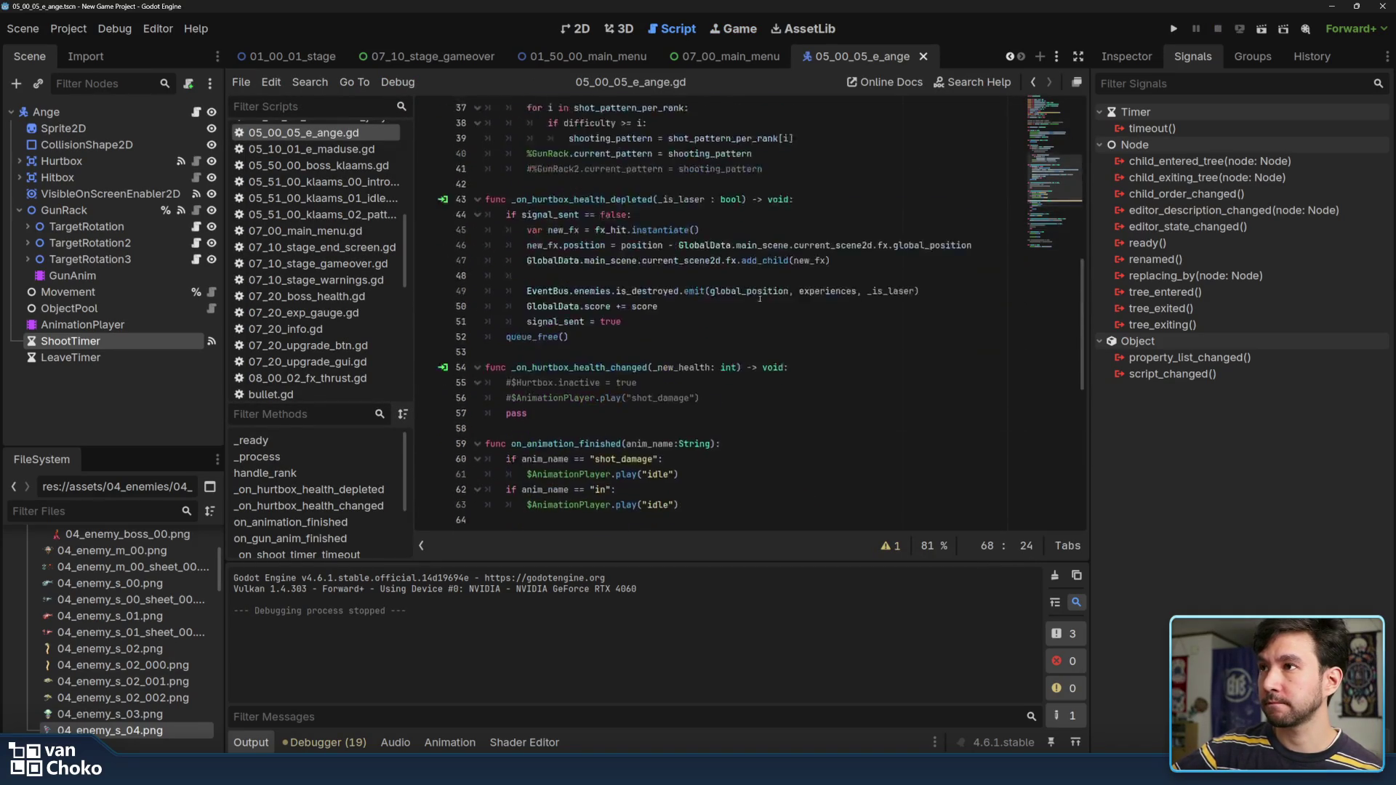
scroll(760, 298, up, 4)
click(674, 213)
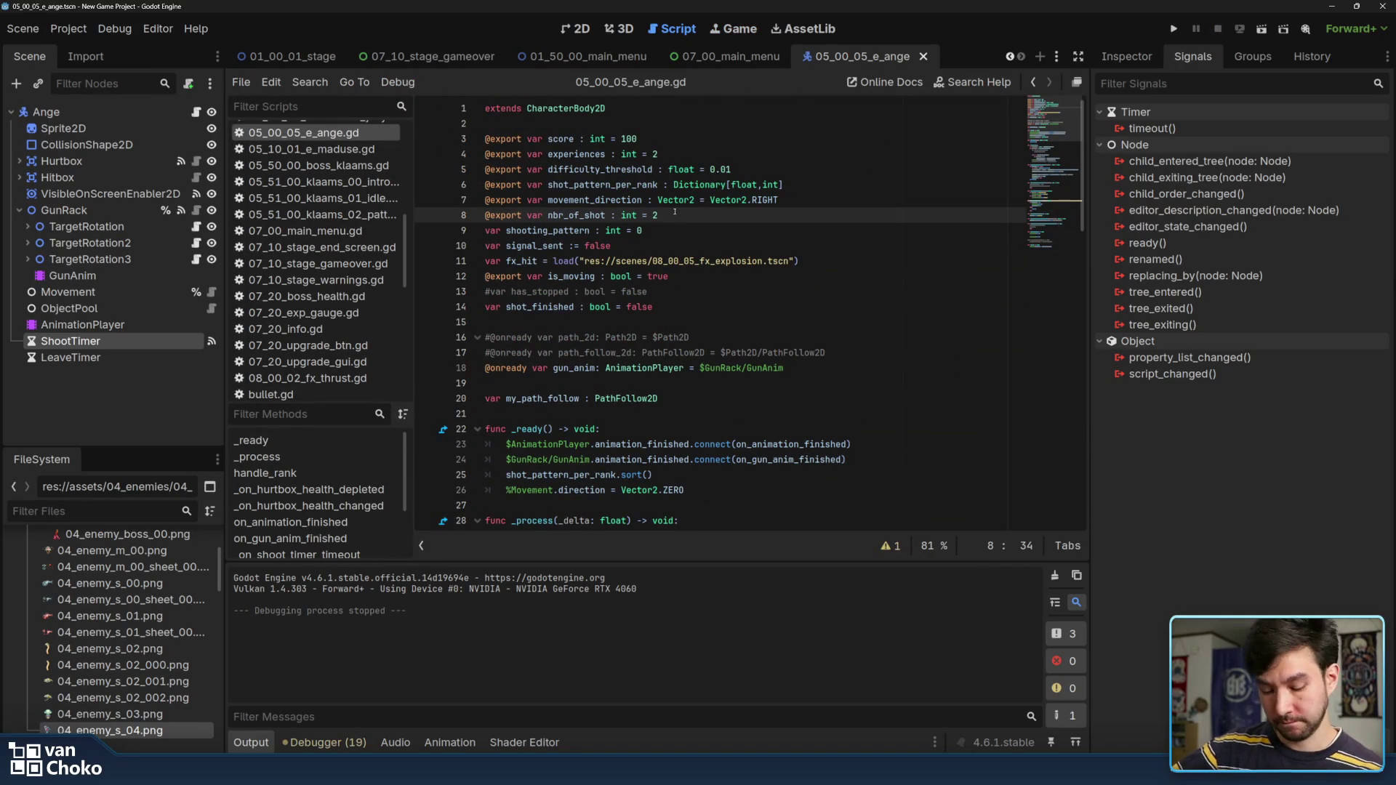
Step: On the Ange root node, lower Nbr of Shot from 2 to 1 in the Inspector
click(46, 112)
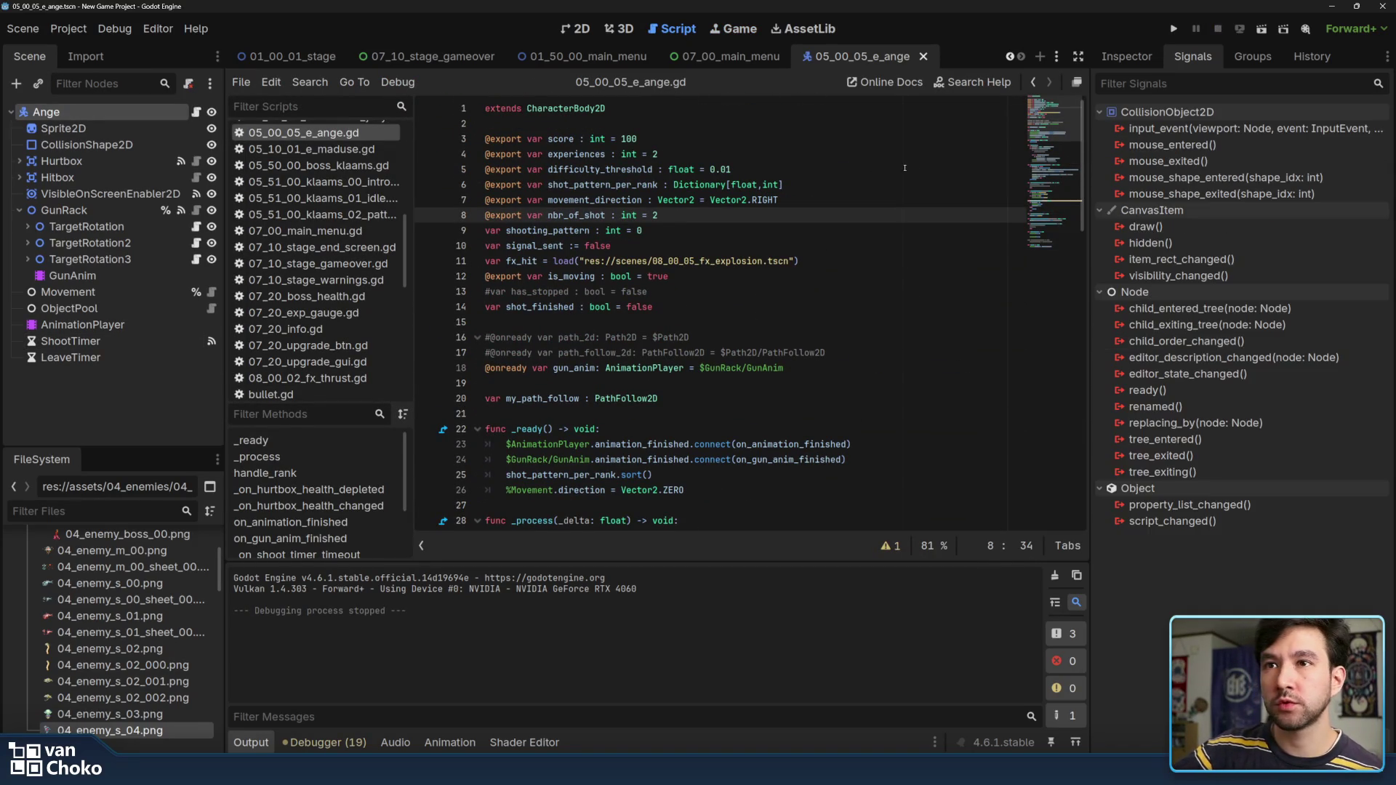
click(1120, 58)
click(1275, 207)
click(1160, 216)
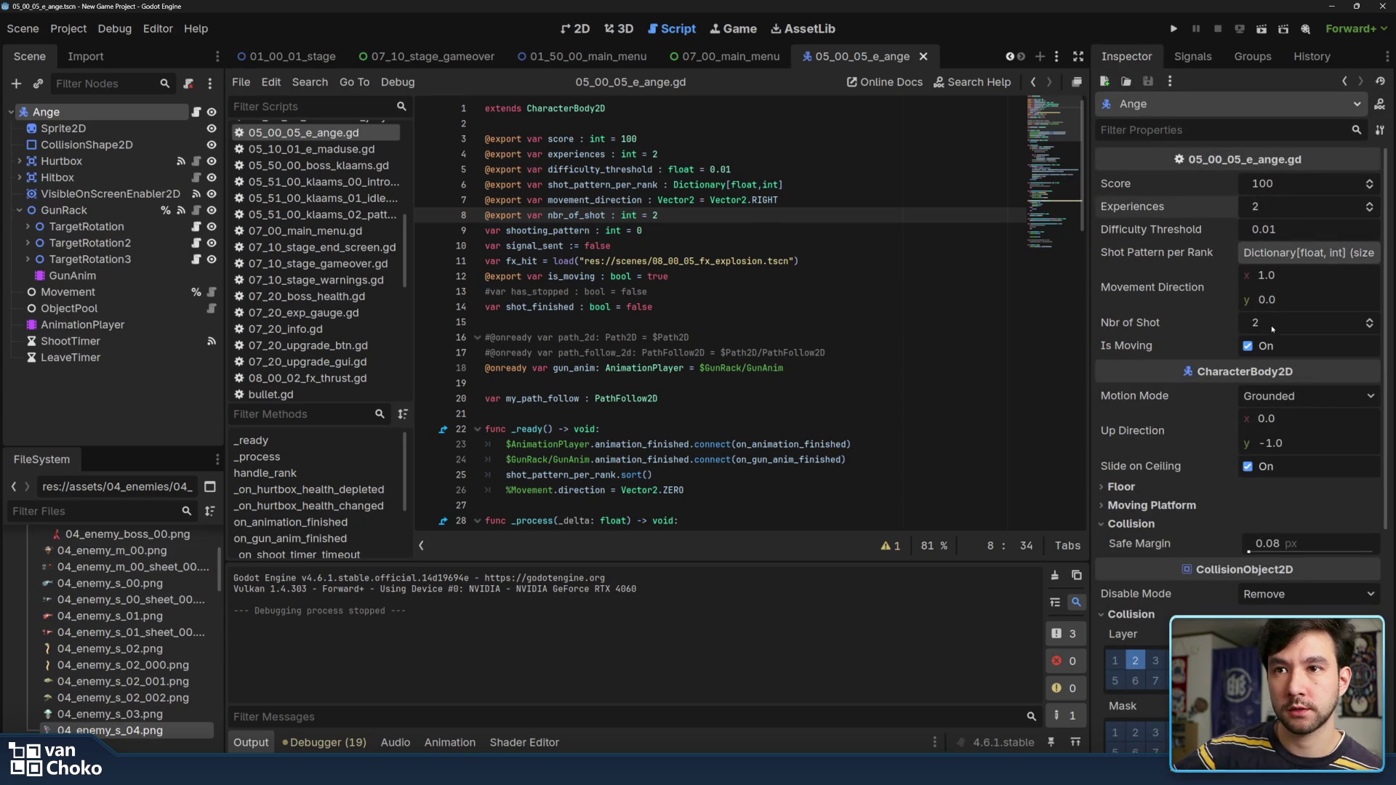
click(1369, 326)
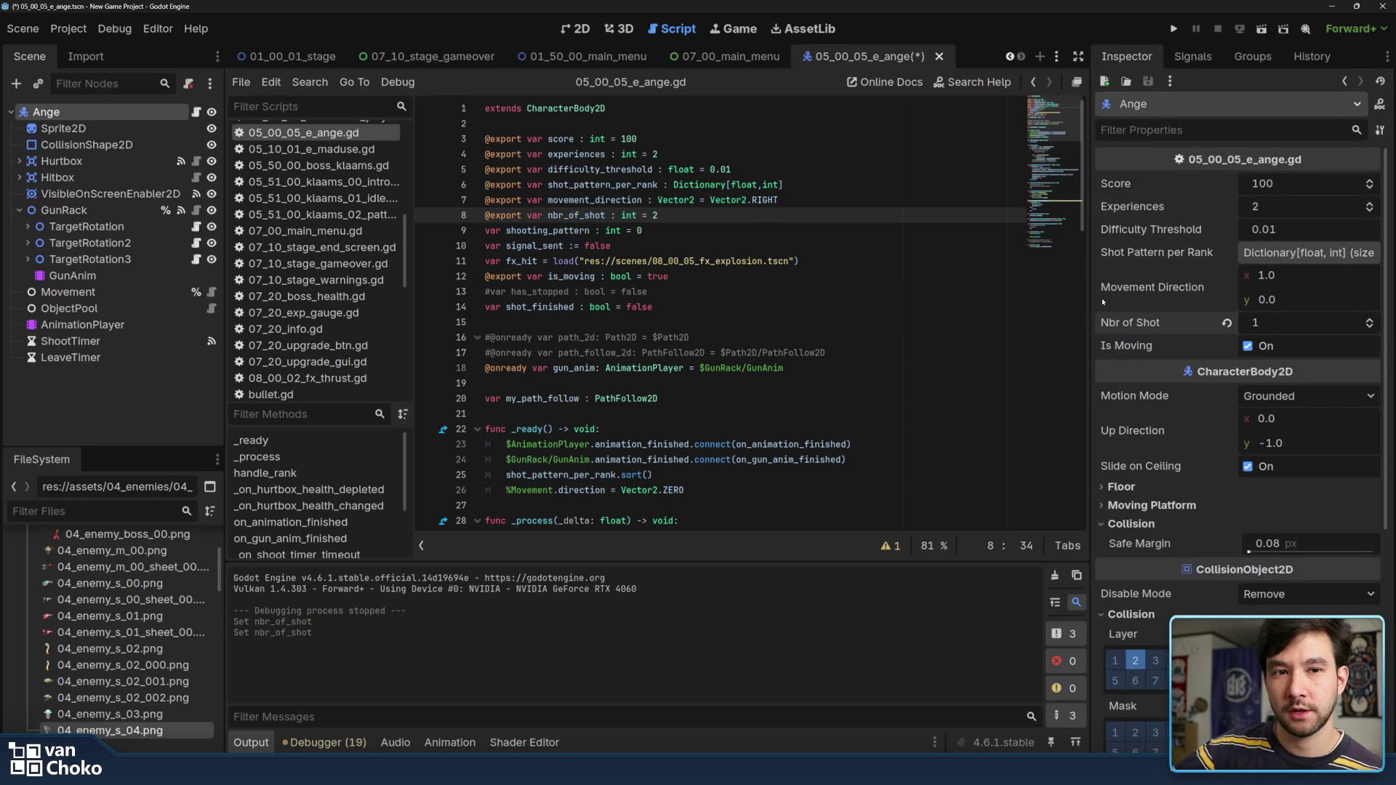
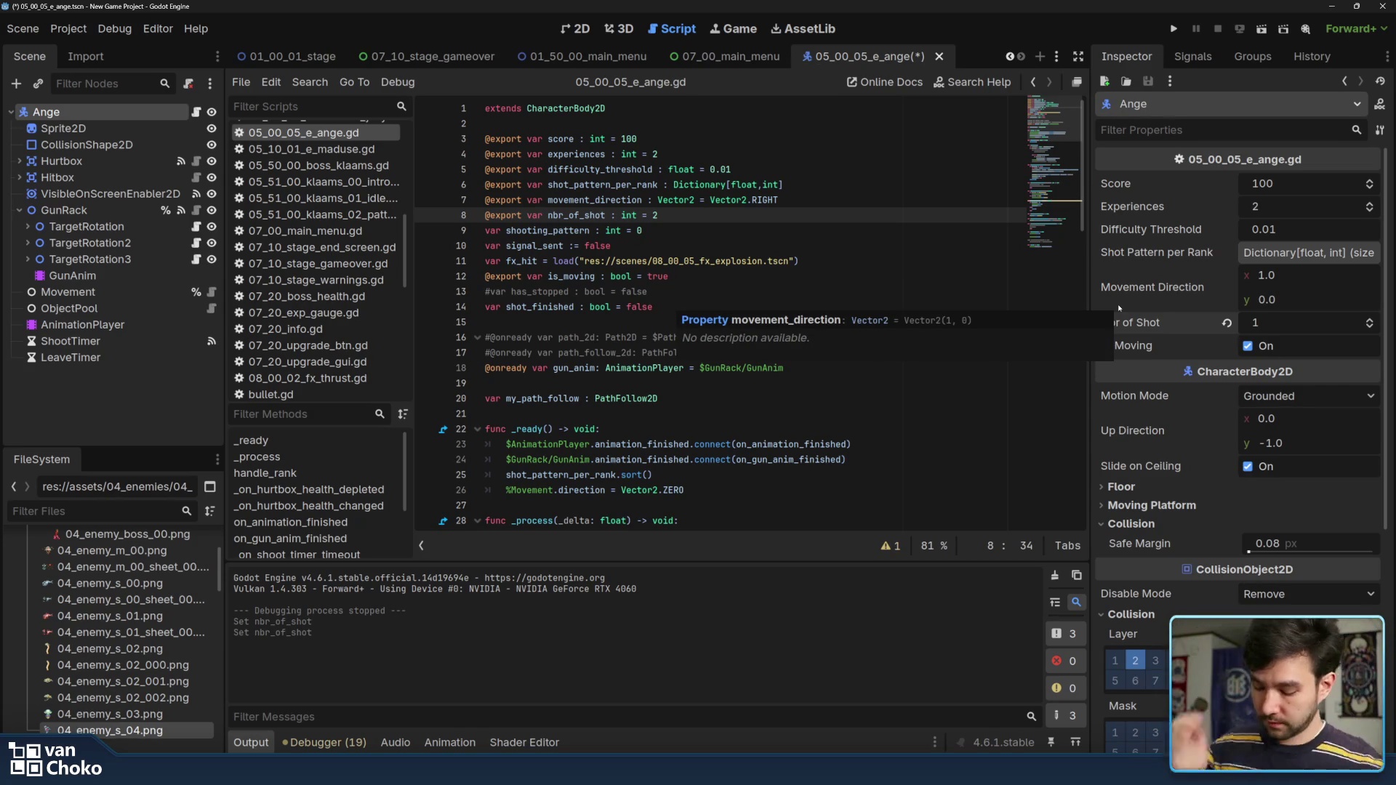
Step: Review the Ange script's lines, save the Ange scene, and switch to the 2D view
click(786, 251)
key(ctrl+s)
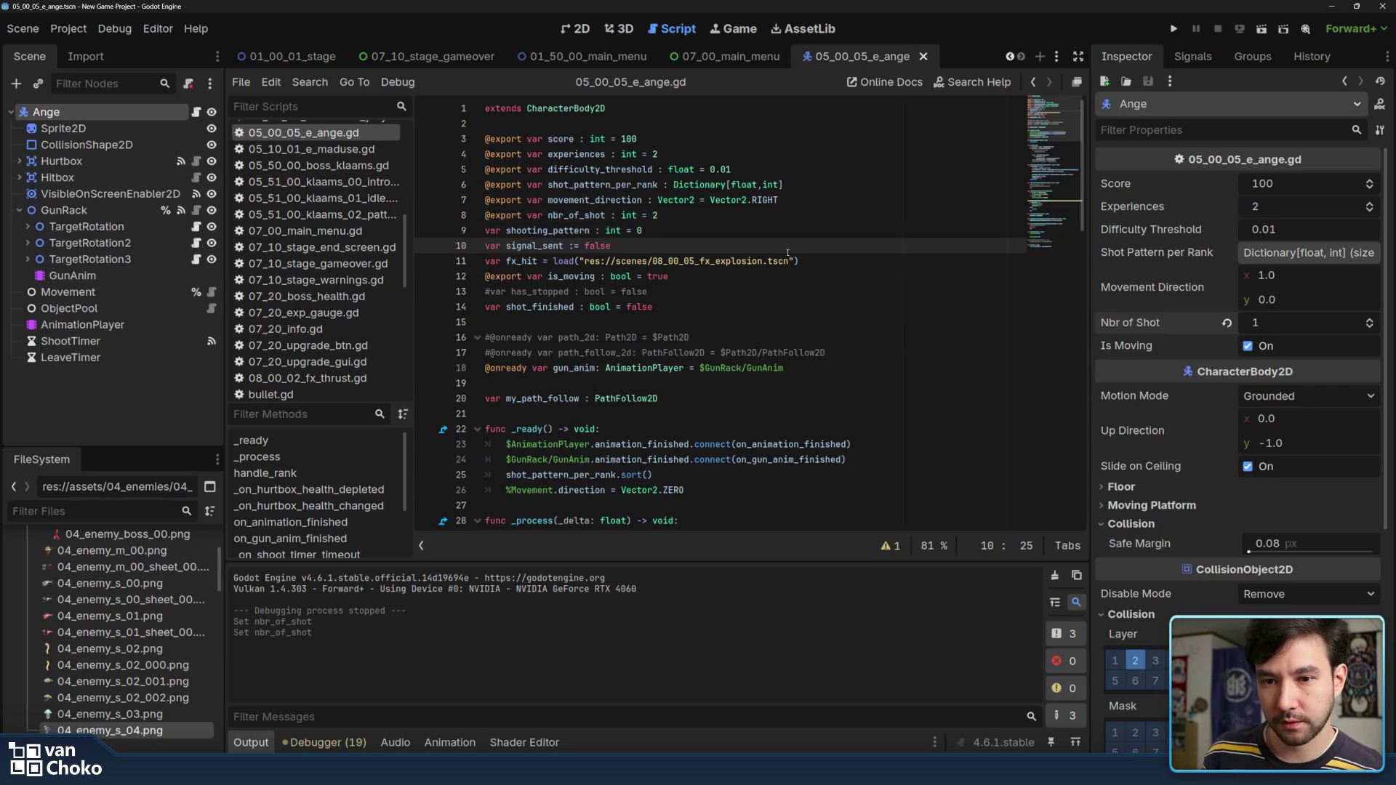
click(834, 335)
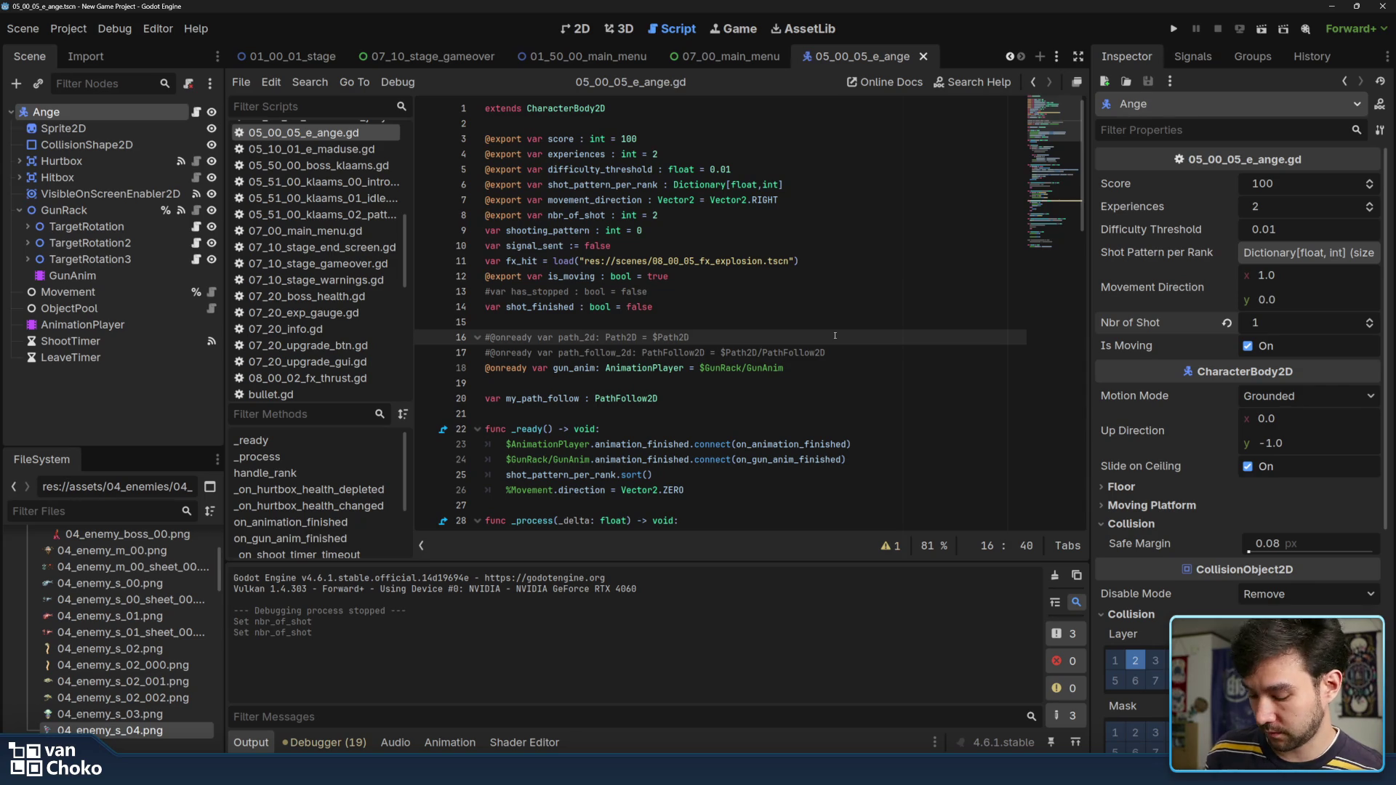
click(832, 285)
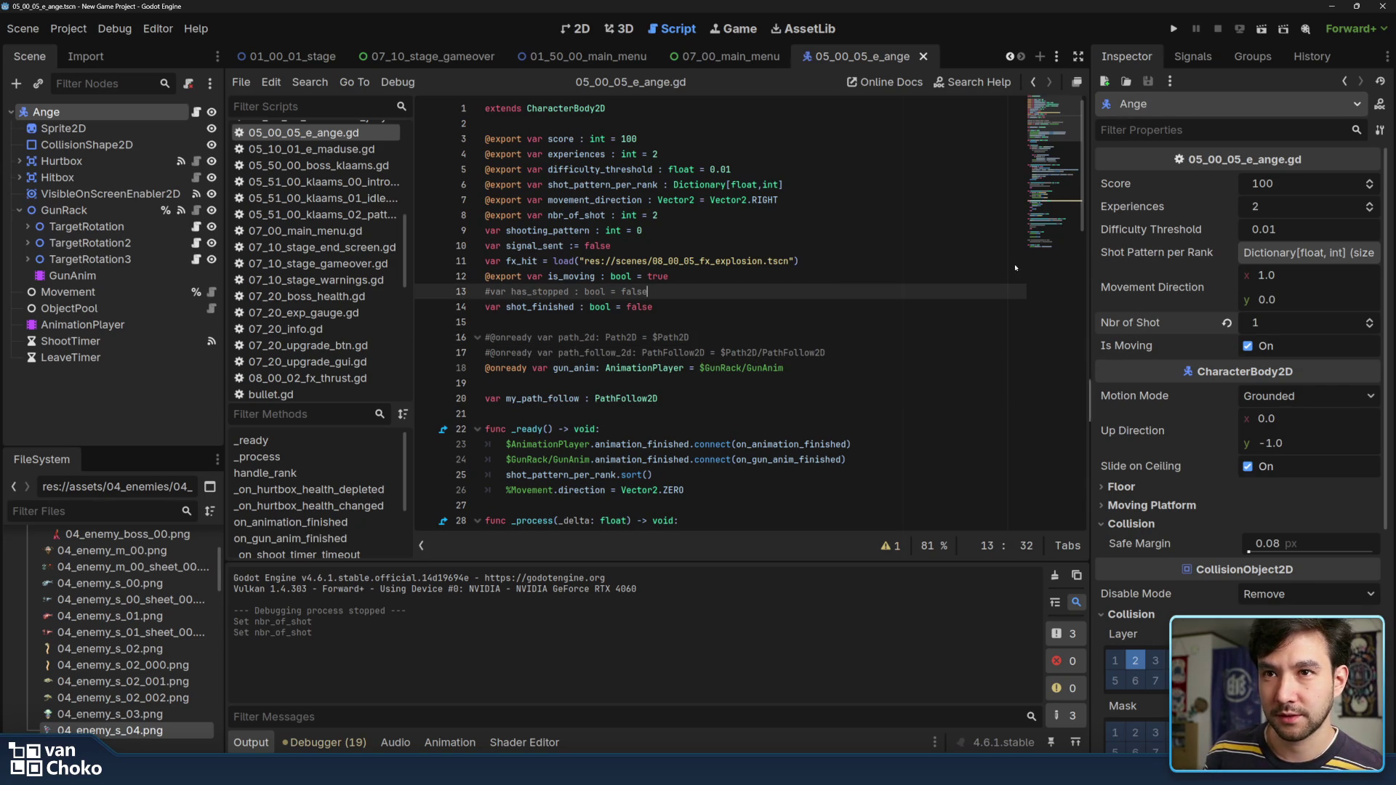
click(928, 261)
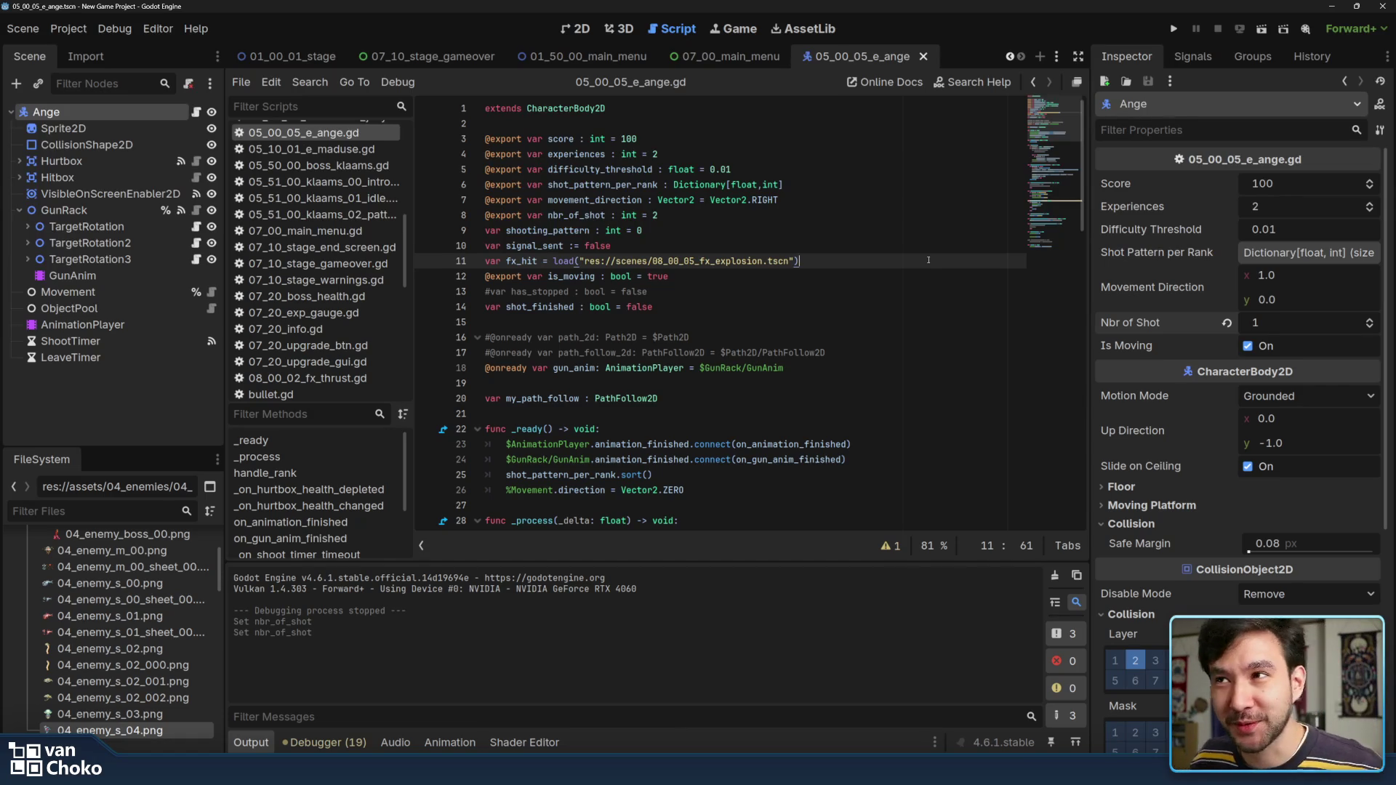
click(860, 306)
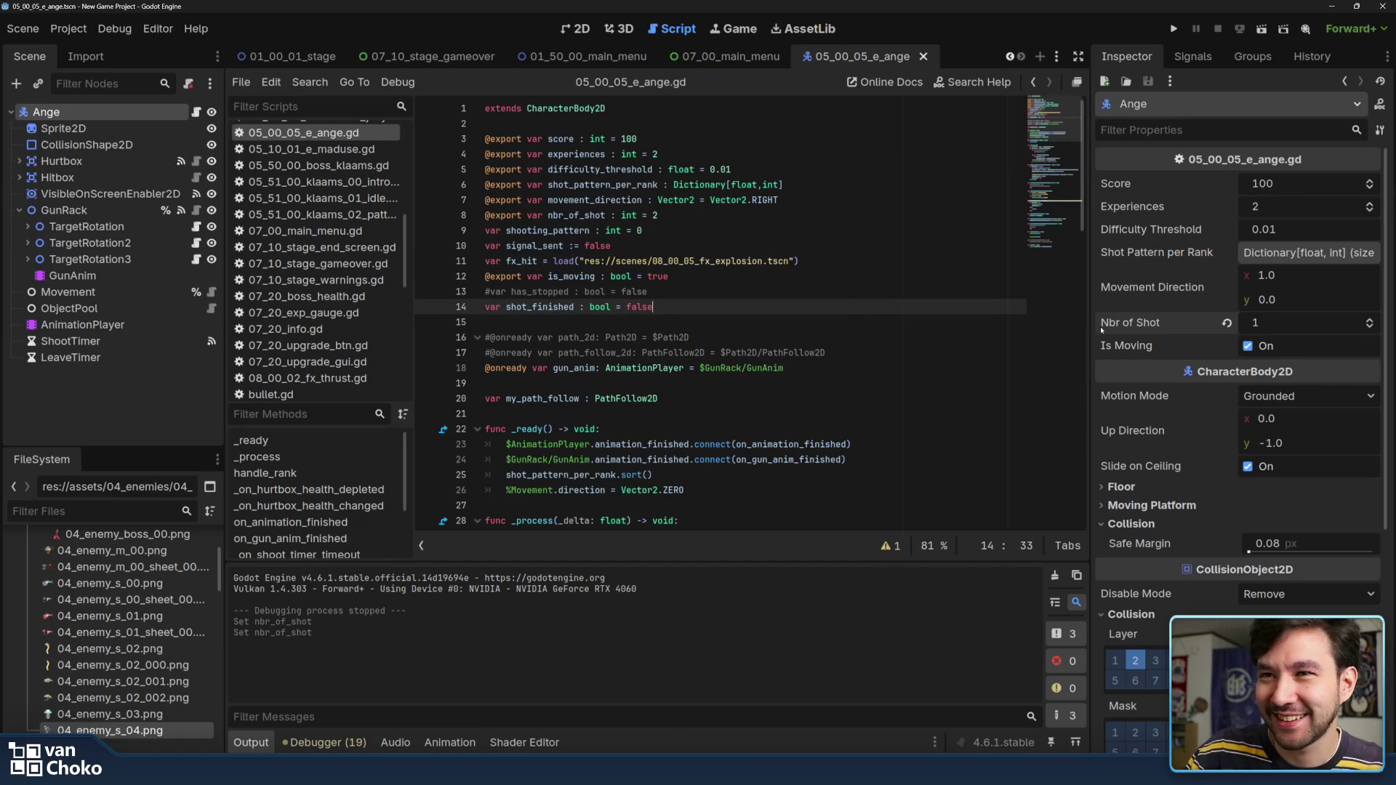
click(576, 28)
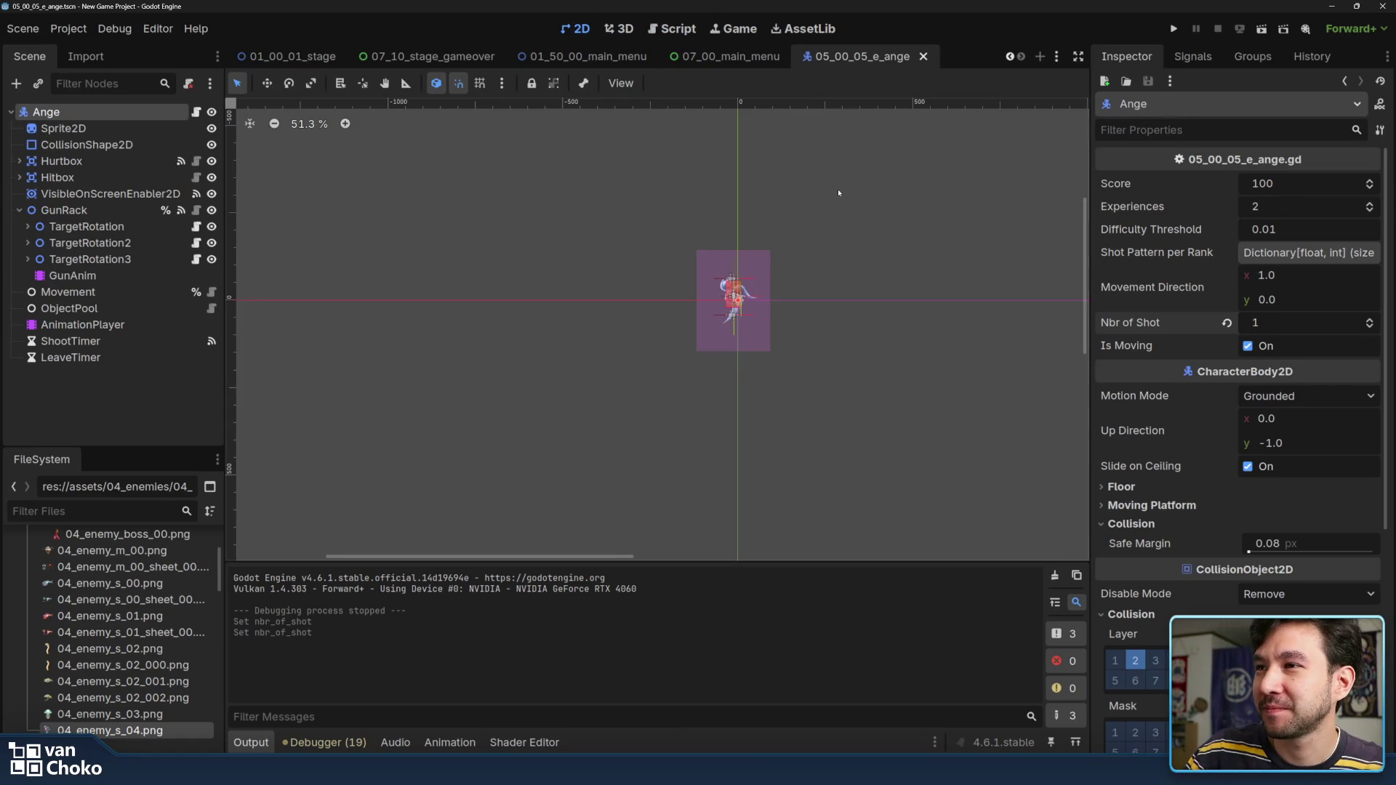
Step: Set the Ange Movement node's Speed to 300 and save the scene
click(73, 128)
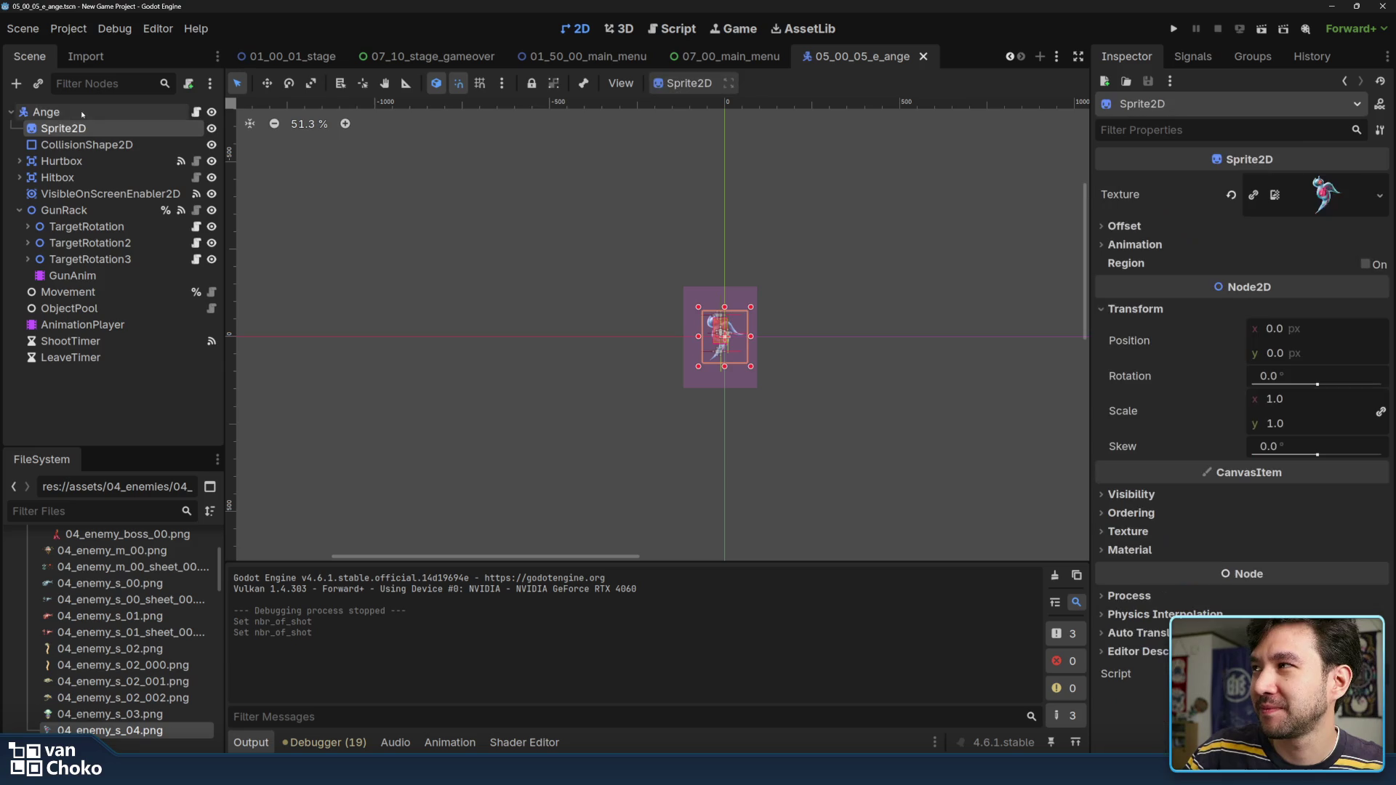
click(82, 114)
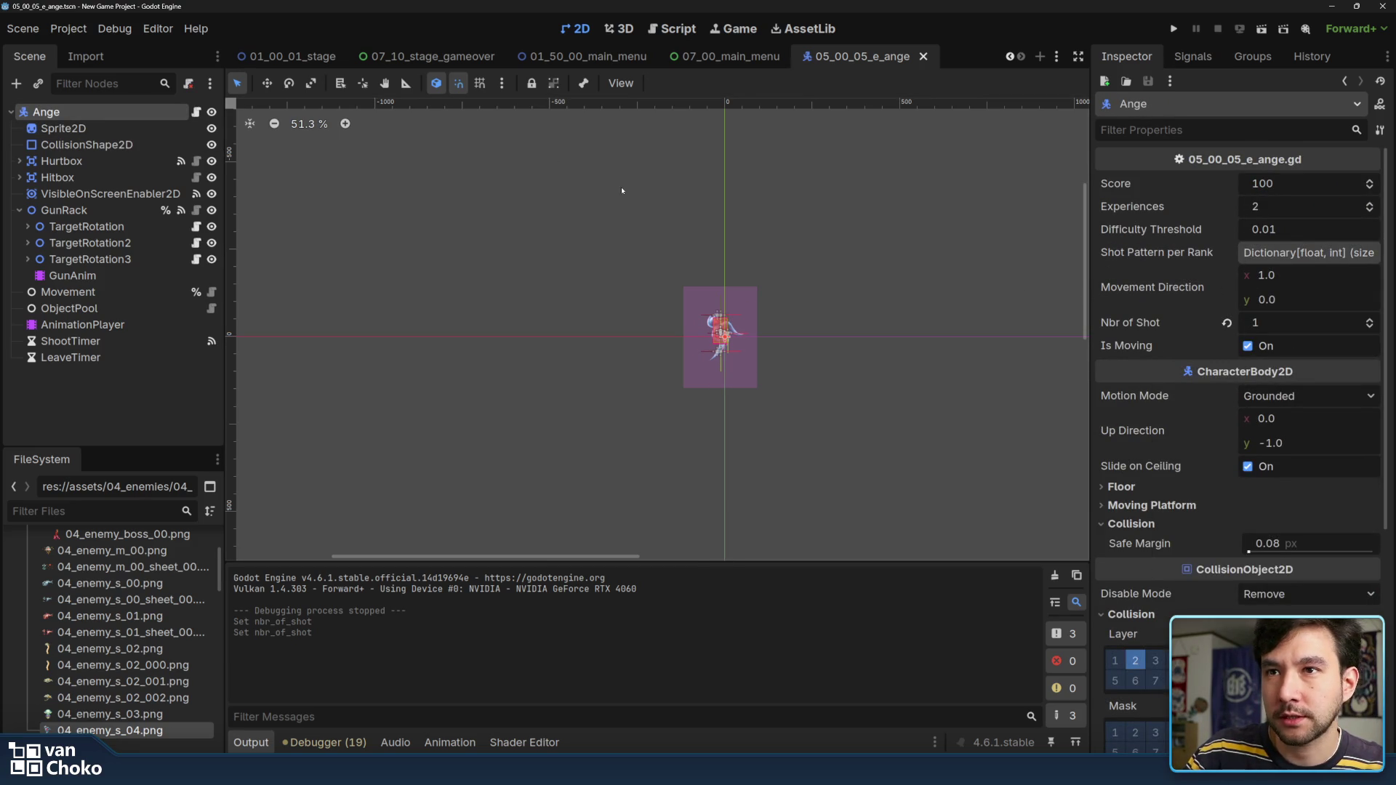
click(68, 291)
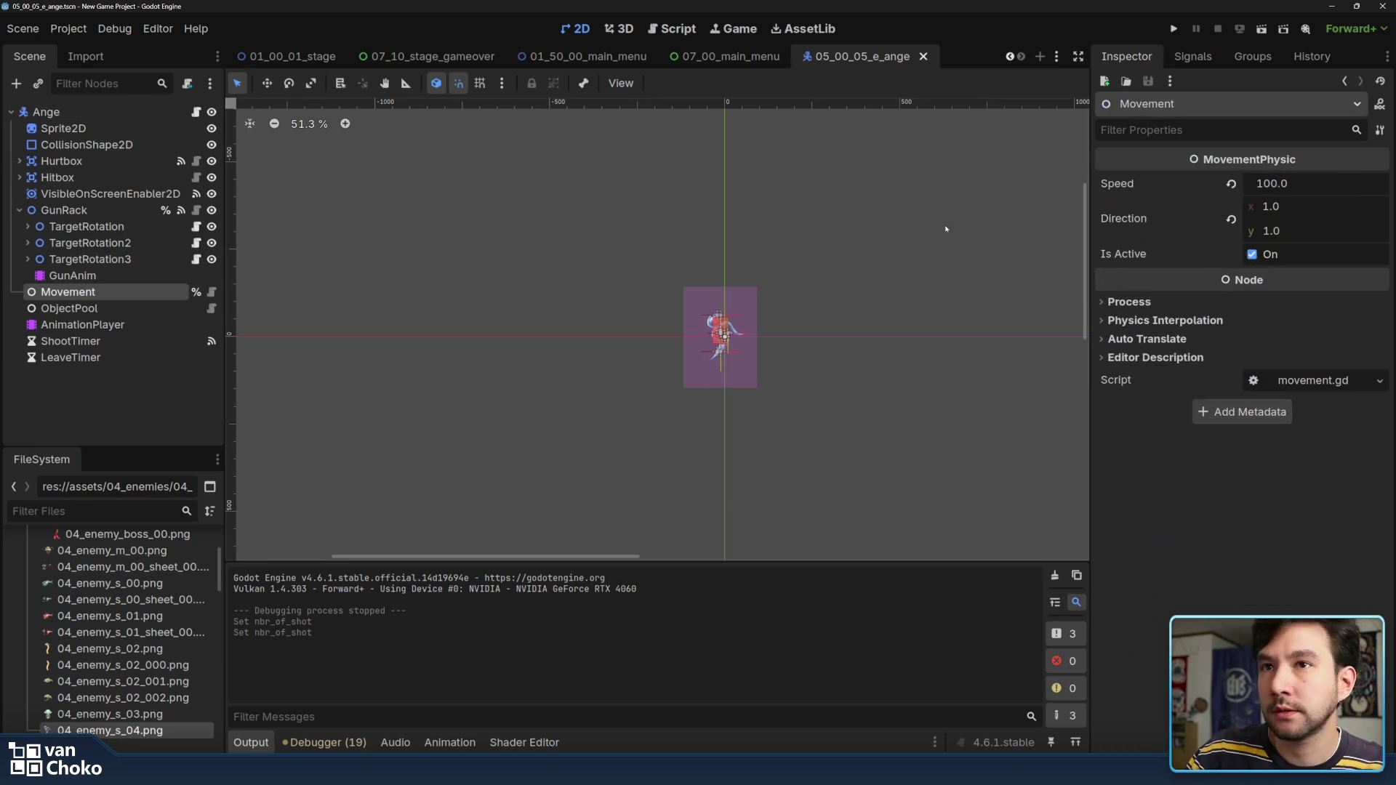
click(1273, 185)
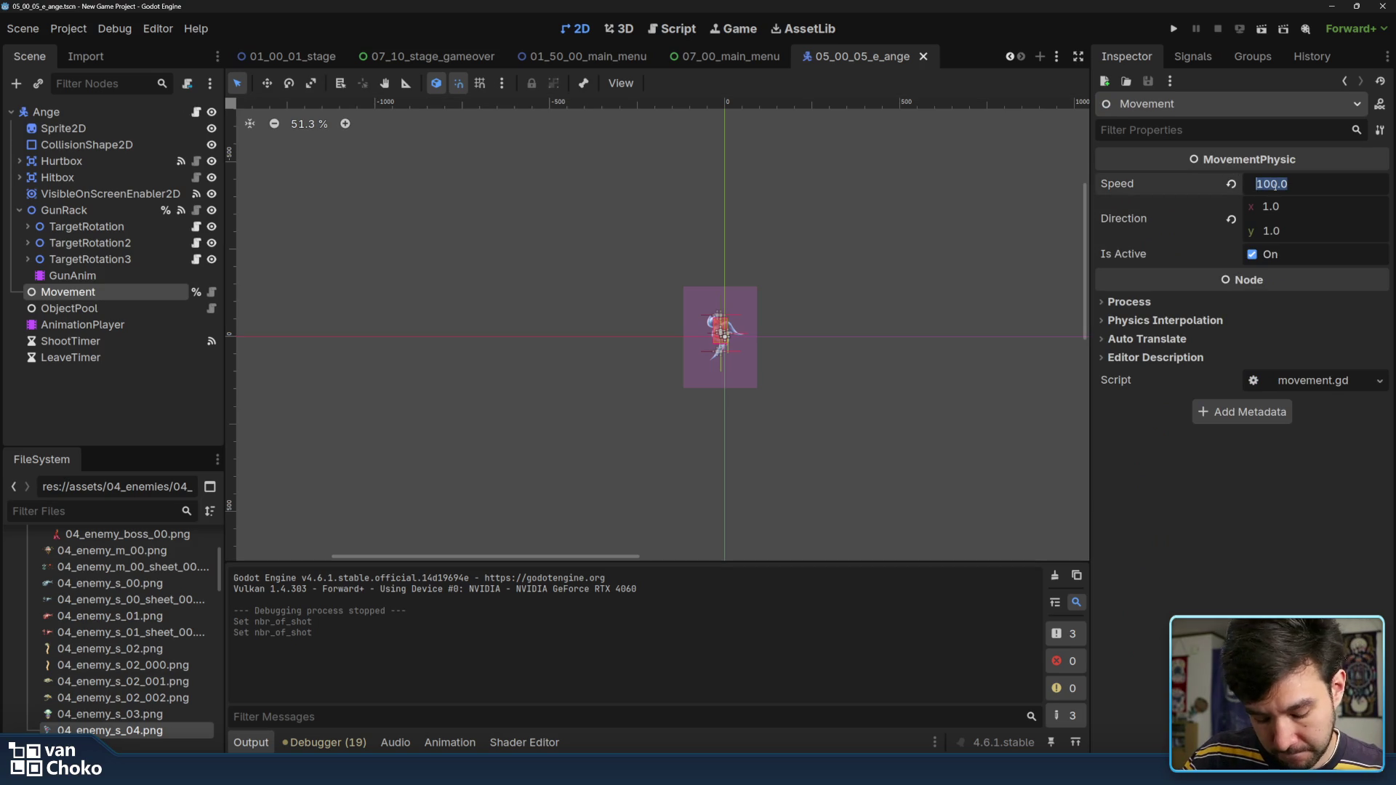
text(300)
key(Return)
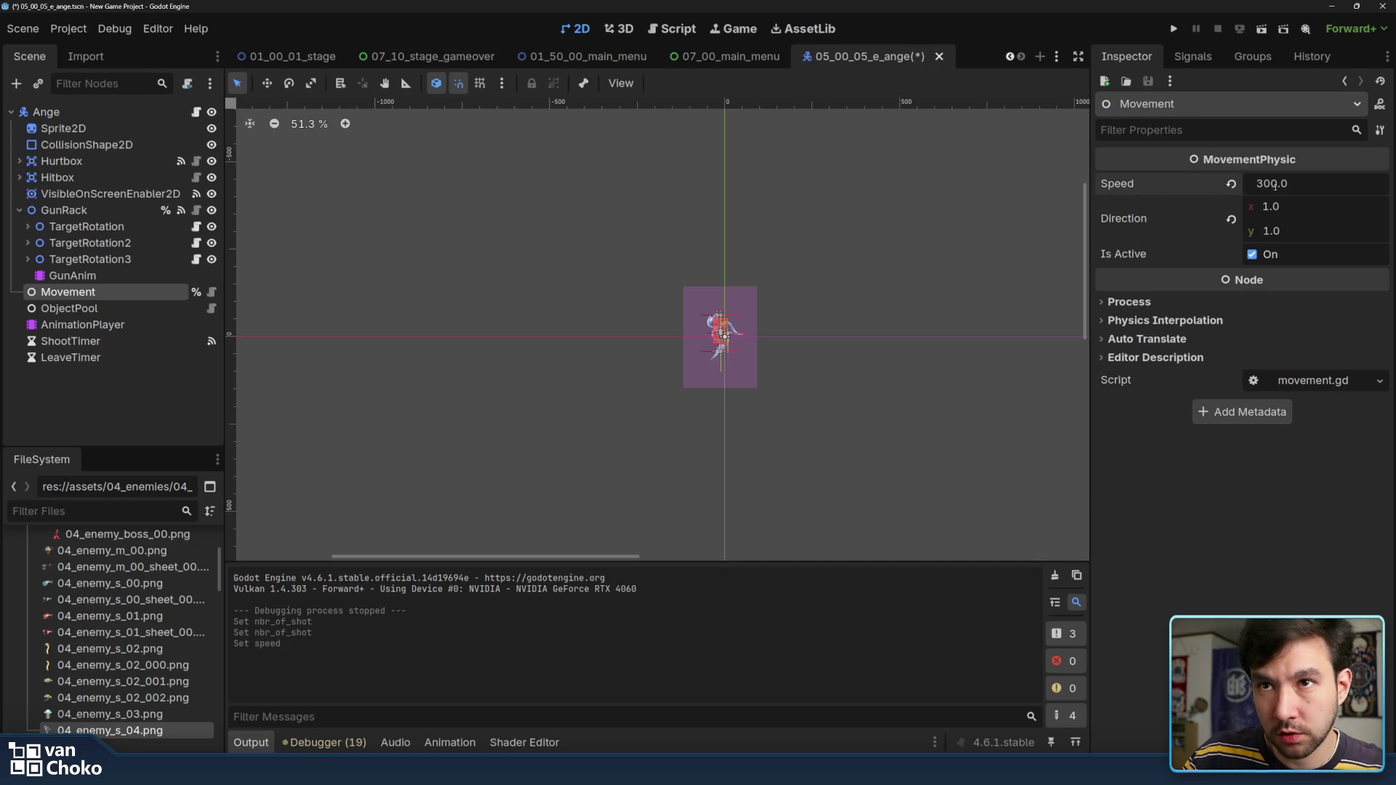
click(843, 196)
key(ctrl+s)
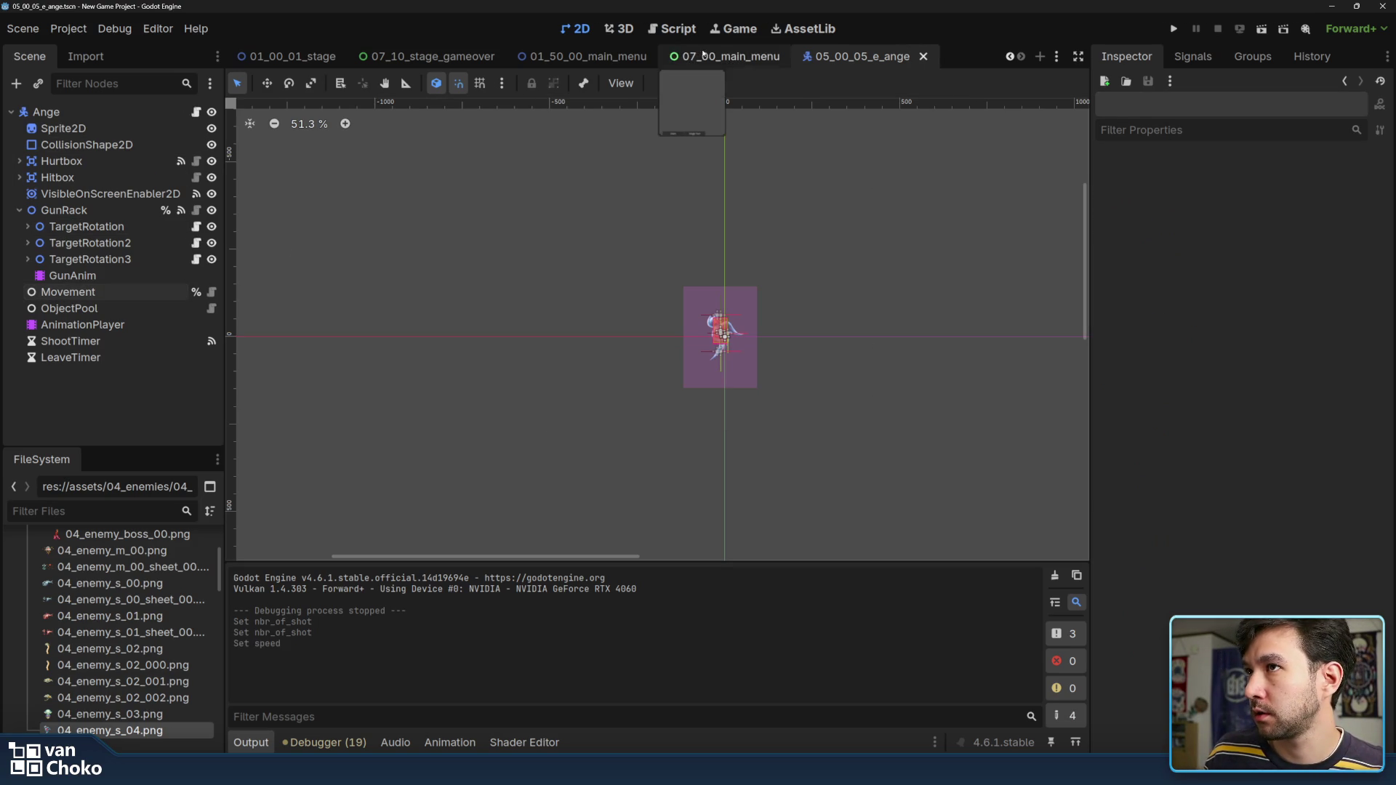
Step: Open the 01_00_01_stage scene and select the Ange_000 spawner
click(636, 58)
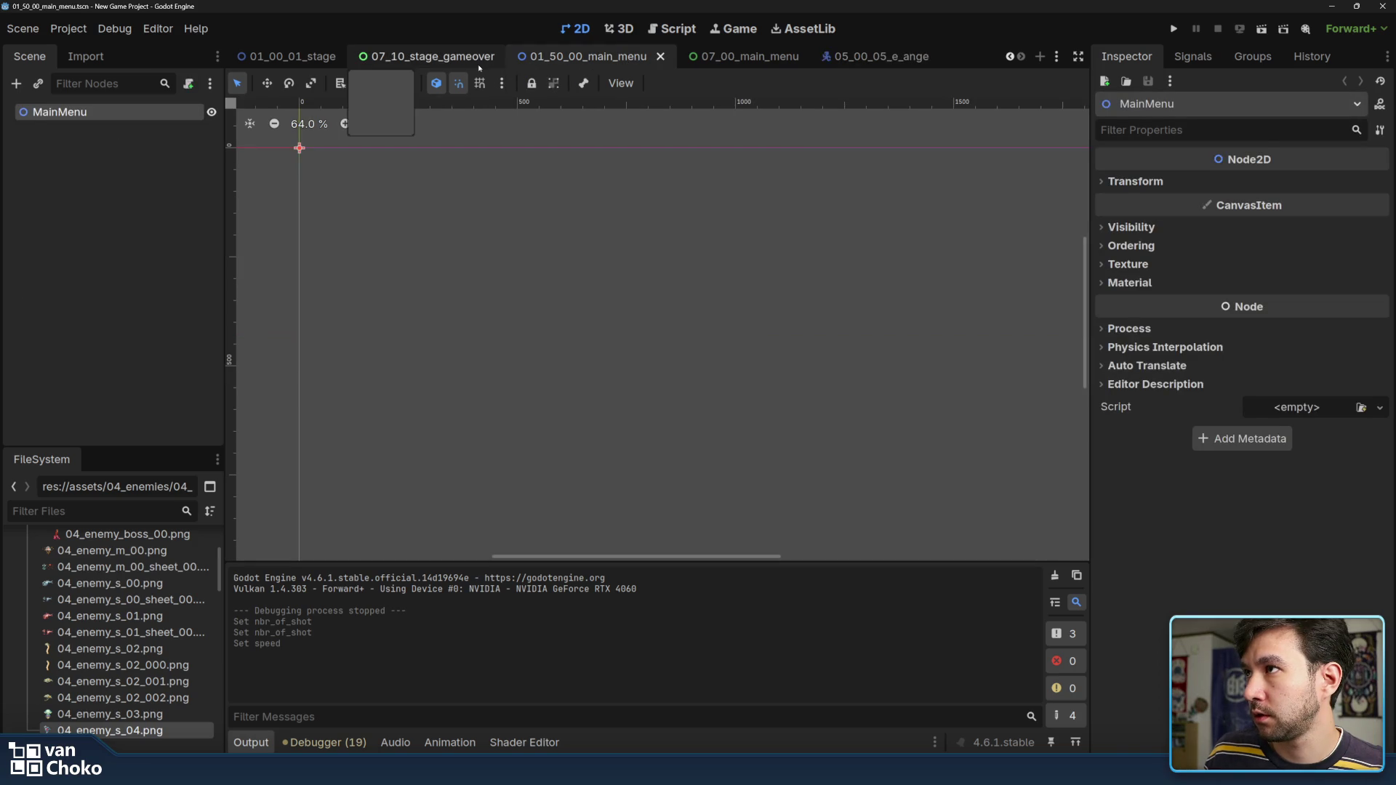
click(435, 59)
click(291, 57)
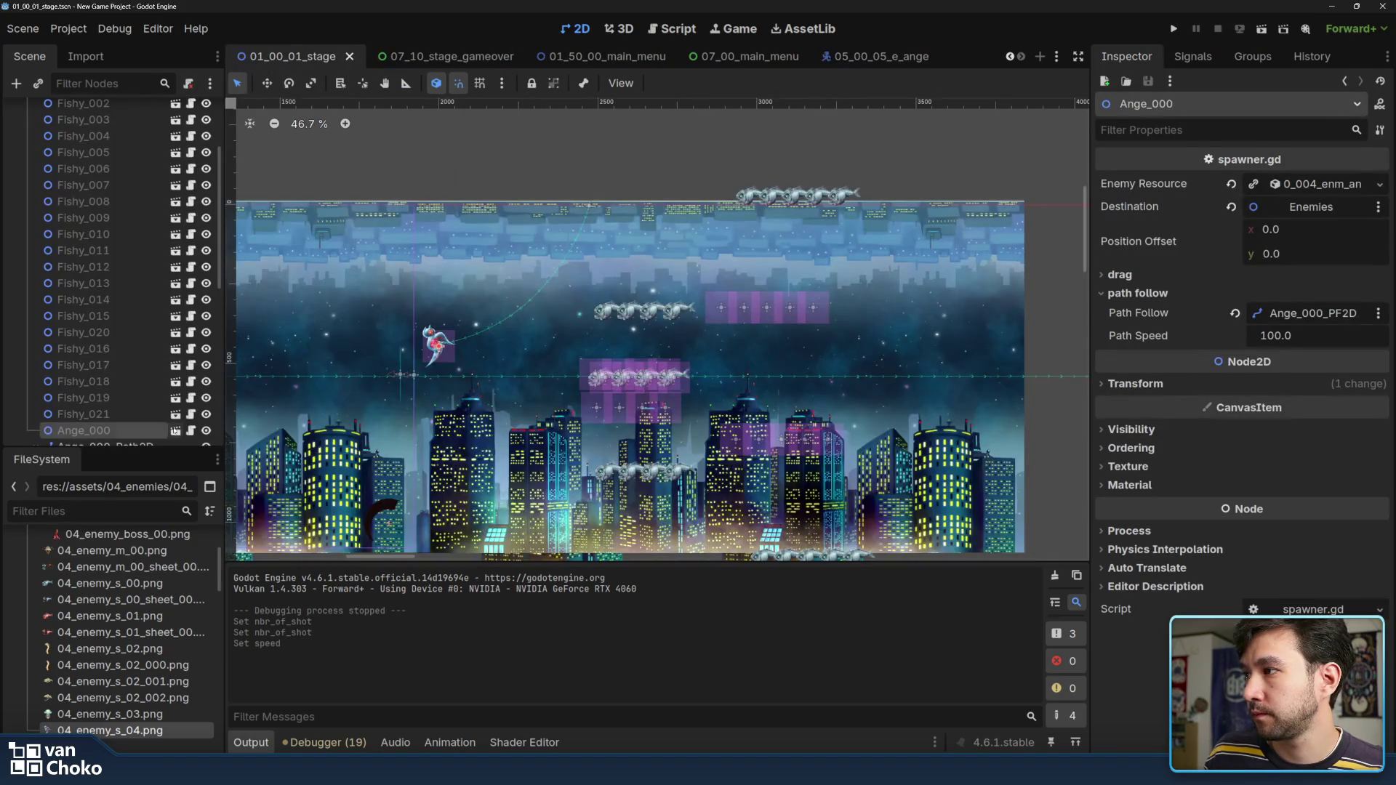
scroll(119, 322, down, 1)
click(118, 322)
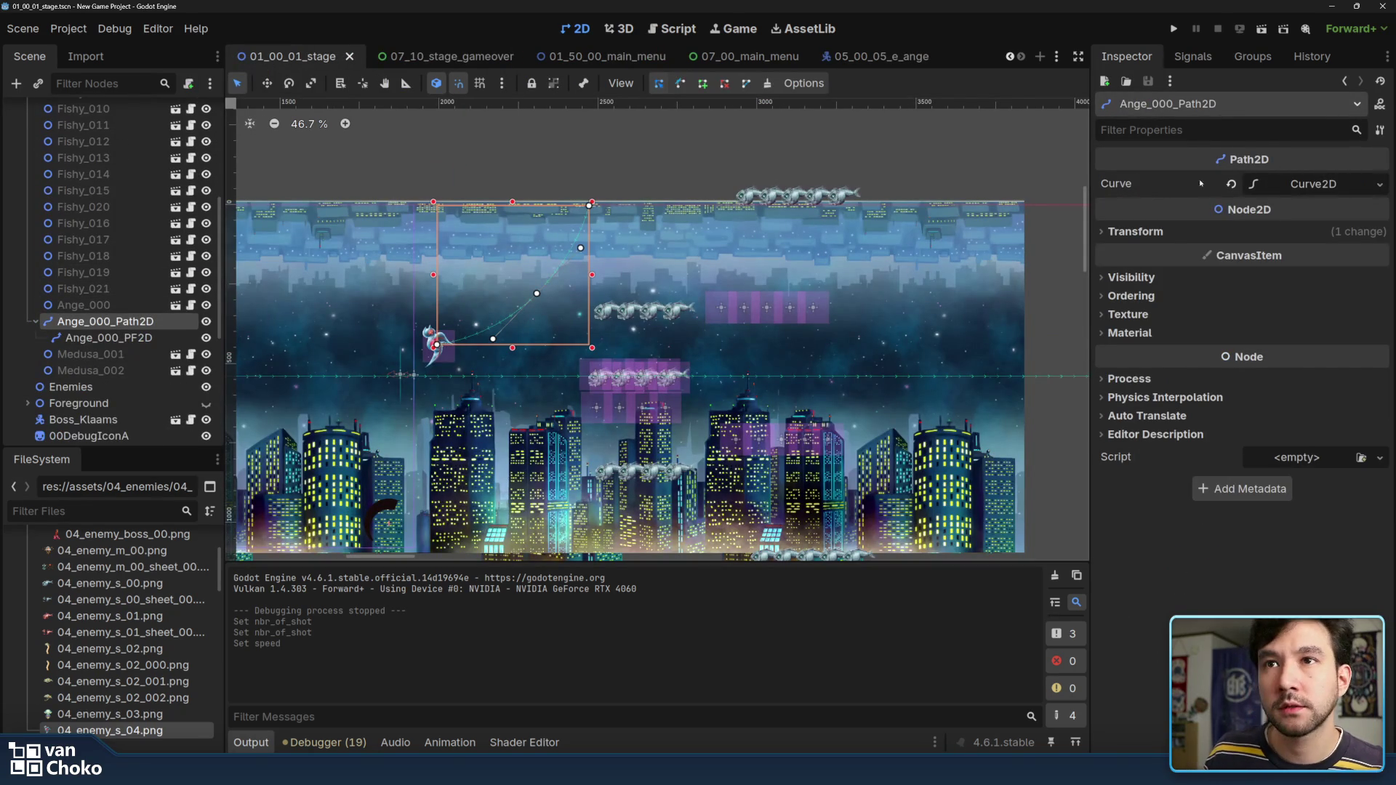
click(109, 338)
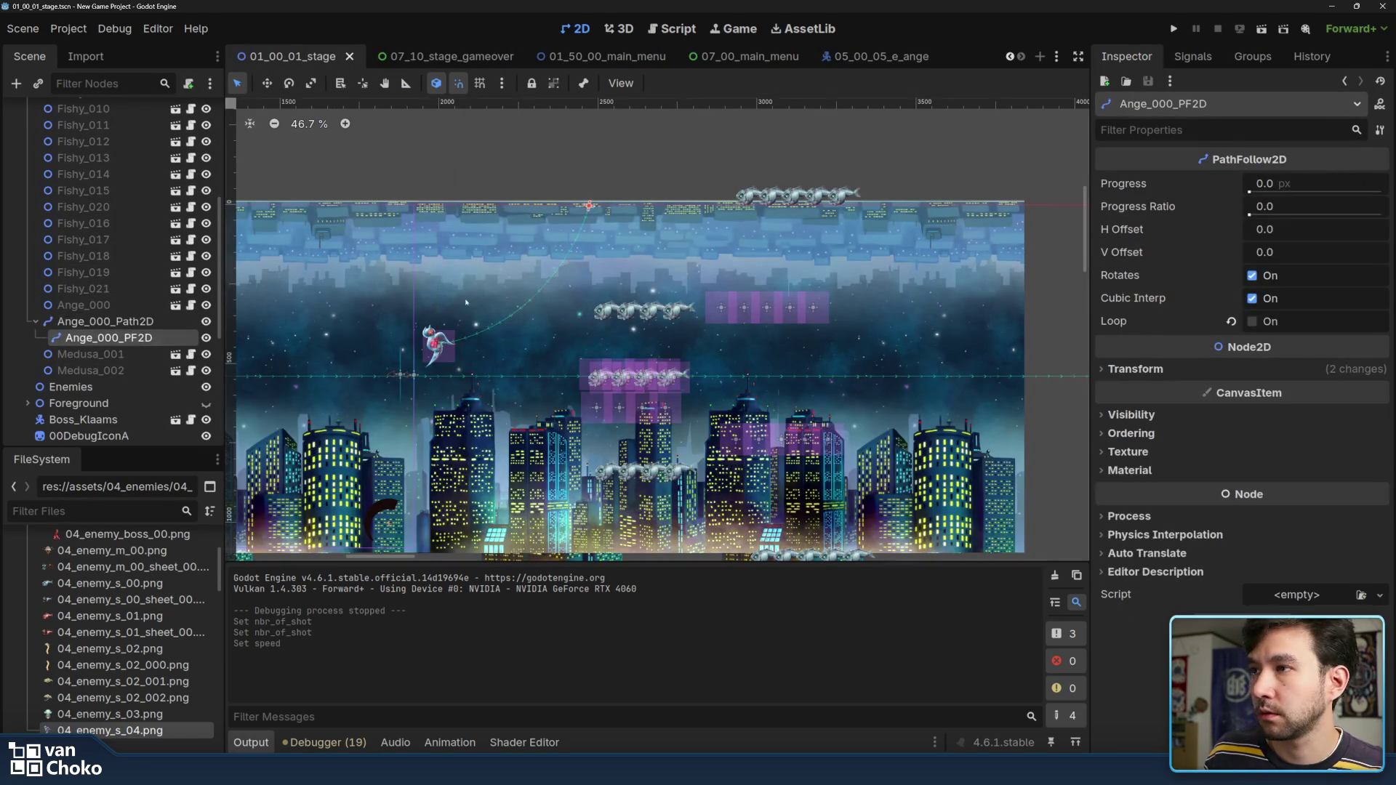
click(83, 304)
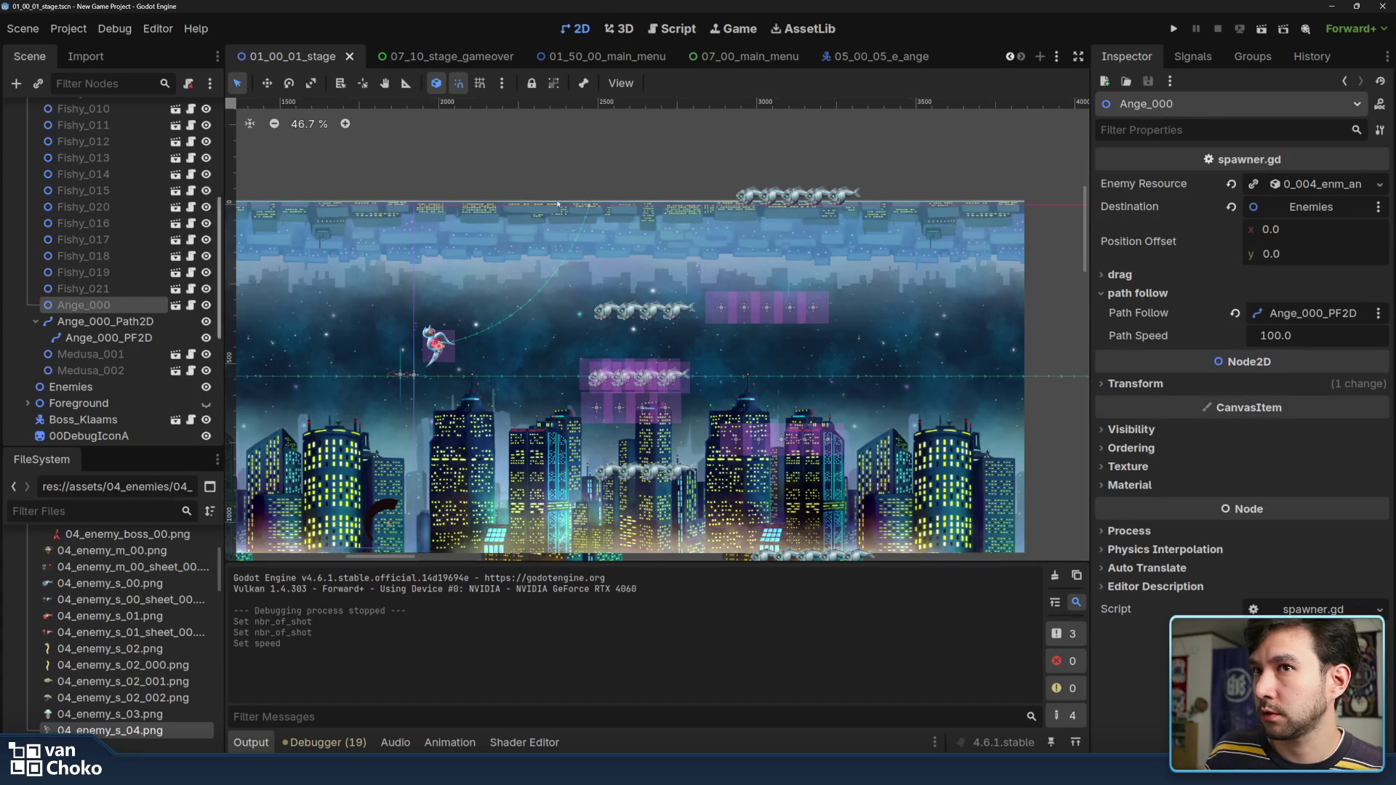
Step: Set Ange_000's Path Speed to 250 and run the project
click(1304, 337)
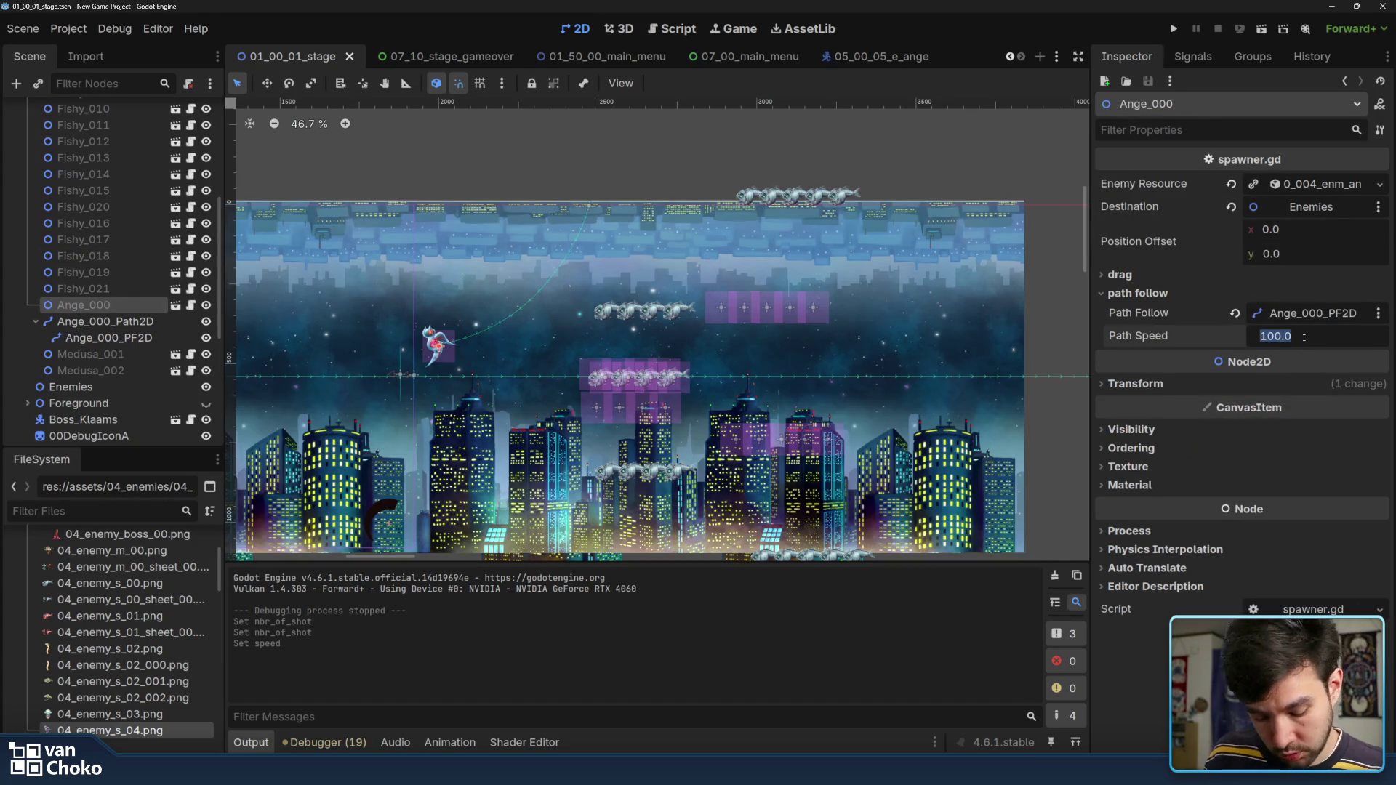
text(200)
key(Return)
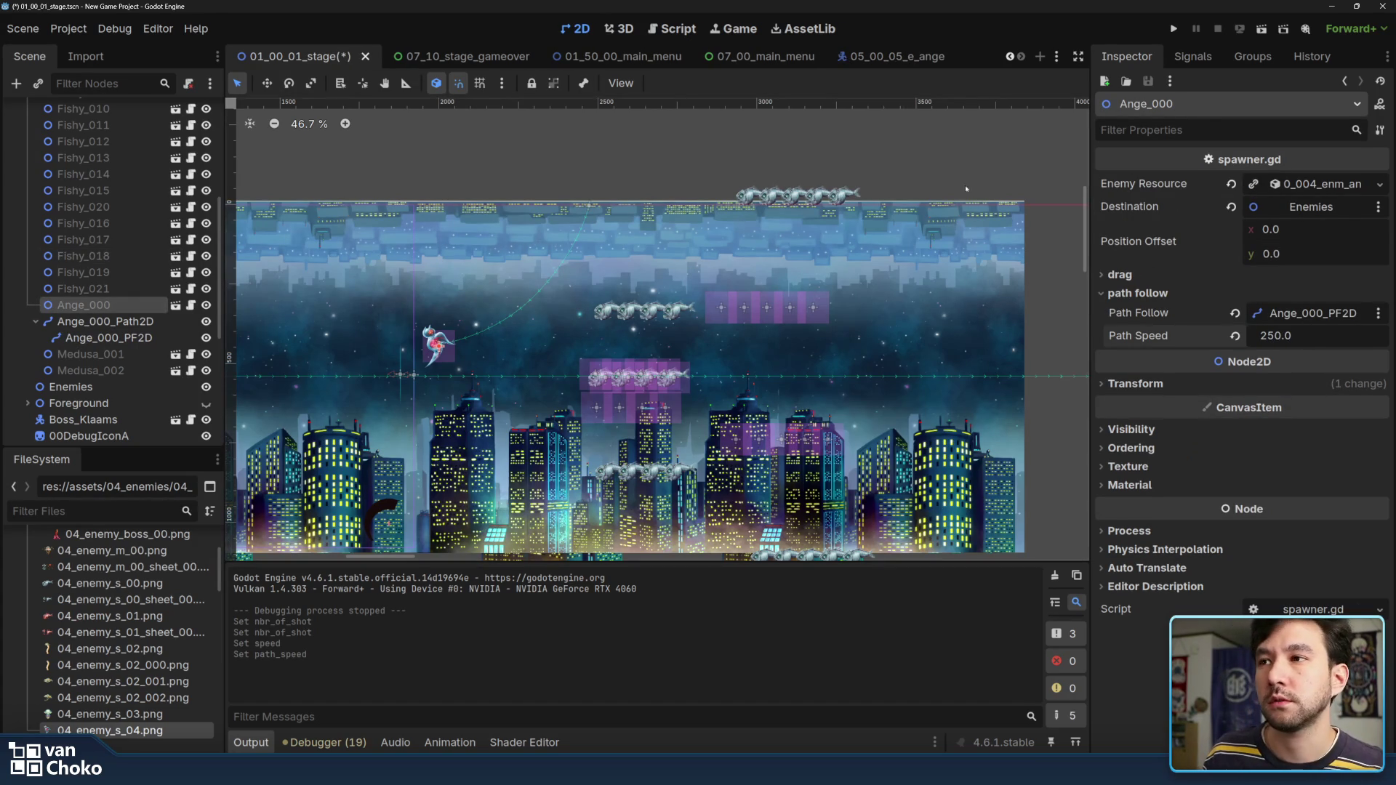
click(976, 122)
click(1175, 30)
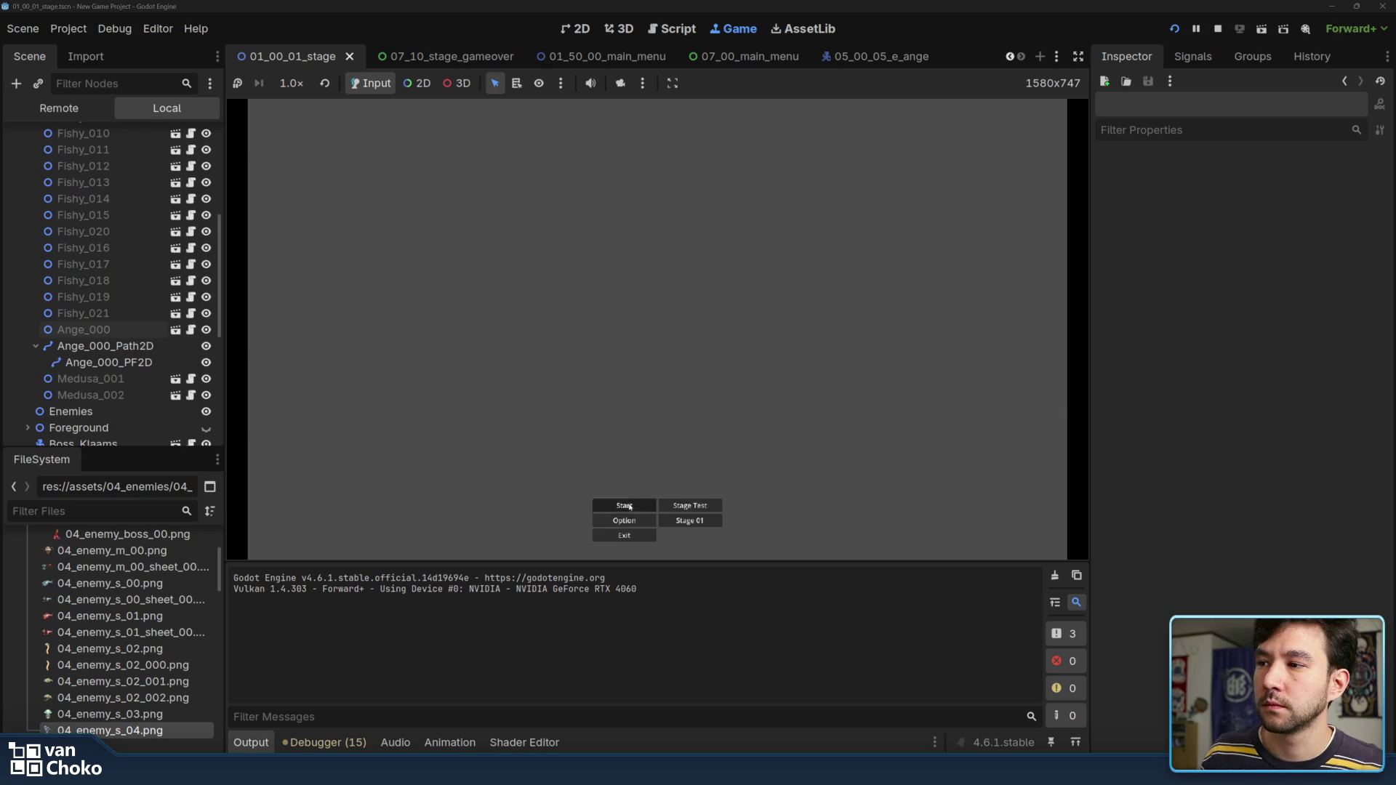
Step: Playtest Stage 1 briefly with the arrow keys, then stop and return to the Ange scene
click(620, 506)
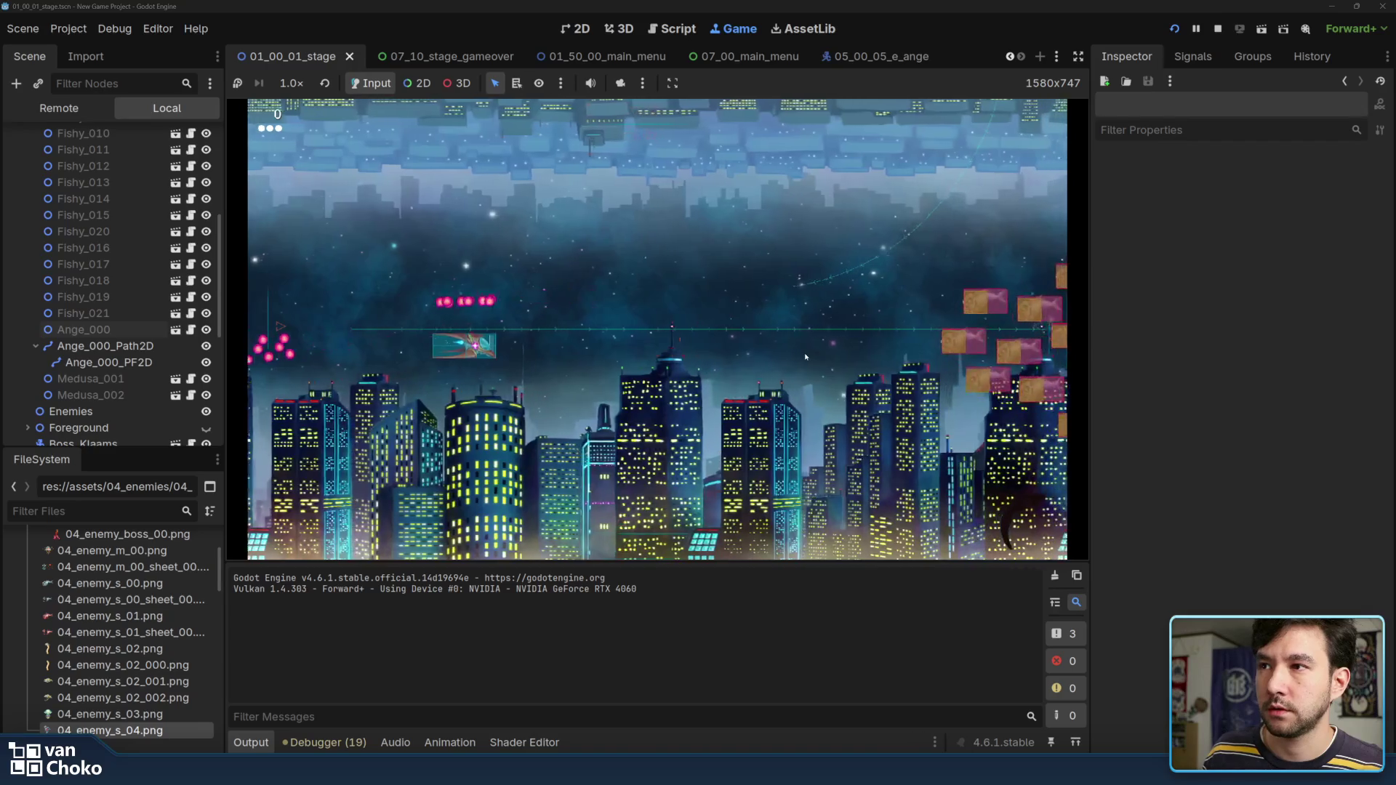
key(Right)
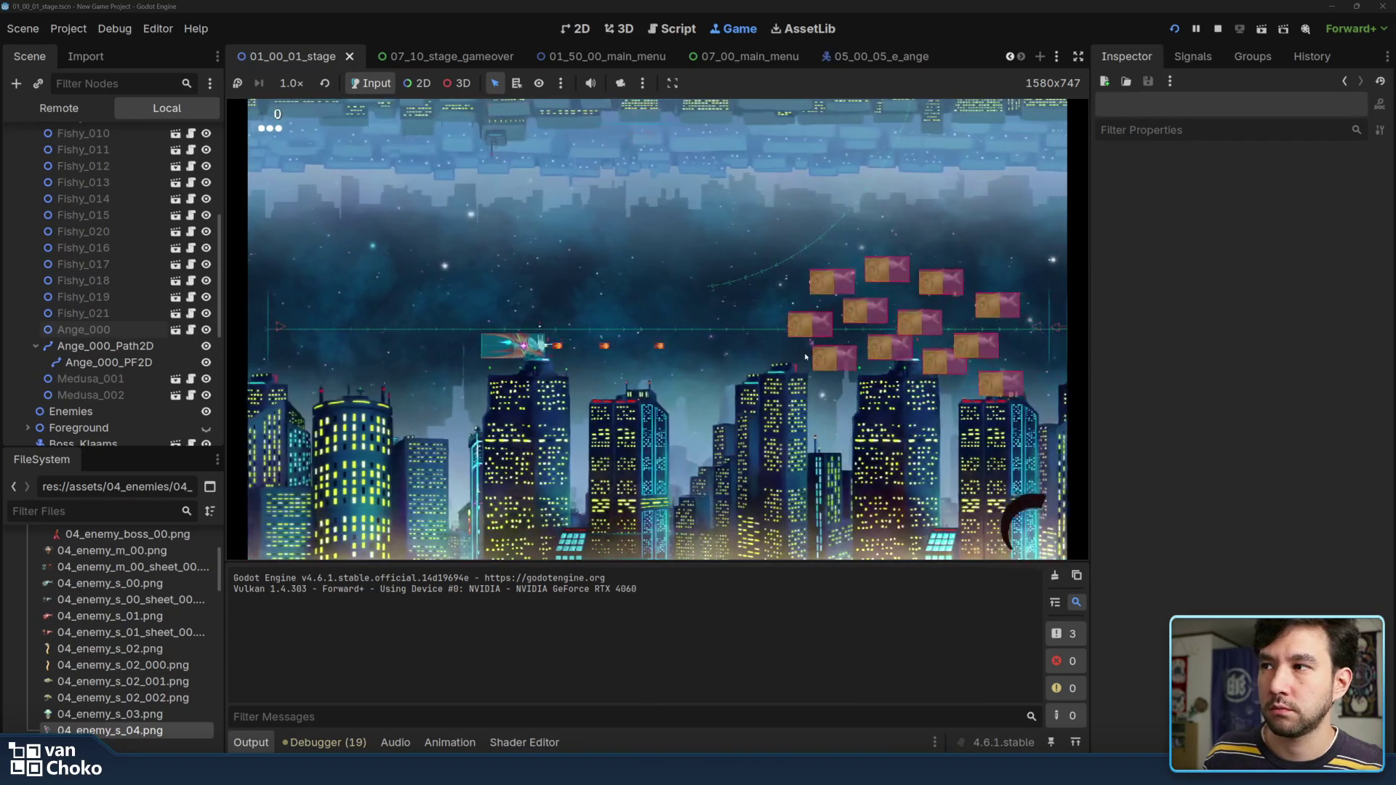
key(Up)
click(1218, 30)
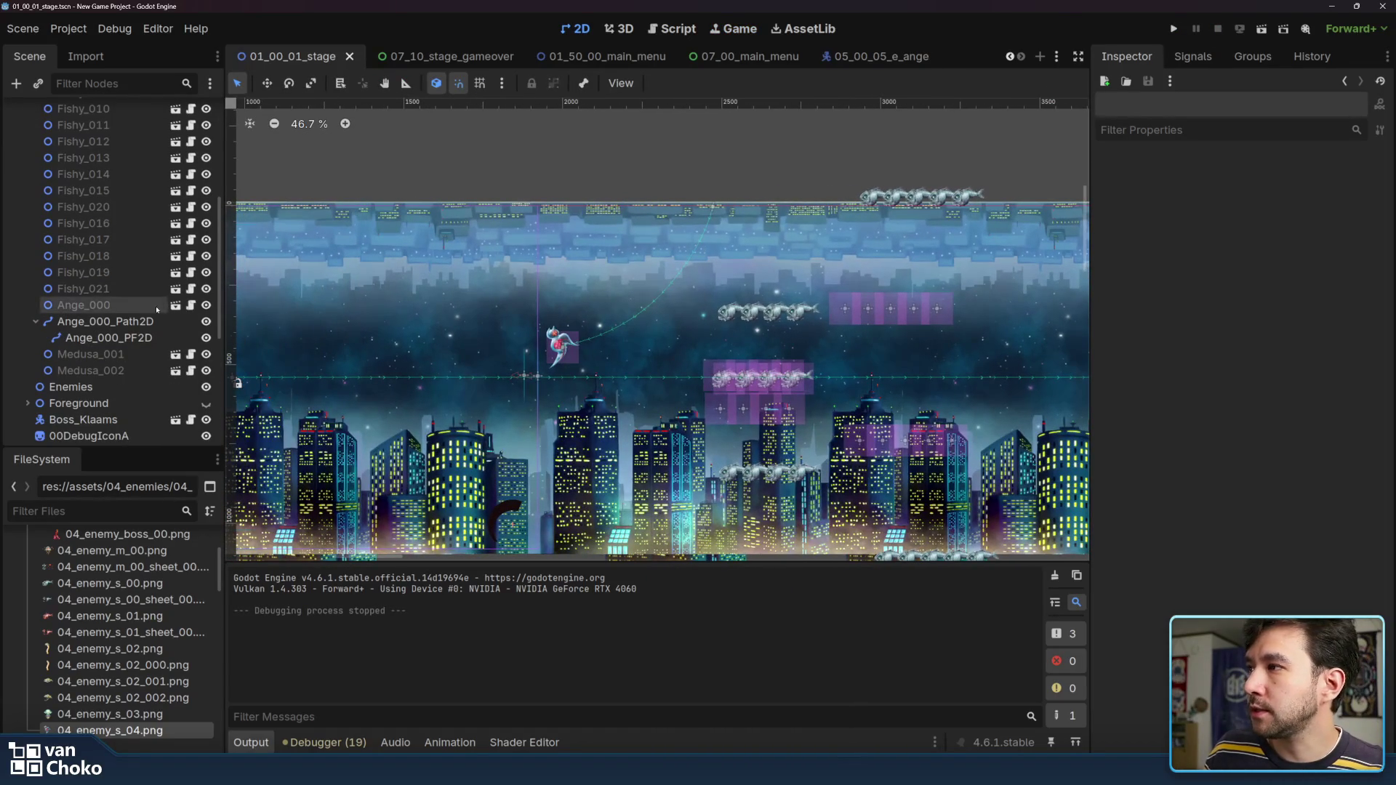
click(914, 57)
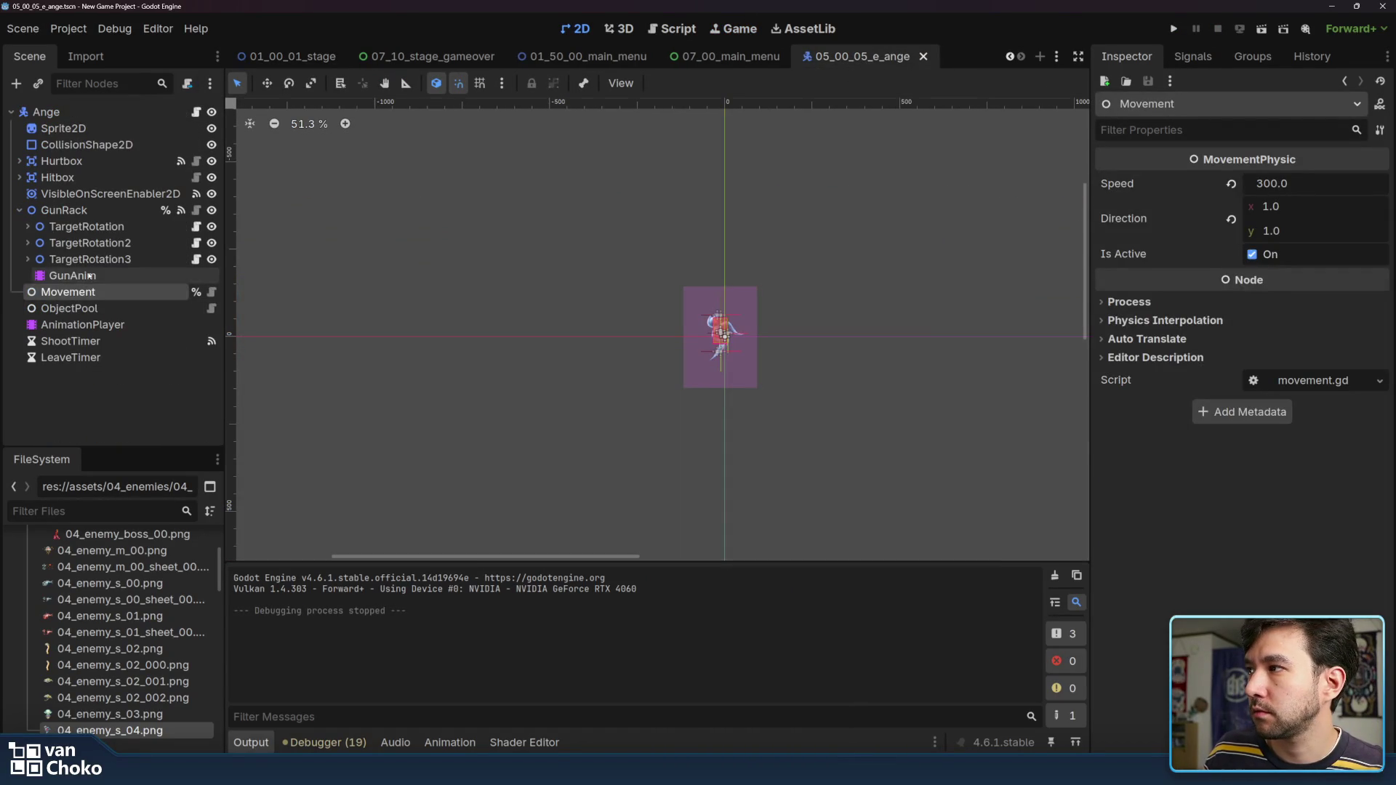
Step: Expand the TargetRotation nodes and give the first Gun Pulse Force 150 and Damping 50
click(72, 276)
click(87, 260)
click(28, 260)
click(27, 243)
click(59, 243)
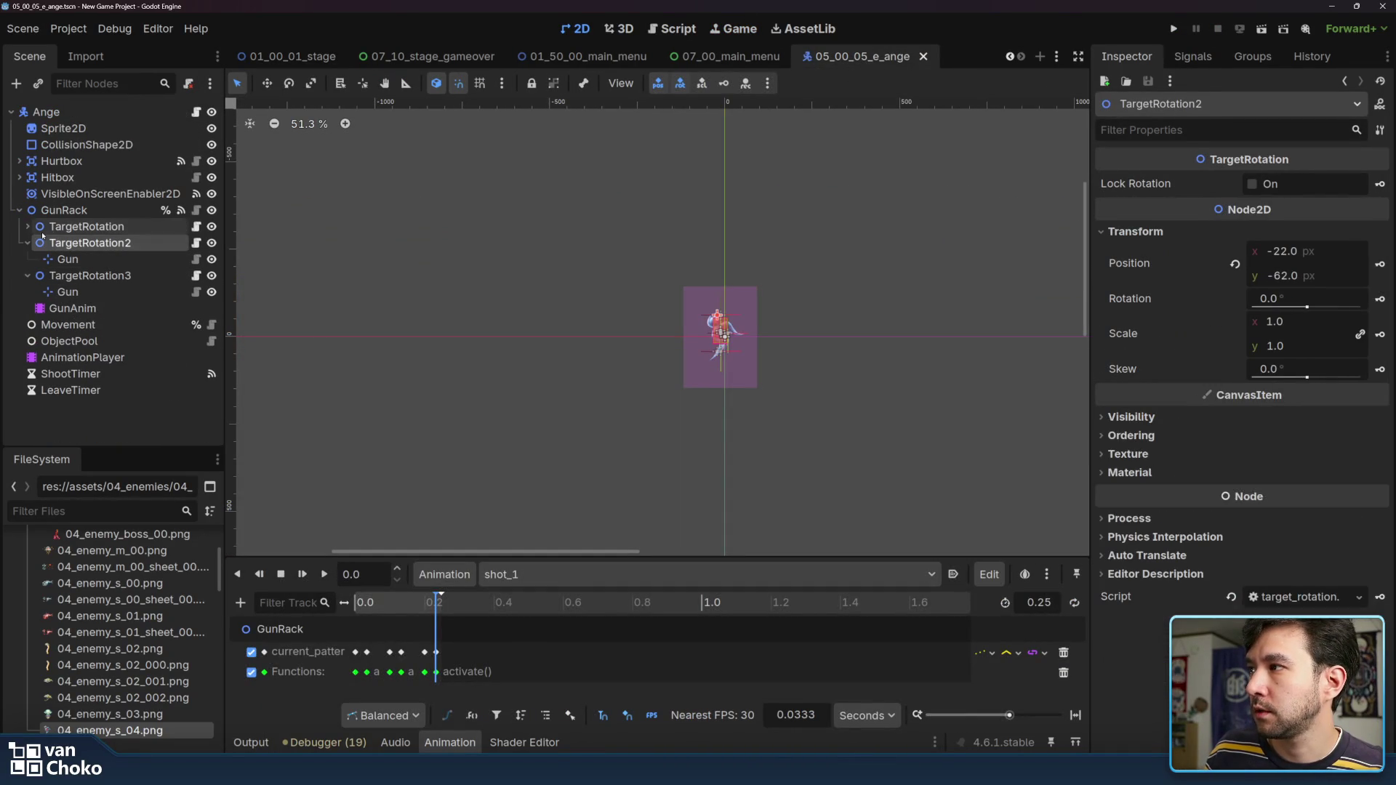
click(28, 227)
click(68, 242)
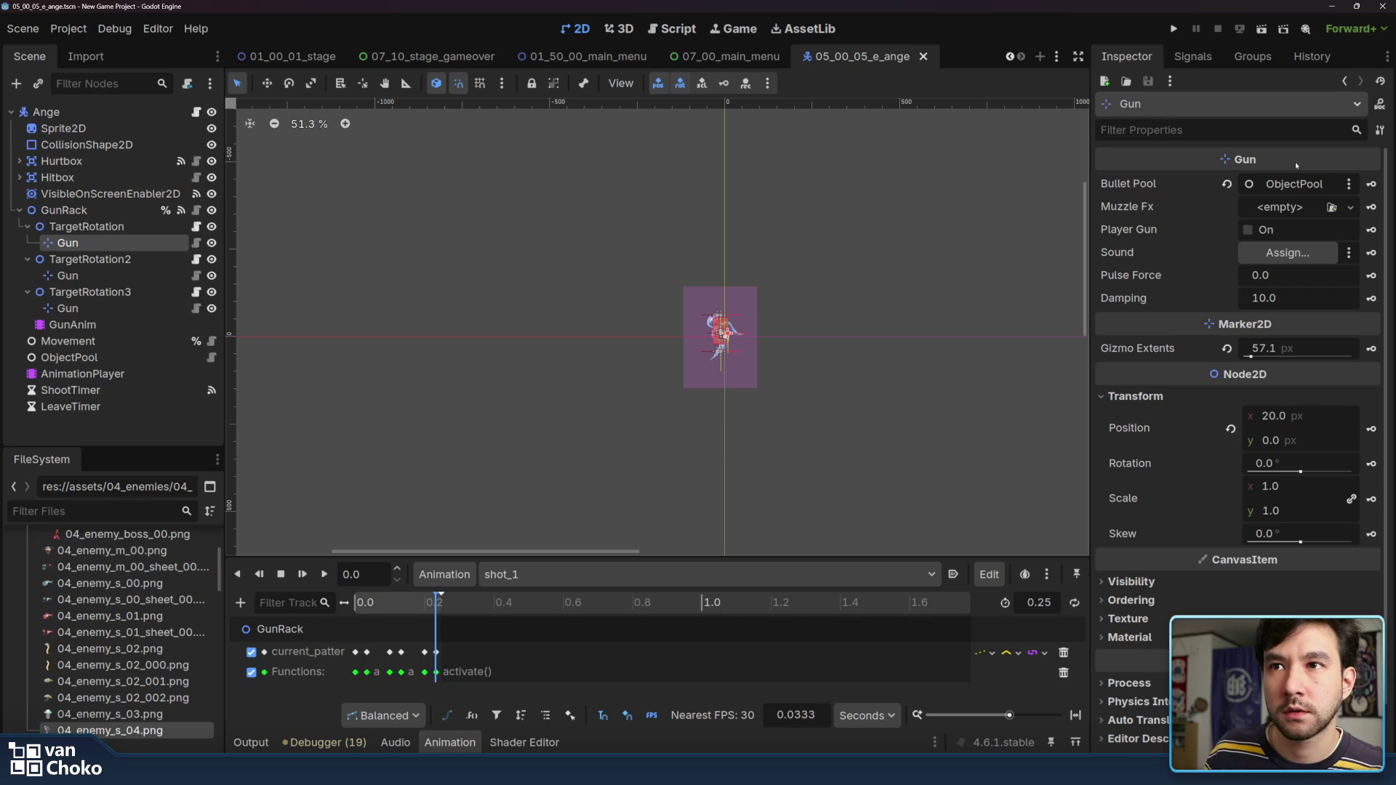
click(1296, 281)
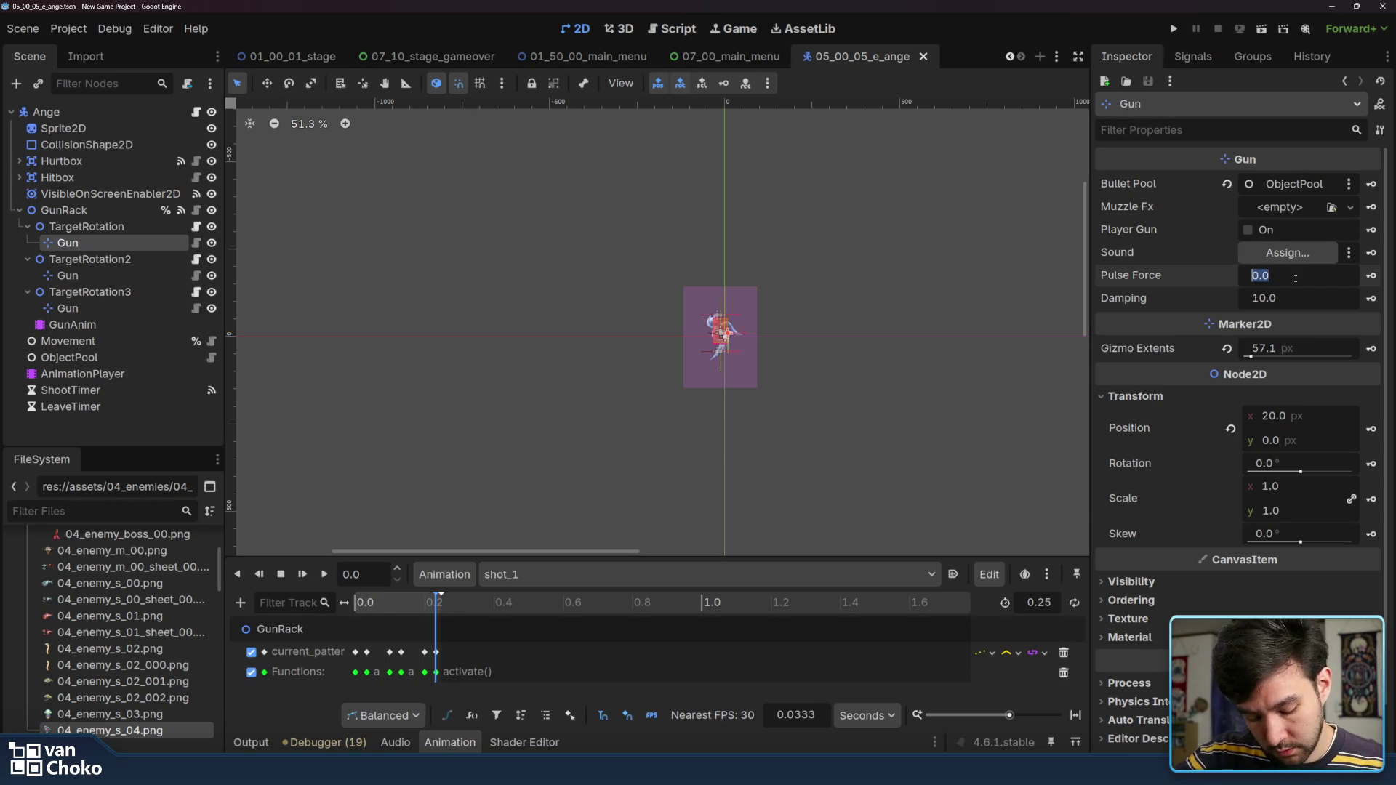
text(150)
key(Return)
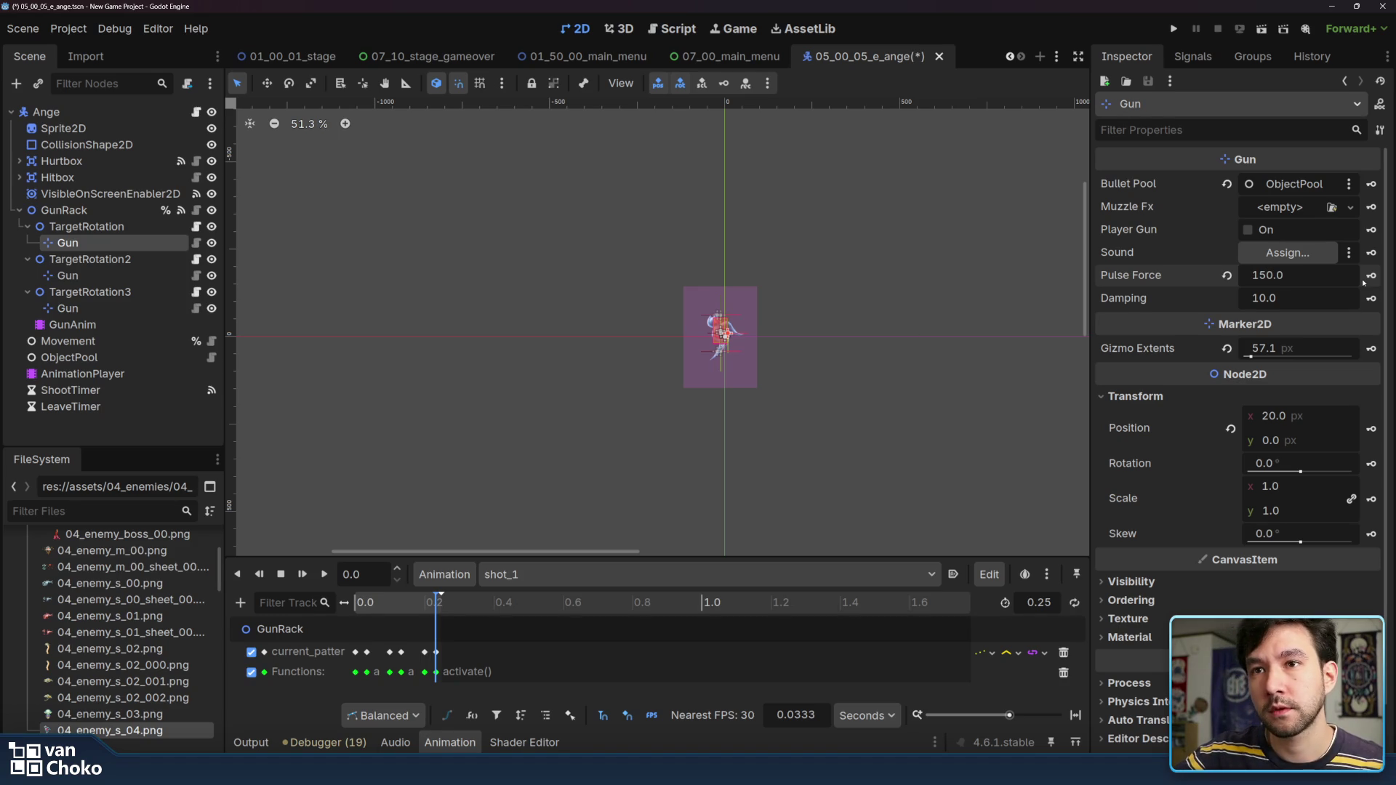
click(1331, 304)
text(50)
key(Return)
Step: Set the third Gun's Pulse Force to 50
click(97, 244)
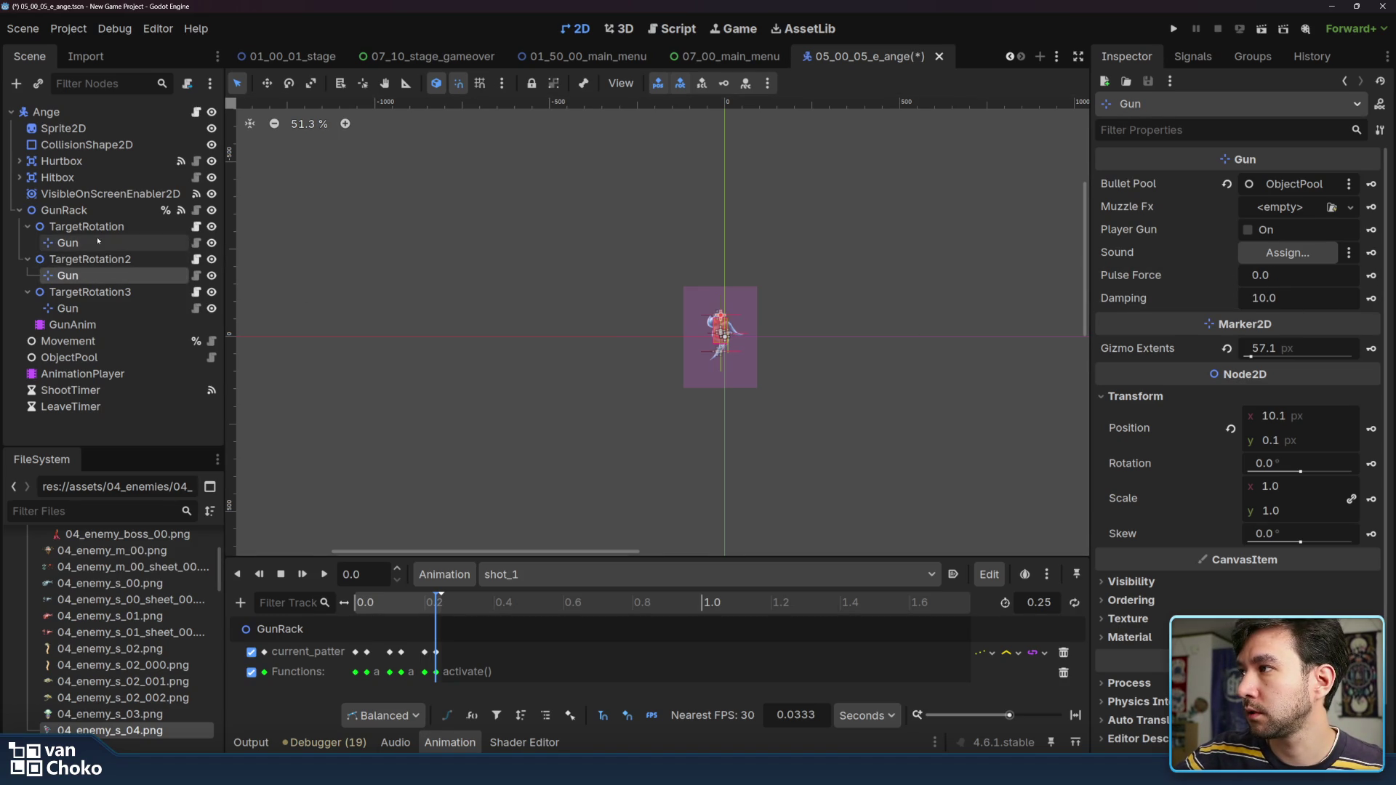
click(97, 276)
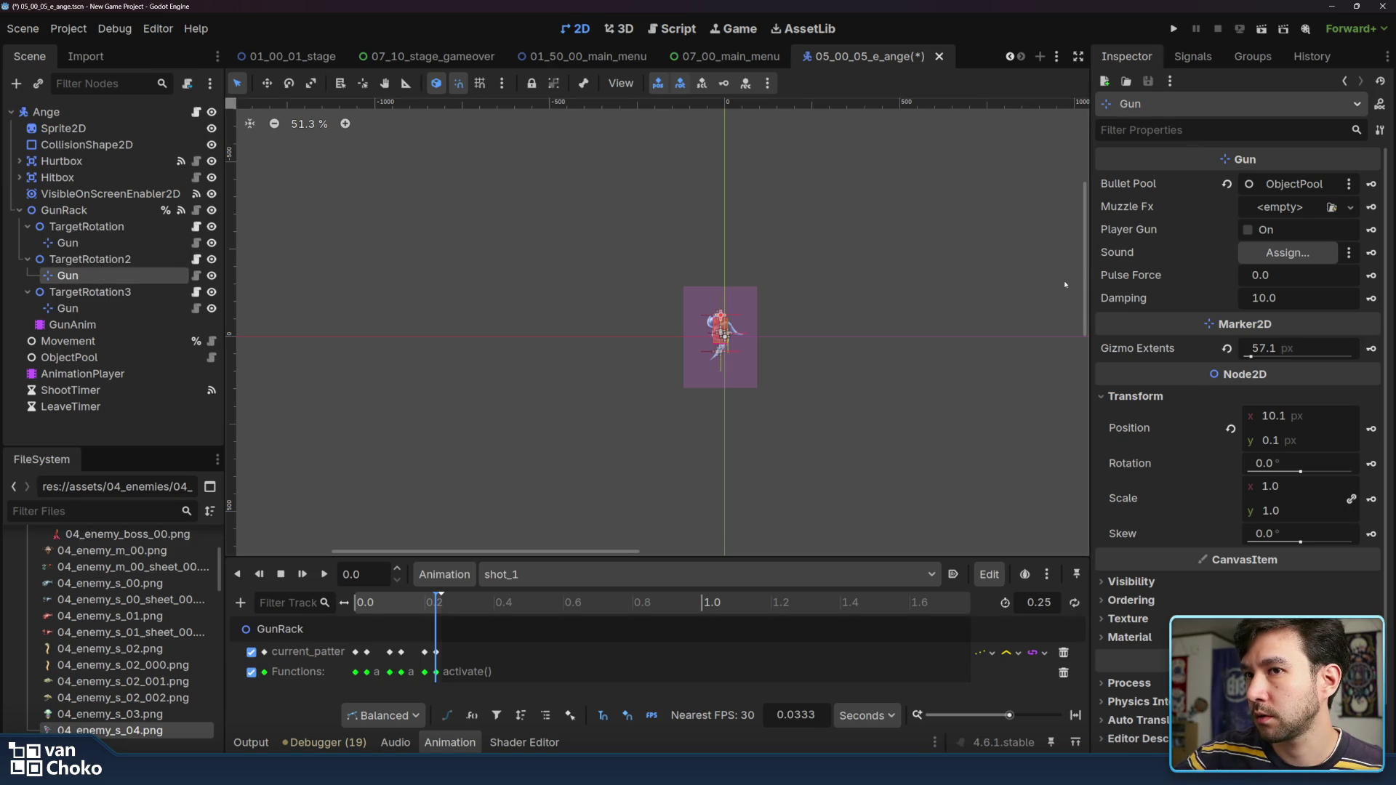
click(109, 308)
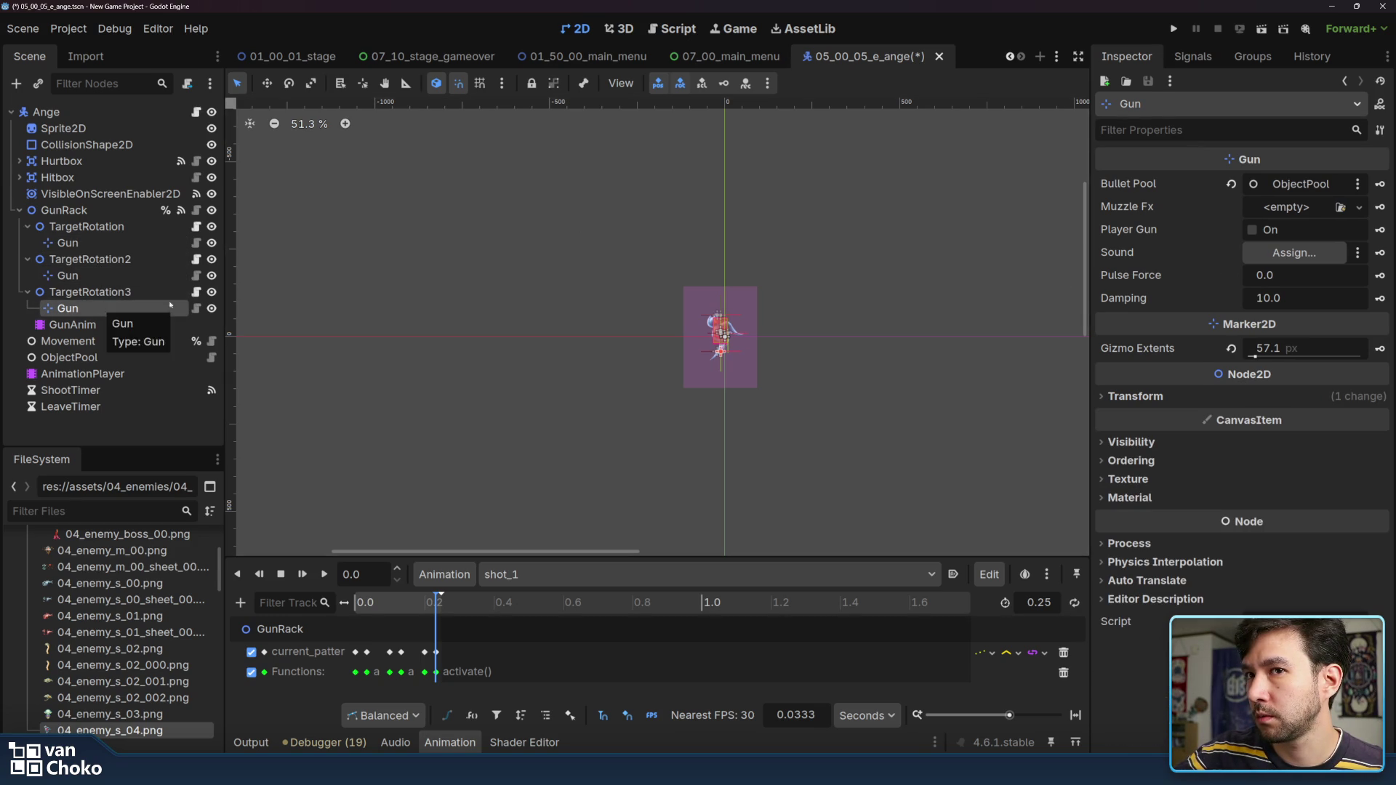
click(1306, 276)
text(50)
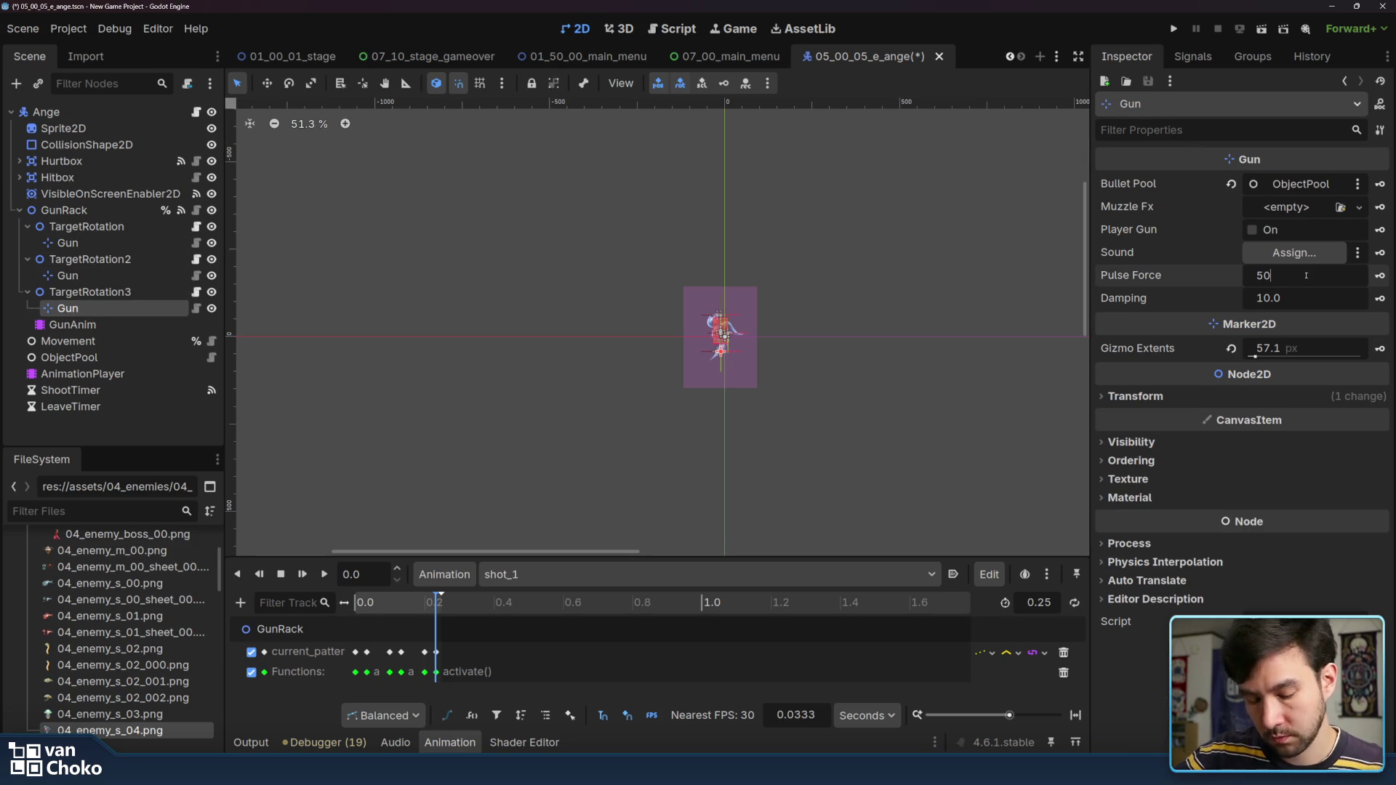
click(867, 273)
Step: Check the first and second Guns' Pulse Force settings, then run the project
click(68, 243)
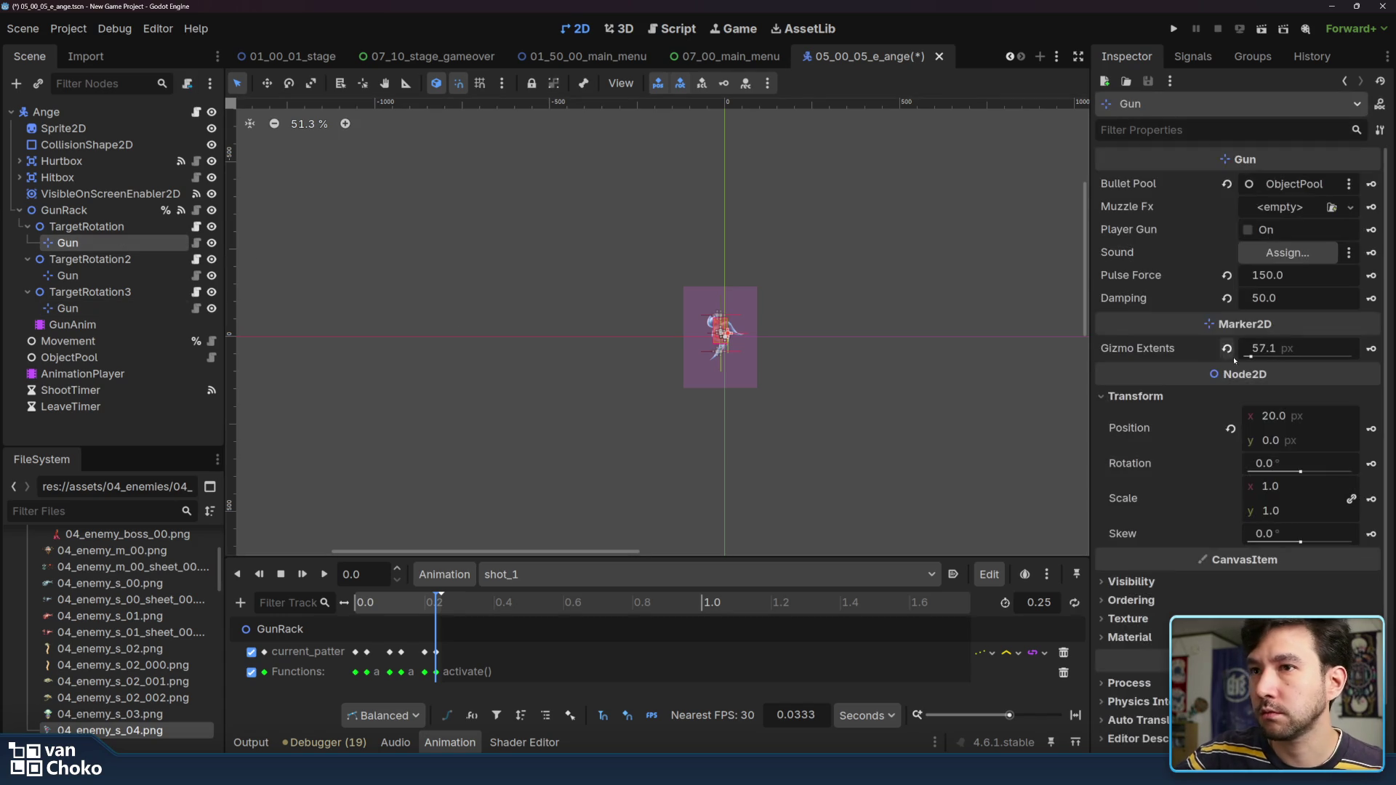
click(111, 277)
click(1290, 301)
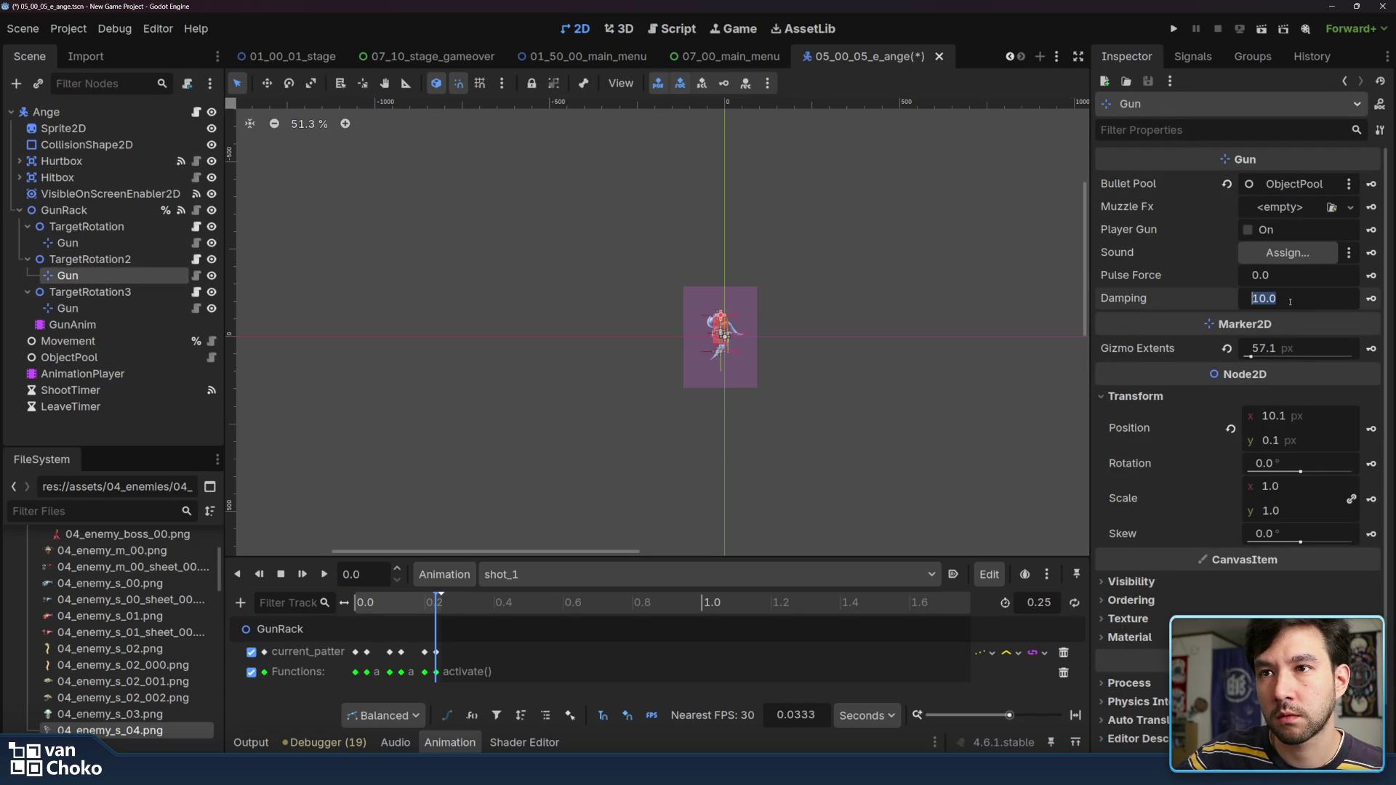
click(1277, 277)
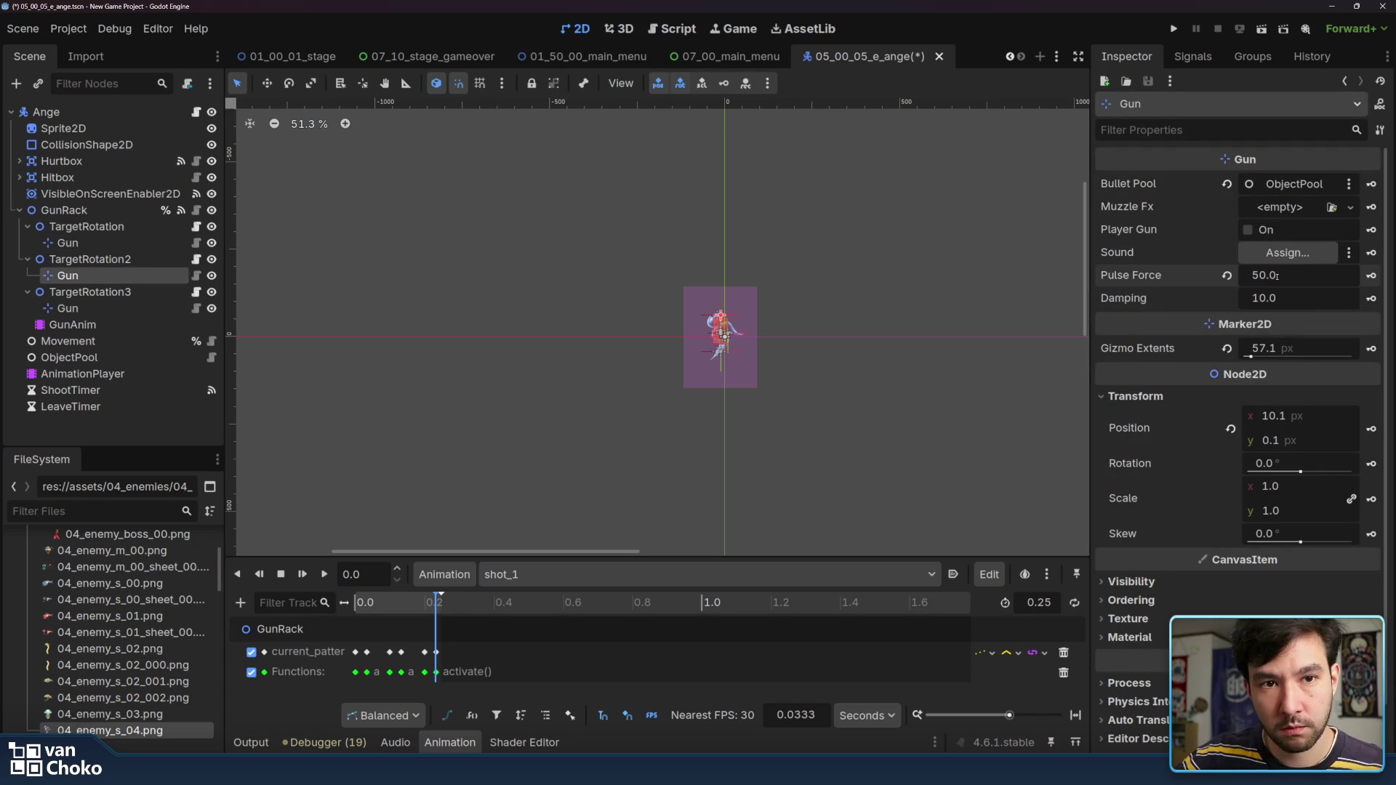
click(1174, 28)
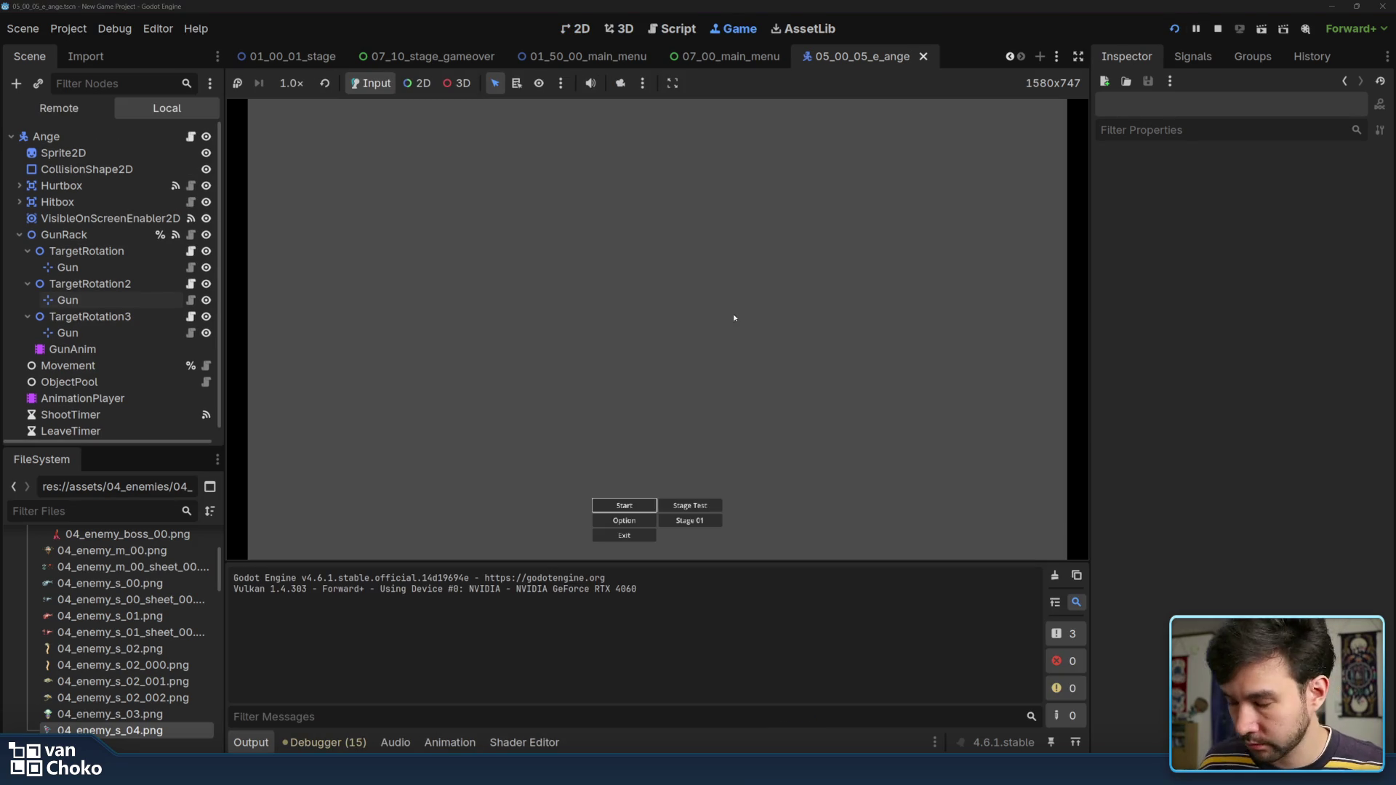
Step: Playtest Stage 1's opening, moving the ship up and down, then stop the game
click(636, 503)
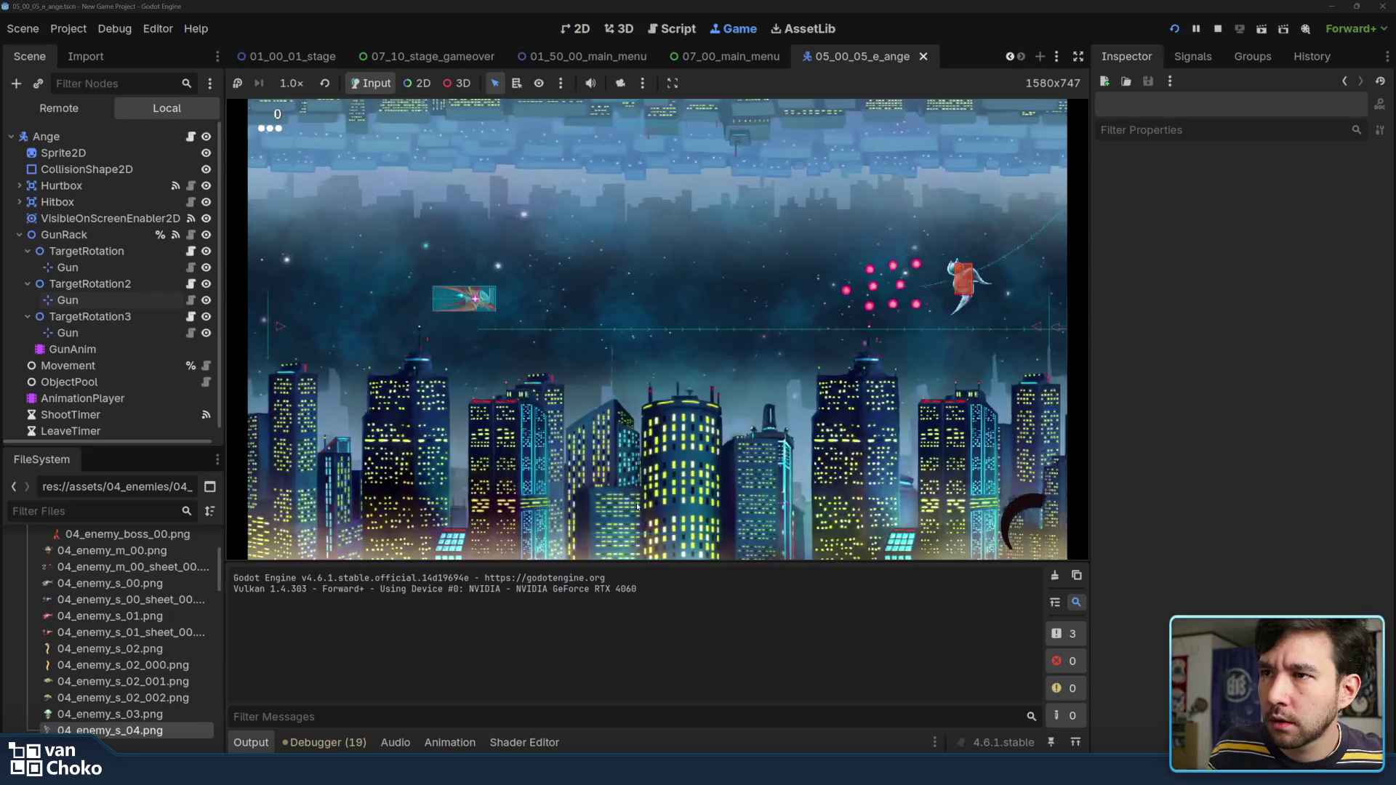
key(Up)
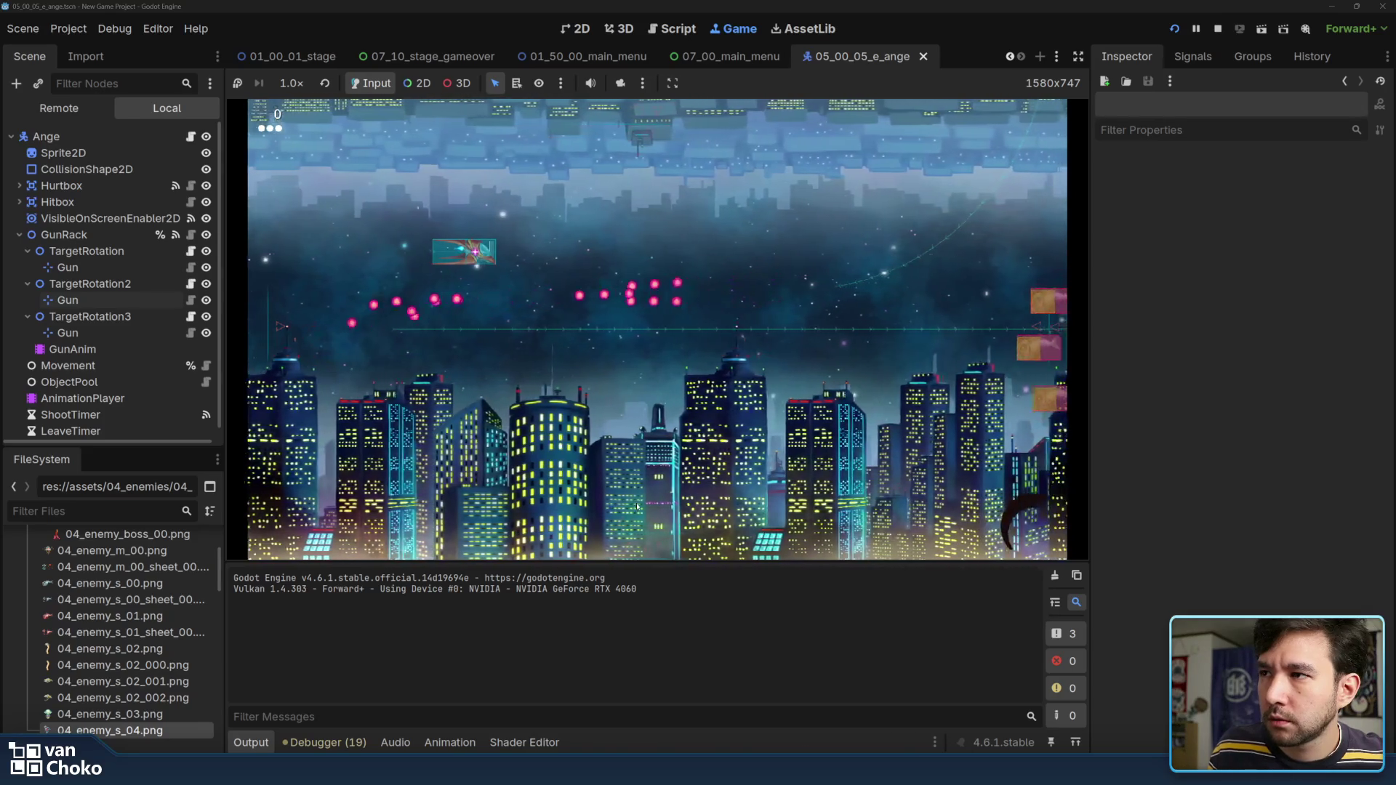
key(Down)
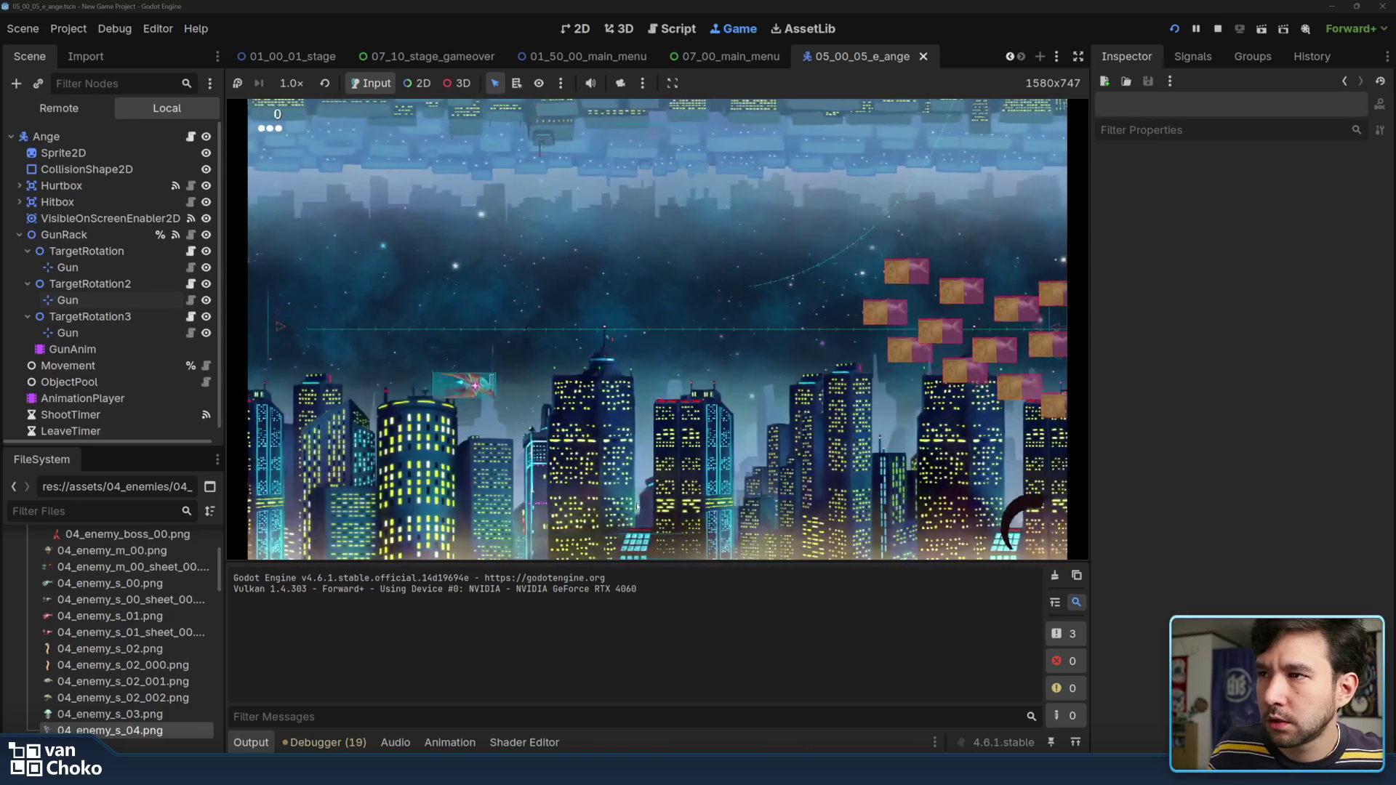
click(1217, 29)
click(107, 243)
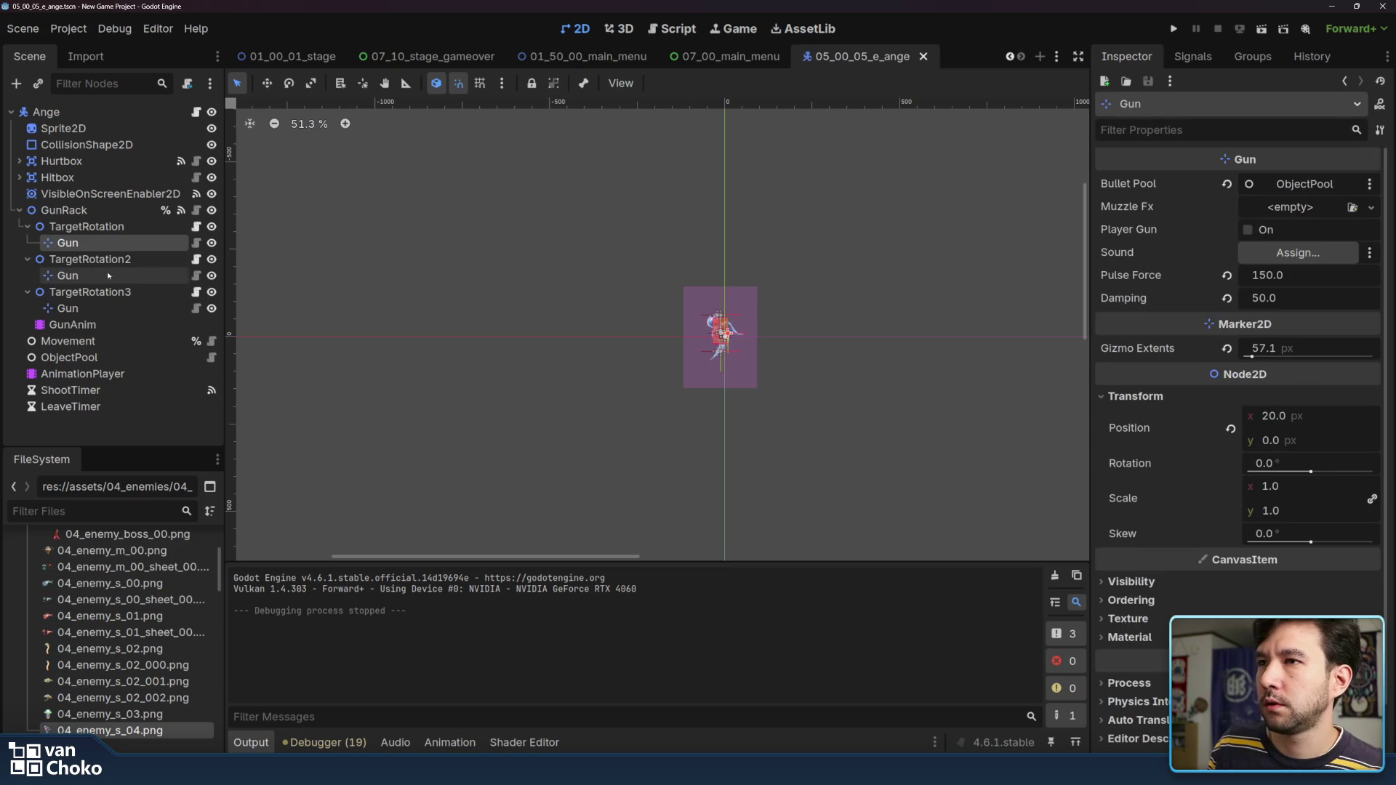
Step: Set Pulse Force to 100 on the second and third Guns
click(106, 277)
click(1291, 279)
text(10)
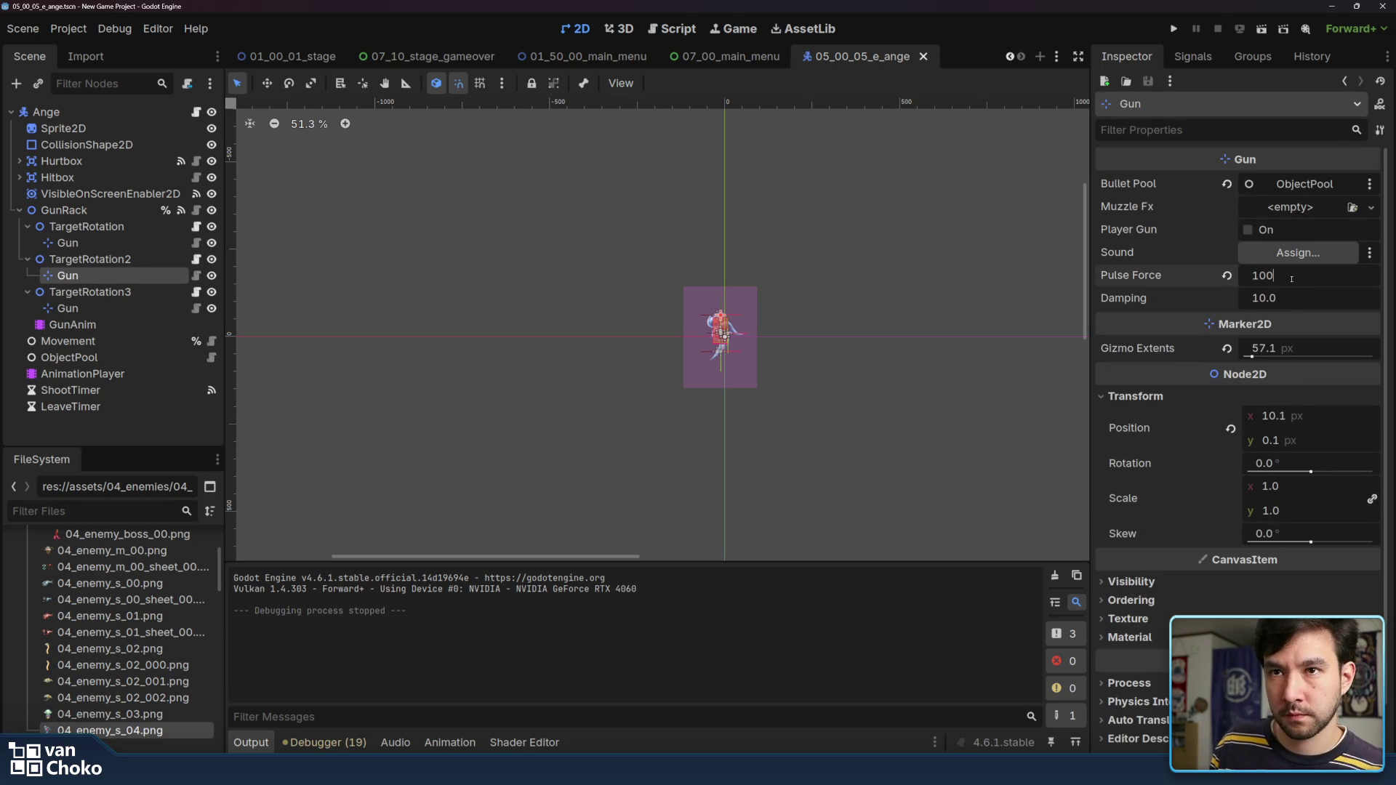
click(910, 245)
click(68, 308)
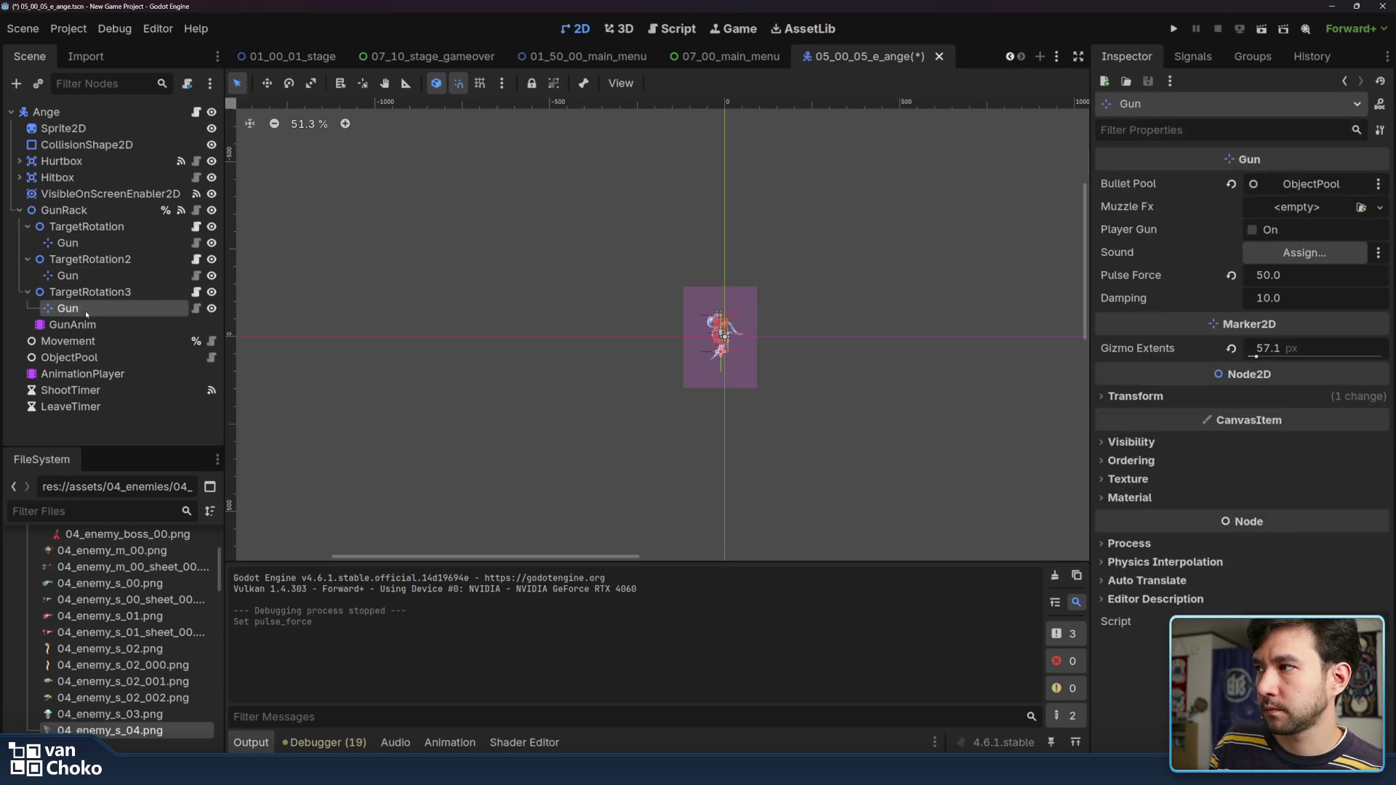
click(1288, 277)
text(100)
key(Return)
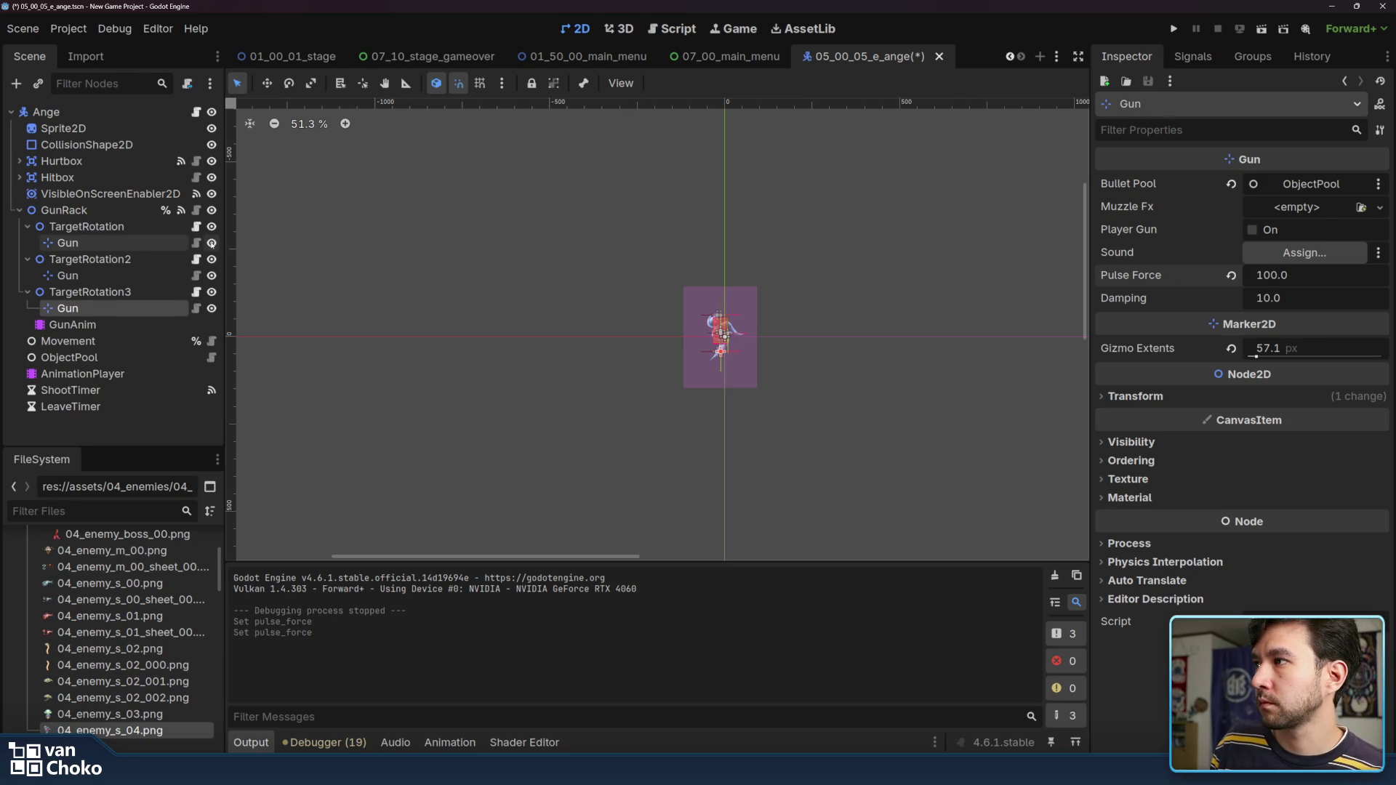
Step: Compare the TargetRotation nodes' positions and open target_rotation.gd
click(139, 227)
click(141, 259)
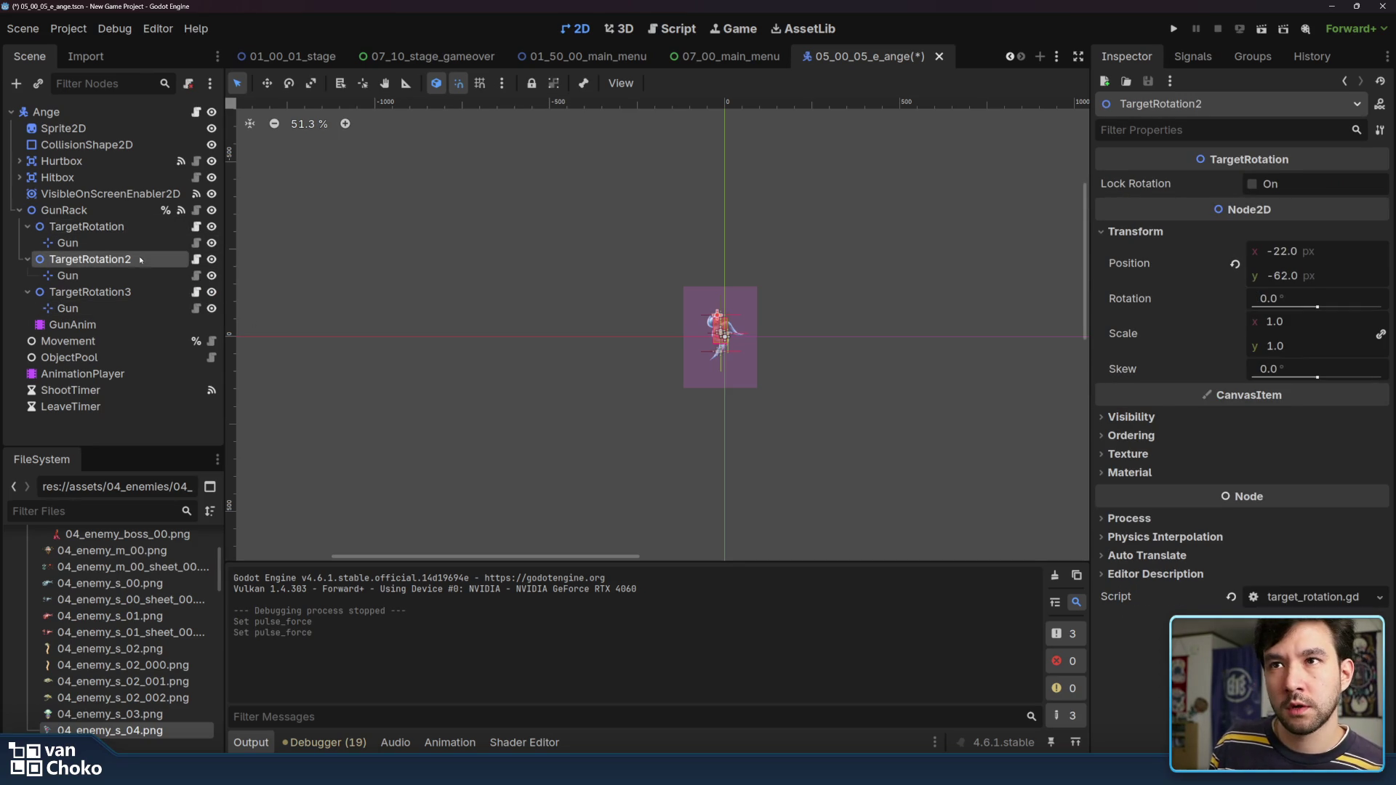
click(138, 276)
click(135, 256)
click(136, 229)
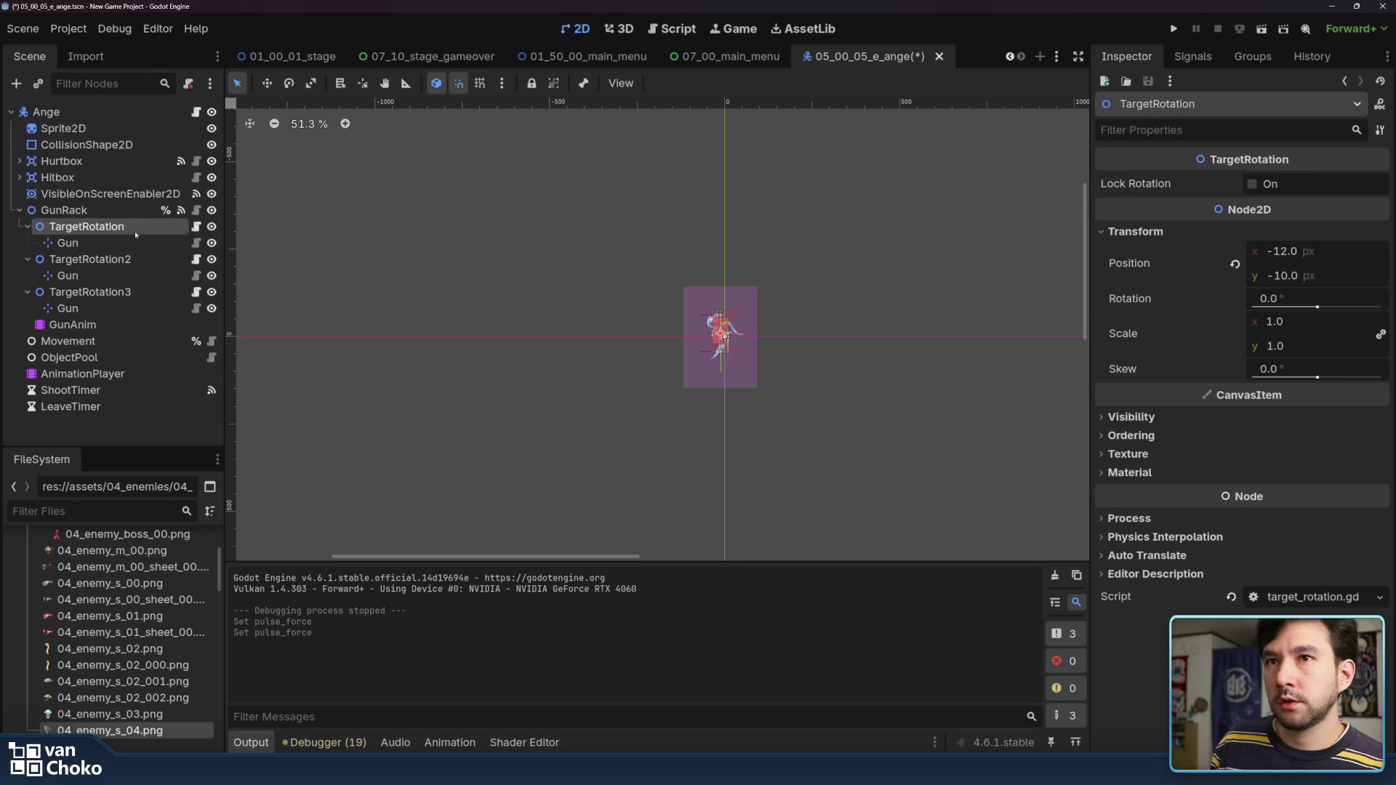
click(196, 227)
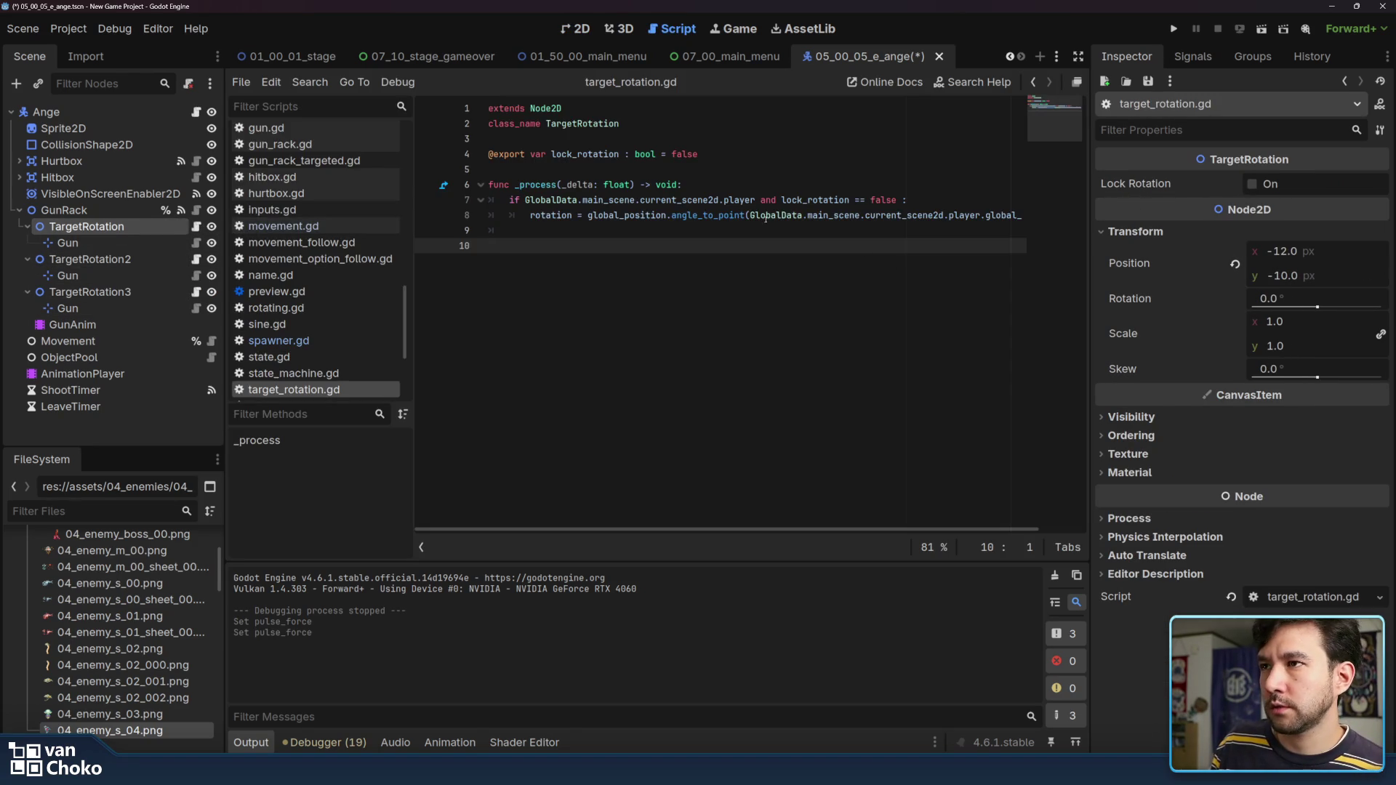
Step: Read the aiming code on lines 7–8 of target_rotation.gd and save the scene
double_click(585, 201)
drag(586, 200, 780, 200)
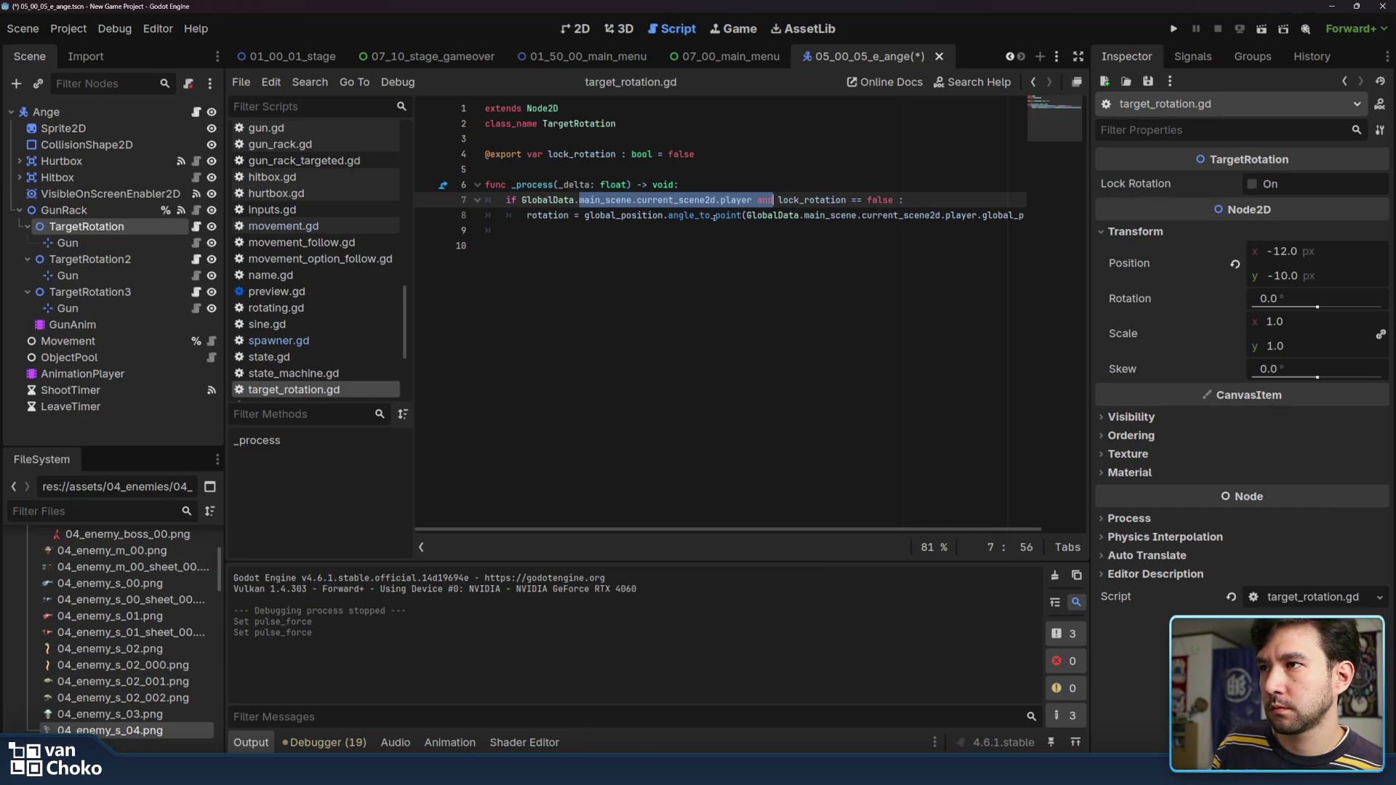
click(621, 226)
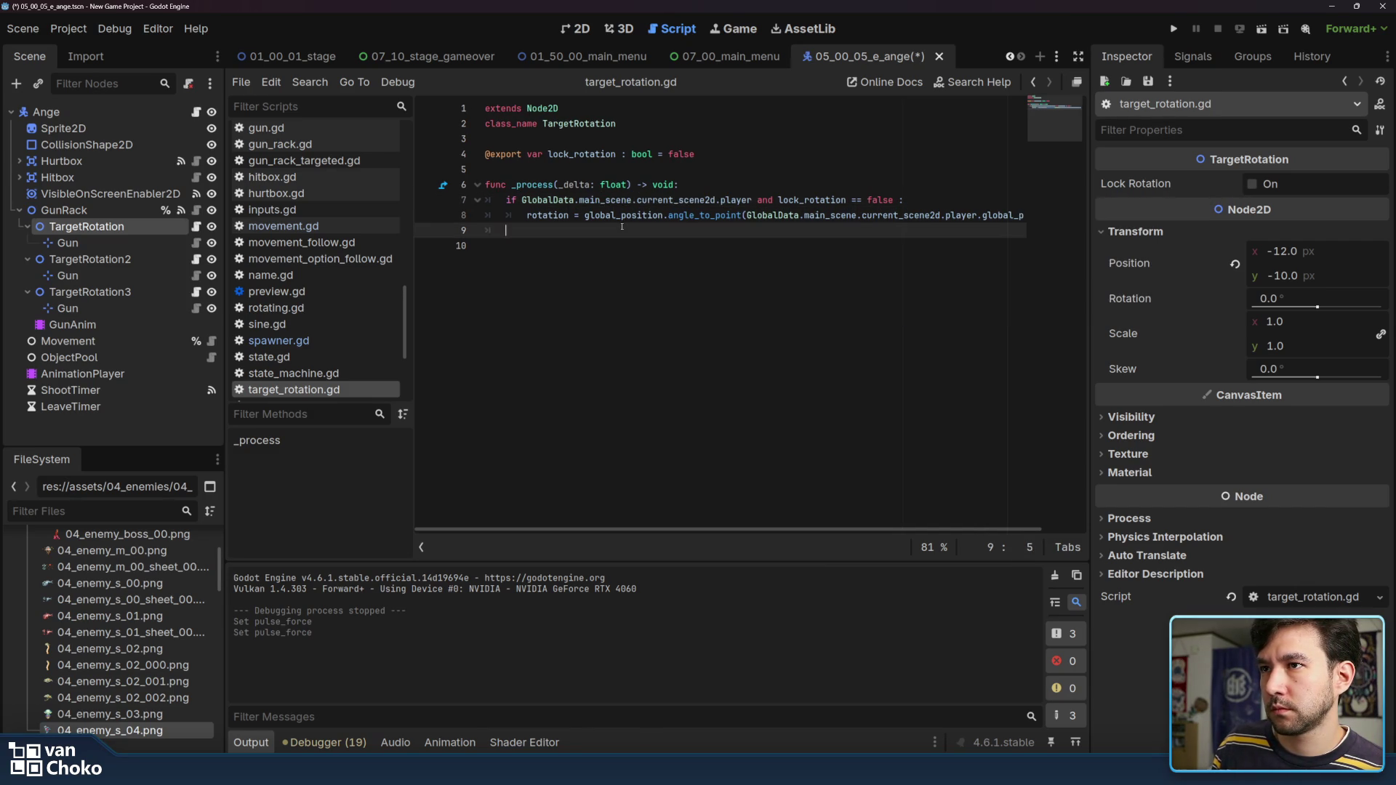
double_click(565, 217)
mouse_move(565, 217)
mouse_down()
mouse_move(639, 217)
mouse_move(518, 216)
mouse_up()
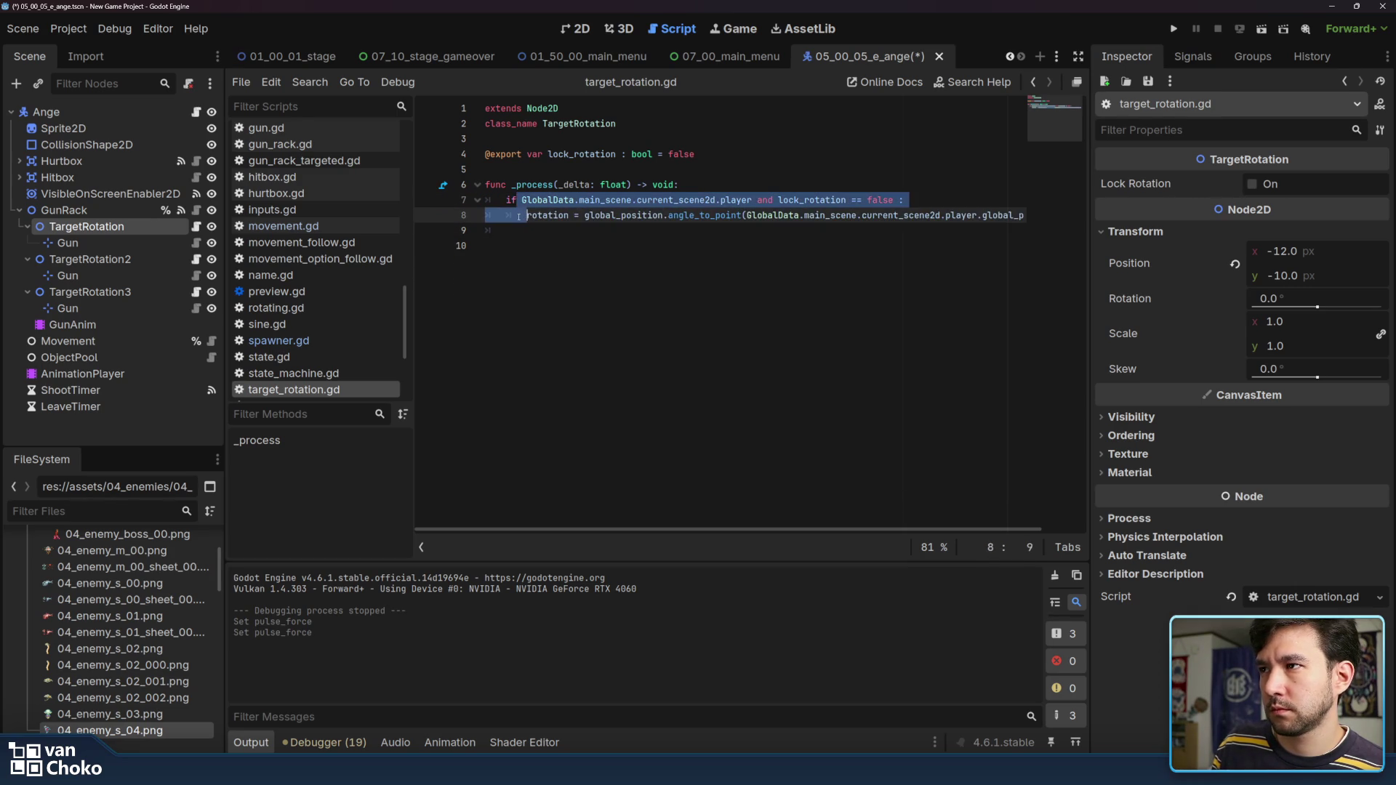
click(526, 233)
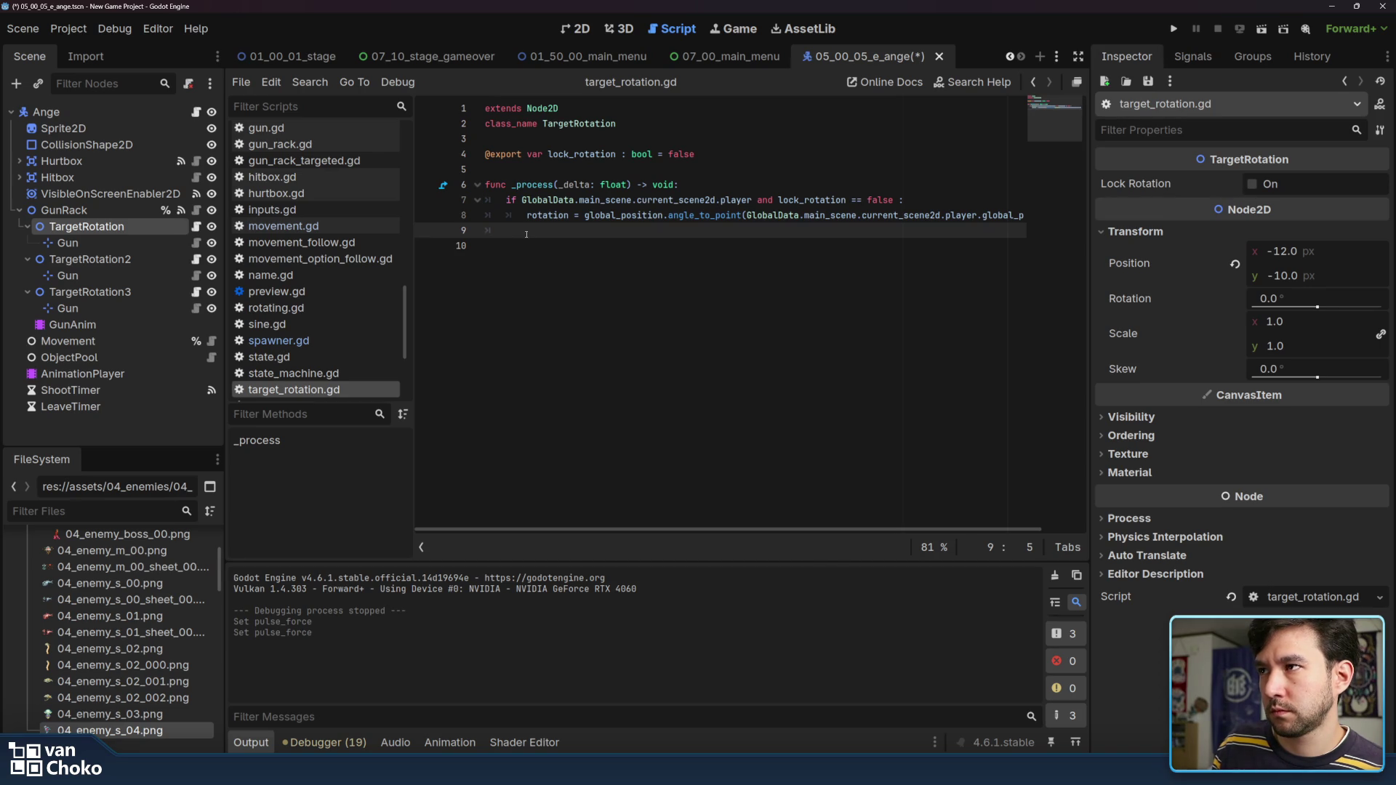
click(543, 268)
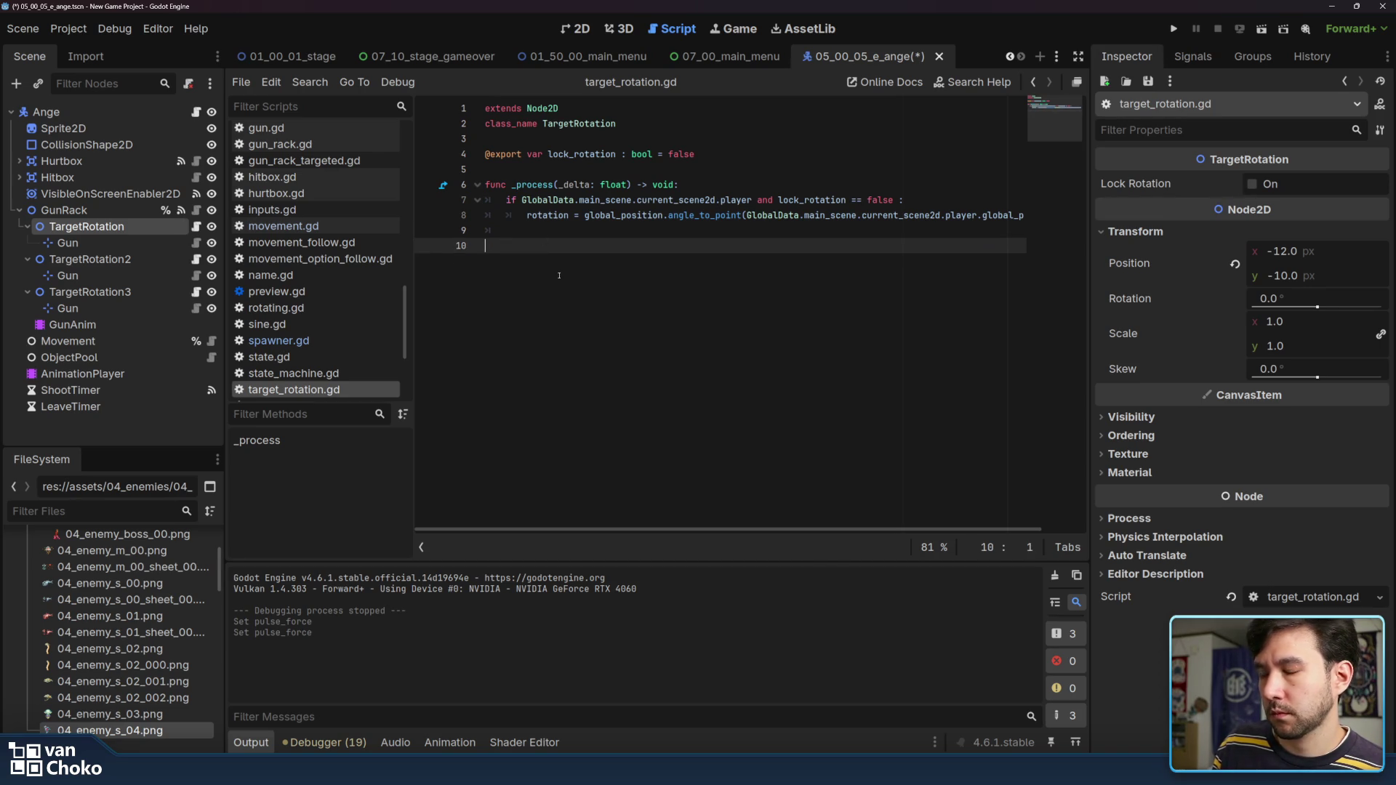
key(ctrl+s)
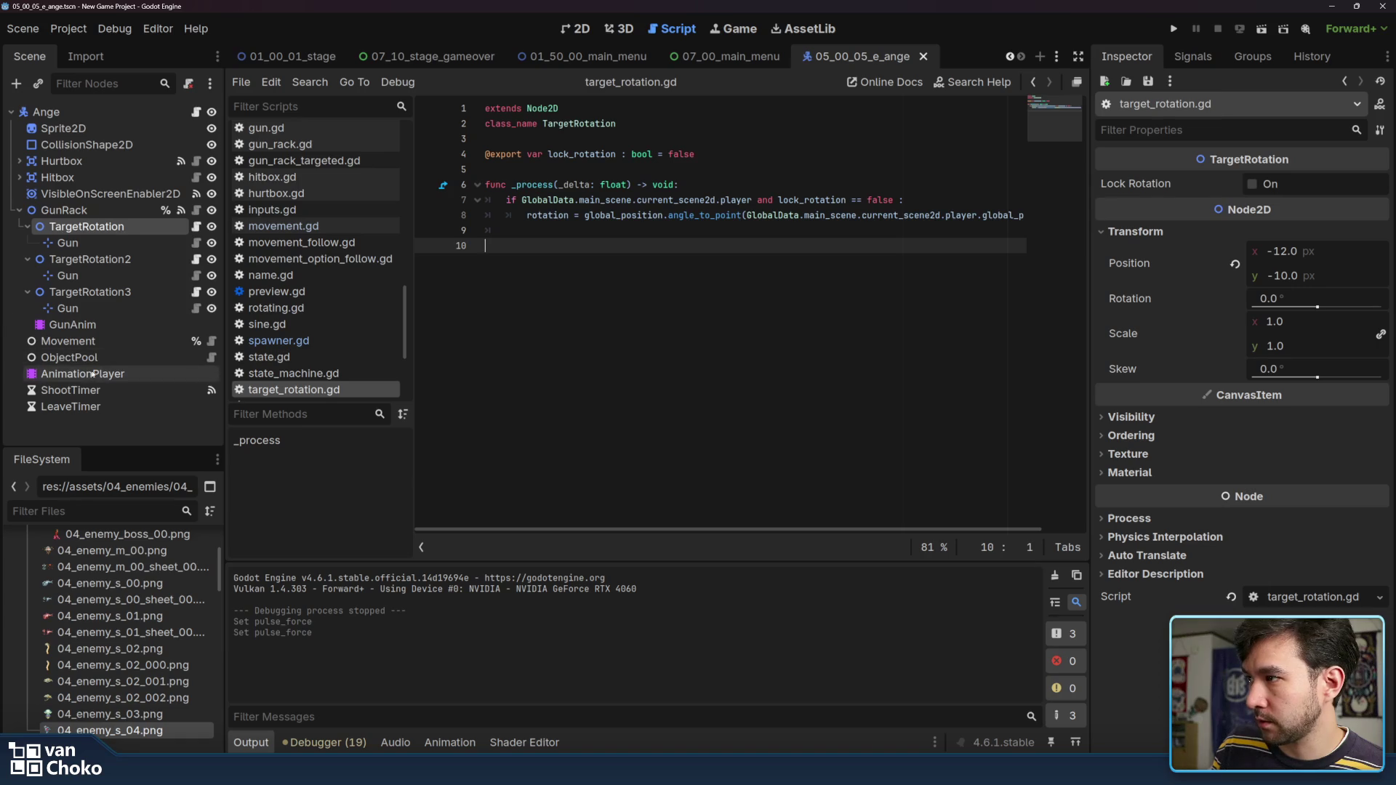
click(93, 325)
Step: Move the GunAnim timeline to 0.1 s and select the second Gun
click(399, 603)
drag(399, 605, 390, 603)
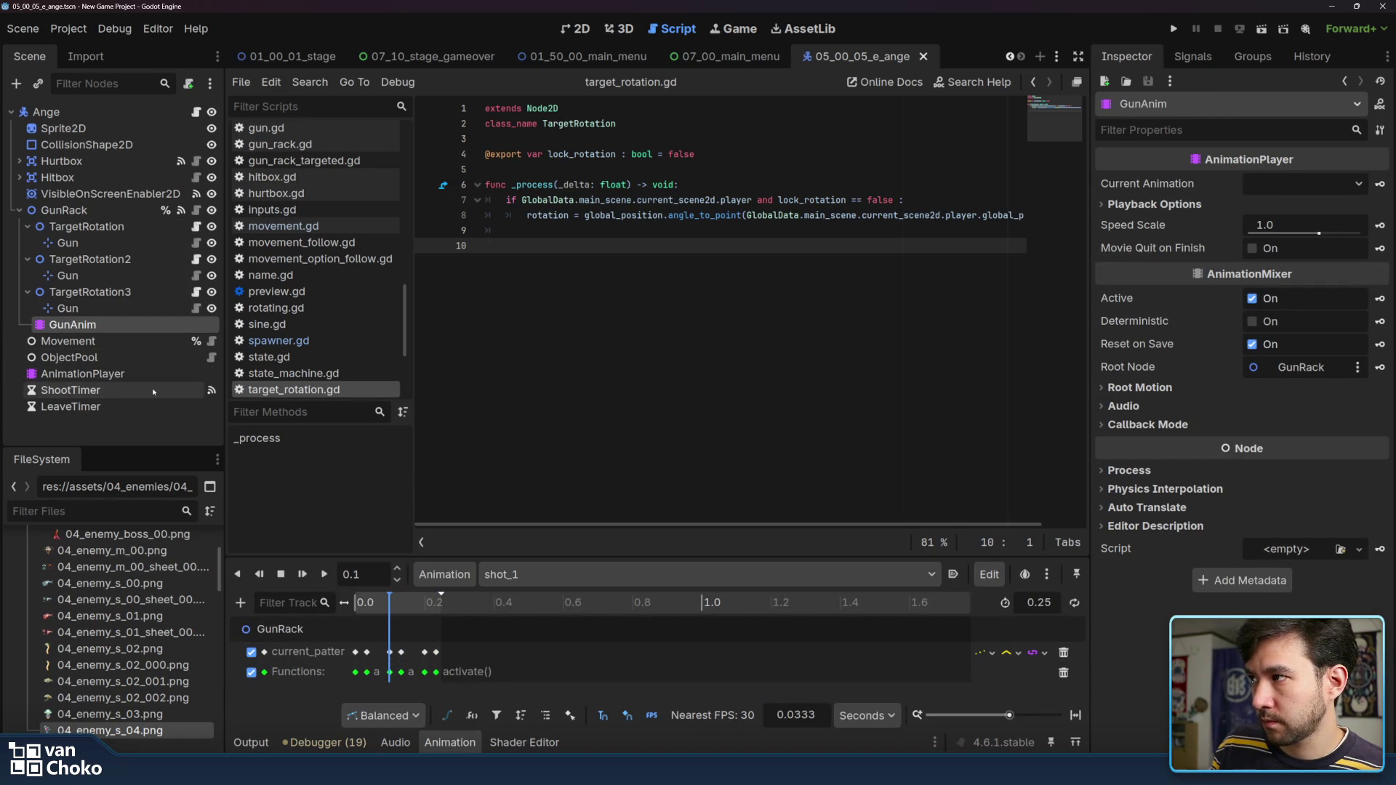
click(90, 260)
click(67, 275)
click(95, 260)
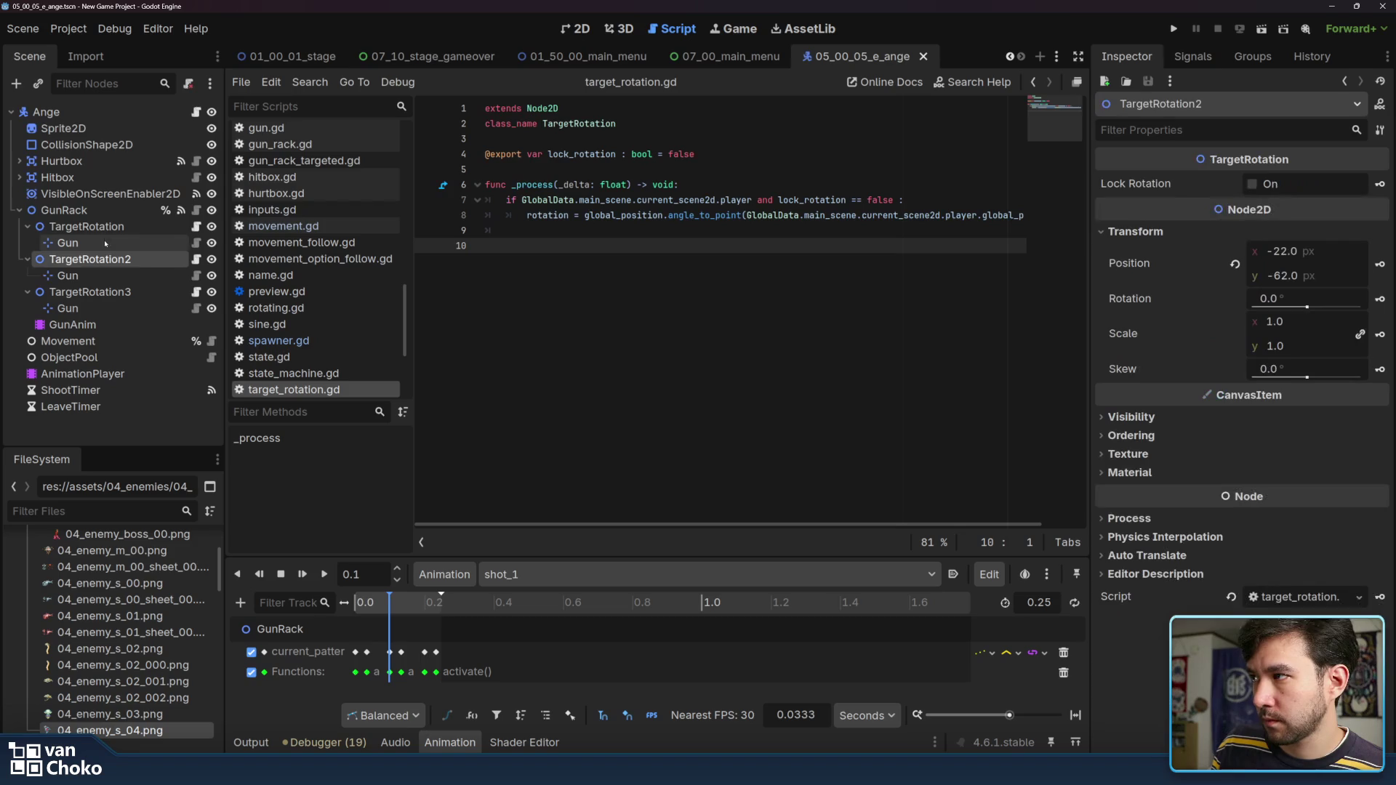
click(102, 243)
click(80, 275)
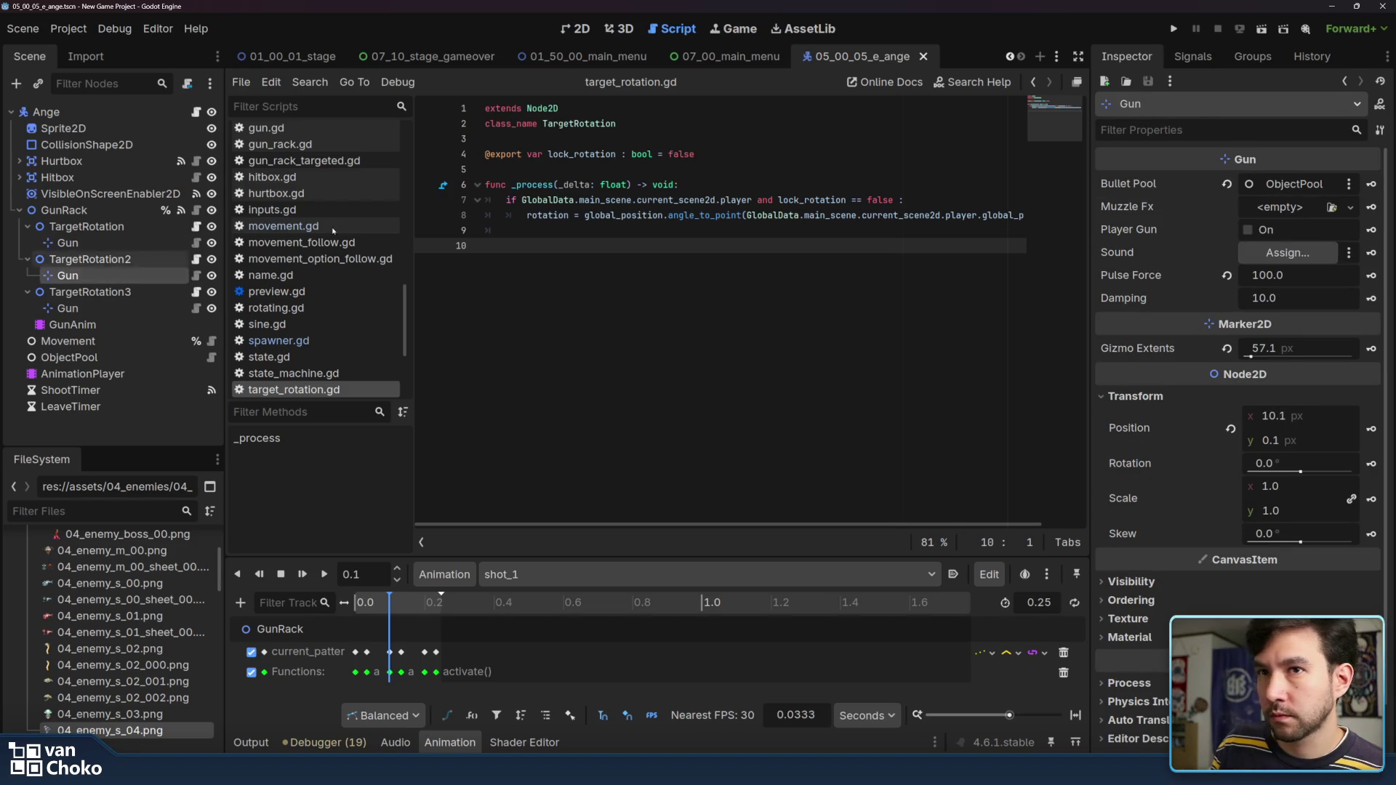
Step: Give the second and third Guns Damping 30 and run the project
click(1294, 295)
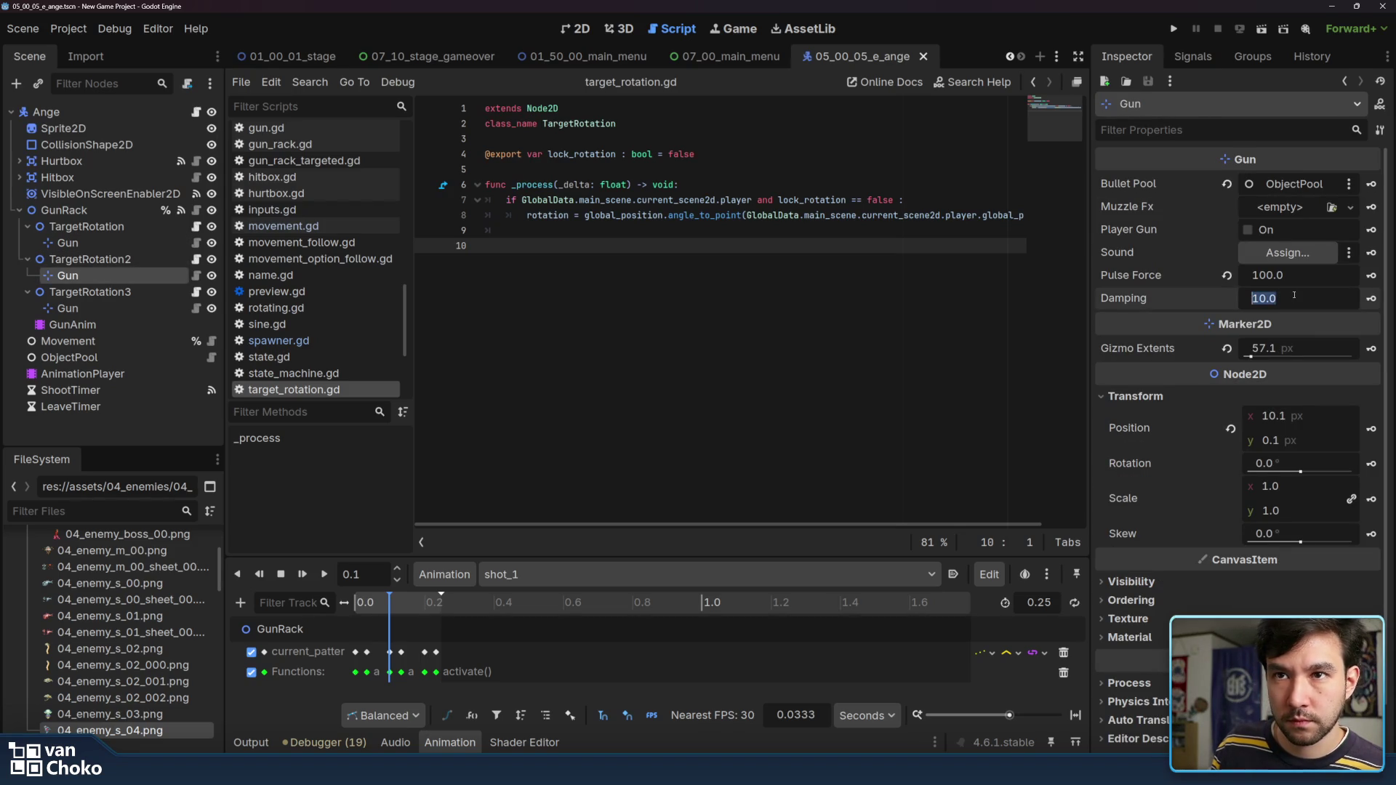
text(30)
key(Return)
click(68, 308)
click(1283, 299)
text(30)
key(Return)
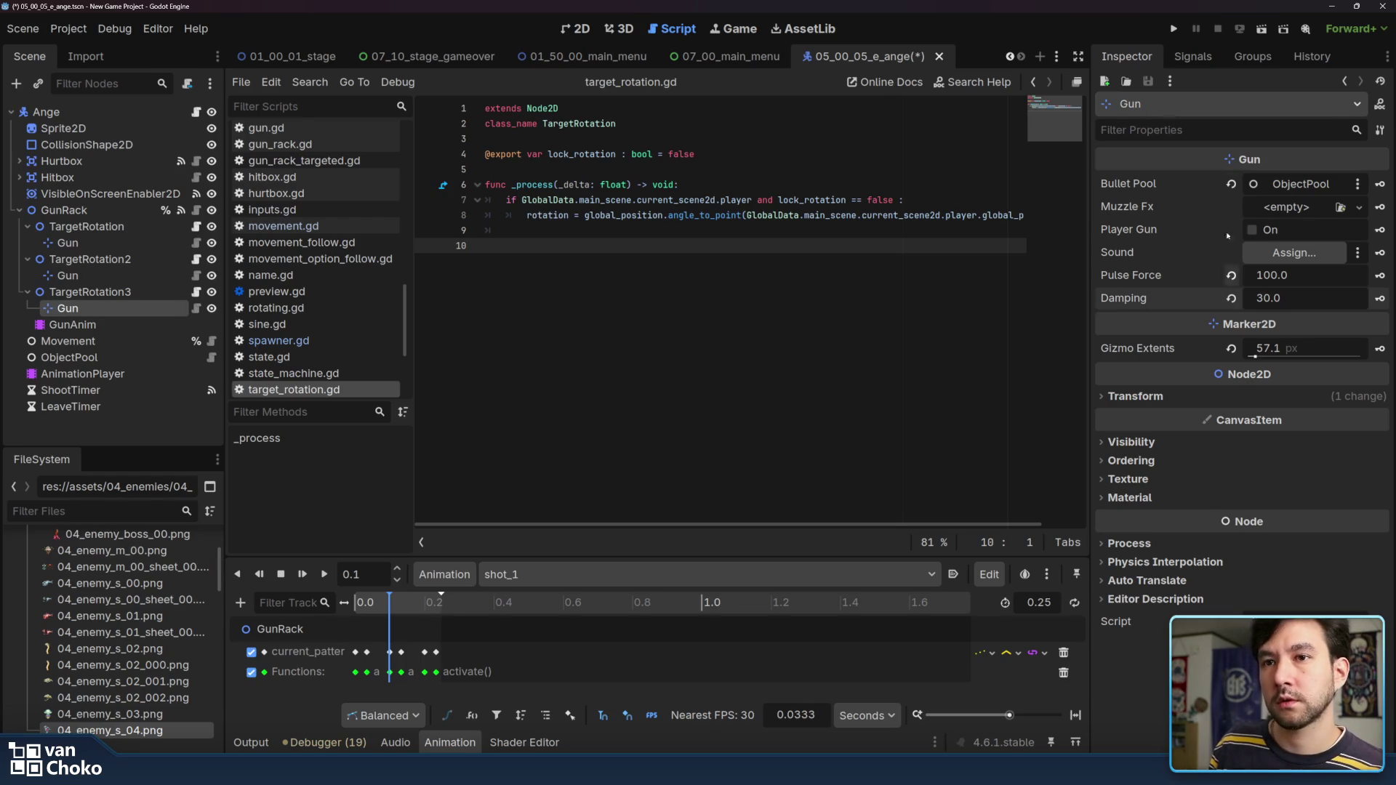
click(1174, 29)
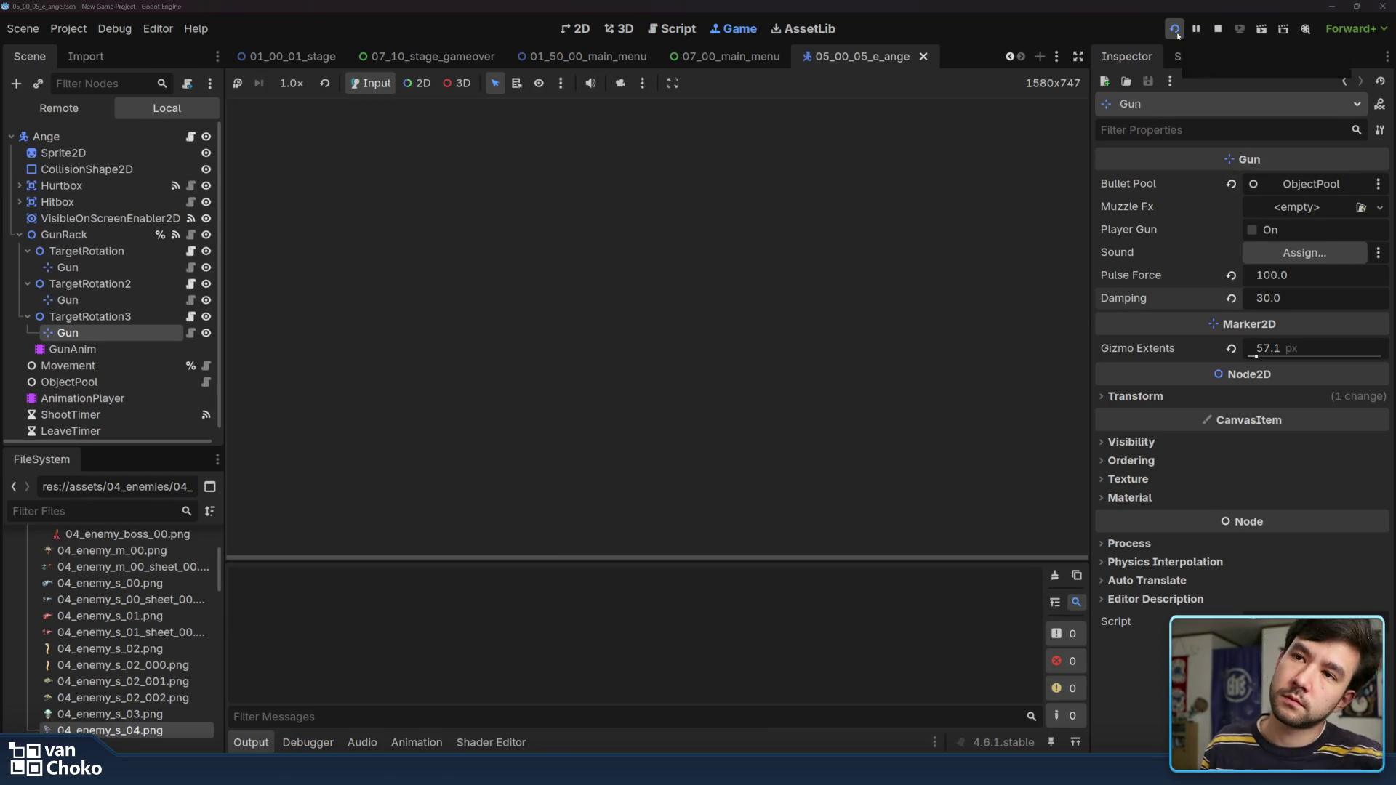
Step: Start Stage 1, steer the ship up and down, and stop the game
key(Return)
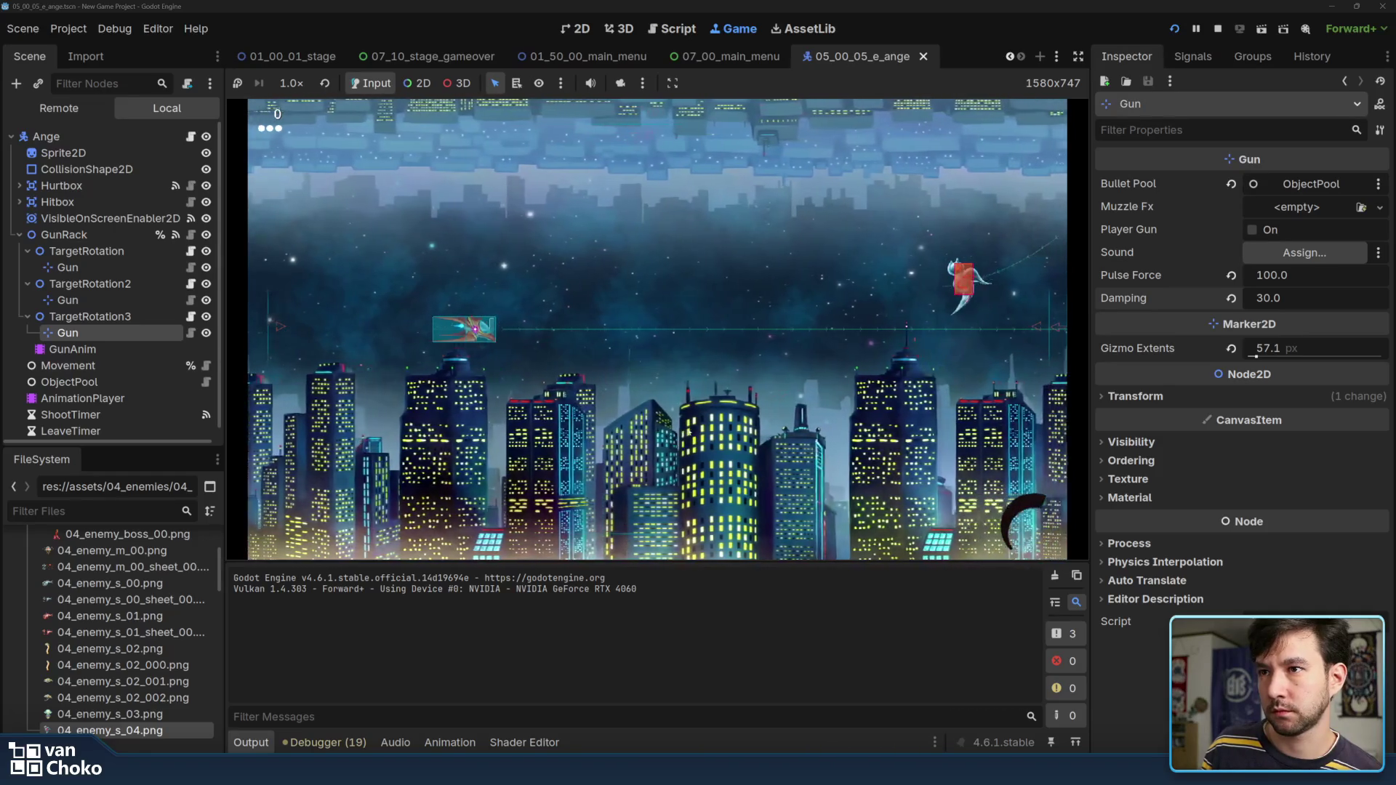
key(Up)
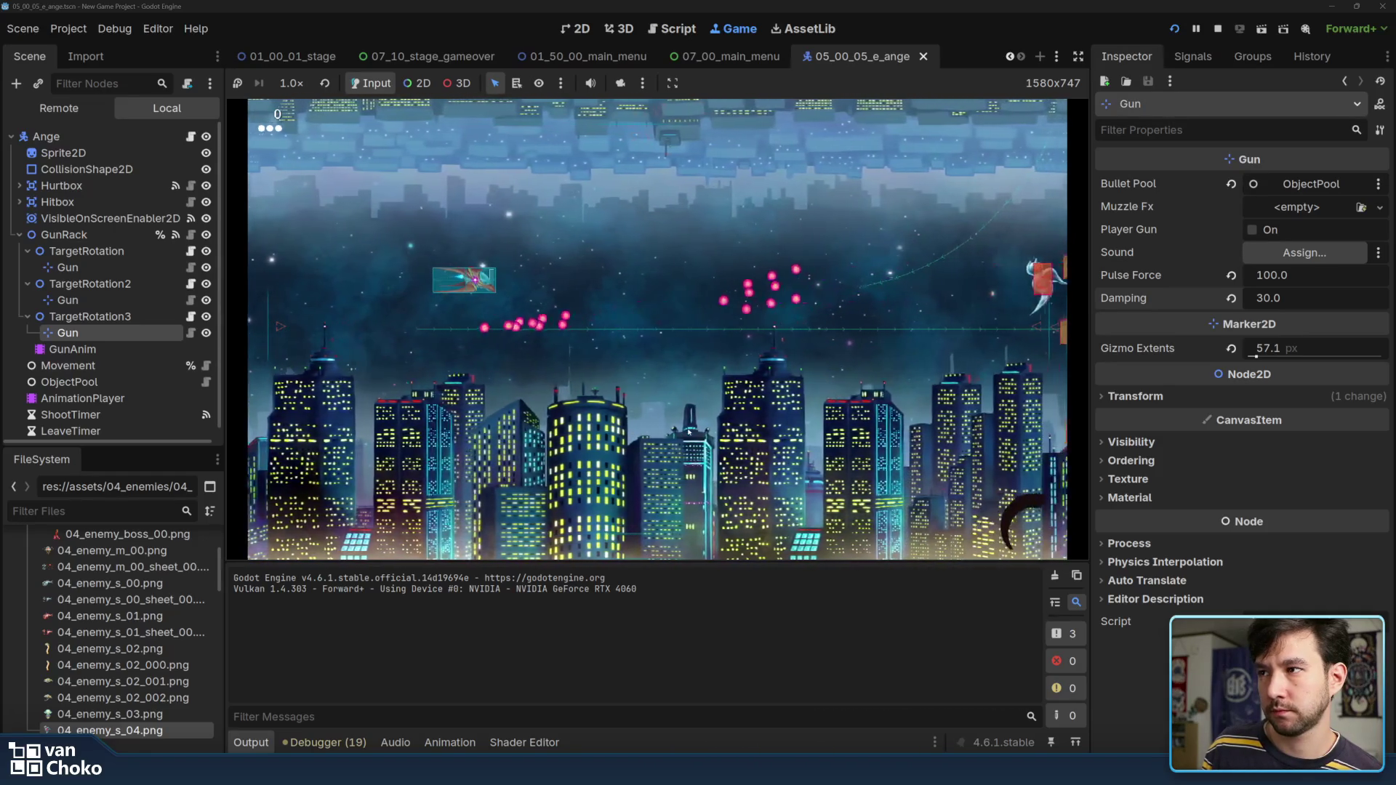
key(Down)
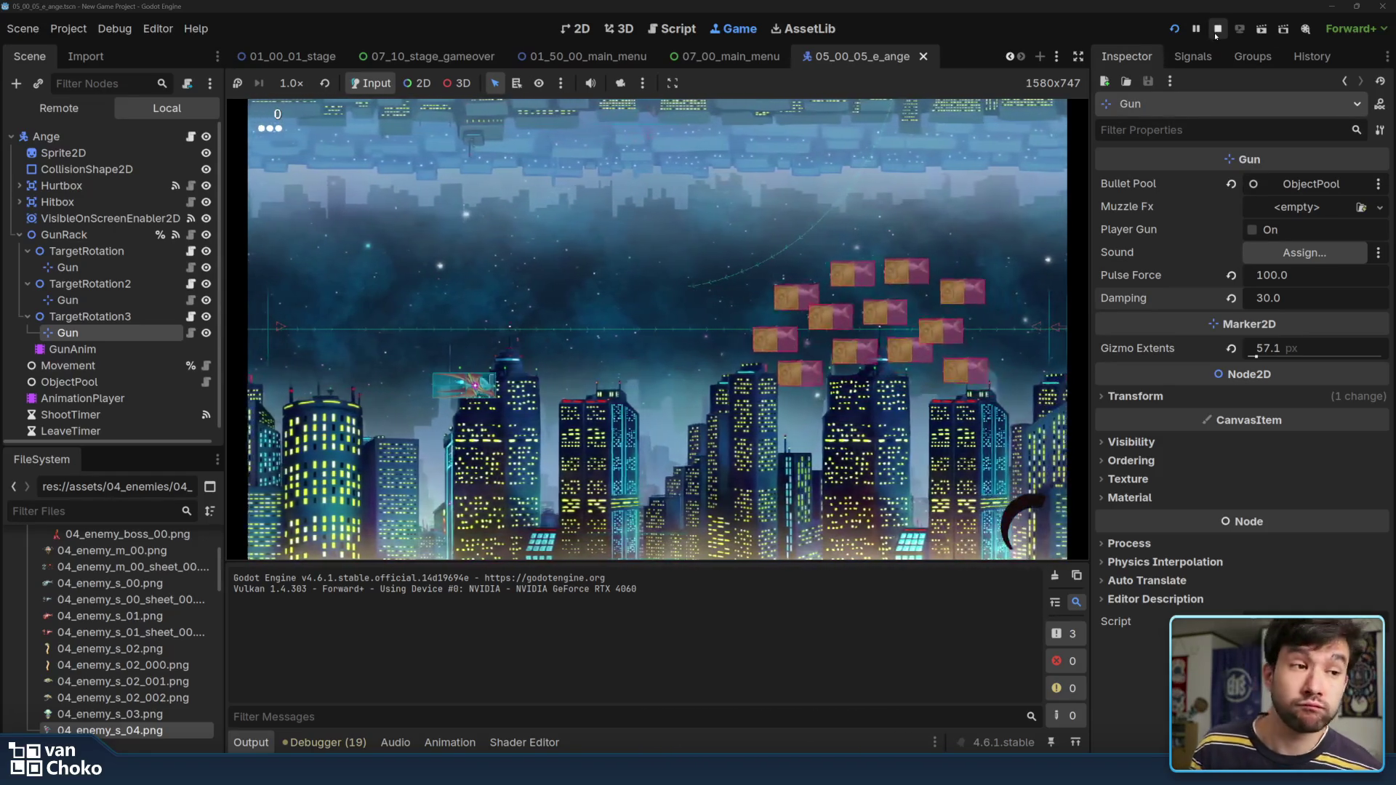
click(1219, 32)
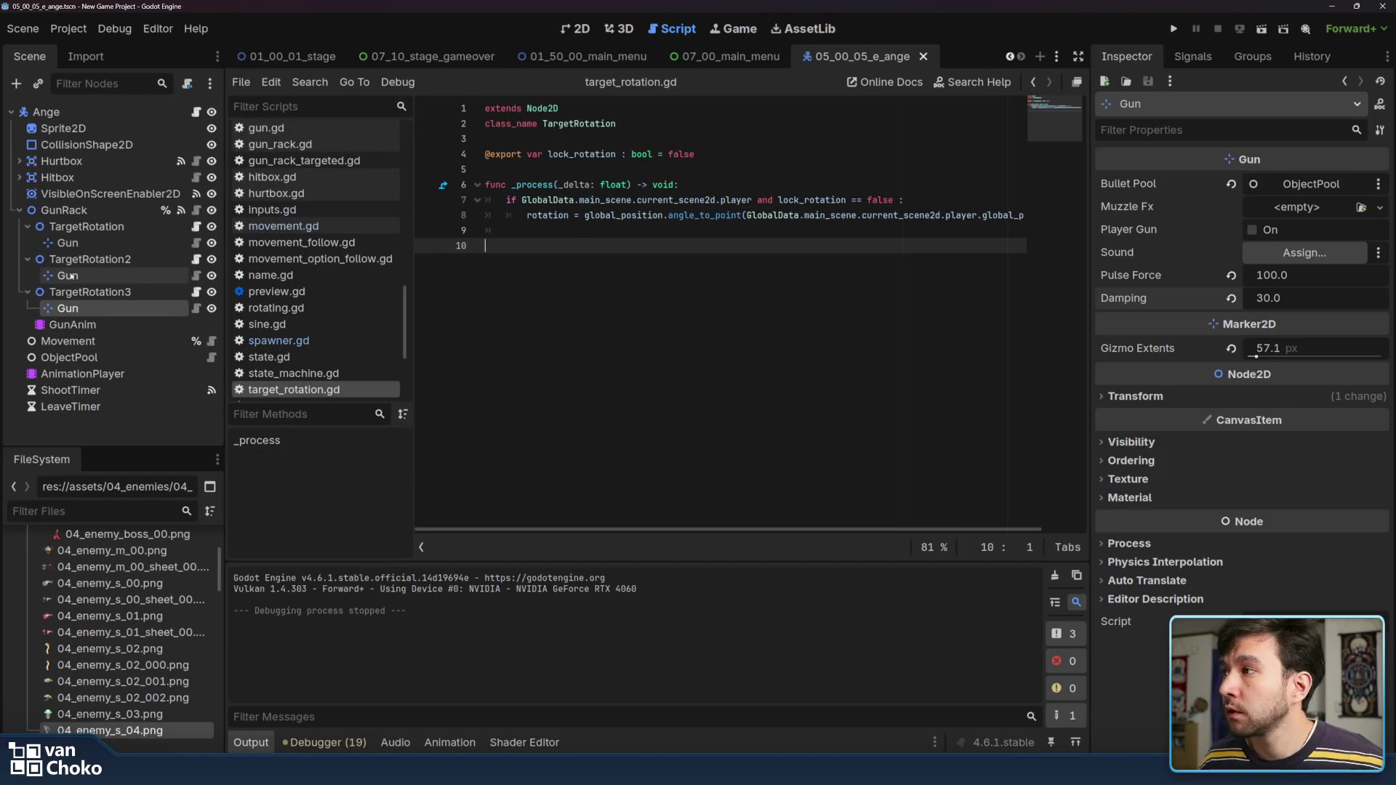
Step: Review the Gun, TargetRotation and TargetRotation2 settings, then collapse GunRack in the tree
click(69, 243)
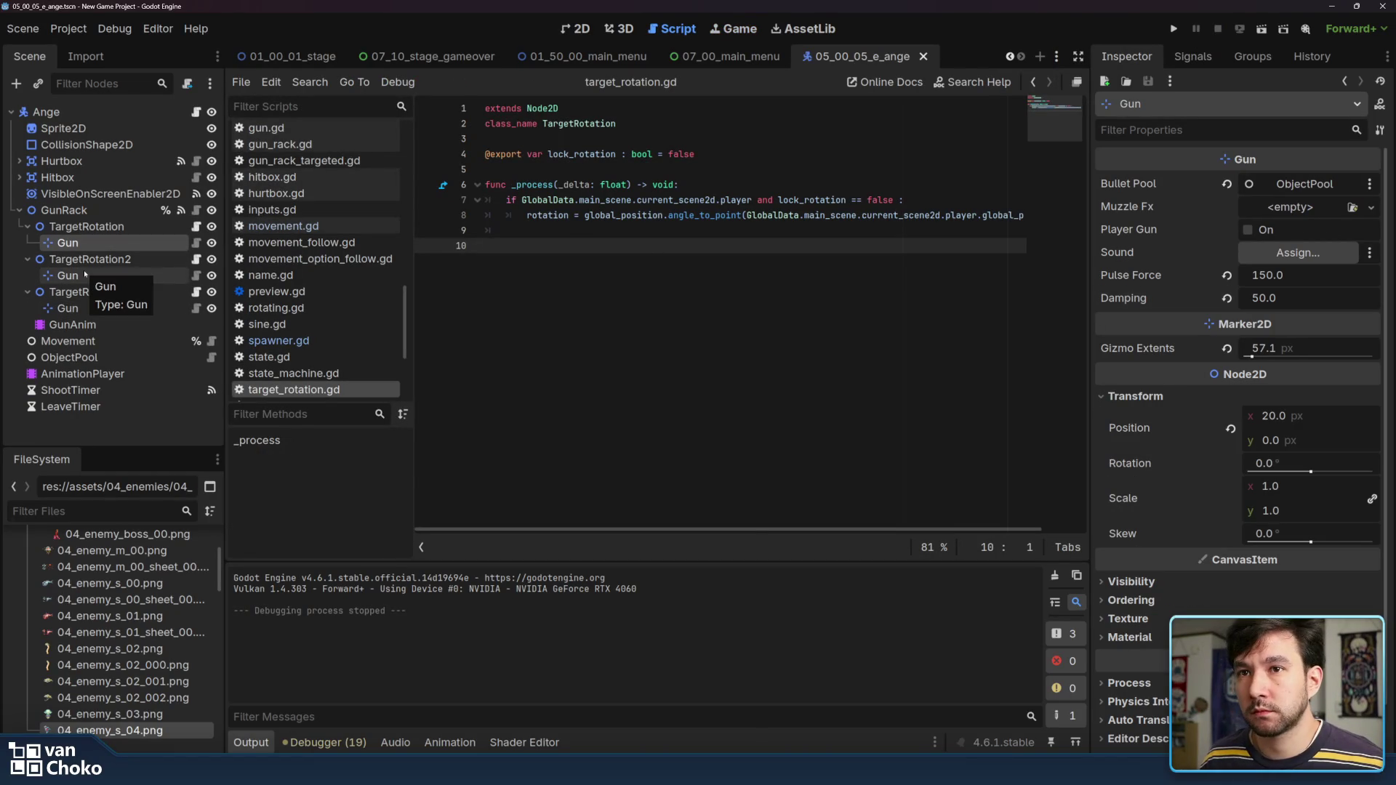
click(85, 259)
click(44, 226)
click(11, 212)
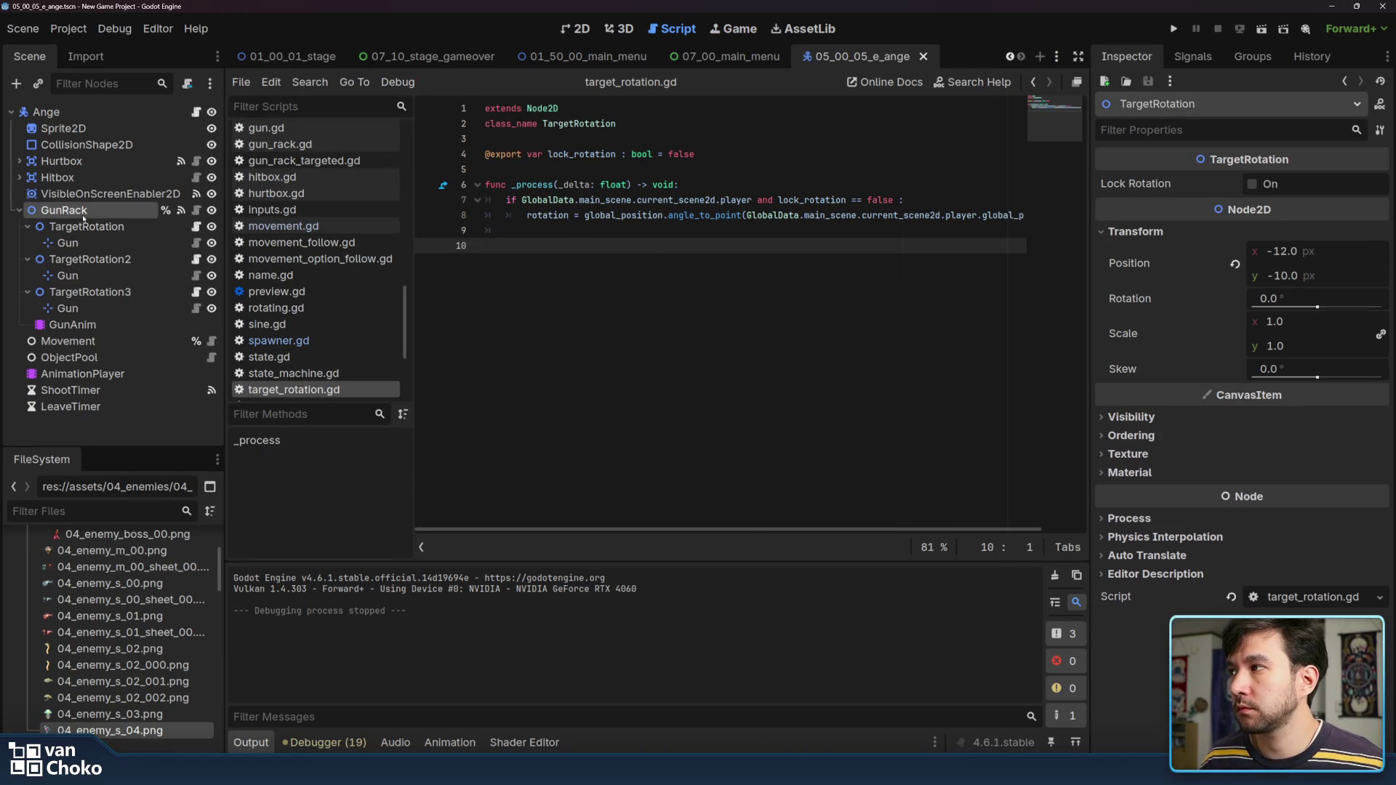
key(Left)
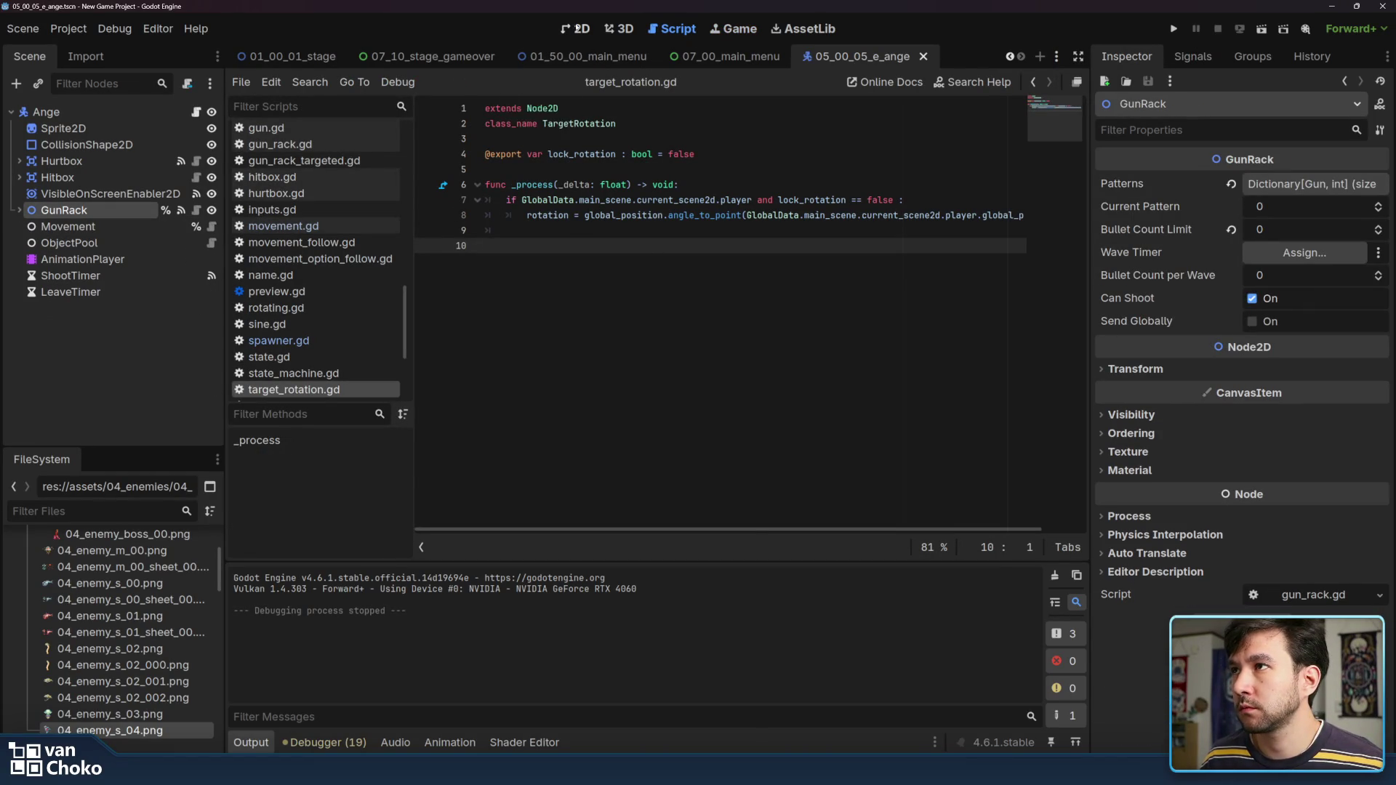
Step: Check the Ange enemy's Movement, LeaveTimer and ShootTimer settings, then return to the 01_00_01_stage scene
click(575, 28)
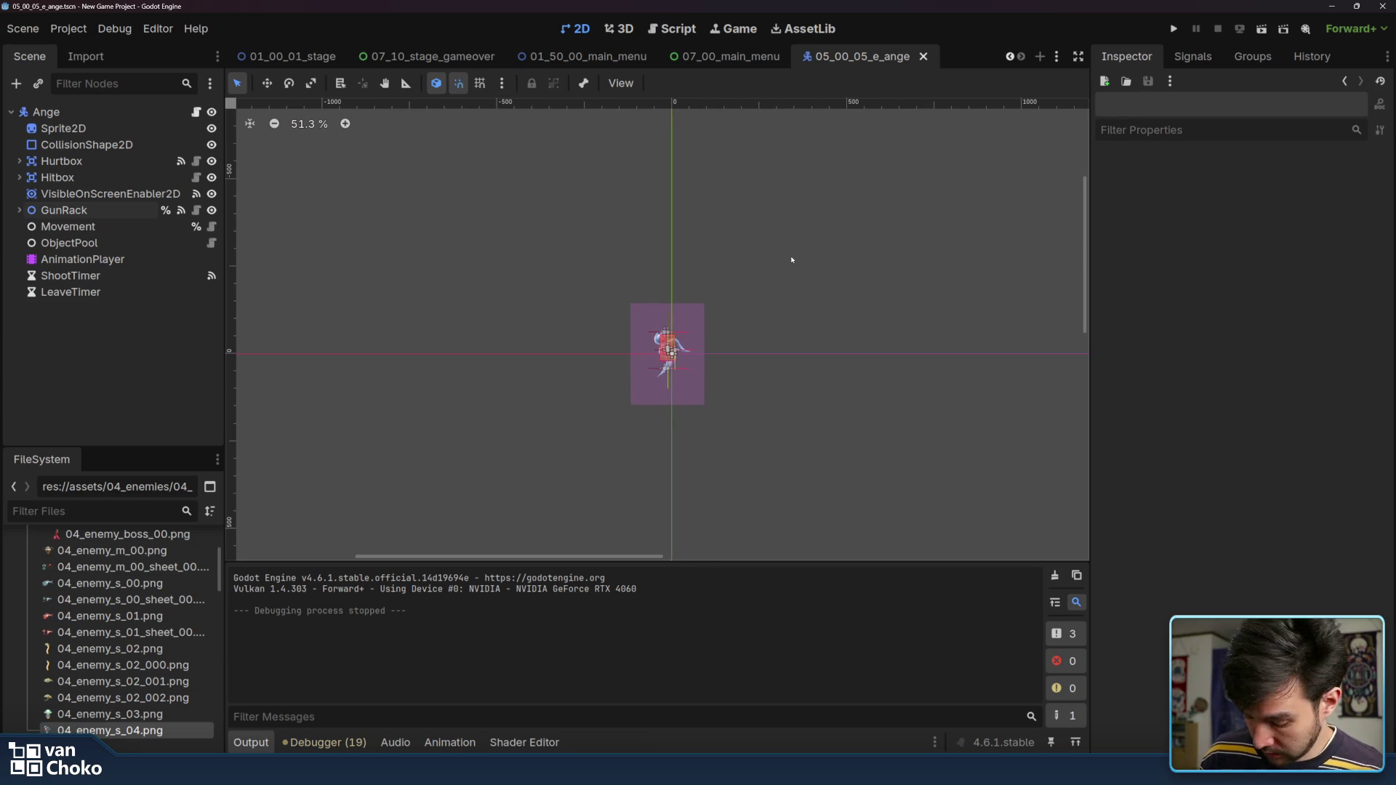
click(80, 227)
click(87, 275)
click(80, 292)
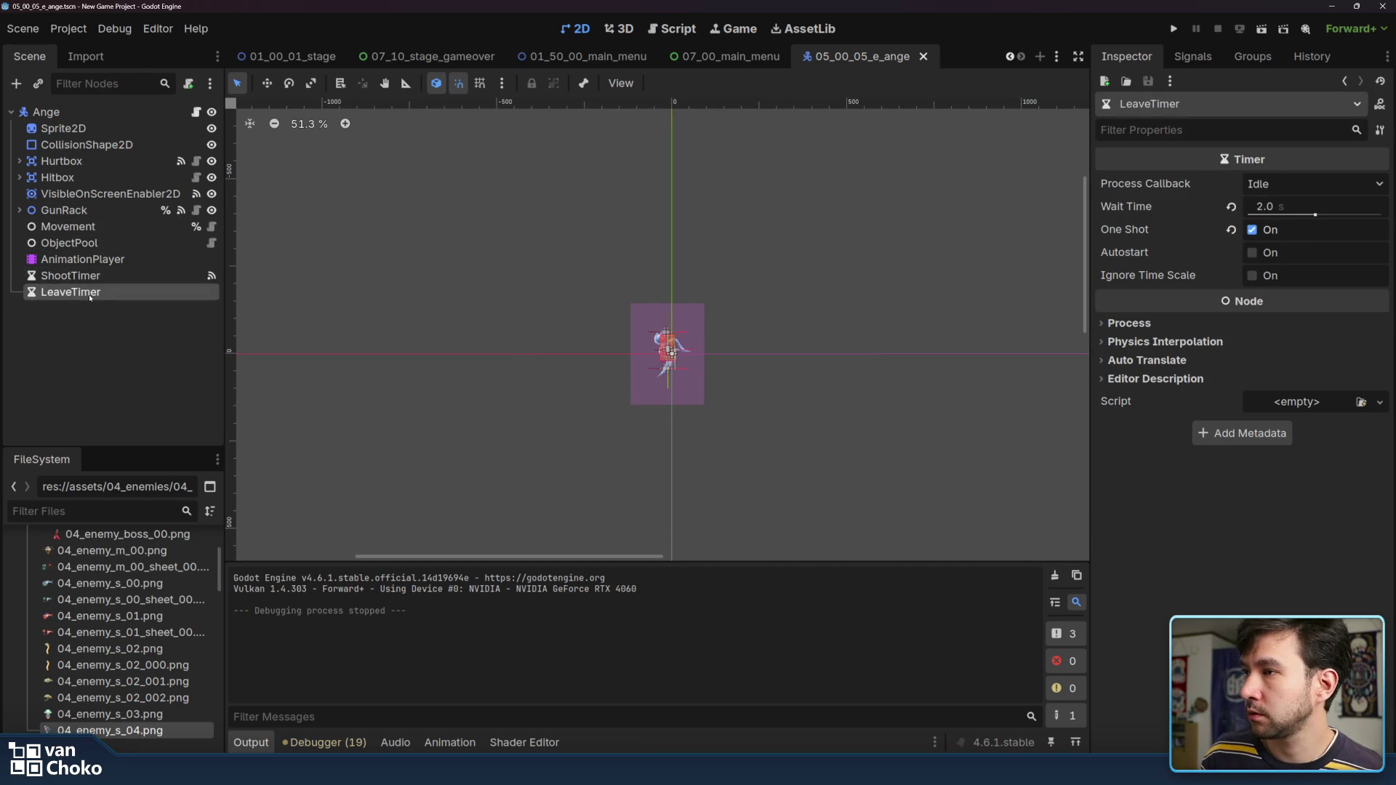
click(96, 276)
click(535, 206)
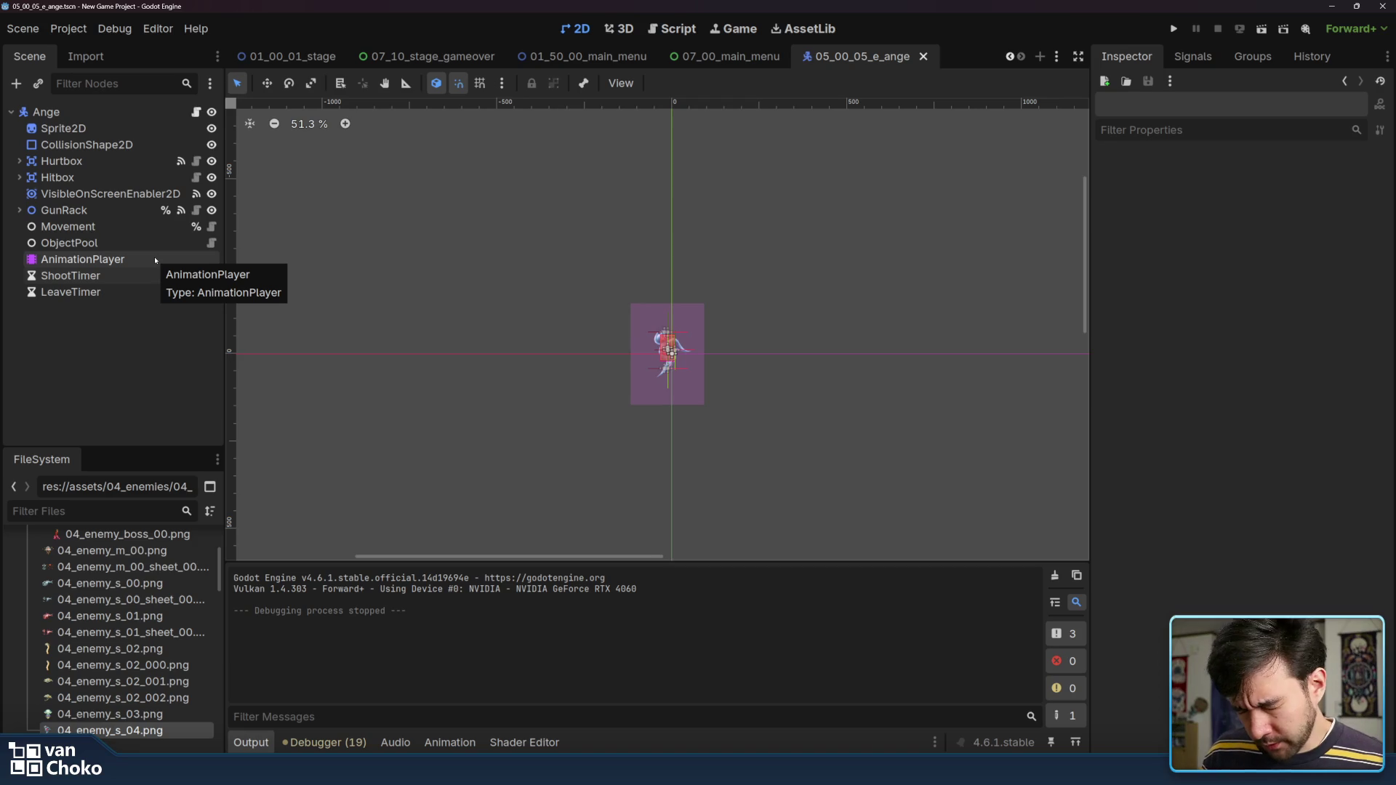
click(570, 56)
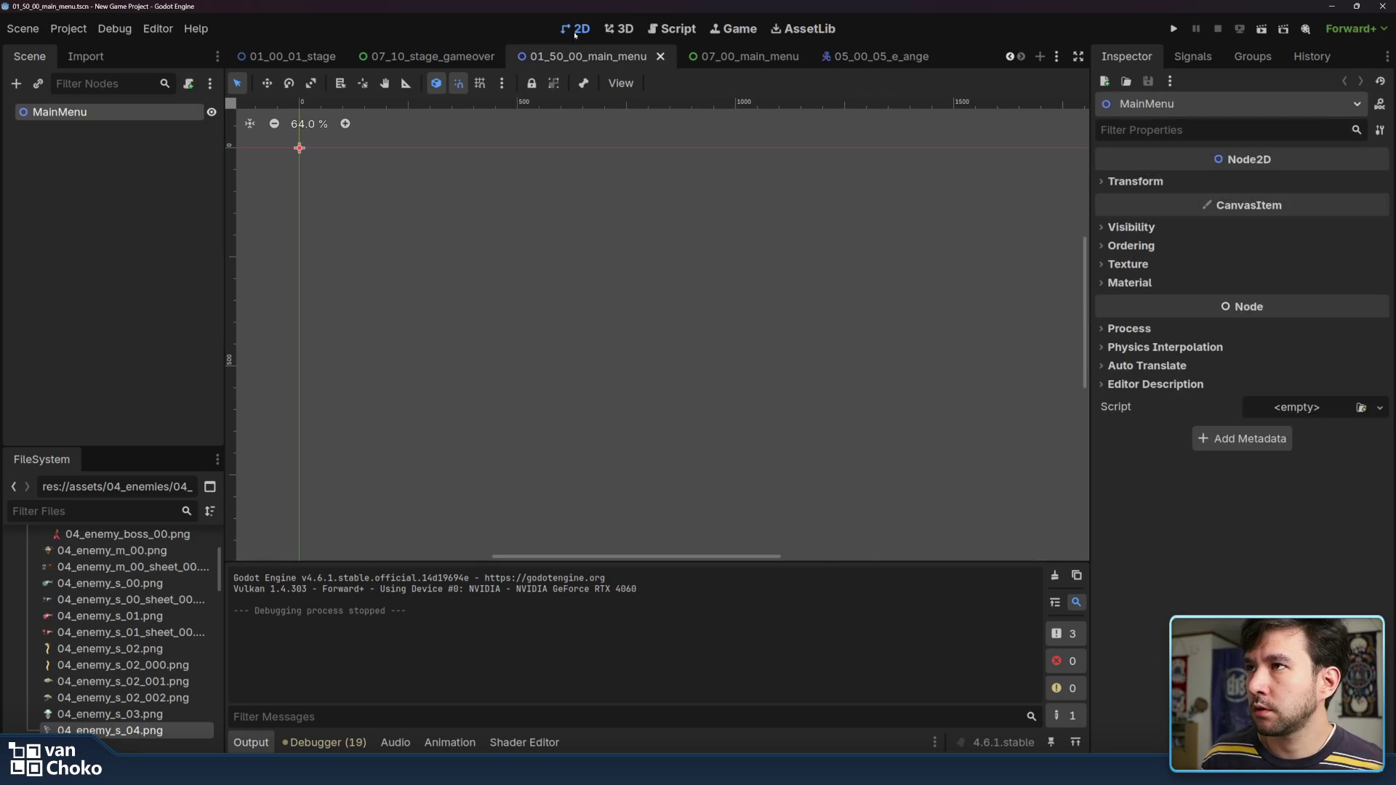
click(291, 56)
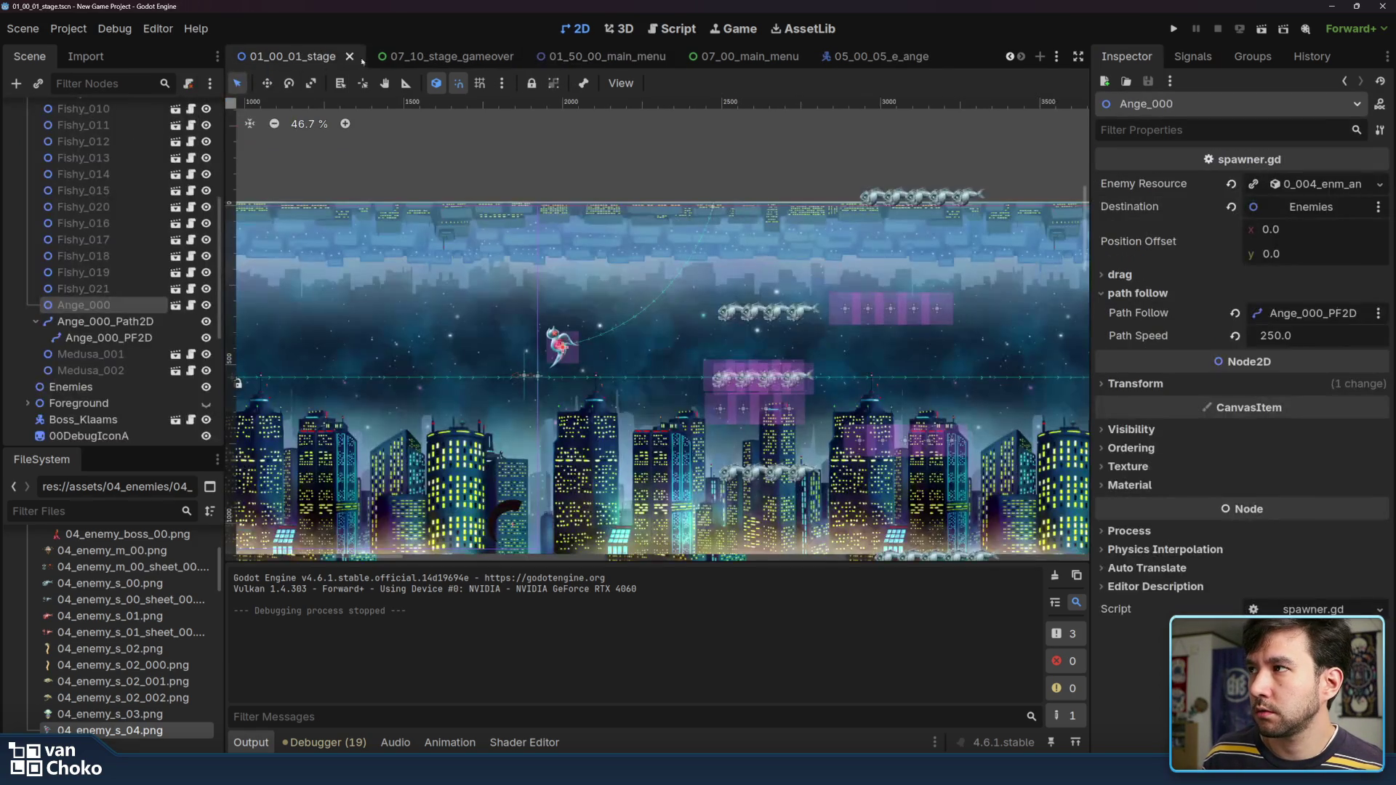
Step: Select Ange_000 with its Path2D and drag both further right in the stage
click(135, 289)
click(135, 307)
ctrl+click(131, 325)
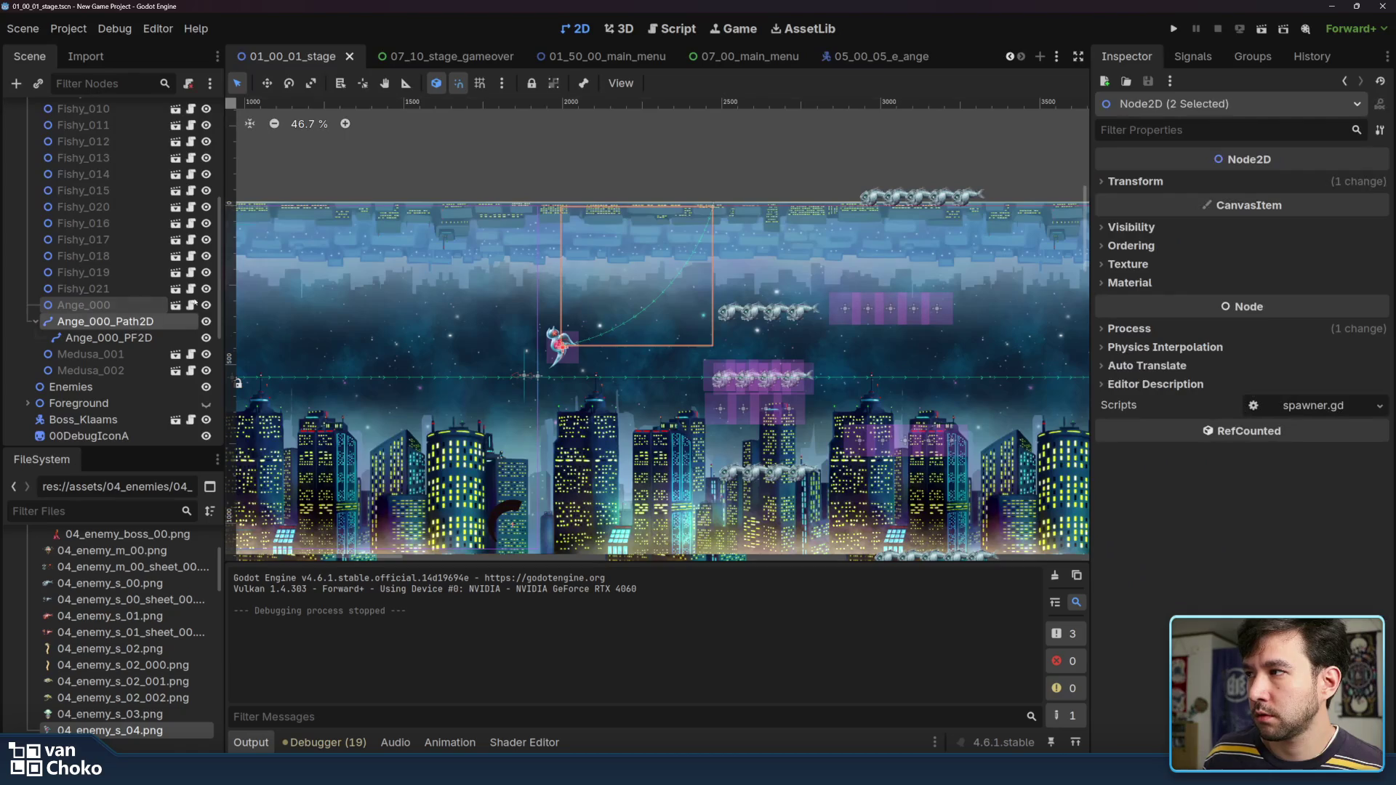
drag(522, 344, 971, 340)
scroll(972, 341, right, 5)
mouse_move(676, 316)
mouse_down()
mouse_move(696, 314)
mouse_move(671, 317)
mouse_up()
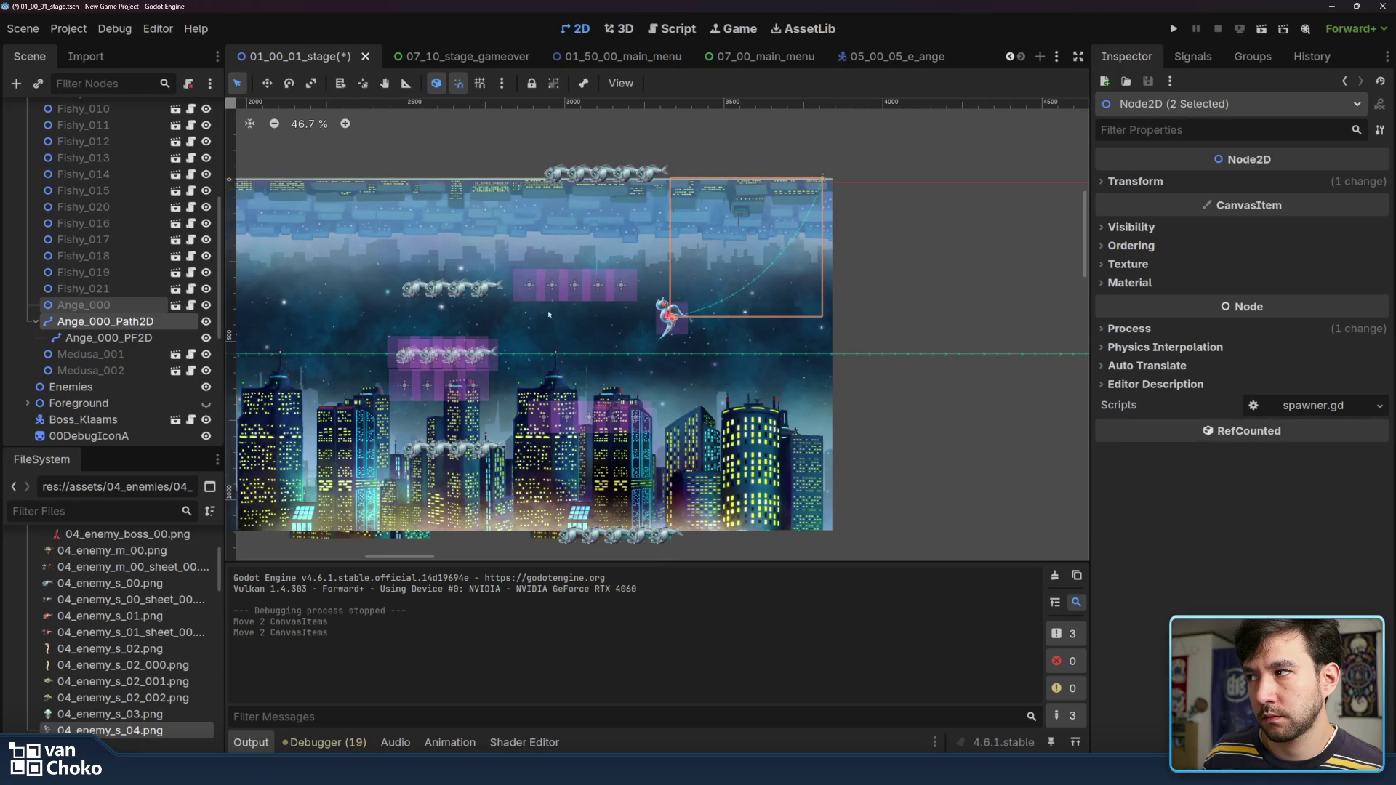
Step: Reshape Ange_000's path curve by pulling its end, start and bend points left
click(149, 338)
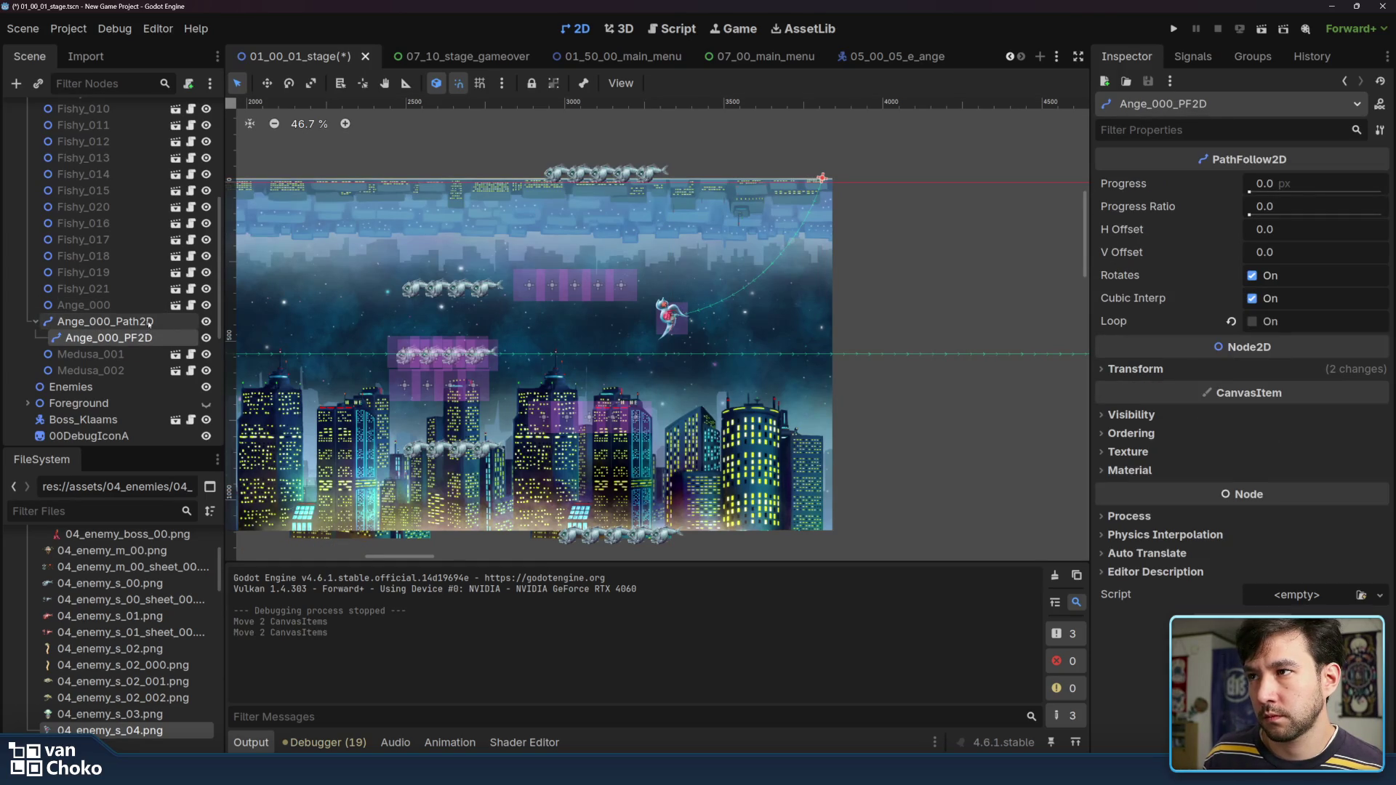
click(105, 321)
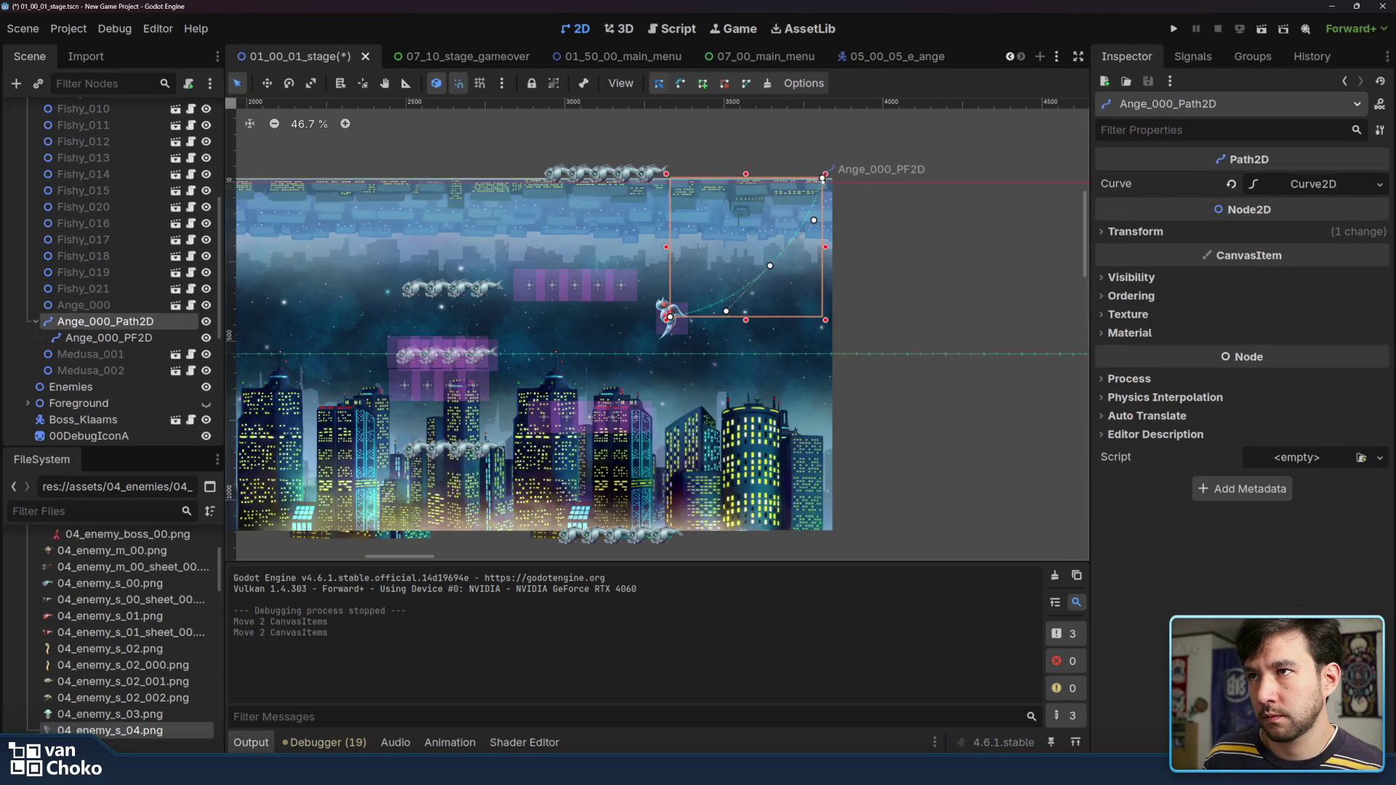
drag(822, 177, 732, 166)
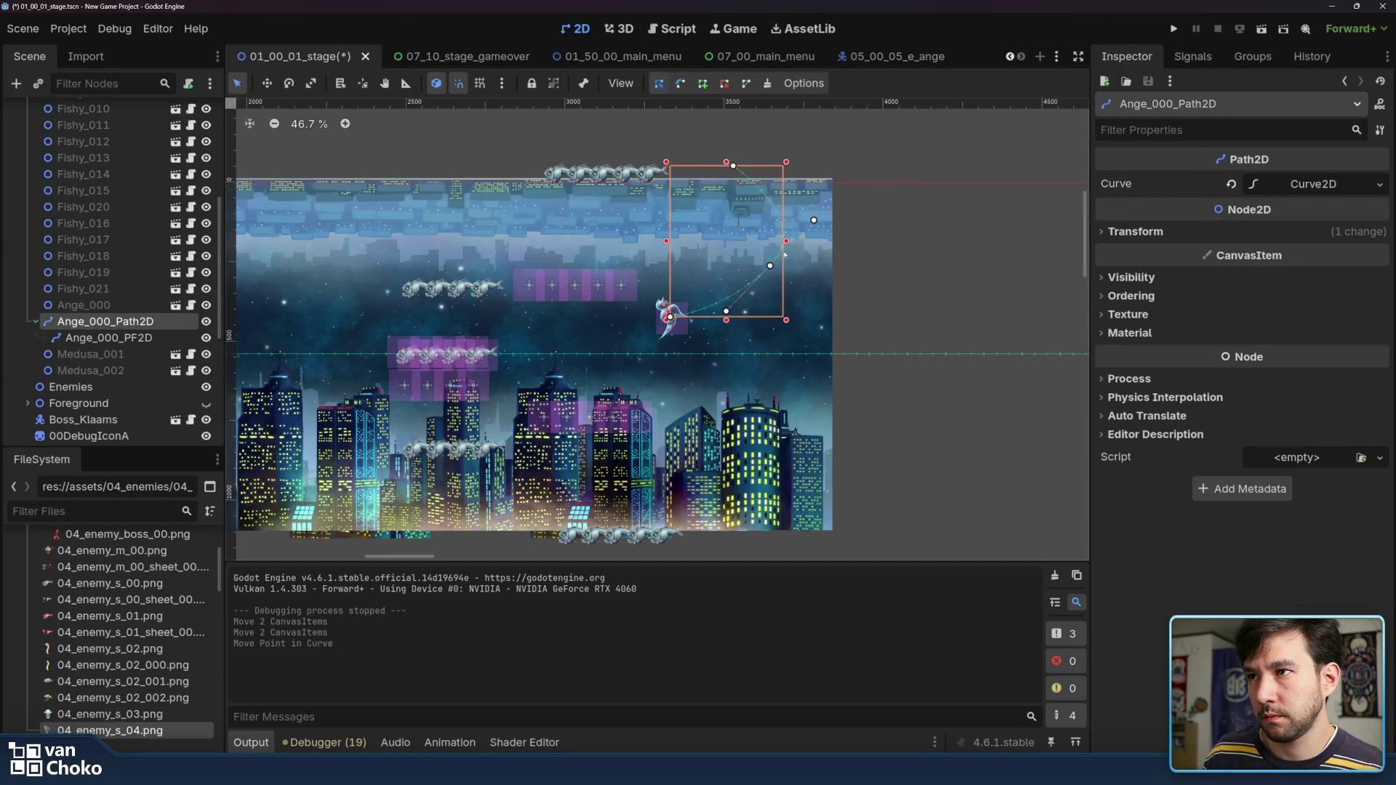
drag(769, 268, 706, 263)
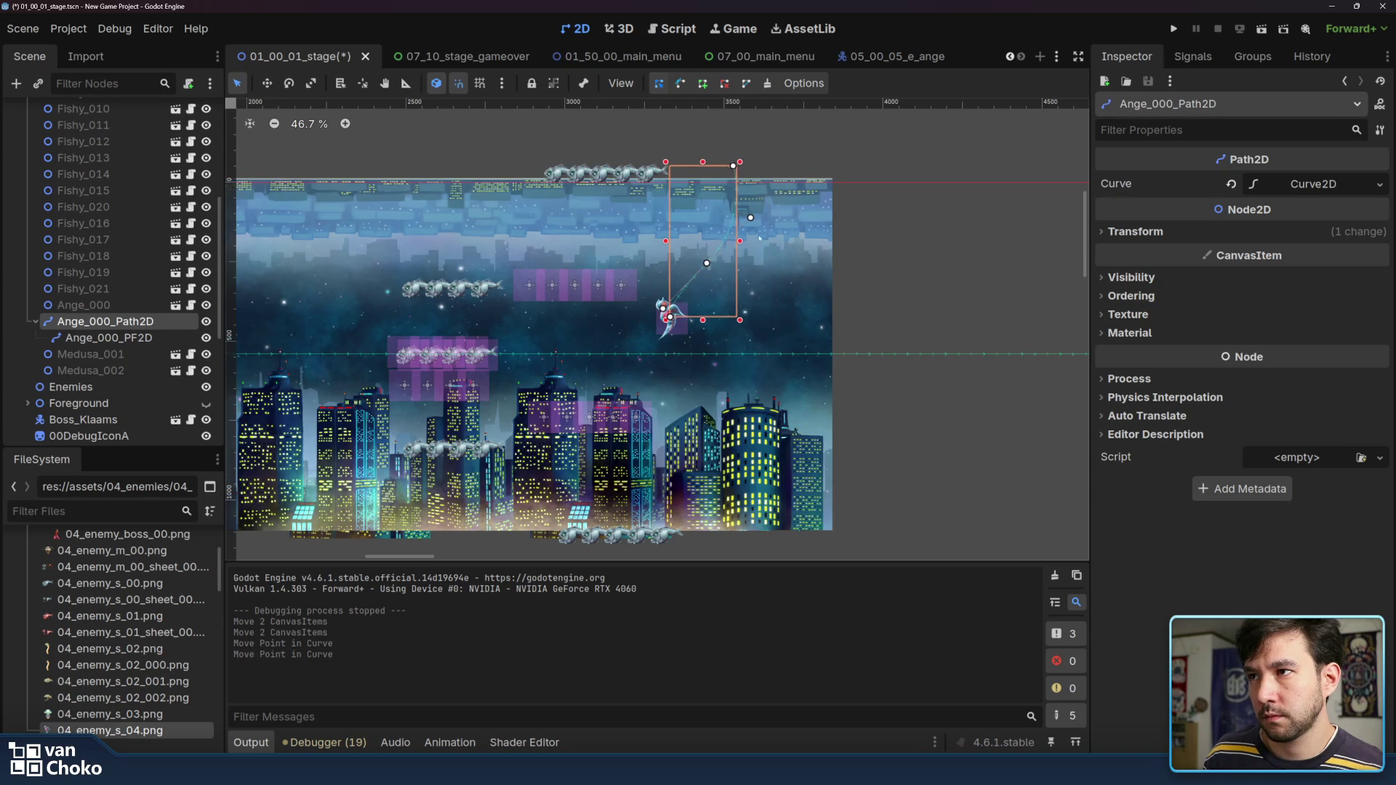
drag(670, 317, 629, 318)
drag(751, 218, 743, 211)
drag(629, 319, 637, 321)
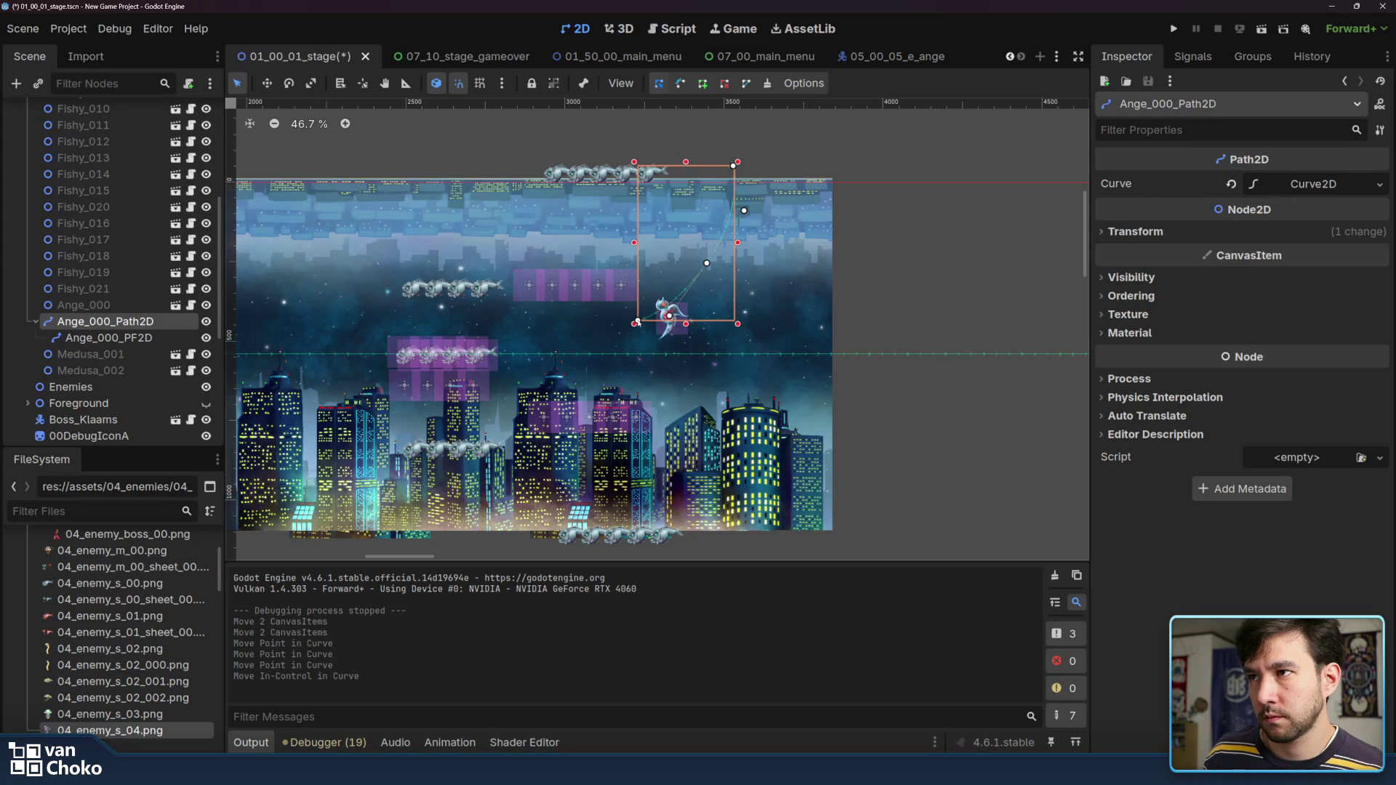
click(705, 263)
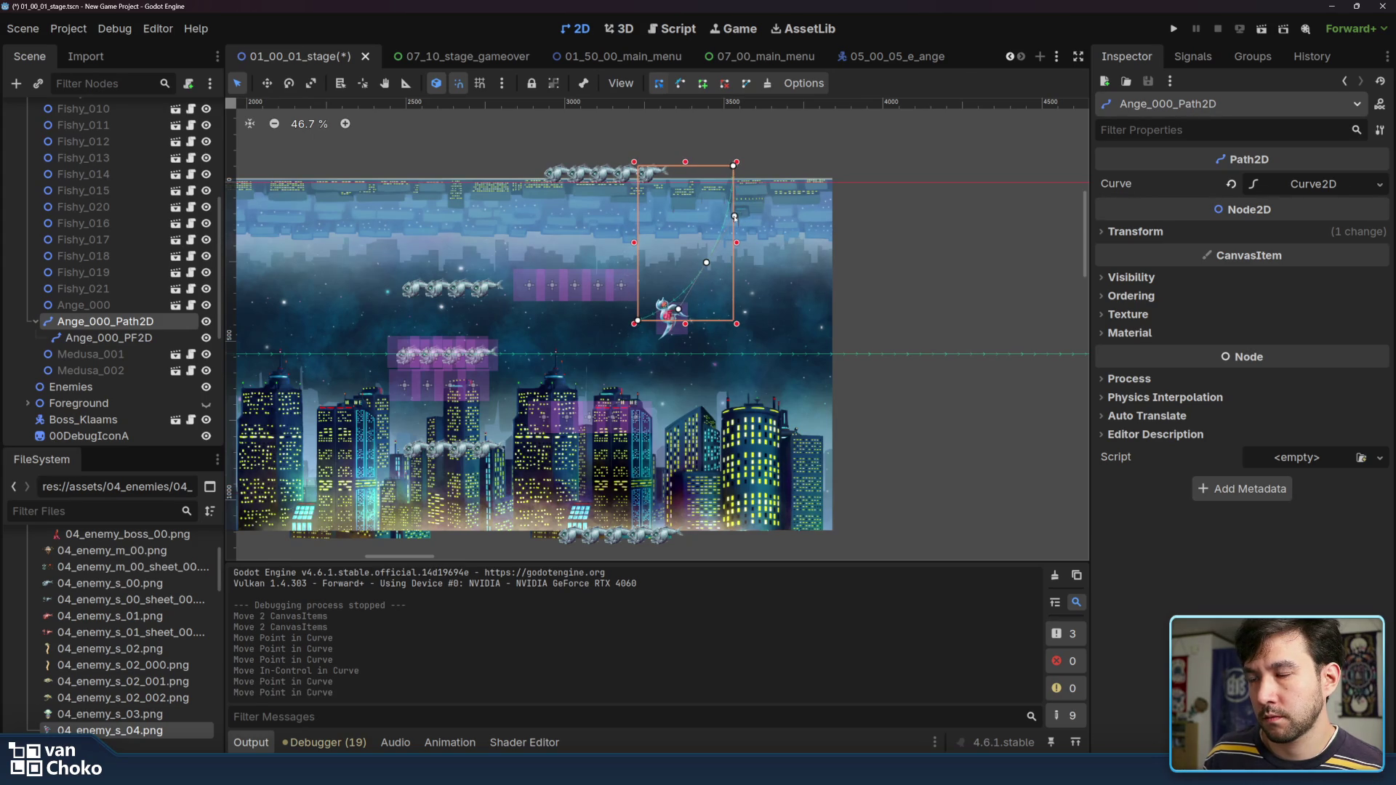
drag(735, 216, 734, 214)
drag(732, 166, 717, 157)
drag(734, 216, 729, 212)
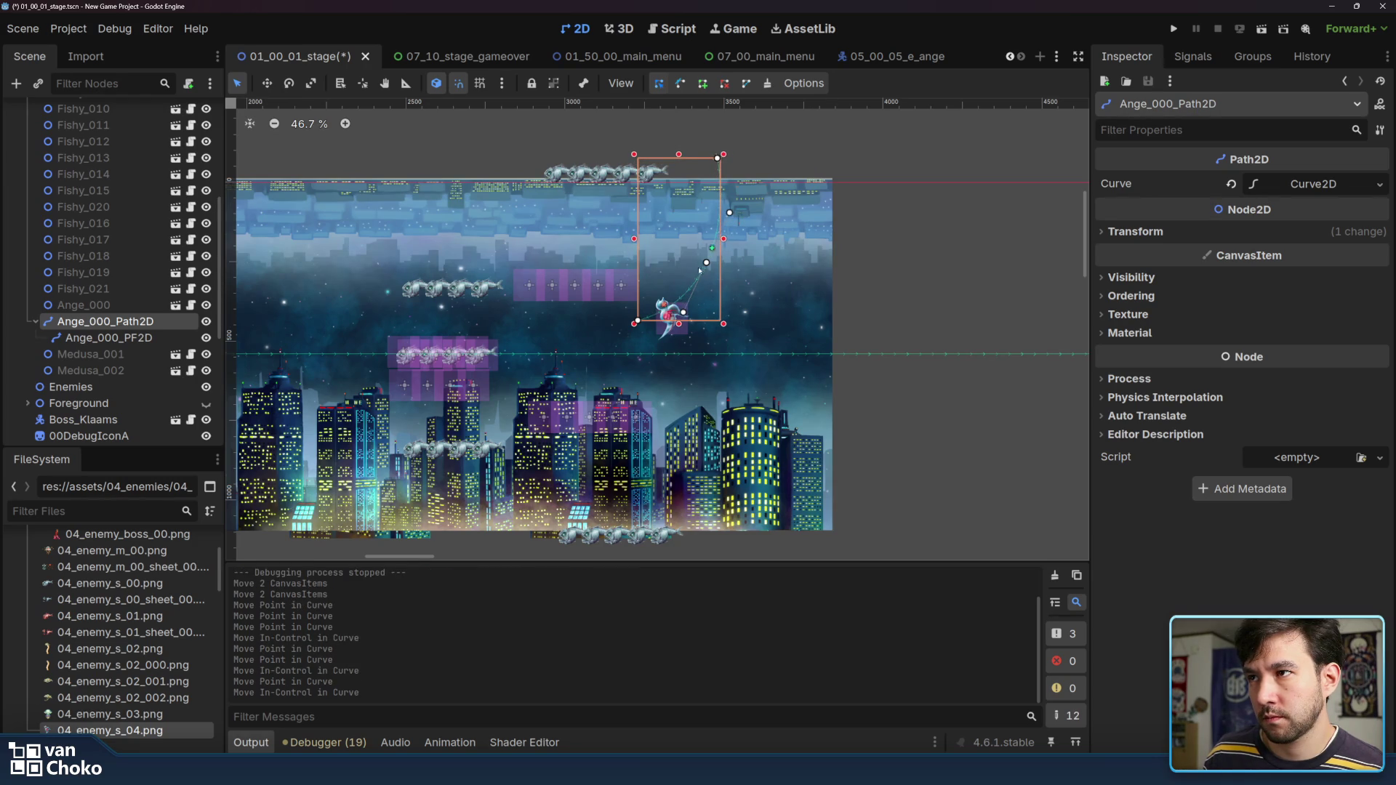
drag(706, 263, 699, 266)
Step: Reselect the Ange_000 spawner and run the game to test the stage
click(124, 338)
click(134, 322)
click(137, 305)
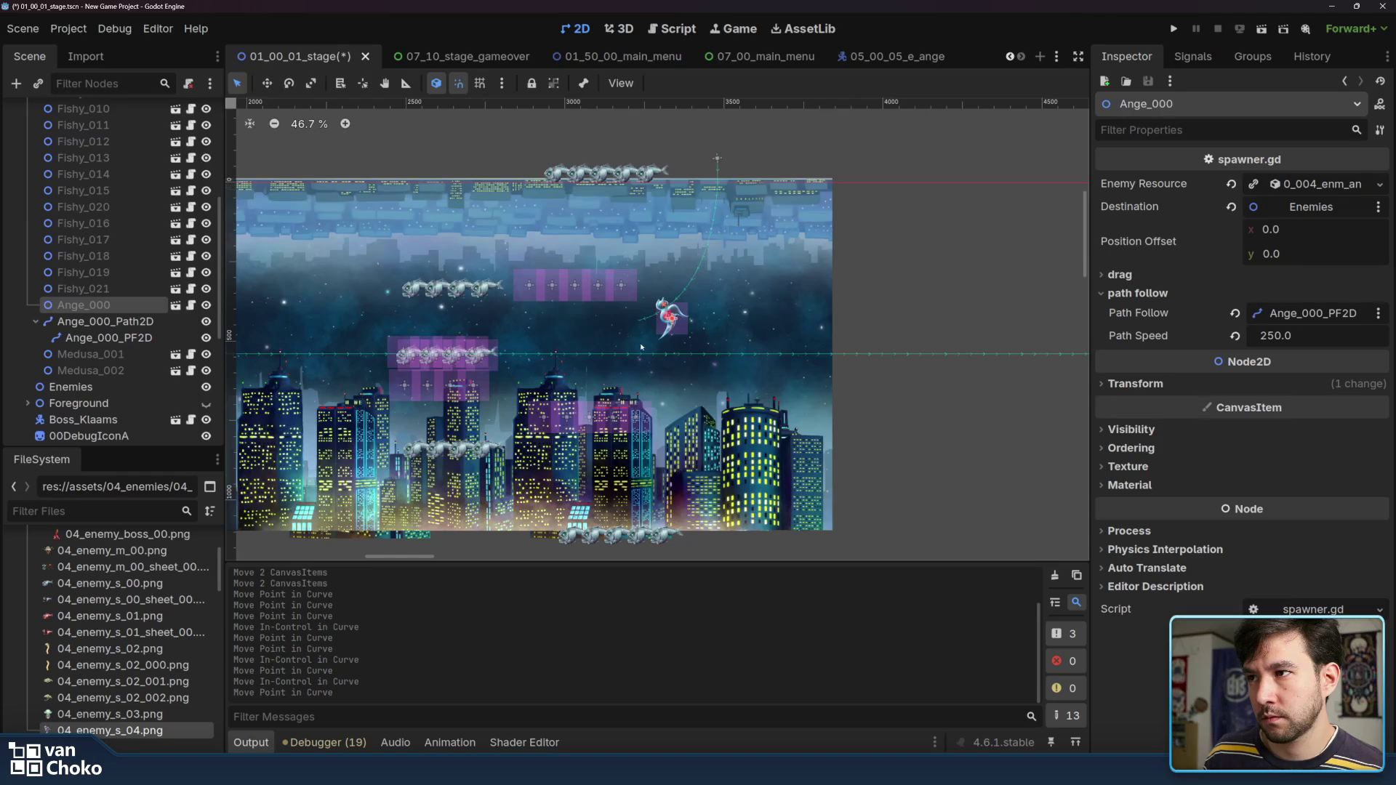
click(1173, 28)
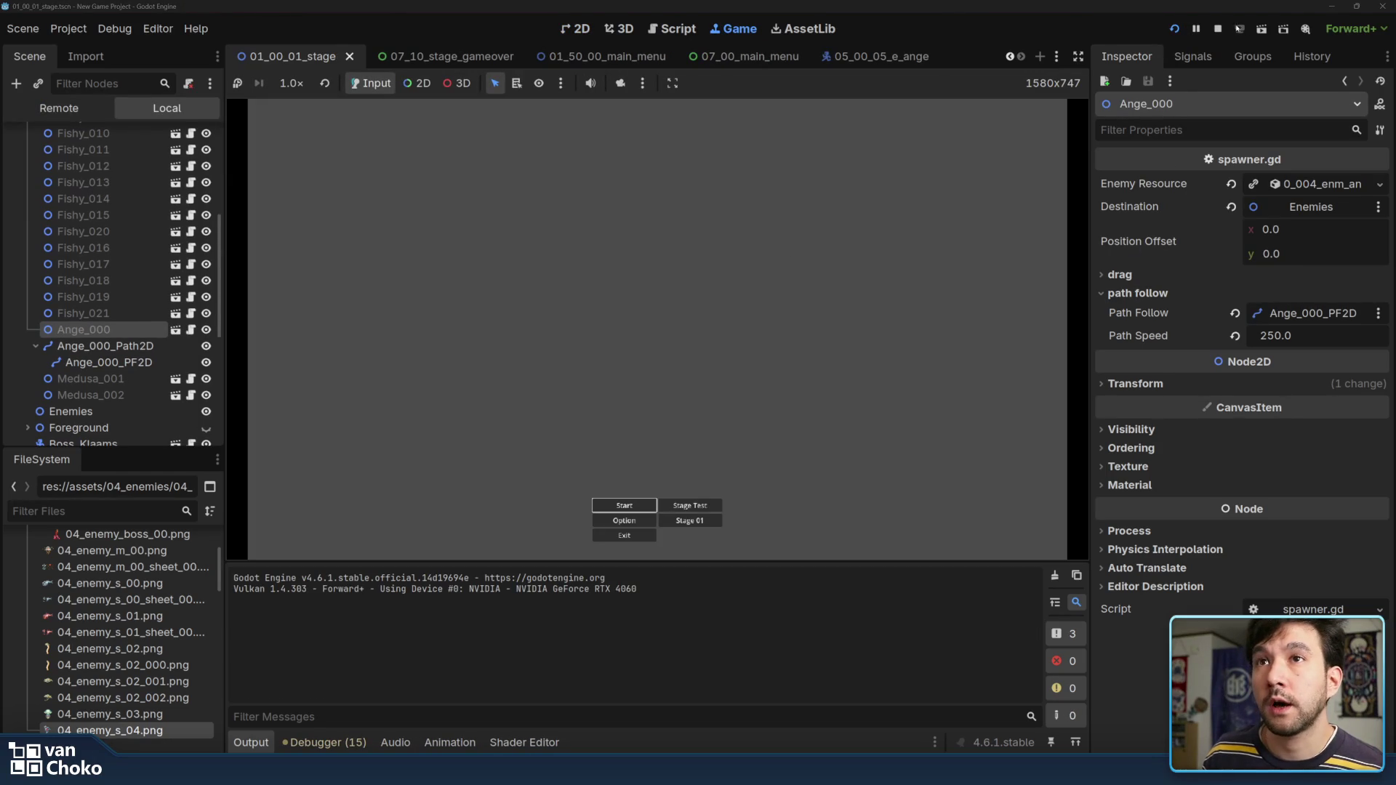
Step: Stop the game and select Ange_000 to view its spawner drag settings
click(1218, 28)
click(102, 289)
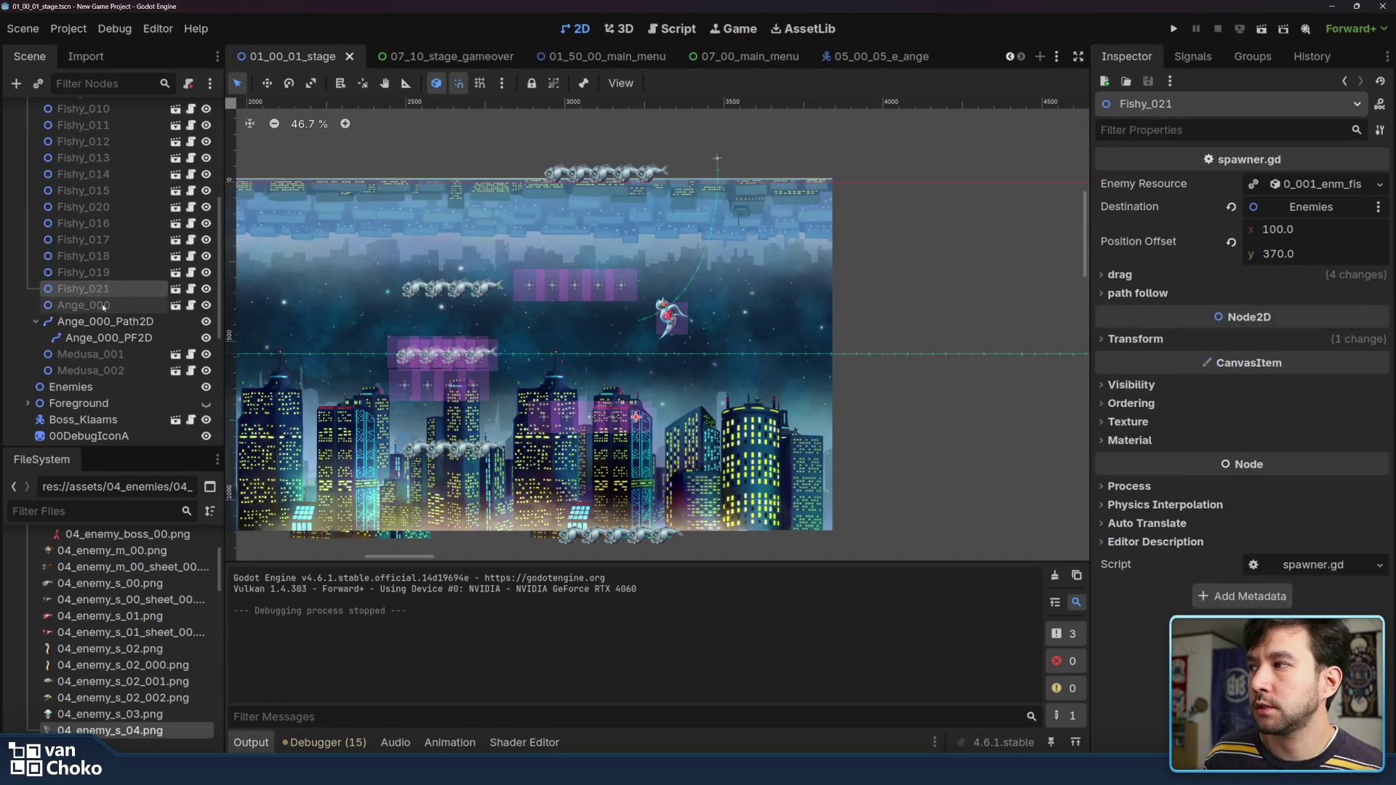
click(104, 305)
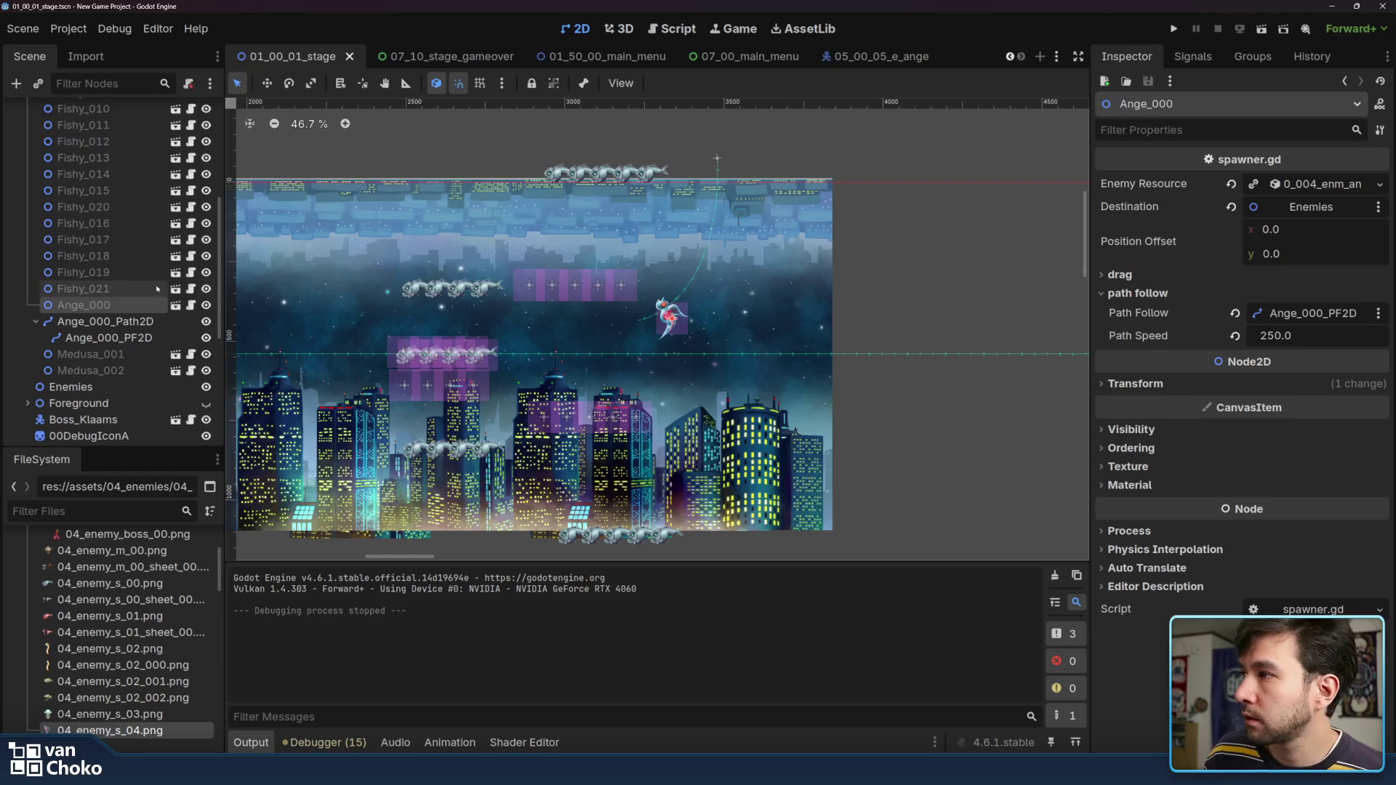
click(1180, 276)
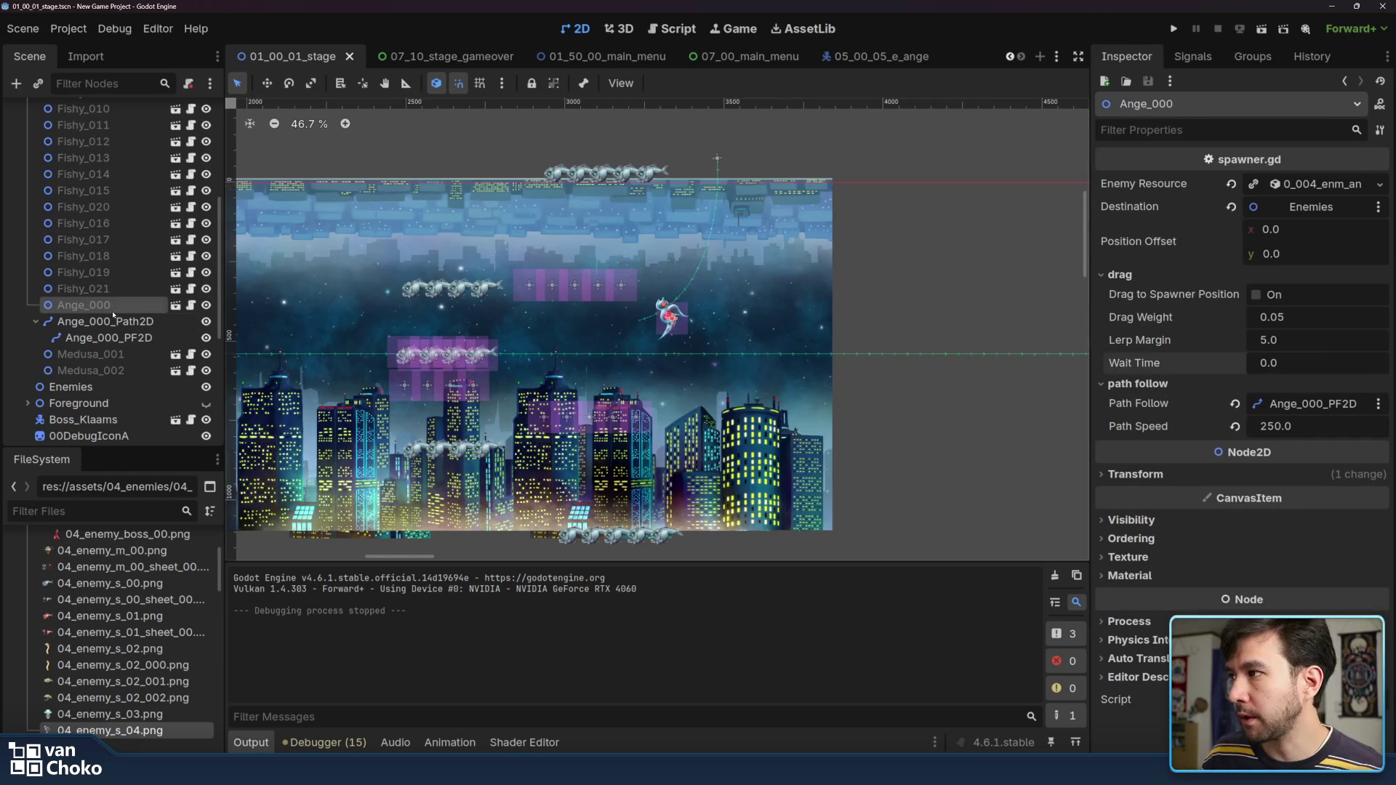
click(190, 309)
scroll(680, 304, up, 10)
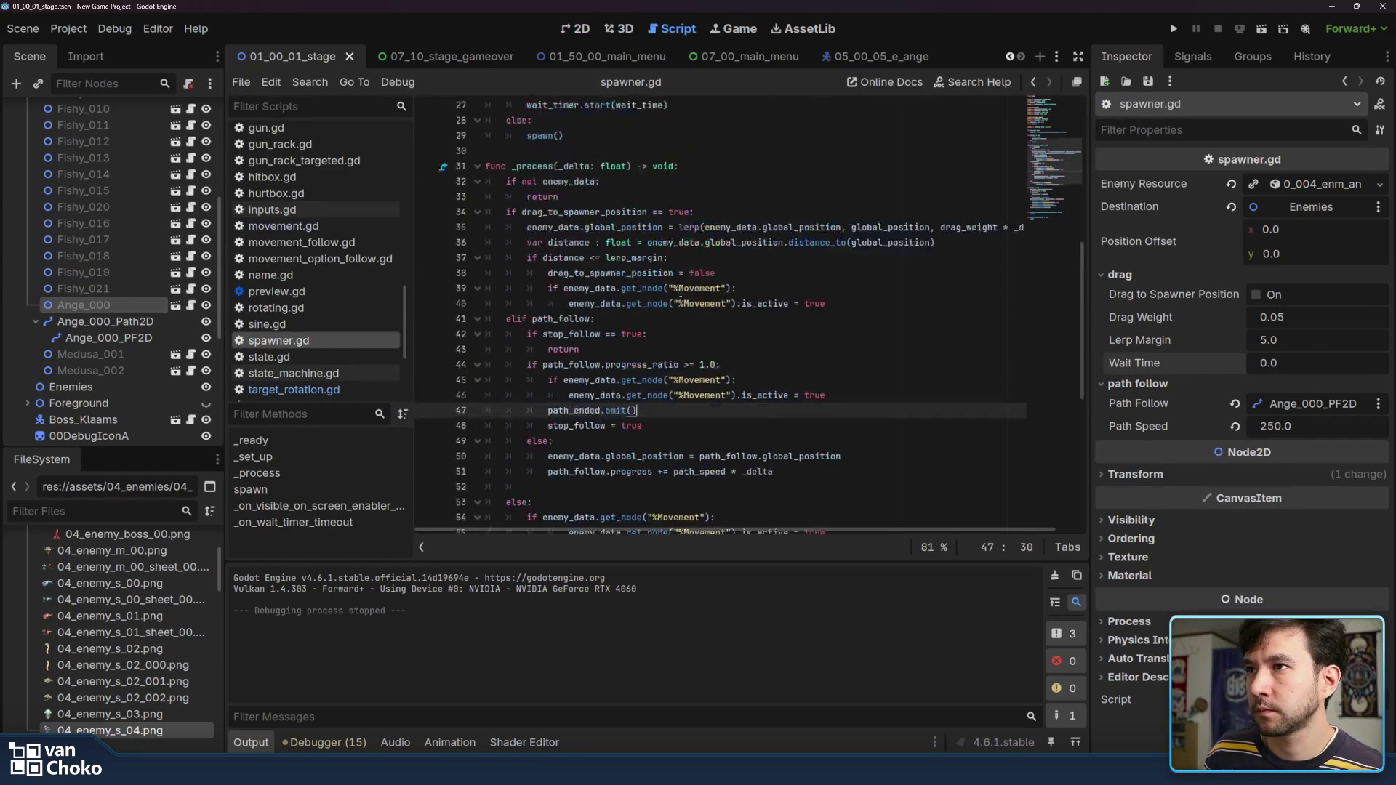
click(536, 231)
key(Down)
key(Down)
key(Down)
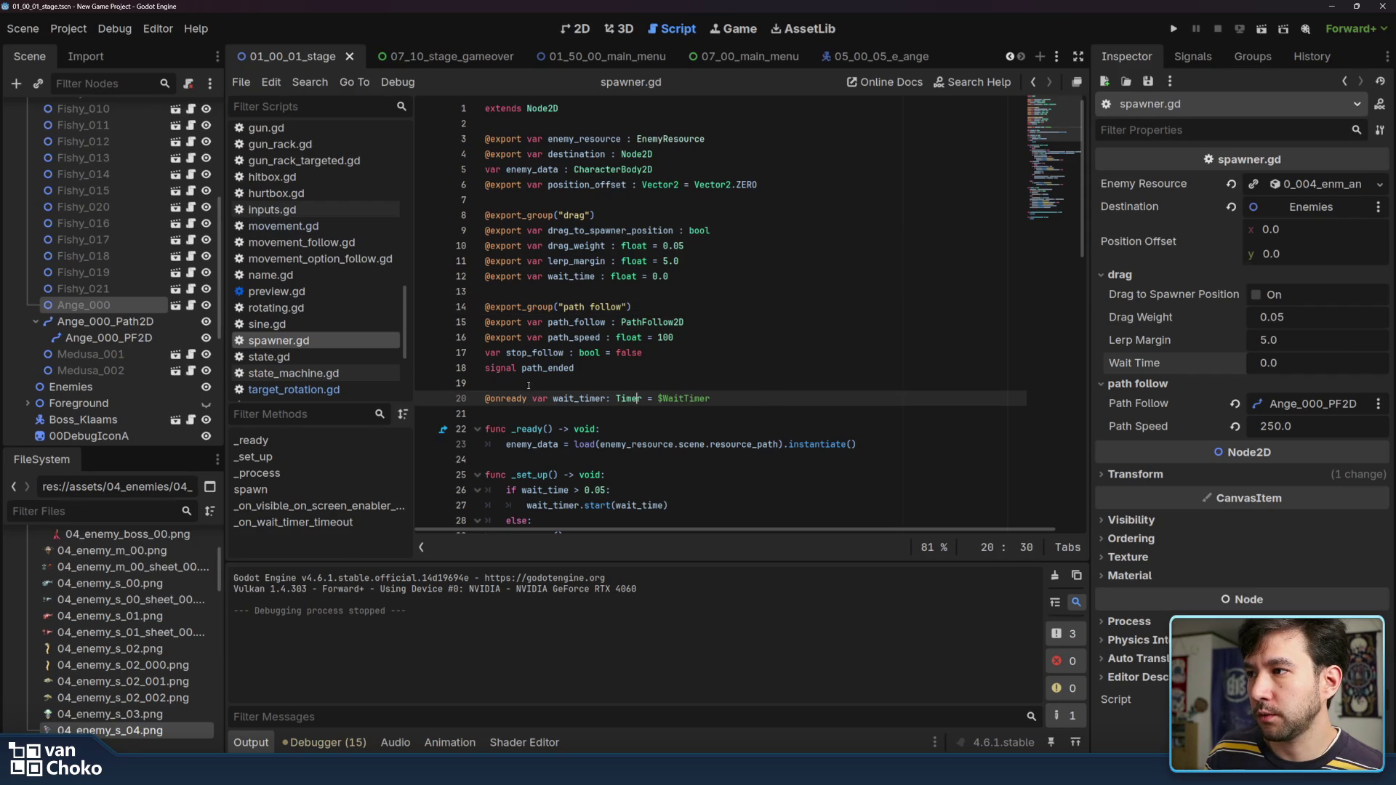
key(Up)
key(Up)
key(Up)
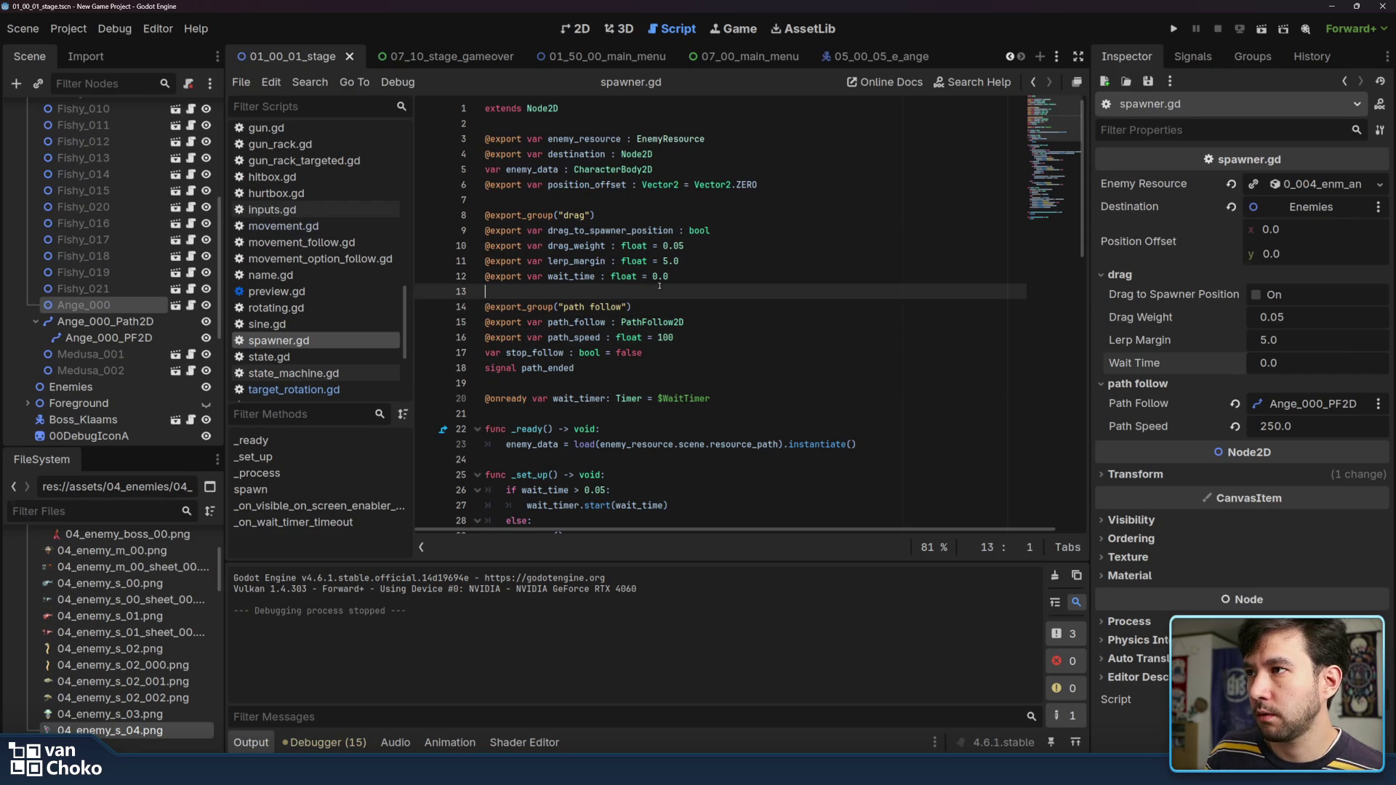
drag(725, 269, 469, 284)
key(ctrl+x)
click(580, 197)
key(ctrl+v)
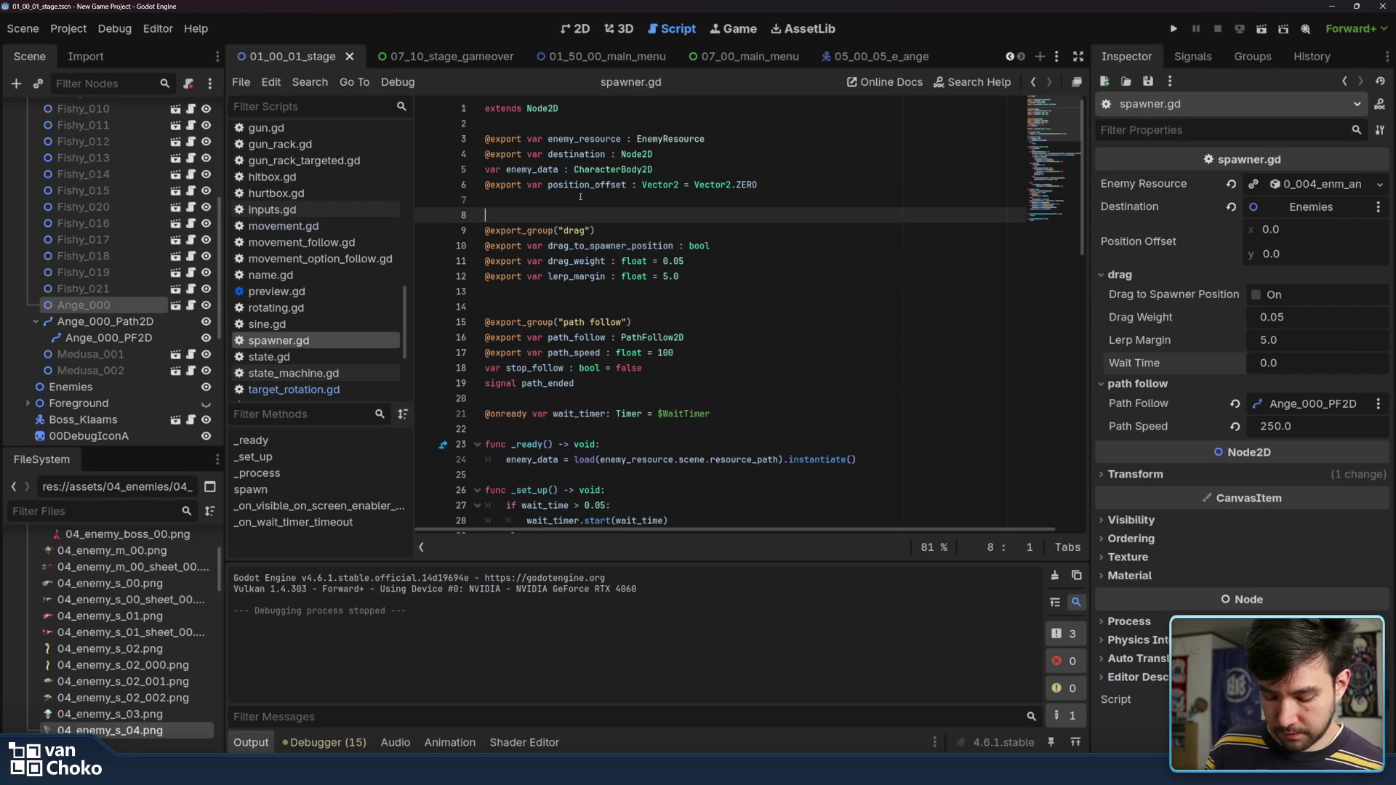
click(620, 216)
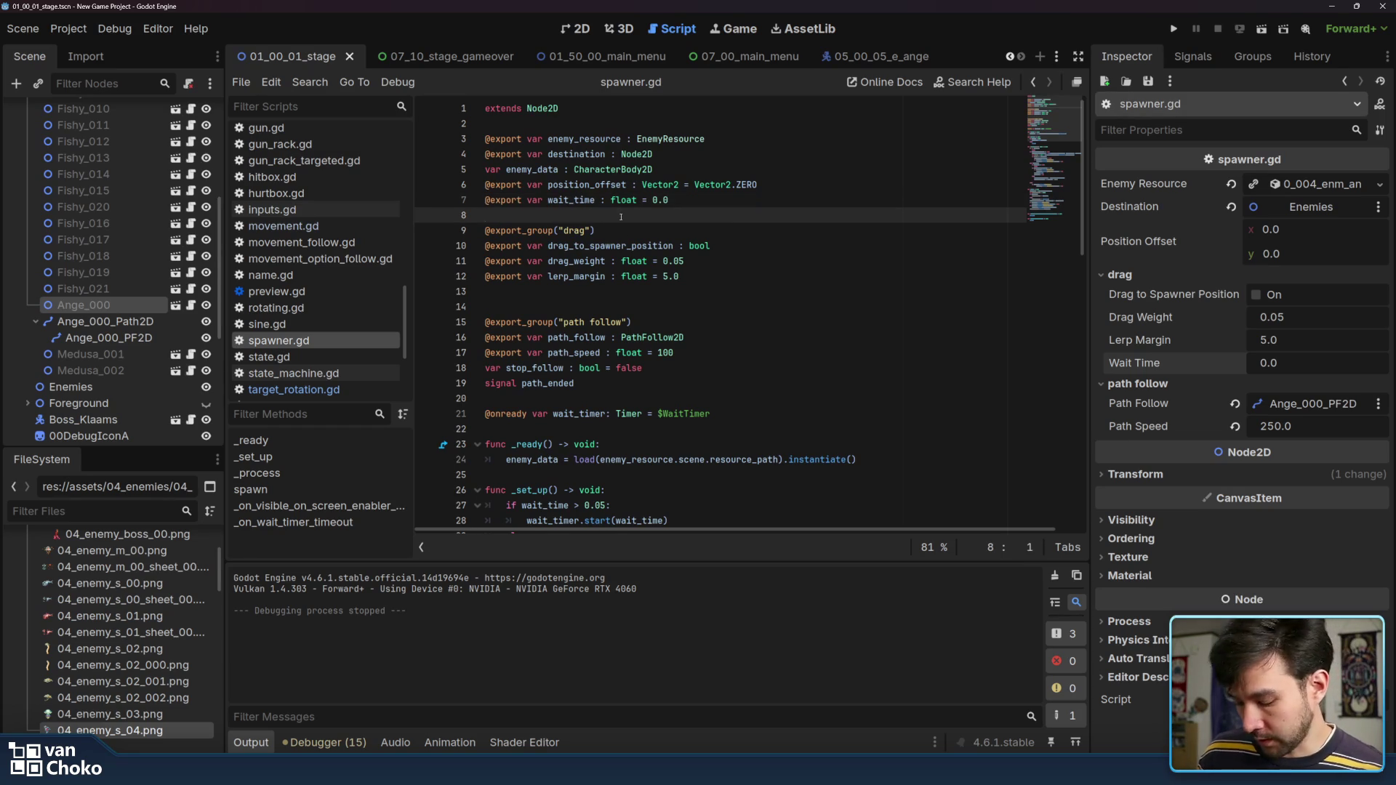
Step: Set Ange_000's Wait Time to 0.5 and run the game again
click(1301, 280)
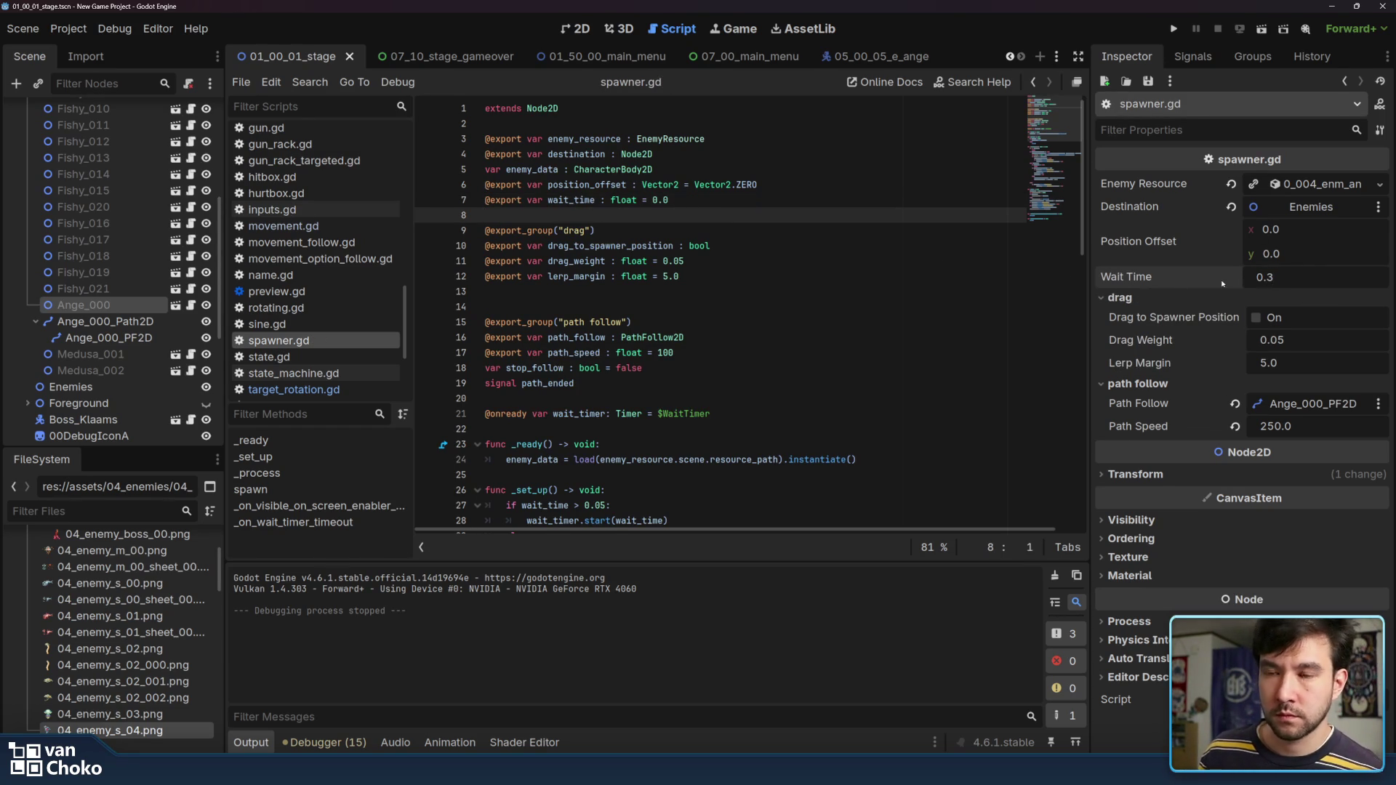
key(BackSpace)
text(5)
key(Return)
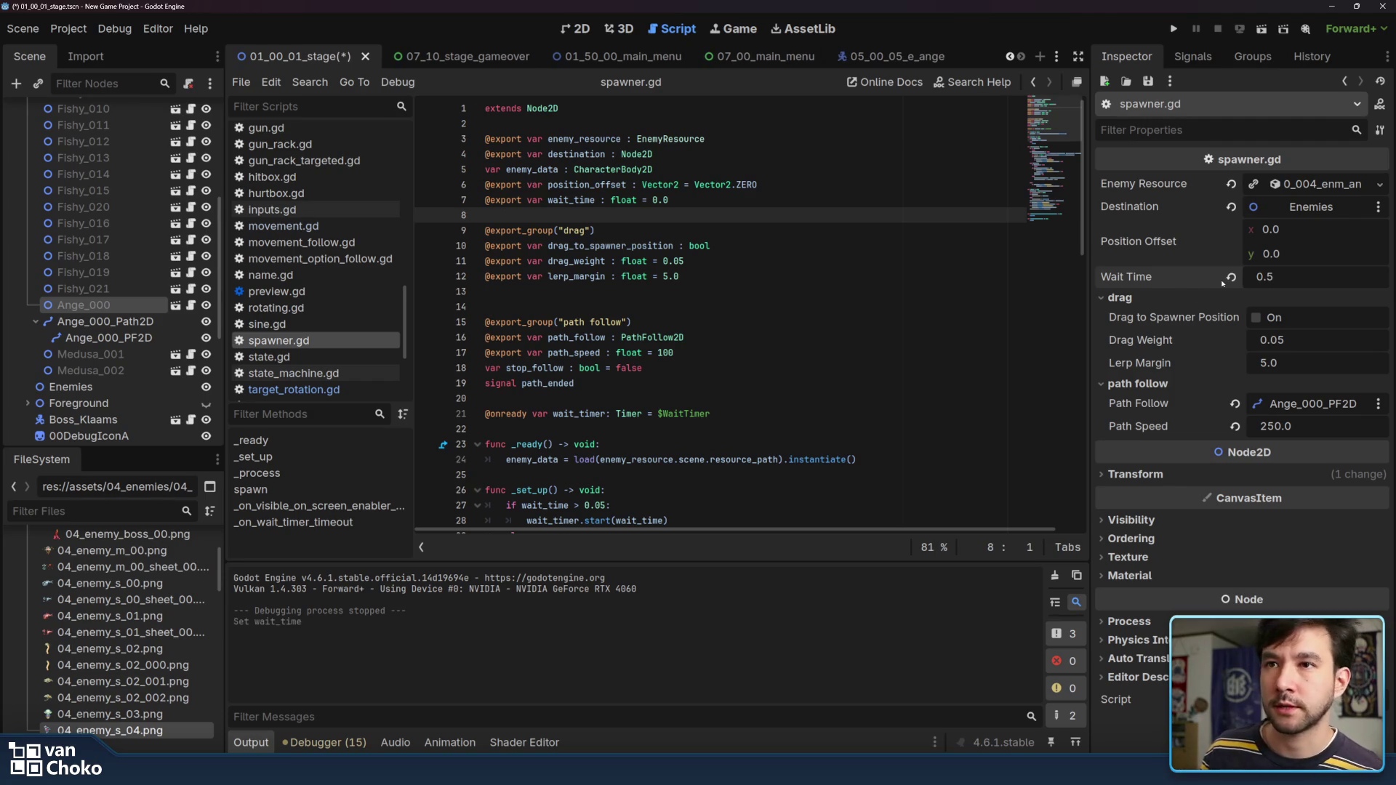
click(727, 245)
click(1174, 31)
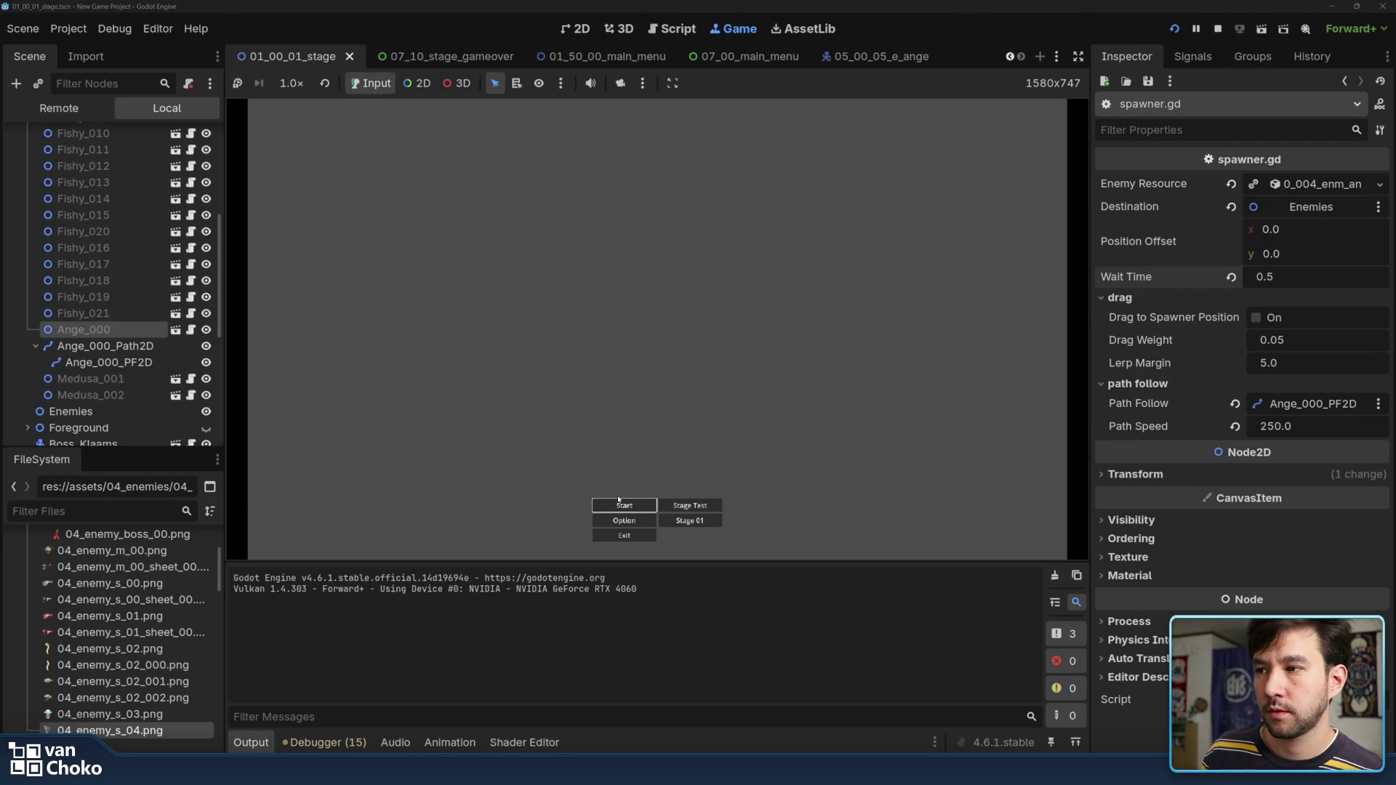
Step: Start the stage from the game's menu, play through it, then stop the playtest with F8
click(619, 501)
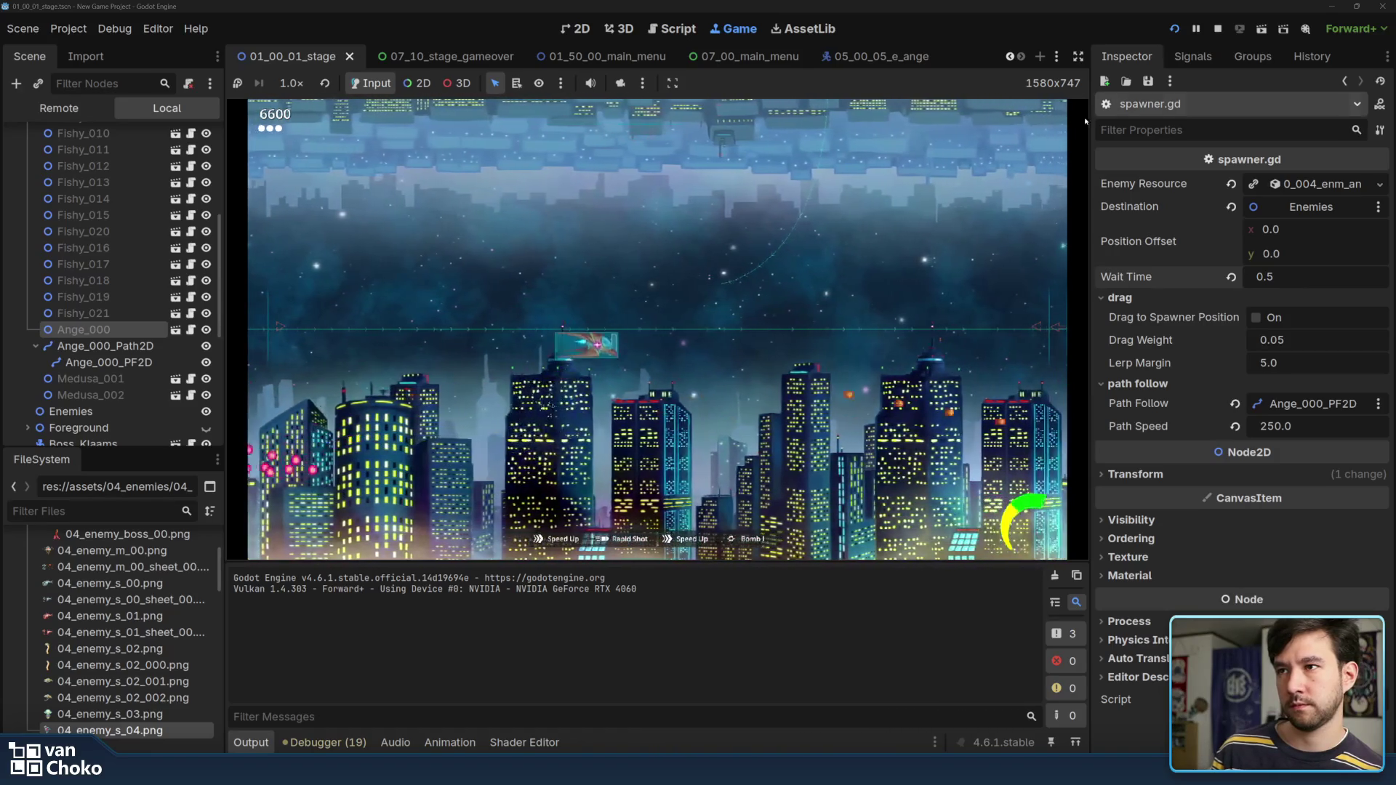
key(F8)
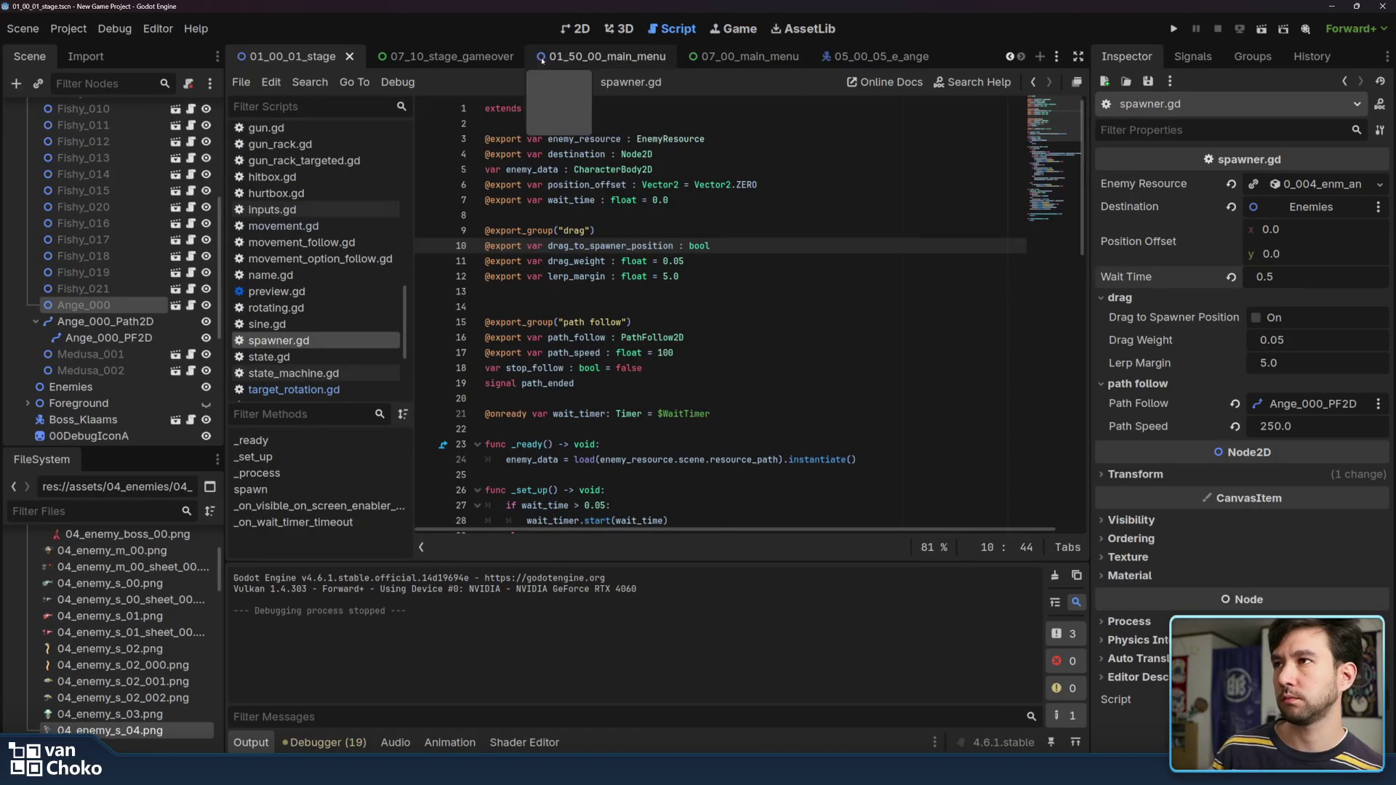
Step: In the 2D view, select Ange_000 with its path and move both slightly right
click(575, 28)
click(116, 292)
click(109, 304)
ctrl+click(106, 321)
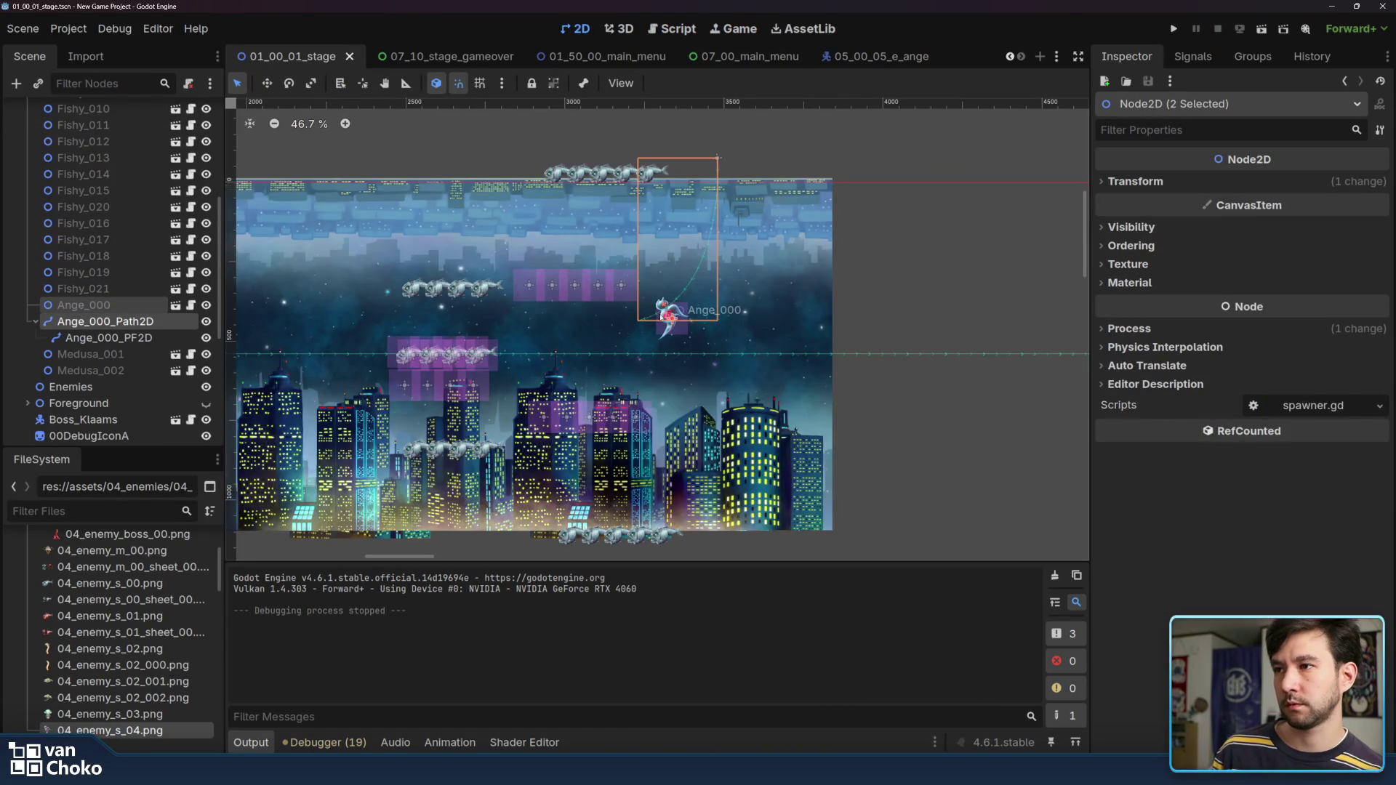
drag(669, 317, 707, 319)
Step: Readjust the Path2D curve points and move Ange_000 up to (3394, 380)
click(753, 160)
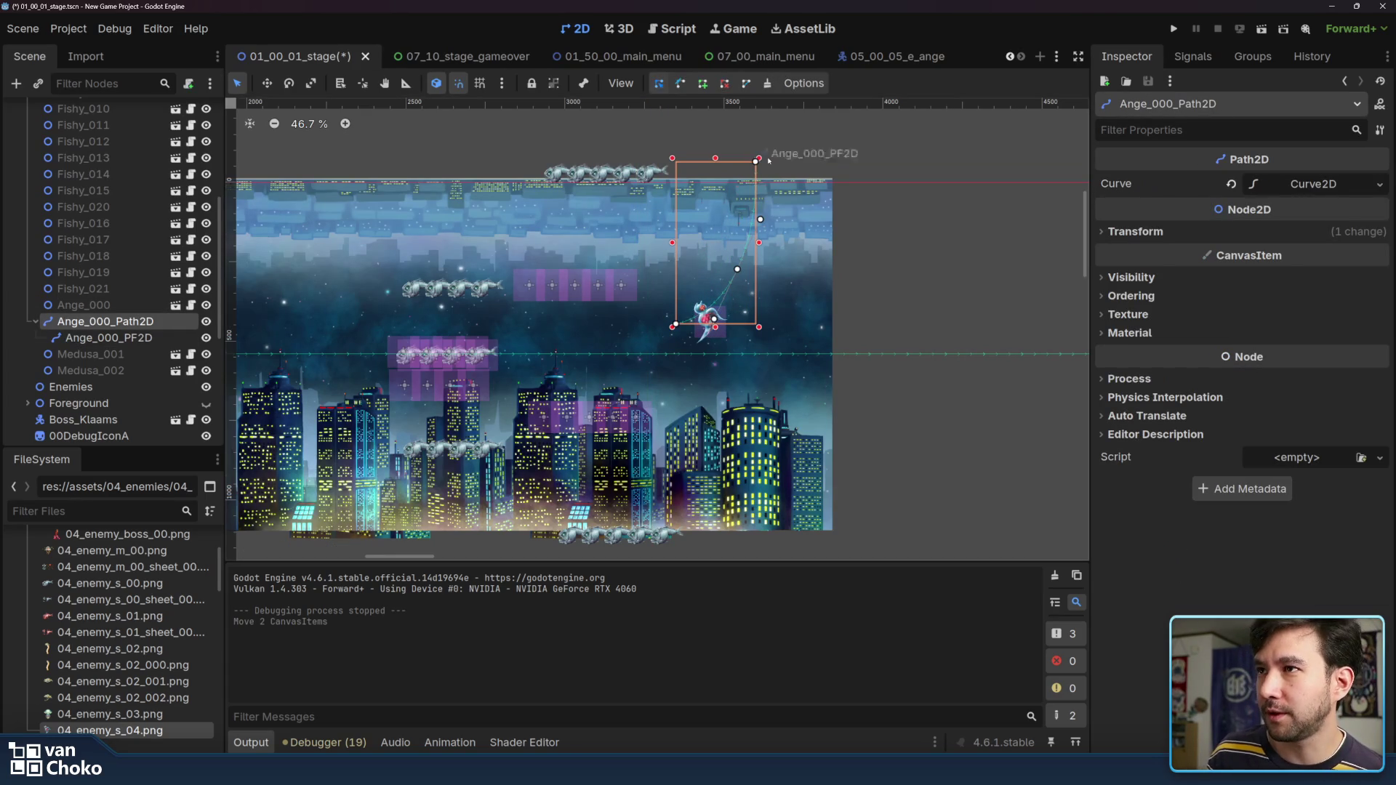
drag(754, 162, 768, 165)
drag(740, 271, 743, 265)
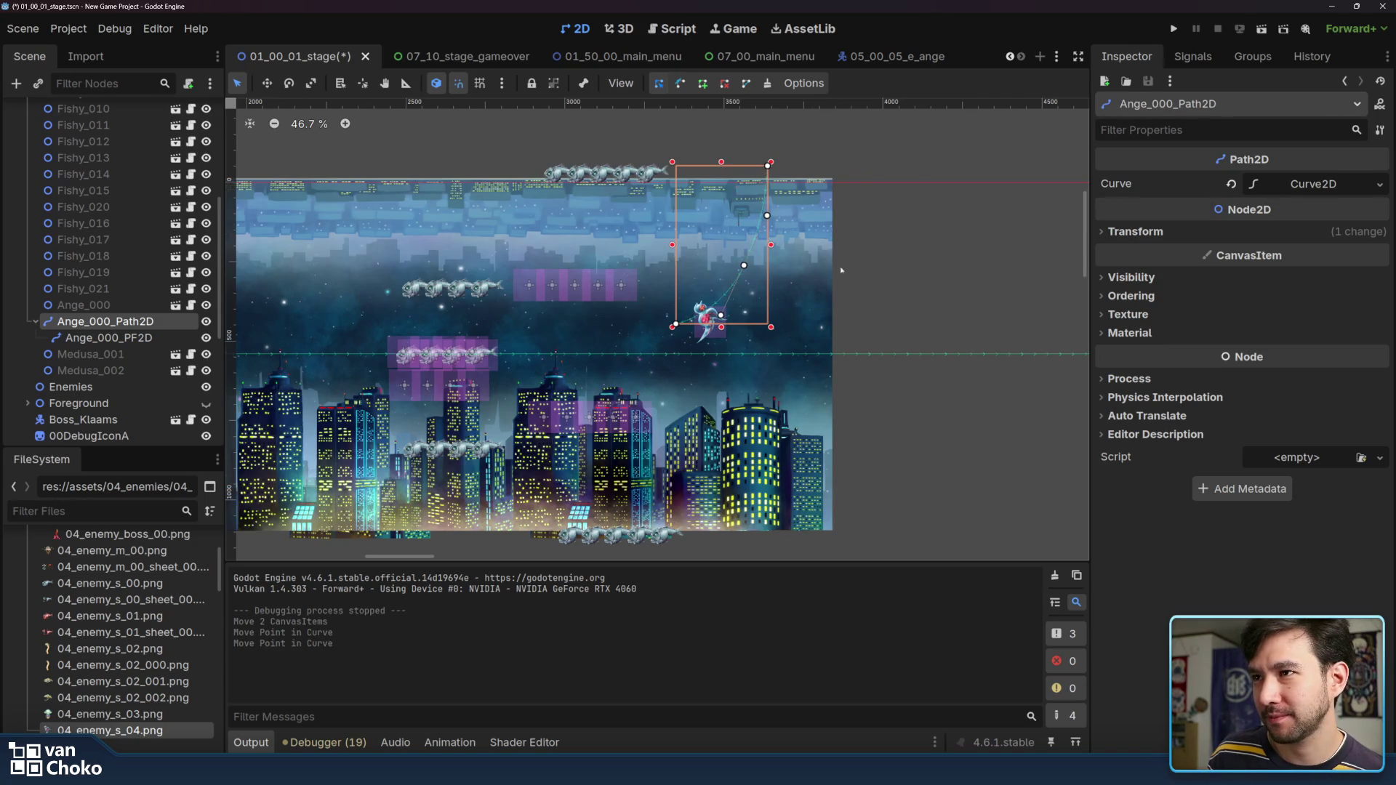
mouse_move(676, 324)
mouse_down()
mouse_move(683, 276)
mouse_move(726, 298)
mouse_move(759, 220)
mouse_move(744, 239)
mouse_up()
drag(681, 278, 682, 277)
click(711, 322)
drag(712, 325, 693, 276)
click(745, 241)
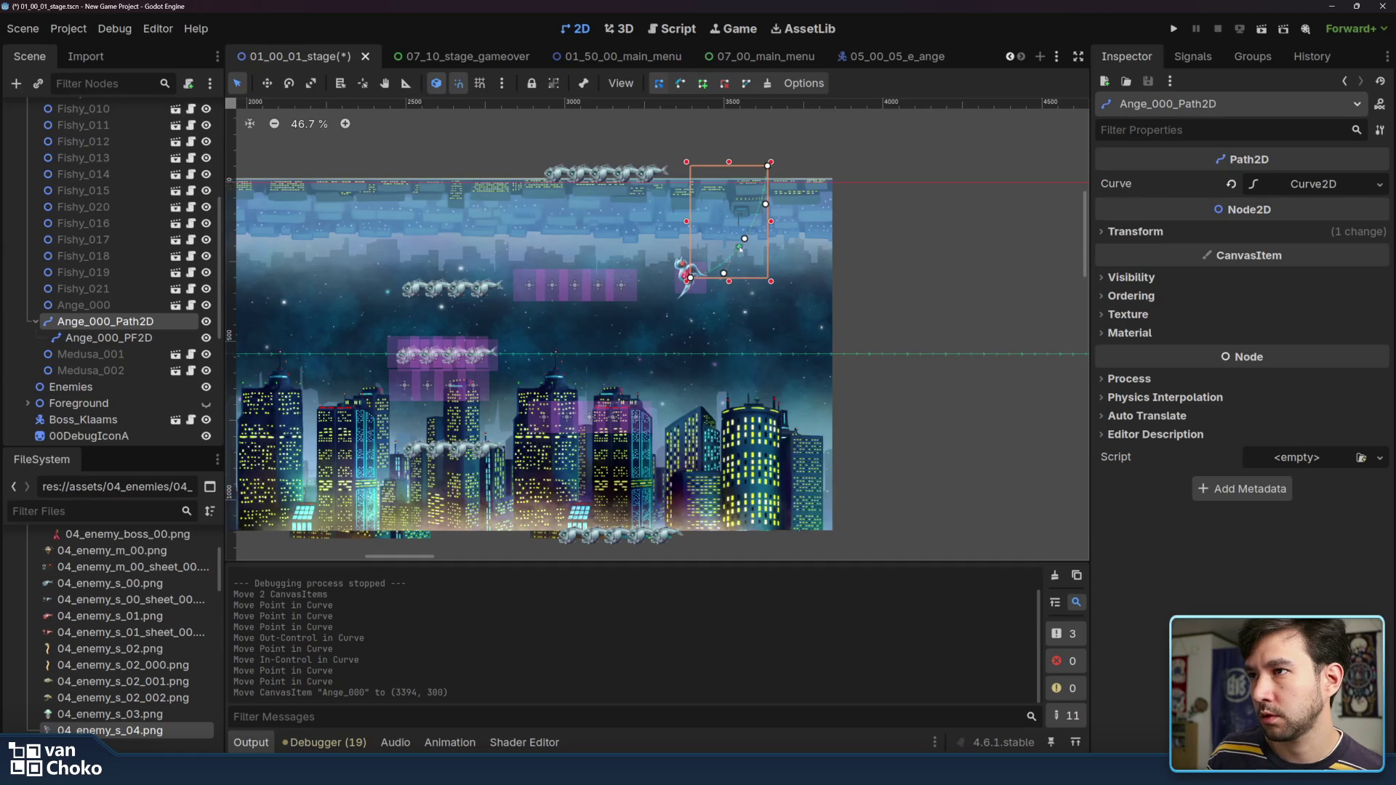
Step: Drag Ange_000 and its path further right, then box-select spawner, path and follower together
ctrl+click(83, 305)
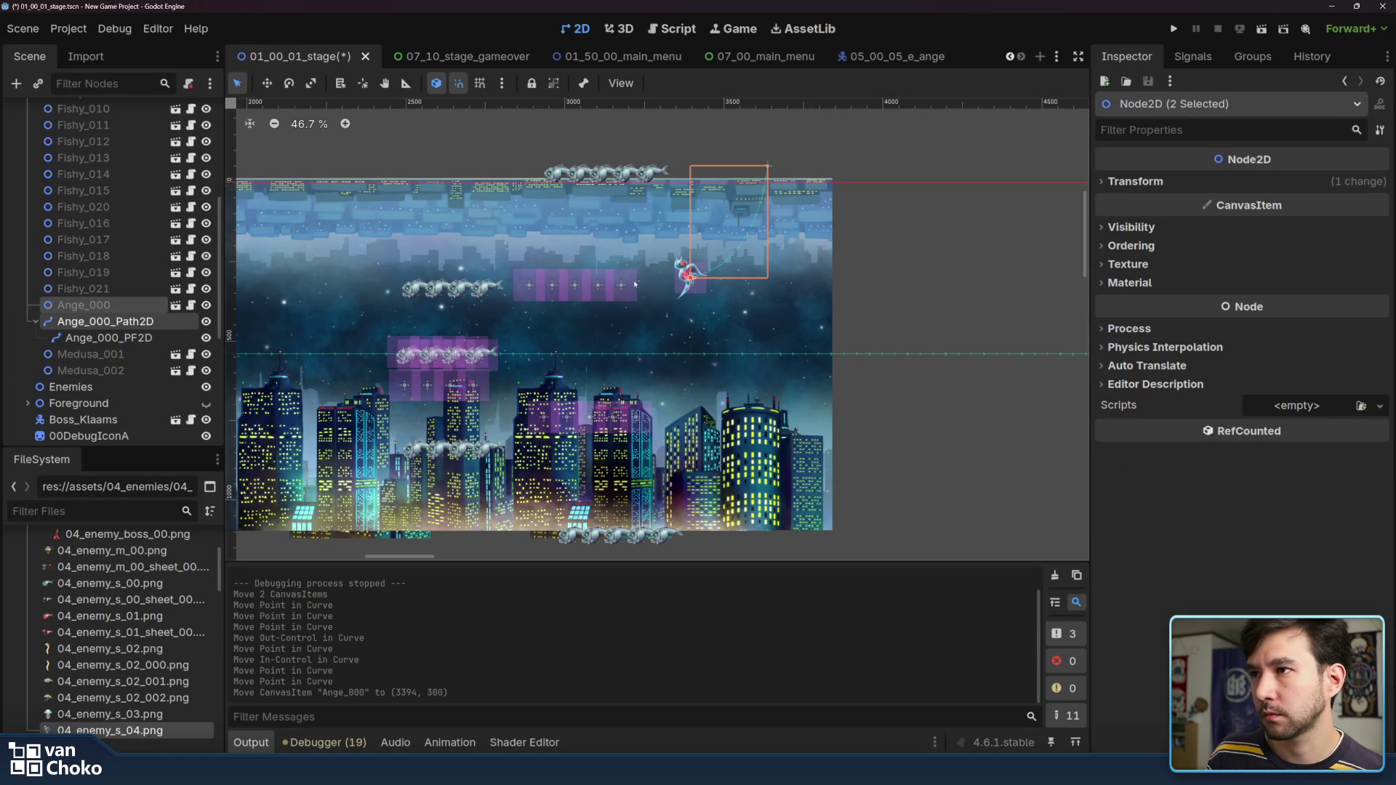
drag(691, 277, 736, 273)
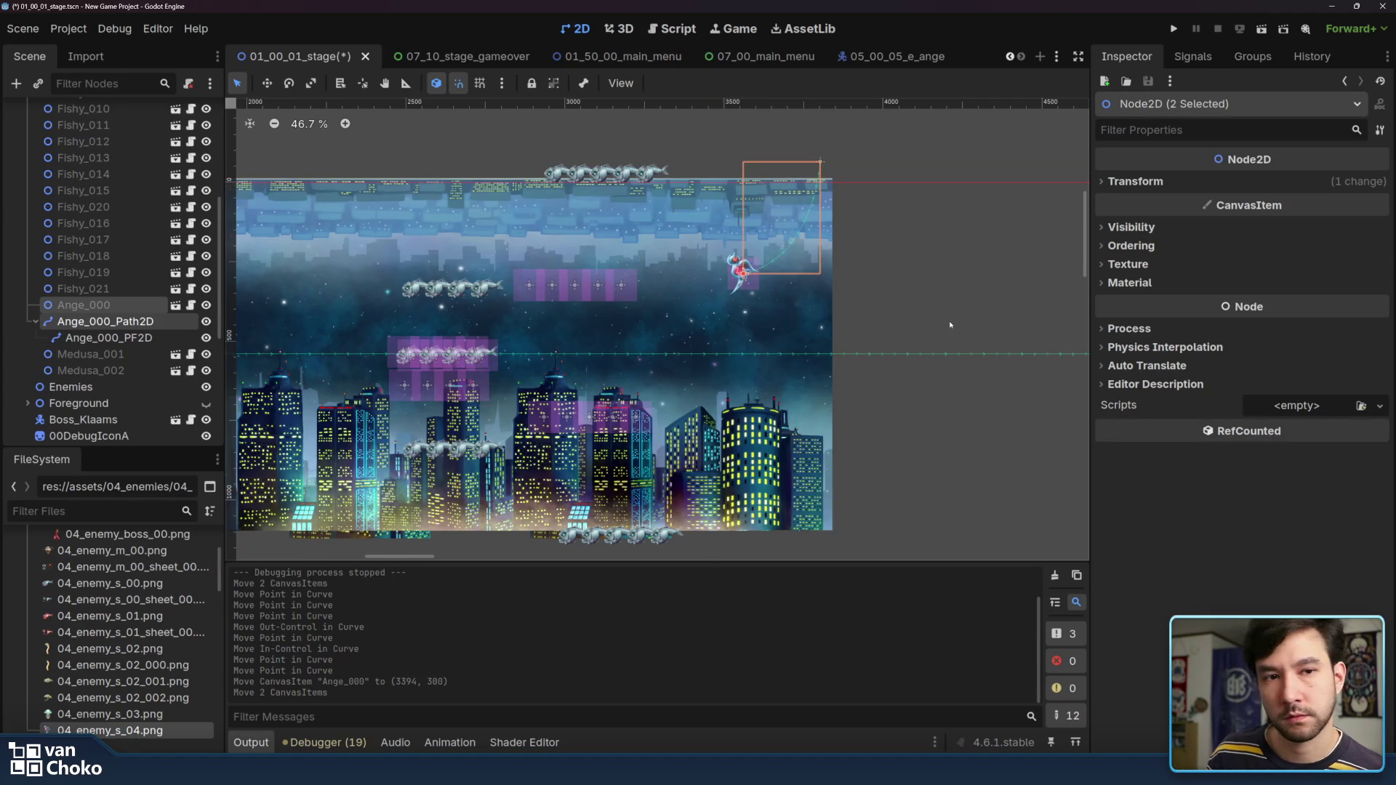
click(955, 297)
mouse_move(957, 317)
mouse_down()
mouse_move(725, 169)
mouse_move(725, 133)
mouse_up()
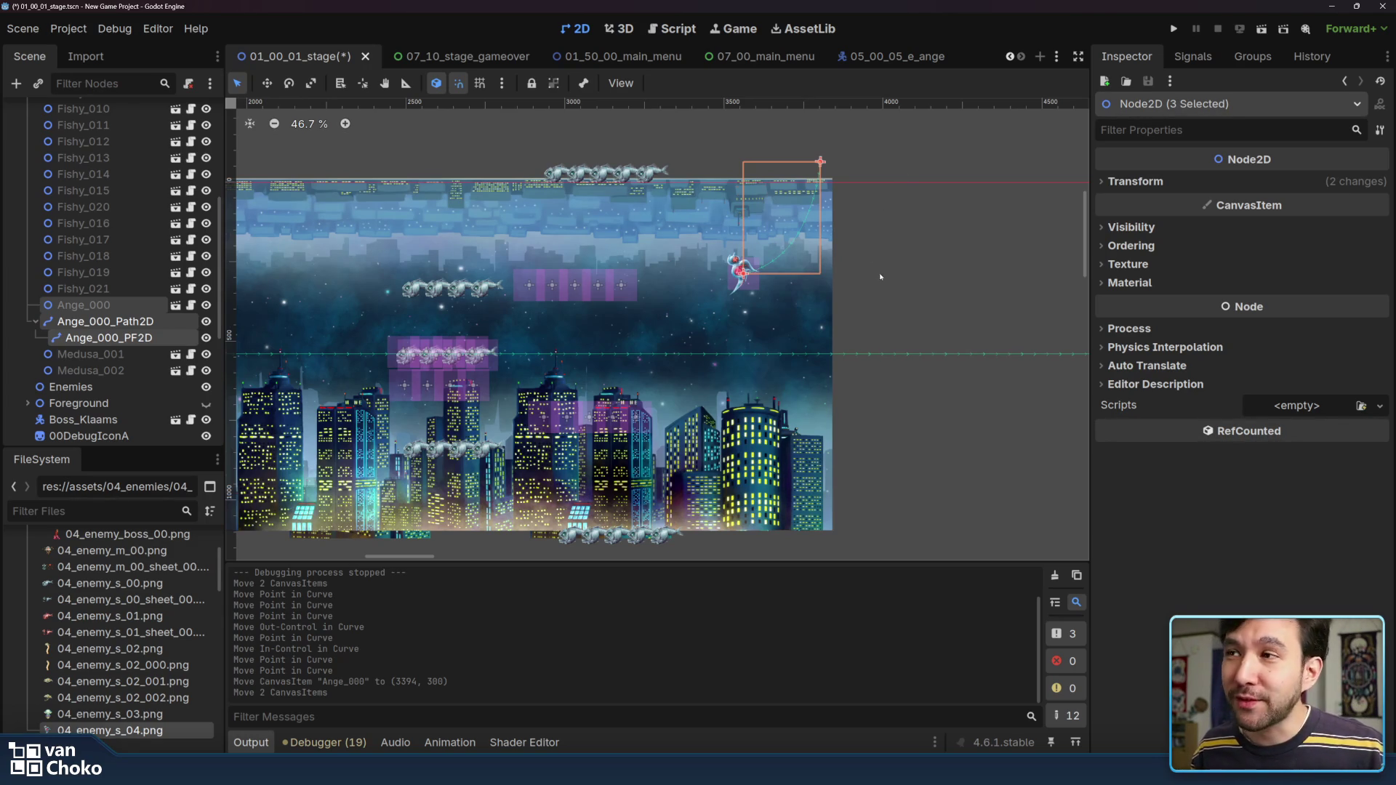
drag(880, 292, 887, 275)
click(143, 308)
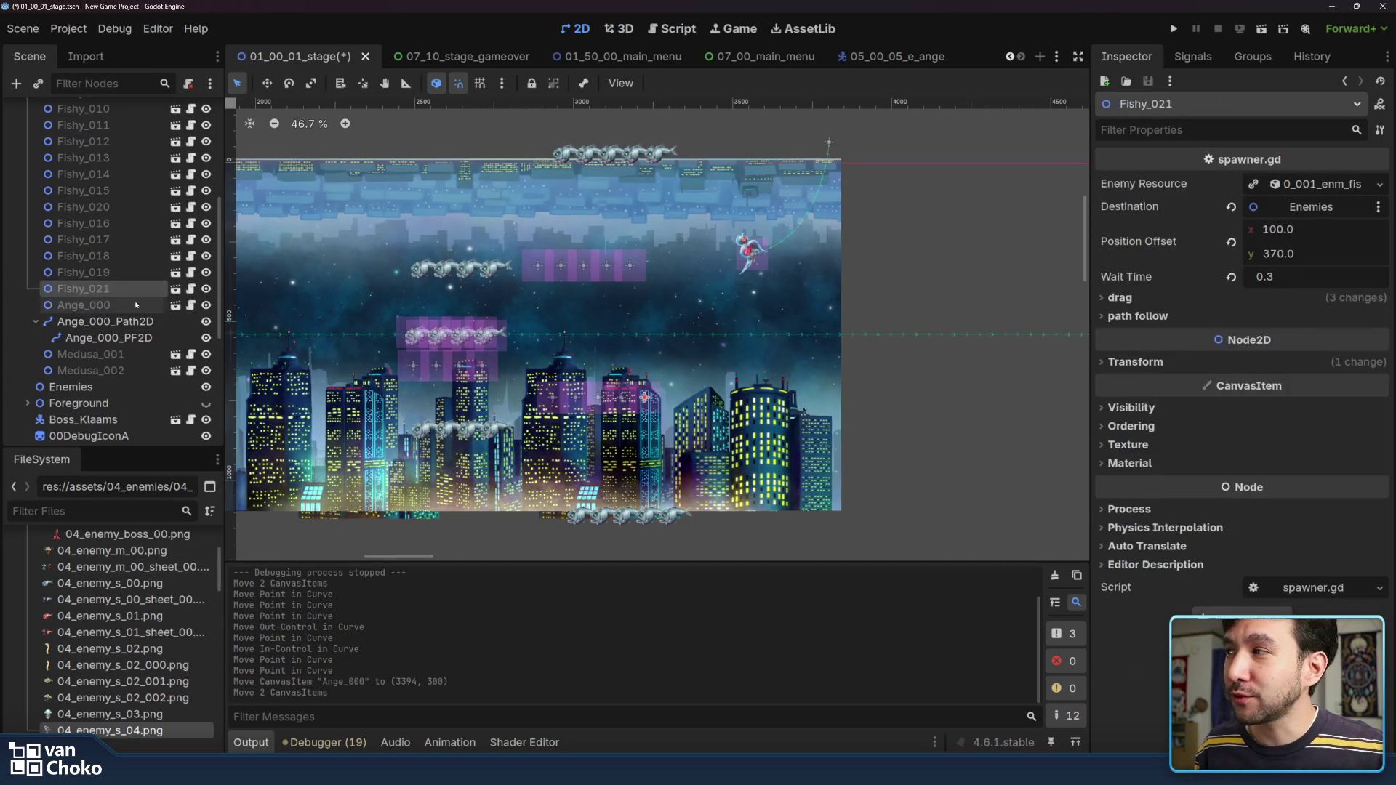
Step: Paste a copy of the Ange spawner and path, moving the copies out from under the original path
shift+click(109, 322)
shift+click(127, 337)
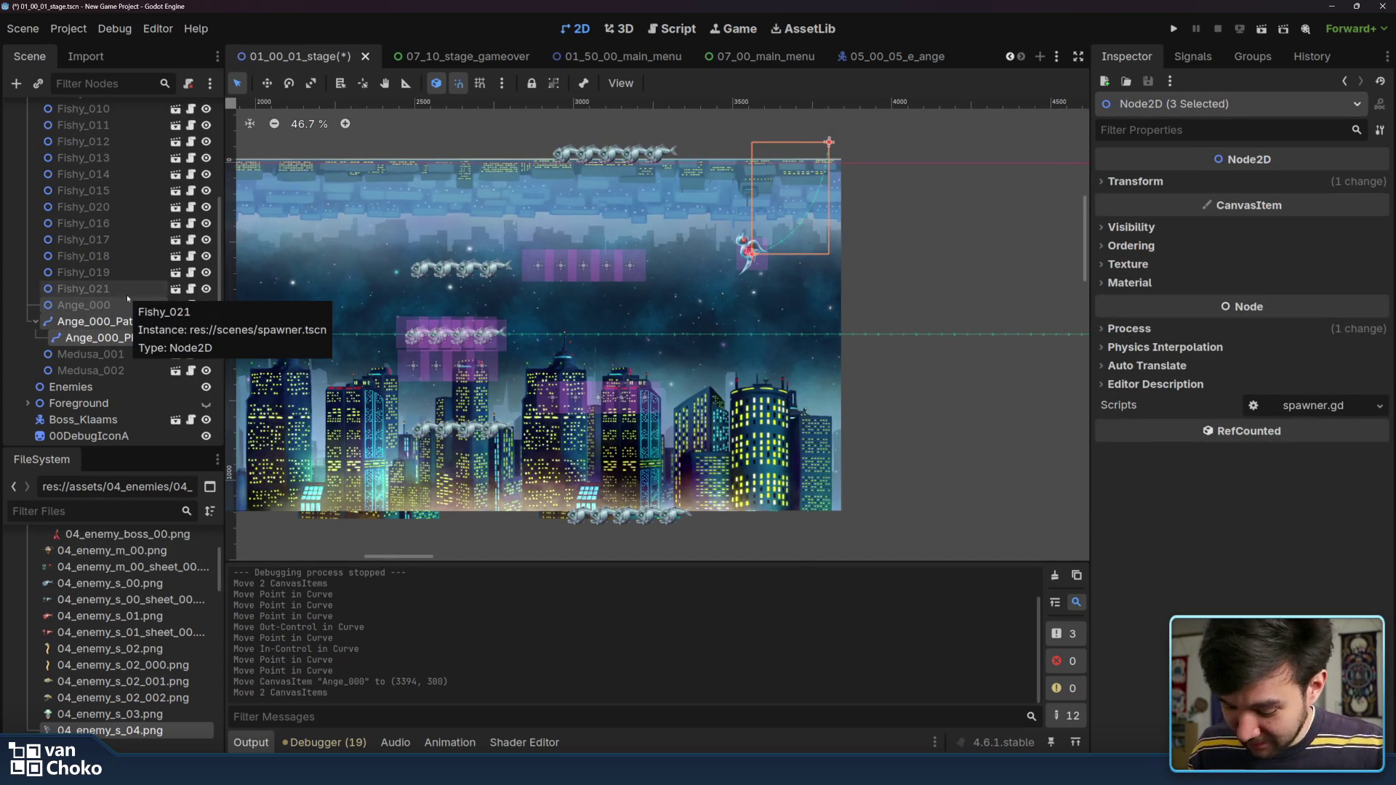
key(ctrl+v)
double_click(106, 355)
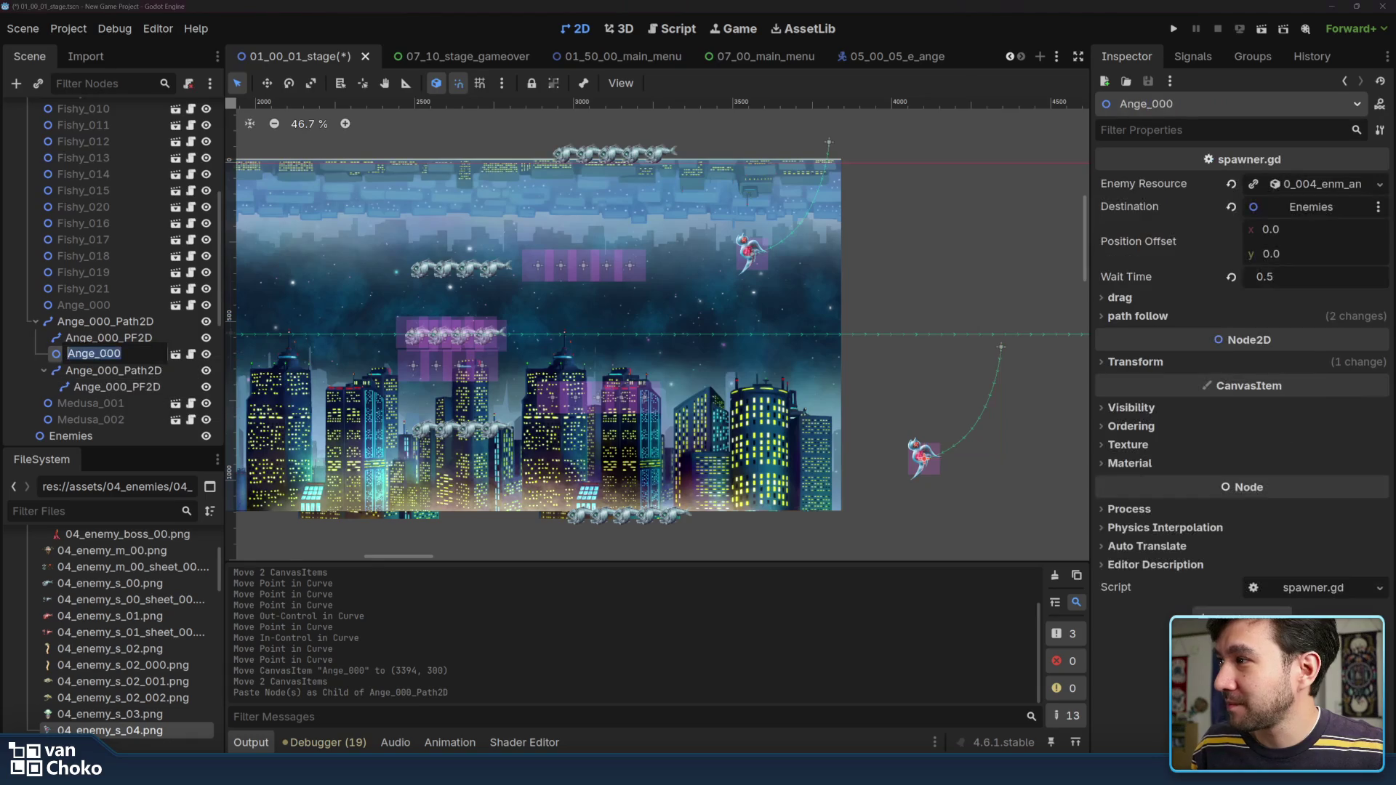
shift+click(135, 371)
mouse_move(135, 371)
mouse_down()
mouse_move(85, 323)
mouse_move(76, 421)
mouse_move(71, 397)
mouse_up()
click(86, 355)
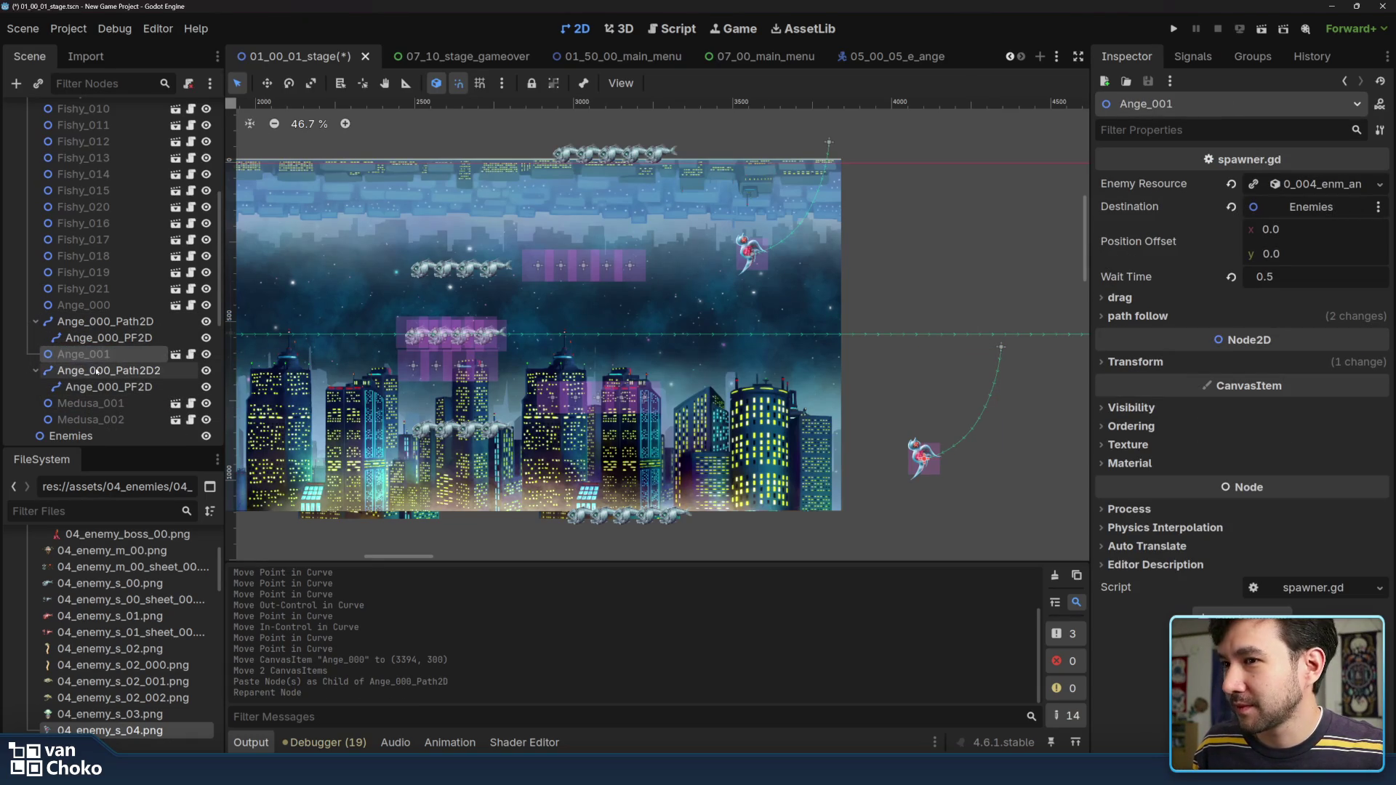
Step: Move Ange_001 up onto the horizontal midline at (3993, 540)
scroll(836, 397, down, 2)
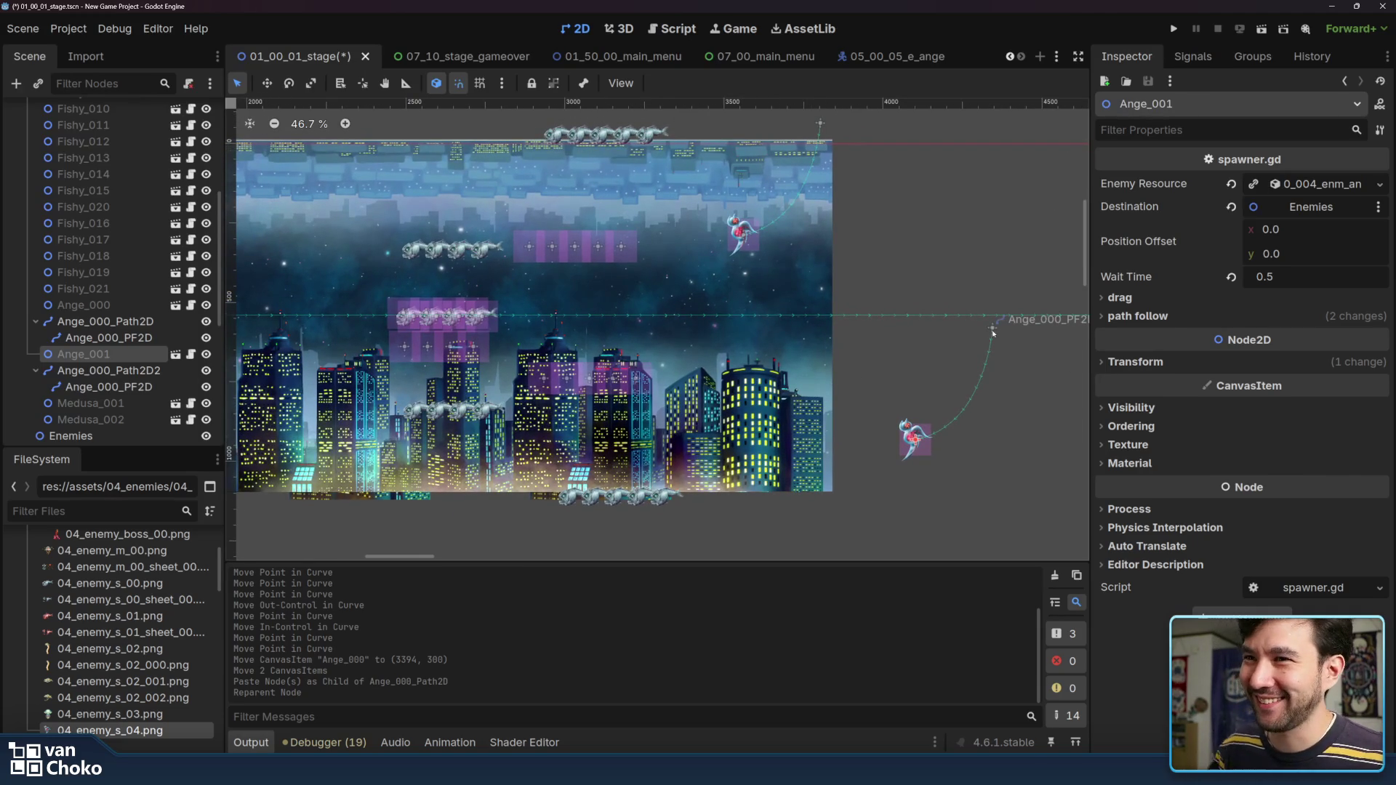
click(993, 326)
drag(913, 437, 878, 312)
click(996, 333)
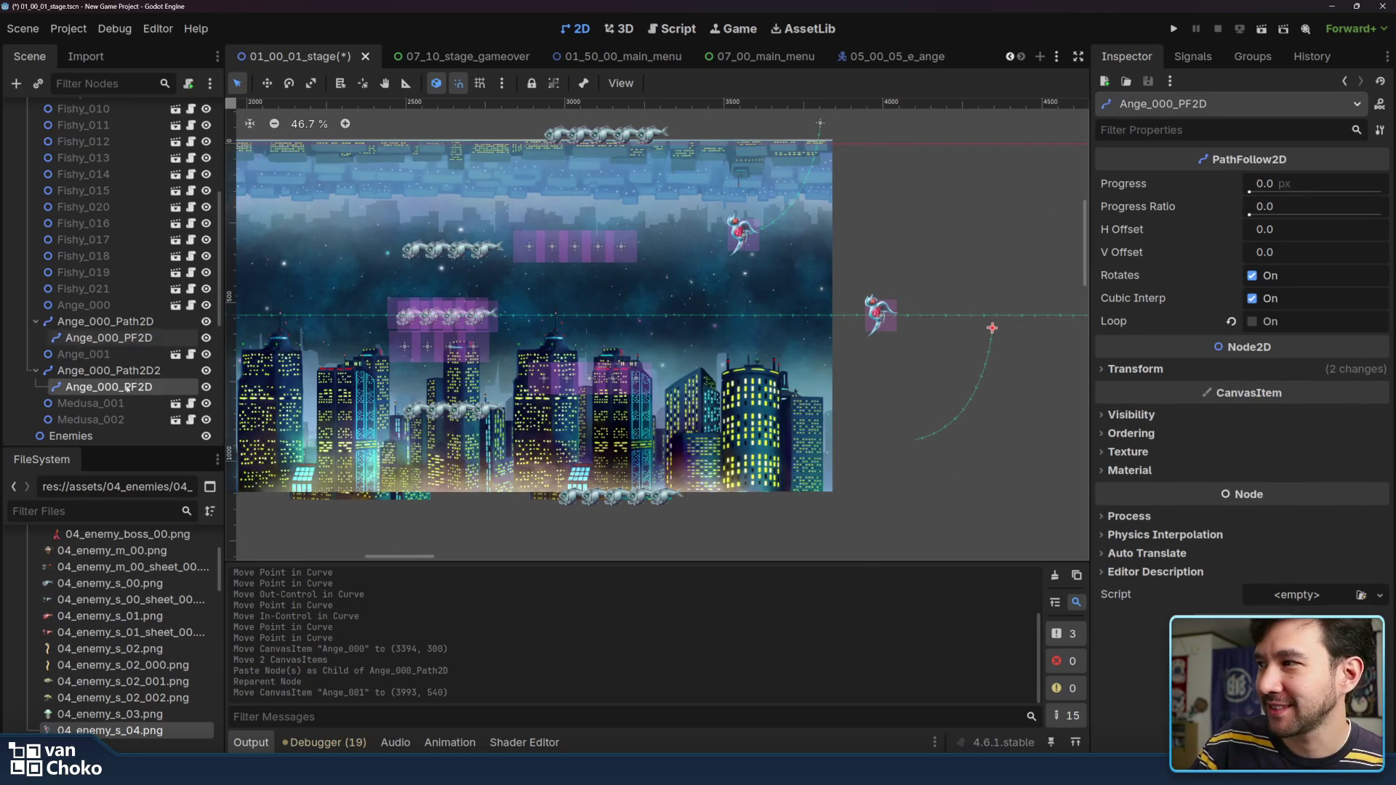
Step: Give Ange_000_Path2D2 a new Curve2D and add two points forming a straight horizontal path
click(969, 400)
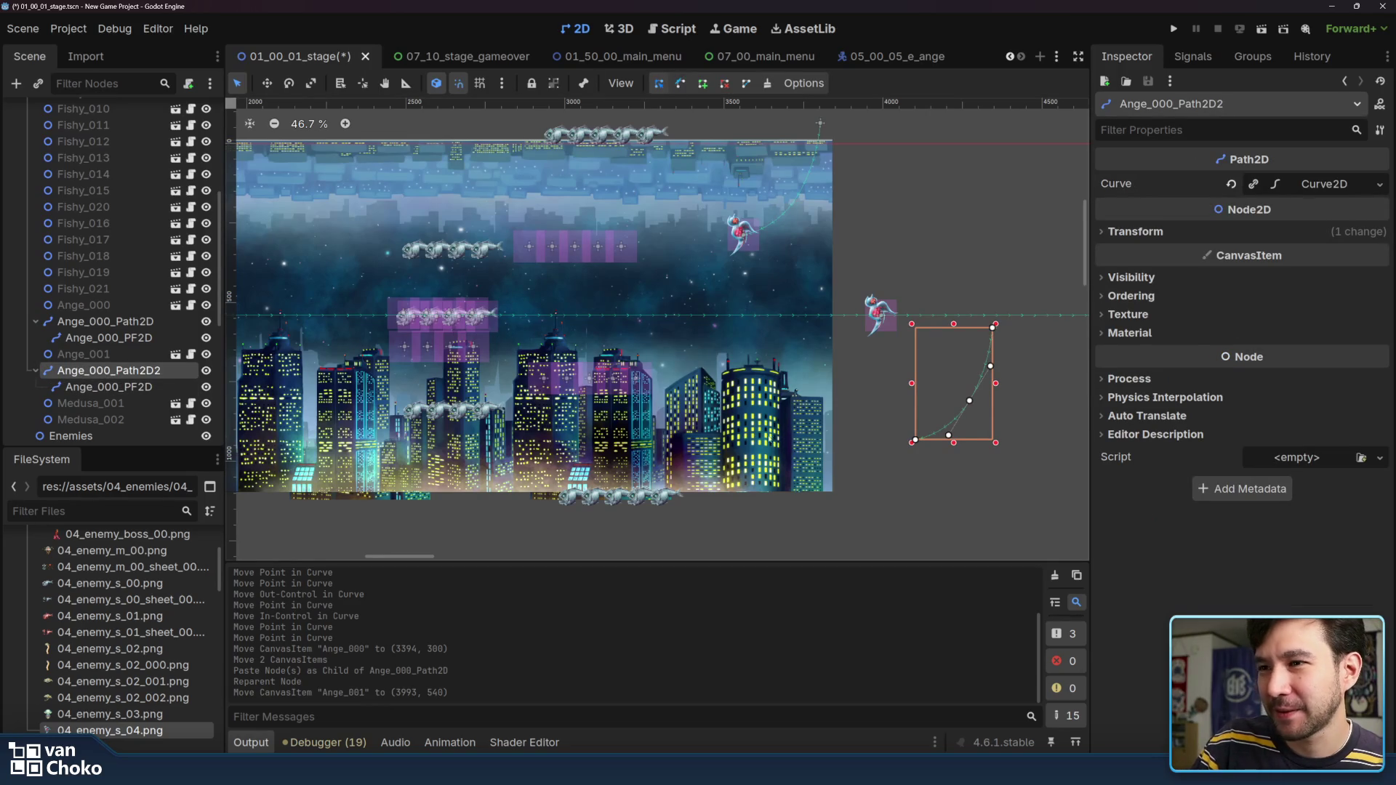
mouse_move(915, 440)
mouse_down()
mouse_move(879, 426)
mouse_move(829, 314)
mouse_move(800, 314)
mouse_up()
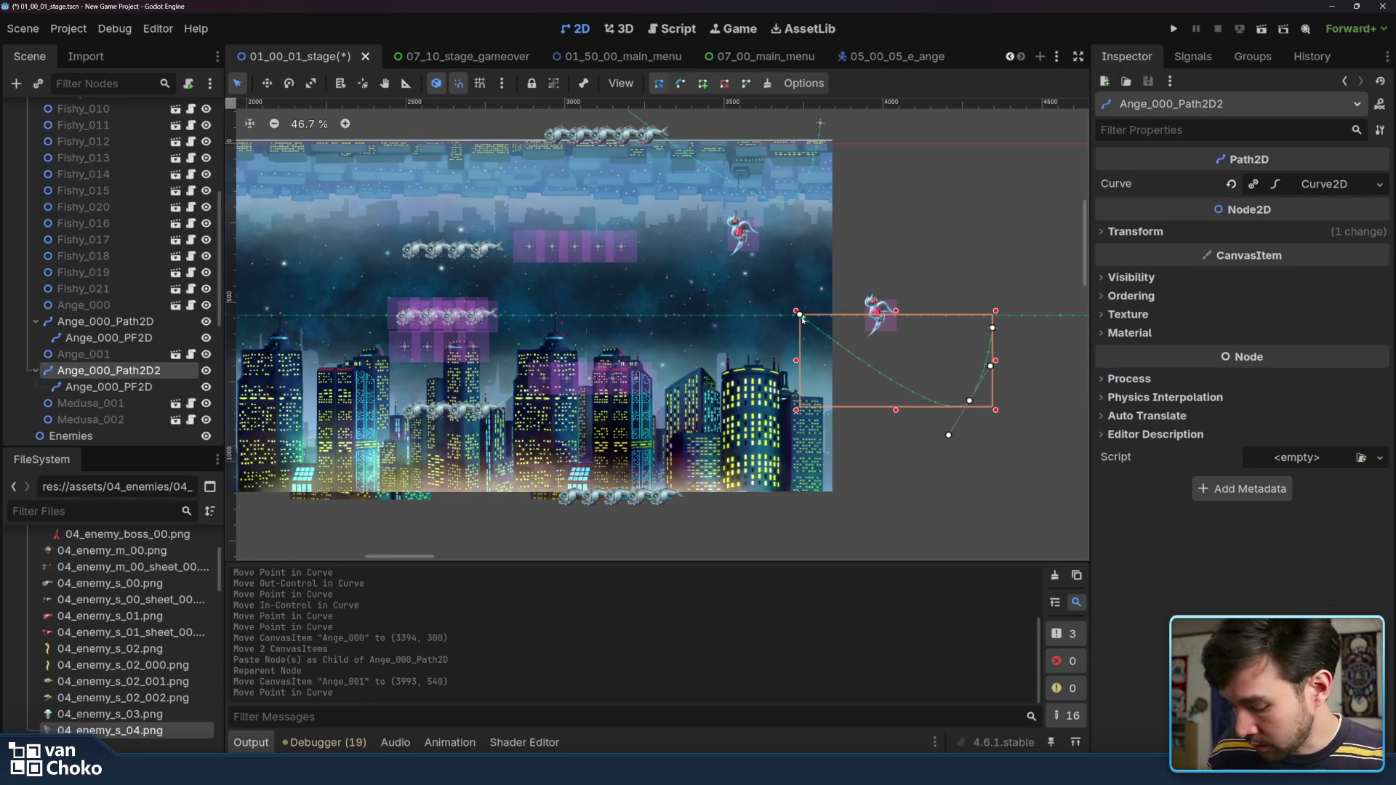
key(ctrl+z)
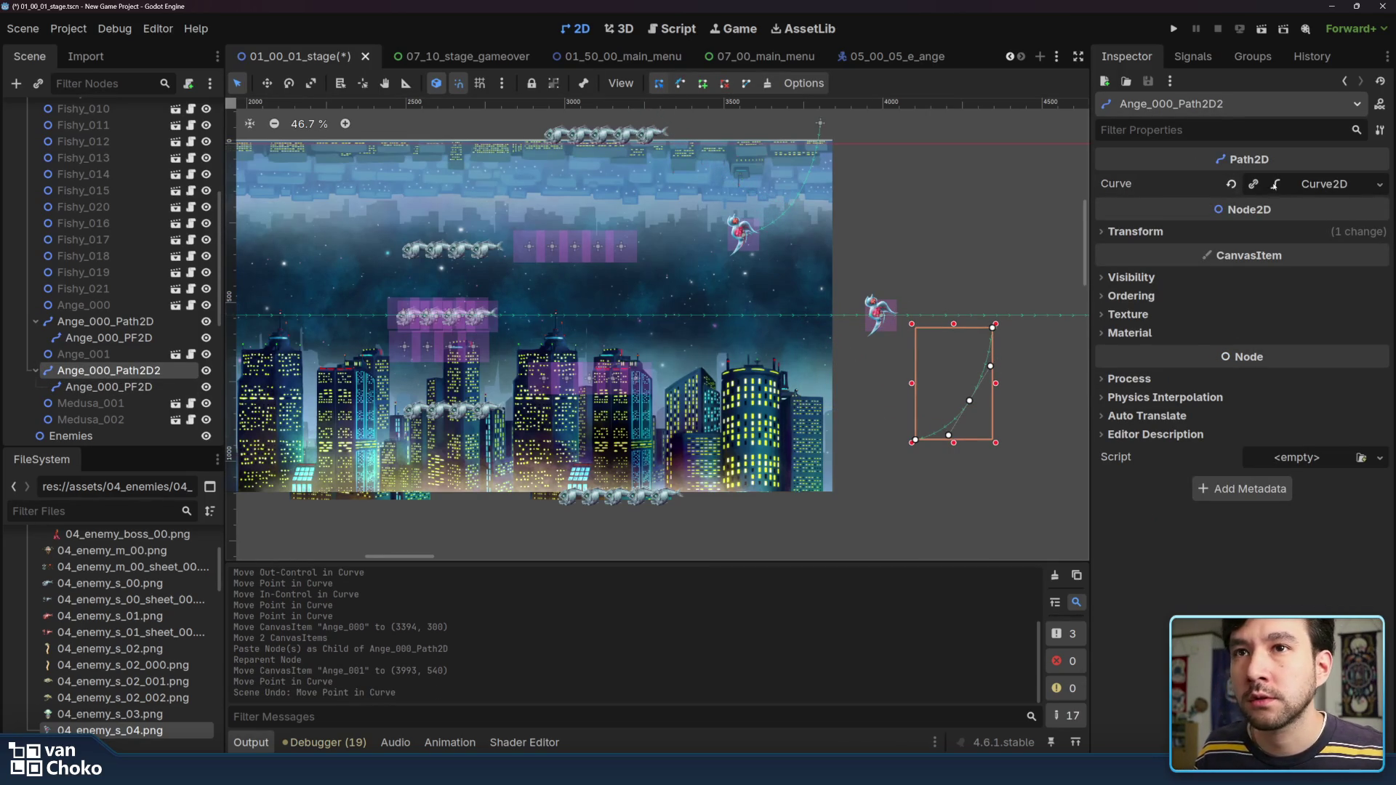
click(1231, 184)
click(1299, 184)
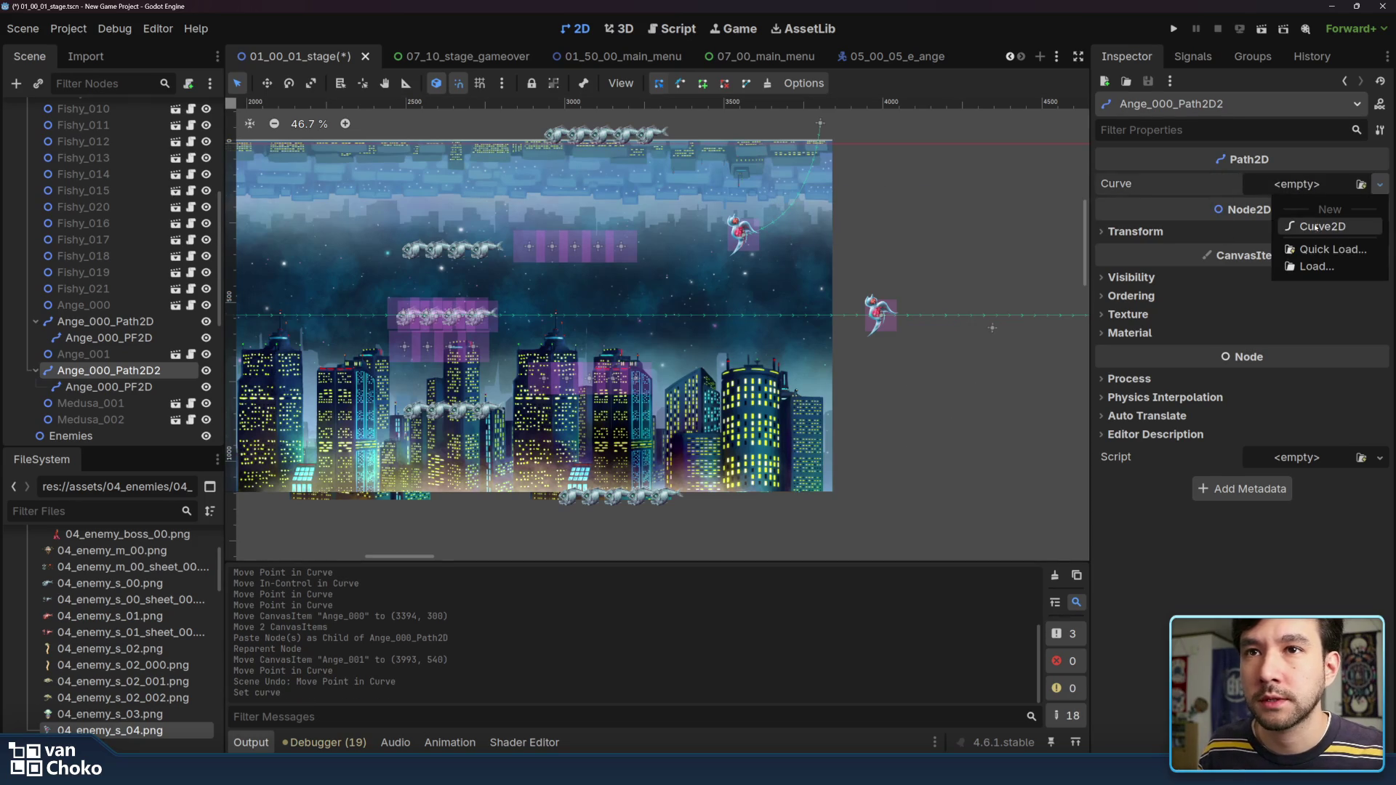
click(1308, 227)
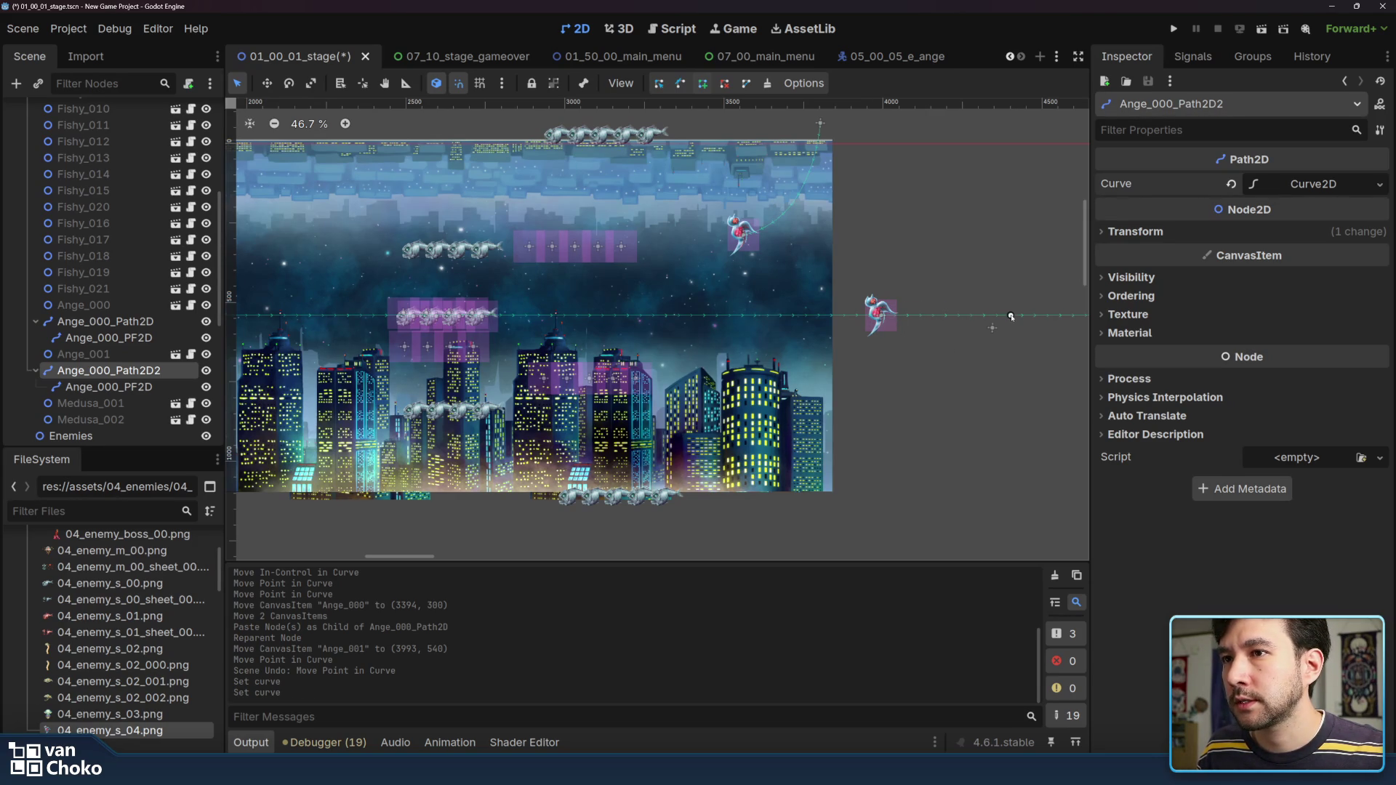
click(1010, 316)
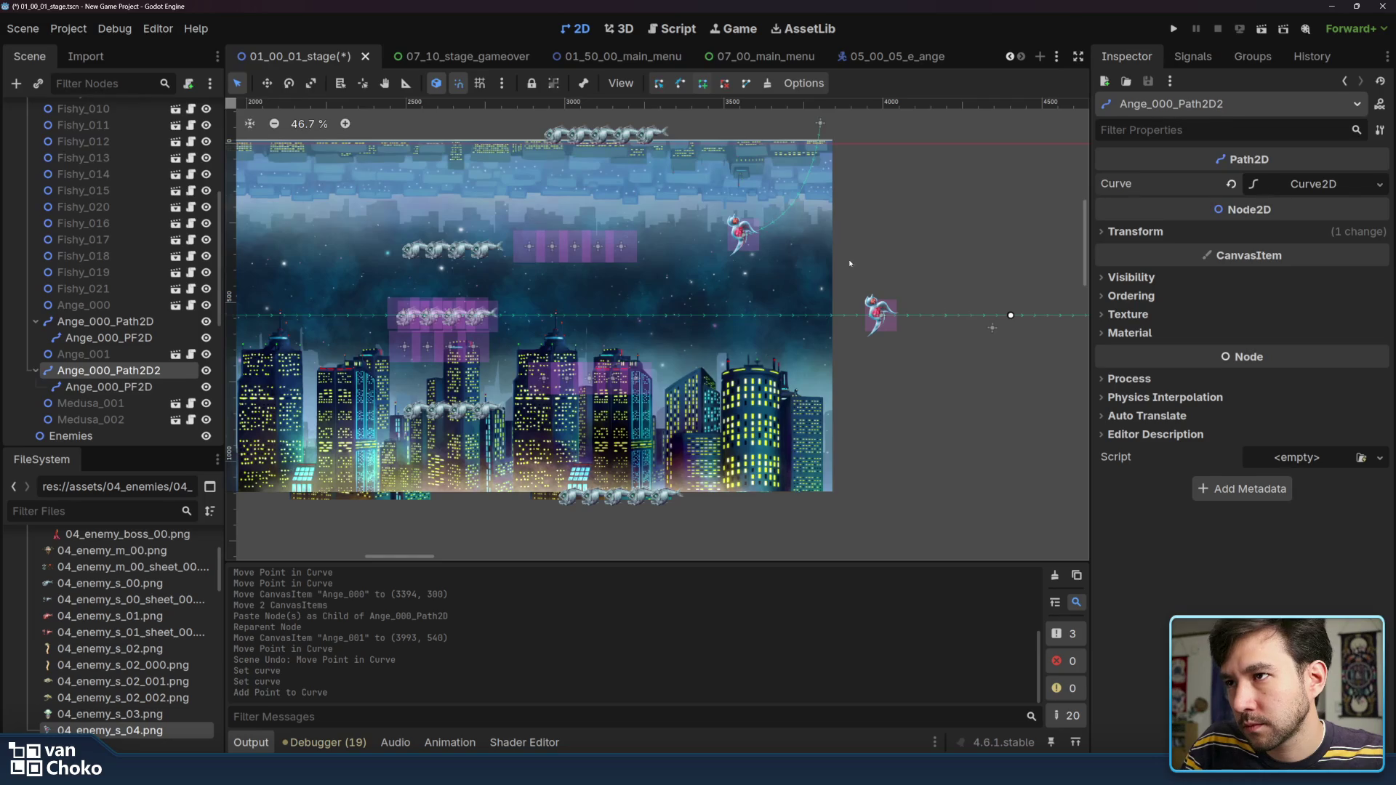
click(830, 317)
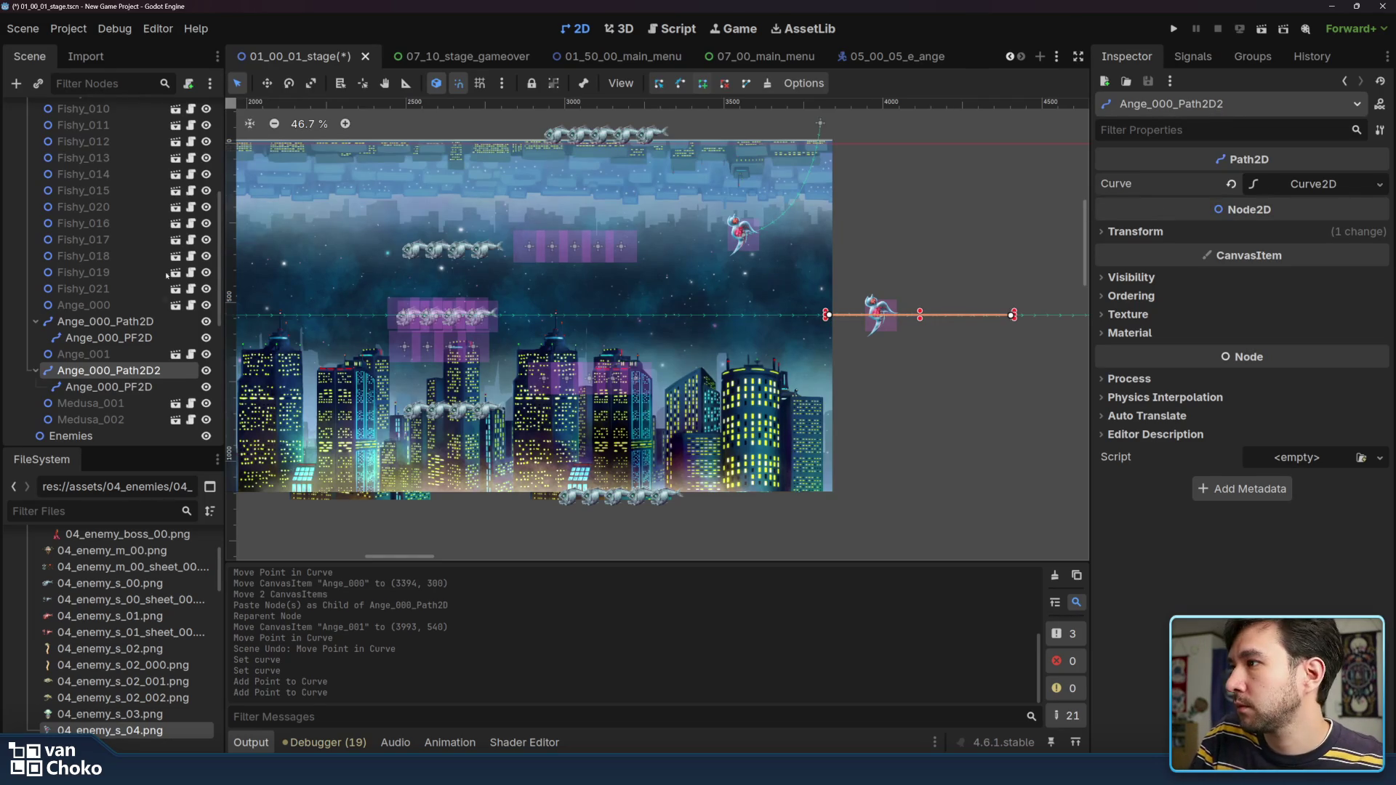
click(873, 313)
click(858, 312)
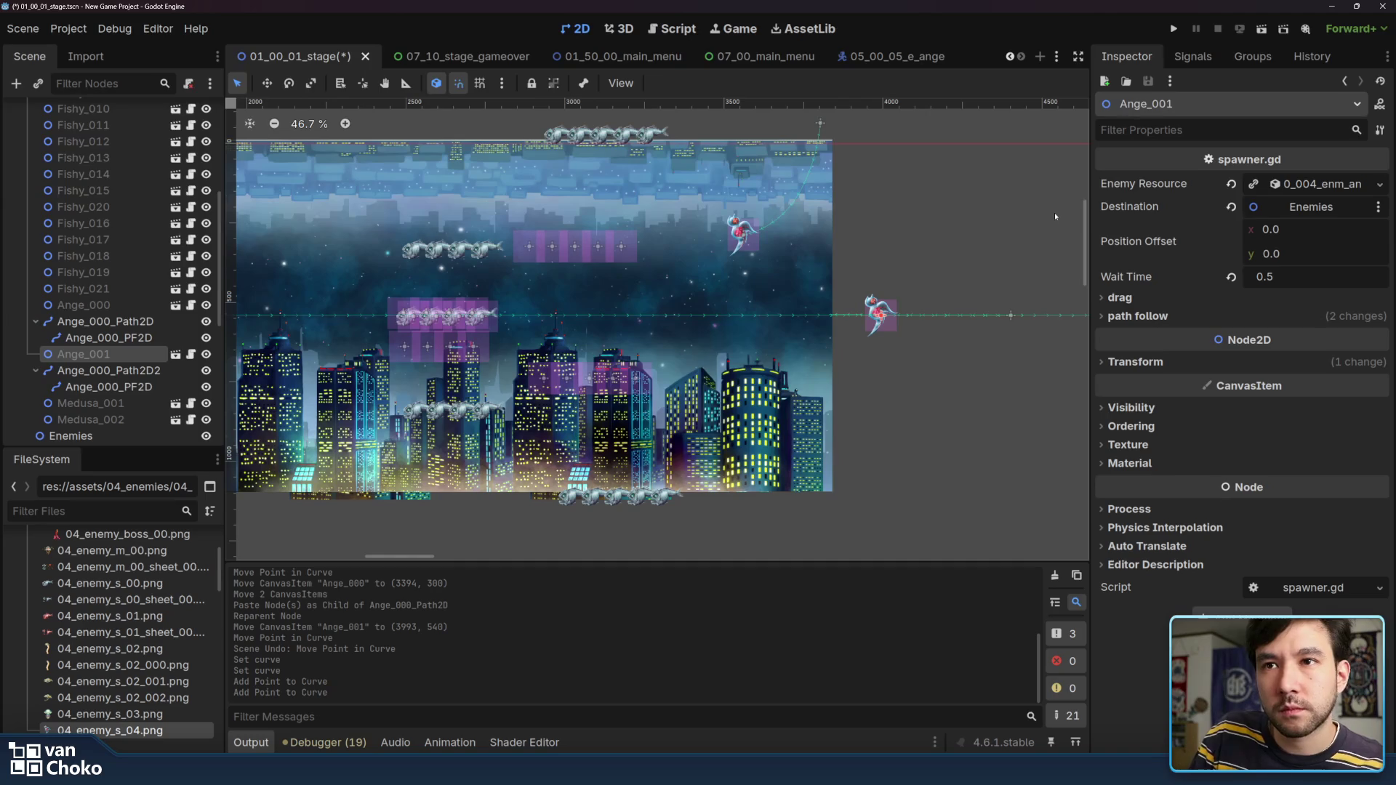
Step: Set Ange_001's Path Follow to the follower under Ange_000_Path2D2
click(1128, 317)
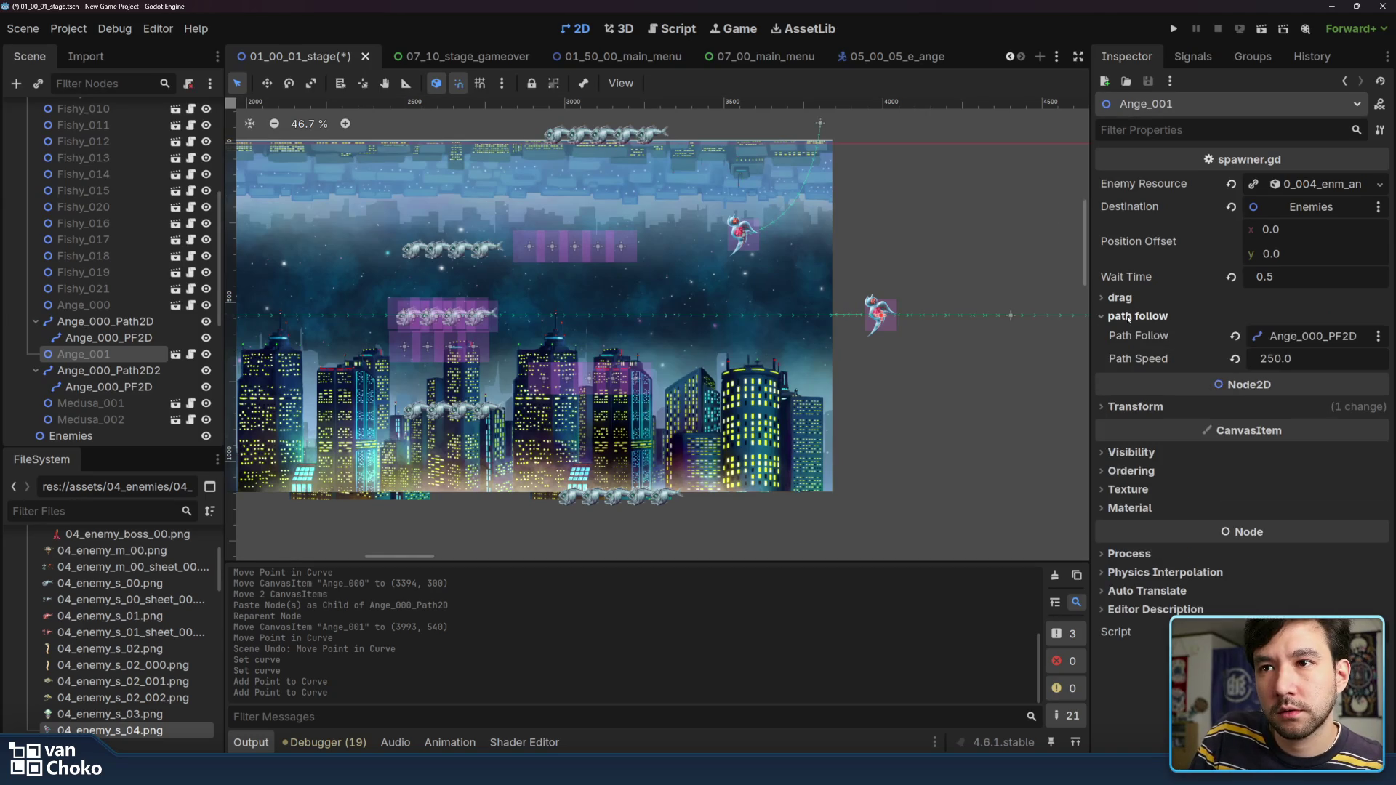
click(1313, 336)
click(737, 325)
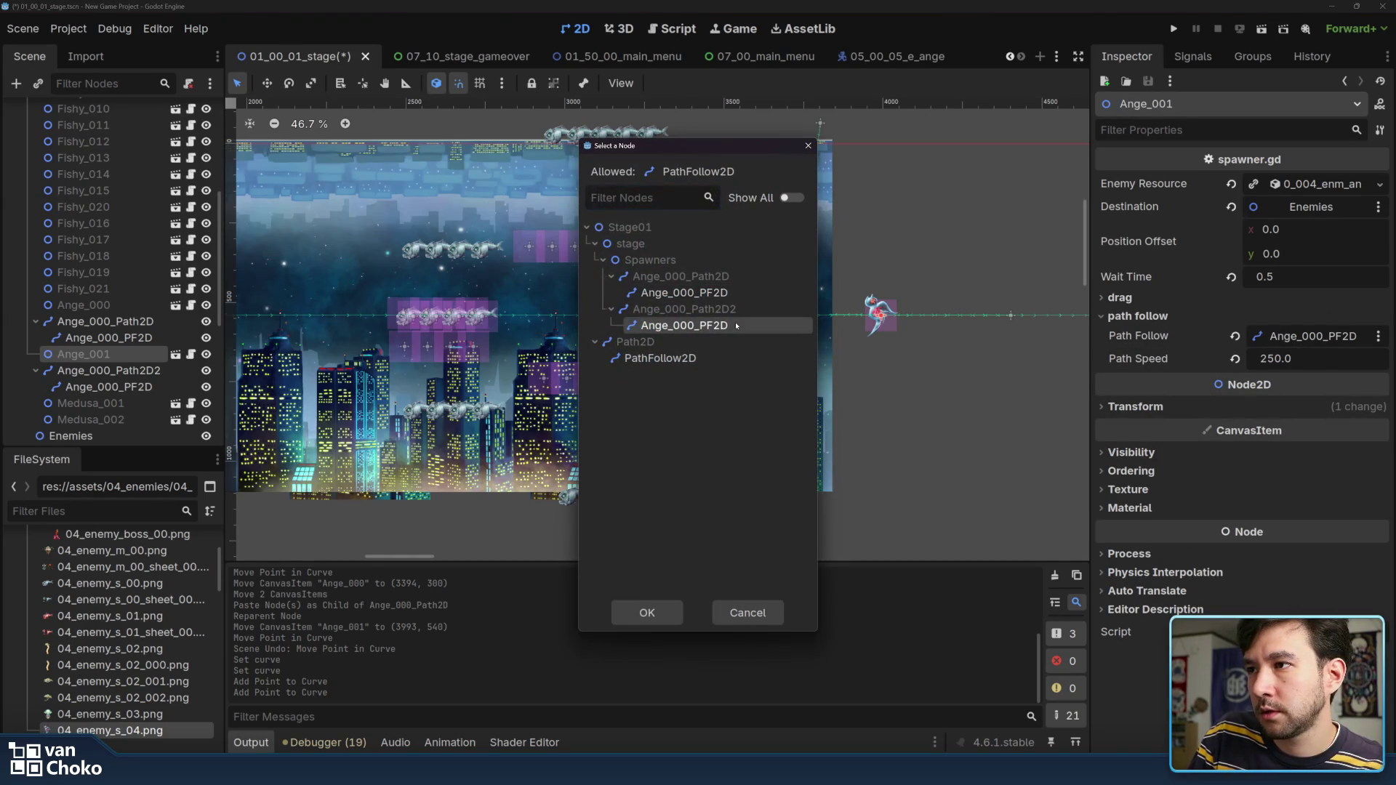
double_click(738, 325)
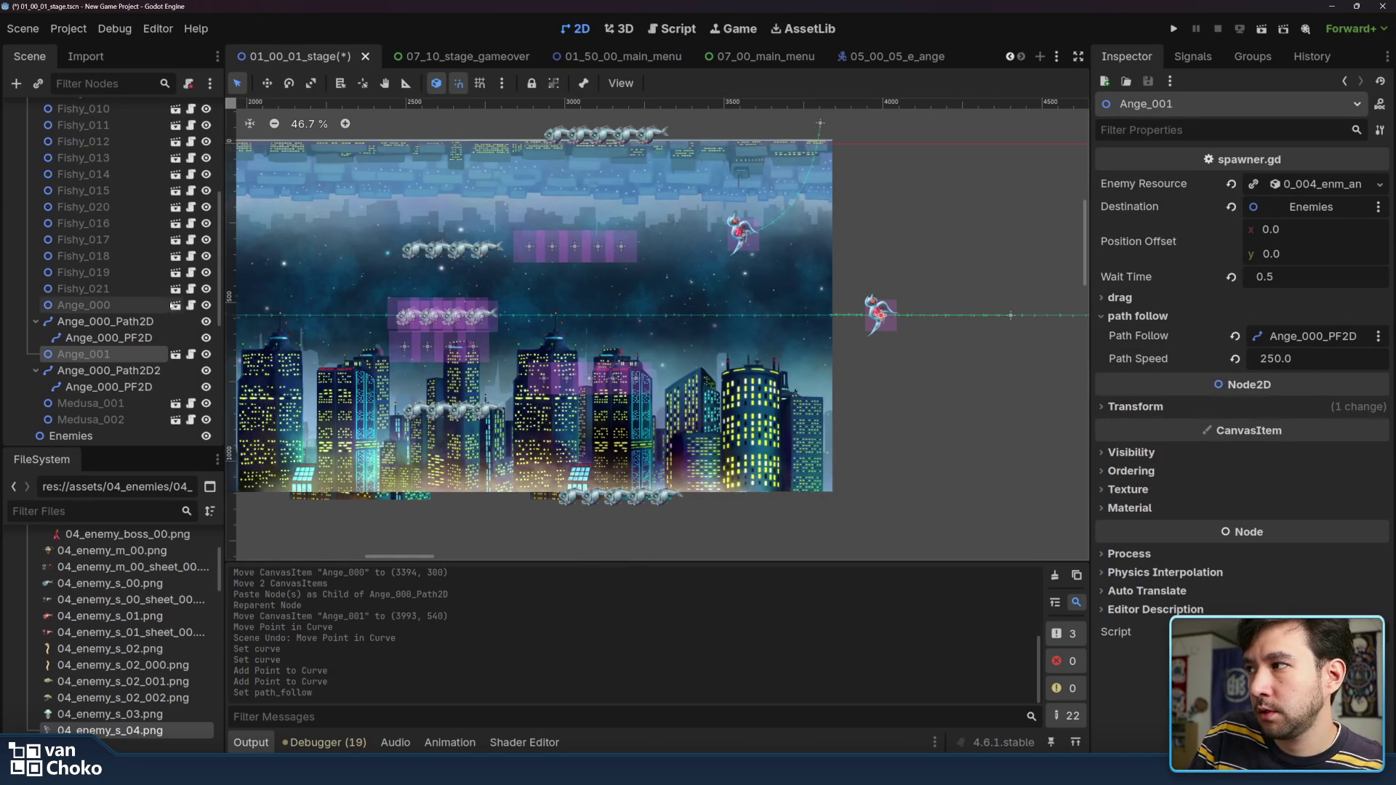
Step: Rename the copied path to Ange_001_Path2D and its follower to Ange_001_PF2D
double_click(109, 369)
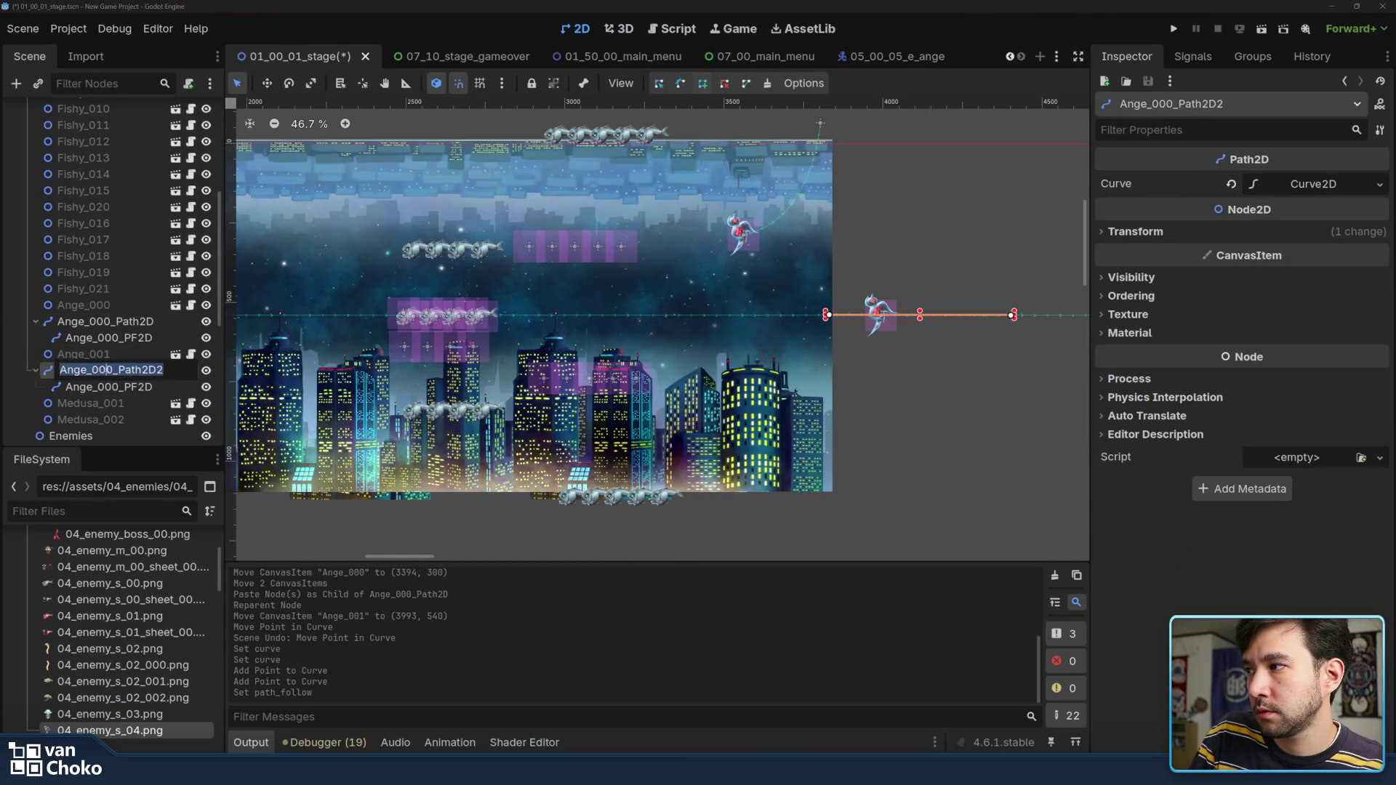
key(BackSpace)
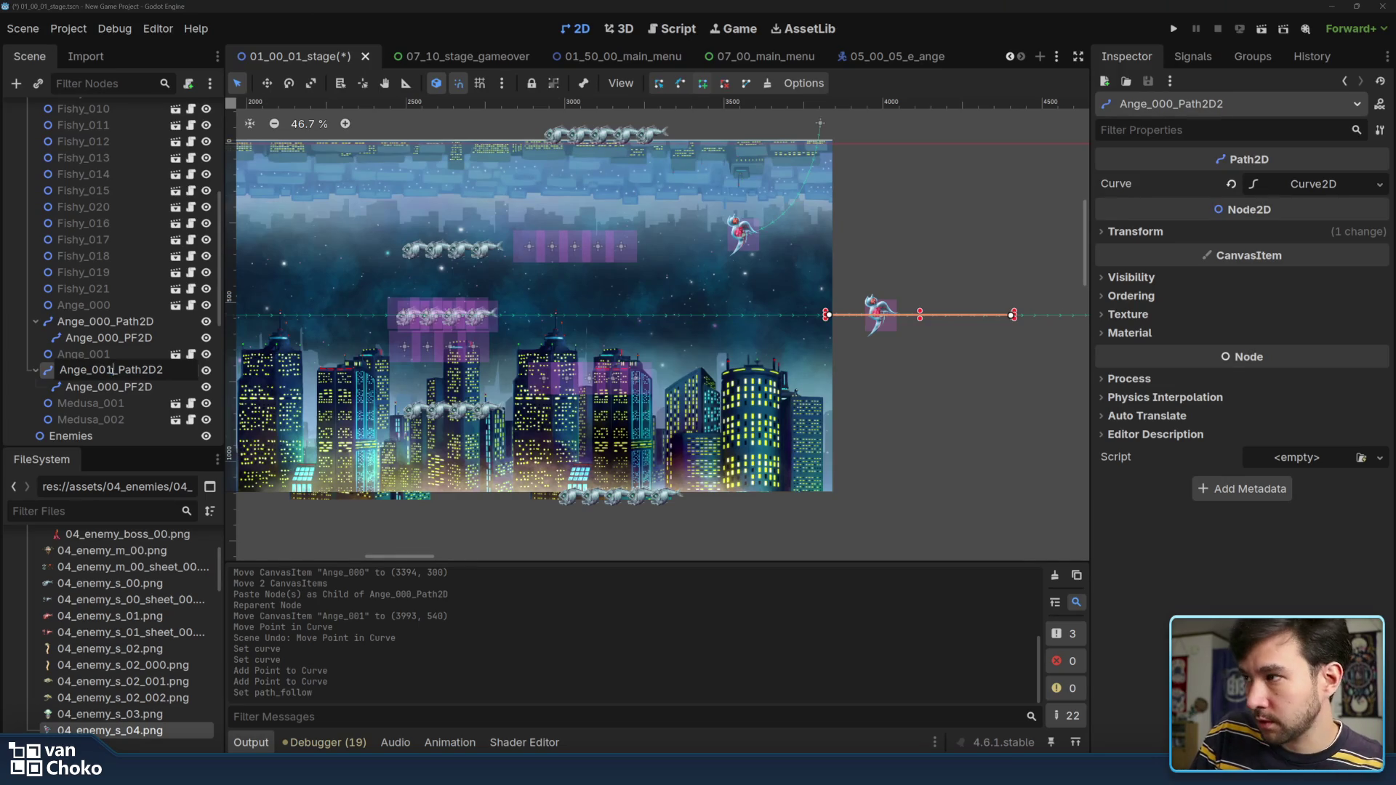
text(1)
key(BackSpace)
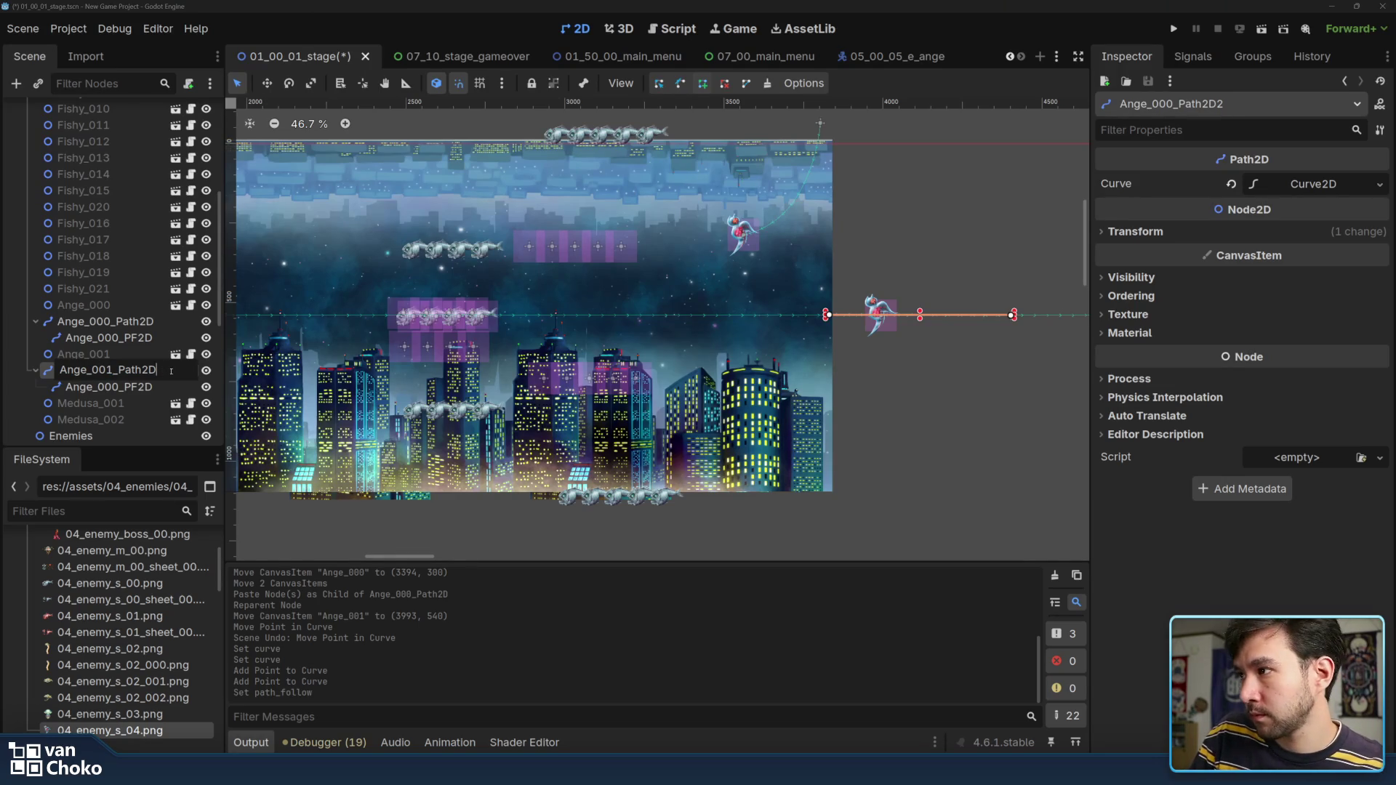
key(Return)
double_click(138, 387)
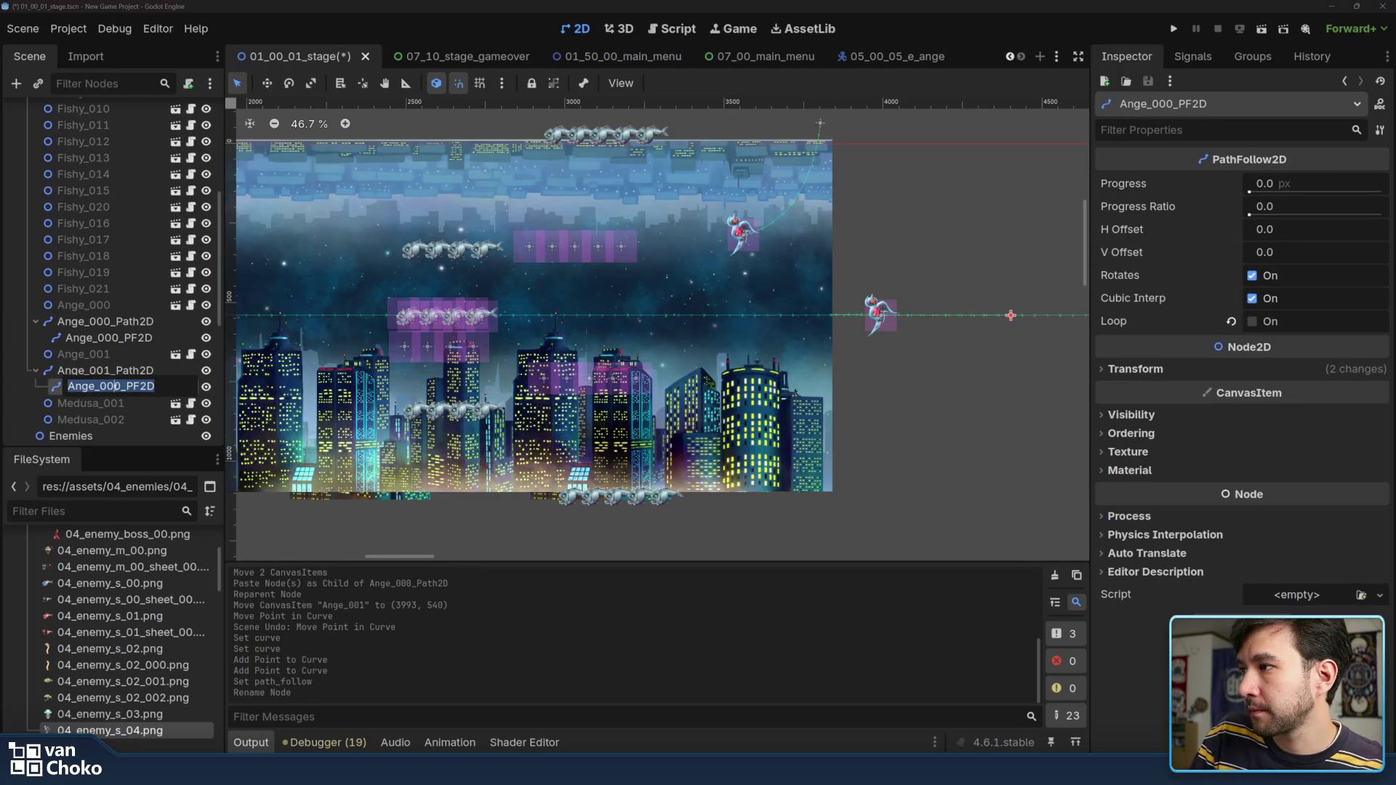
key(shift+Right)
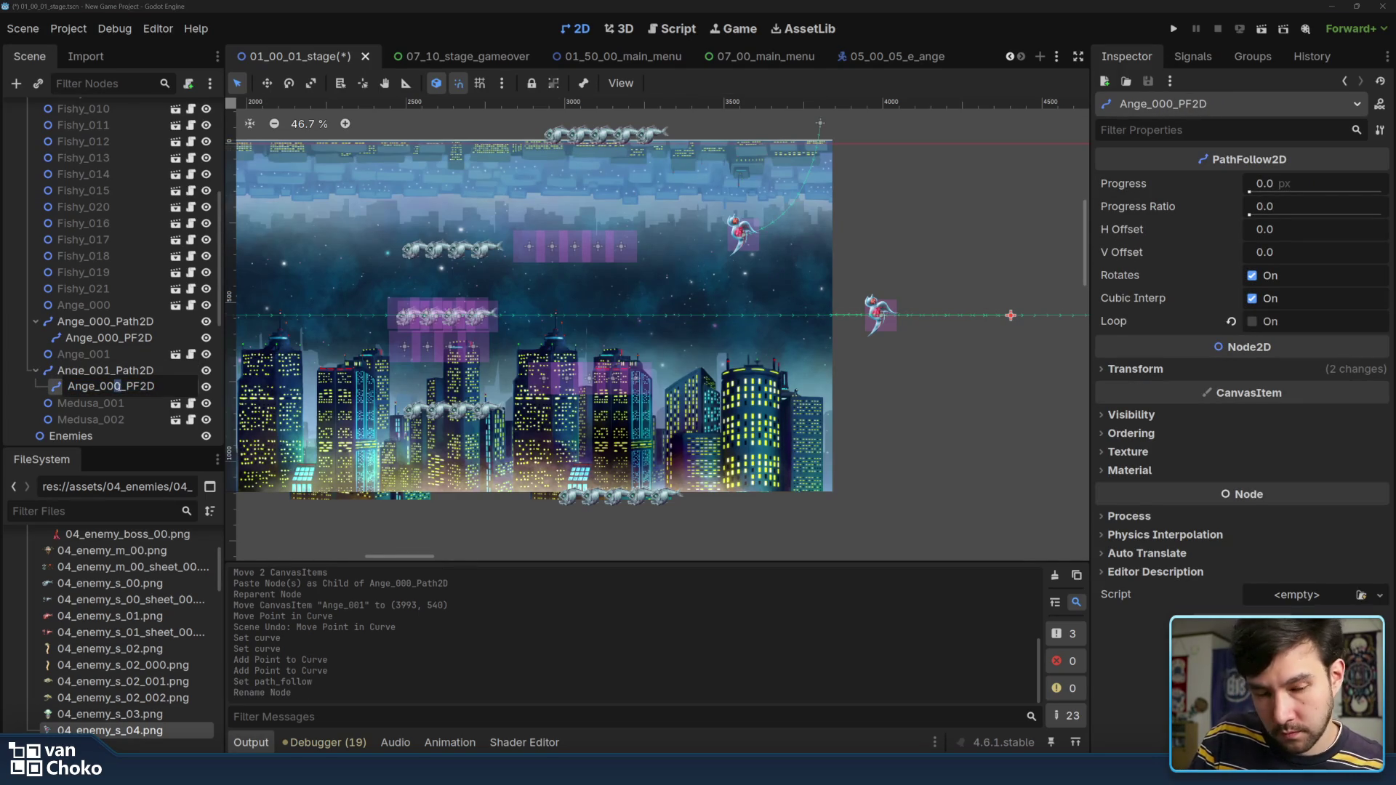
text(1)
key(Return)
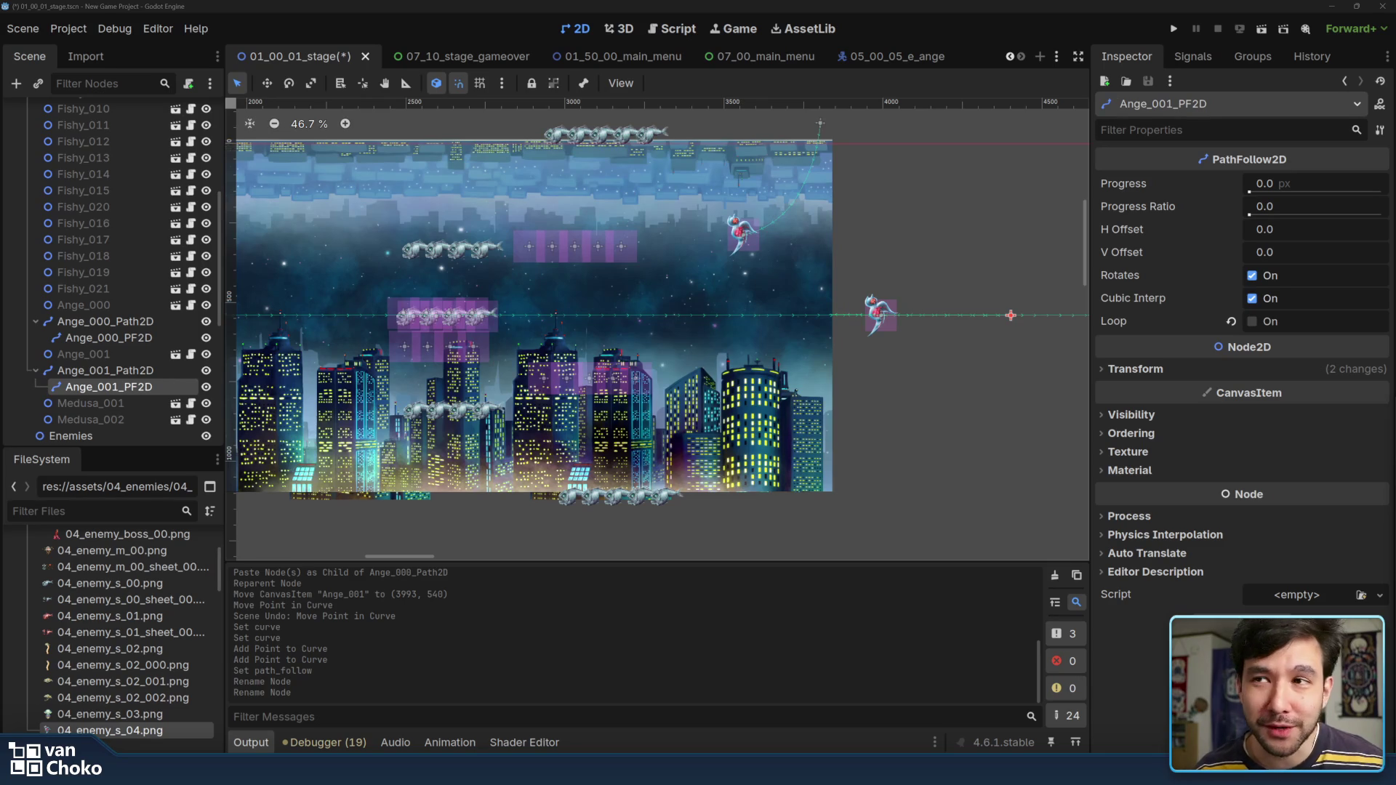
Step: Move the Ange_001 spawner slightly left so it starts at the stage's right edge
scroll(999, 428, right, 2)
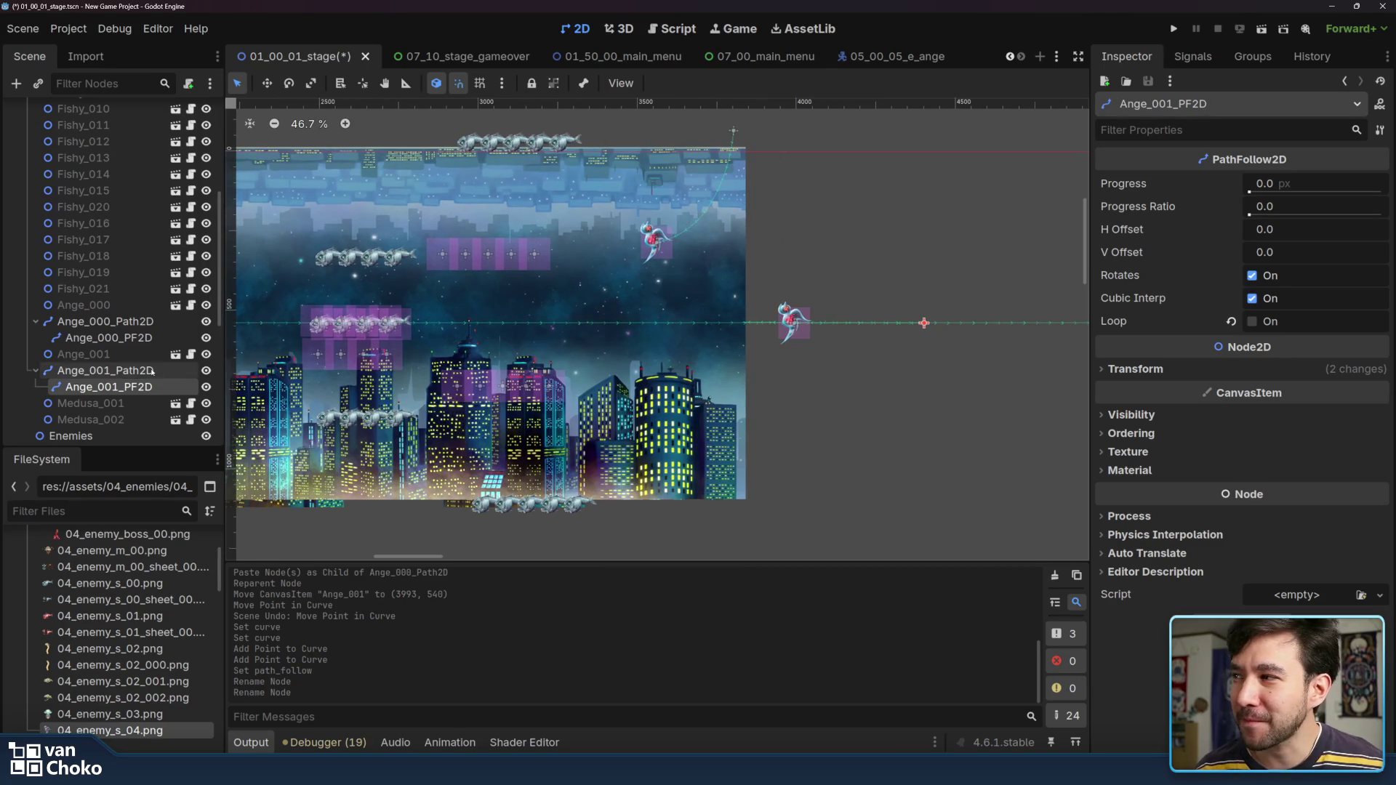
click(110, 370)
click(134, 337)
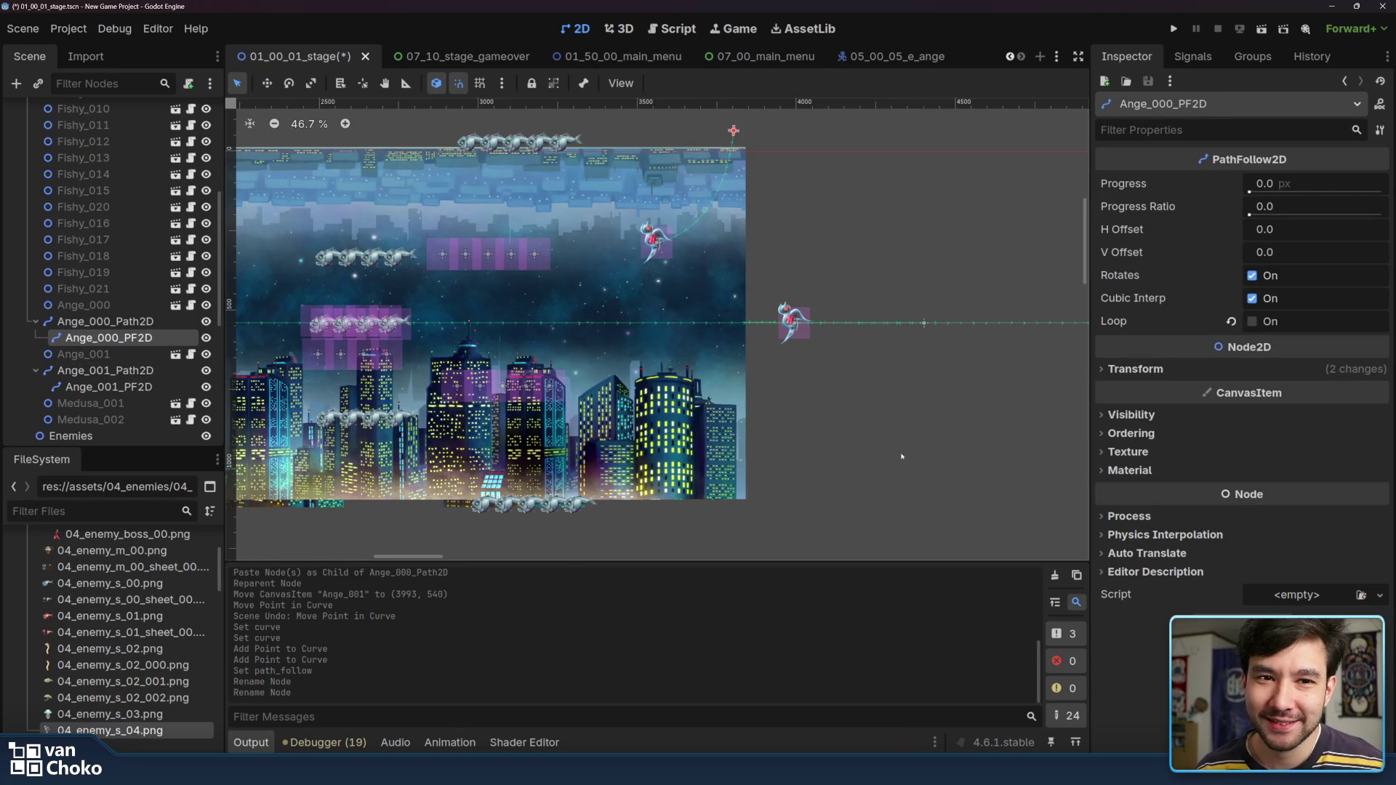
scroll(754, 326, down, 2)
scroll(755, 327, up, 2)
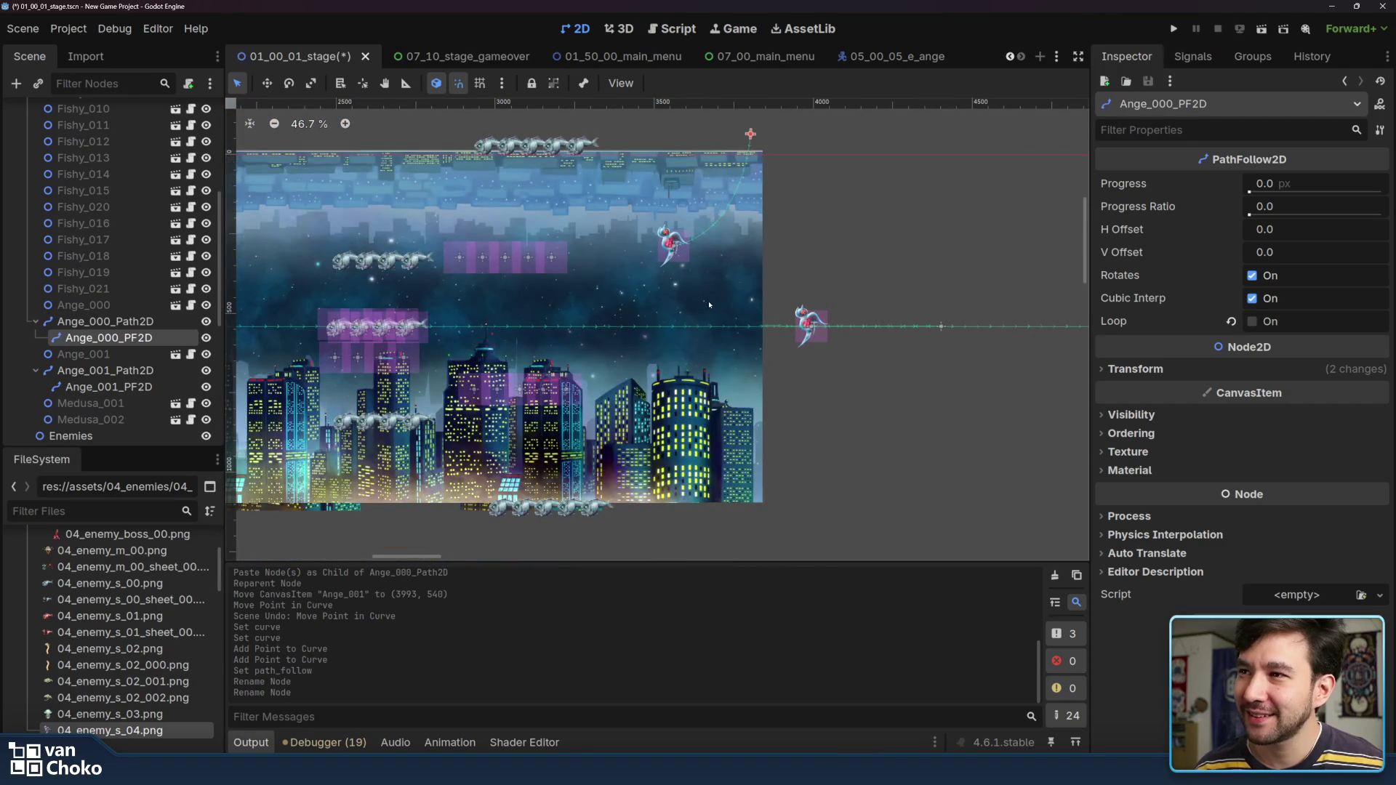
drag(826, 315, 772, 314)
click(974, 287)
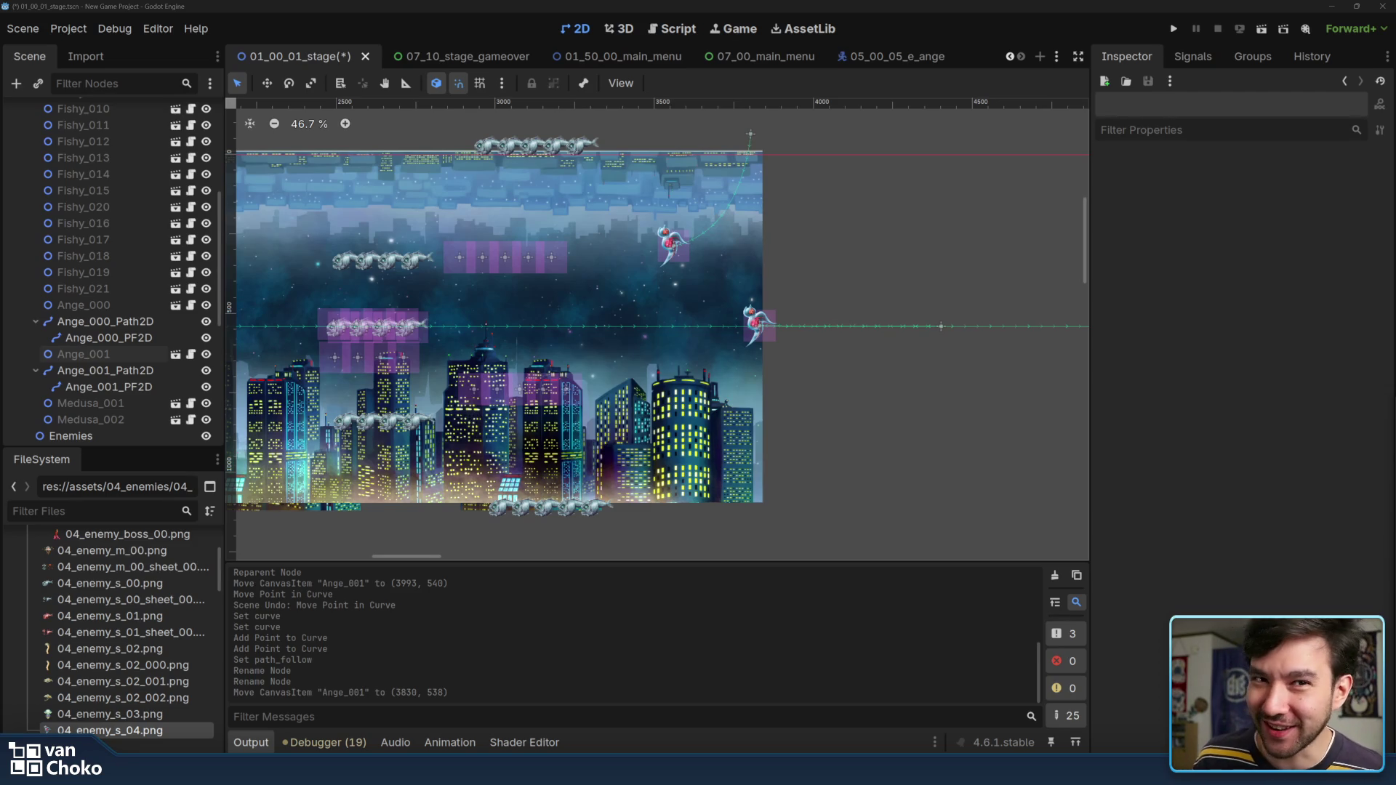
Step: Collapse the path groups, select Ange_001 with Ange_001_Path2D, and paste a copy as Ange_002
drag(823, 391, 772, 439)
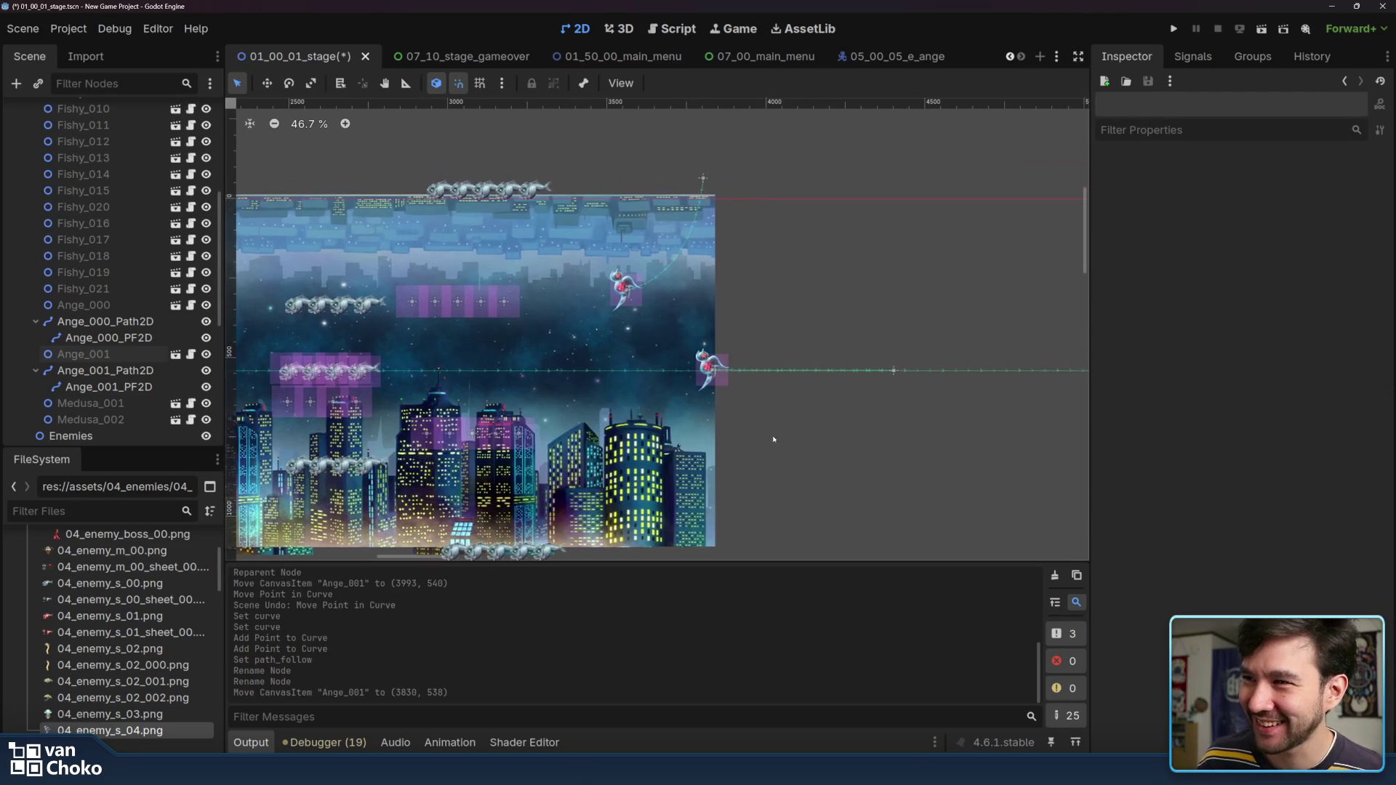
click(116, 370)
click(126, 338)
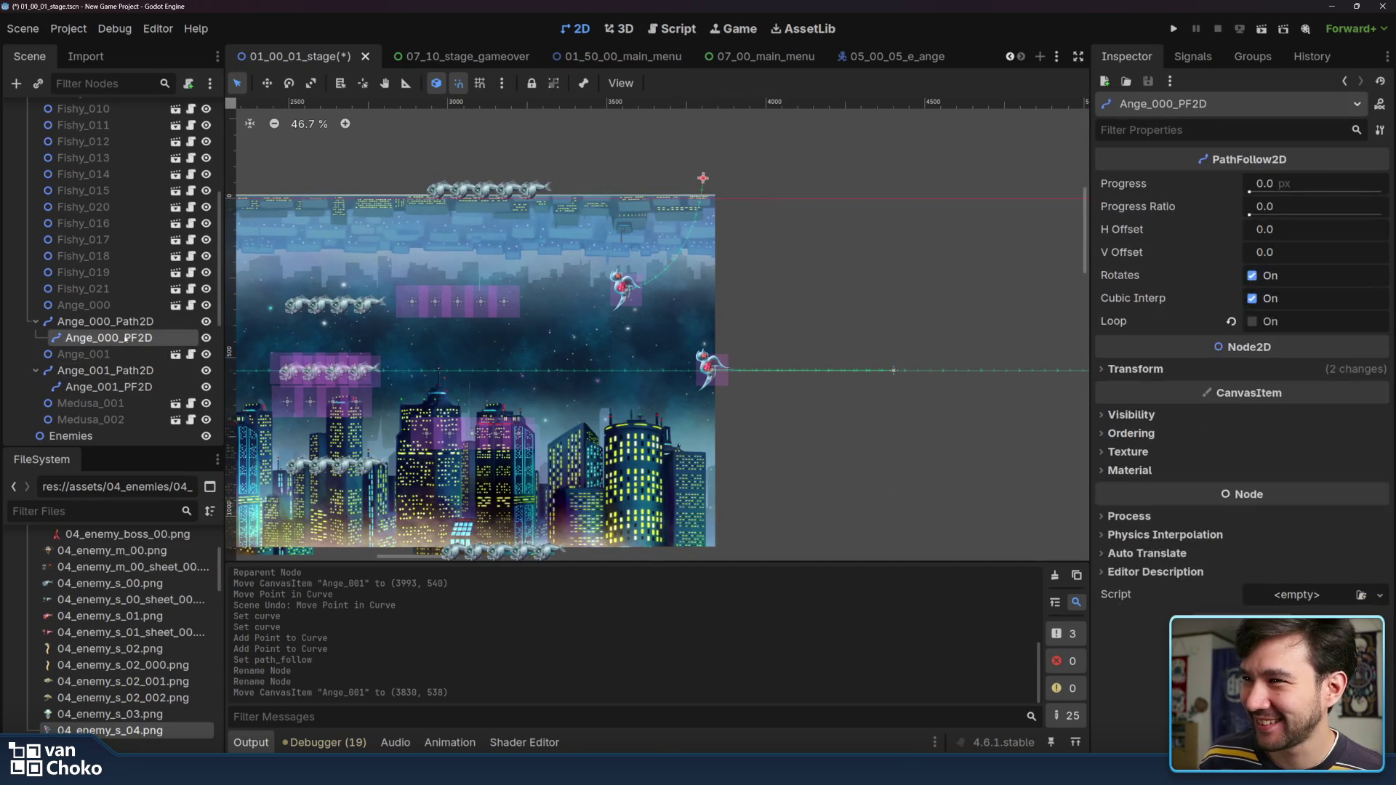
click(88, 322)
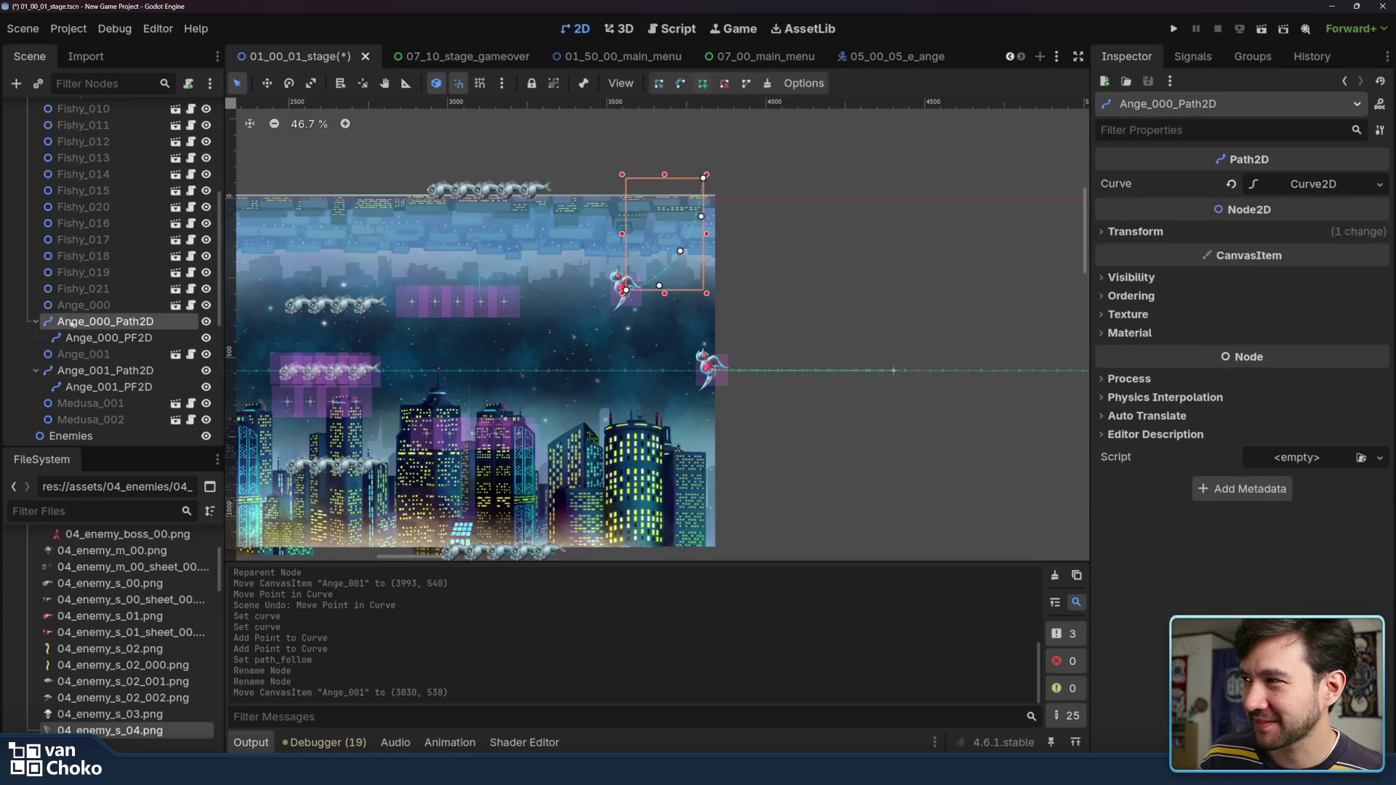
click(37, 324)
click(35, 354)
click(84, 338)
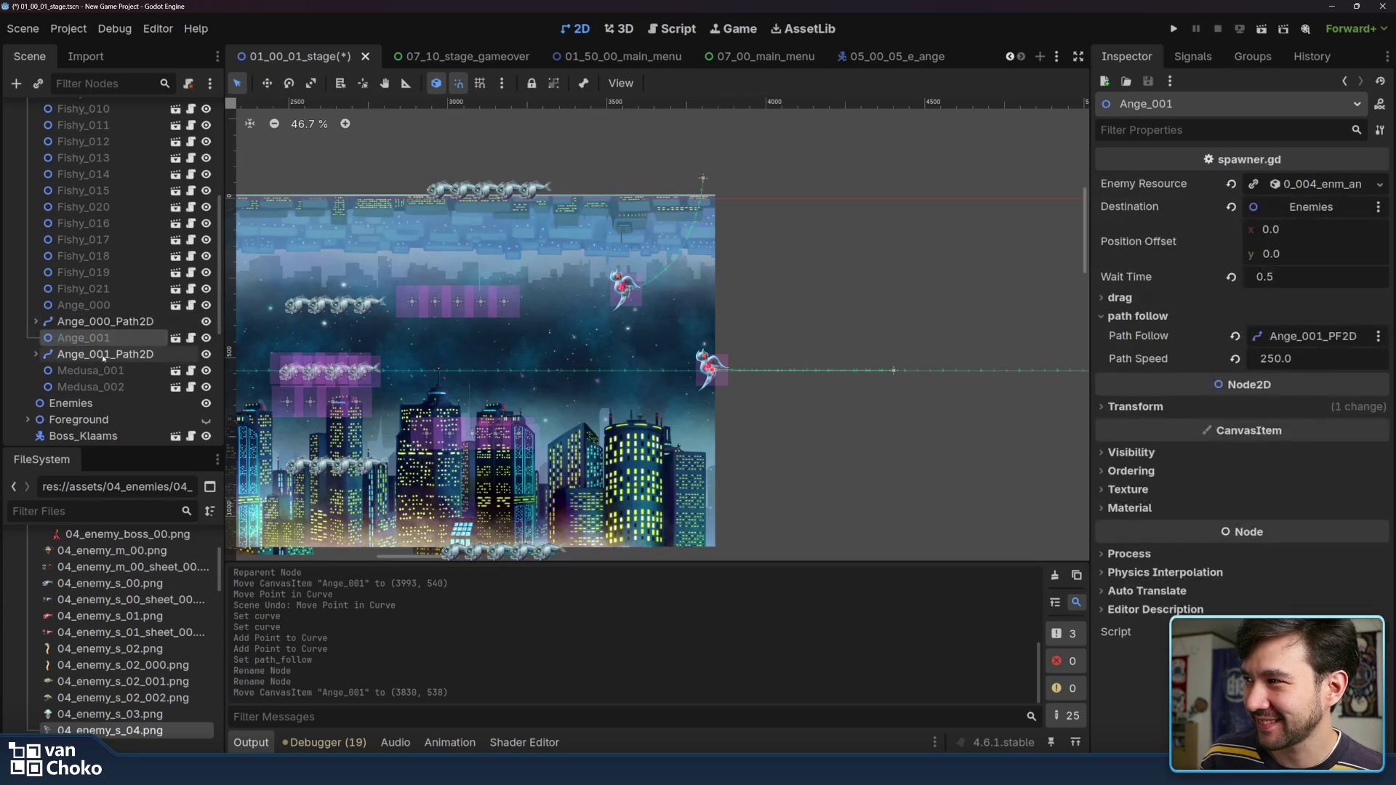
ctrl+click(104, 354)
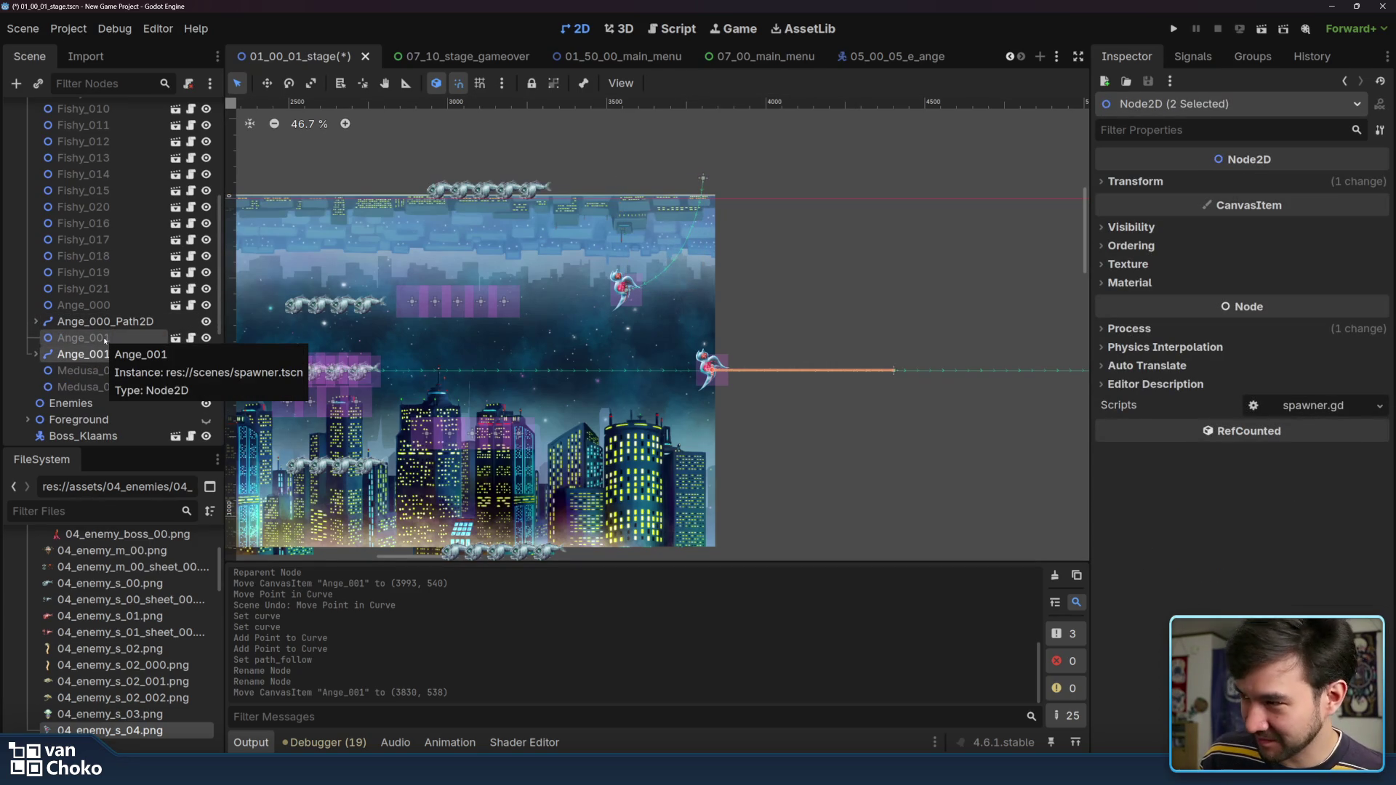
key(ctrl+v)
Step: Place the pasted nodes under Spawners and rename the copied path Ange_002_Path2D
drag(98, 390, 60, 399)
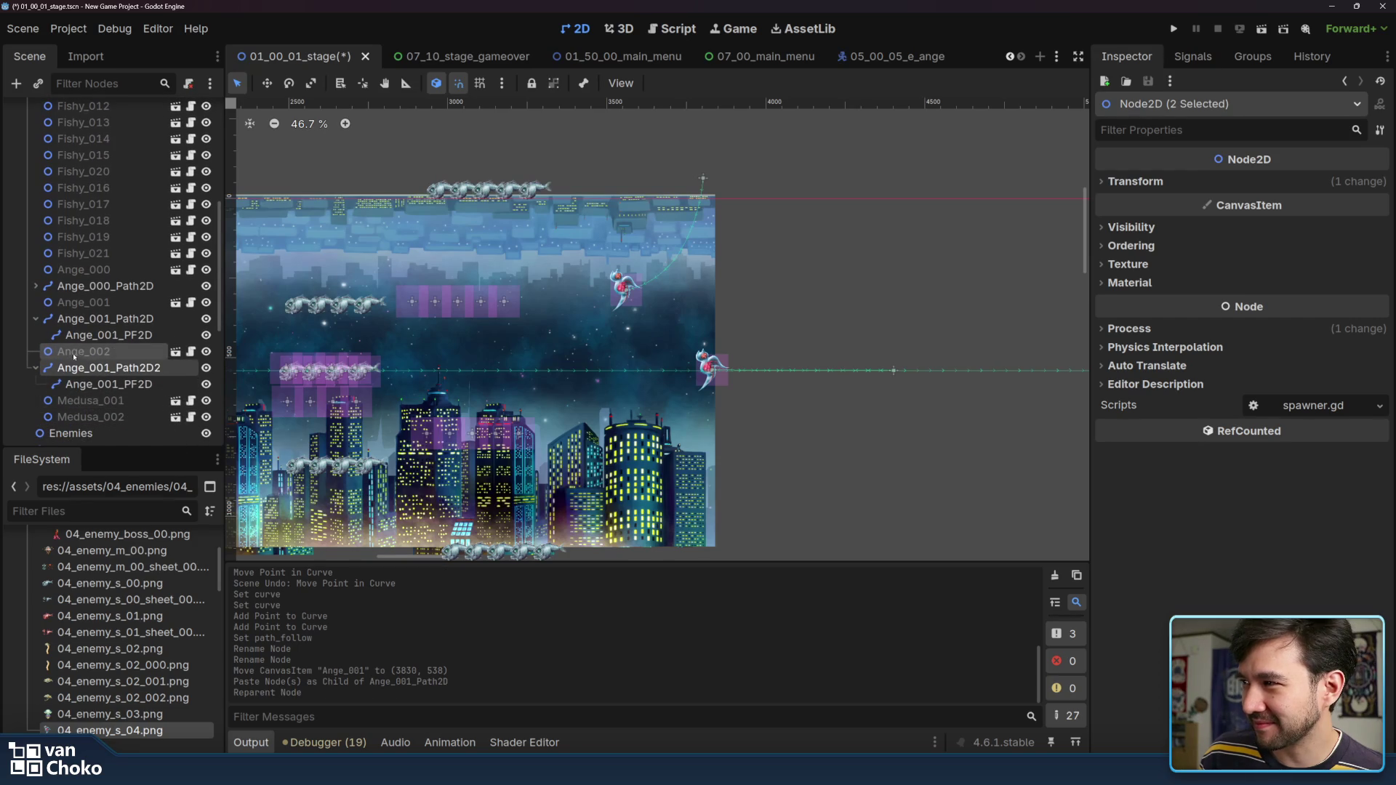
click(106, 368)
click(106, 368)
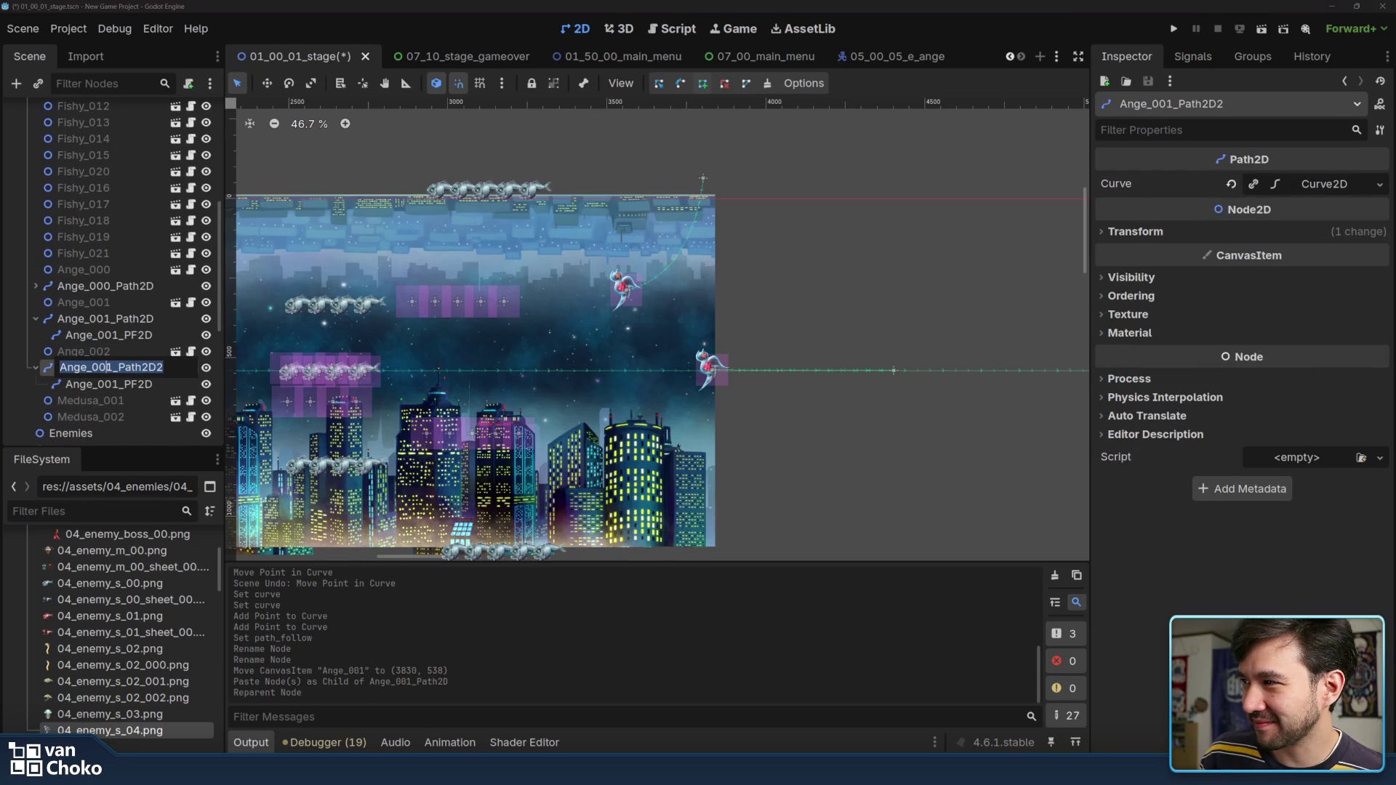
click(111, 368)
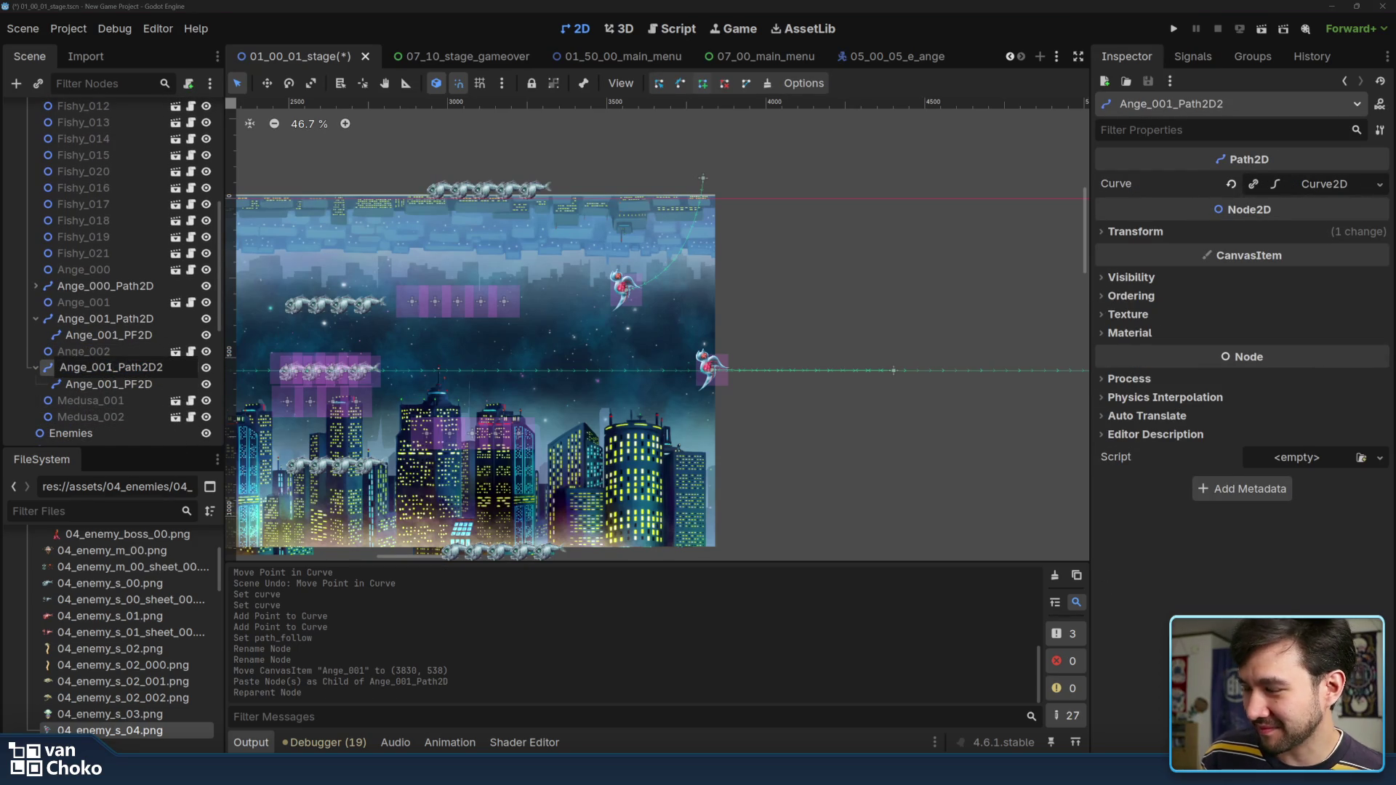
key(BackSpace)
text(2)
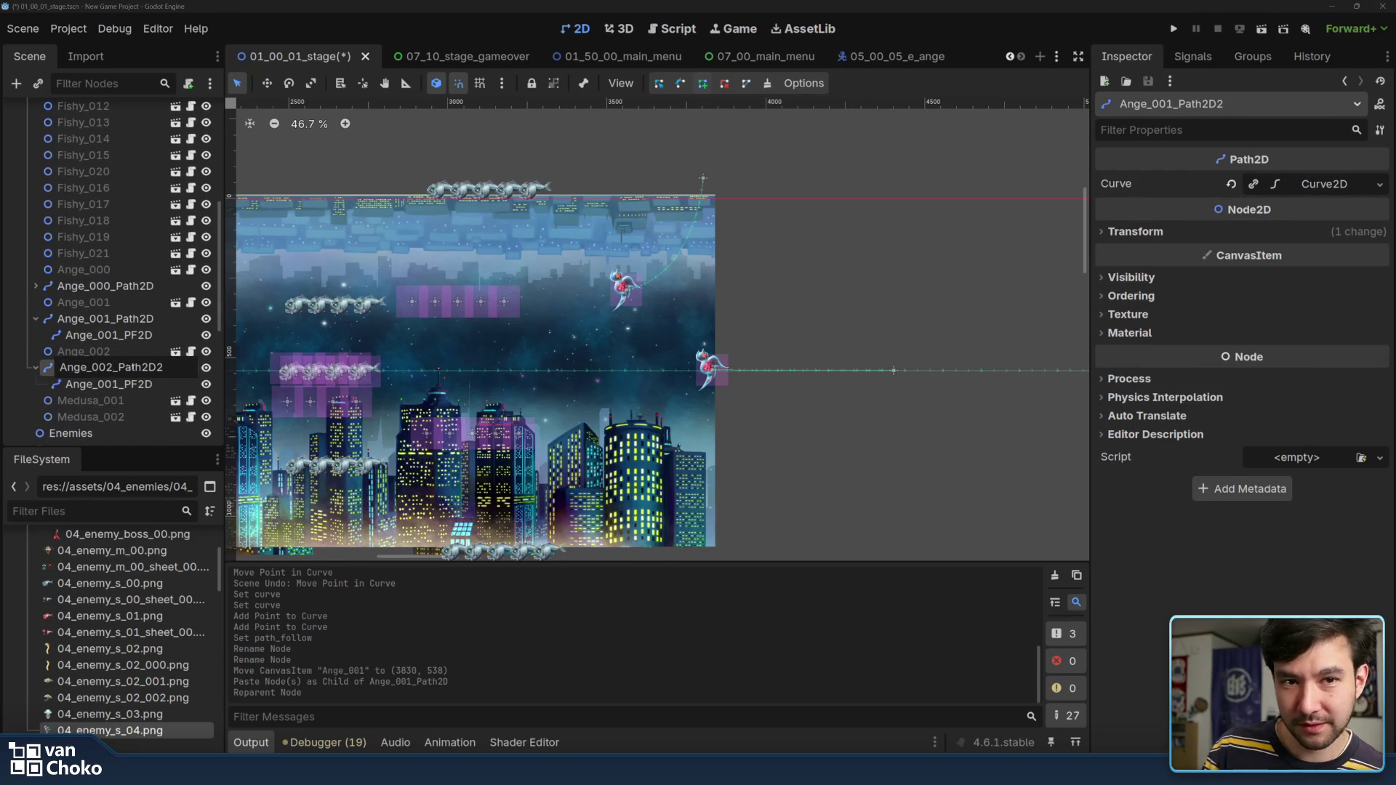
click(172, 367)
key(BackSpace)
key(Return)
Step: Rename the copied path follower Ange_002_PF2D and collapse the Ange_002 and Ange_001 path groups
click(133, 383)
click(133, 383)
click(120, 384)
key(BackSpace)
text(2)
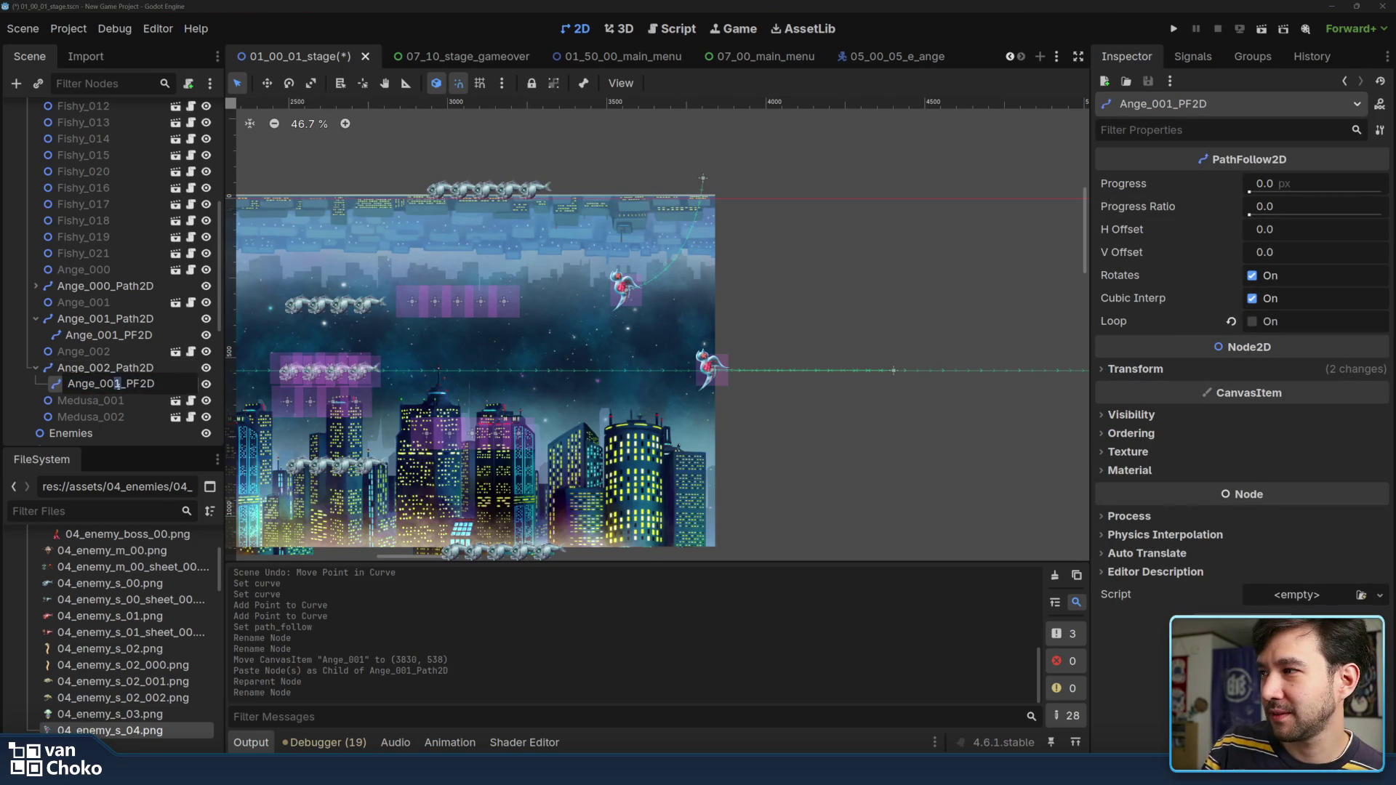
key(Return)
click(36, 368)
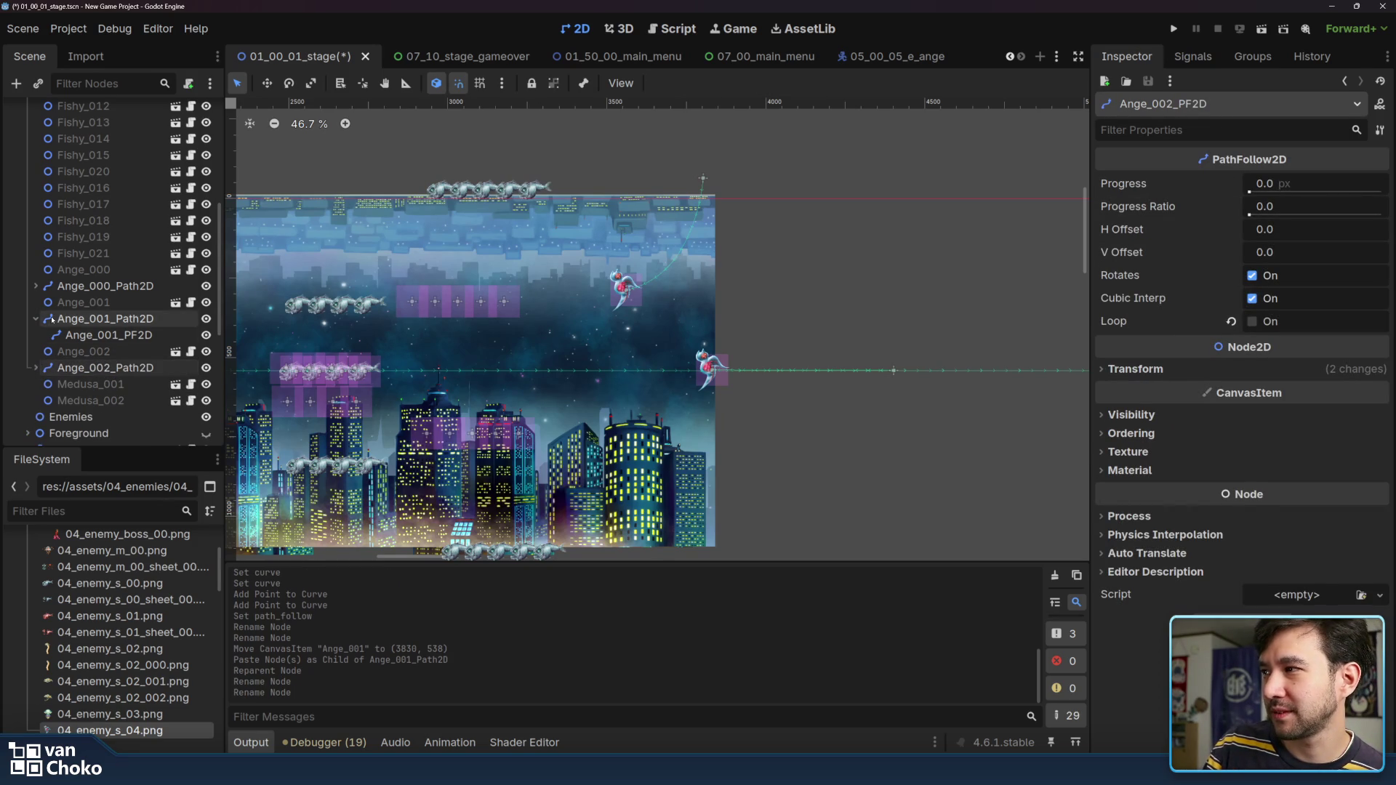
click(51, 320)
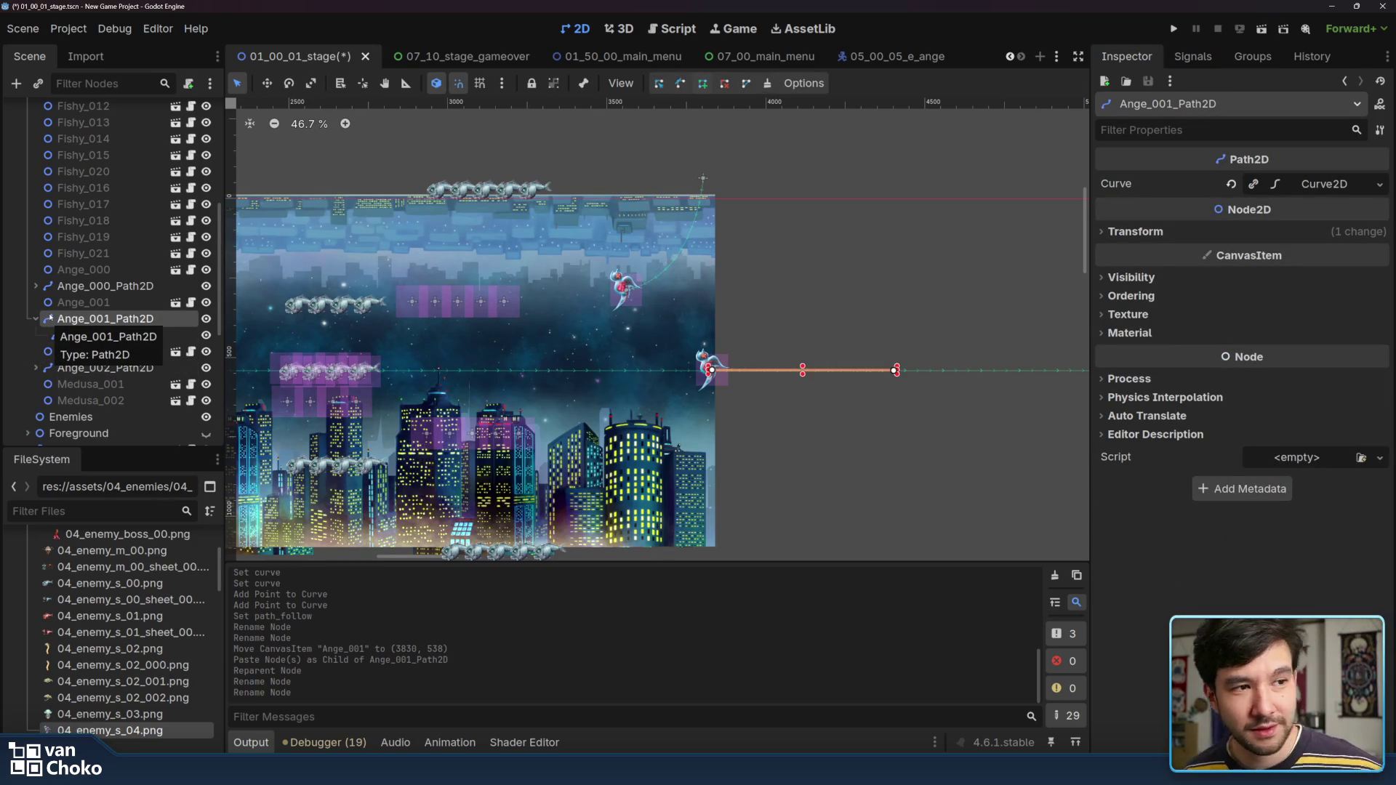
click(36, 319)
Step: Set Ange_002's Path Follow node to Ange_002_PF2D
click(82, 336)
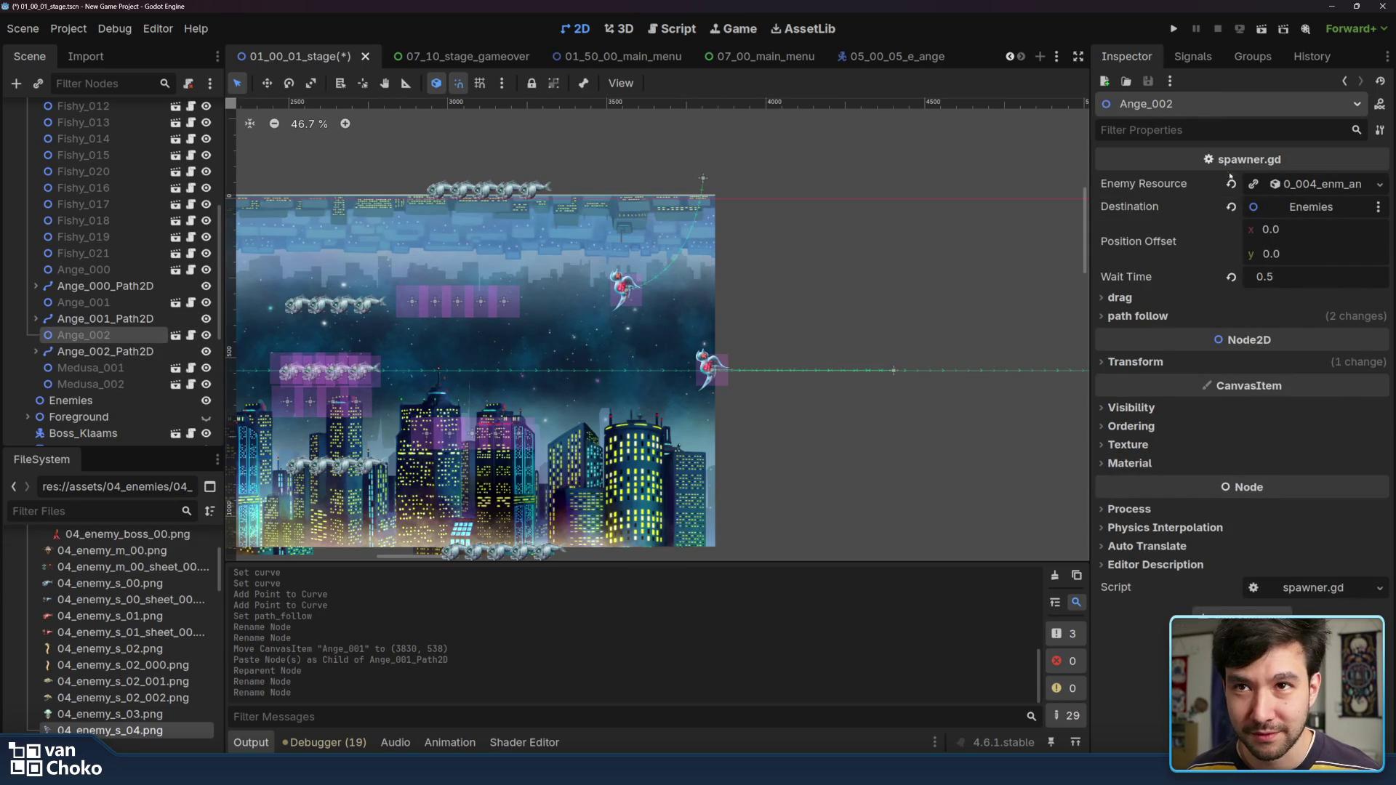
click(1120, 298)
click(1120, 297)
click(1163, 316)
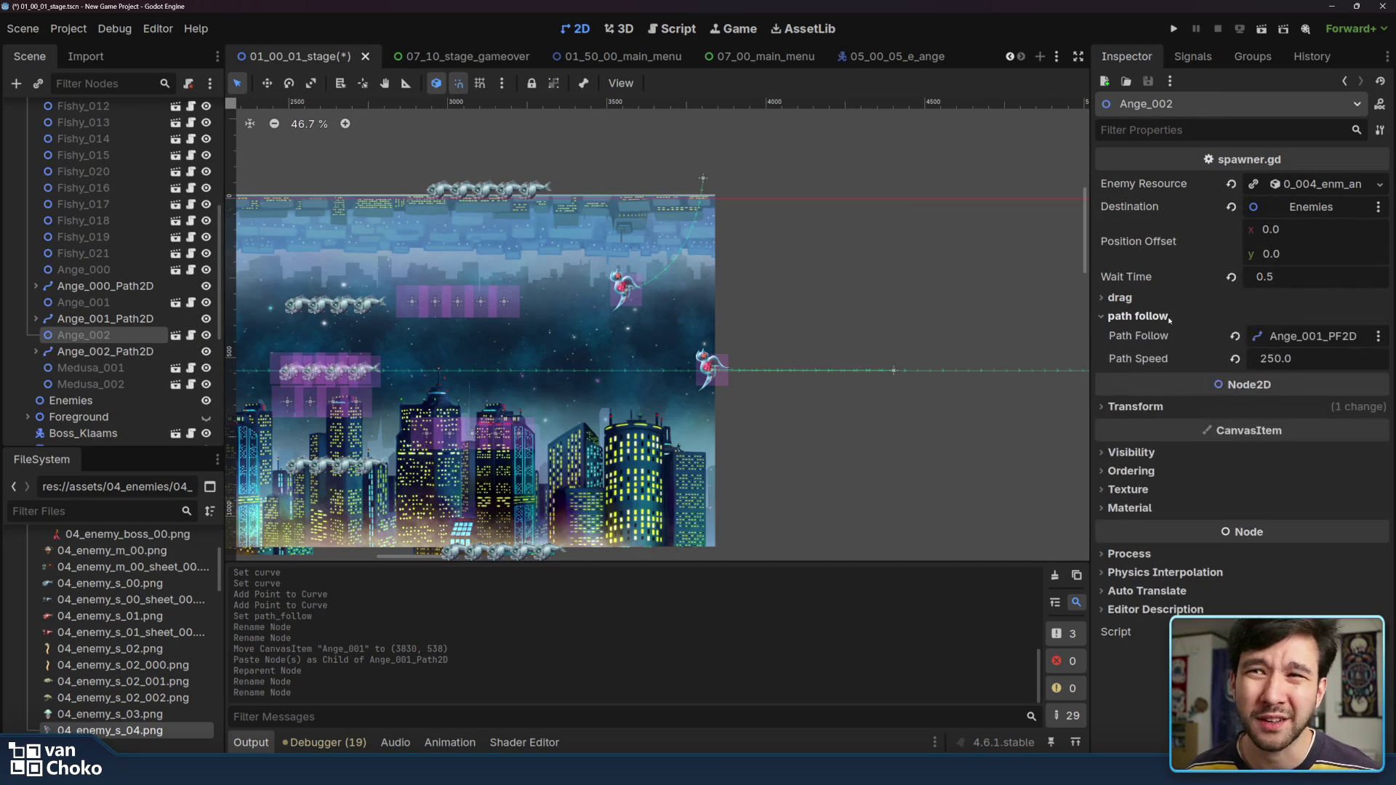
click(1309, 336)
click(726, 358)
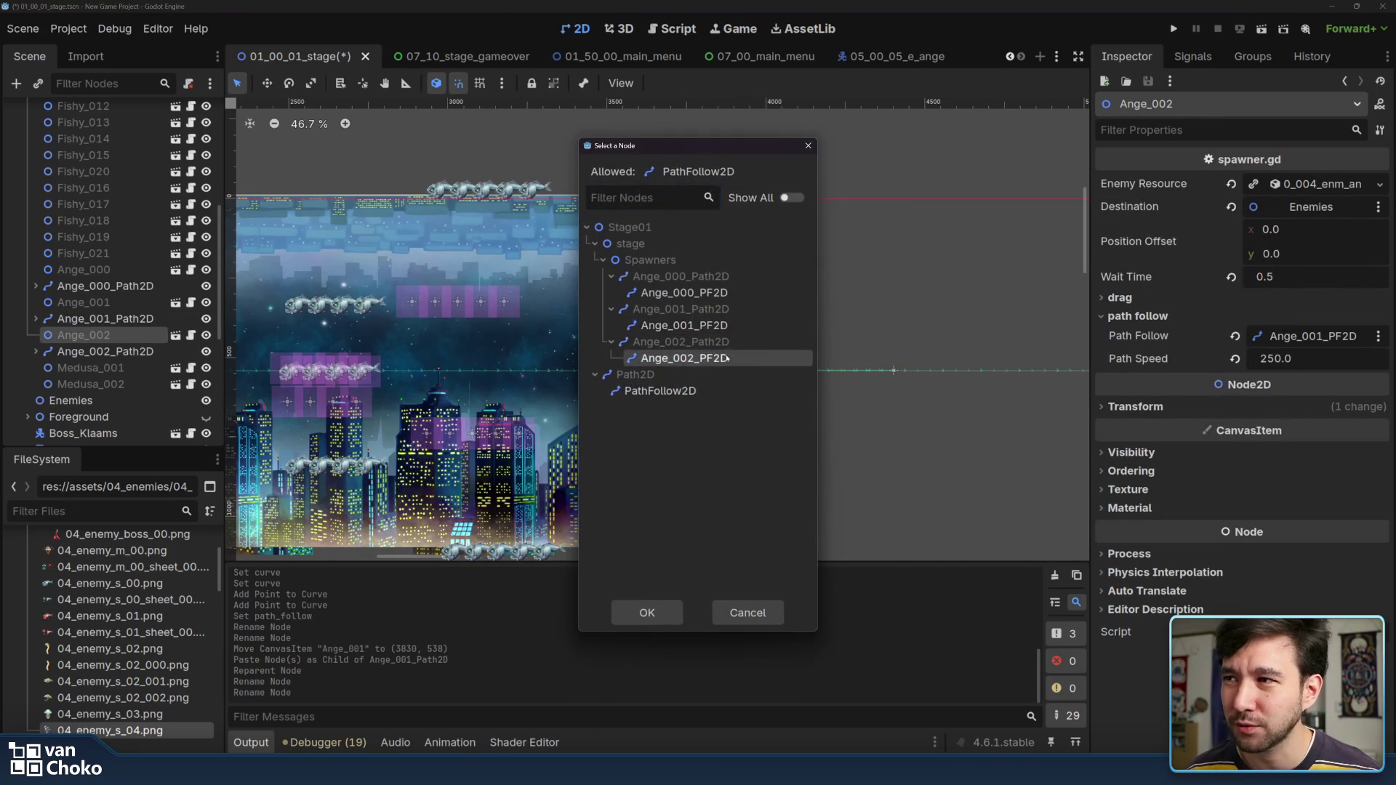
double_click(727, 358)
Step: Move Ange_002 to the stage's lower-right edge, around (3677, 880)
click(997, 435)
scroll(1000, 436, down, 2)
scroll(1000, 436, left, 2)
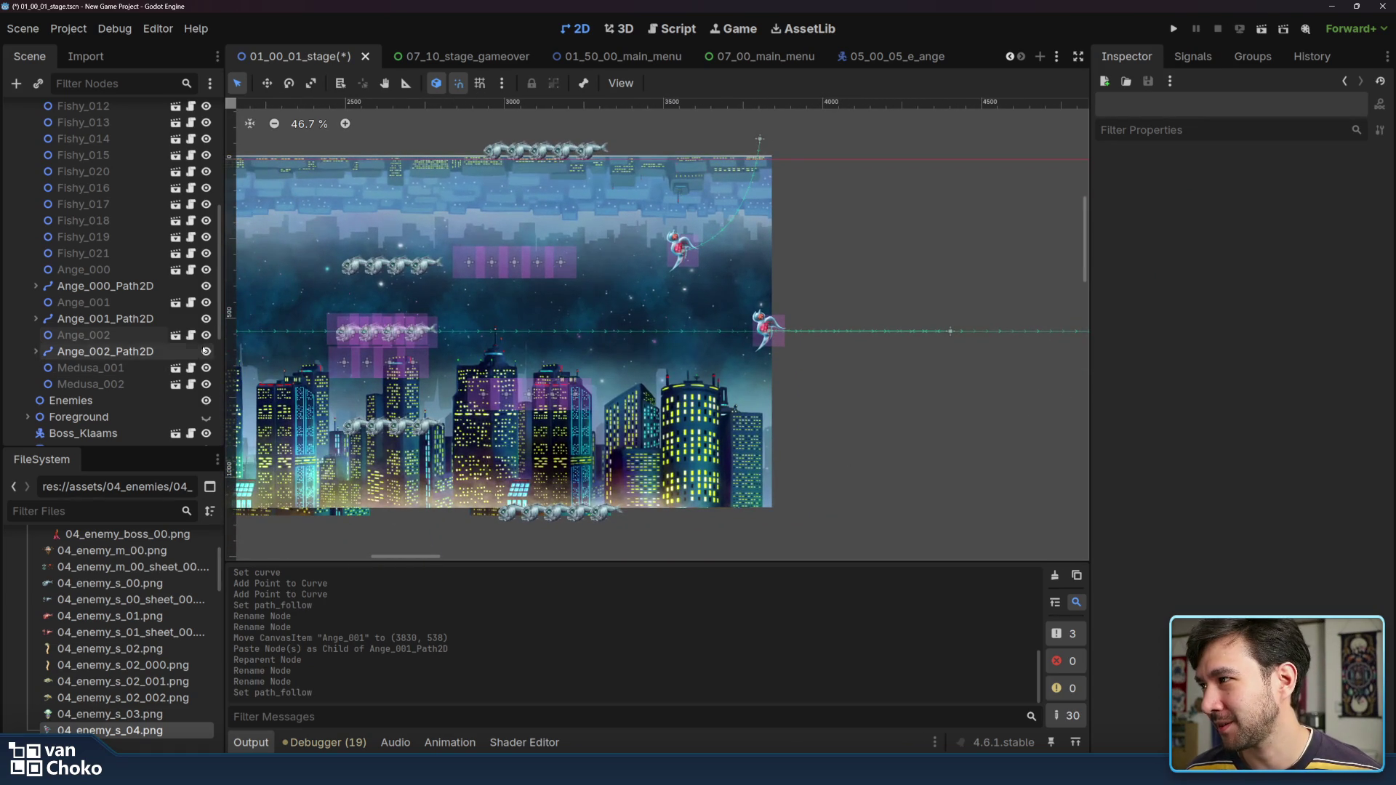
click(109, 335)
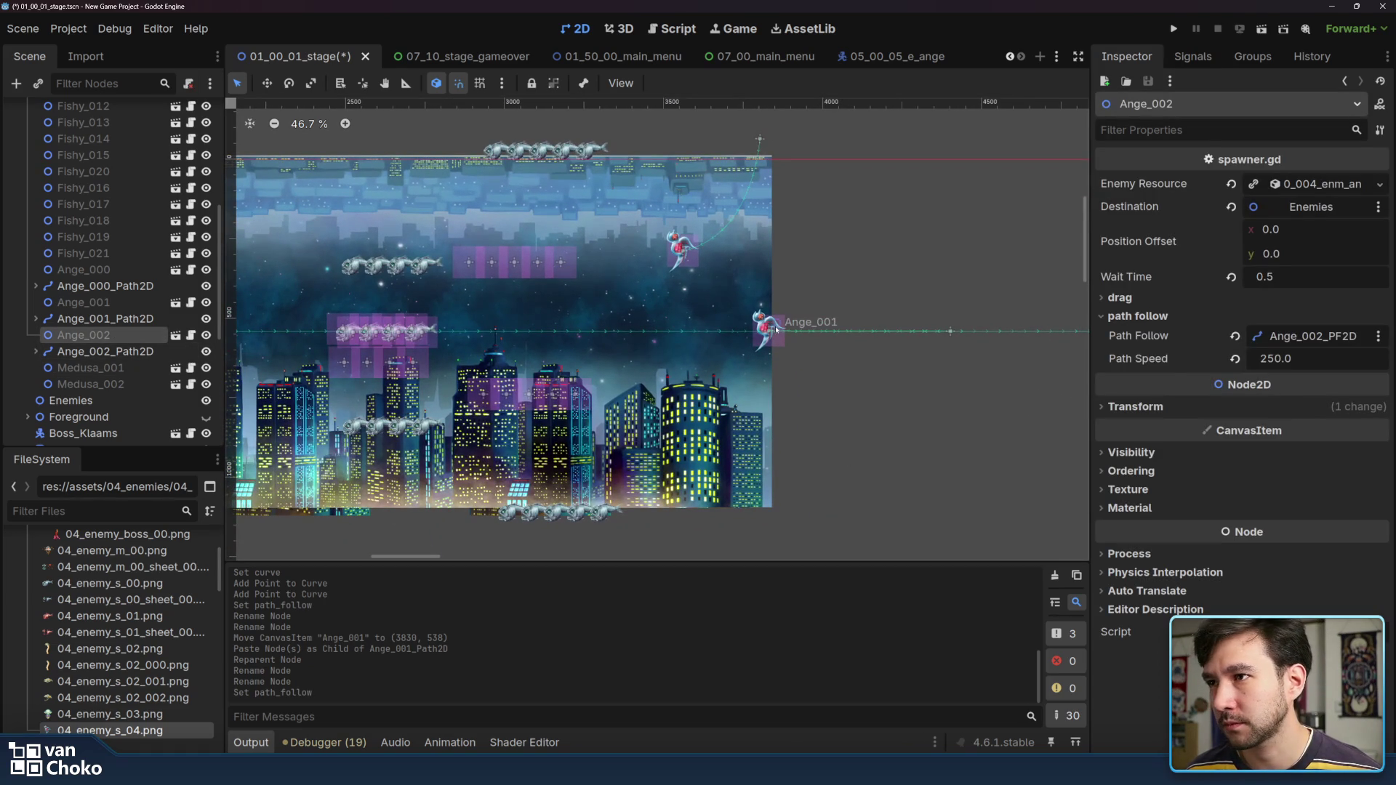
key(w)
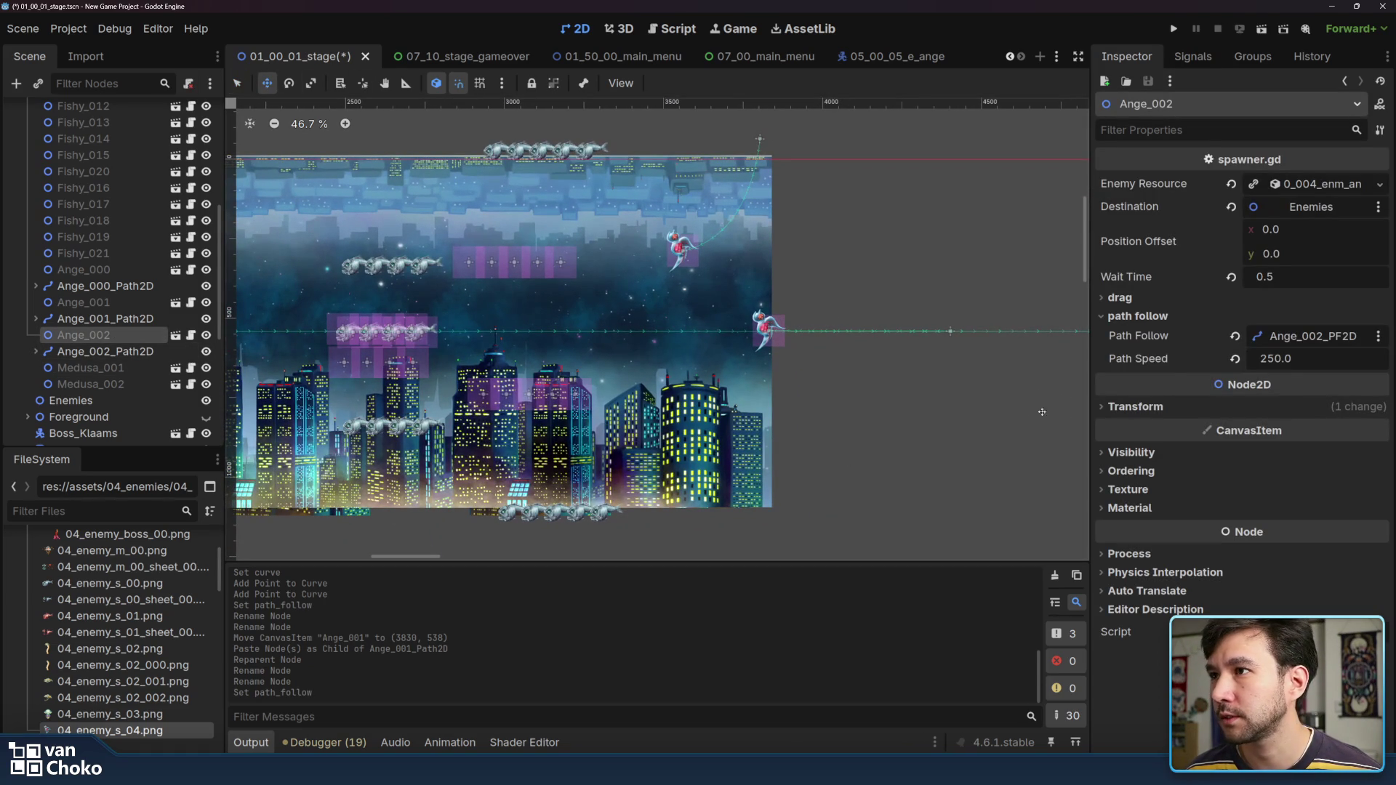
mouse_move(765, 329)
mouse_down()
mouse_move(979, 389)
mouse_move(753, 363)
mouse_up()
scroll(752, 364, down, 6)
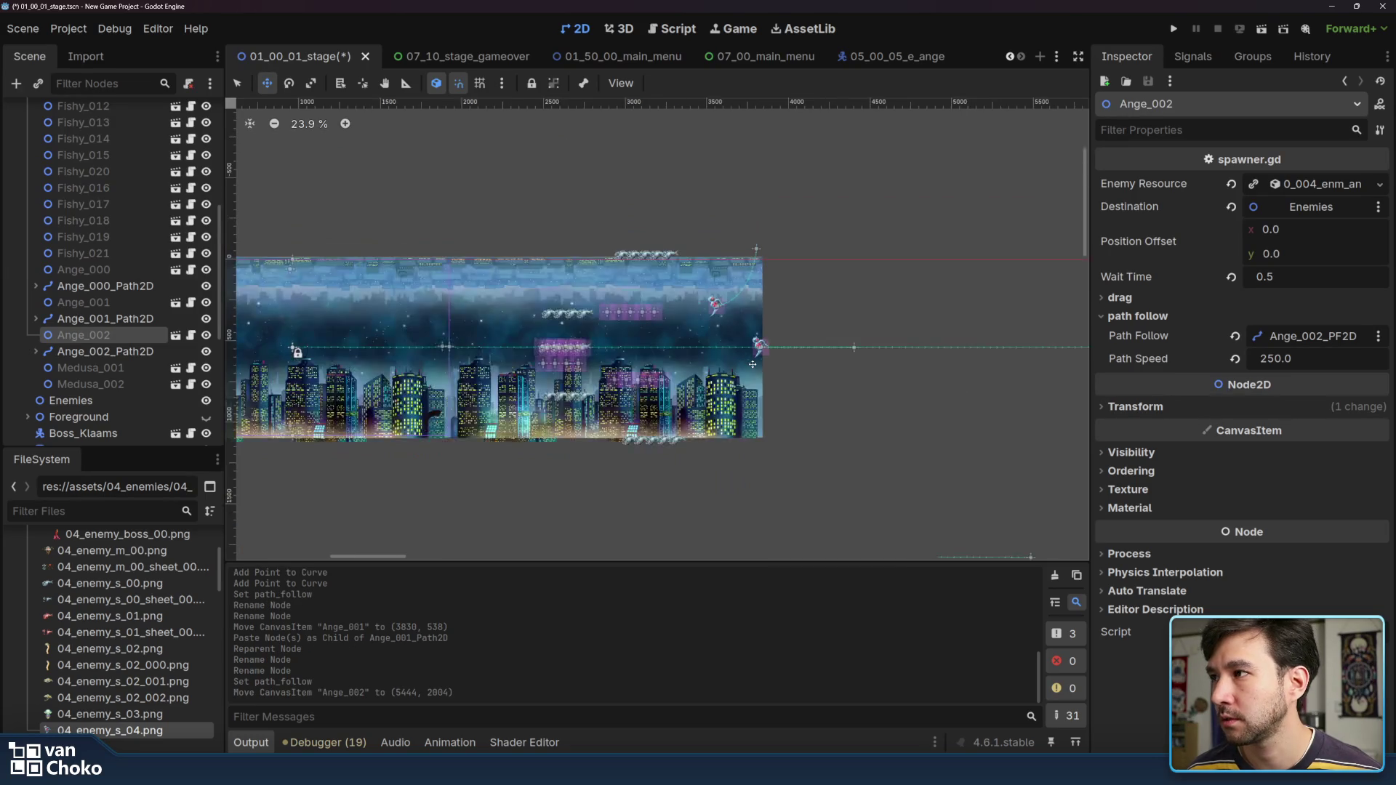
scroll(752, 363, up, 2)
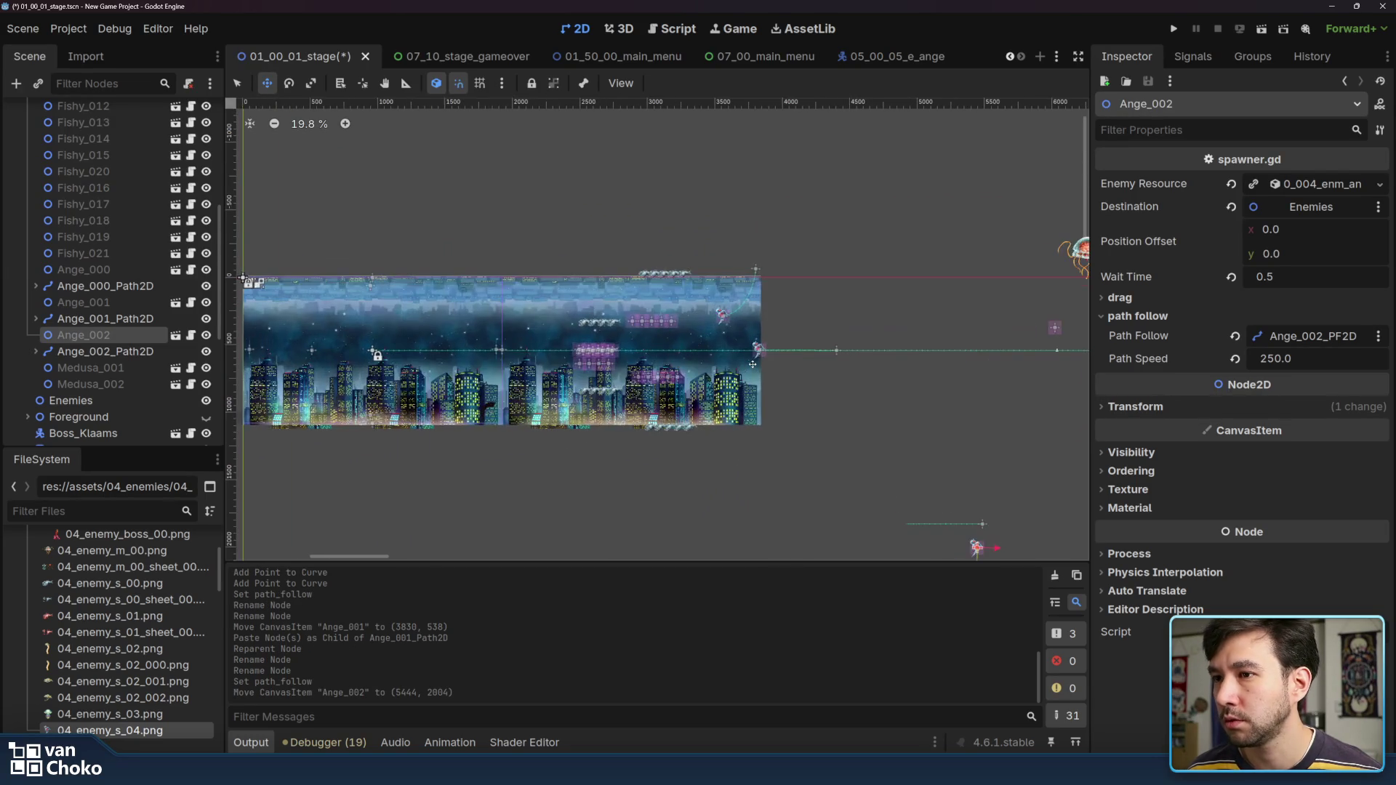
scroll(988, 506, down, 2)
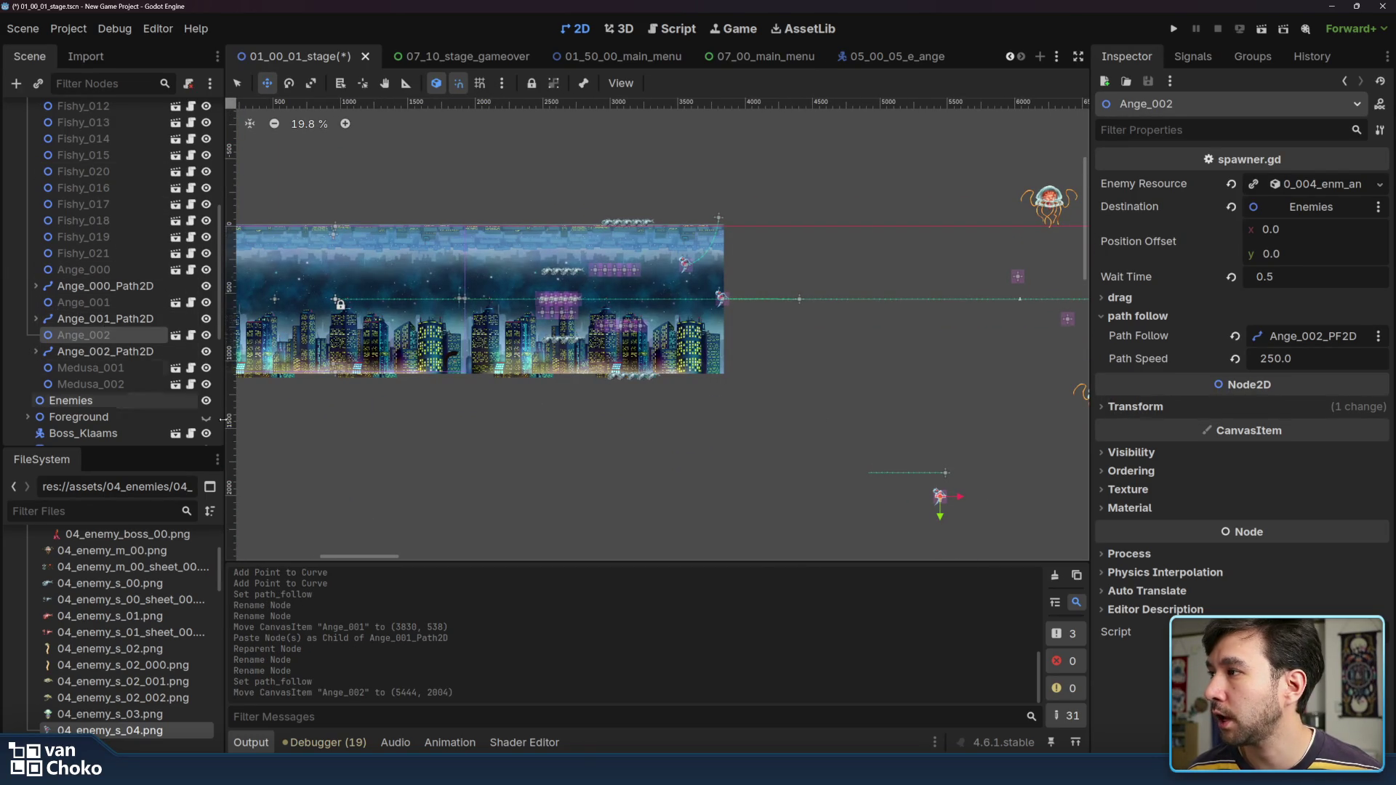
mouse_move(939, 495)
mouse_down()
mouse_move(679, 334)
mouse_move(702, 336)
mouse_up()
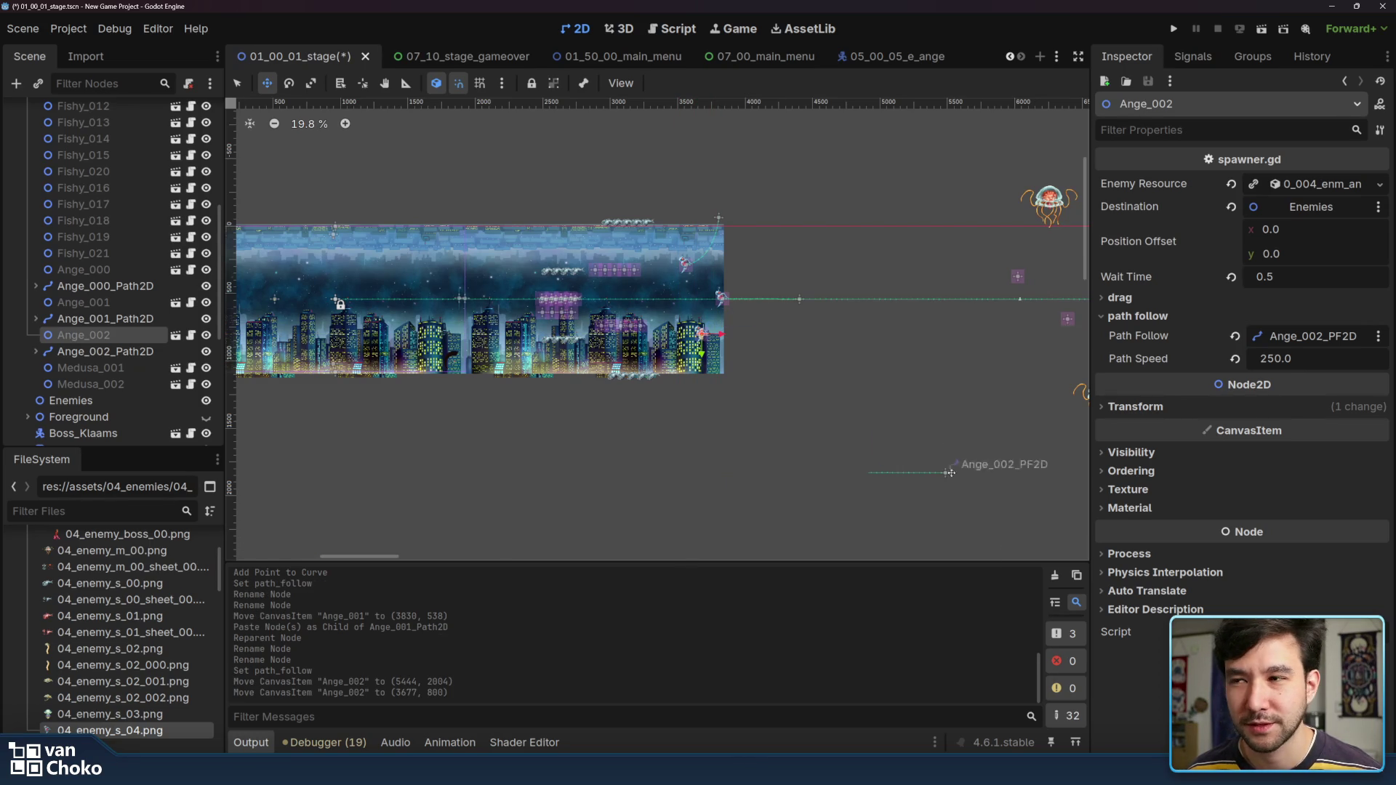
Step: Select only Ange_002_Path2D, undoing an accidental resize of the path
key(q)
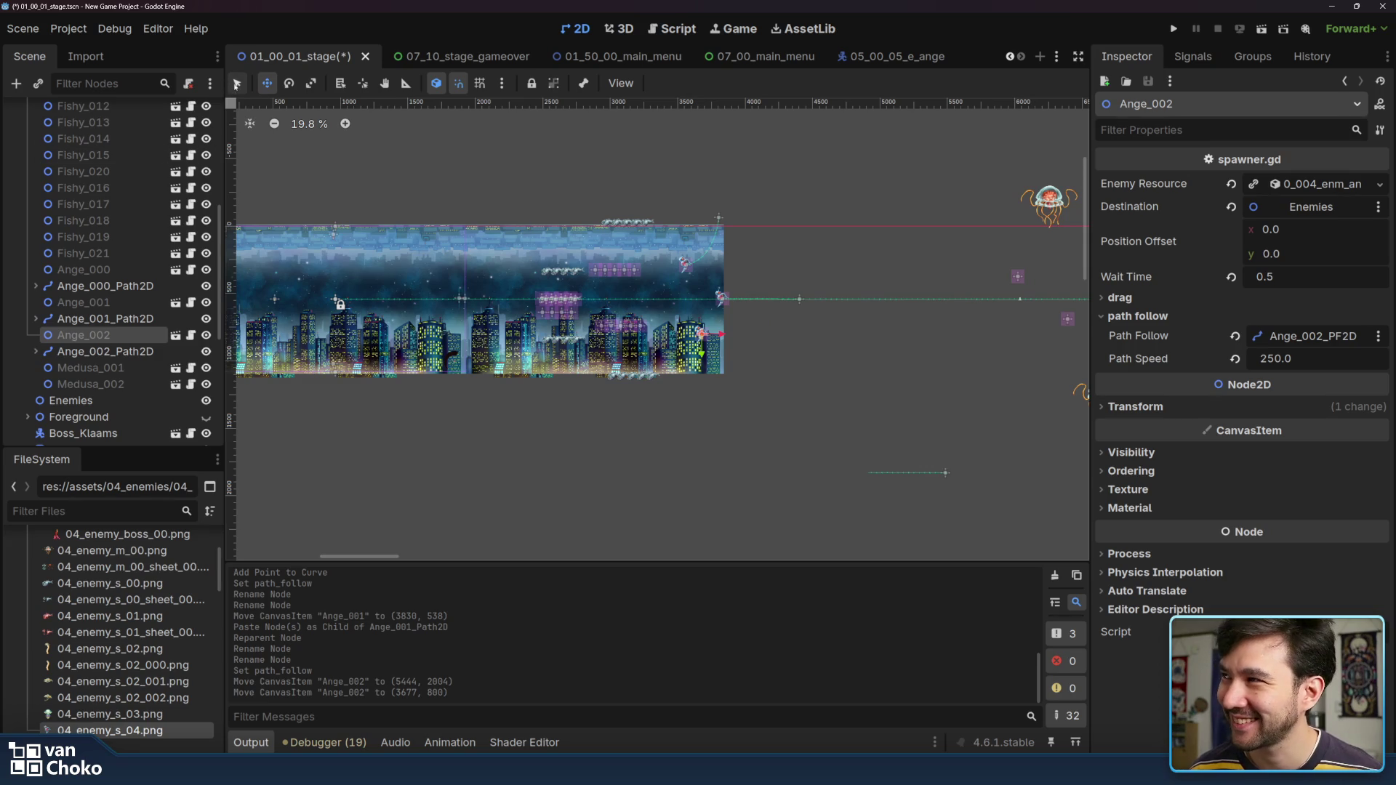
click(957, 524)
drag(957, 524, 781, 382)
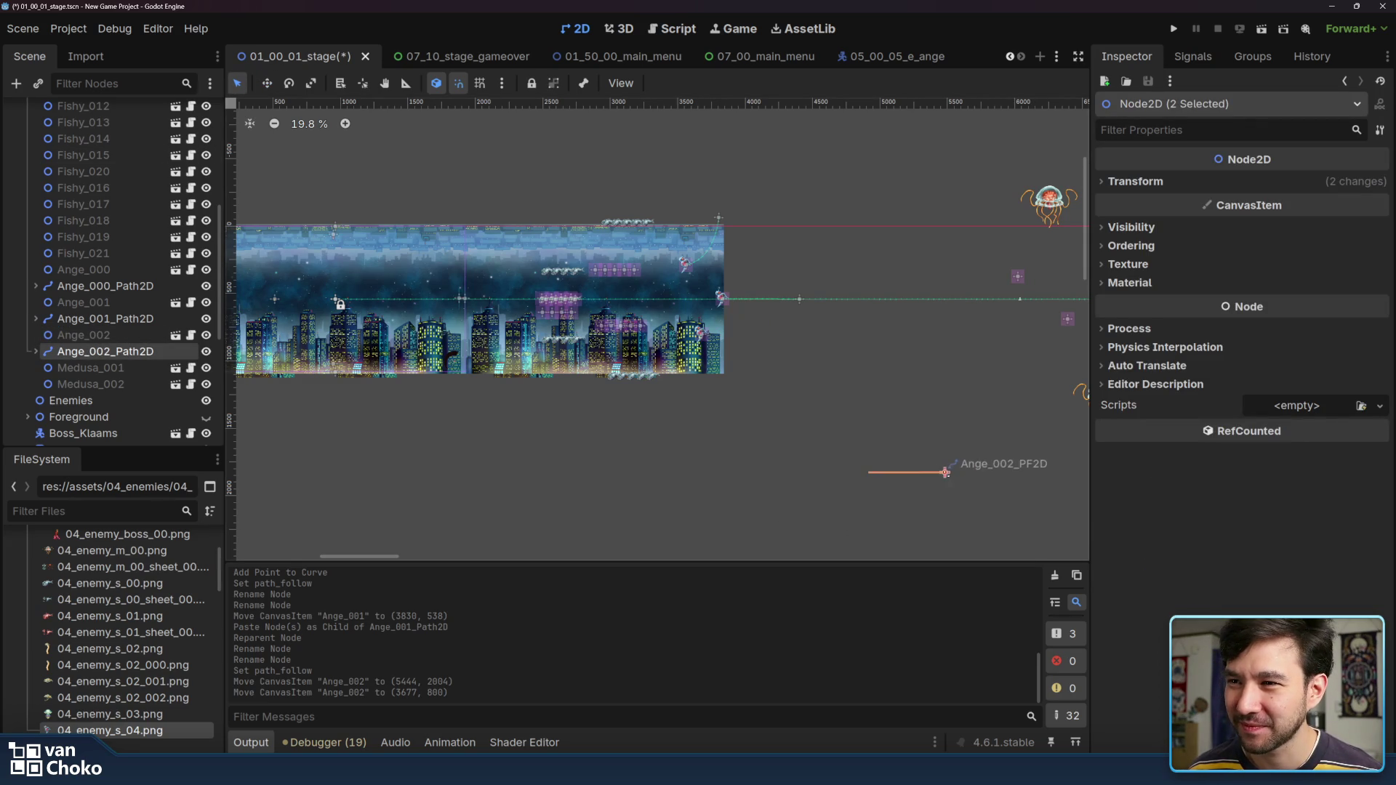
drag(961, 447, 952, 473)
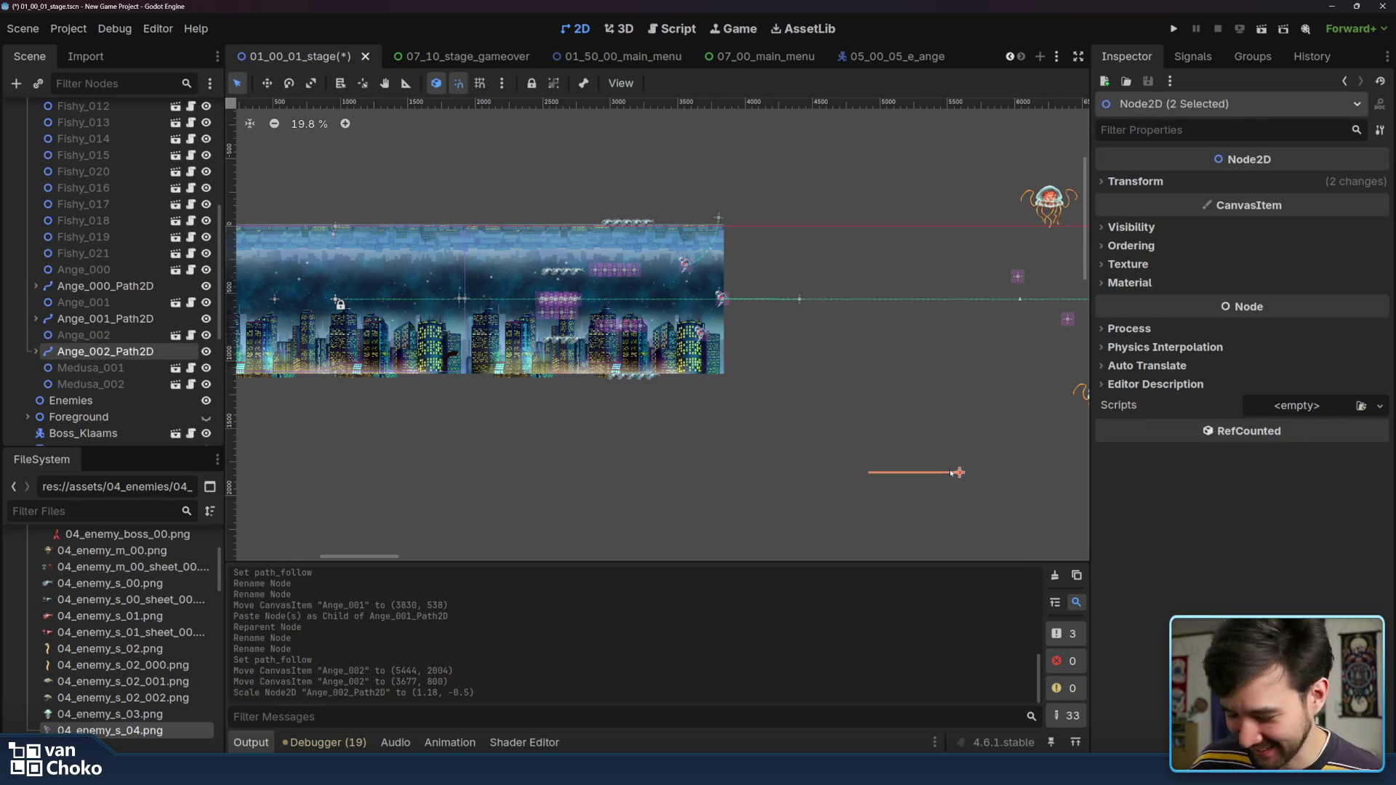
key(ctrl+z)
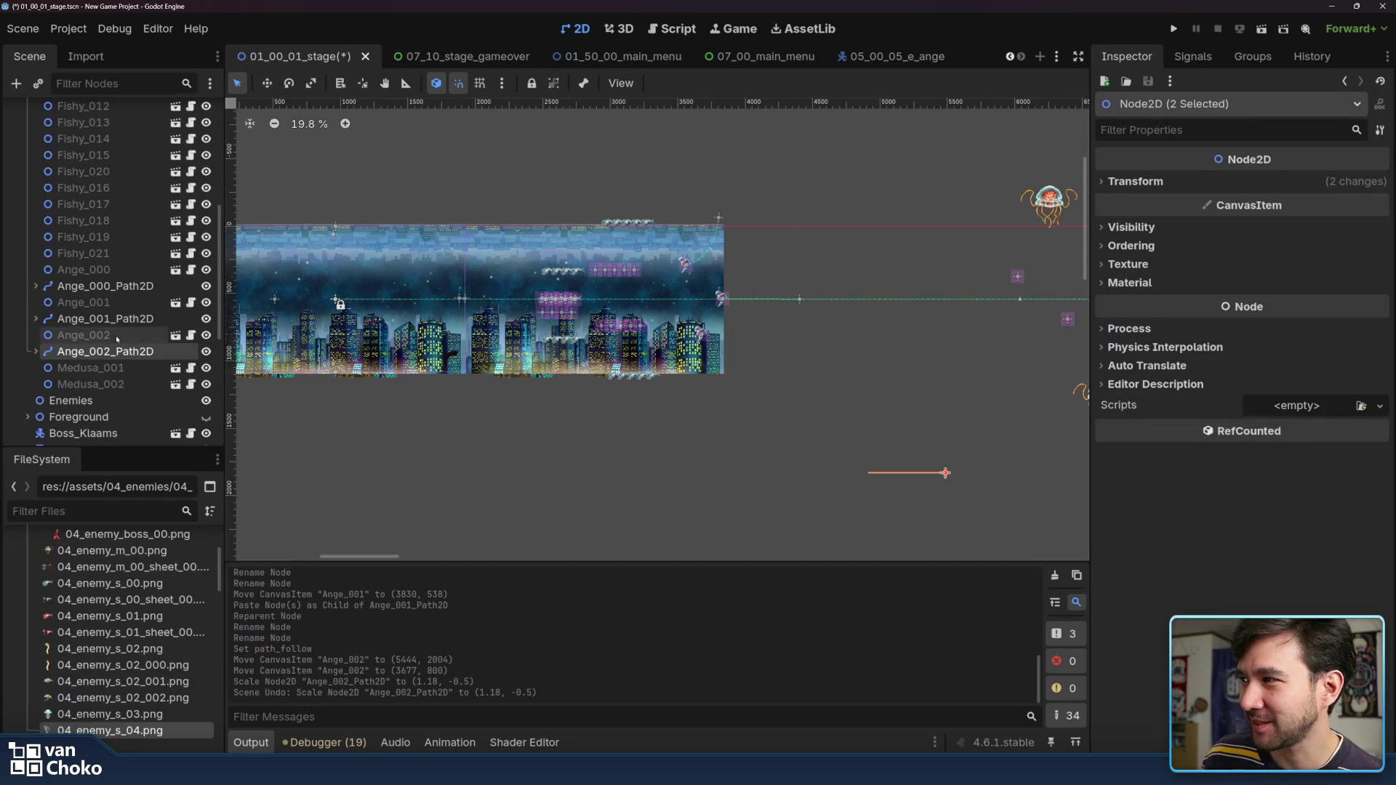
click(84, 335)
click(105, 351)
Step: Add trial points to Ange_002's path, then undo them
click(265, 83)
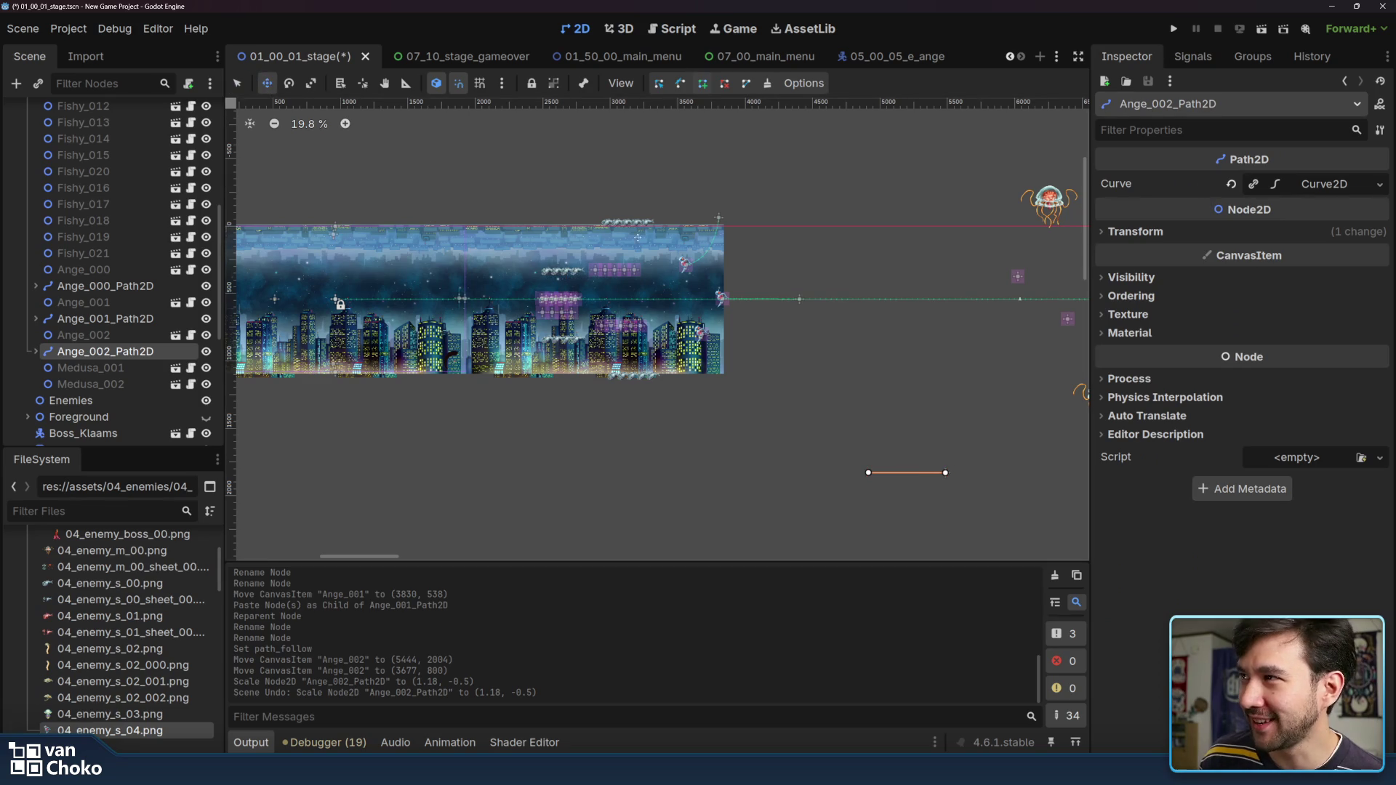
click(867, 375)
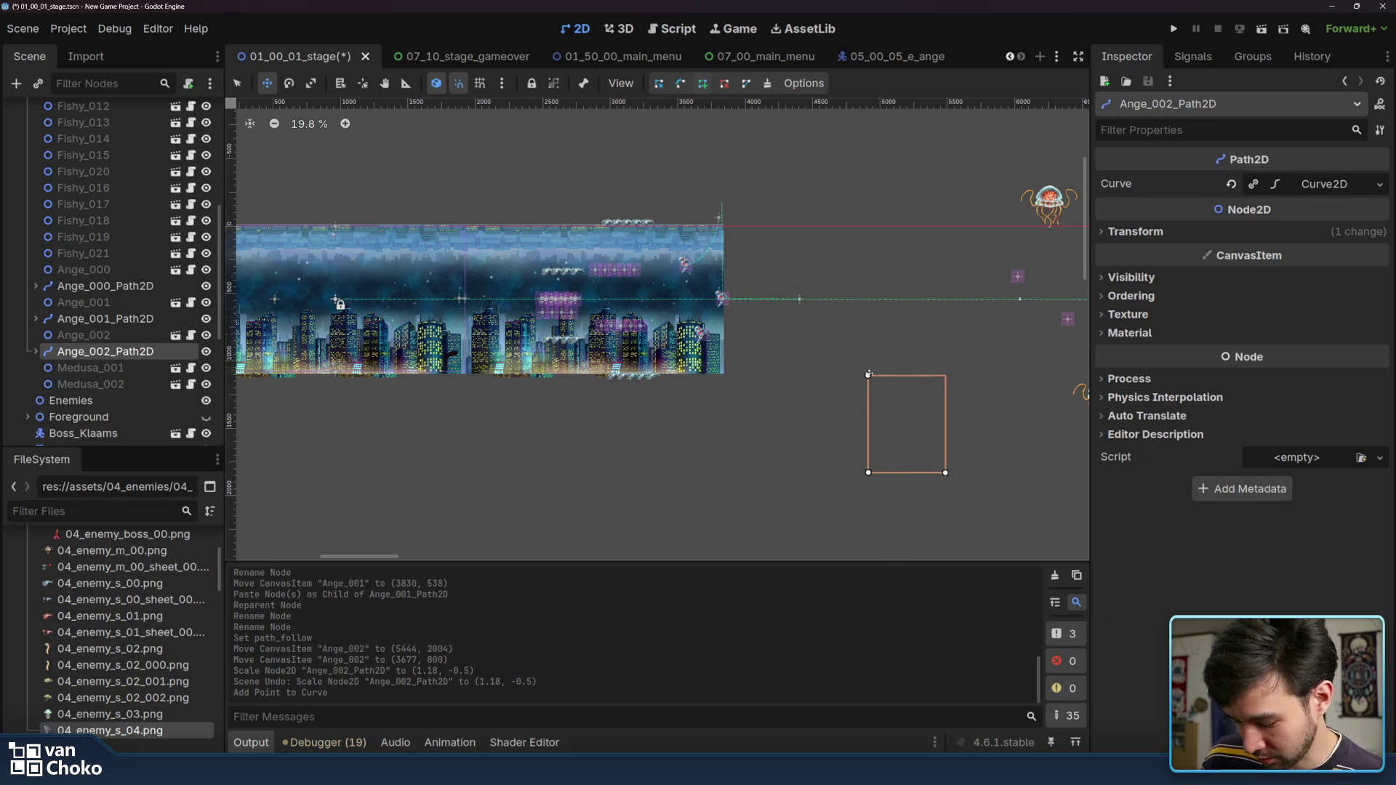
scroll(900, 392, up, 3)
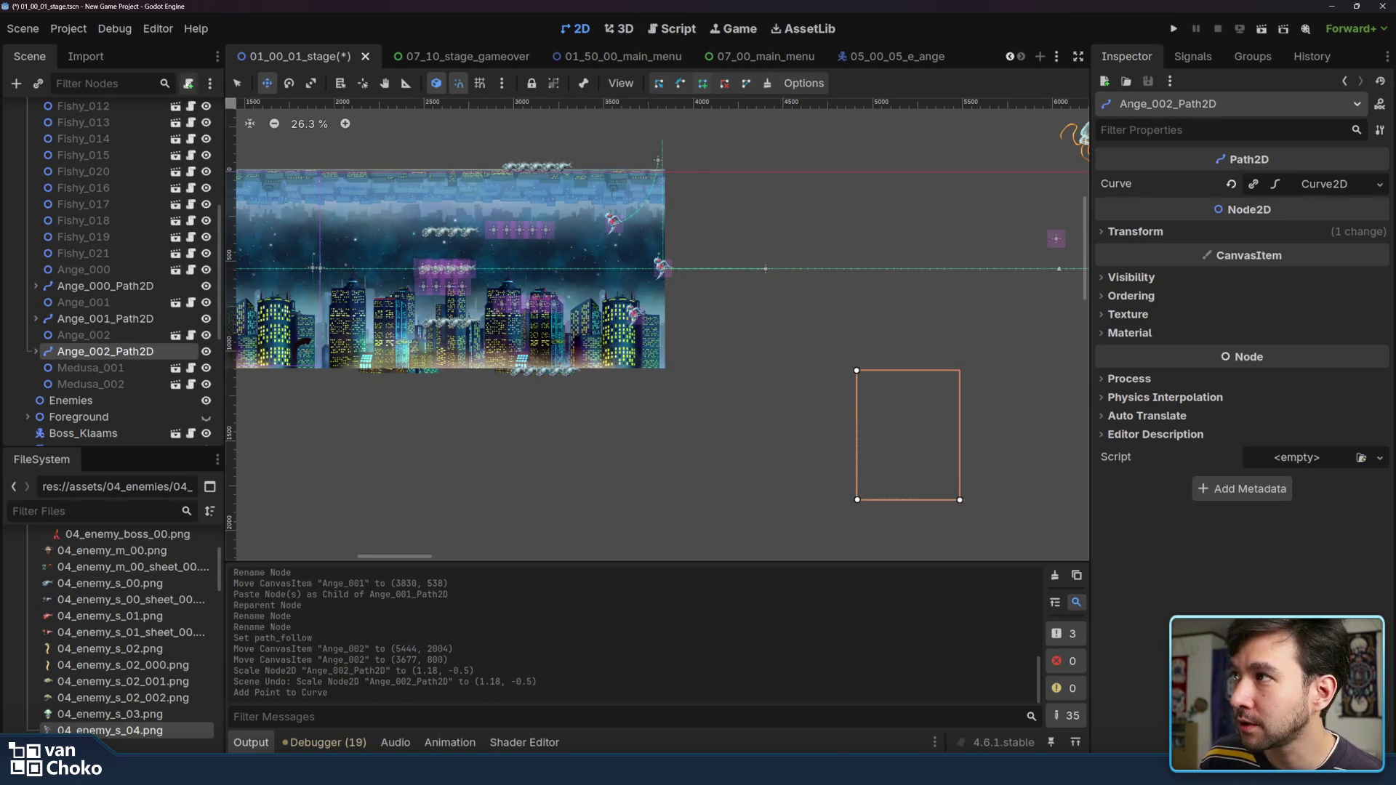
click(237, 83)
mouse_move(857, 500)
mouse_down()
mouse_move(796, 444)
mouse_move(672, 378)
mouse_up()
drag(876, 445, 779, 429)
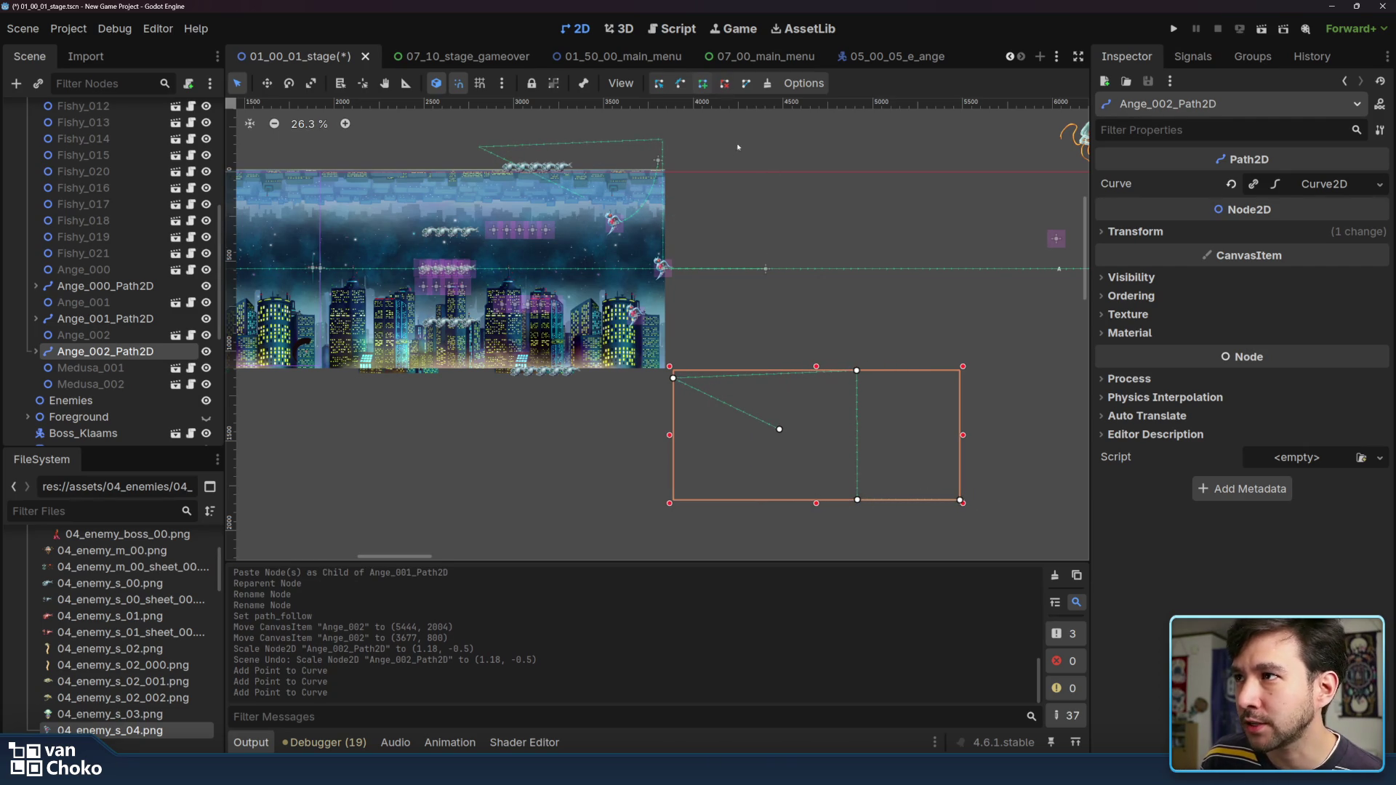
key(ctrl+z)
key(ctrl+z)
key(ctrl+z)
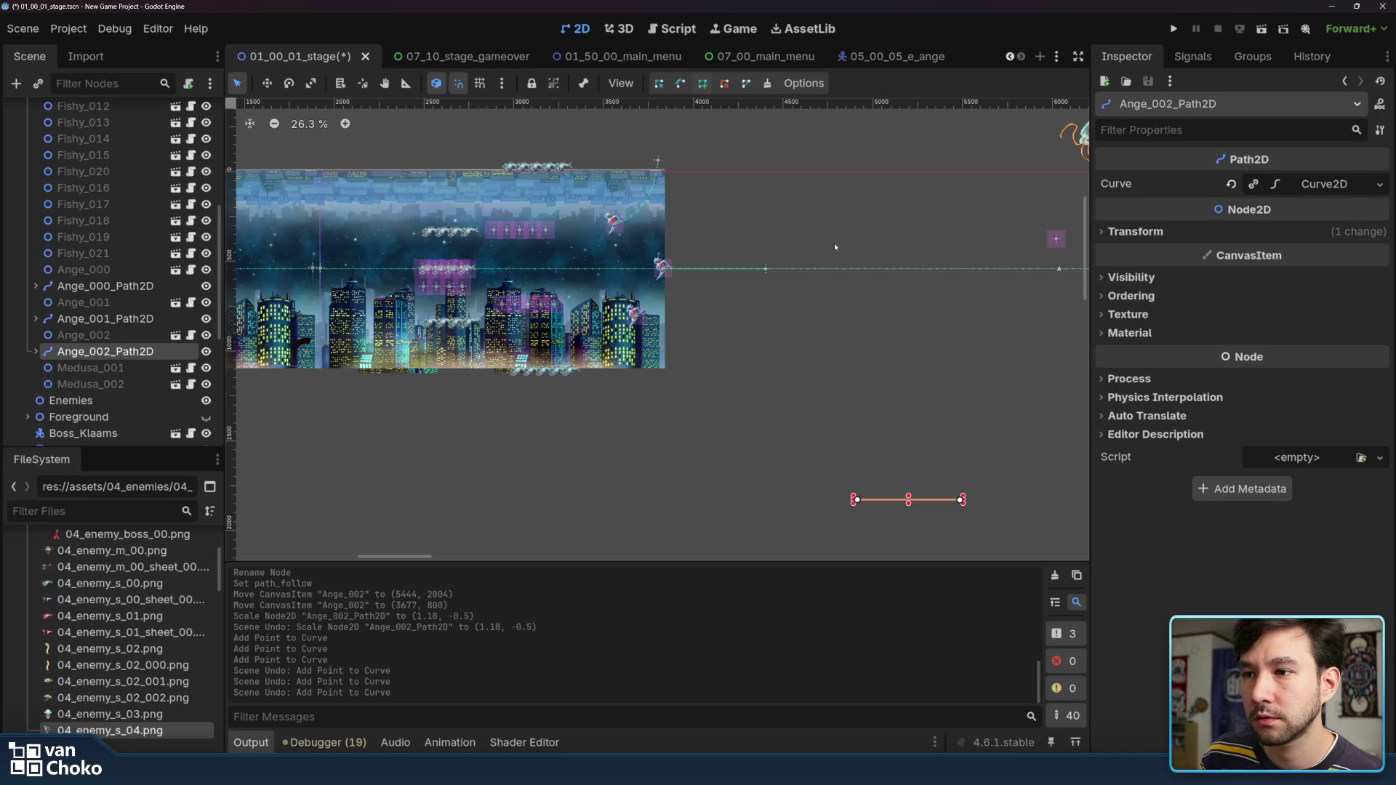
Step: Replace Ange_002_Path2D's Curve with a new blank Curve2D
click(1231, 184)
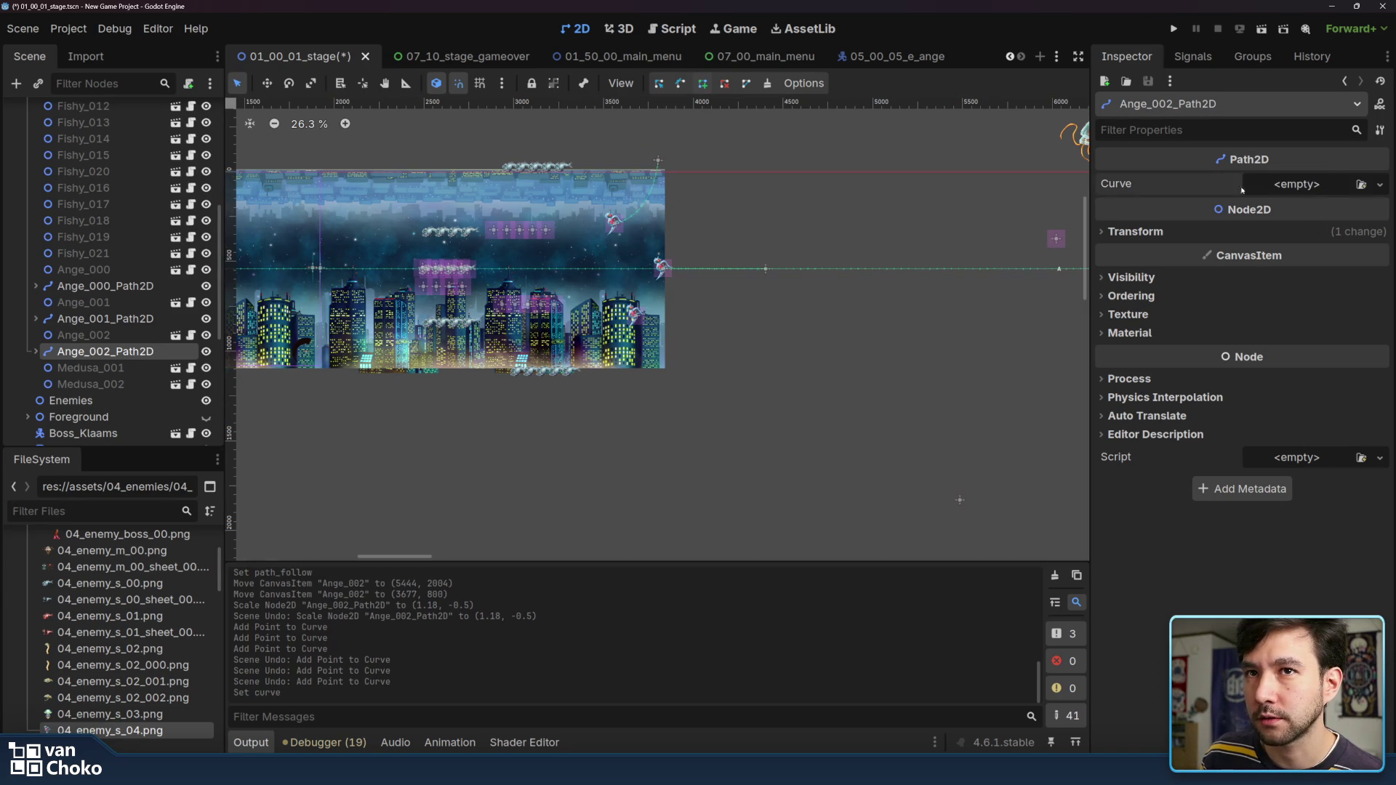
click(1318, 191)
click(1322, 226)
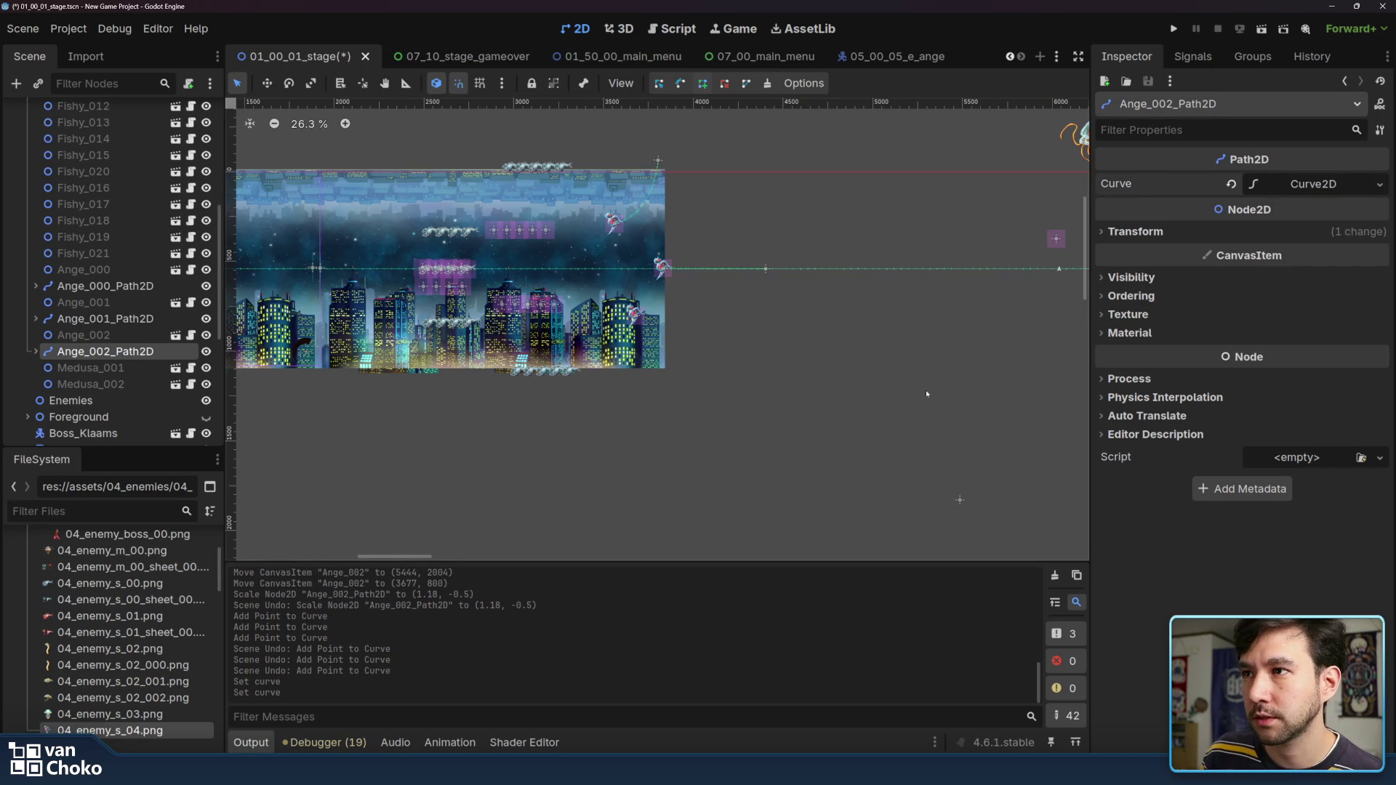
click(99, 335)
click(112, 352)
Step: Place the first point of the new path and remove an unwanted curve handle
click(266, 83)
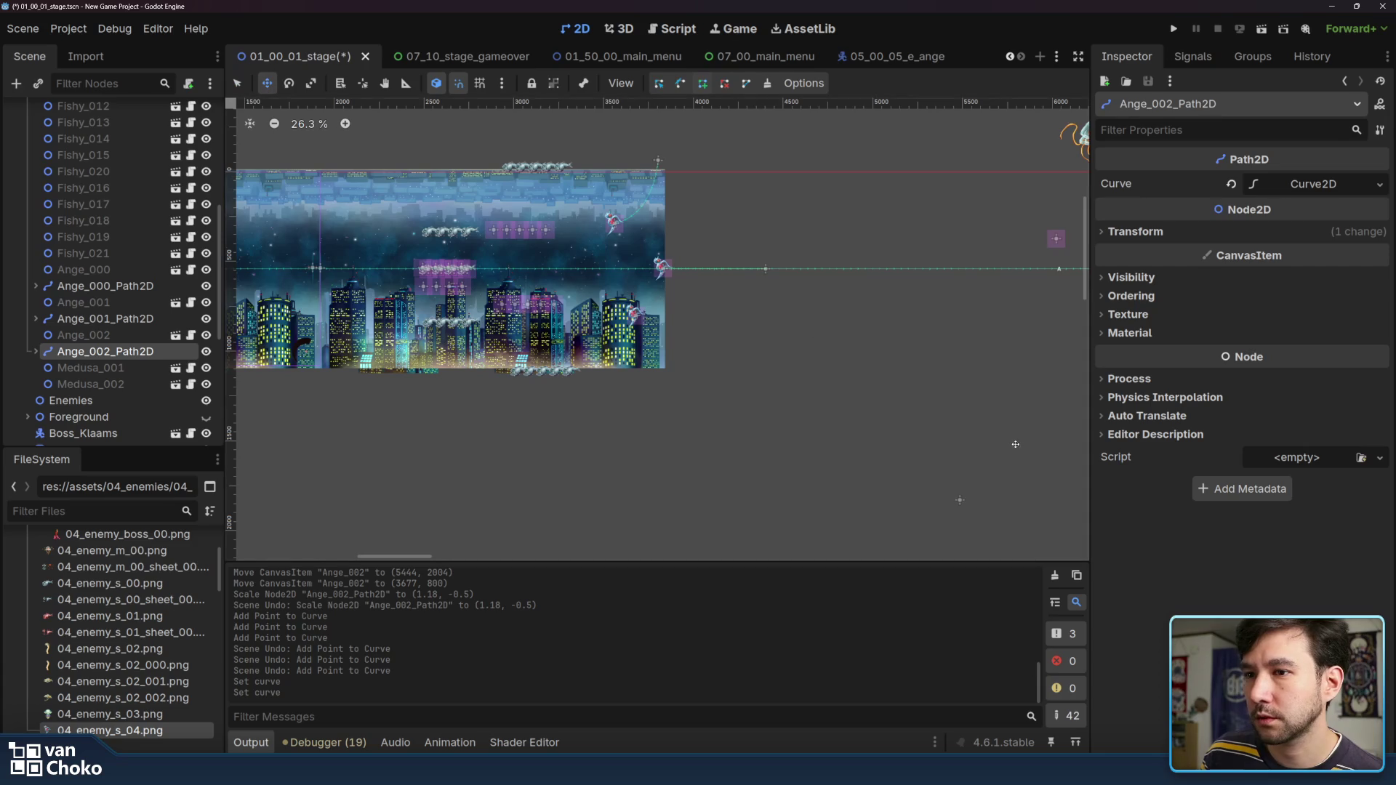
scroll(861, 359, down, 2)
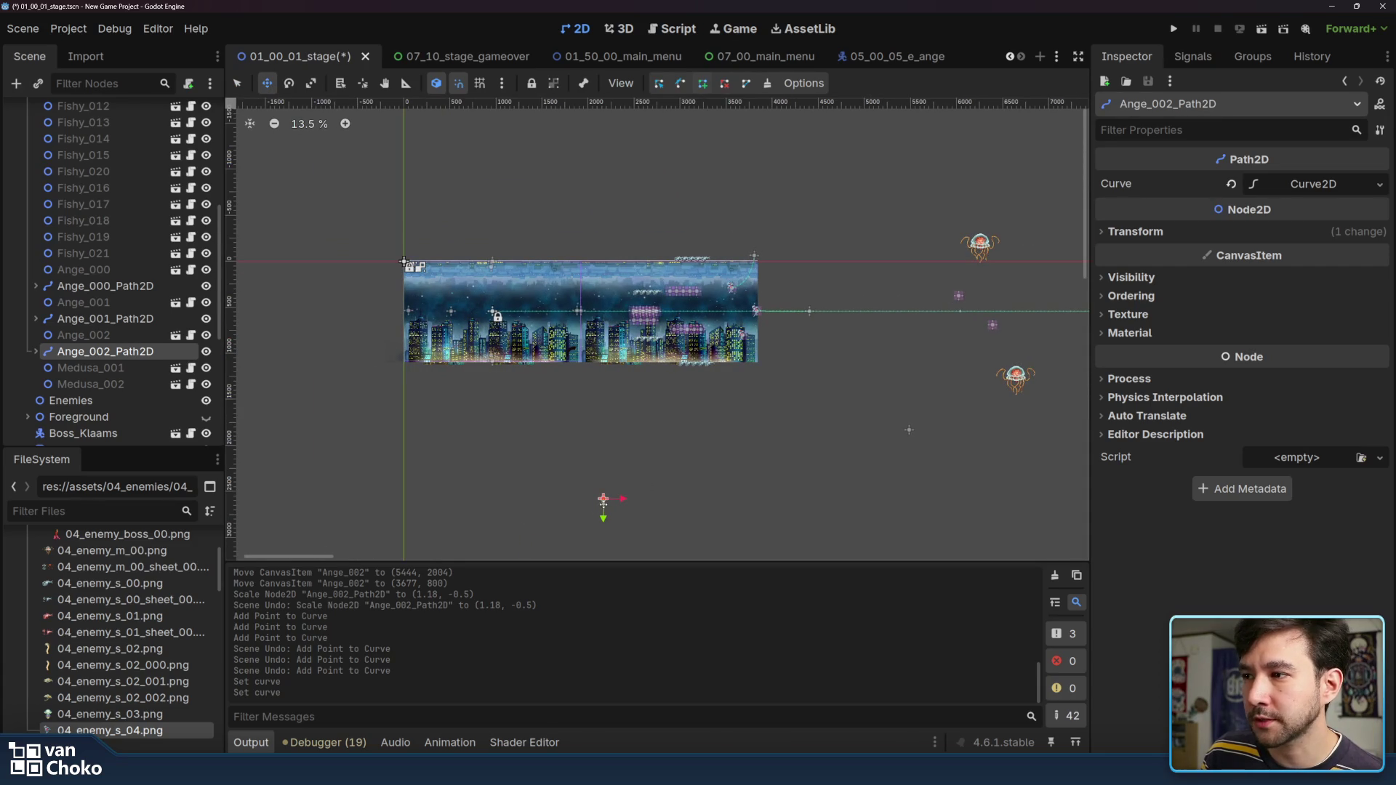
click(741, 335)
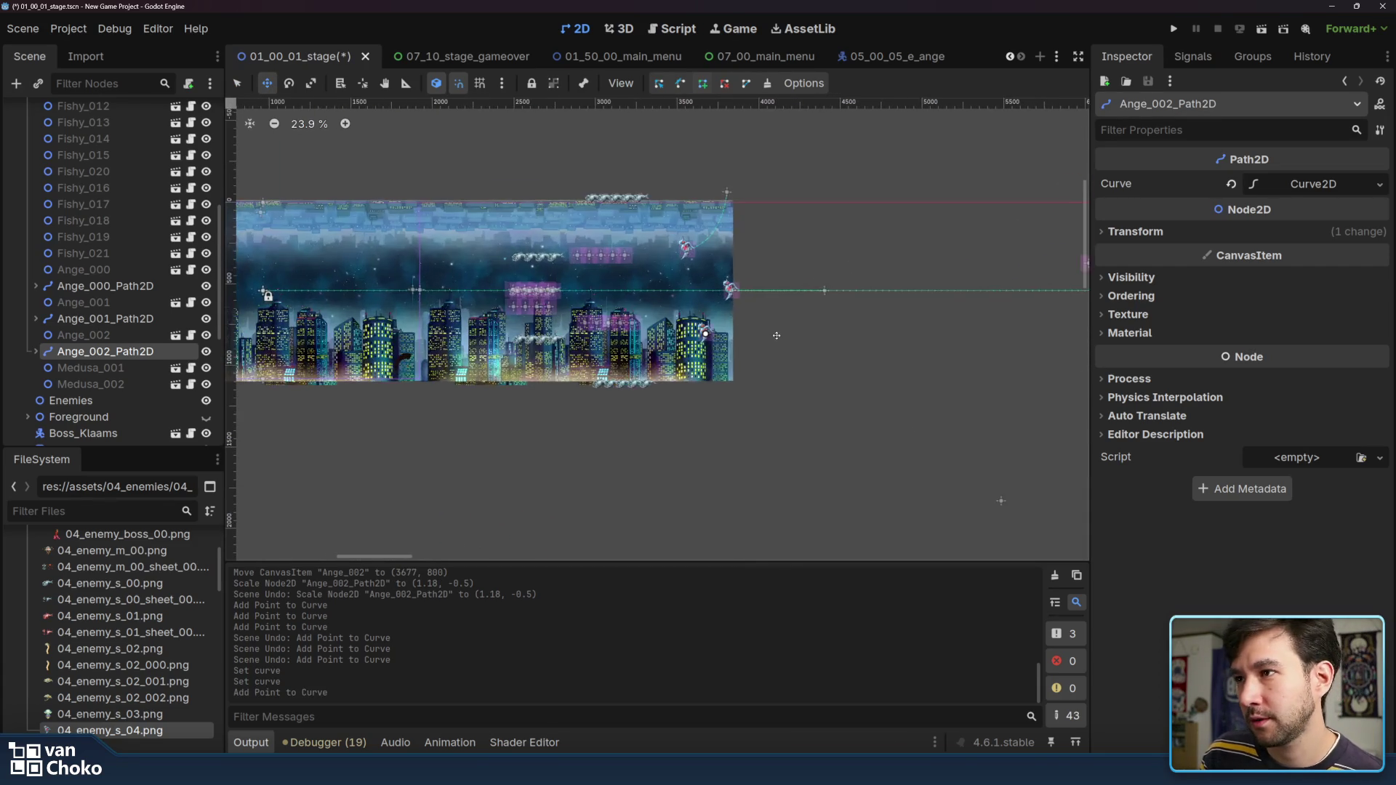
click(237, 83)
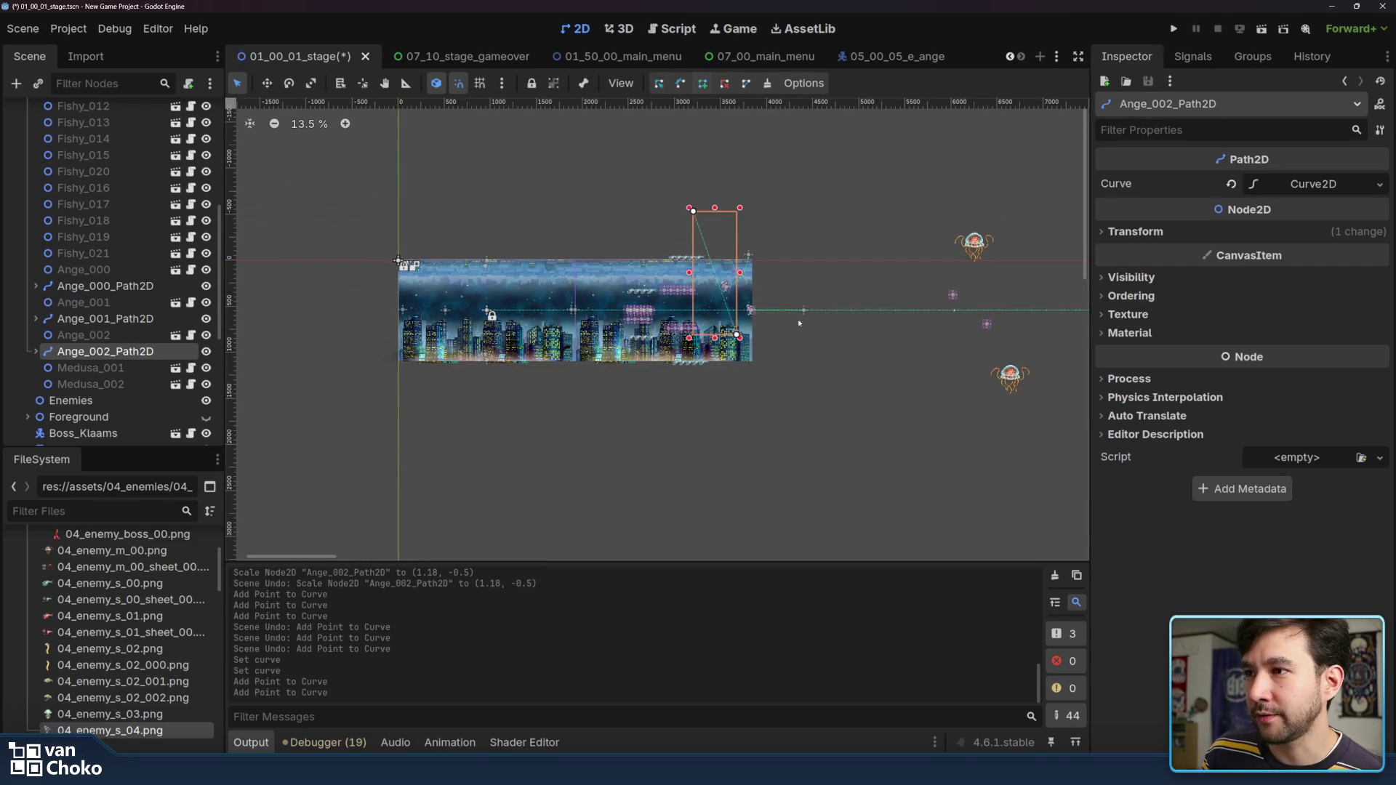
scroll(818, 341, up, 3)
drag(818, 341, 865, 452)
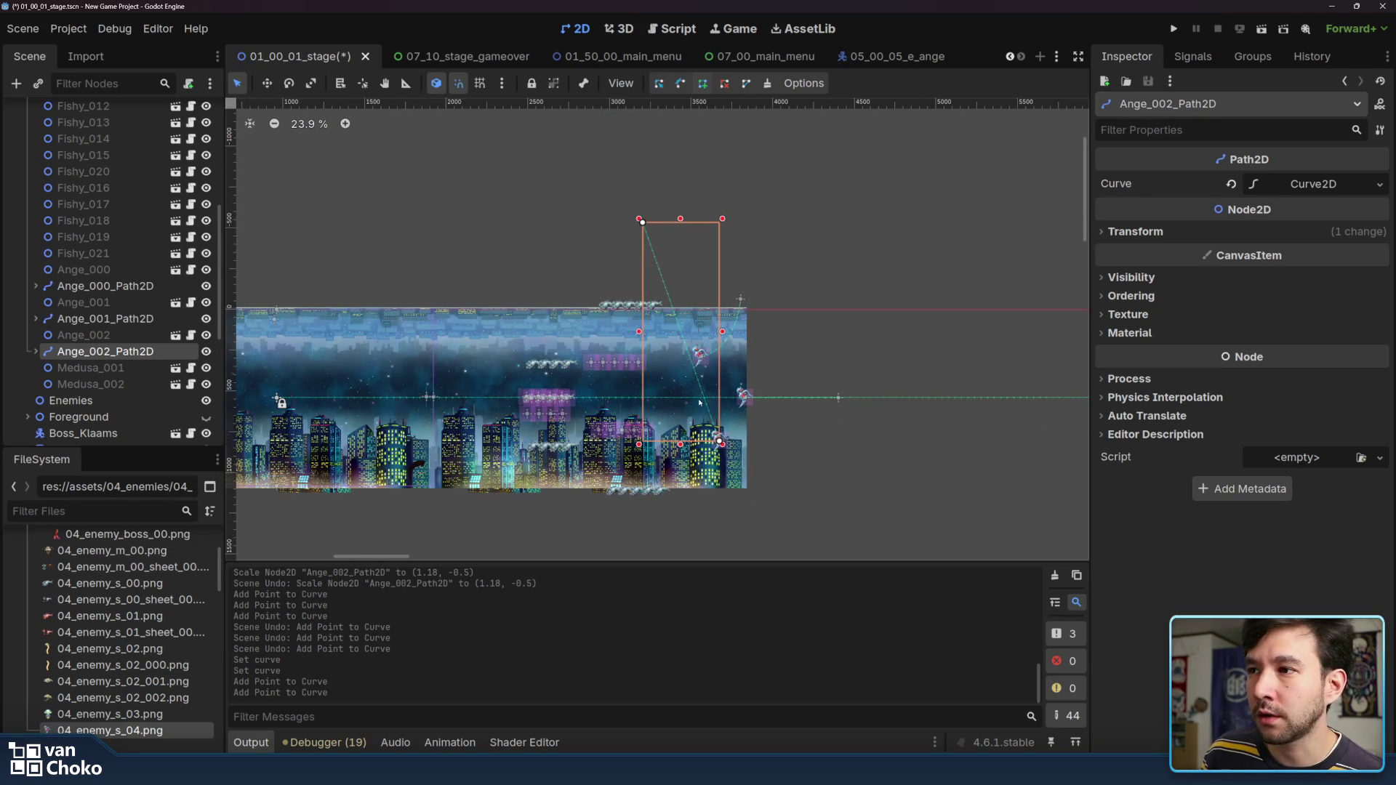
drag(643, 224, 683, 244)
right_click(687, 243)
Step: Delete the new path point, then bring the Alpha 1 Notion board over the editor
right_click(642, 223)
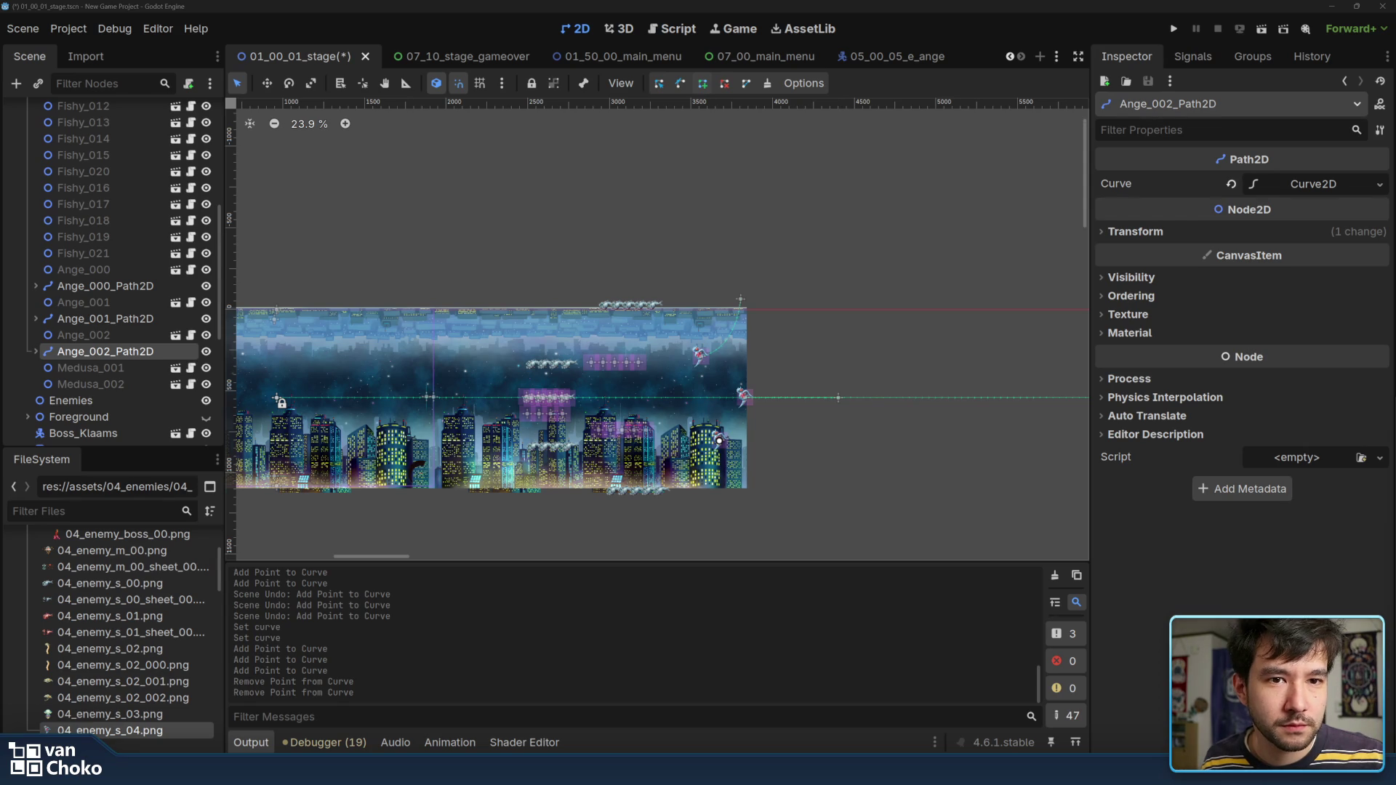
mouse_move(451, 781)
mouse_down()
mouse_move(451, 487)
mouse_move(459, 517)
mouse_move(654, 356)
mouse_move(845, 4)
mouse_up()
scroll(418, 270, down, 3)
scroll(417, 270, up, 3)
Step: Move the restart, Animations and UI - Player Data cards to Done, then preview UI - Player Data
mouse_move(407, 179)
mouse_down()
mouse_move(608, 181)
mouse_move(574, 176)
mouse_up()
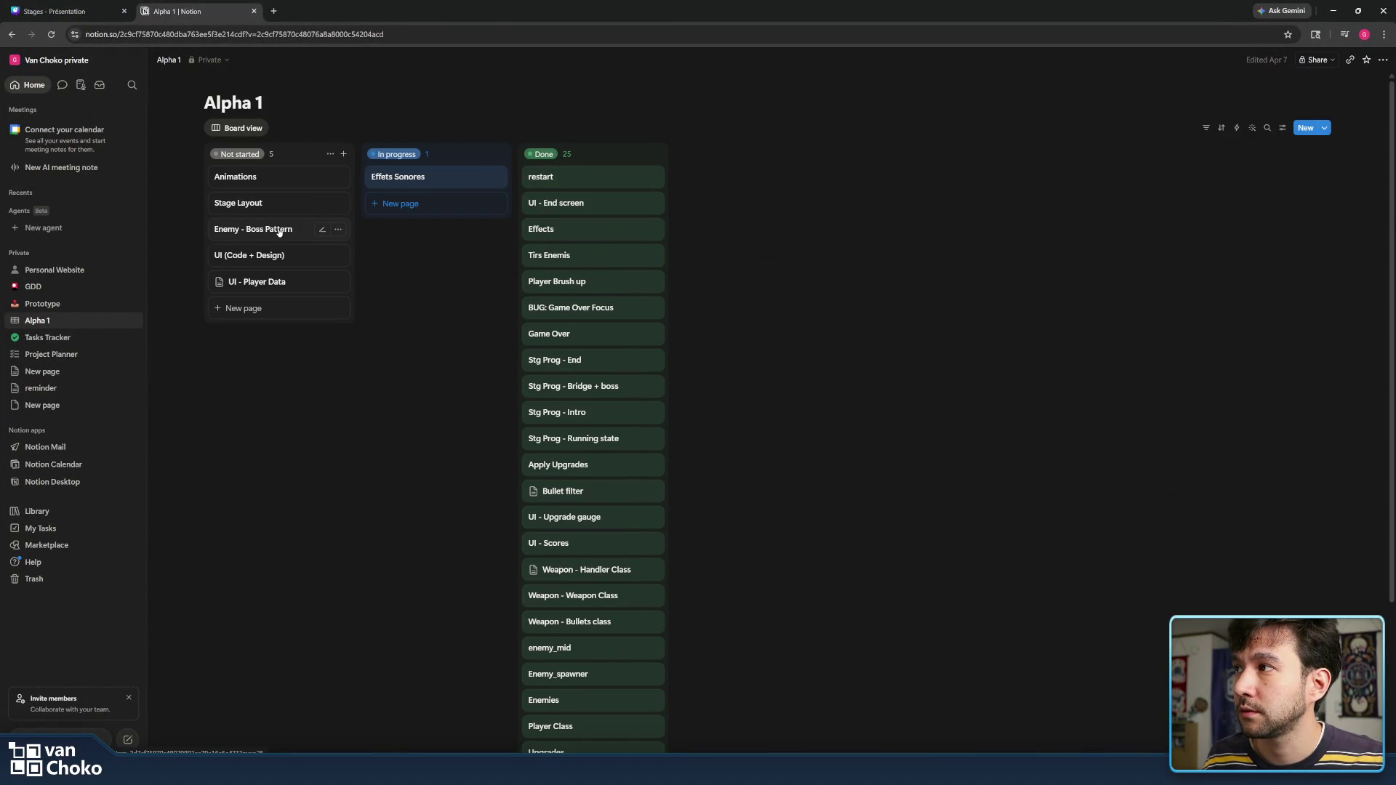
drag(267, 181, 594, 174)
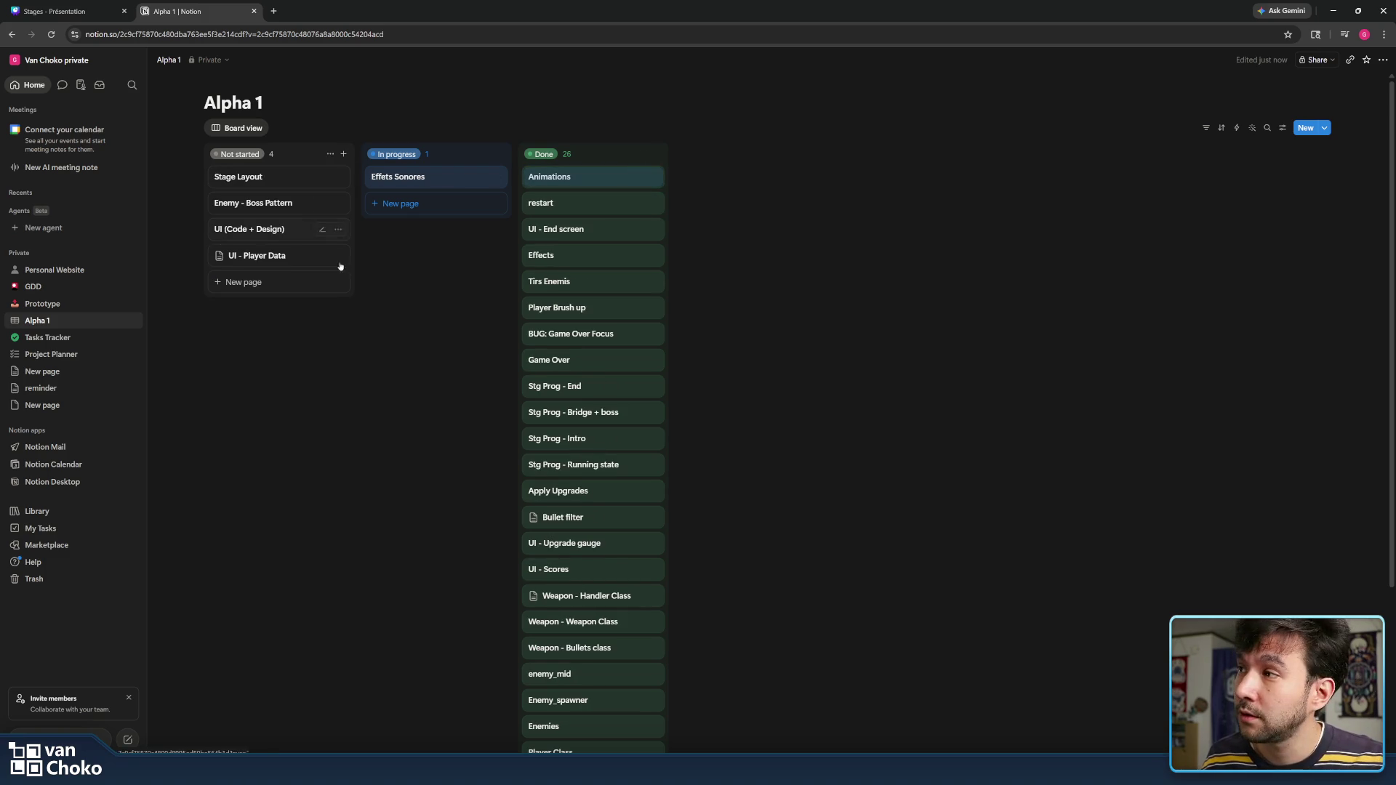
mouse_move(274, 266)
mouse_down()
mouse_move(639, 175)
mouse_move(623, 162)
mouse_move(626, 174)
mouse_up()
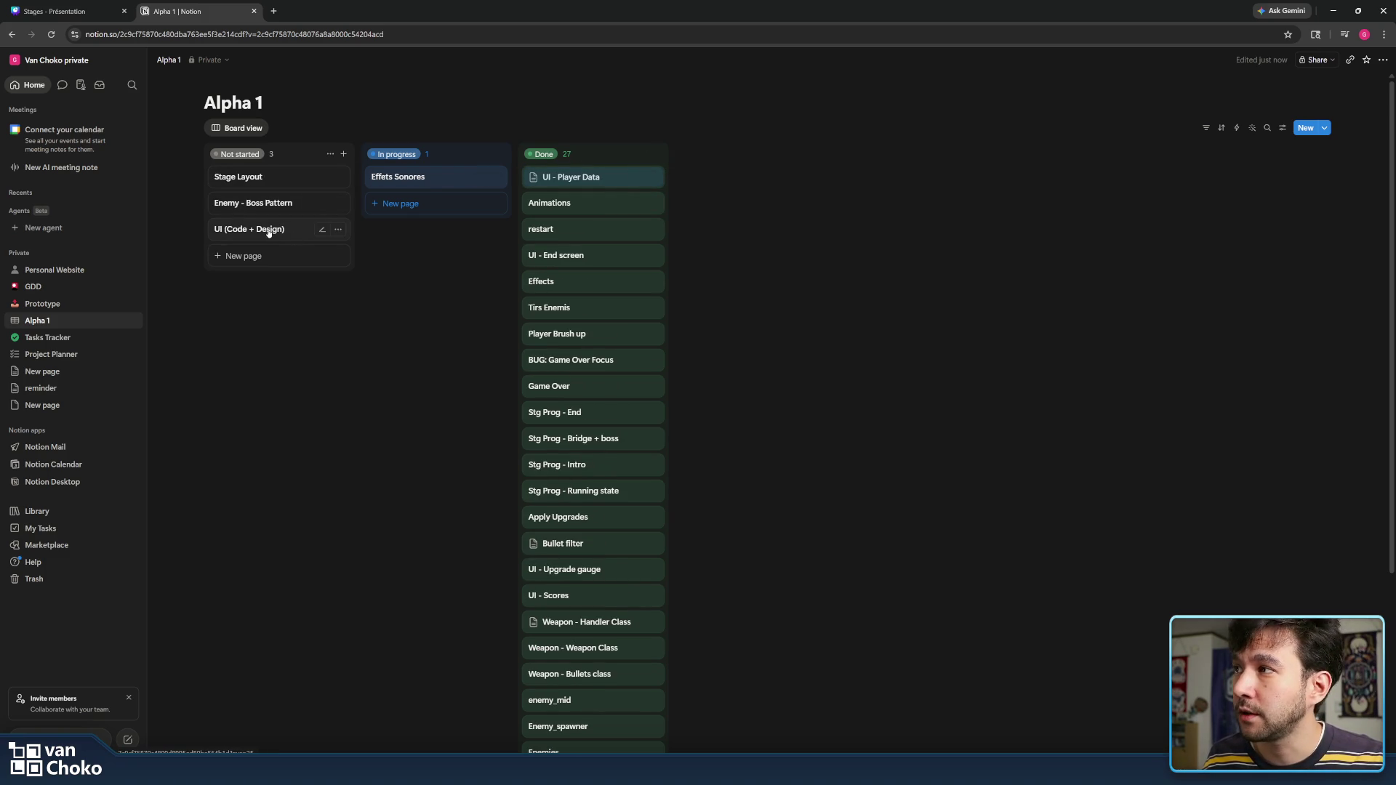
click(613, 177)
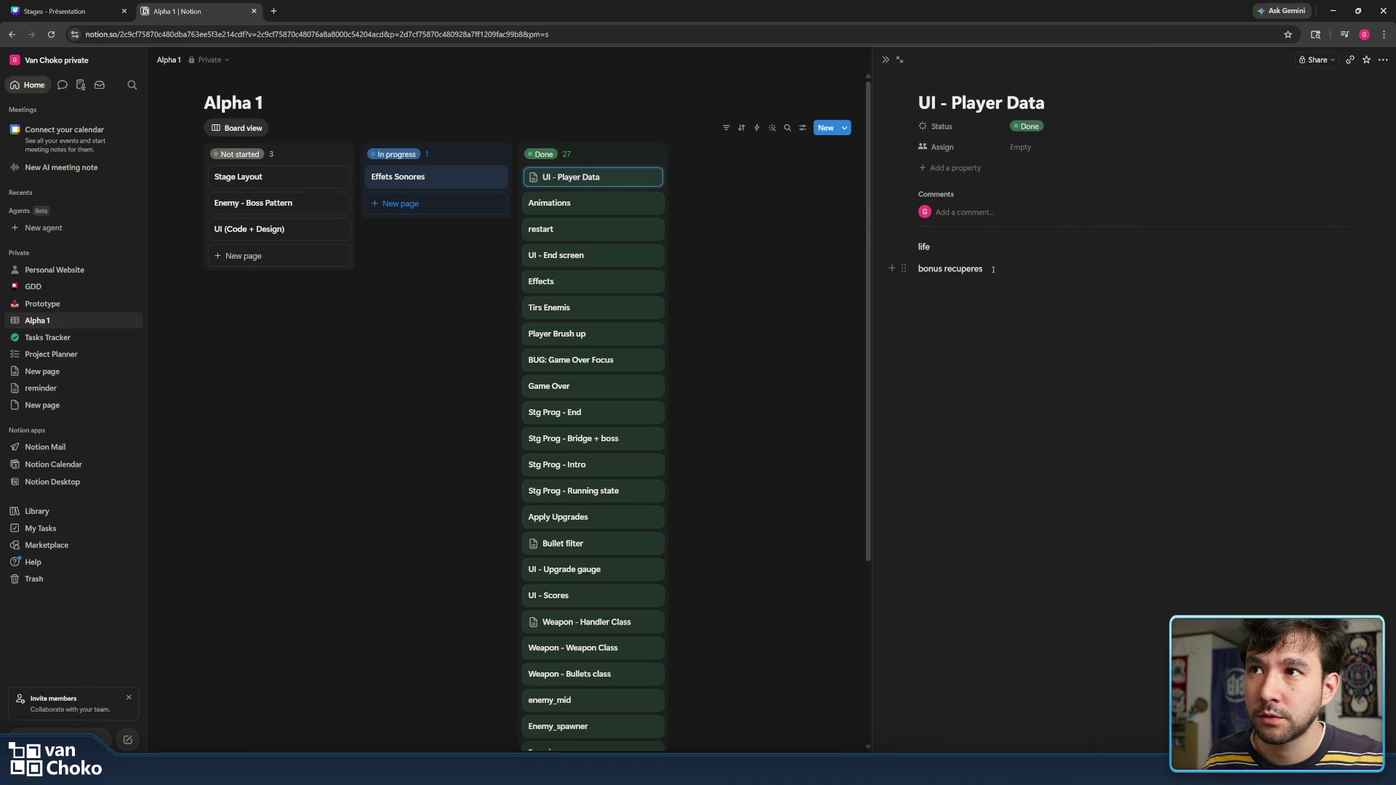
click(884, 59)
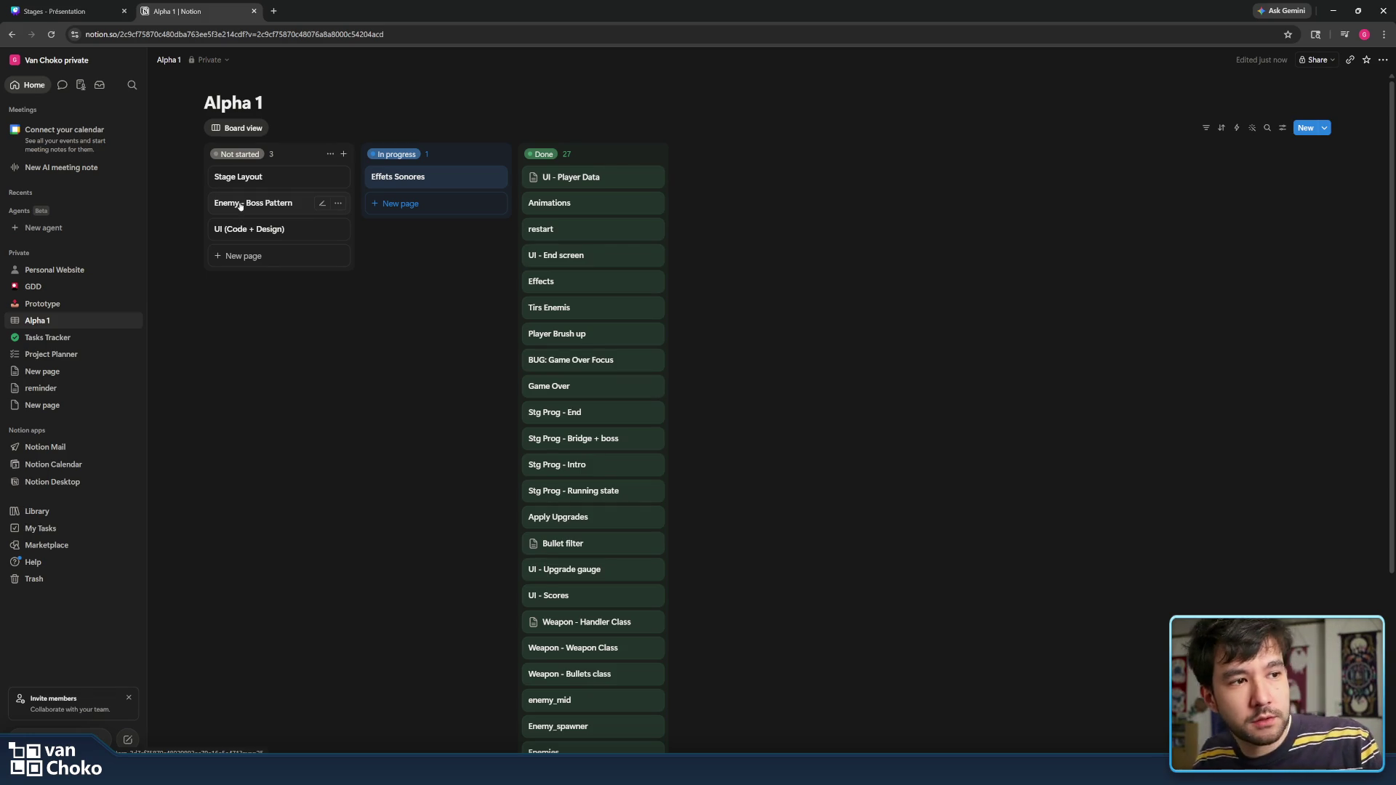
Step: Check the Stage Layout card and the Prototype board, then return to Alpha 1
drag(264, 179, 284, 179)
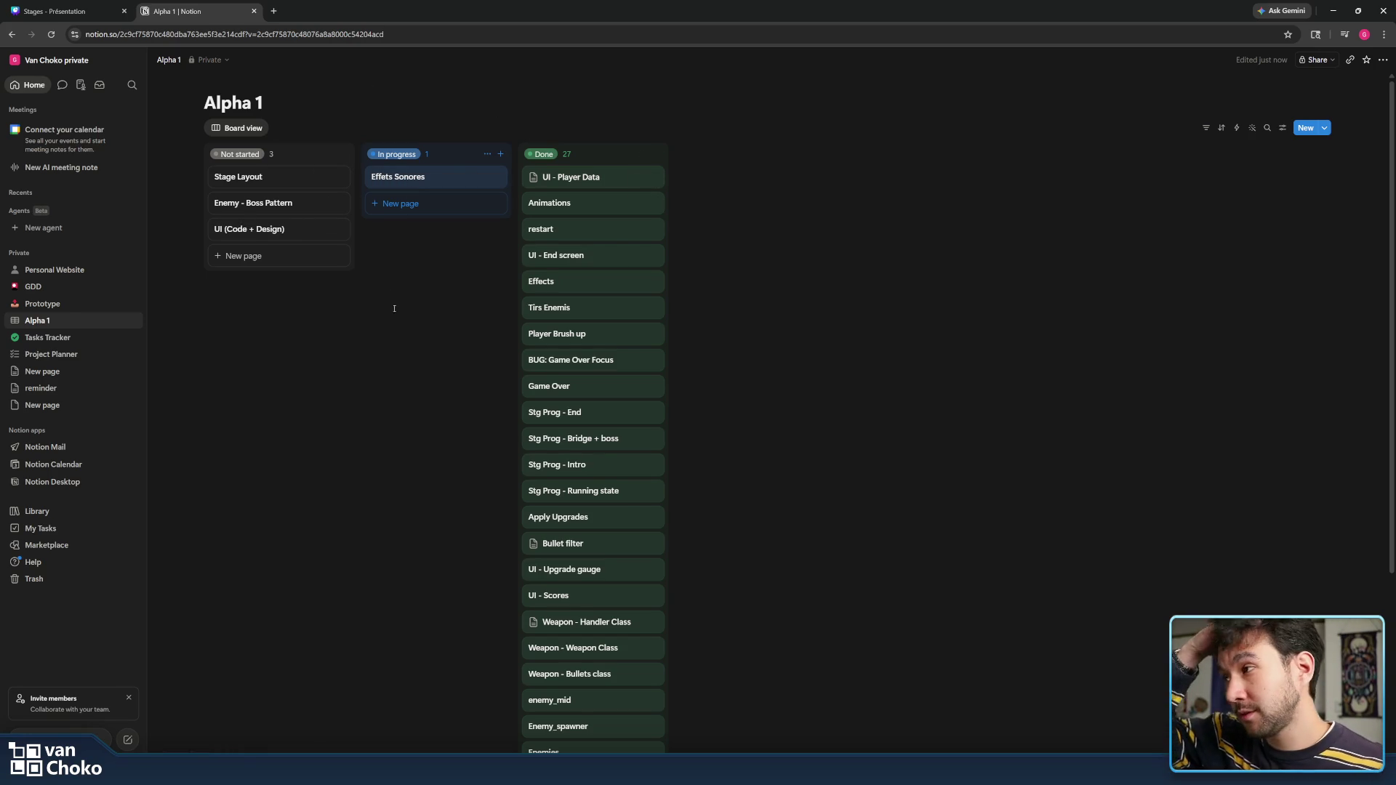
click(72, 304)
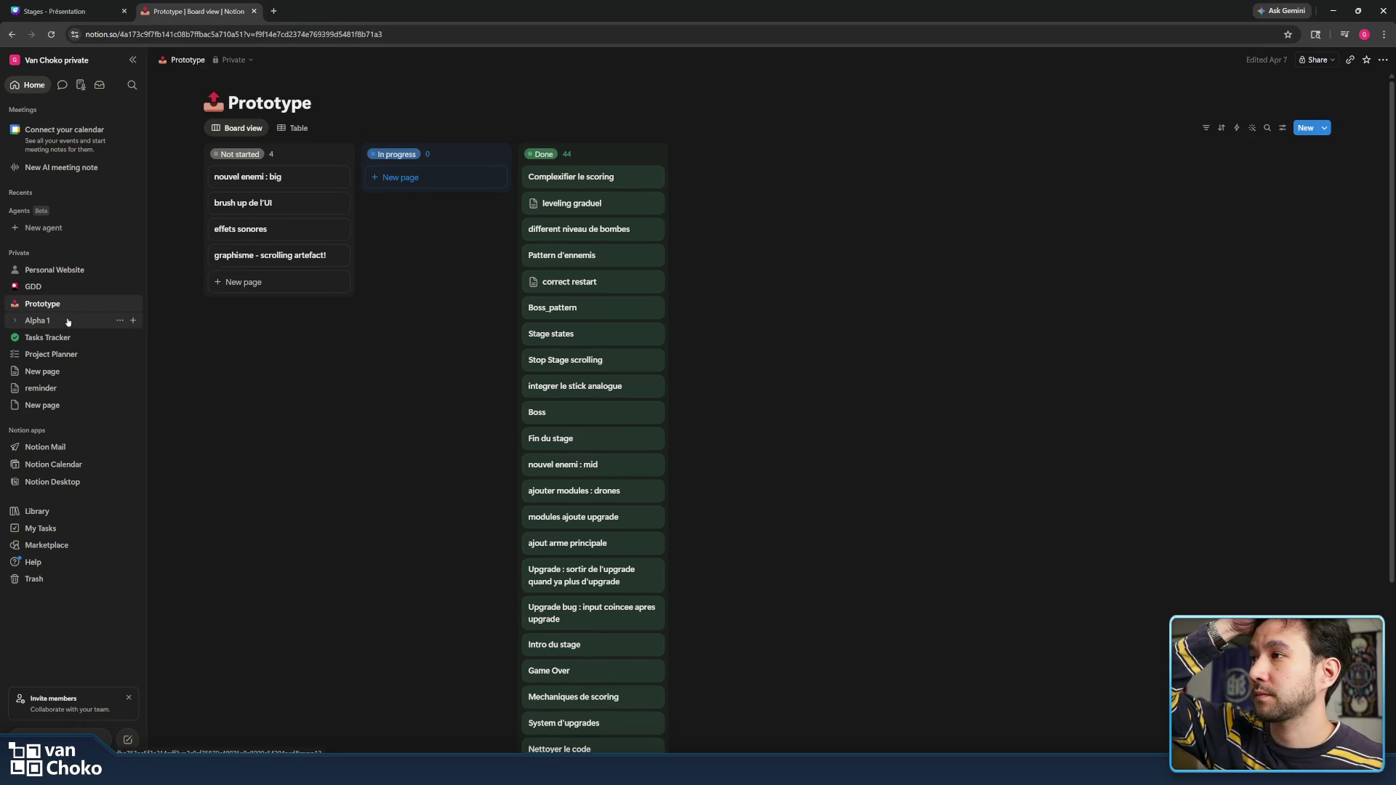
click(65, 320)
scroll(367, 349, down, 3)
scroll(367, 349, up, 3)
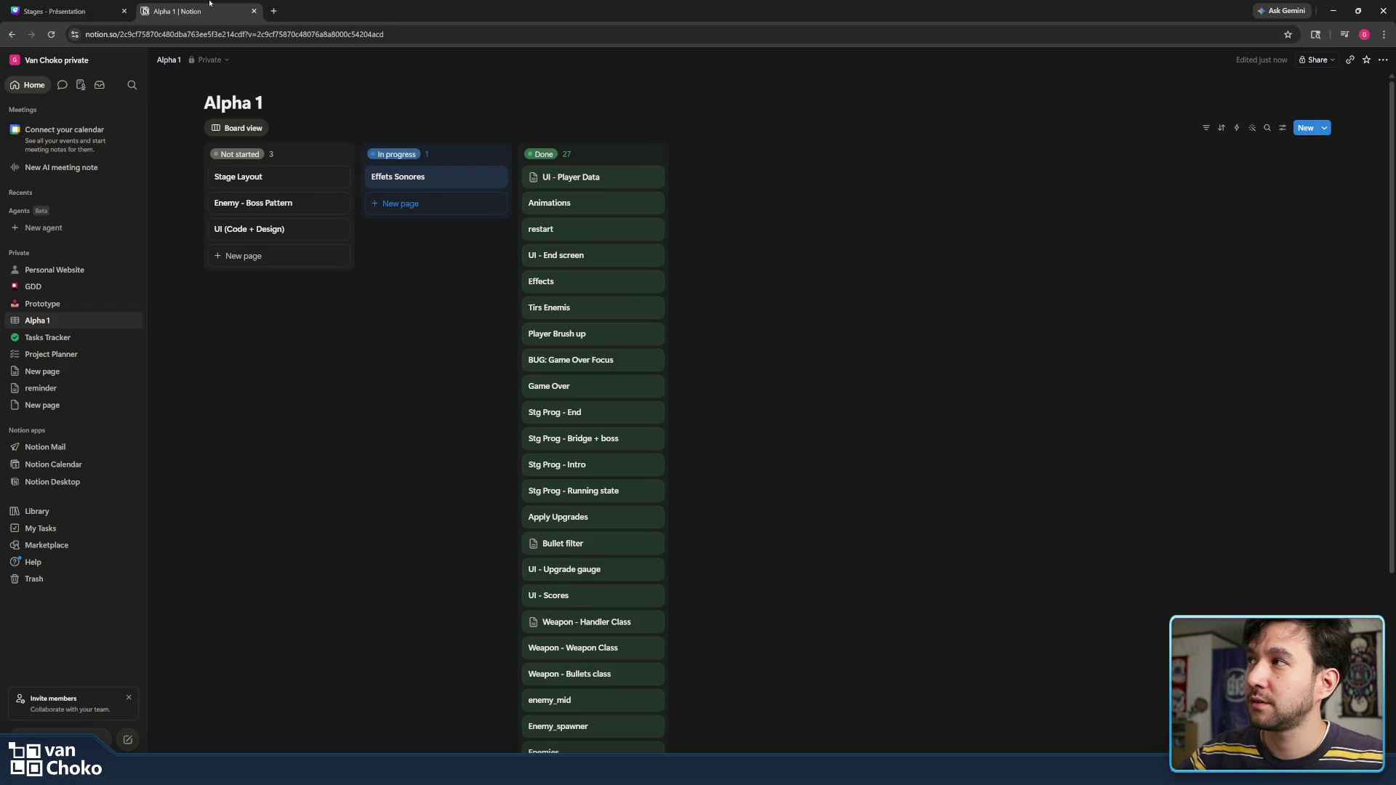
Step: Review the Stage01 layout and Gameplay scoring slides in Canva, then minimize Chrome back to Godot
click(66, 11)
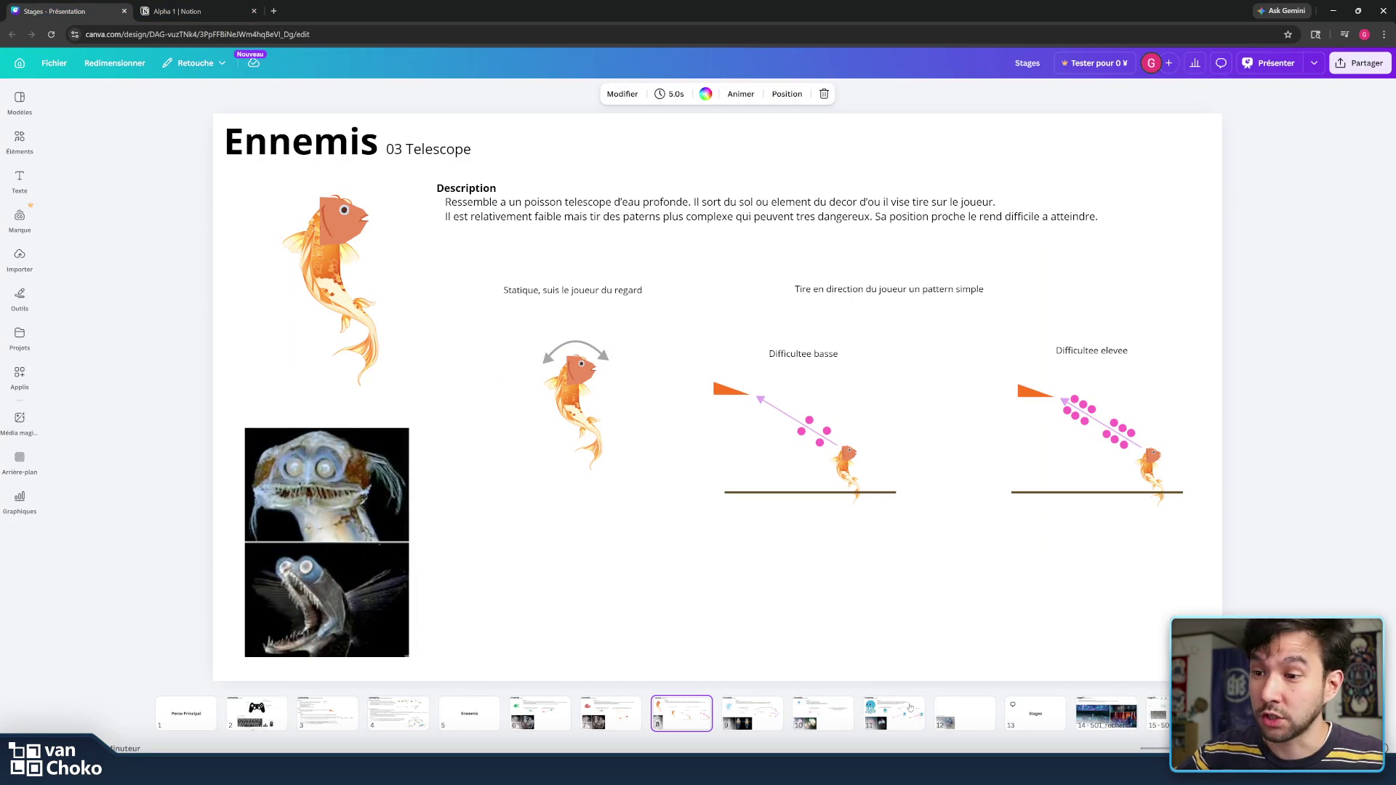
click(1115, 710)
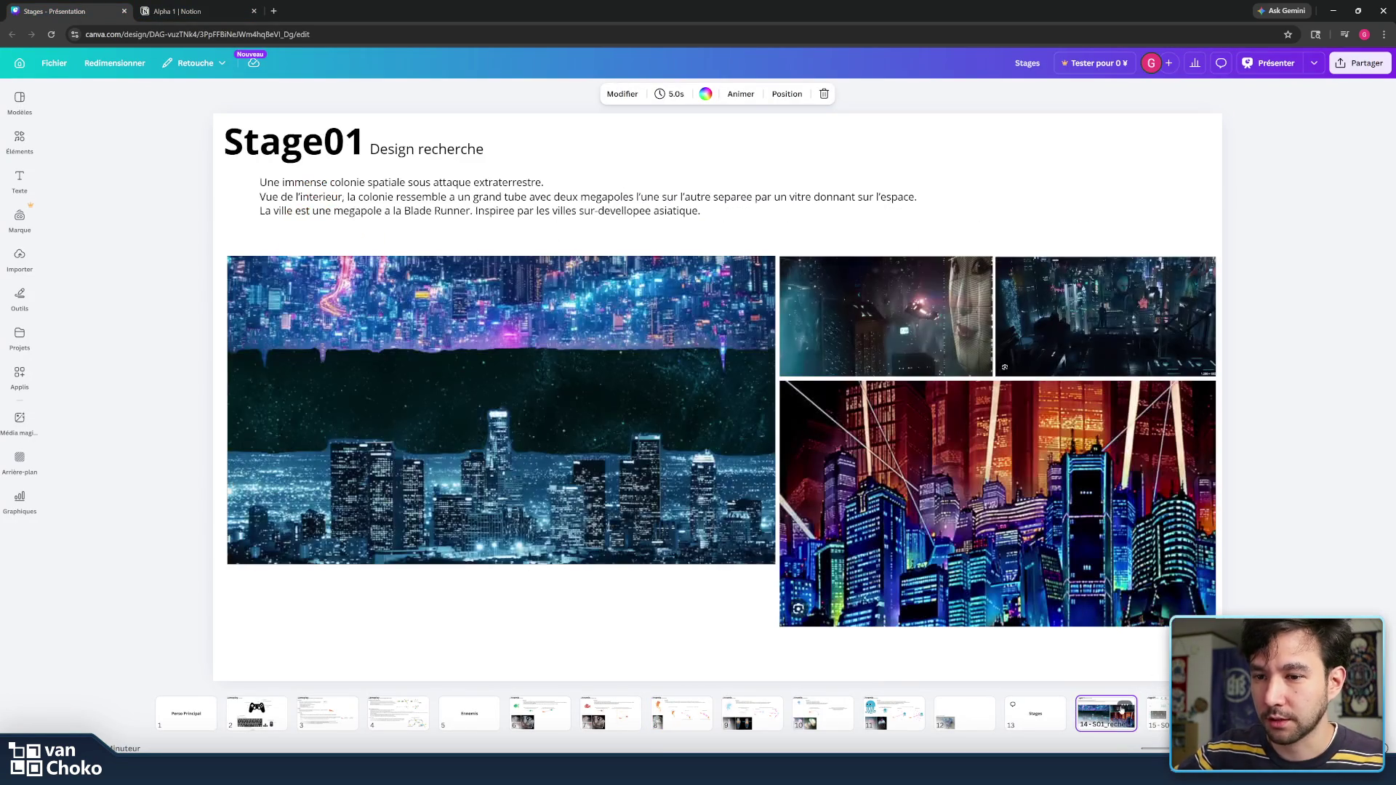
click(1165, 716)
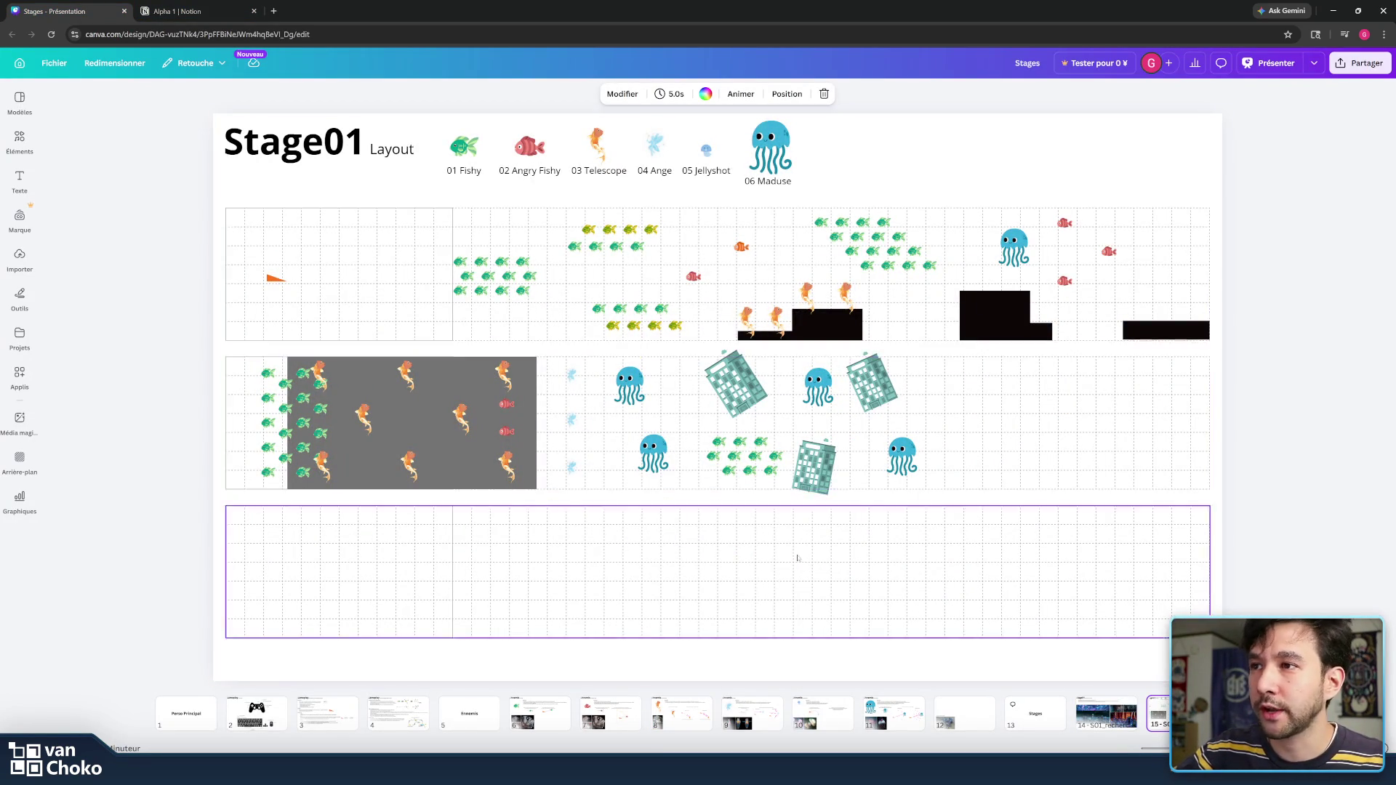
click(1271, 209)
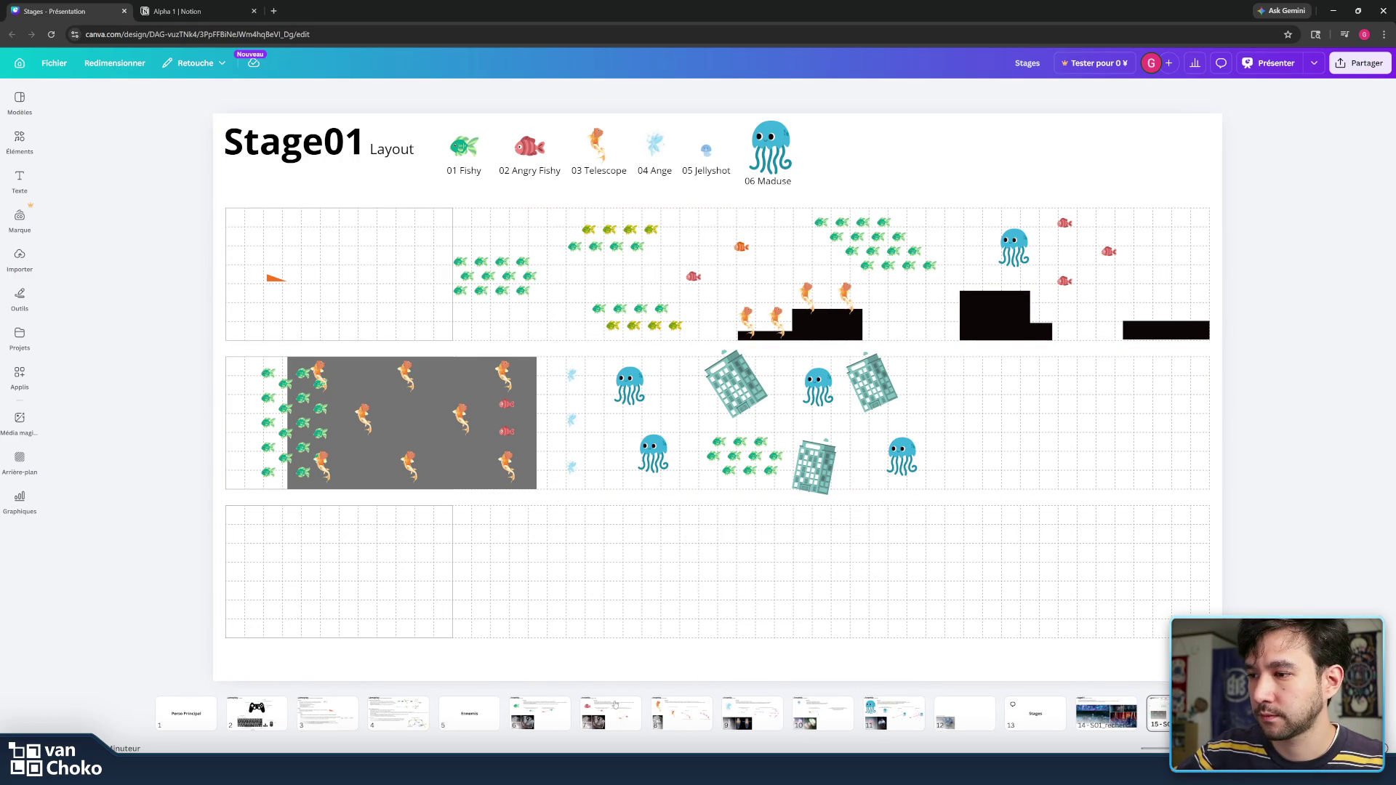
click(400, 715)
click(185, 682)
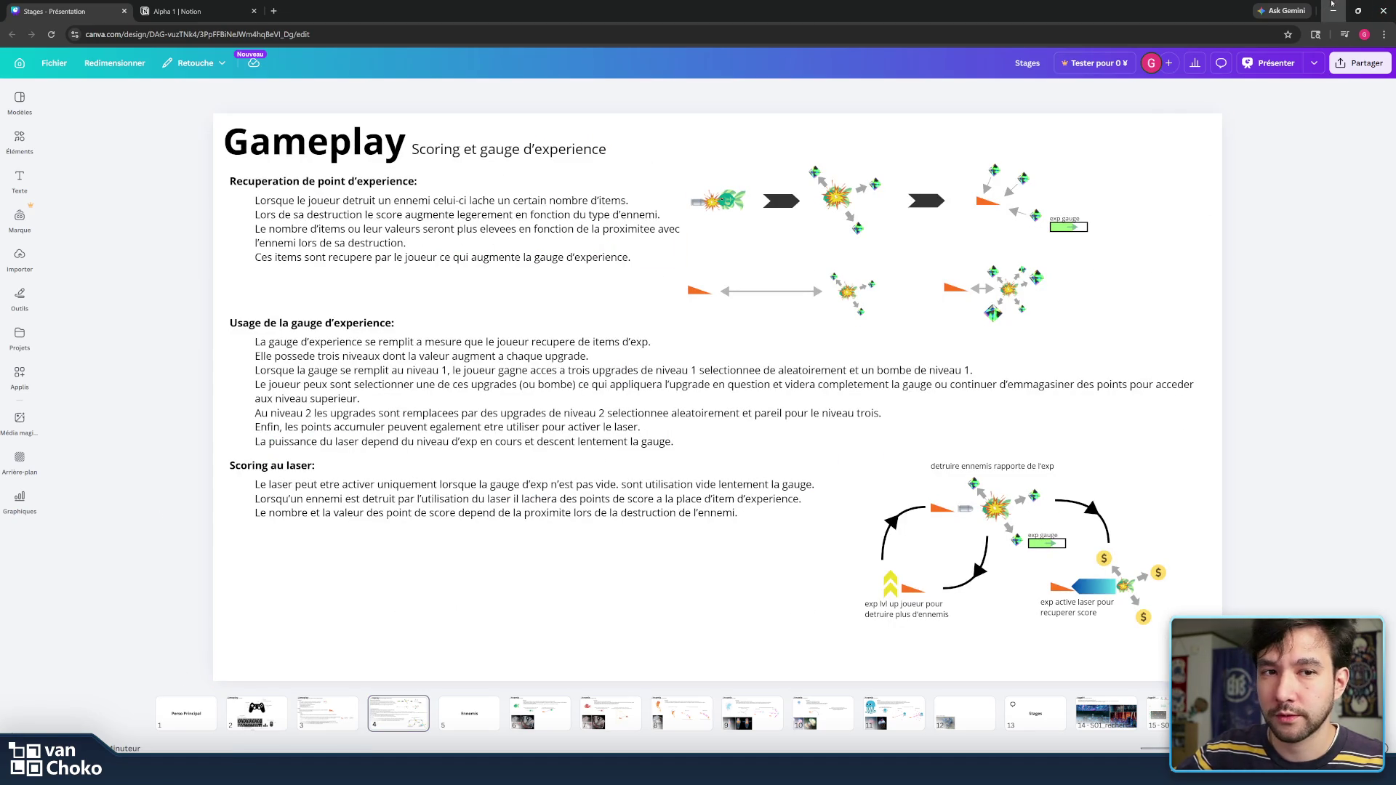
click(1333, 6)
drag(732, 270, 783, 265)
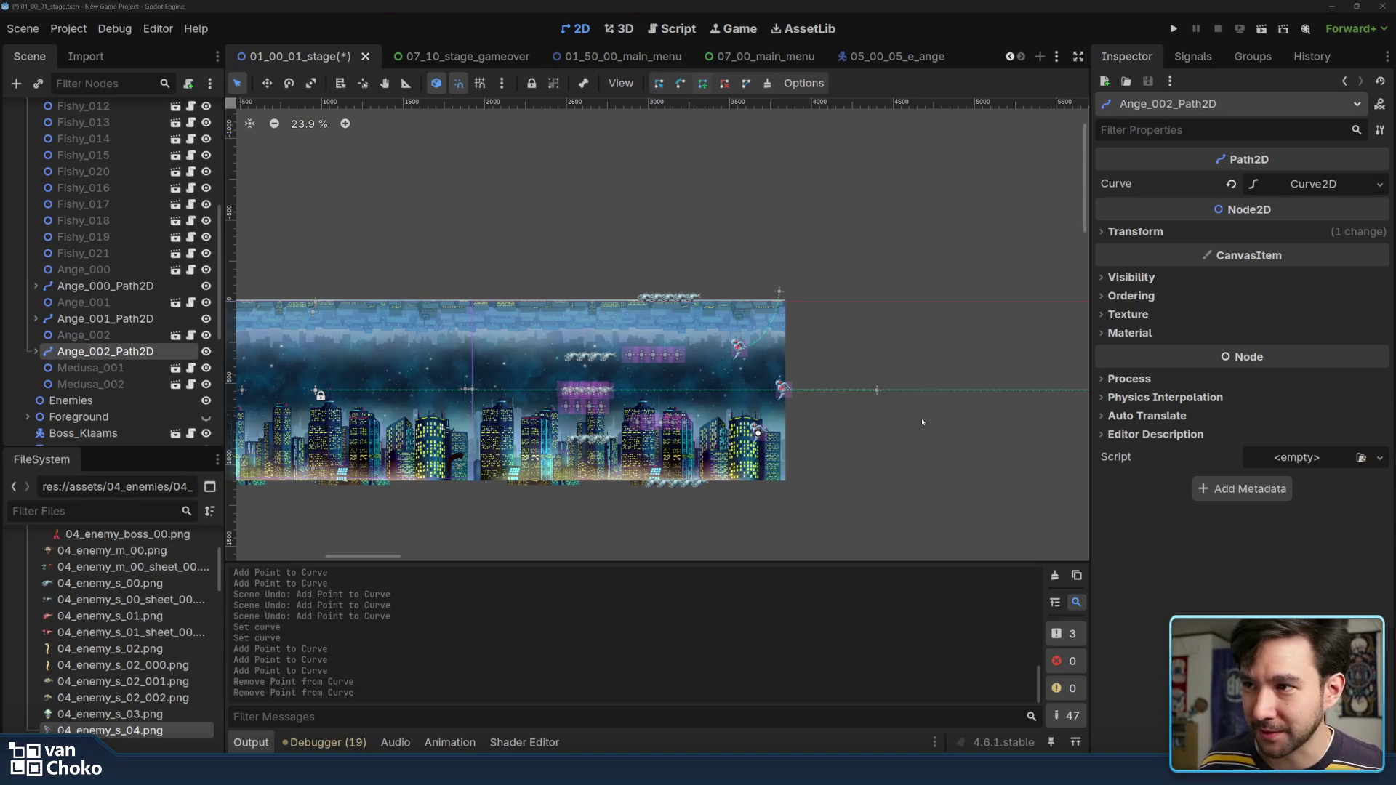
Step: Add two trial points to Ange_002's path, then delete them
scroll(799, 423, up, 6)
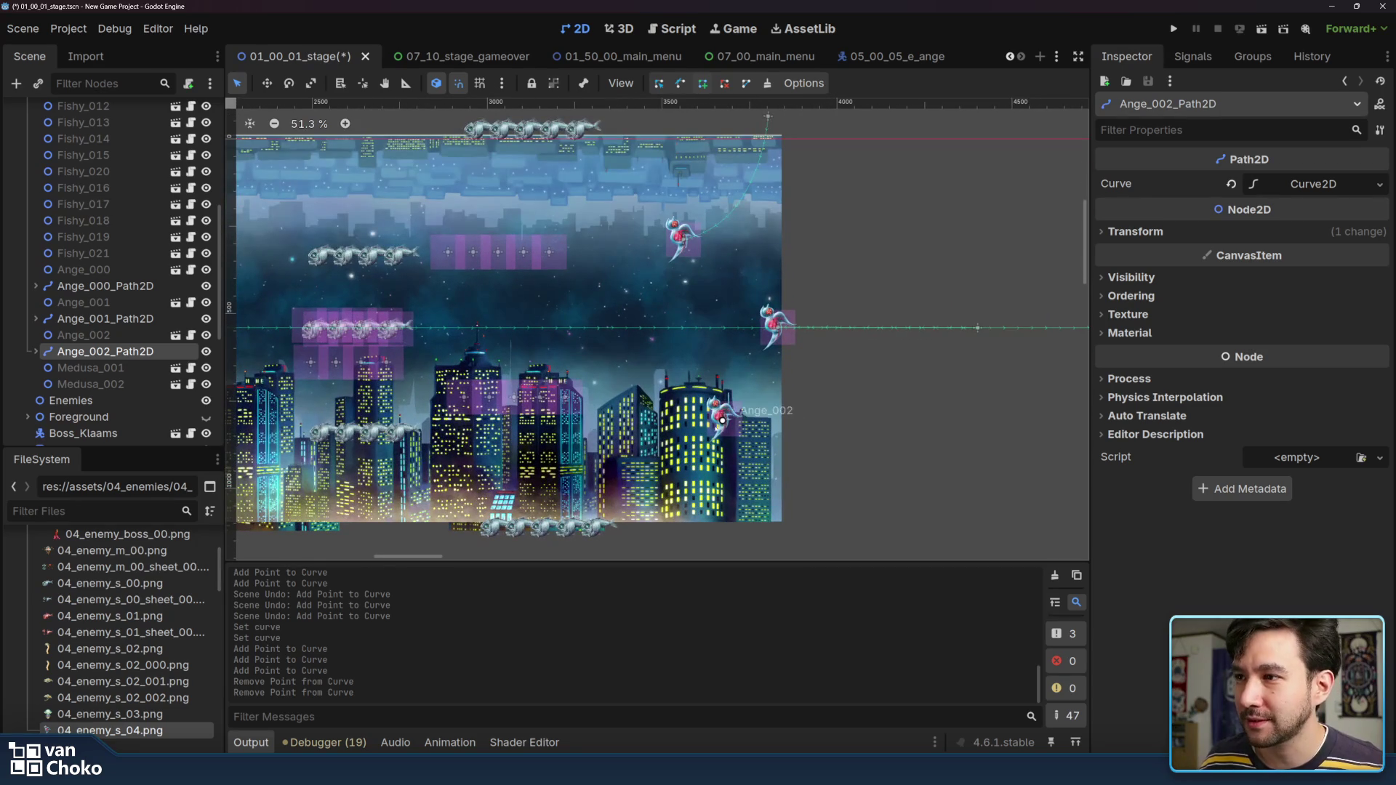
click(721, 420)
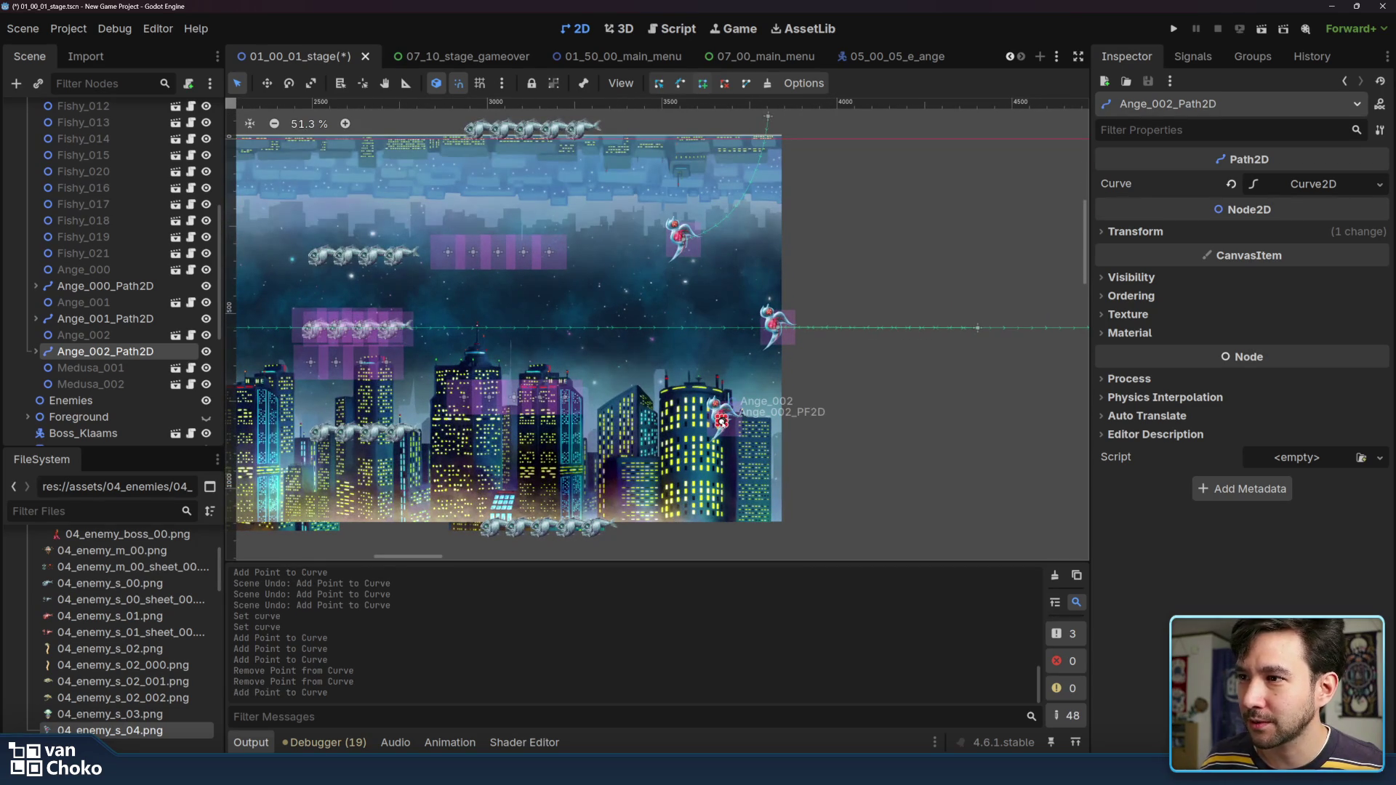
click(901, 495)
right_click(901, 494)
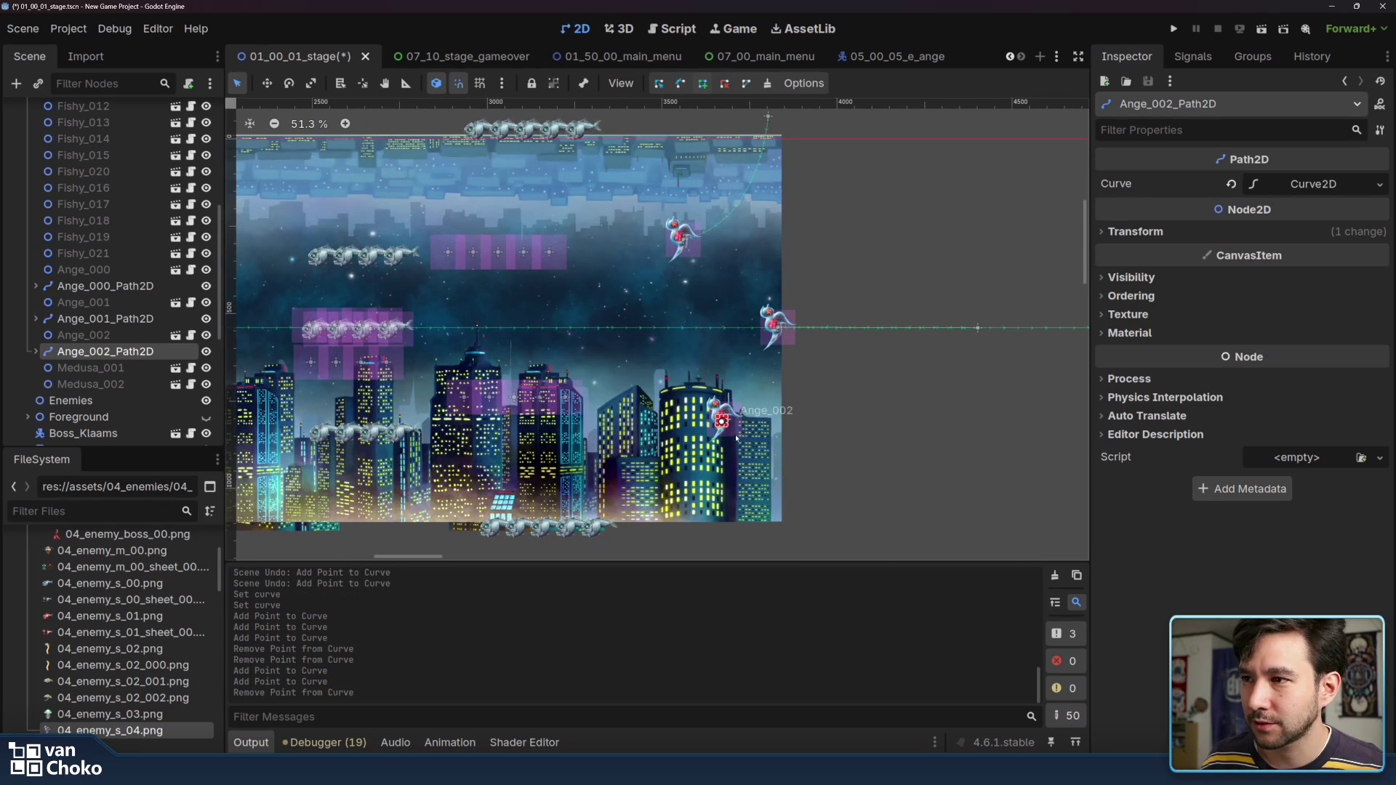
right_click(722, 422)
right_click(722, 424)
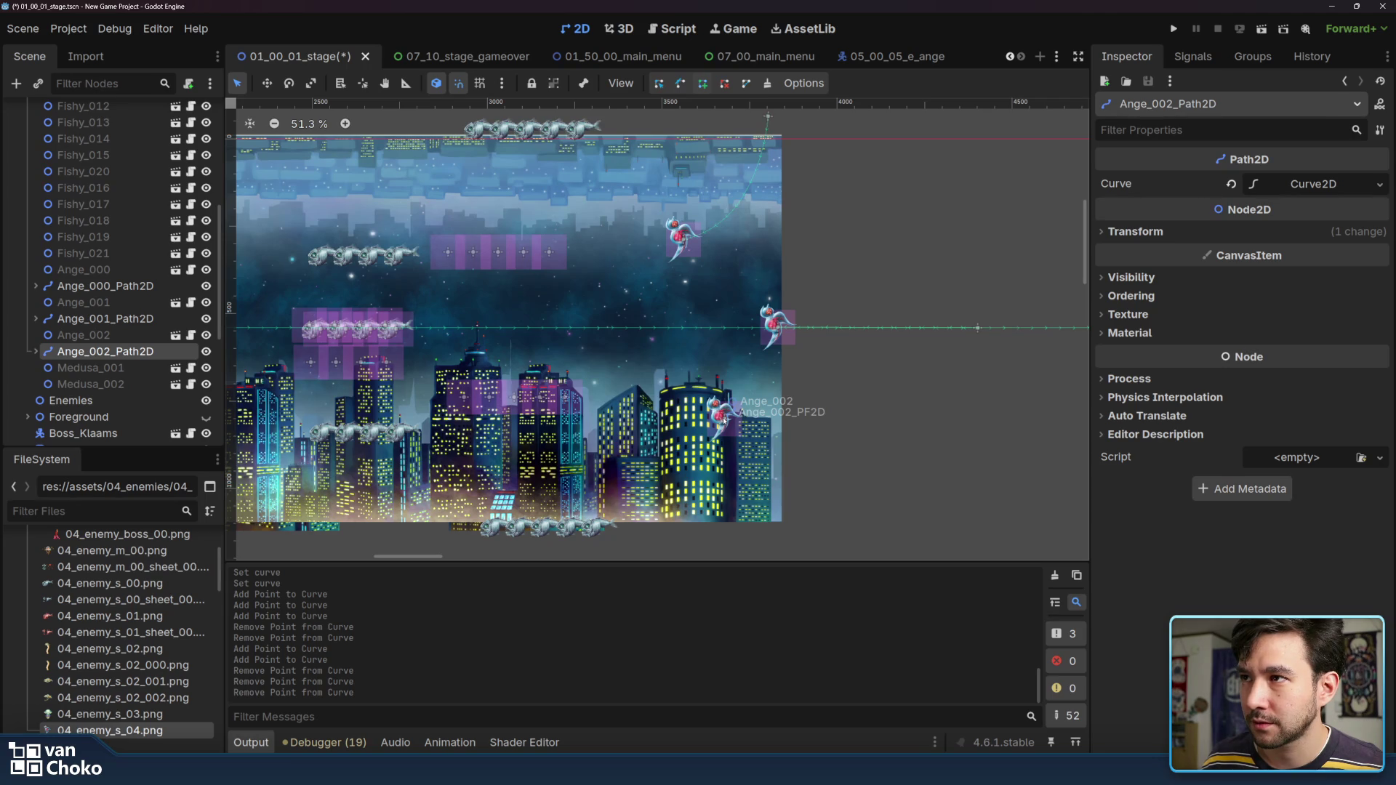
Step: Draw a three-point path rising up-left from near Ange_002 and bend its segments
click(841, 553)
click(811, 477)
click(724, 420)
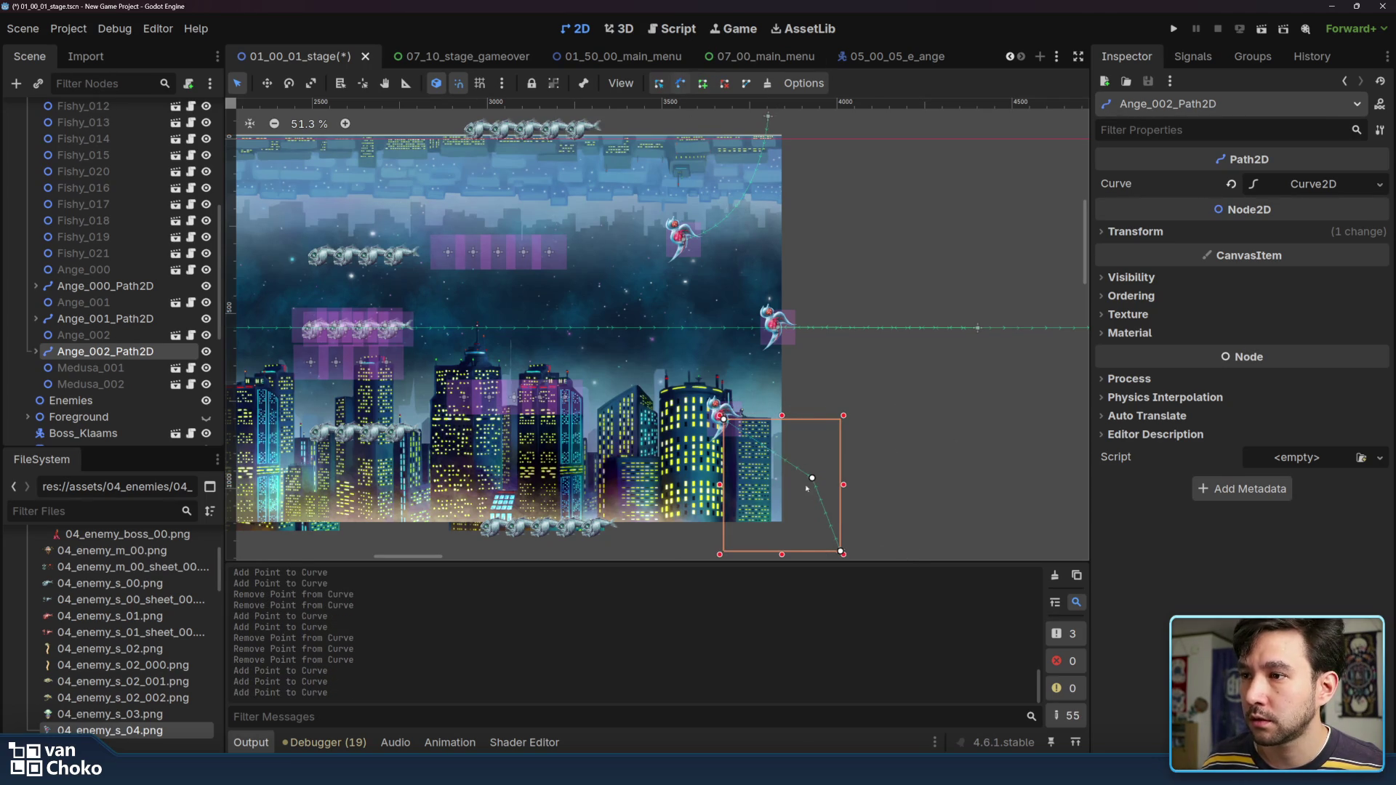
mouse_move(813, 480)
mouse_down()
mouse_move(784, 445)
mouse_move(791, 455)
mouse_up()
drag(841, 554, 803, 551)
right_click(803, 552)
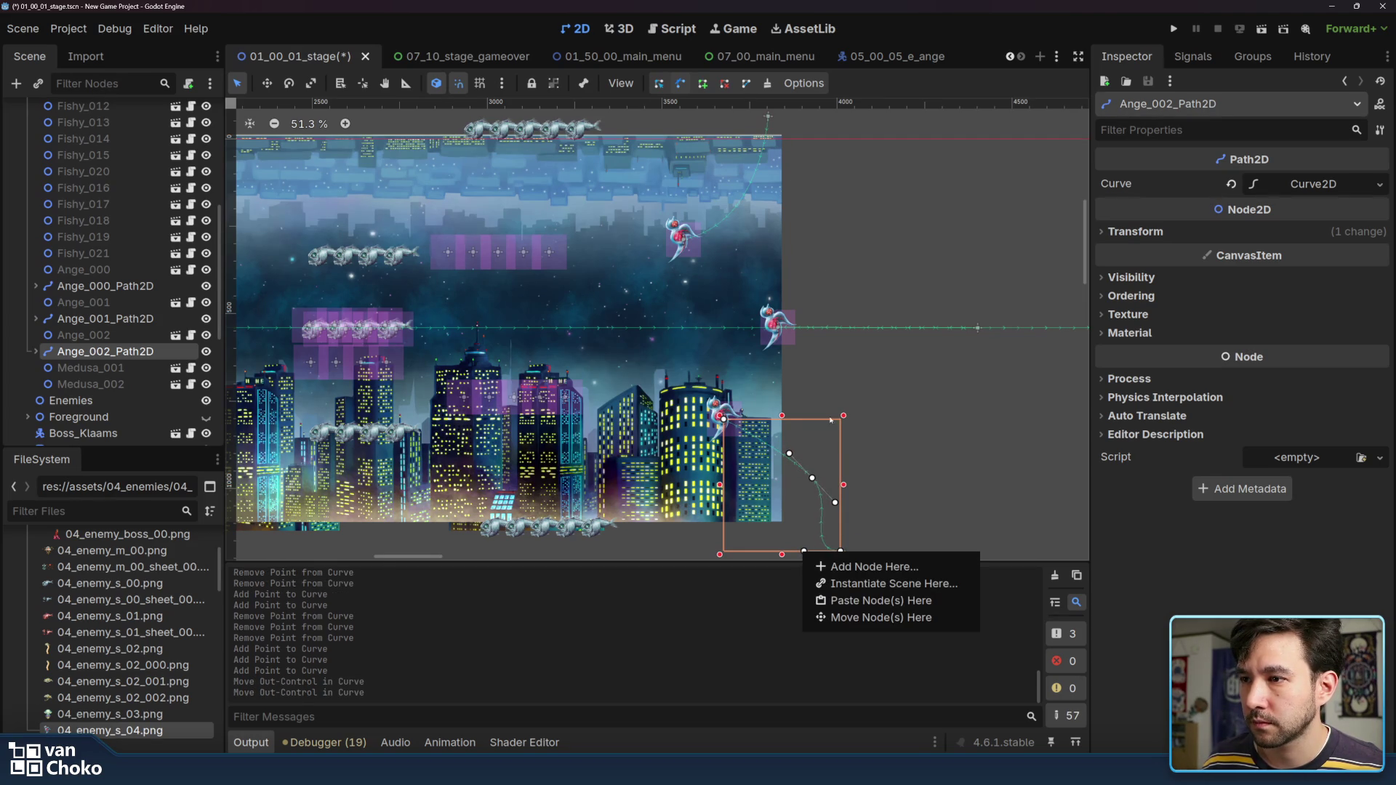
click(649, 69)
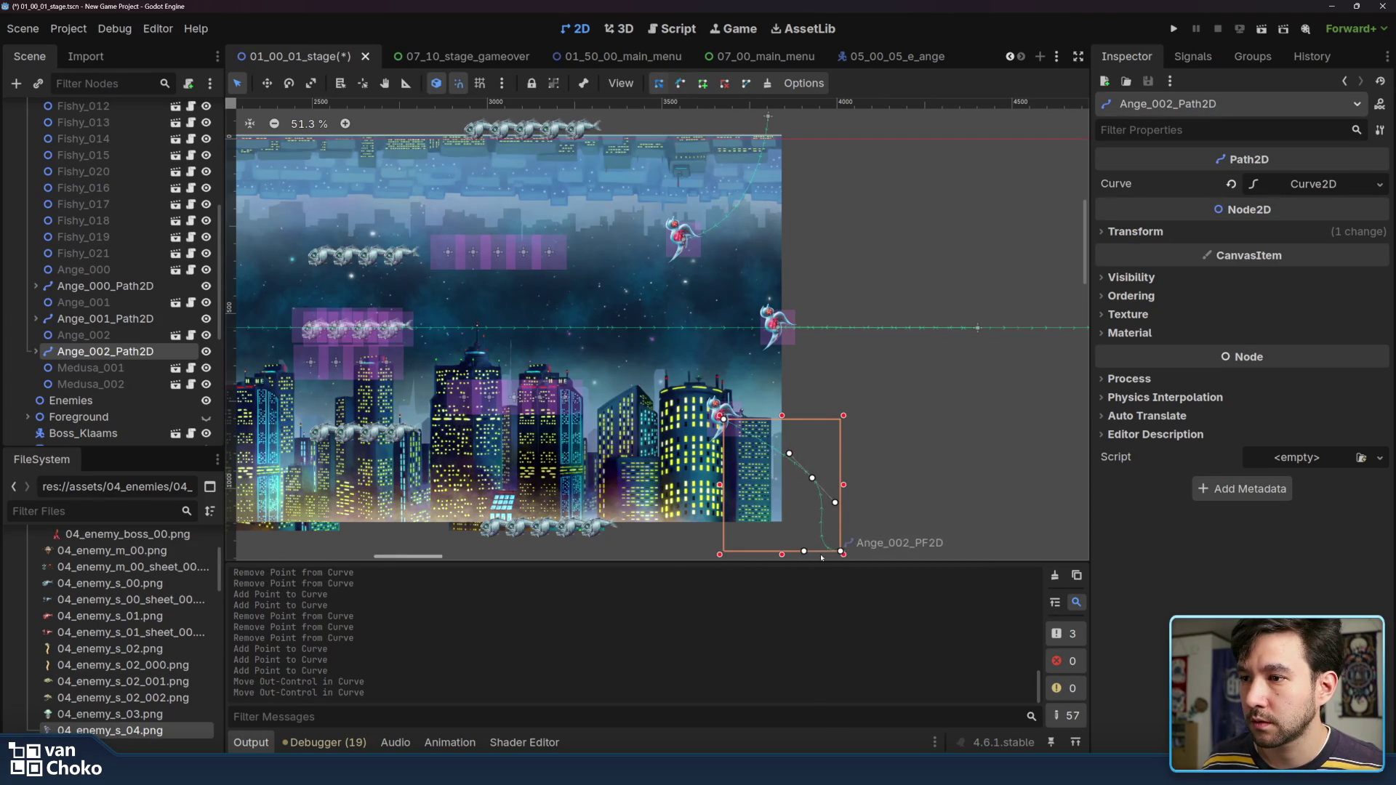
Step: Remove the bottom point's handle and fine-tune the bottom and middle curve points
right_click(797, 545)
drag(812, 546, 792, 547)
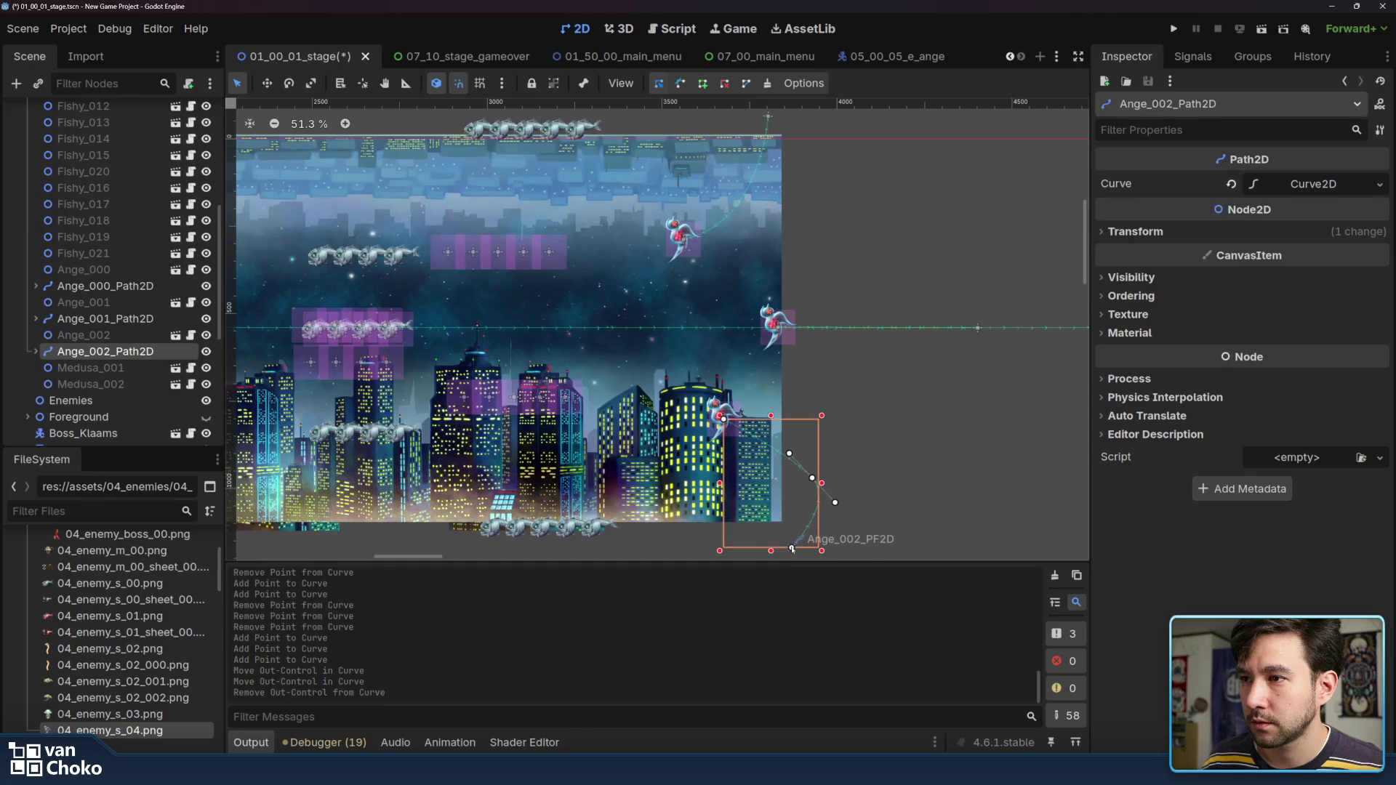
mouse_move(812, 478)
mouse_down()
mouse_move(774, 444)
mouse_move(796, 481)
mouse_up()
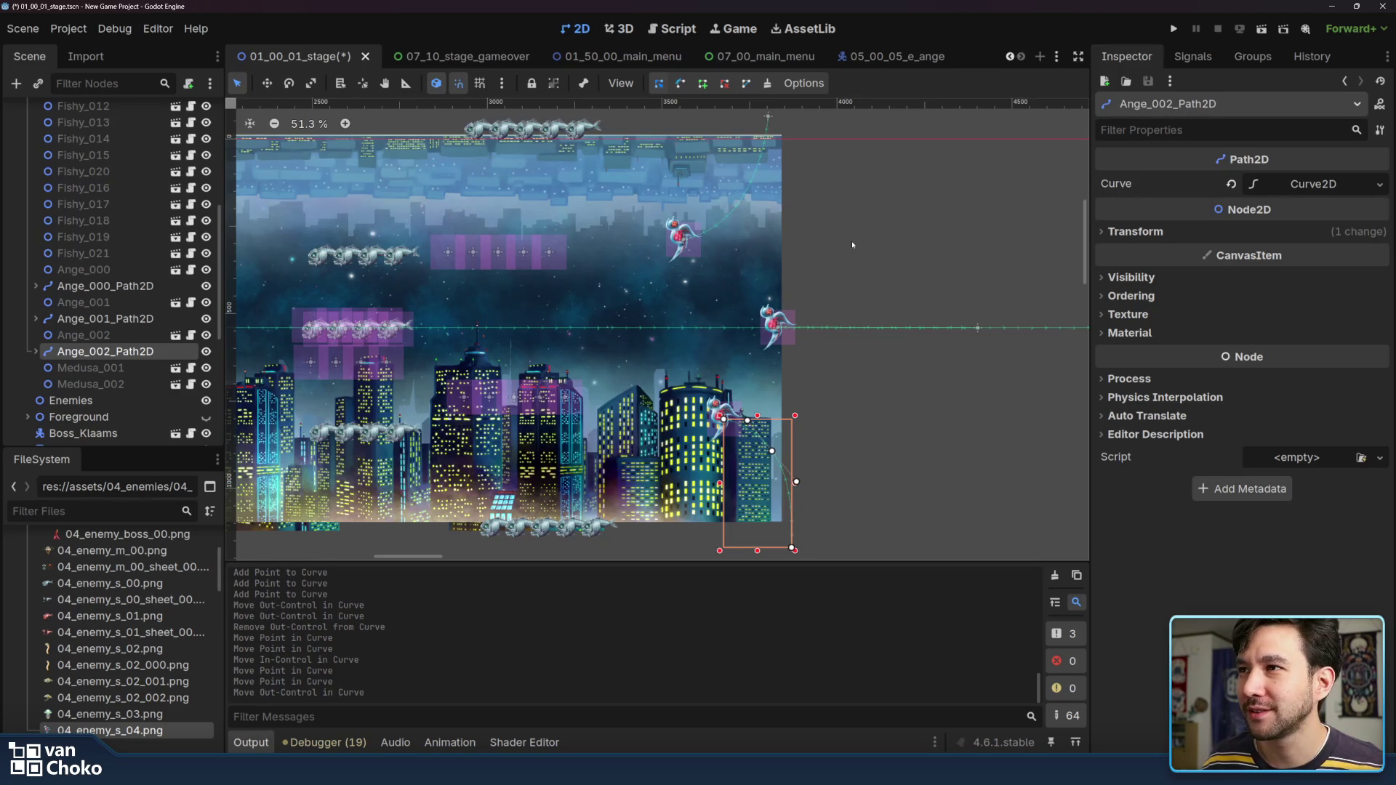
drag(792, 549, 808, 541)
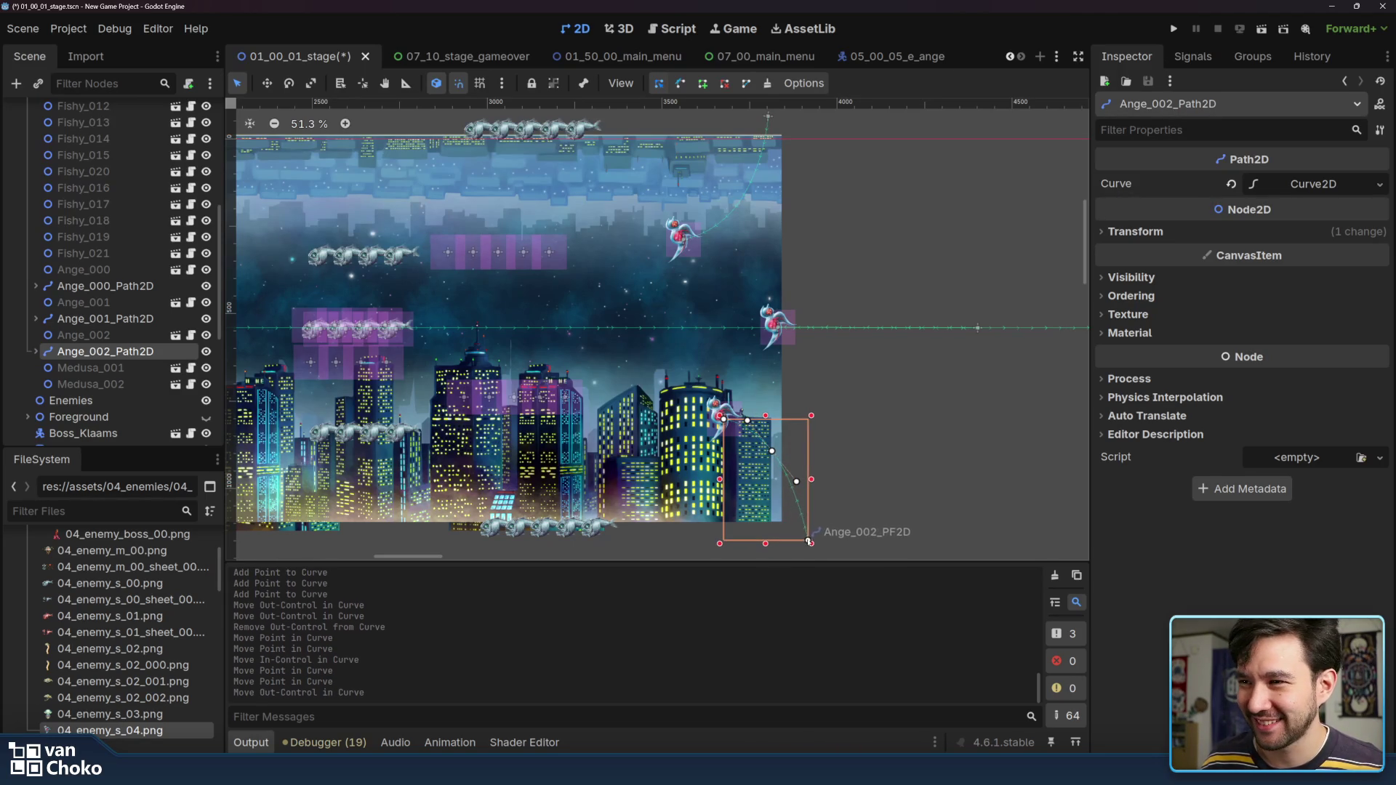
drag(772, 451, 780, 453)
click(899, 459)
scroll(899, 459, down, 3)
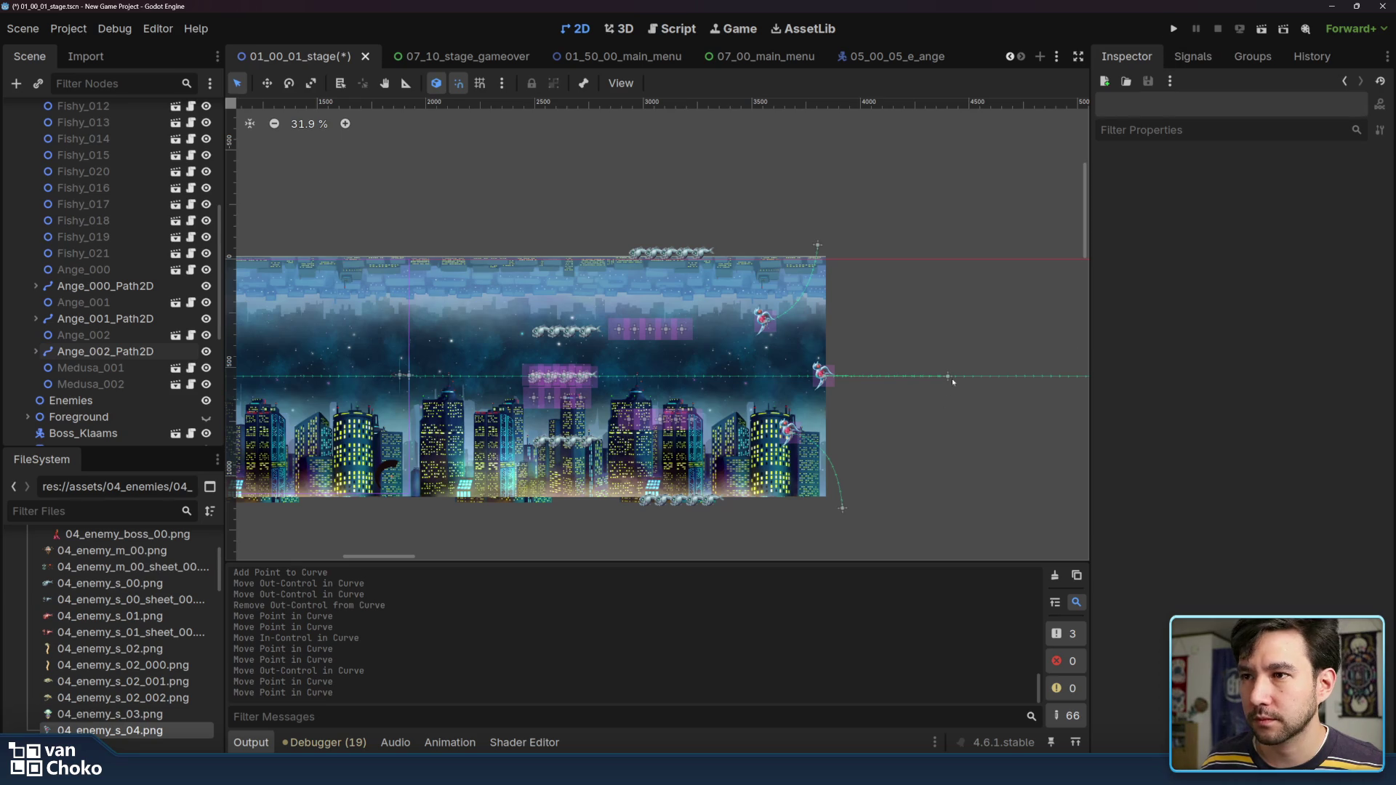
Step: Shorten Ange_001_Path2D by pulling its end point left, undoing a stray follower move
scroll(947, 391, up, 3)
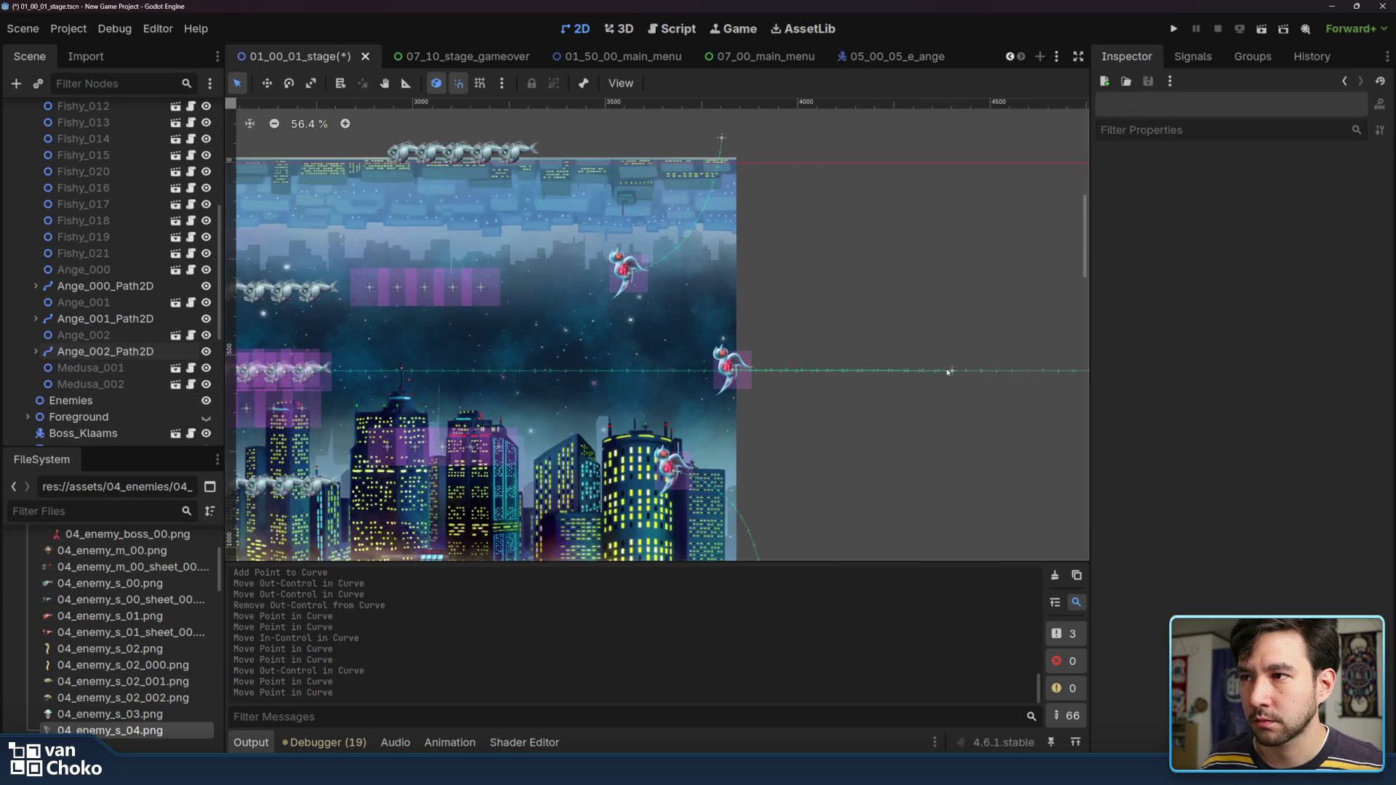
click(952, 371)
mouse_move(953, 371)
mouse_down()
mouse_move(880, 372)
mouse_move(835, 427)
mouse_up()
key(ctrl+z)
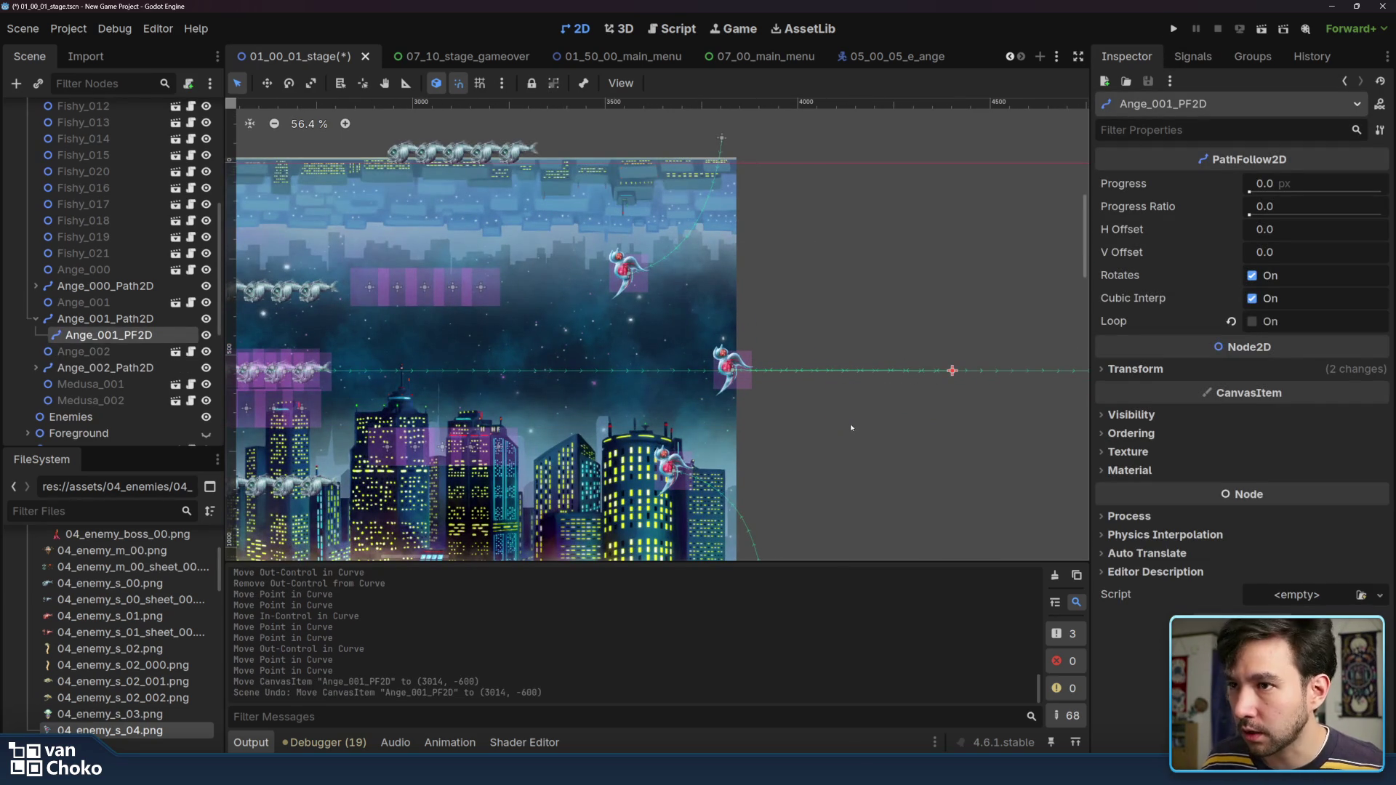
click(146, 320)
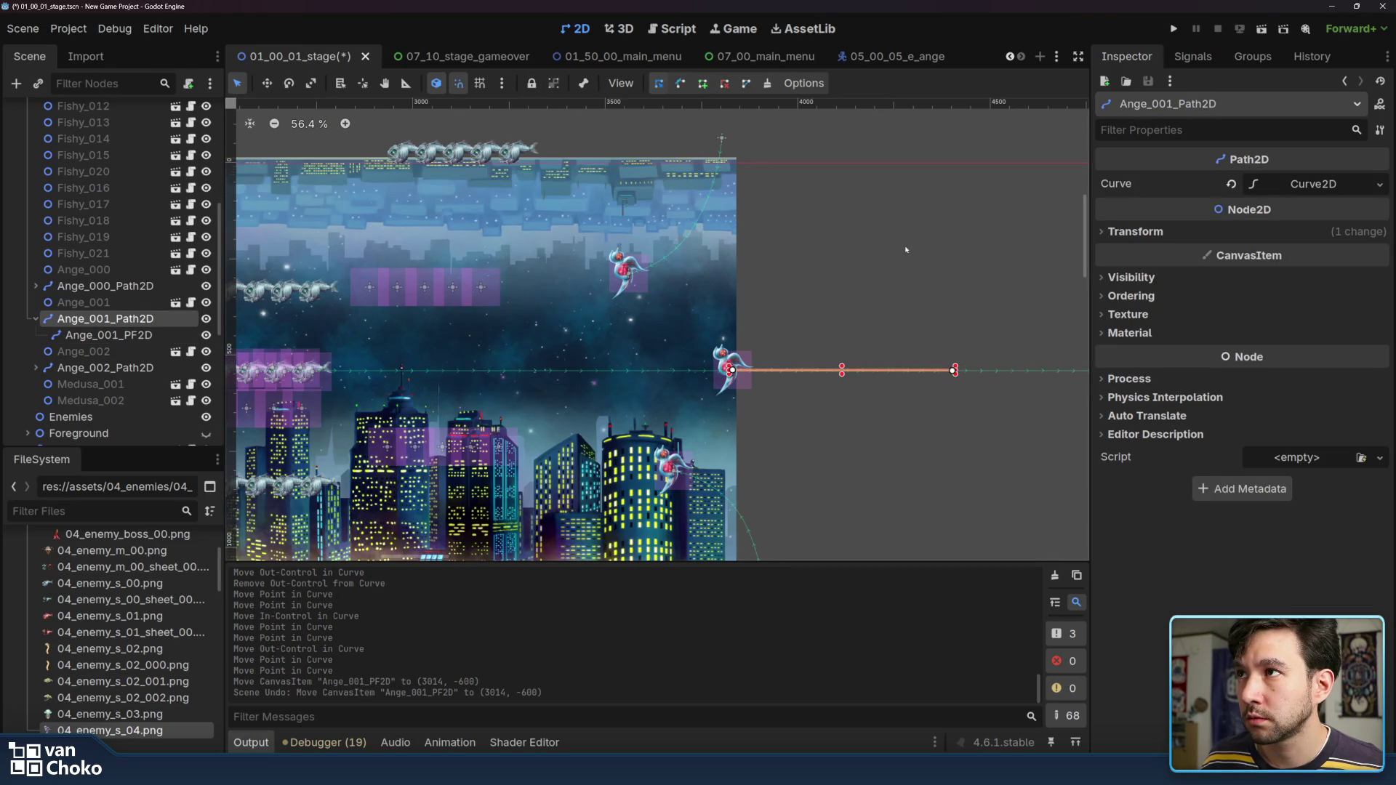
drag(954, 371, 801, 371)
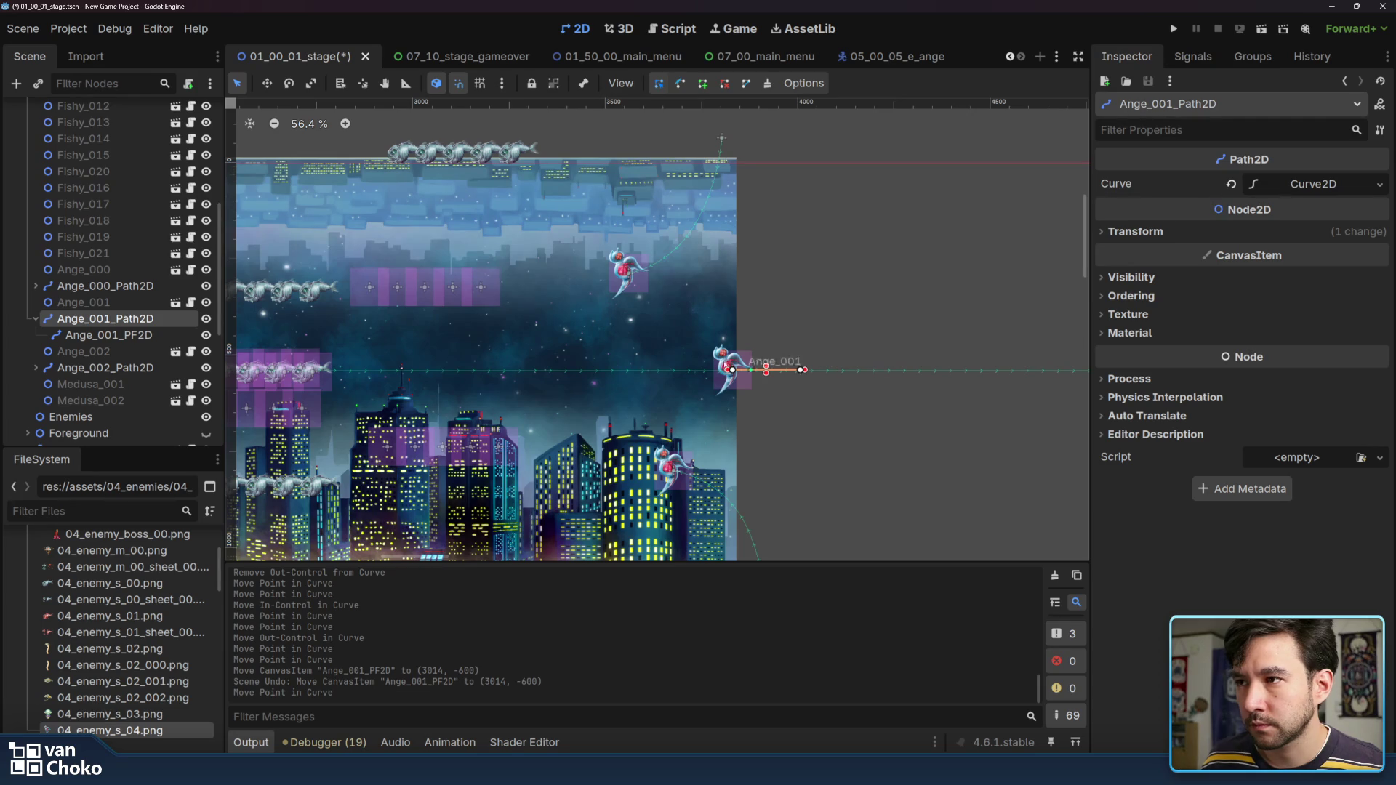
click(859, 409)
Step: Run the project to launch the game's main menu
scroll(867, 179, down, 2)
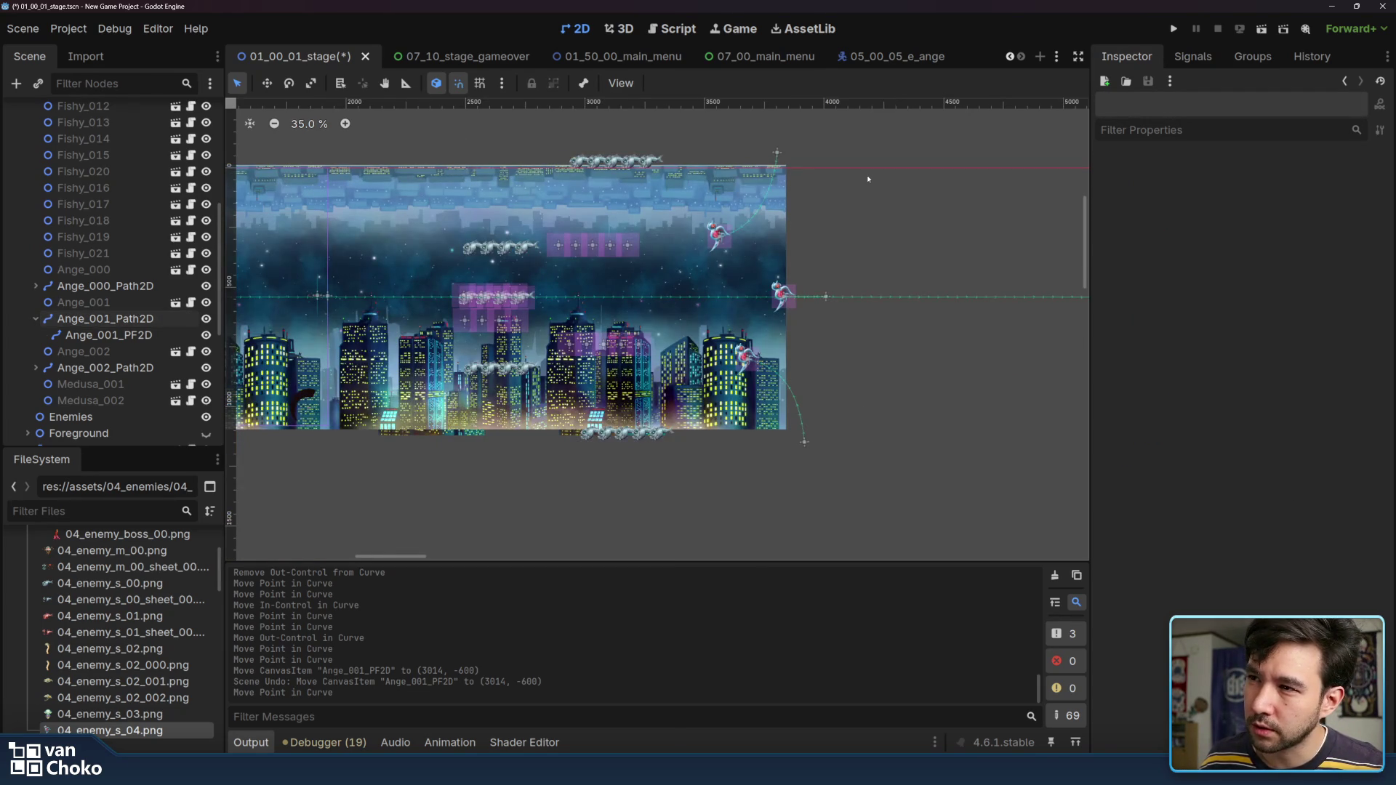
scroll(867, 179, left, 3)
scroll(867, 179, up, 2)
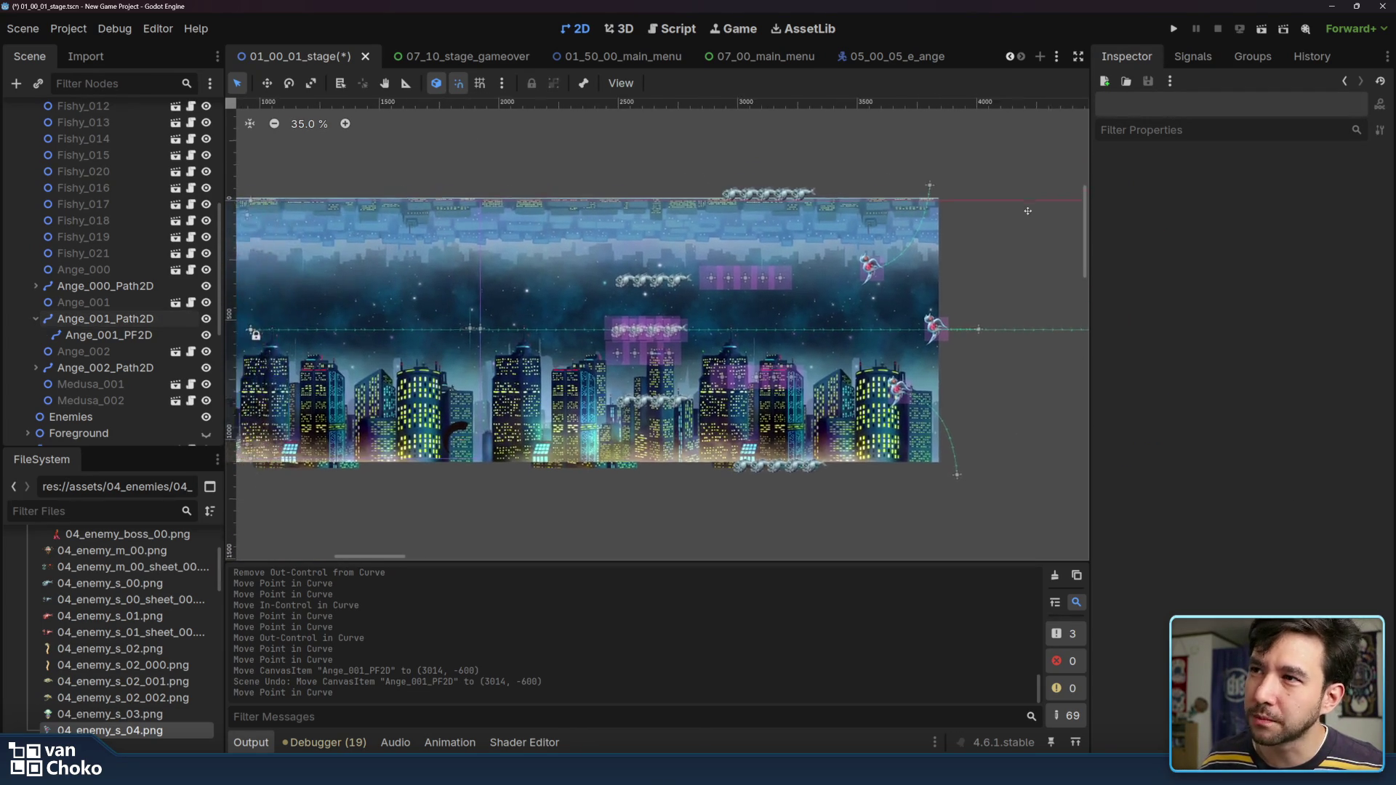
click(1173, 29)
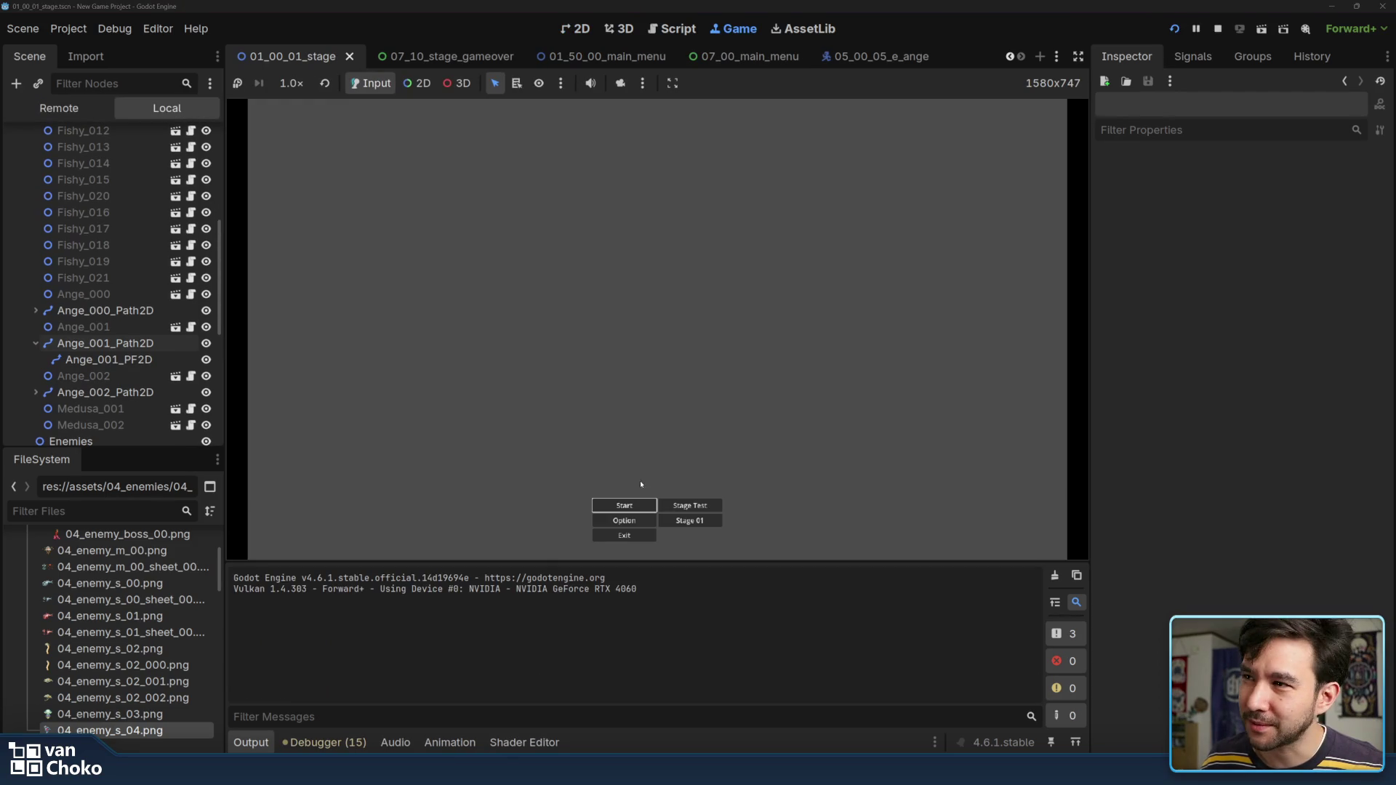
Step: Start Stage 1, play through it to 6630 points, then stop the game
click(655, 508)
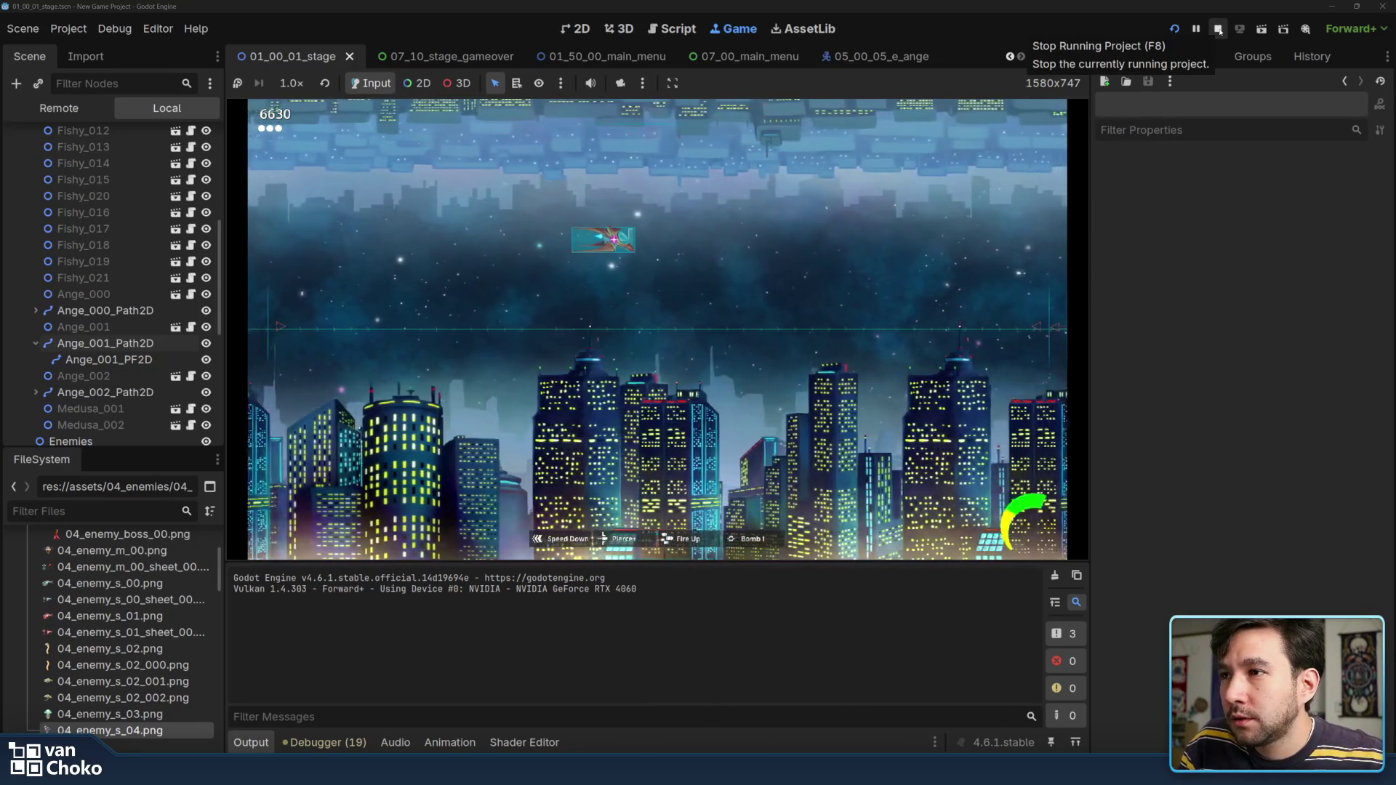
click(1218, 30)
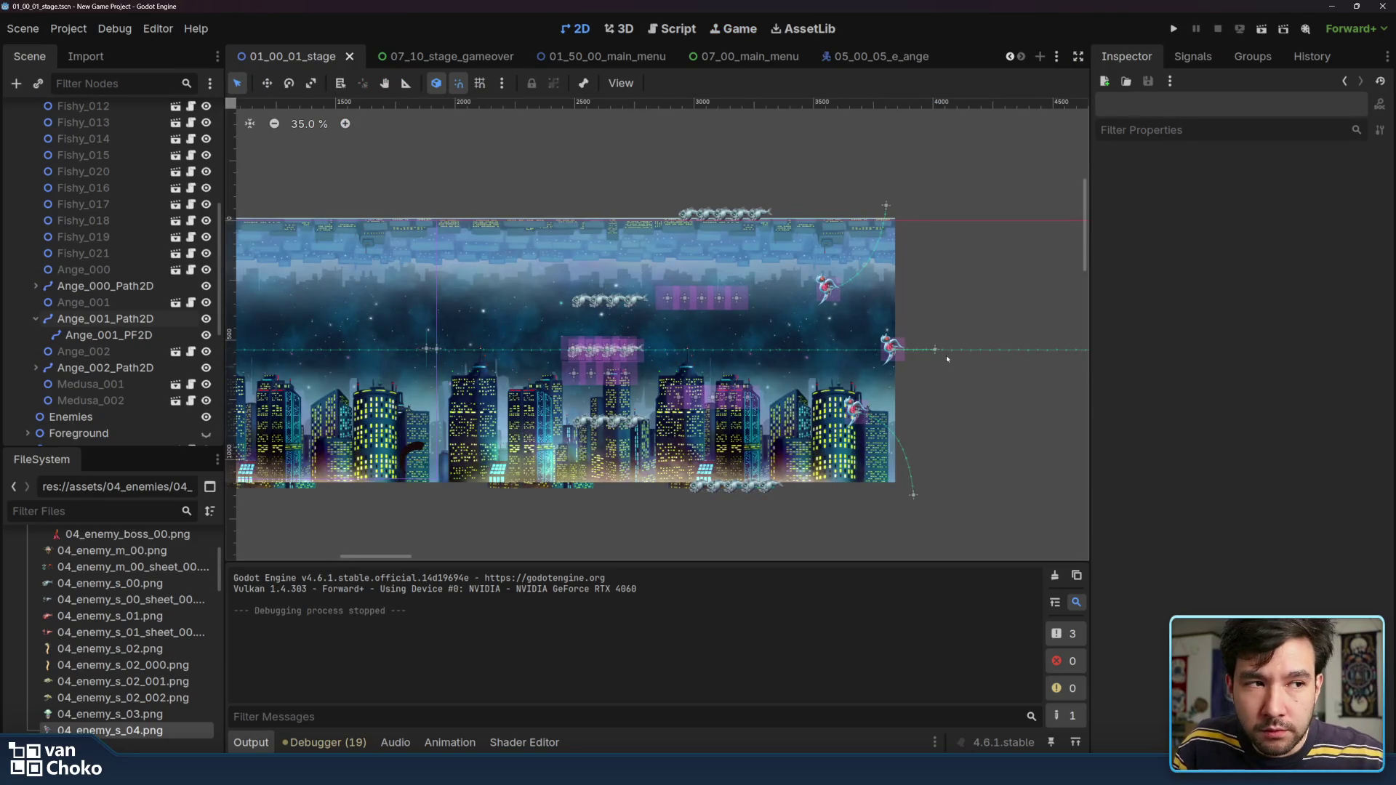
Step: Select Ange_000, Ange_000_Path2D, Ange_002 and Ange_002_Path2D together
scroll(947, 359, right, 3)
scroll(922, 368, right, 4)
scroll(922, 368, down, 3)
scroll(920, 375, up, 5)
scroll(698, 375, right, 3)
scroll(873, 396, left, 4)
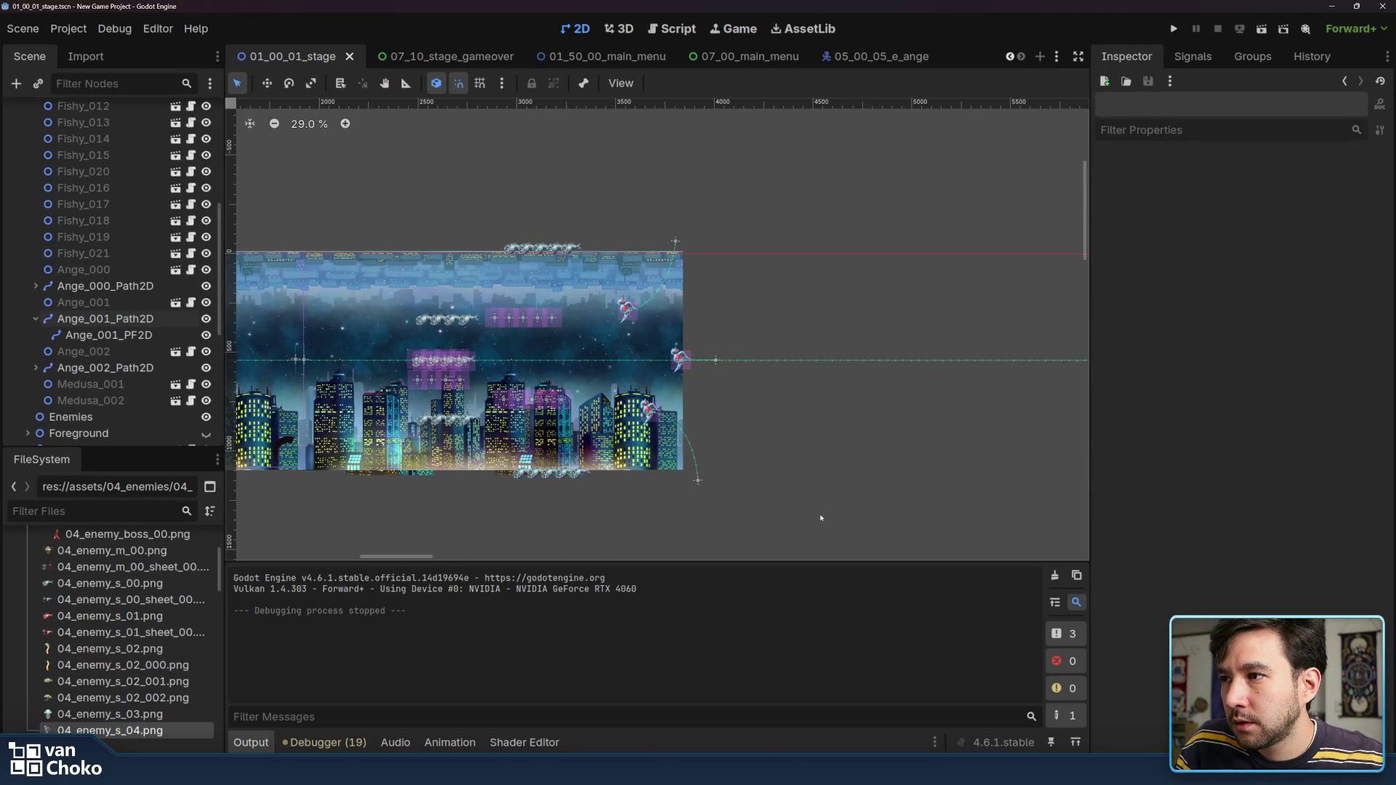
drag(817, 532, 629, 395)
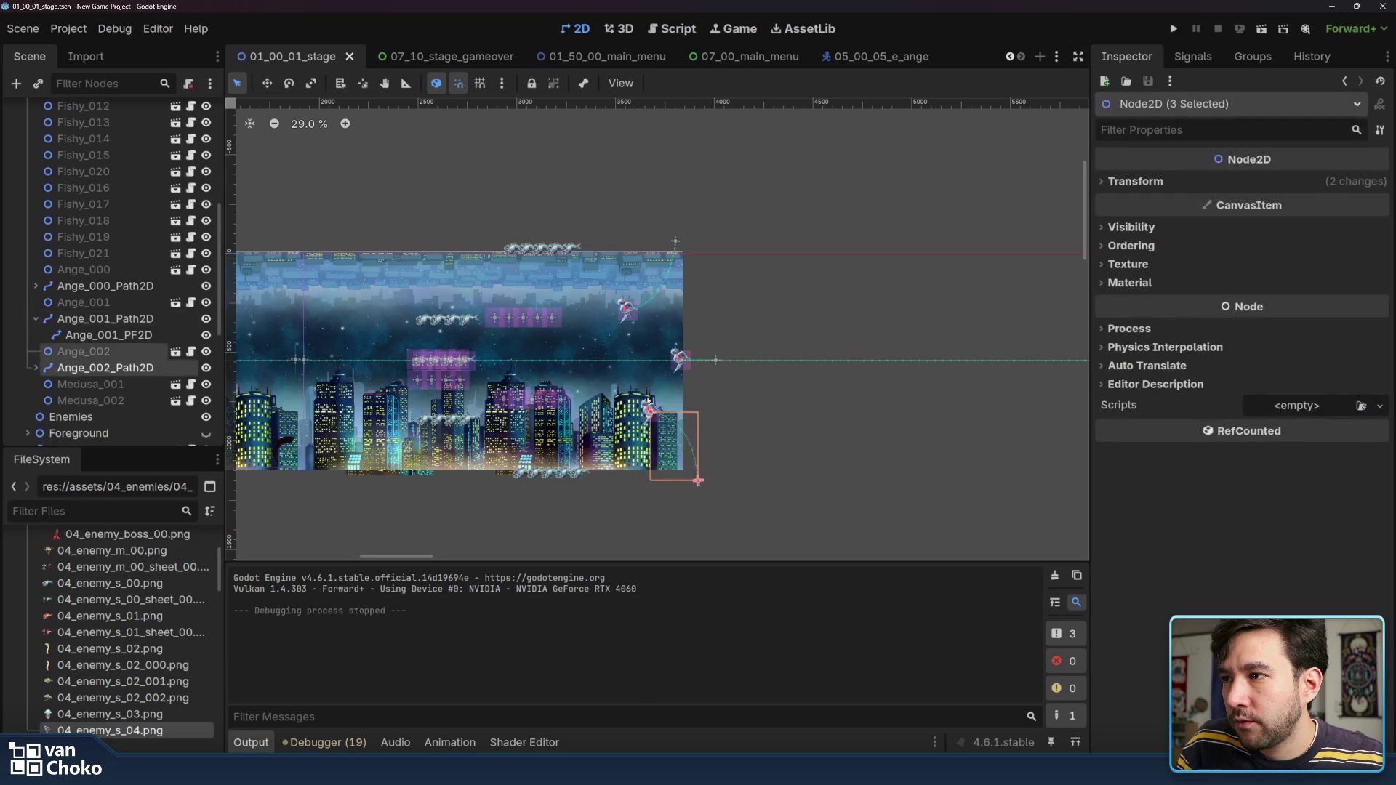
drag(780, 334, 595, 219)
click(84, 269)
ctrl+click(106, 285)
ctrl+click(110, 319)
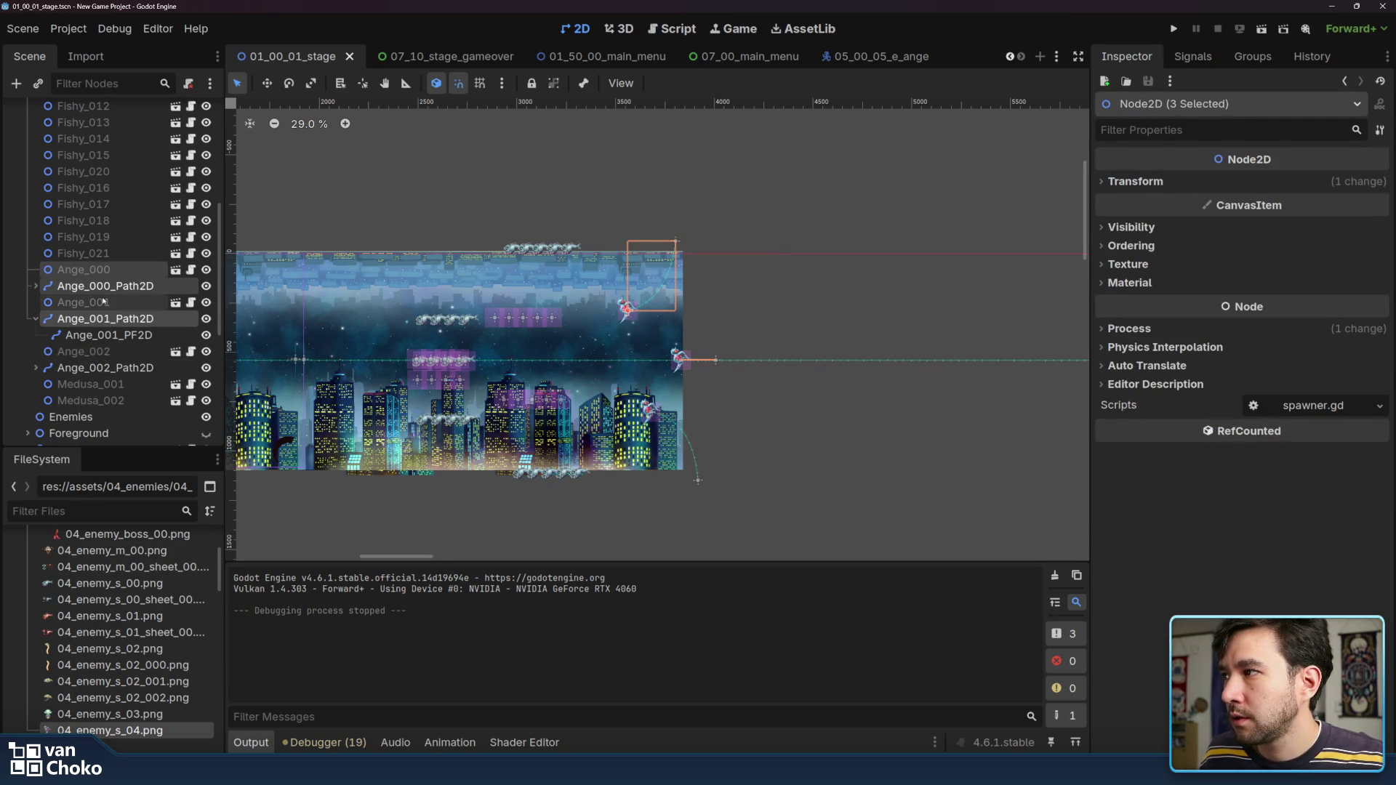
click(84, 301)
click(106, 351)
ctrl+click(106, 367)
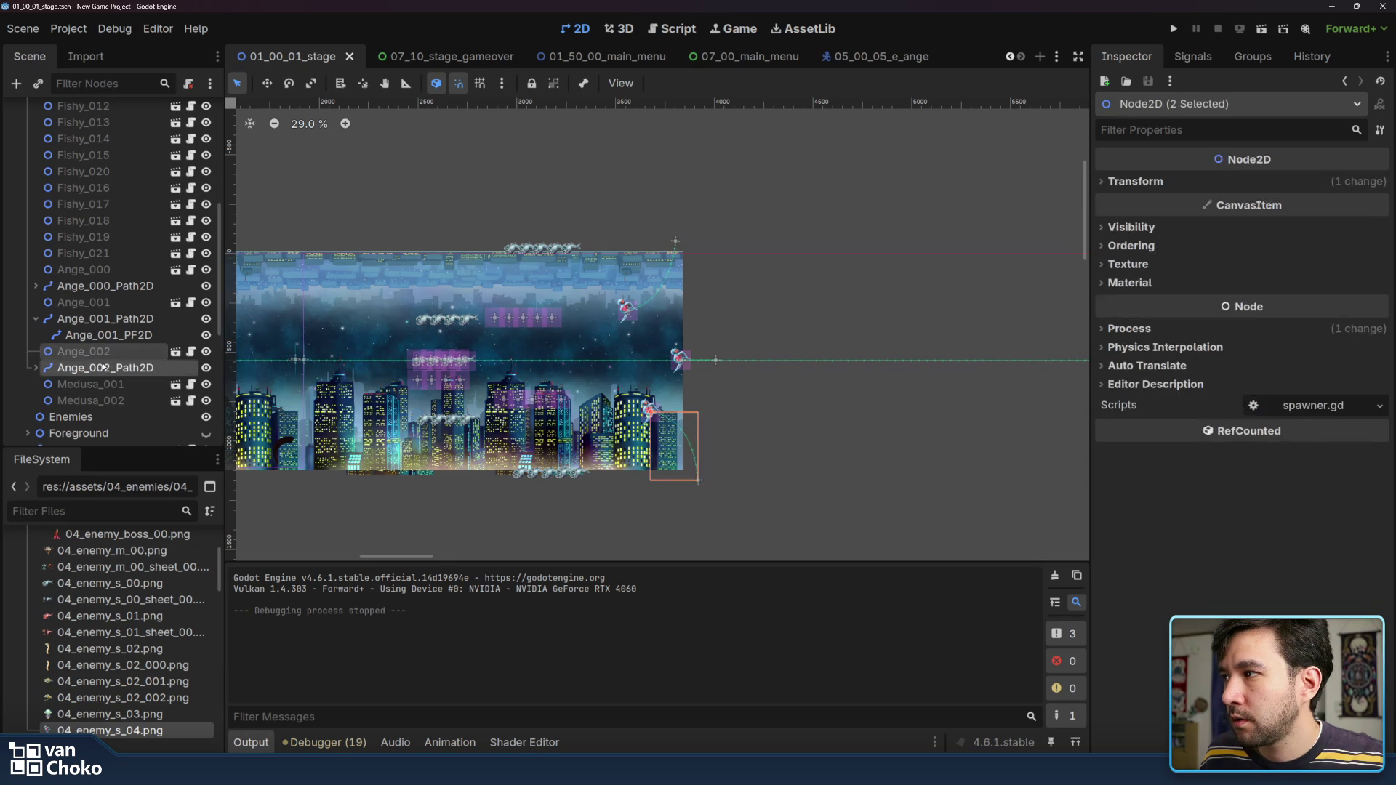
ctrl+click(107, 271)
ctrl+click(107, 285)
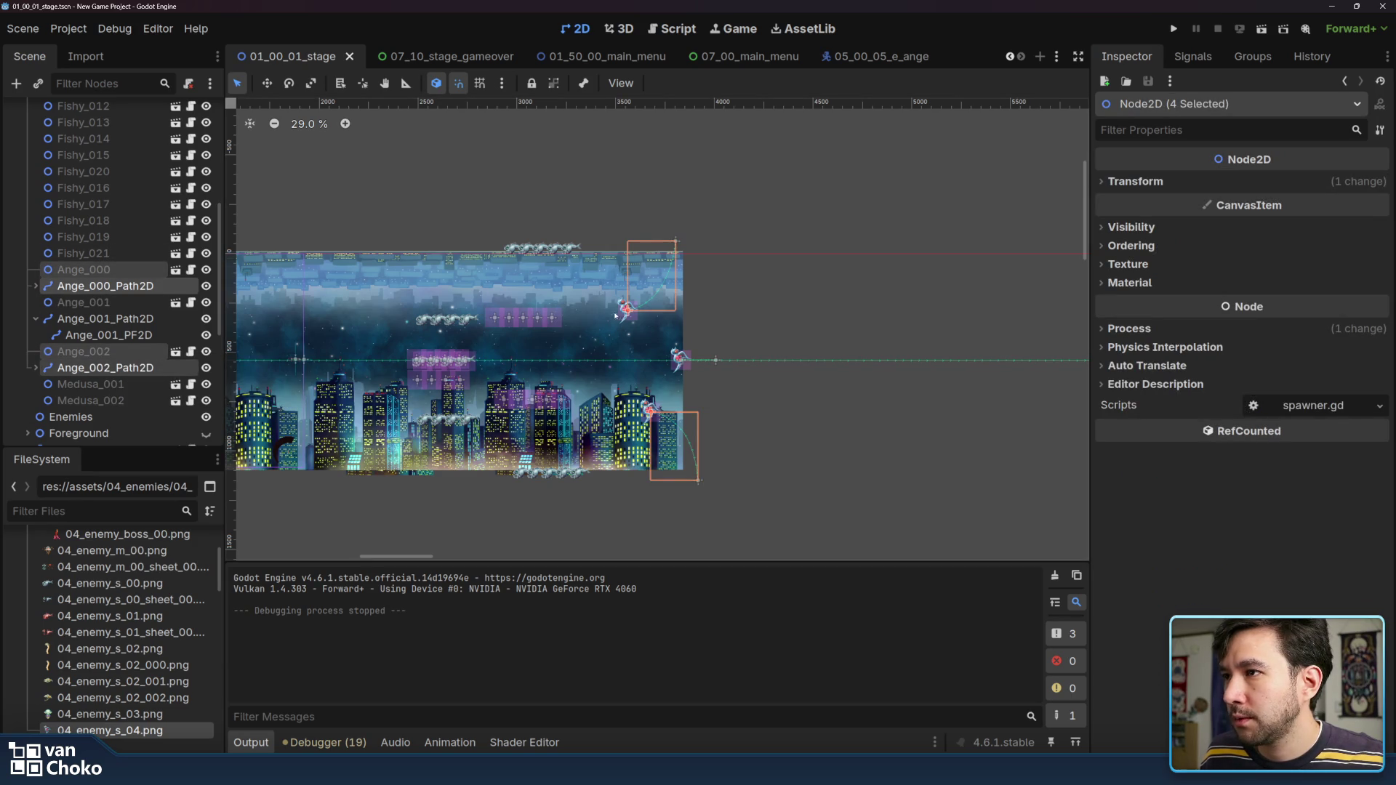
Step: Move the four nodes about 964 px right, beyond the stage's right edge
mouse_move(640, 308)
mouse_down()
mouse_move(829, 308)
mouse_move(814, 309)
mouse_up()
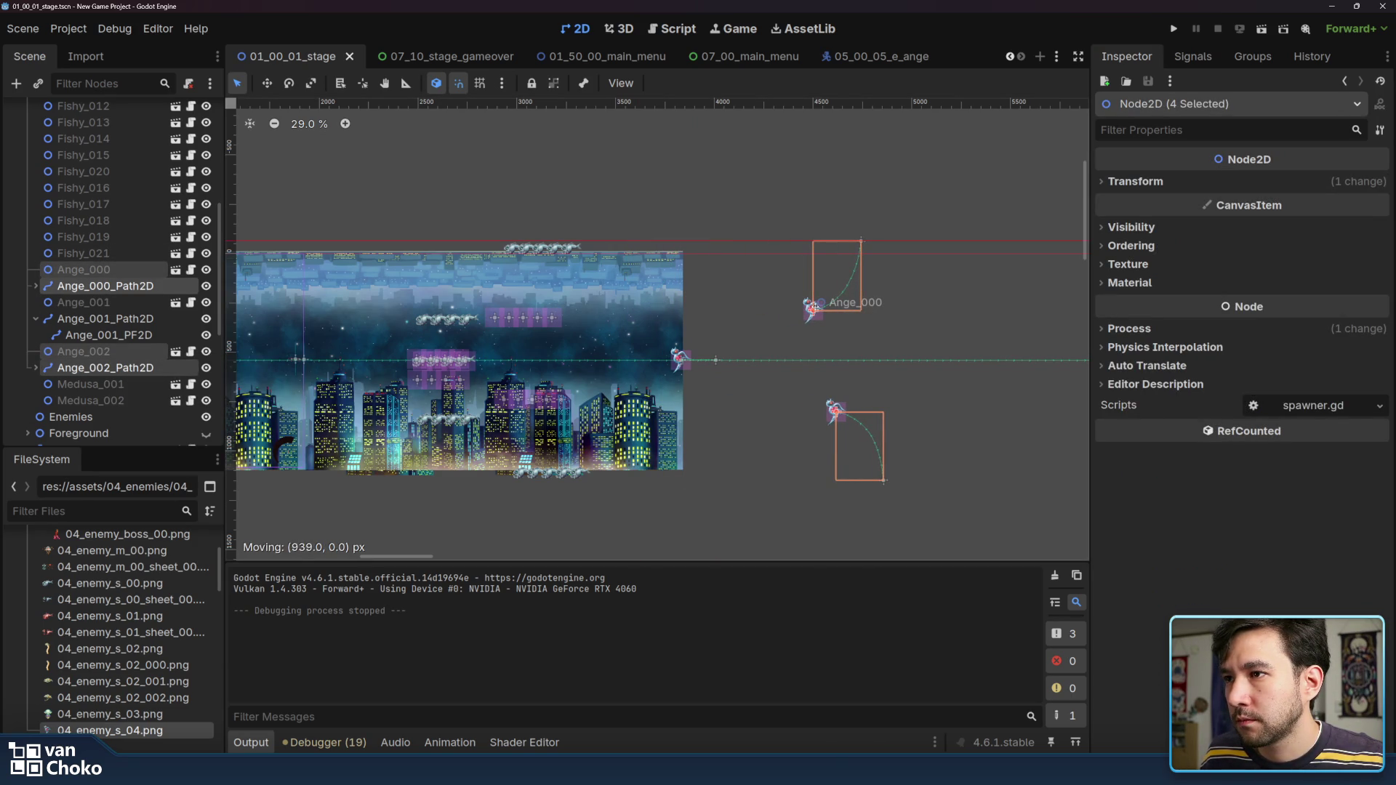
drag(814, 308, 832, 309)
click(937, 317)
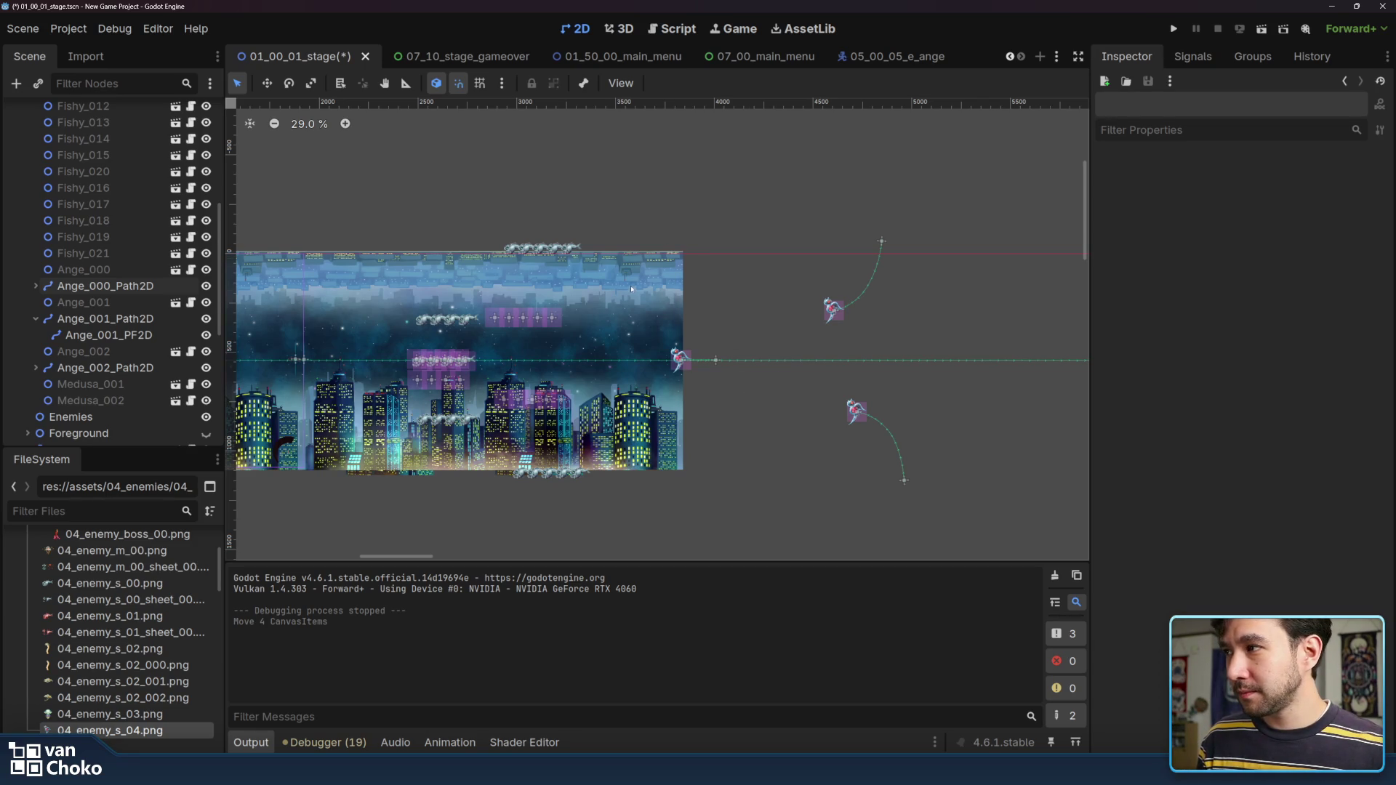
click(36, 318)
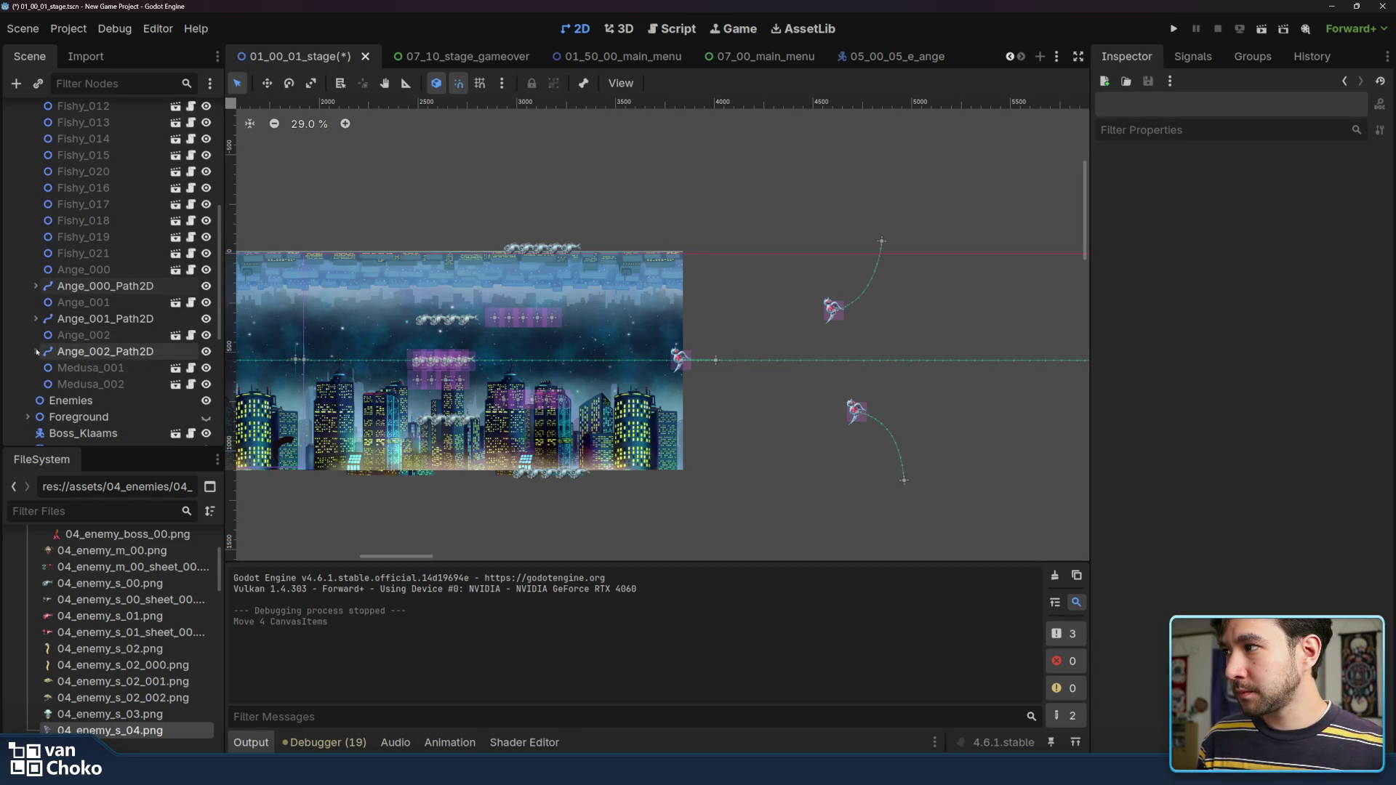
Step: Select Ange_001 through Ange_002_Path2D and shift the two Ange paths slightly right
click(82, 335)
ctrl+click(102, 351)
shift+click(86, 307)
drag(856, 411, 875, 411)
click(947, 317)
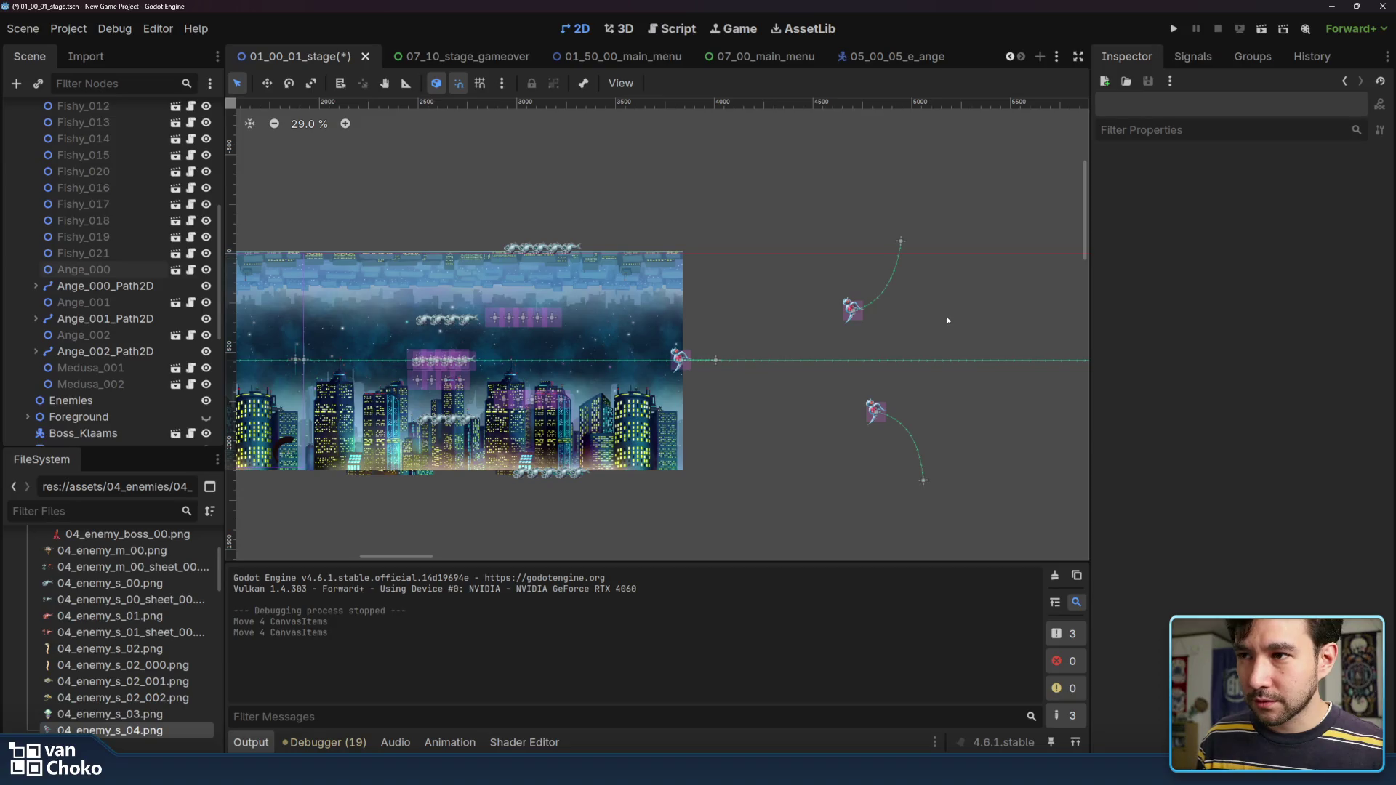
scroll(978, 315, down, 3)
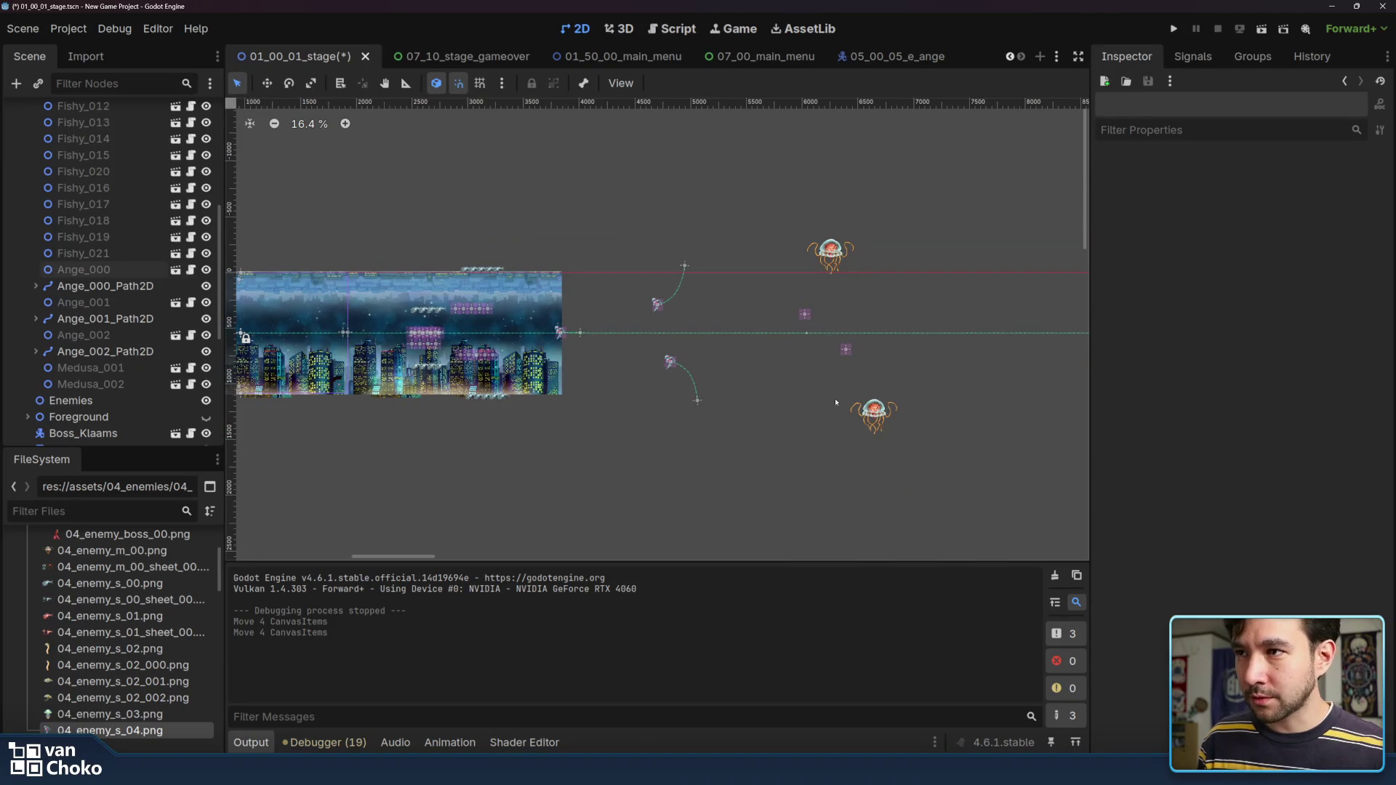
scroll(951, 413, right, 5)
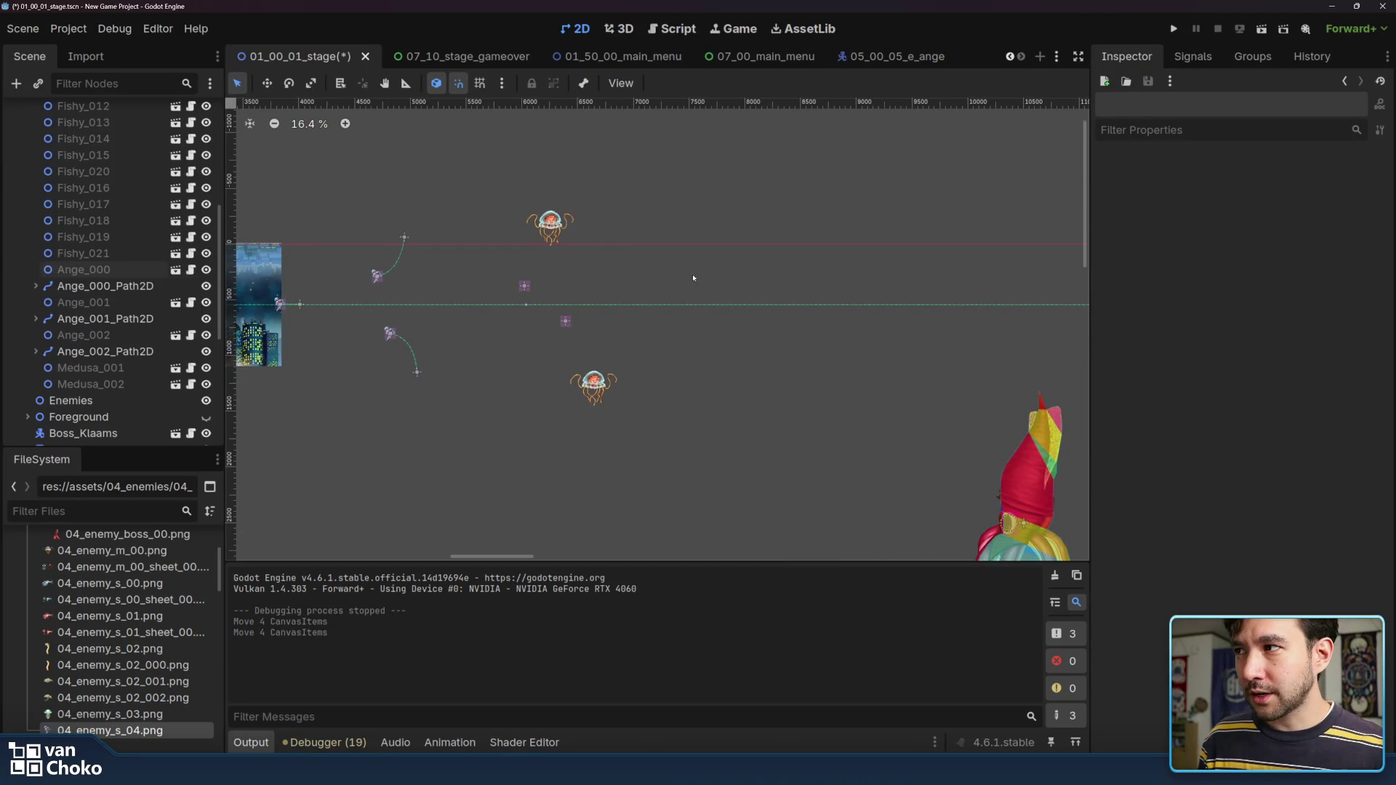
scroll(681, 275, left, 4)
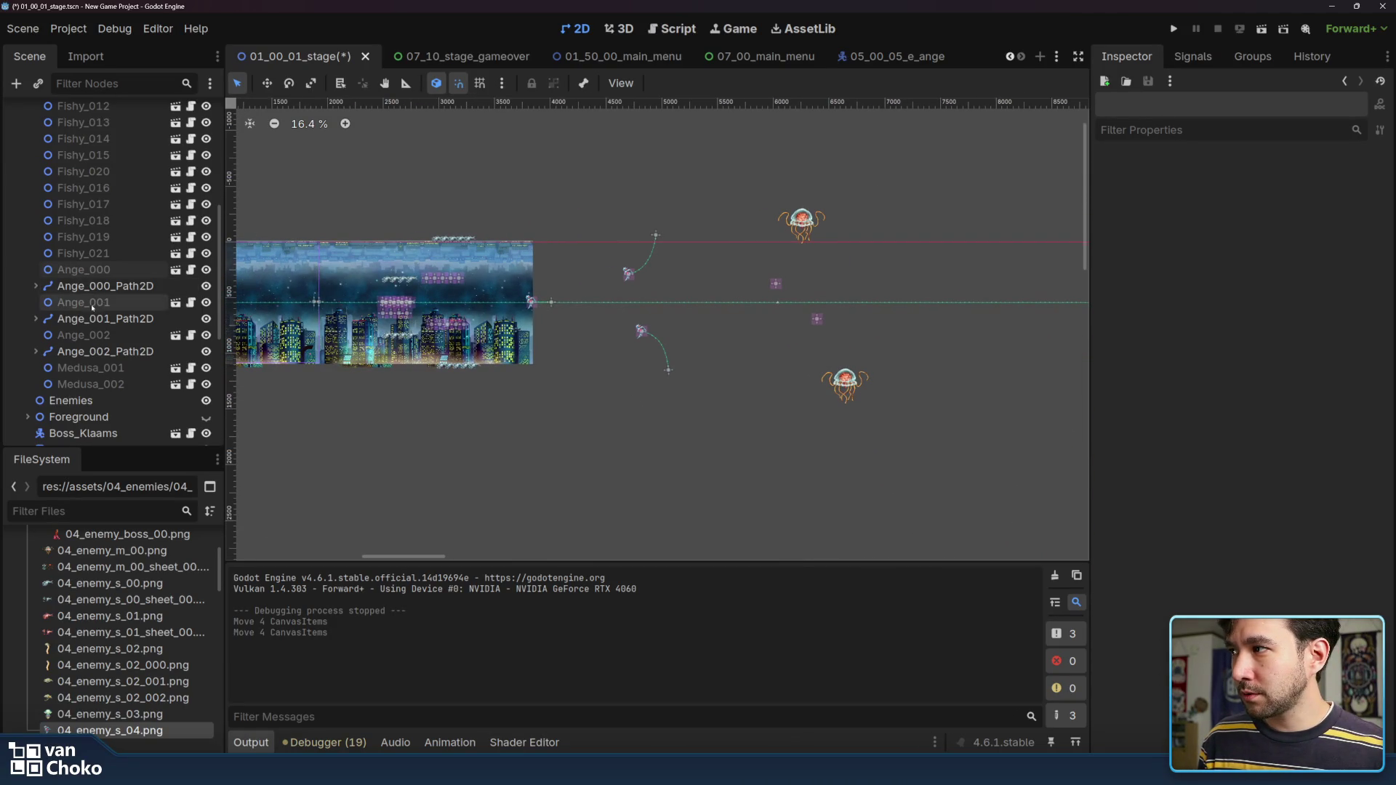
Step: Select Ange_002 and recentre the canvas on the stage
click(73, 335)
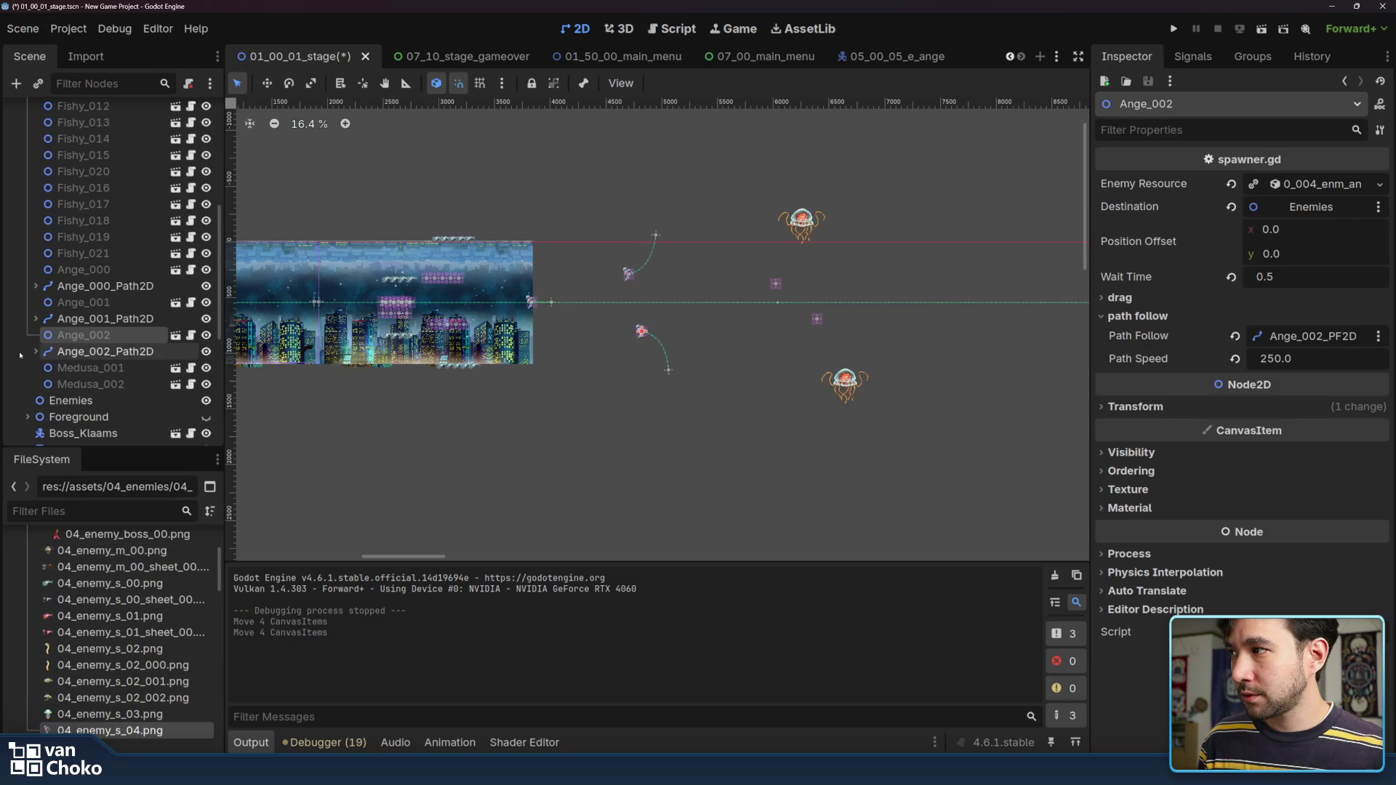
drag(515, 215, 621, 220)
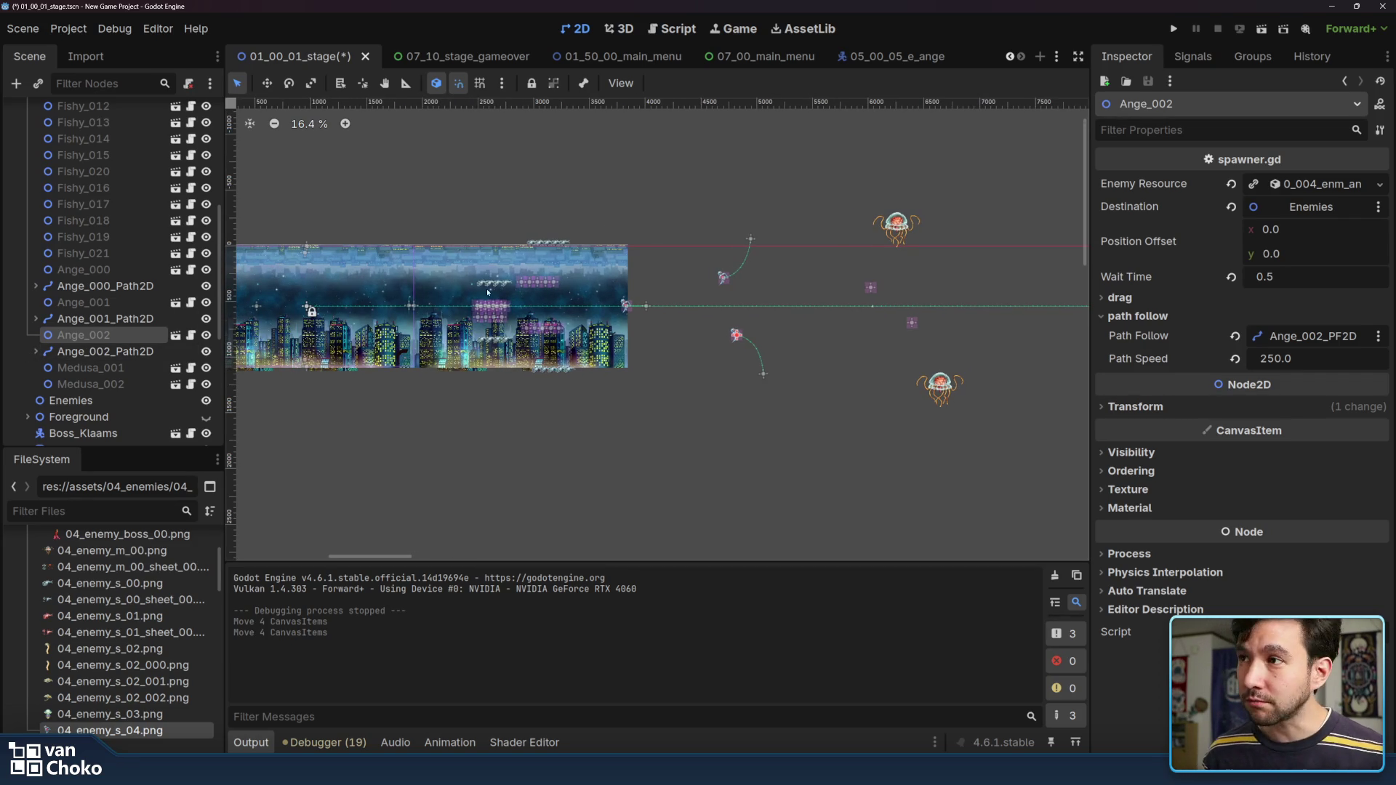
scroll(765, 356, up, 9)
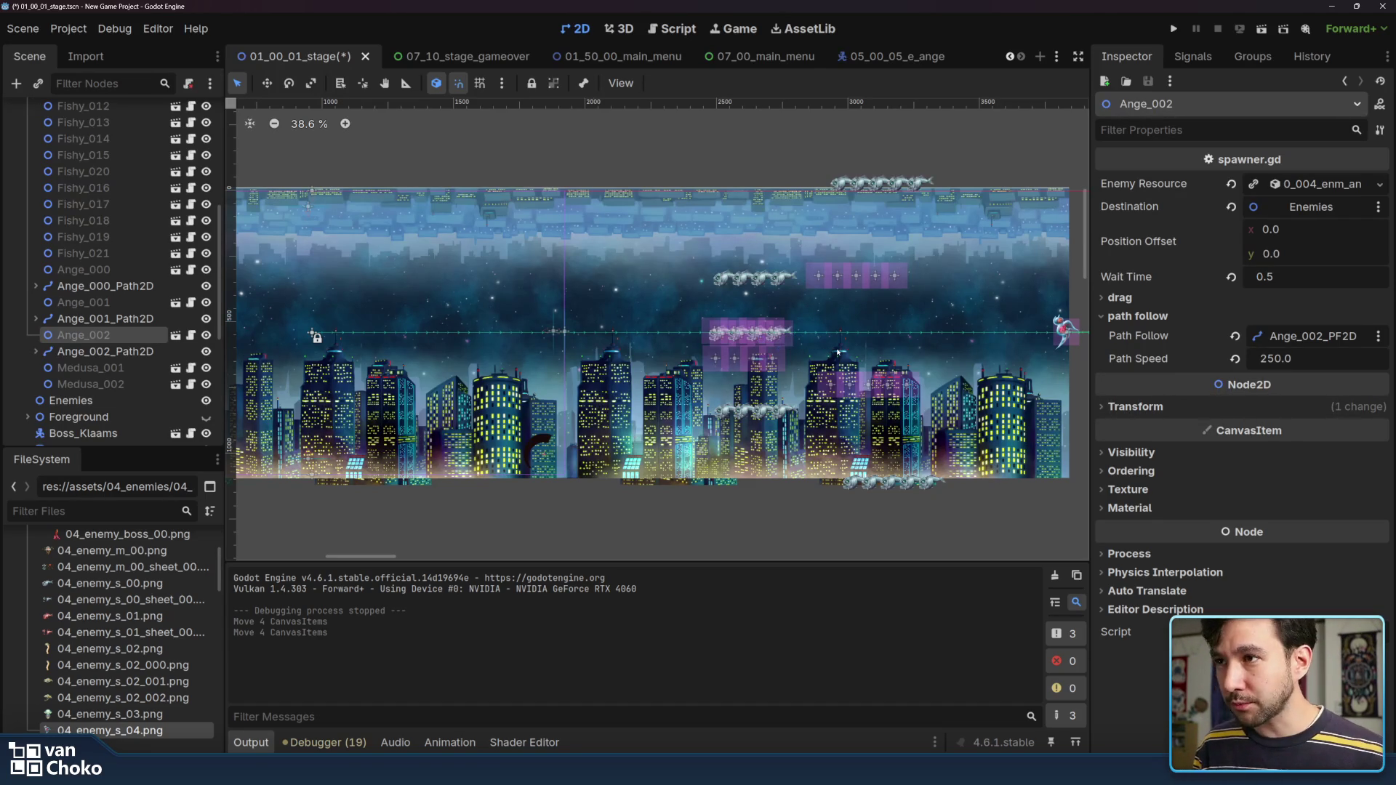
scroll(837, 353, right, 5)
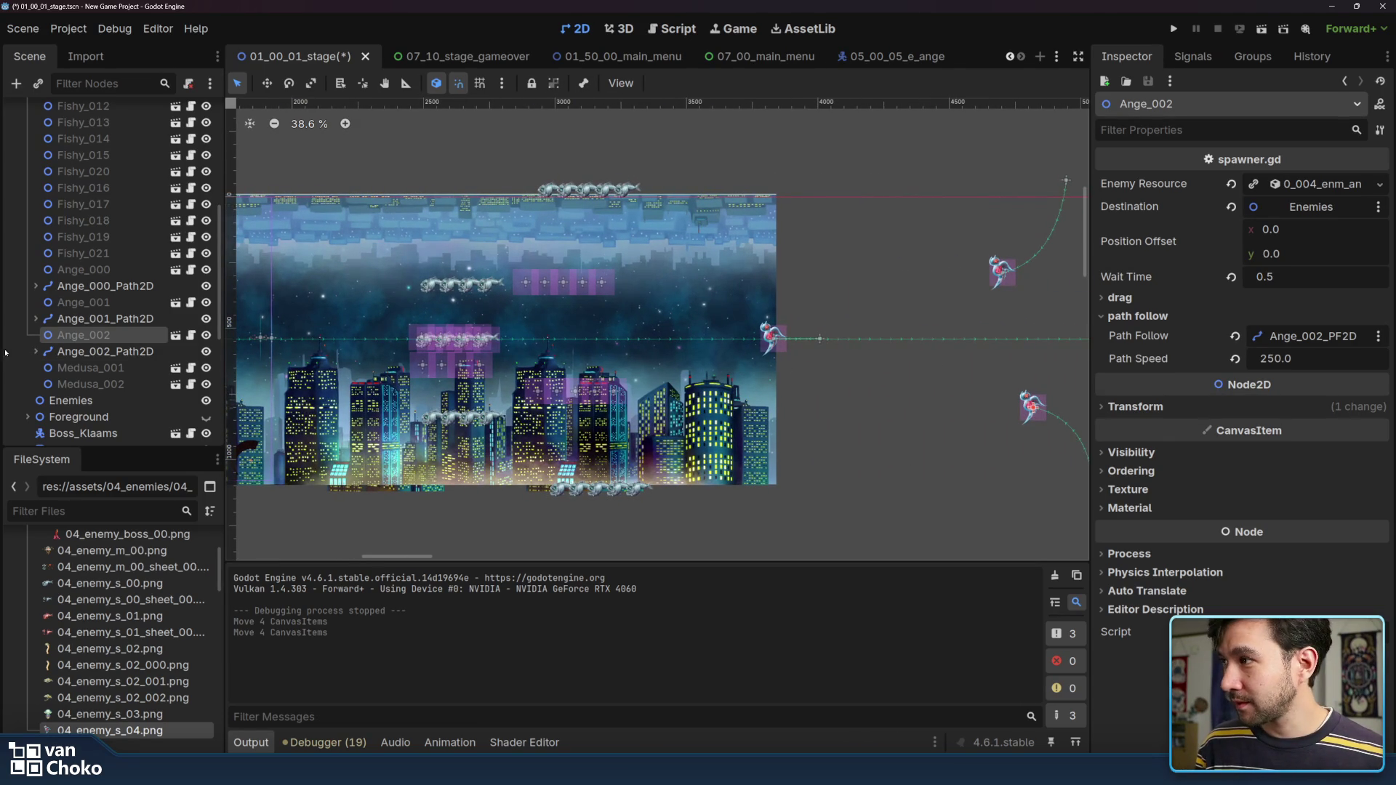
Step: Review Fishy_021 and Ange_000–002 settings, then bring up Ange_002's Destination node picker
click(107, 253)
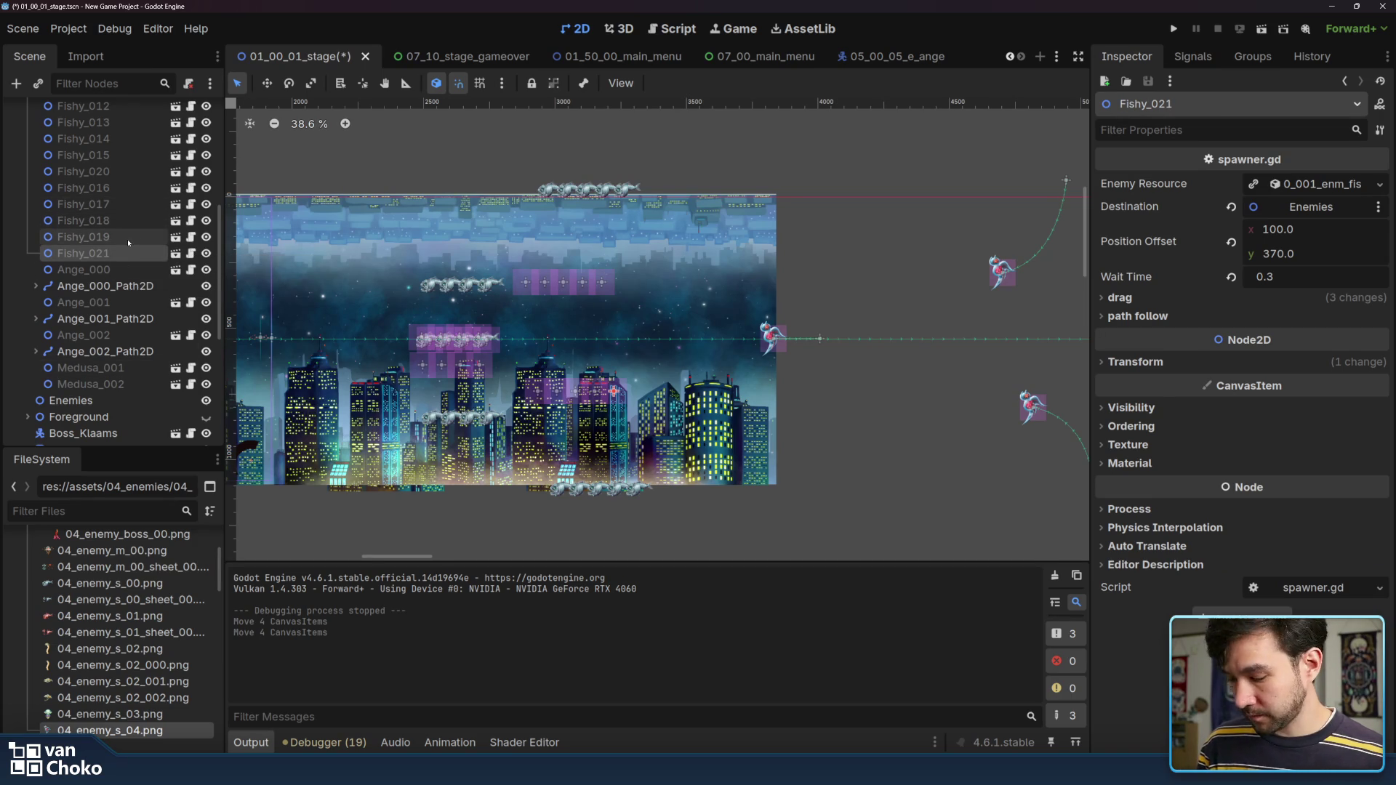
click(101, 270)
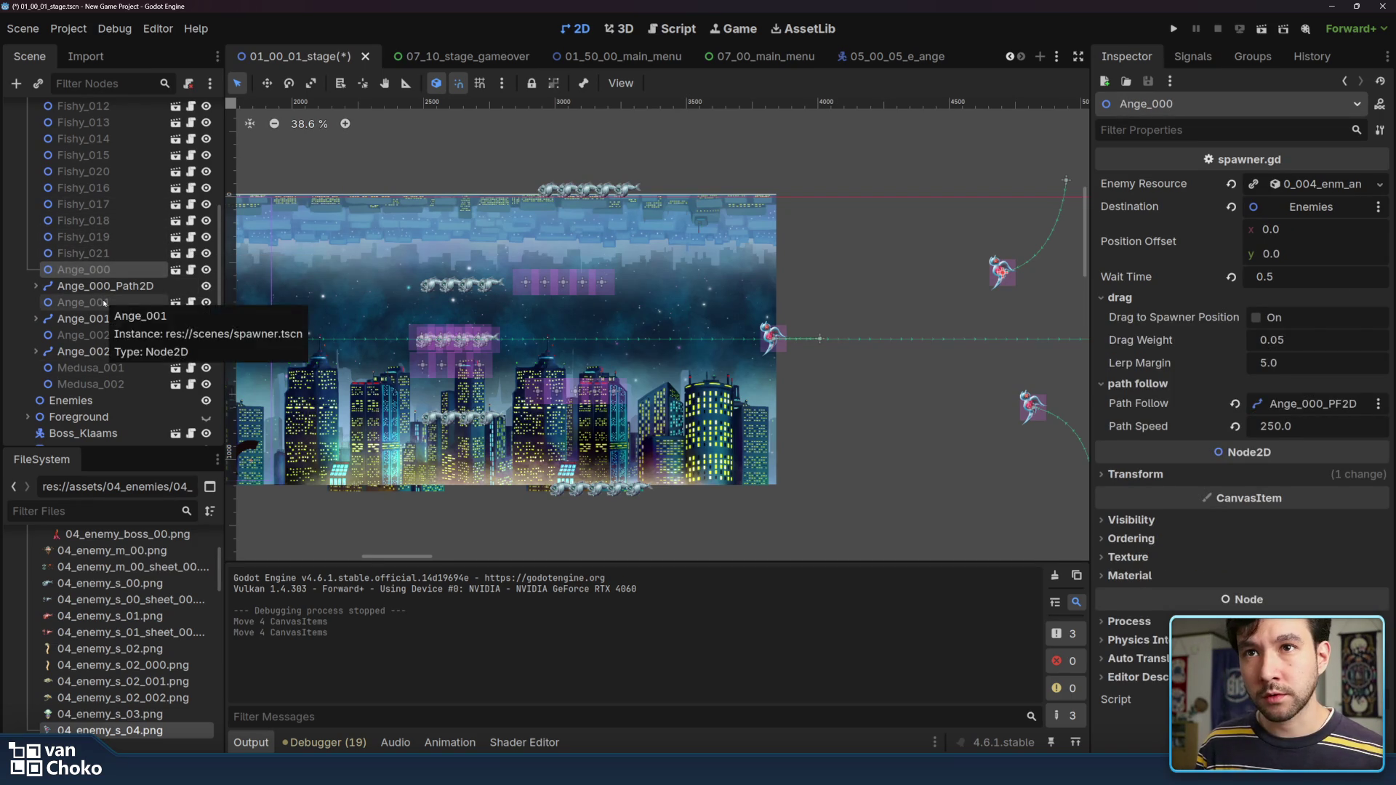
click(104, 303)
click(103, 335)
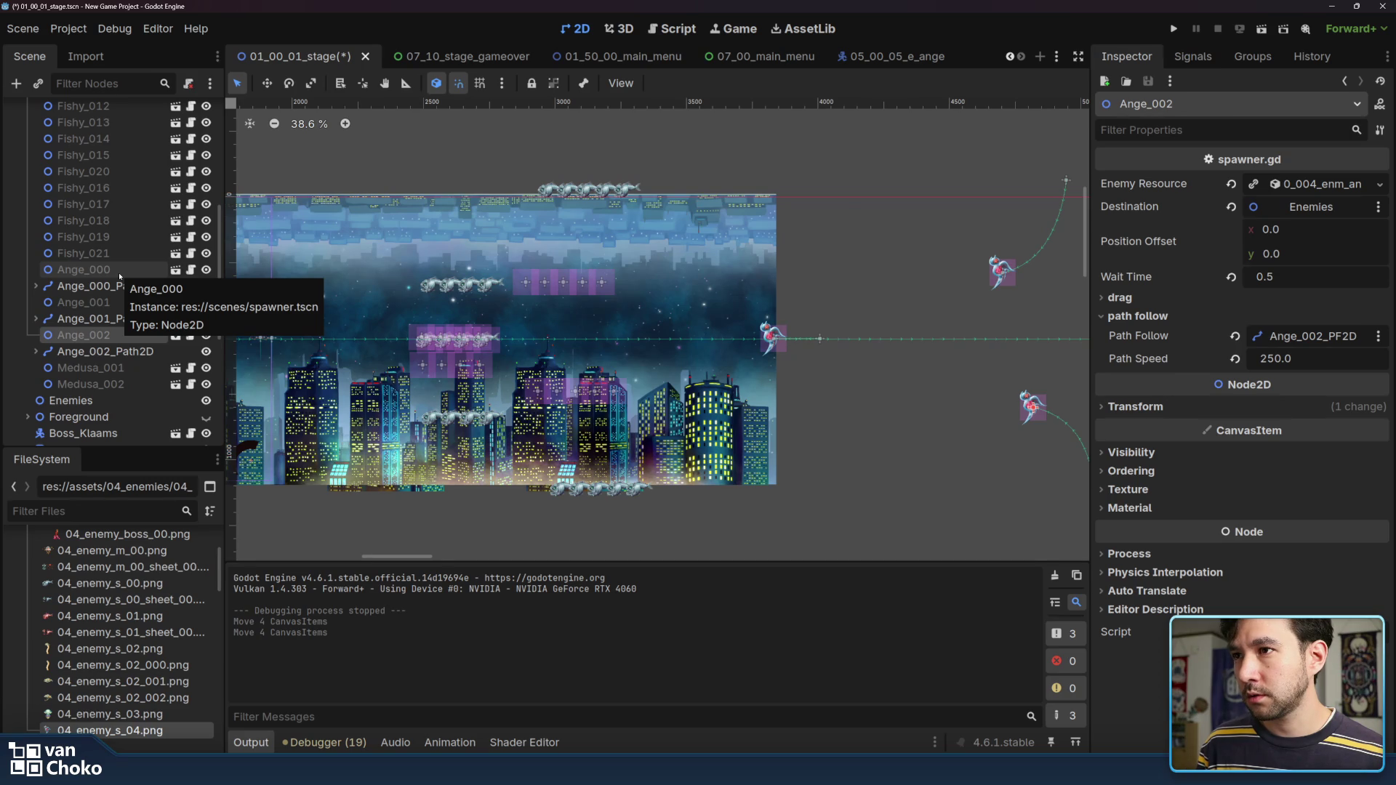
click(1287, 206)
scroll(700, 324, down, 15)
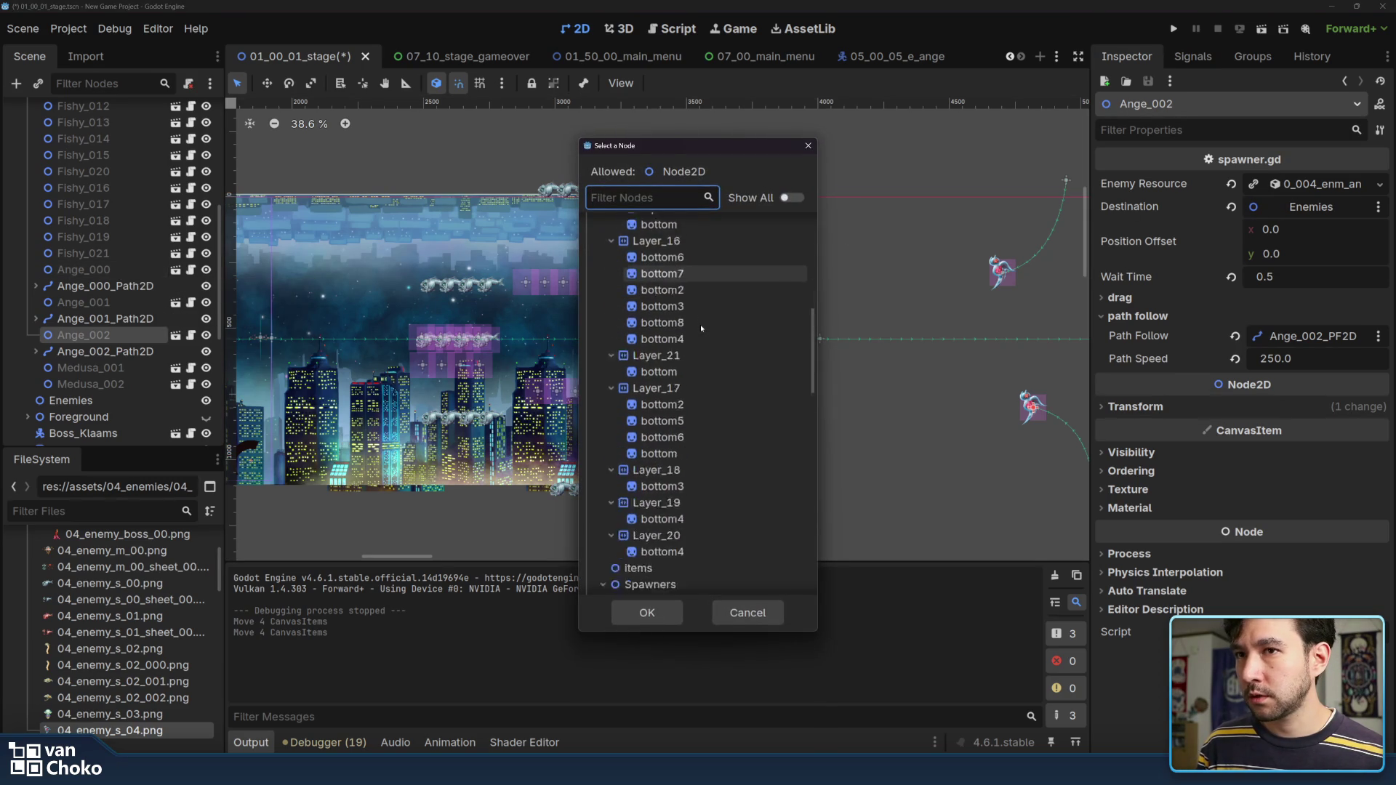
Step: Cancel the node picker and rename Camera2D's Enemies node to Enemies_fix
scroll(700, 324, down, 3)
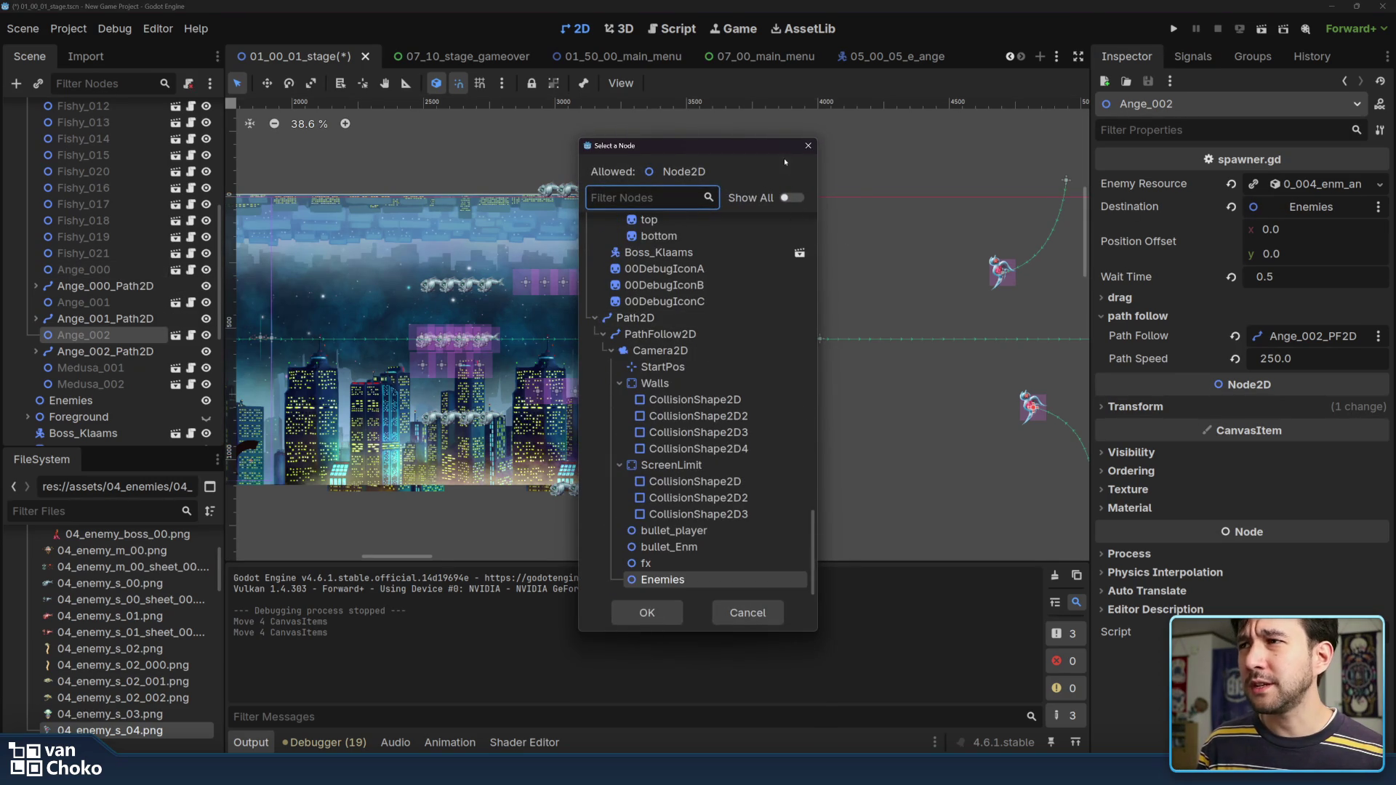
click(808, 145)
scroll(109, 290, down, 5)
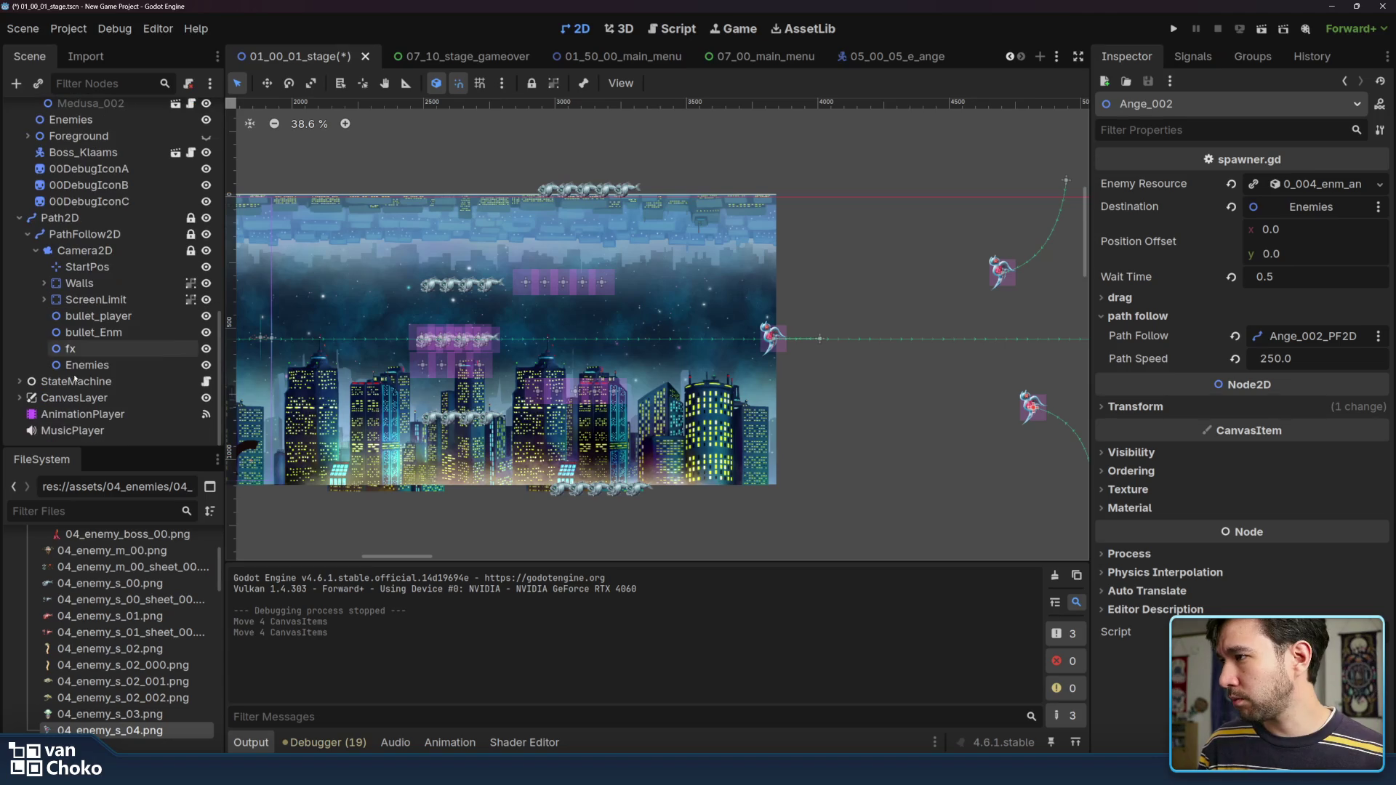
click(71, 348)
click(87, 364)
key(F2)
click(112, 364)
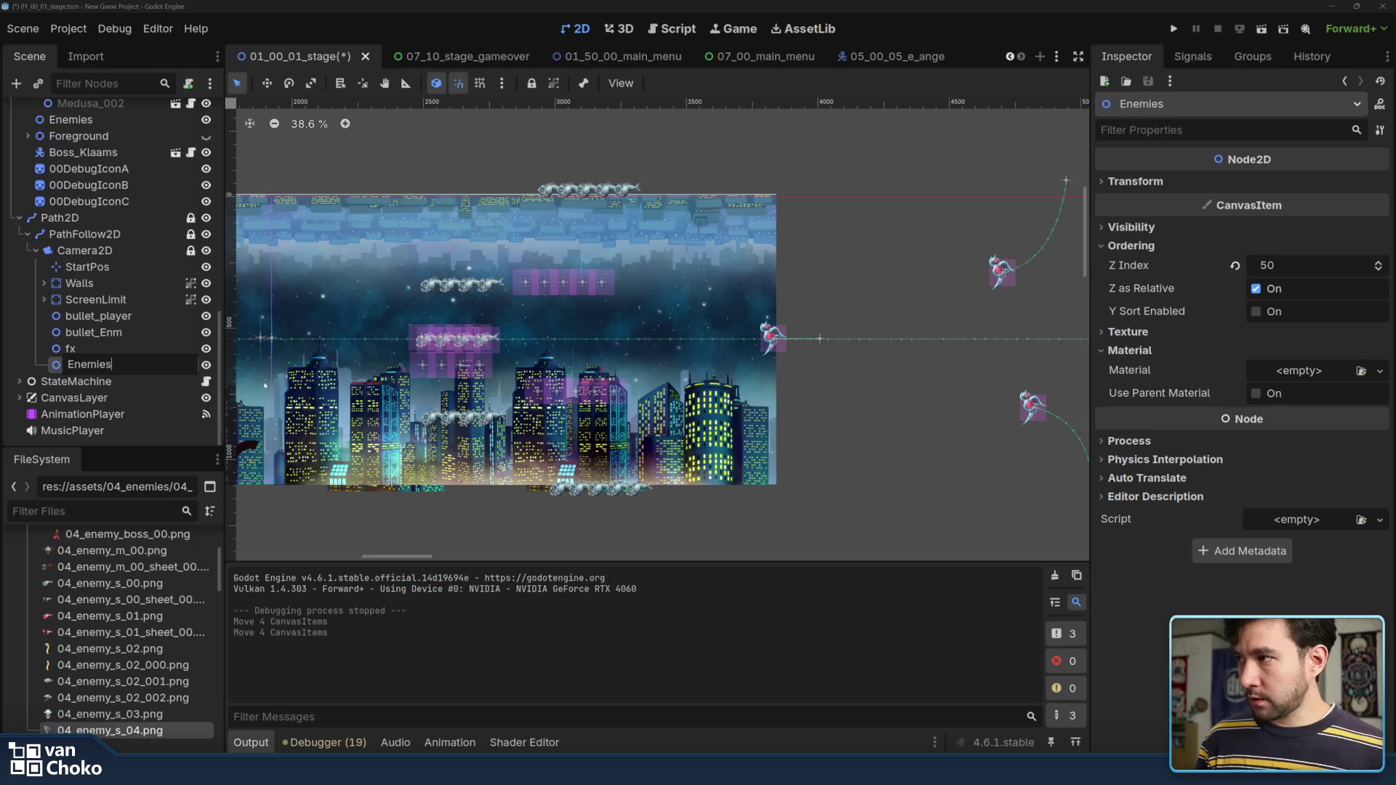
text(_fix)
key(Return)
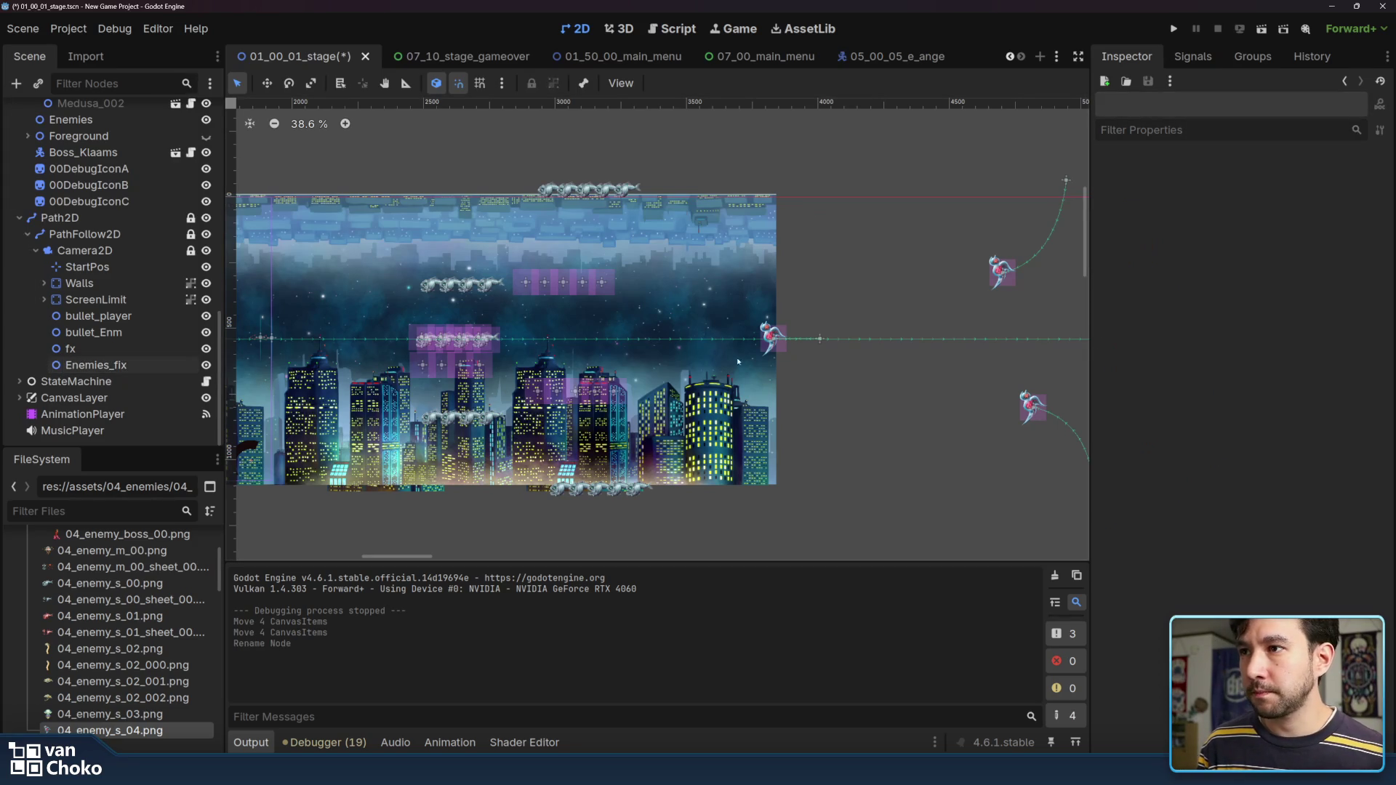
click(772, 334)
click(1001, 270)
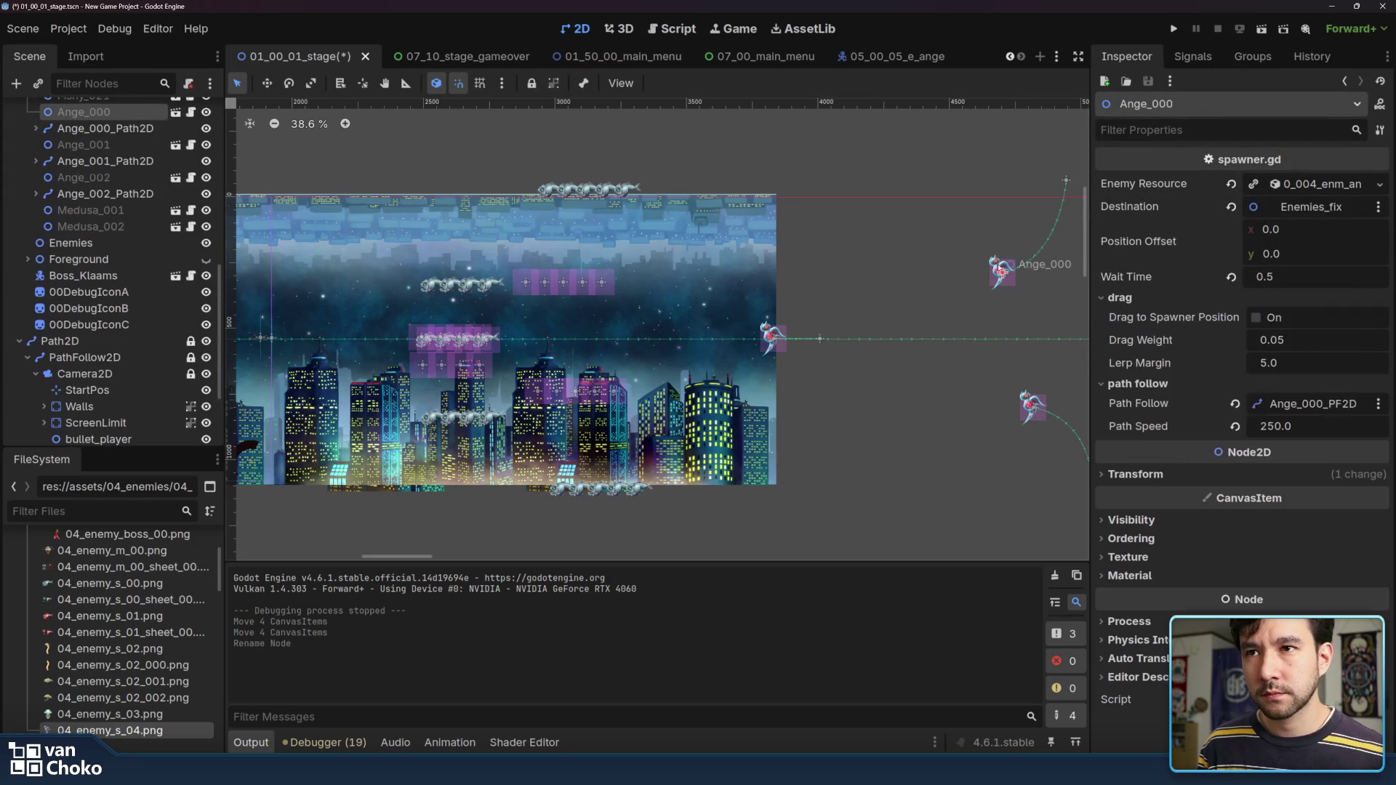
click(574, 291)
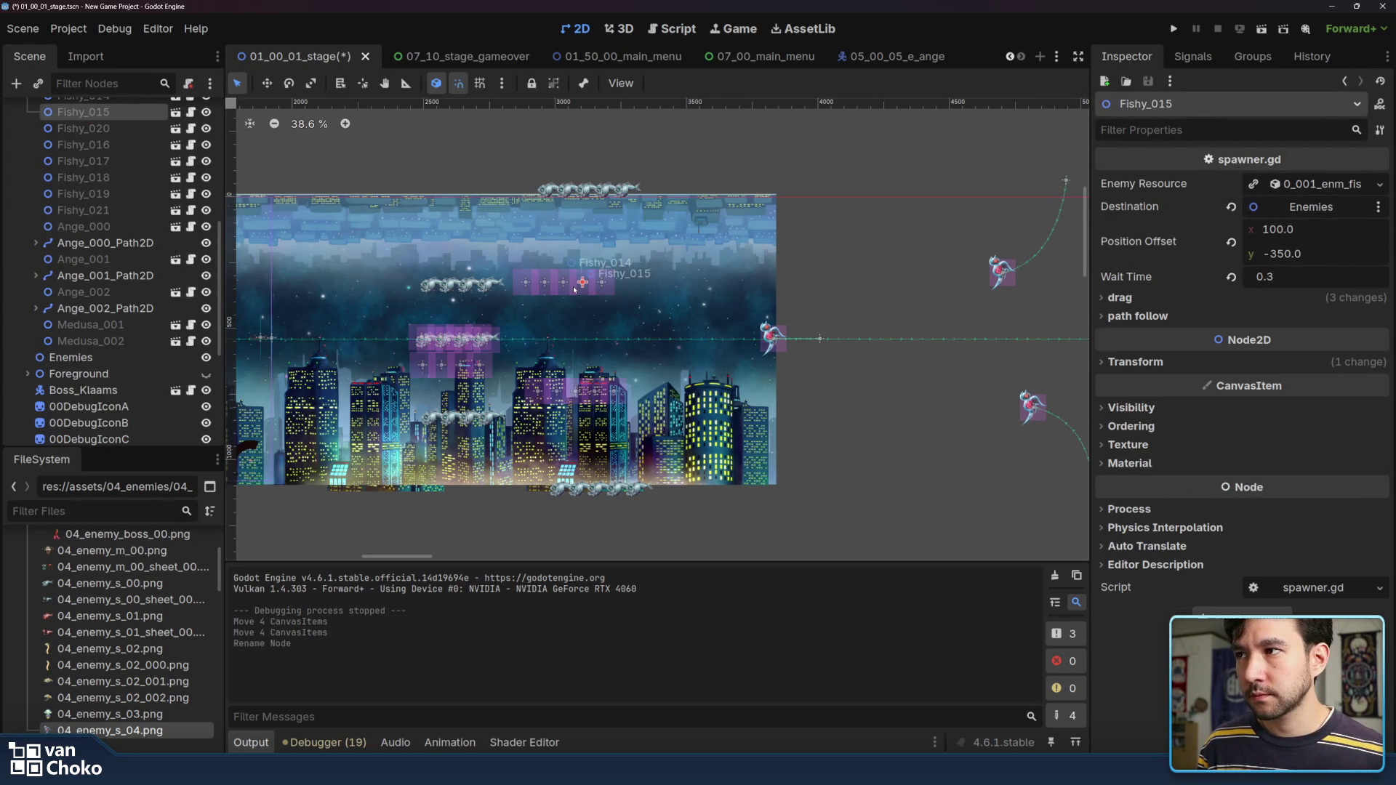
click(822, 270)
drag(797, 273, 757, 289)
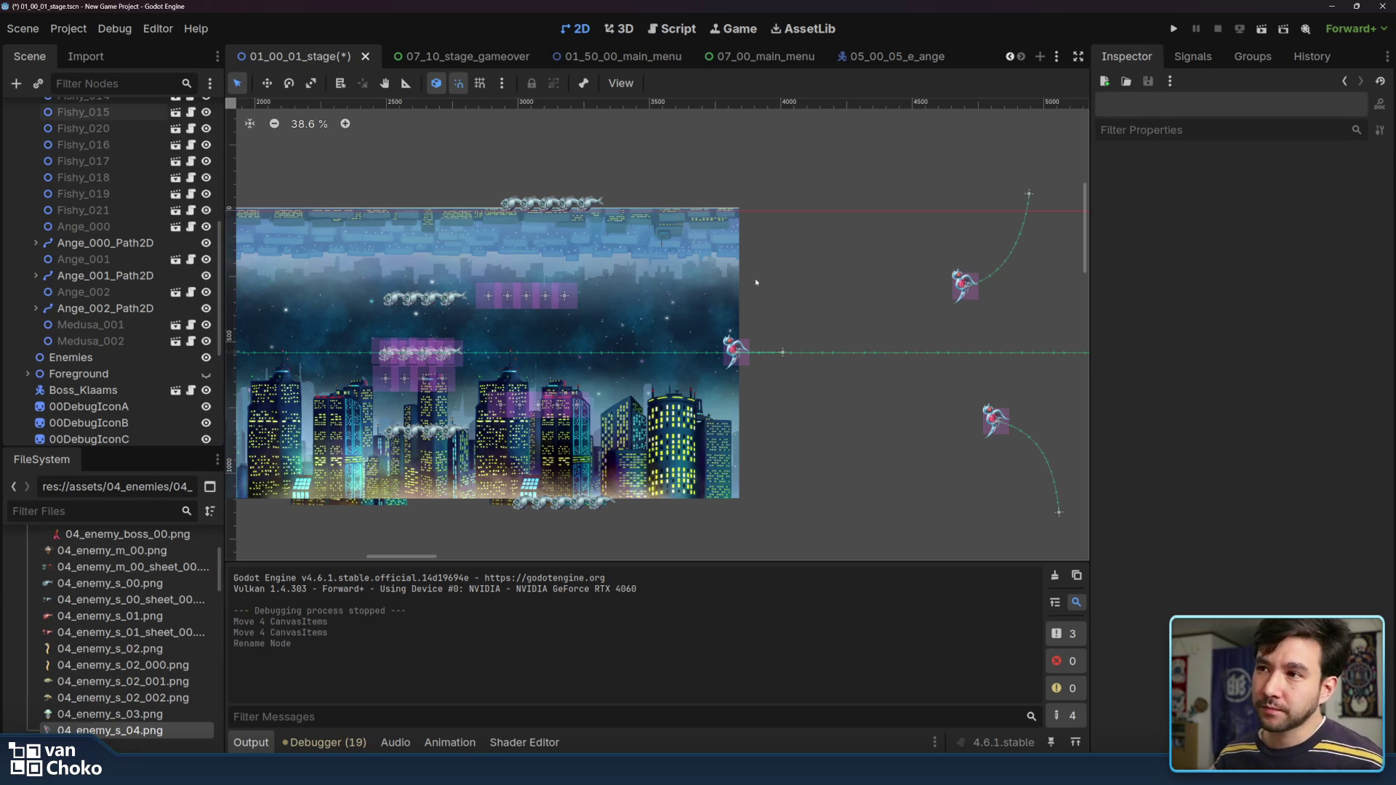
drag(756, 283, 744, 283)
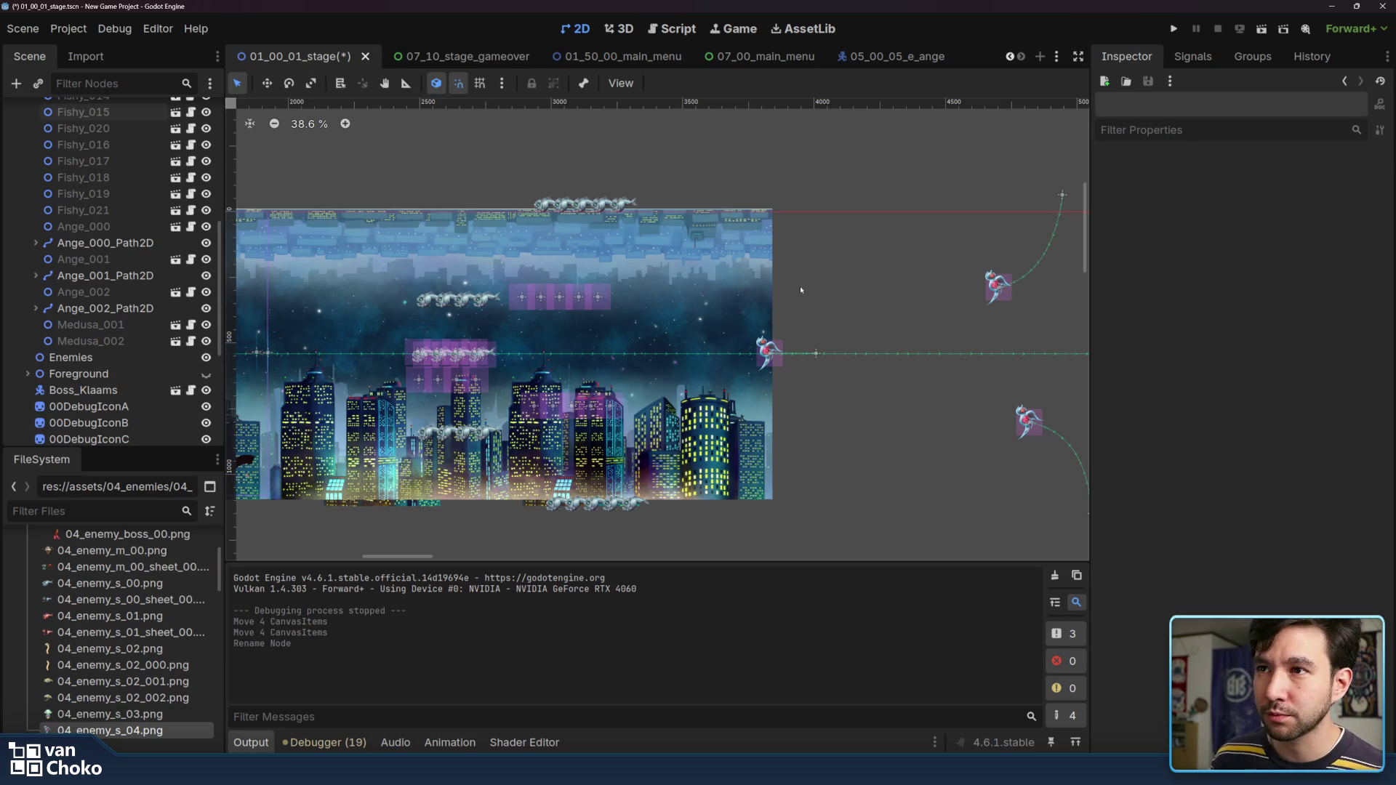
mouse_move(952, 404)
mouse_down()
mouse_move(459, 363)
mouse_move(794, 375)
mouse_up()
click(97, 339)
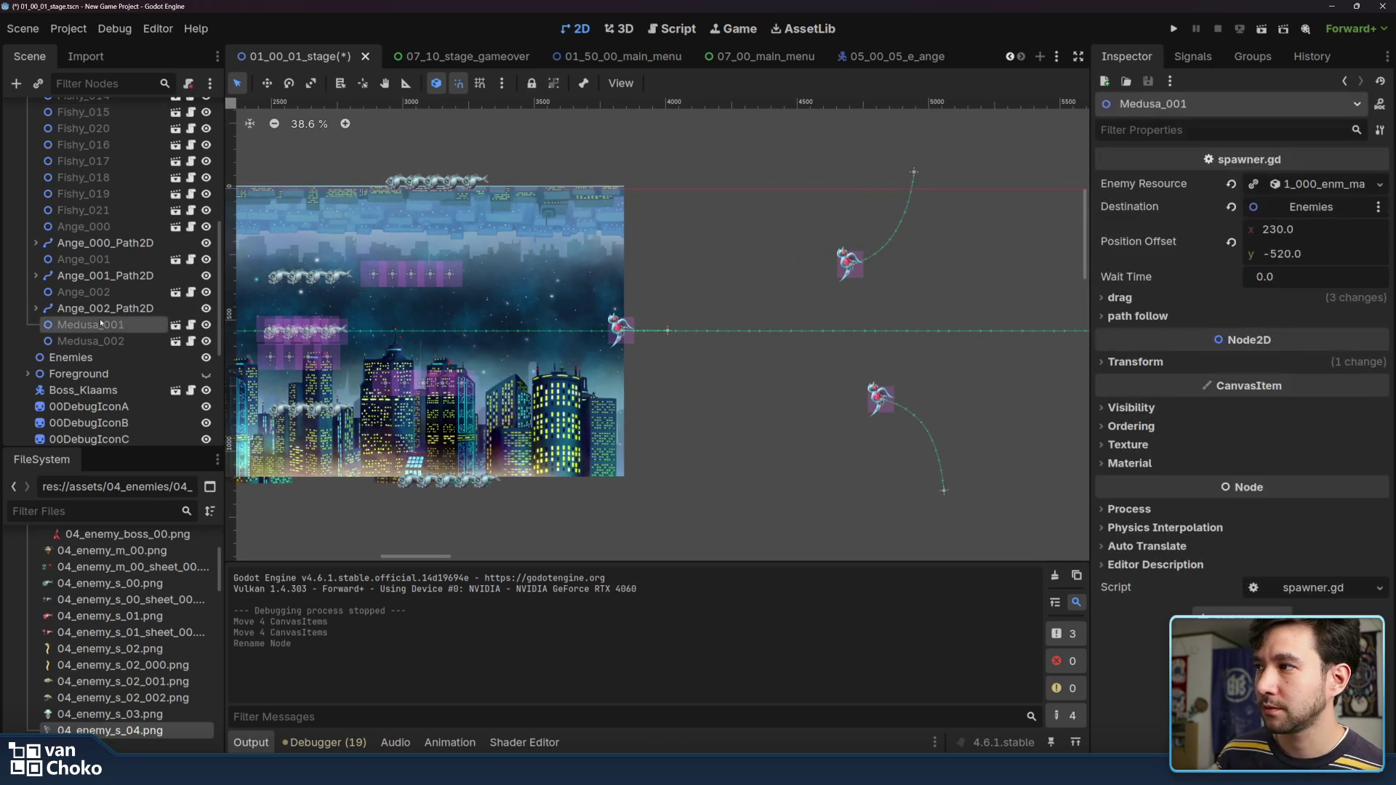
Step: Duplicate Fishy_021 into Fishy_022 and reorder it below Ange_000_Path2D in the scene tree
click(94, 309)
click(92, 260)
click(90, 210)
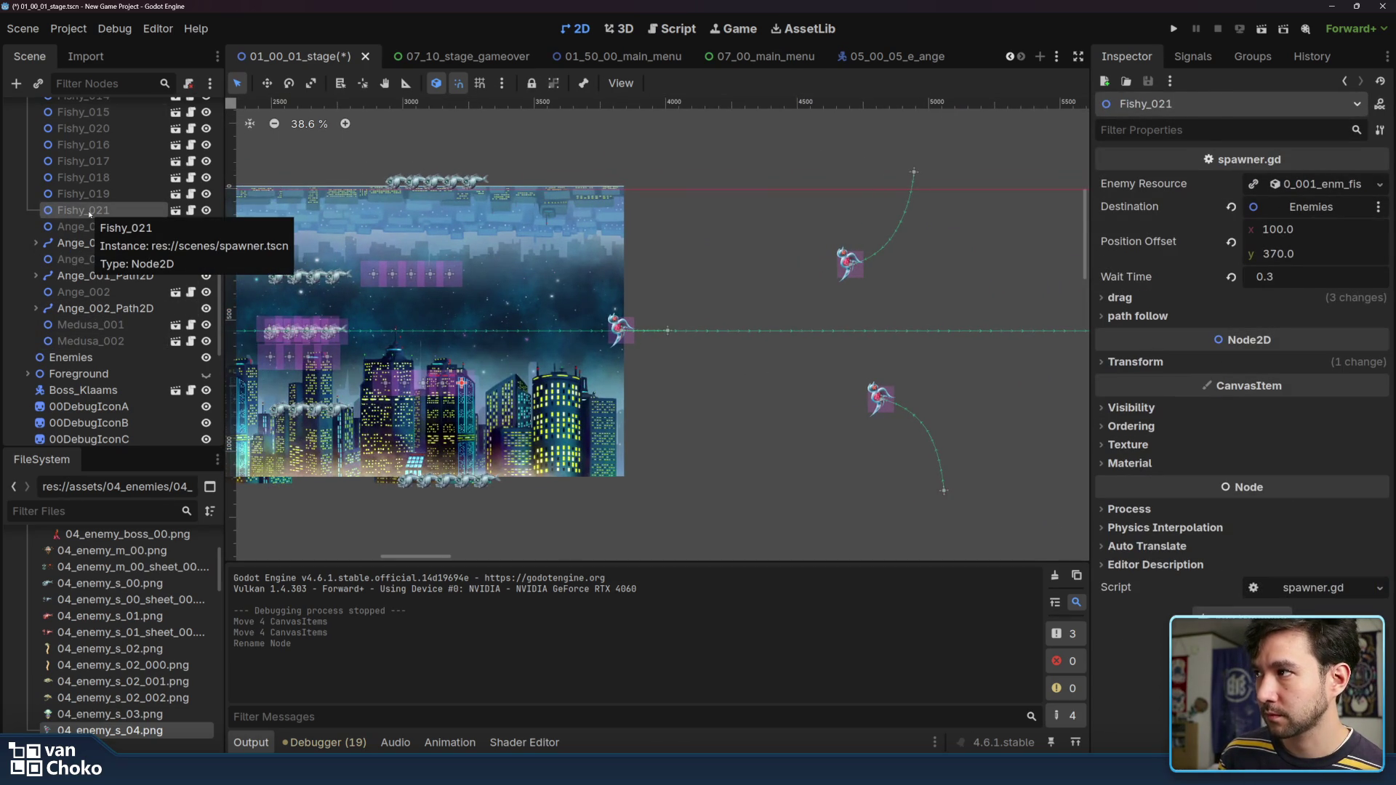
key(ctrl+d)
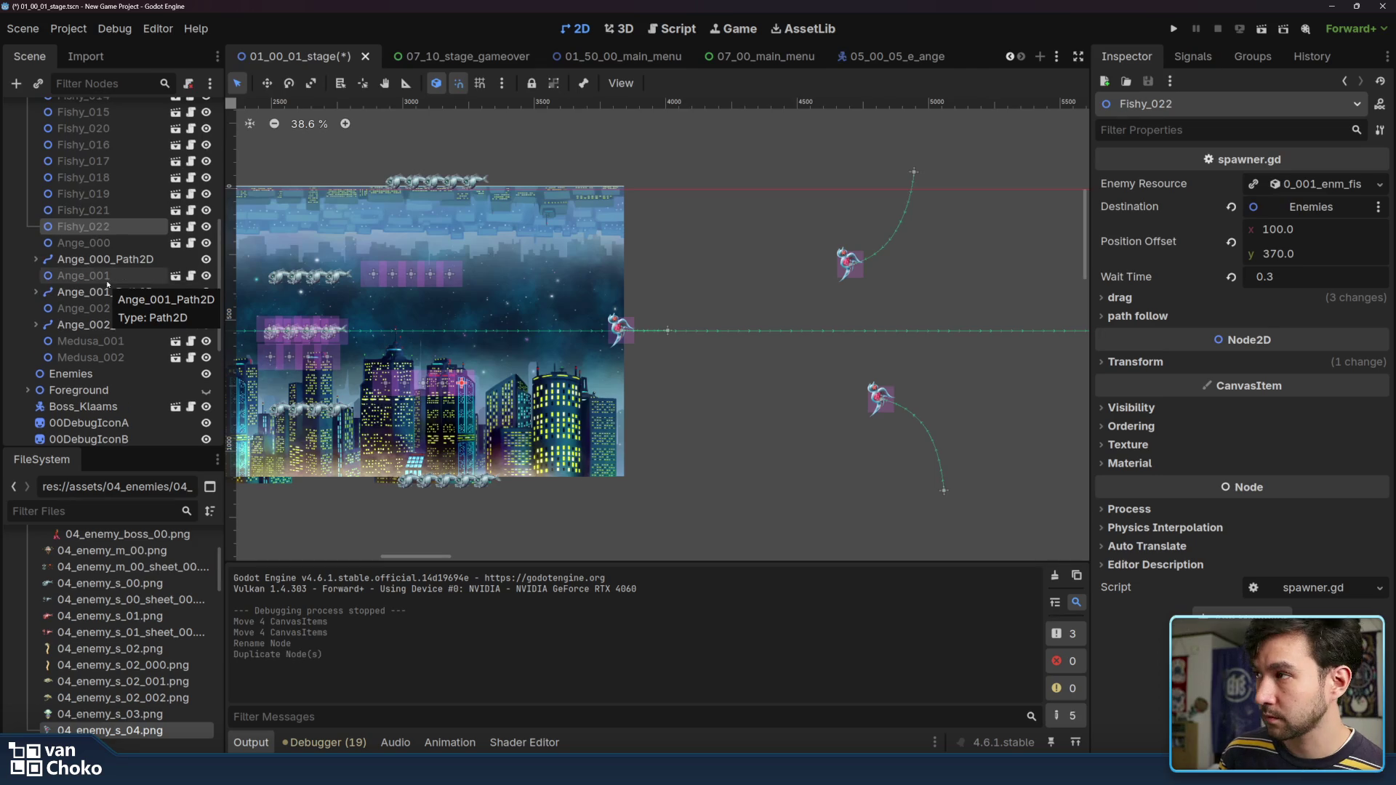
mouse_move(80, 226)
mouse_down()
mouse_move(96, 333)
mouse_move(98, 272)
mouse_up()
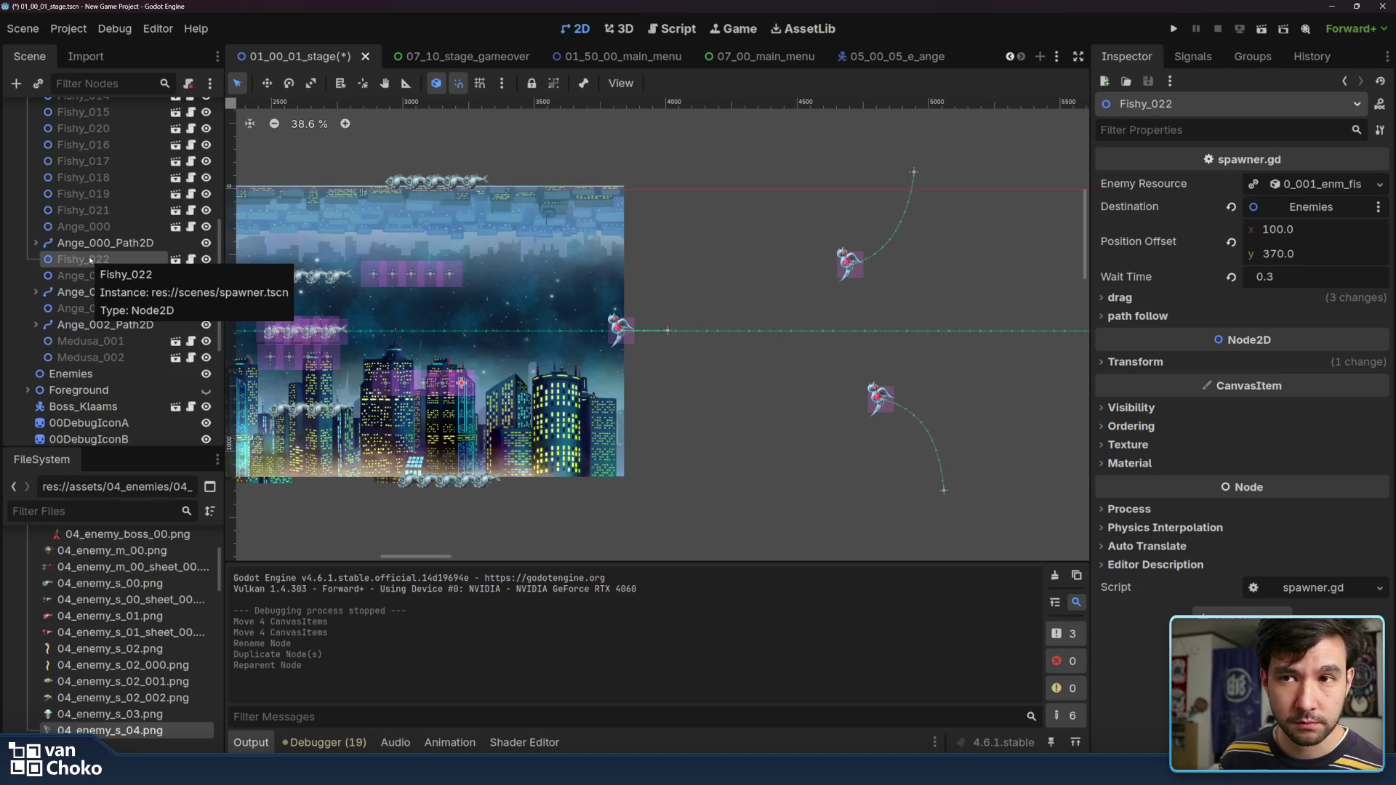
mouse_move(473, 303)
mouse_down()
mouse_move(589, 315)
mouse_move(576, 349)
mouse_up()
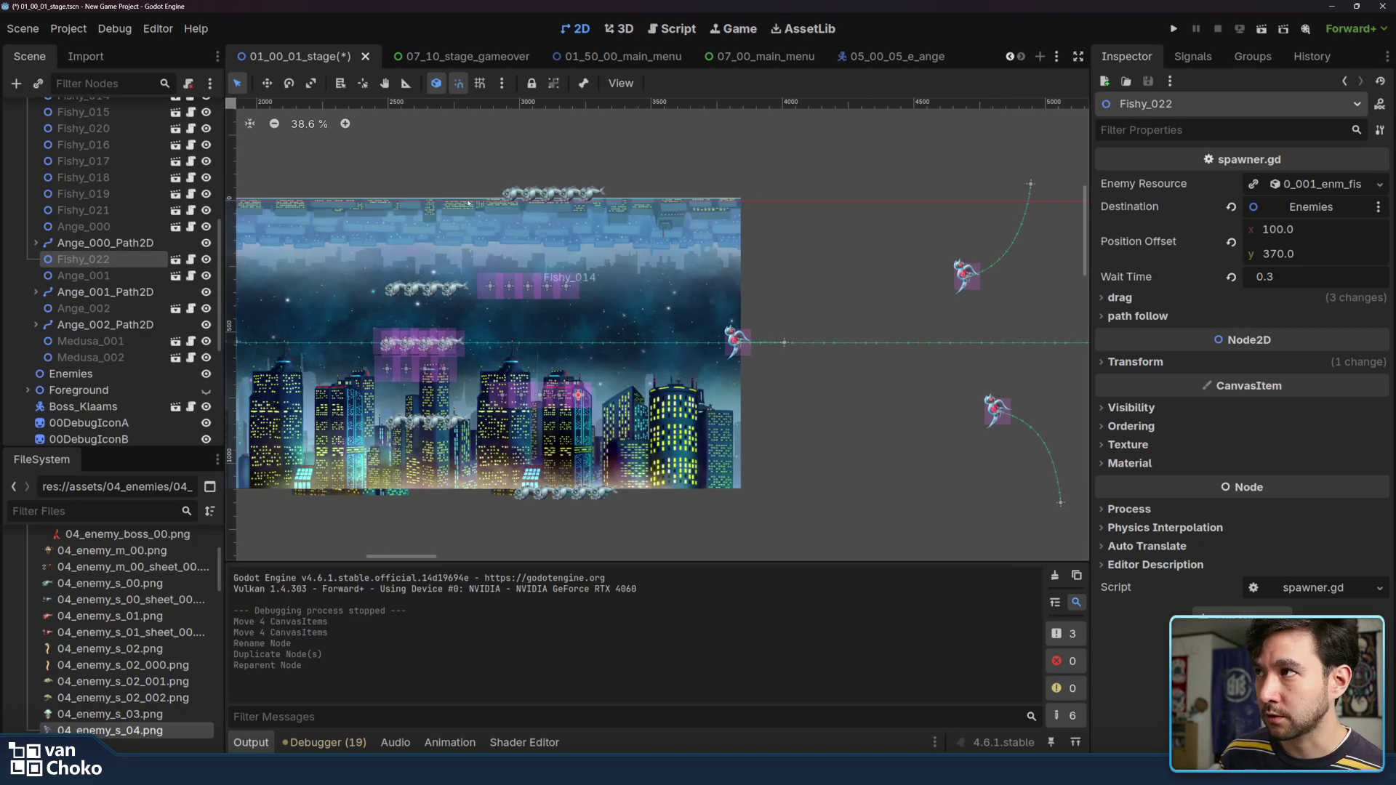
click(268, 83)
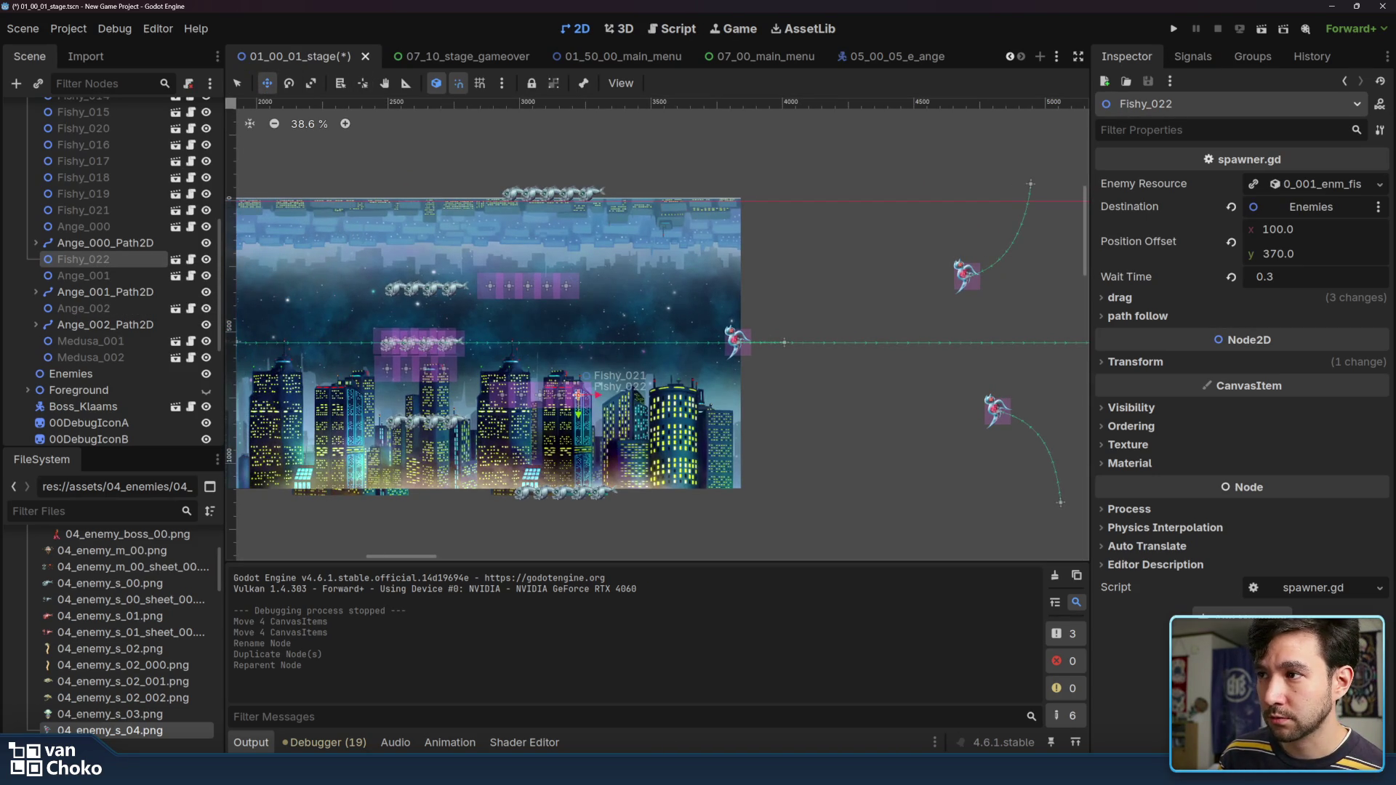
Step: Position Fishy_022 offscreen right with Position Offset reset to 0, 0, then duplicate it
mouse_move(580, 396)
mouse_down()
mouse_move(941, 270)
mouse_move(814, 273)
mouse_up()
click(1231, 240)
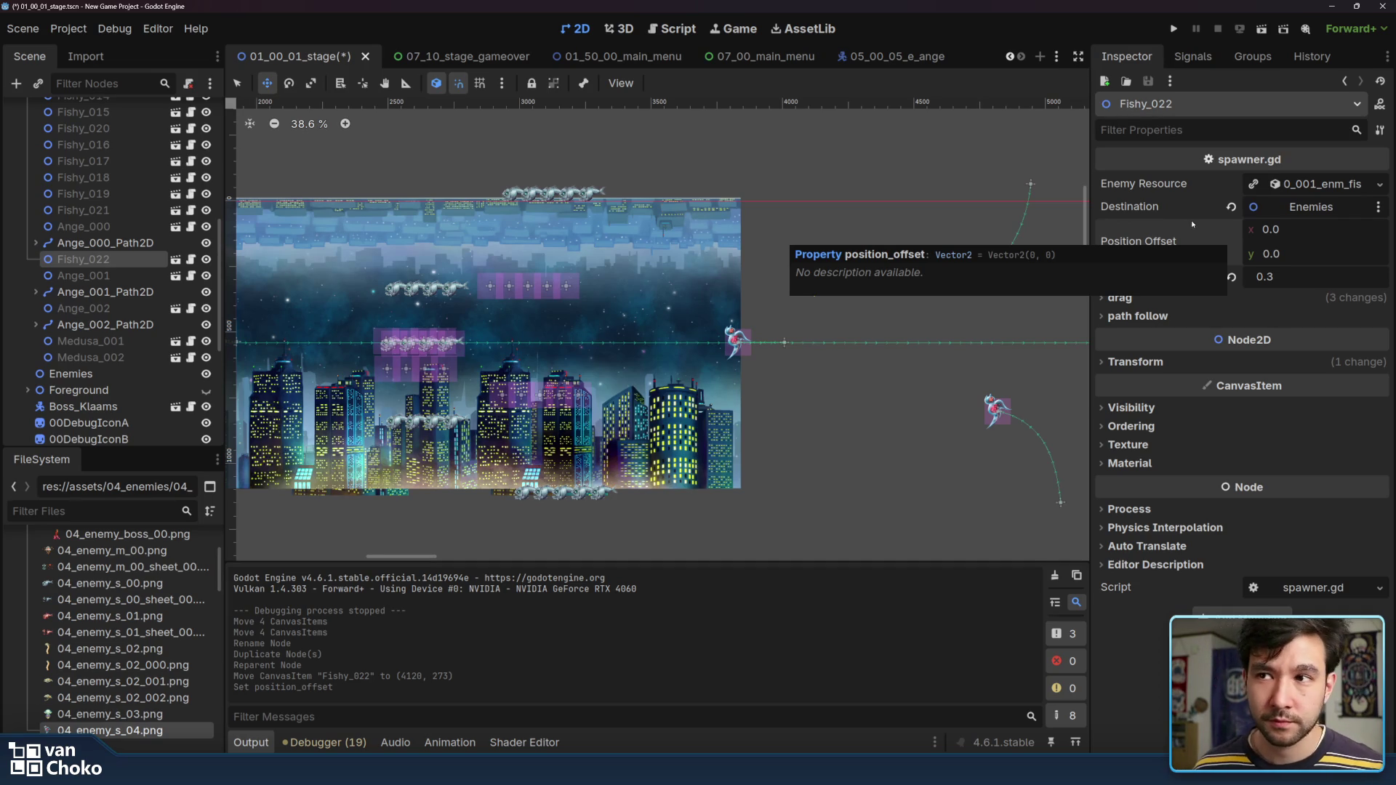
mouse_move(827, 275)
mouse_down()
mouse_move(844, 276)
mouse_move(814, 277)
mouse_up()
mouse_move(813, 290)
mouse_down()
mouse_move(816, 317)
mouse_move(800, 318)
mouse_up()
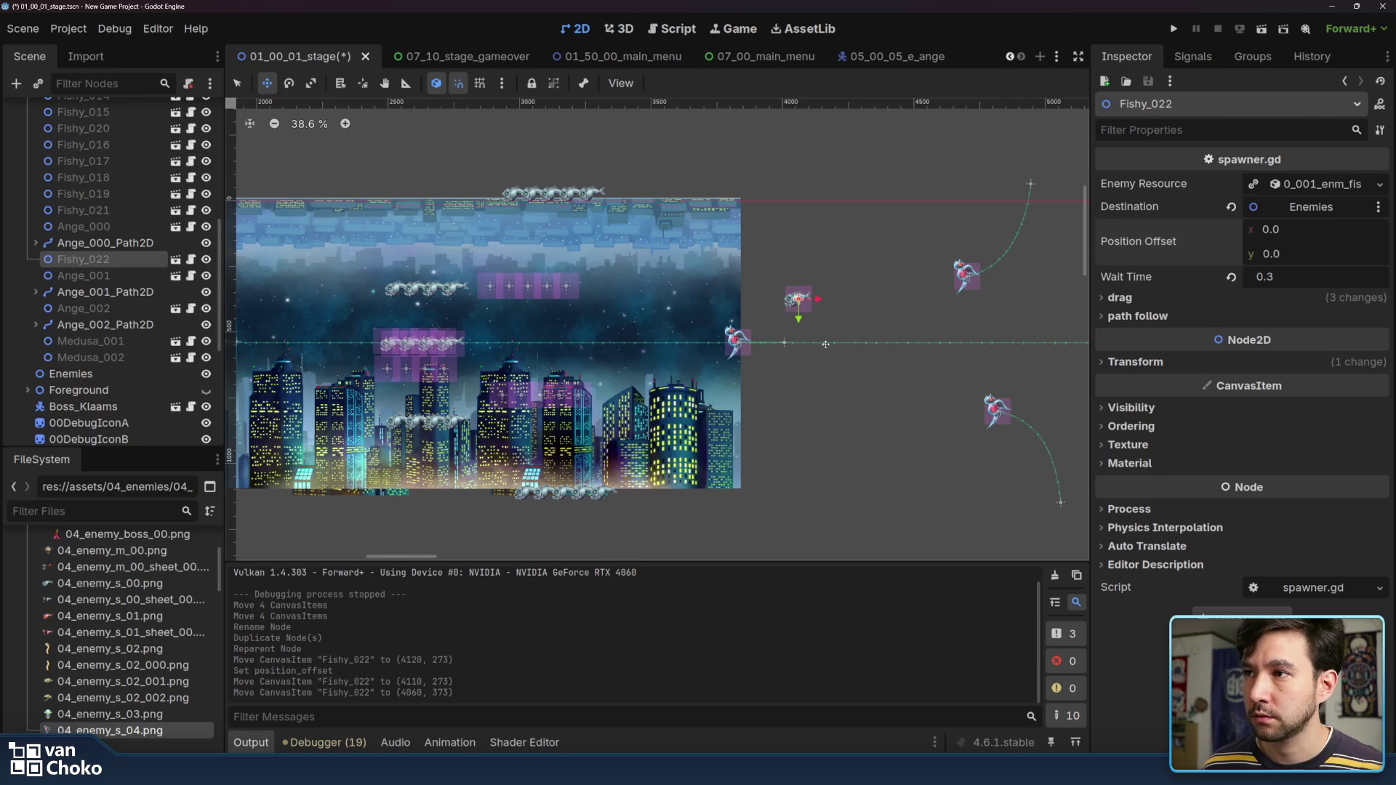
drag(817, 299, 875, 300)
key(ctrl+d)
key(ctrl+d)
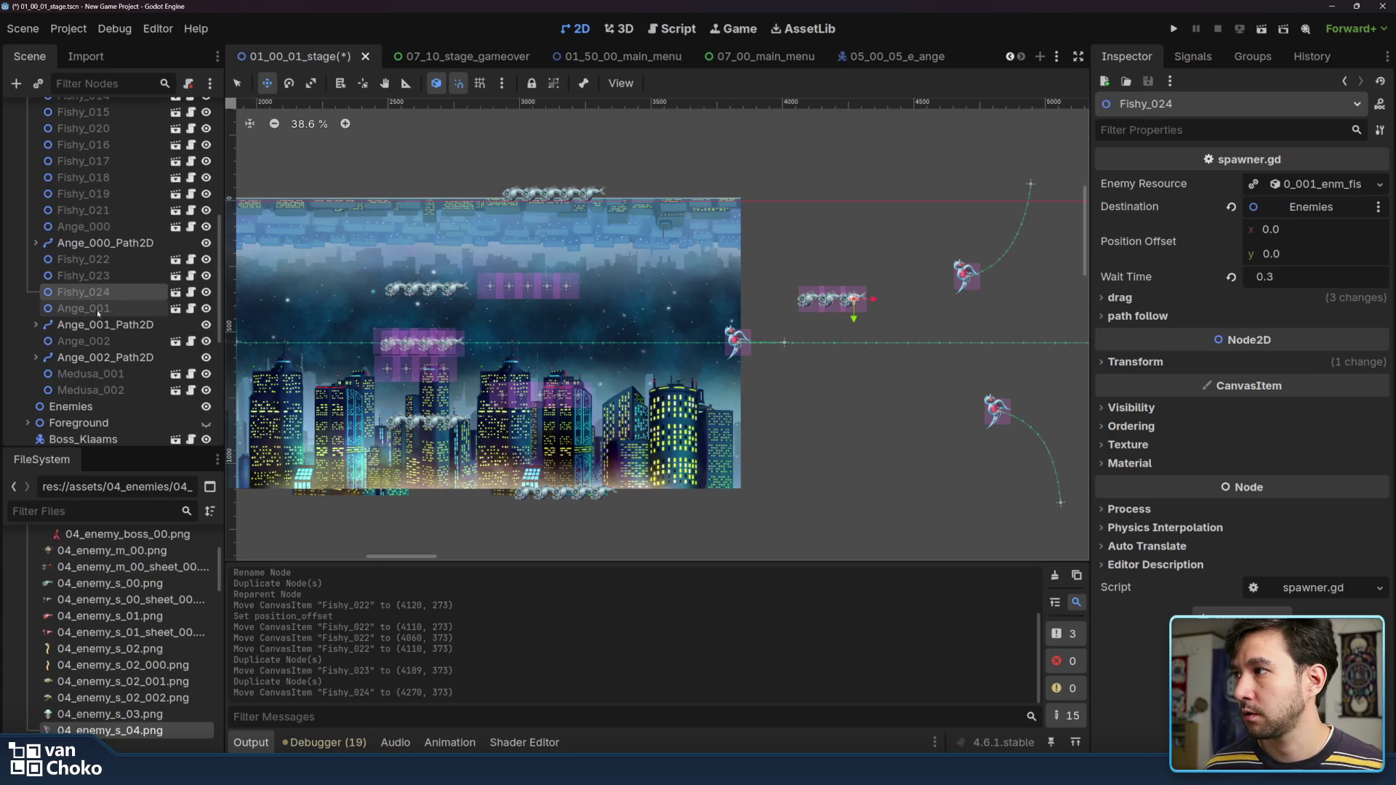
Step: Copy the Fishy_022–024 row and drop the copy below as a second row
shift+click(105, 259)
key(ctrl+d)
drag(811, 317, 807, 395)
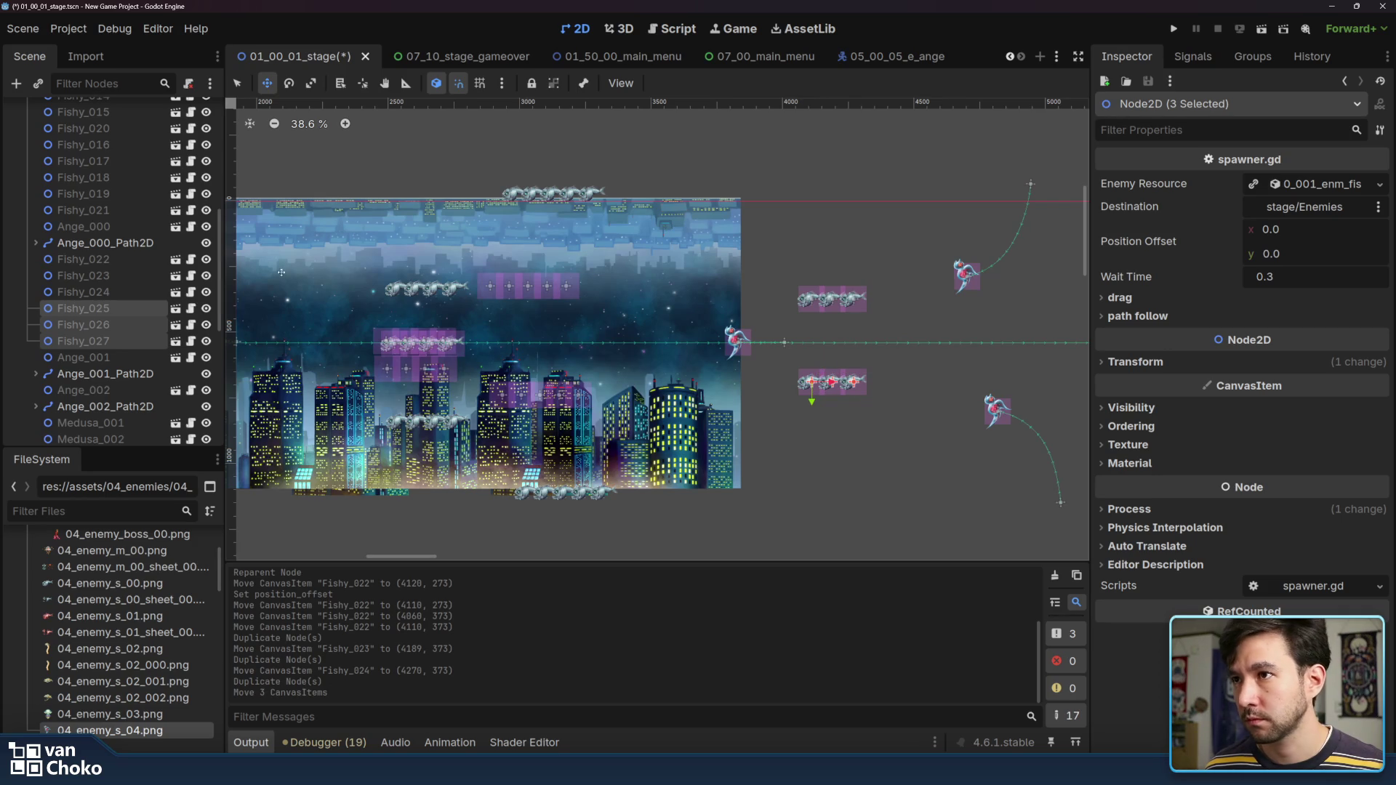
Step: Box-select all six new Fishy spawners, shift them 50 px left, then select Fishy_027 alone
click(237, 84)
click(919, 433)
drag(878, 407, 825, 278)
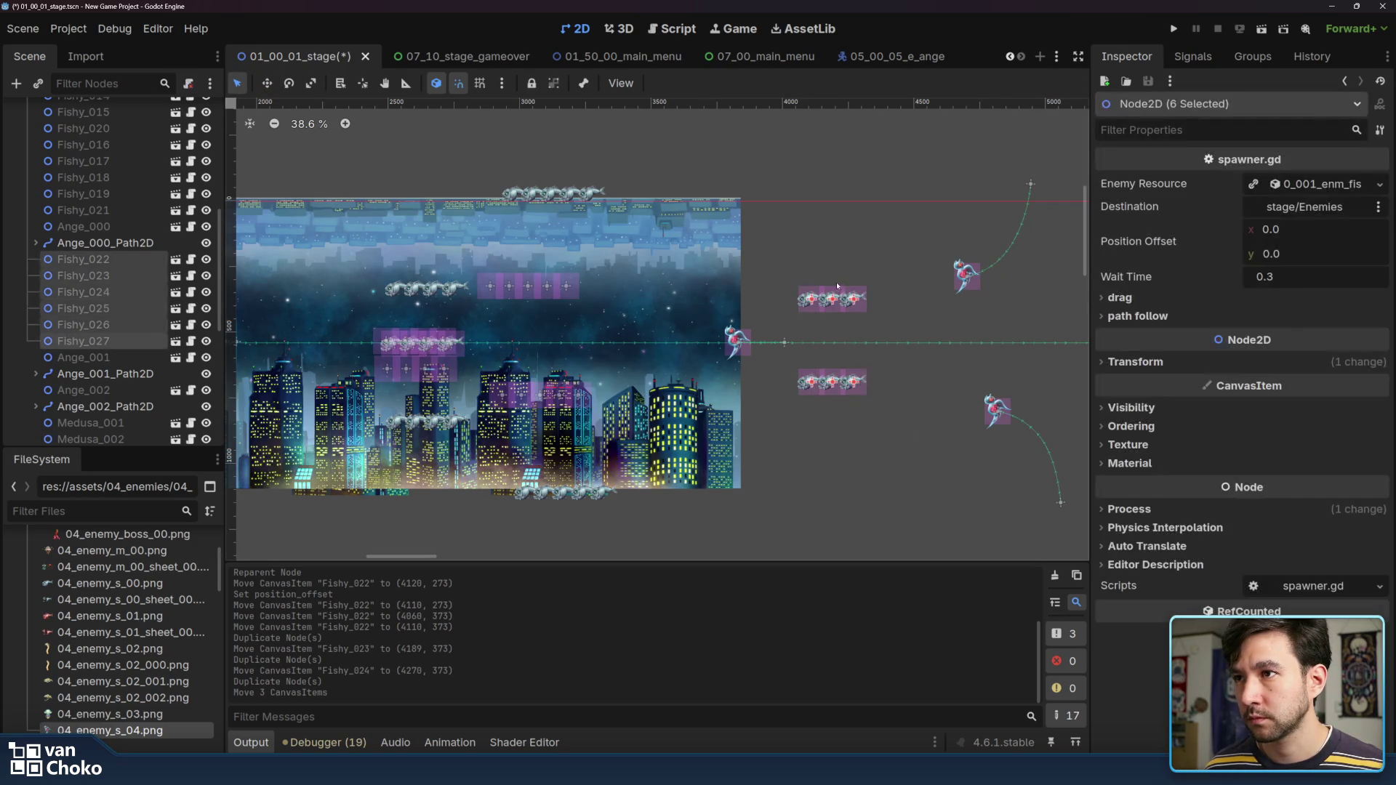
click(267, 83)
drag(876, 384, 859, 383)
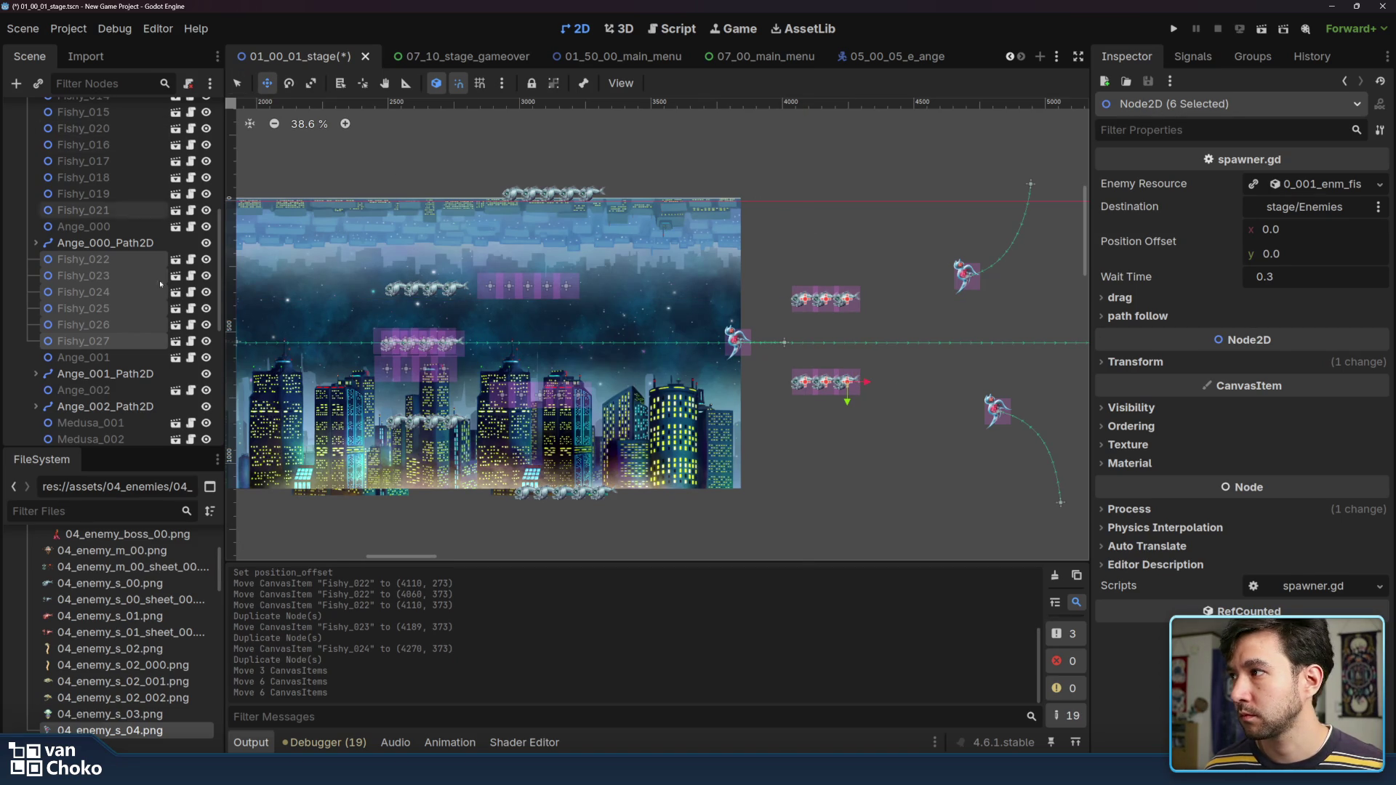
click(119, 268)
click(114, 341)
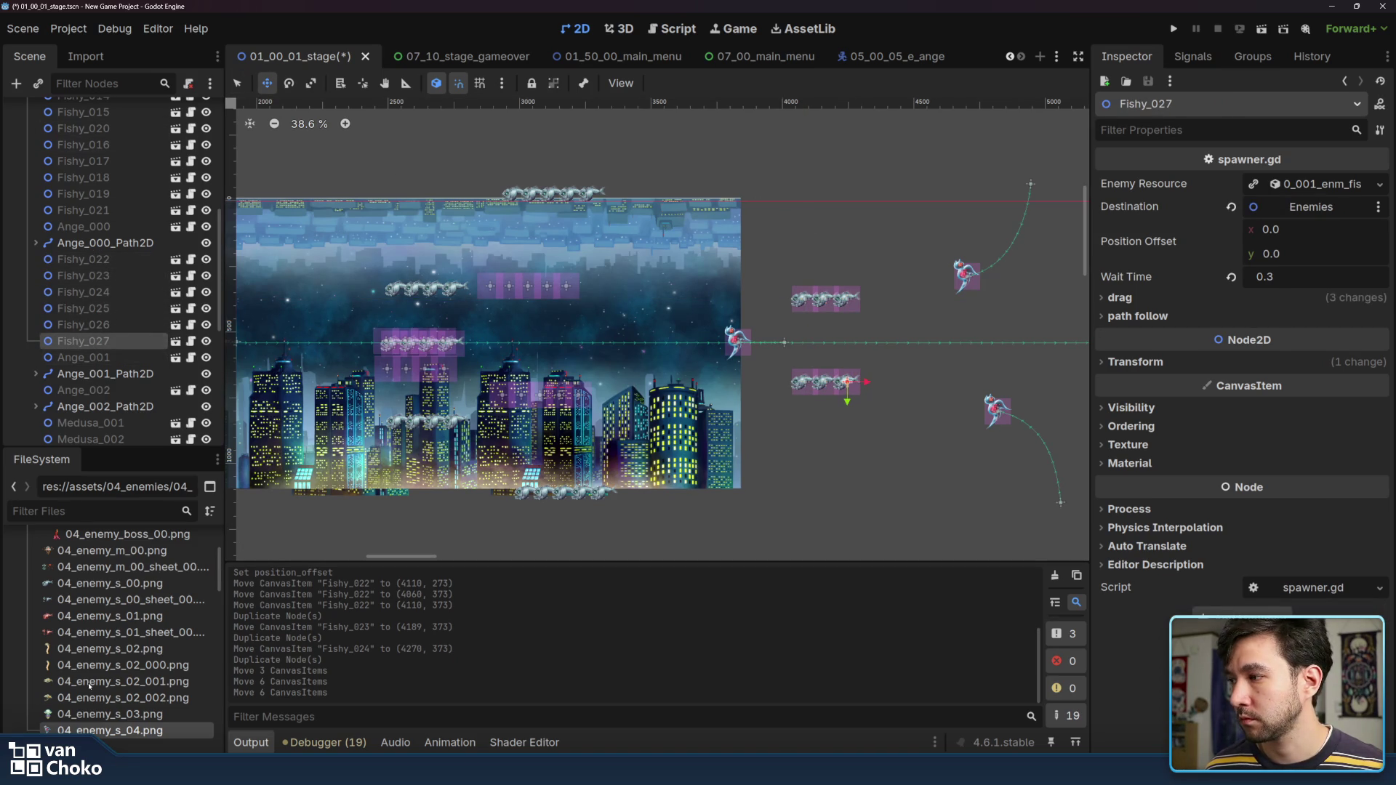
scroll(77, 637, down, 5)
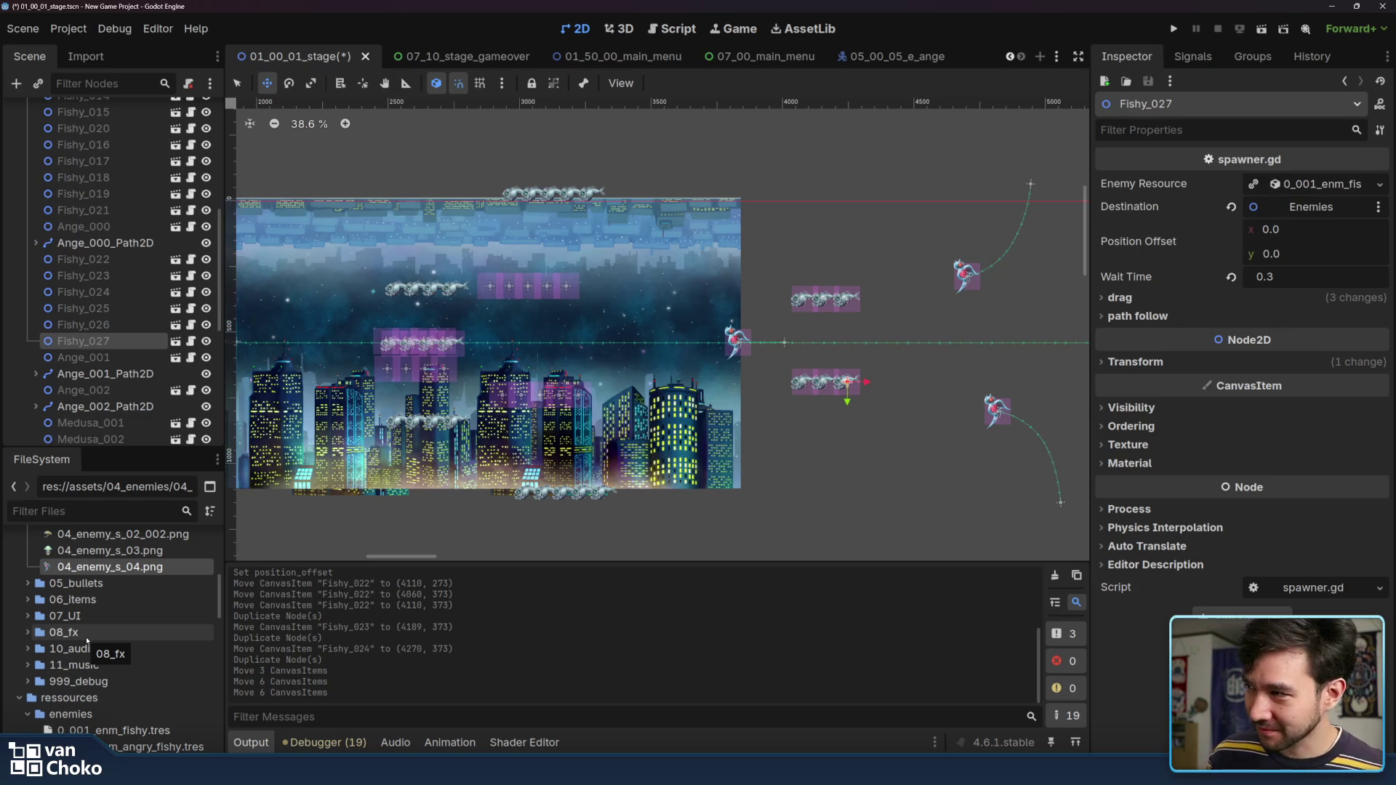
Step: Drag a new Spawner instance from FileSystem onto the stage
scroll(102, 640, down, 4)
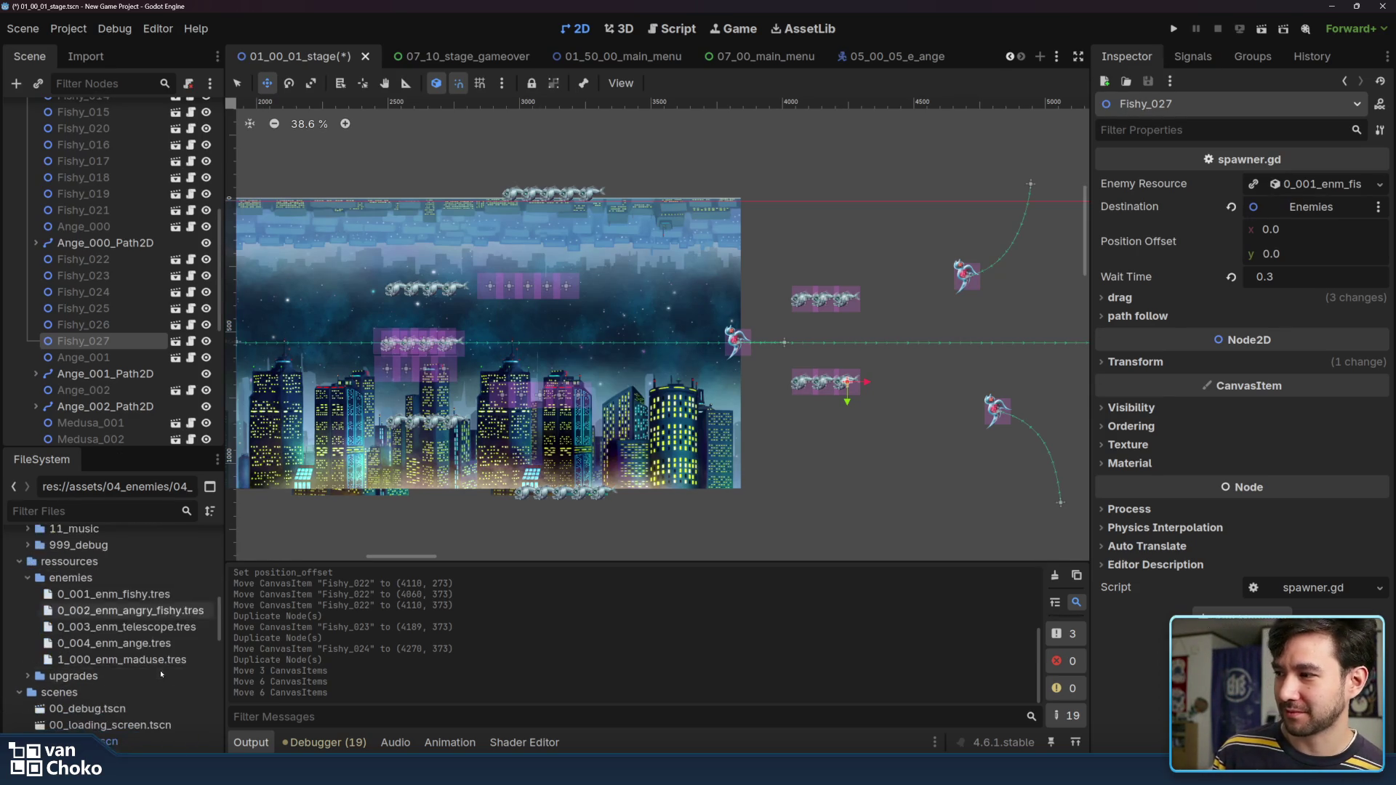
click(100, 660)
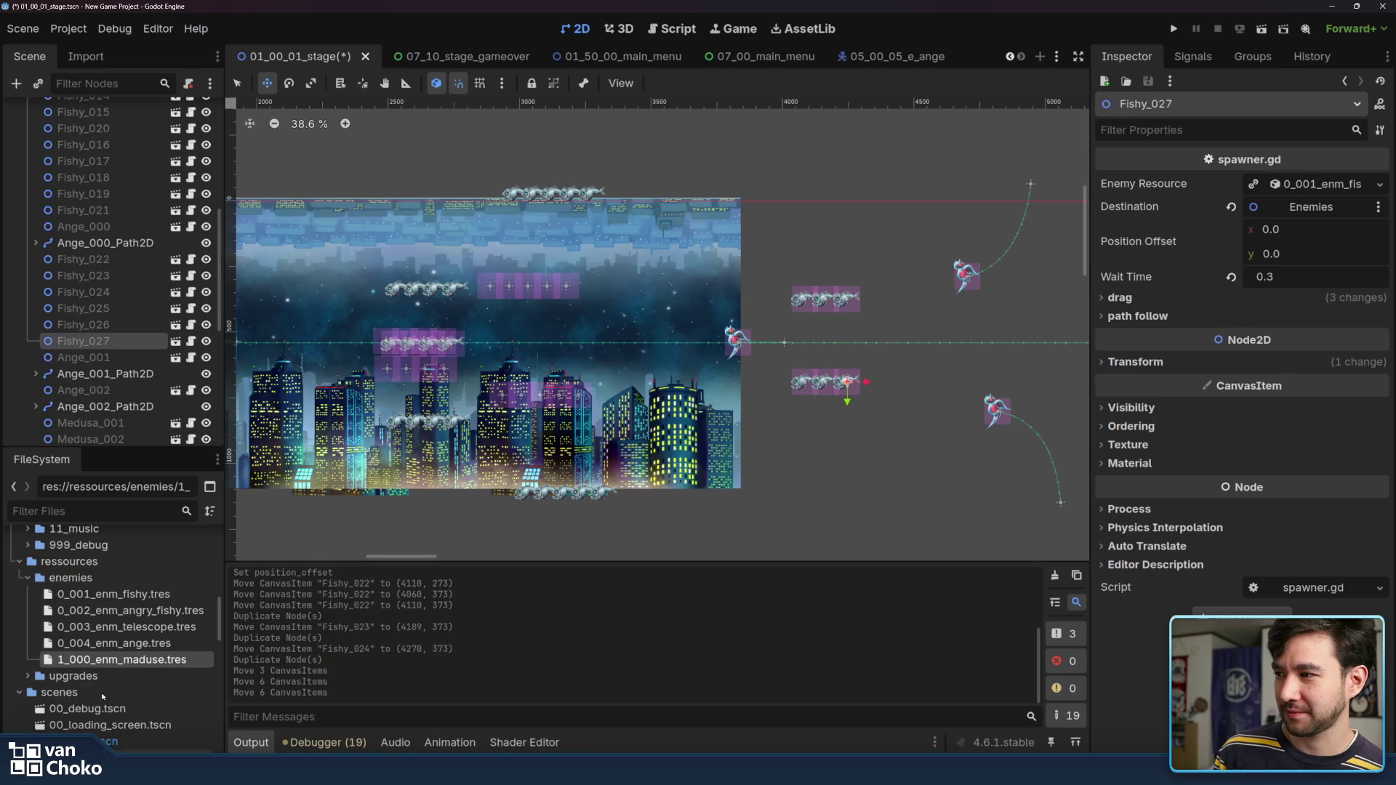
scroll(109, 557, down, 5)
scroll(102, 708, down, 10)
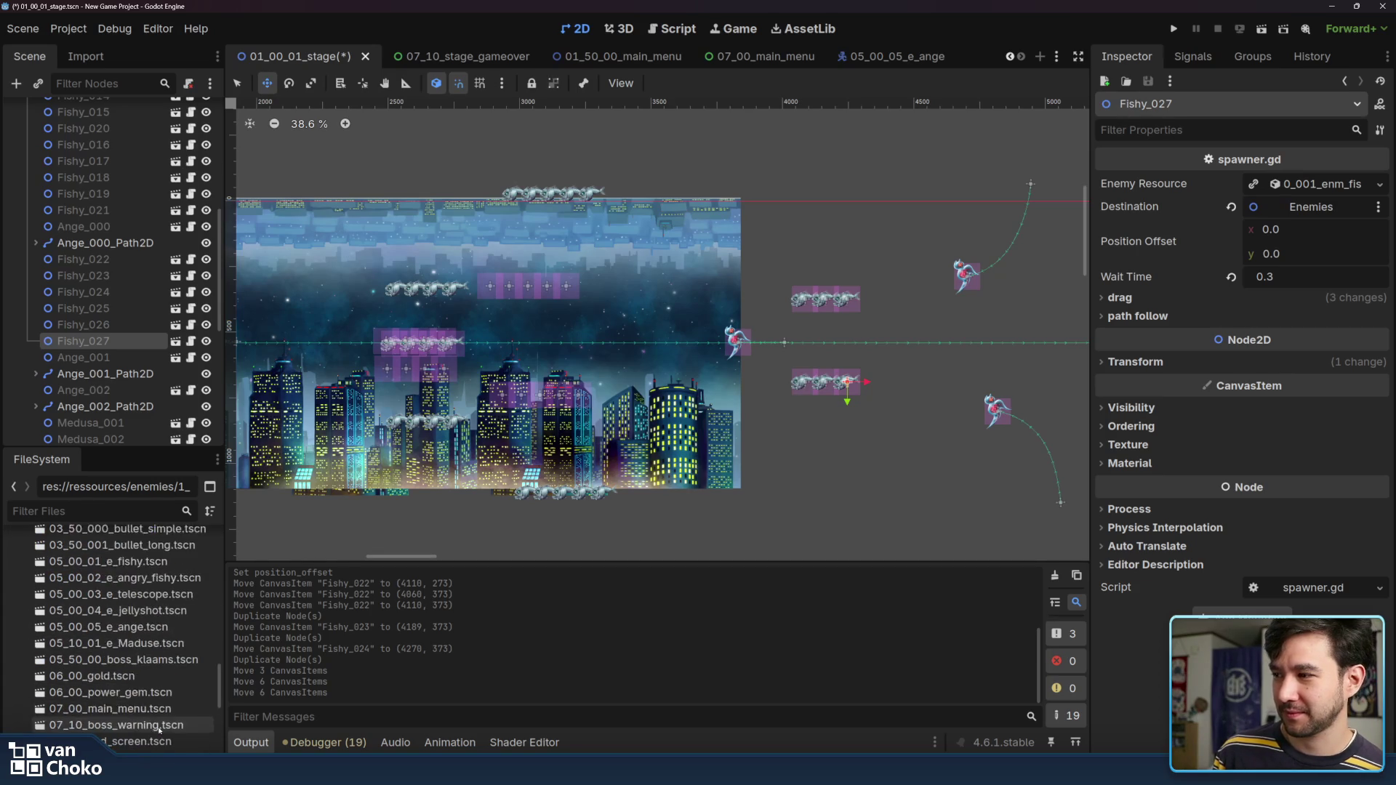
mouse_move(102, 720)
mouse_down()
mouse_move(785, 449)
mouse_move(869, 439)
mouse_move(852, 437)
mouse_up()
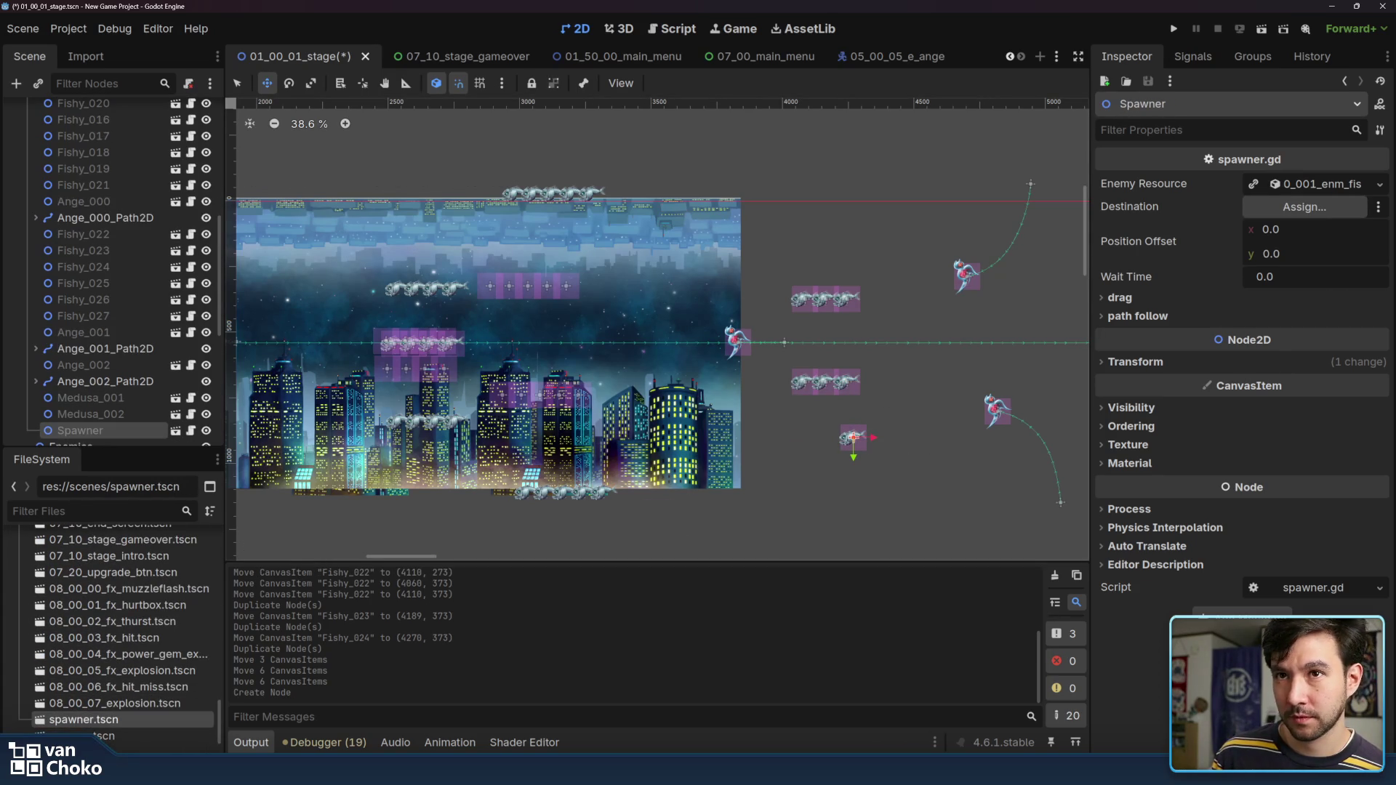
Step: Clear the Spawner's Enemy Resource and assign 0_002_enm_angry_fishy.tres instead
click(1380, 185)
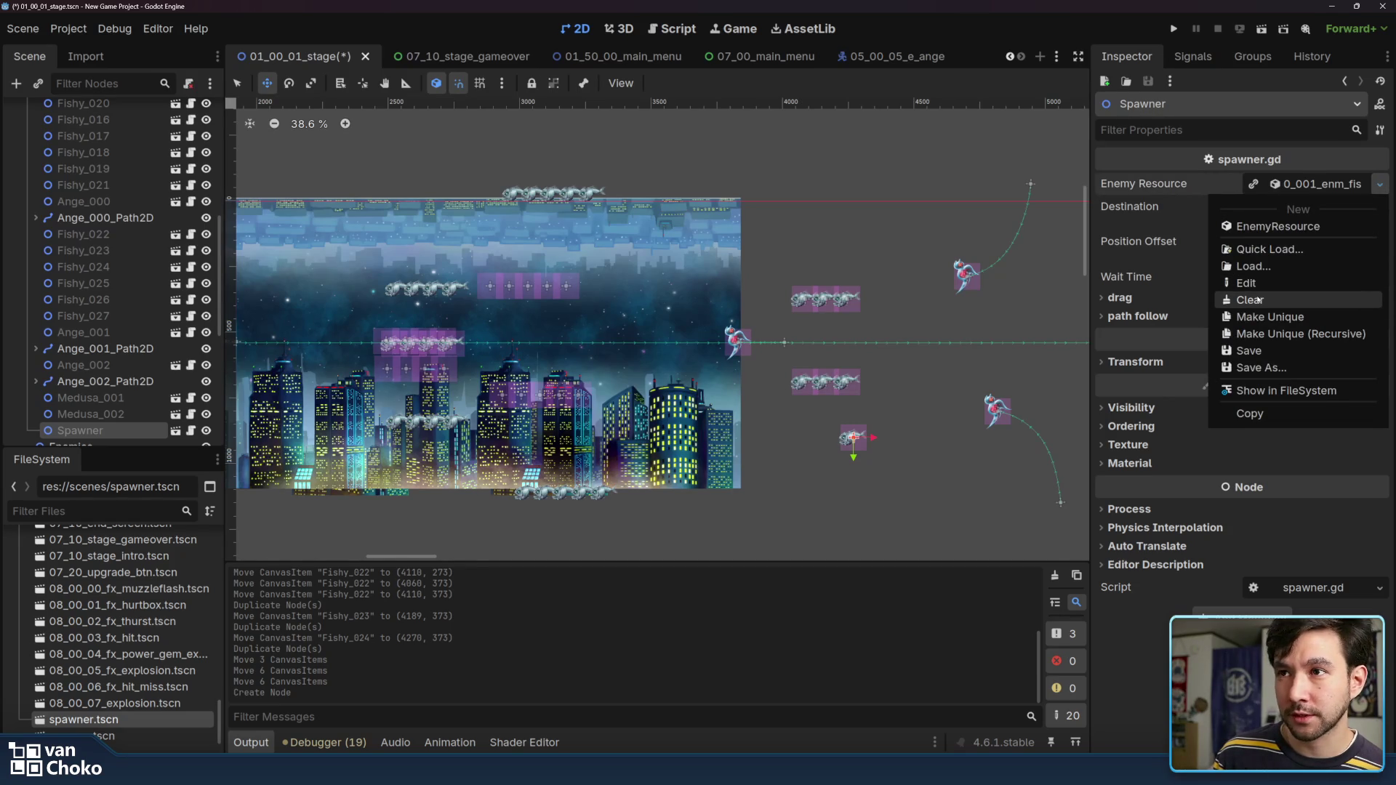
click(1258, 300)
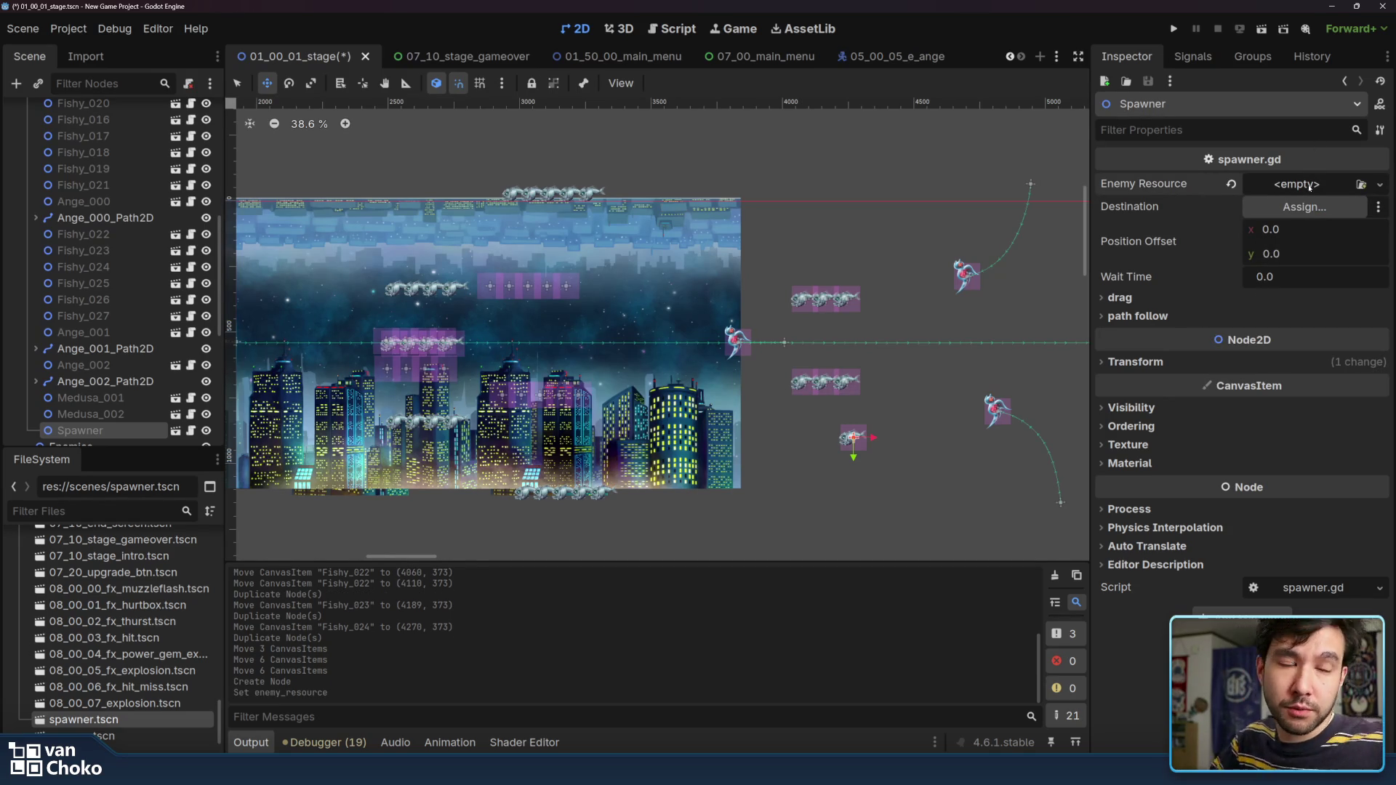
click(1309, 186)
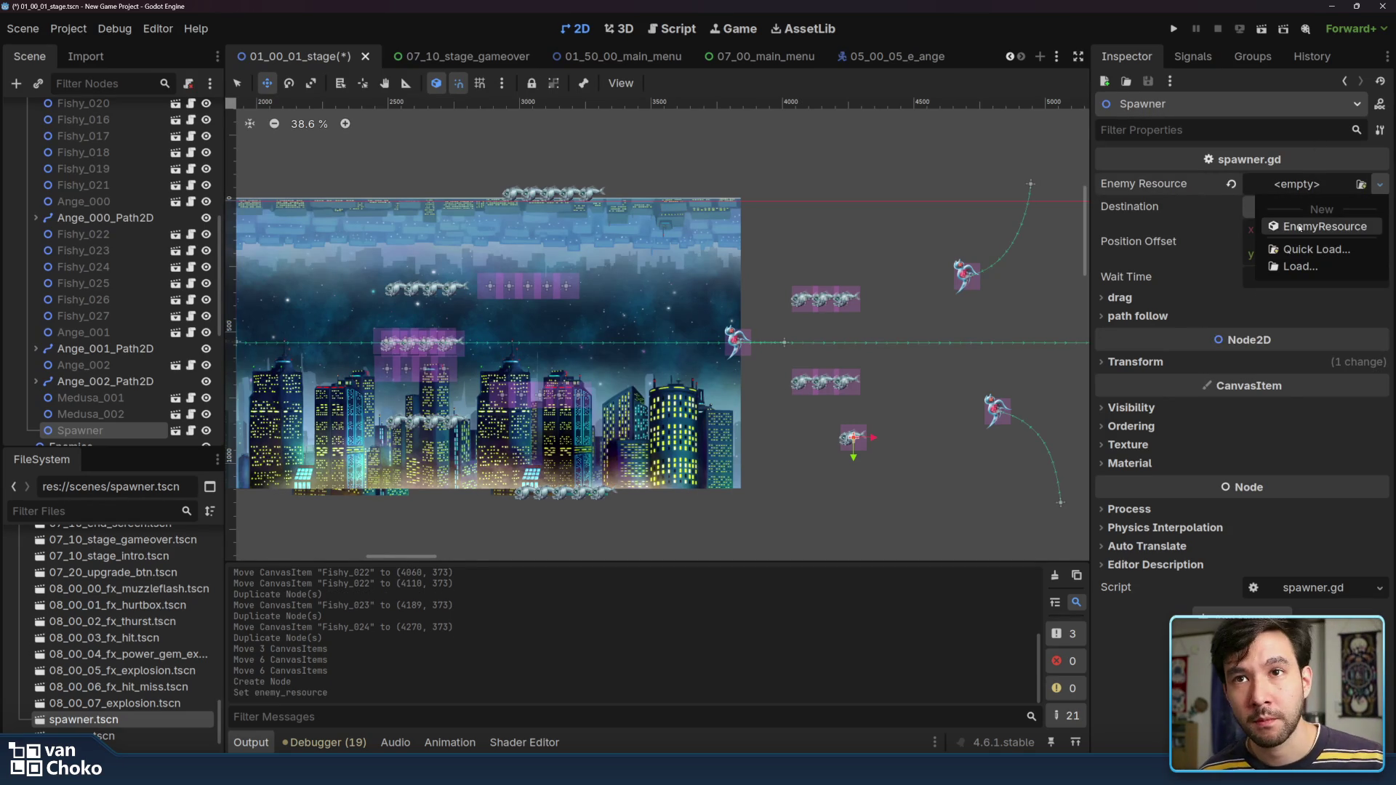
click(1184, 187)
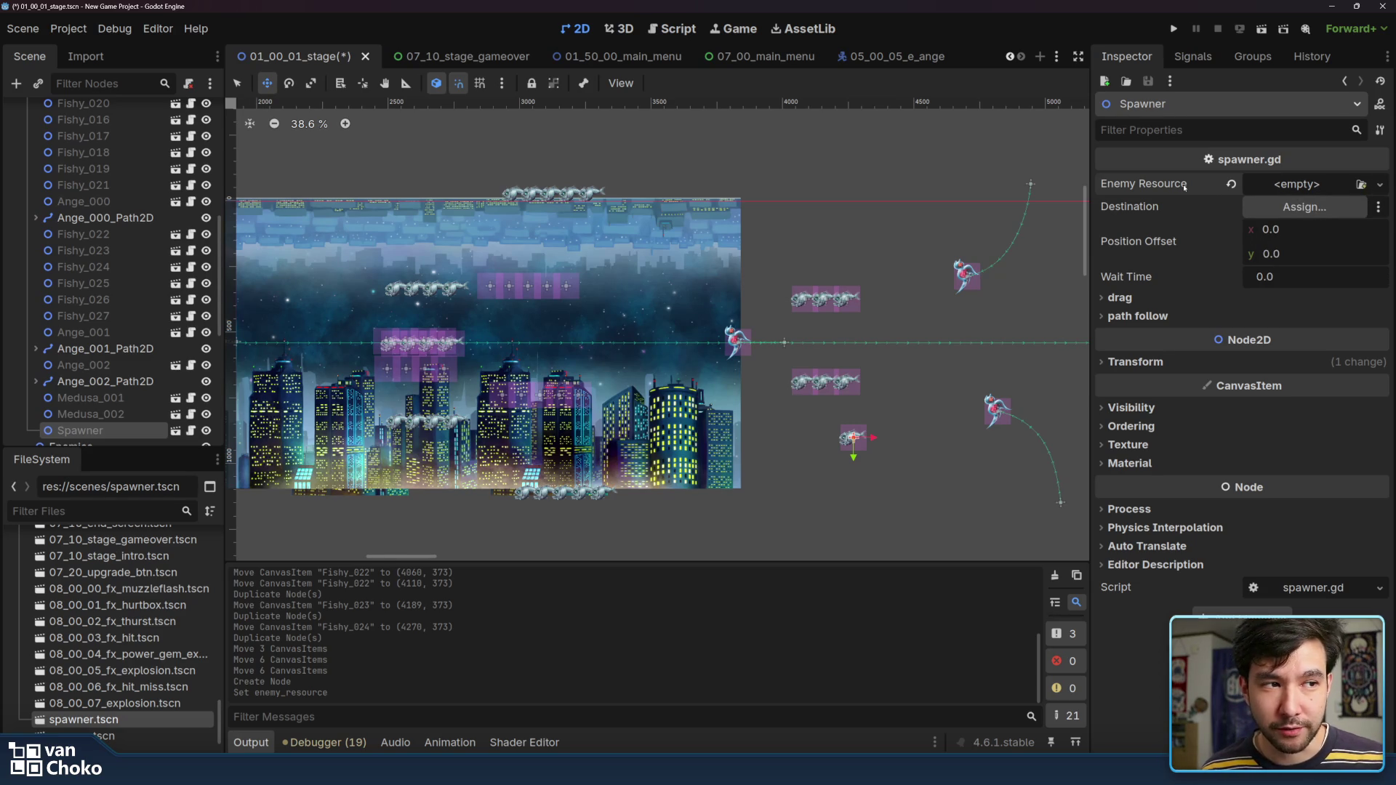
scroll(109, 618, up, 5)
scroll(109, 611, up, 15)
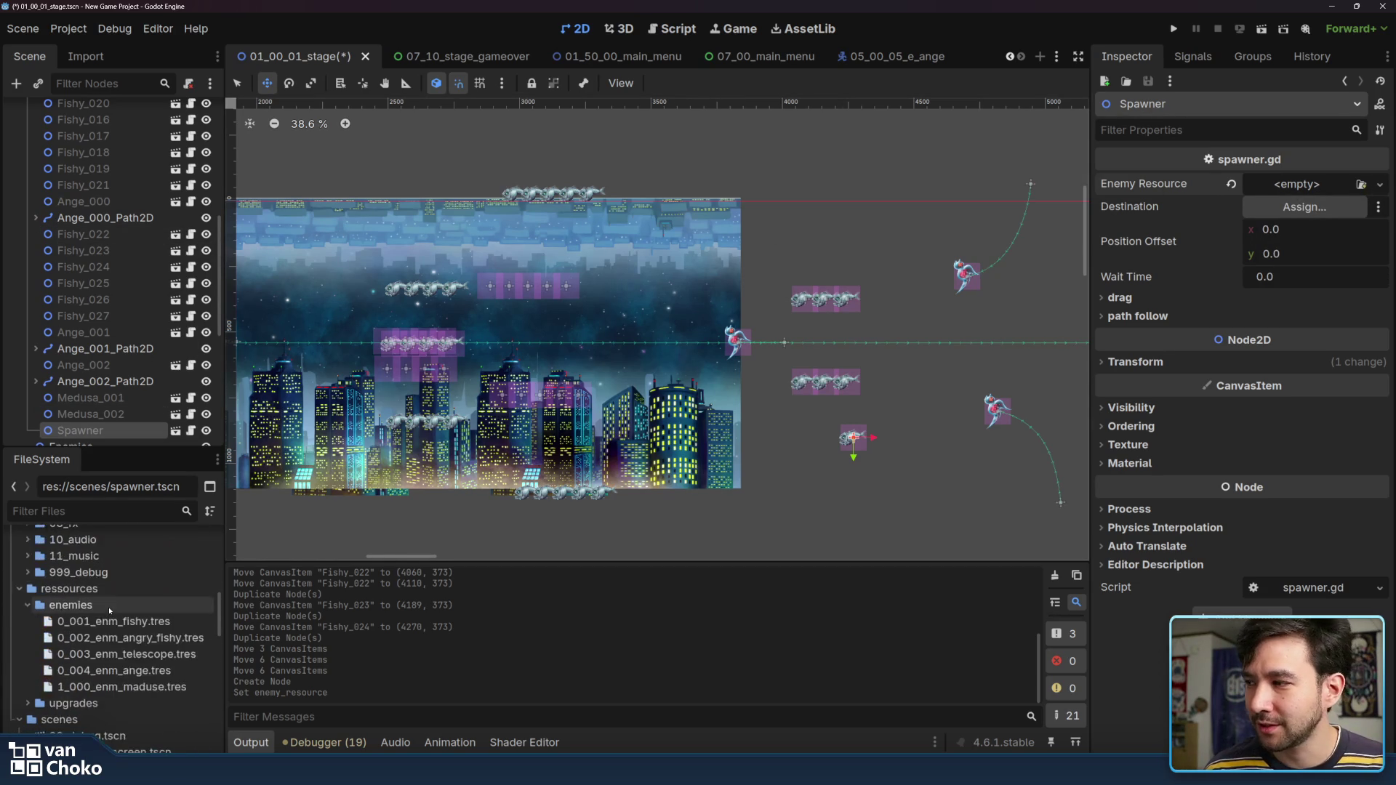
click(123, 625)
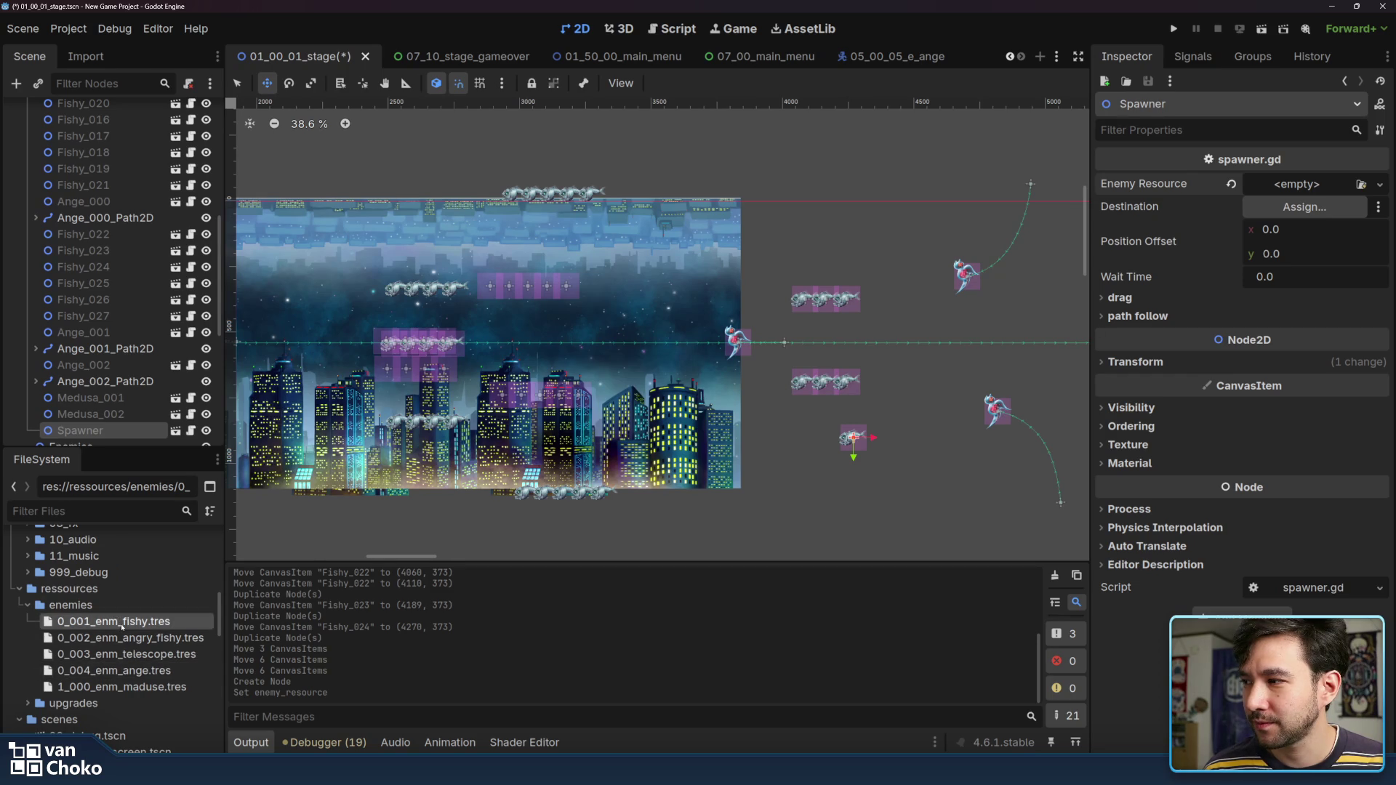
mouse_move(123, 638)
mouse_down()
mouse_move(825, 407)
mouse_move(1287, 186)
mouse_up()
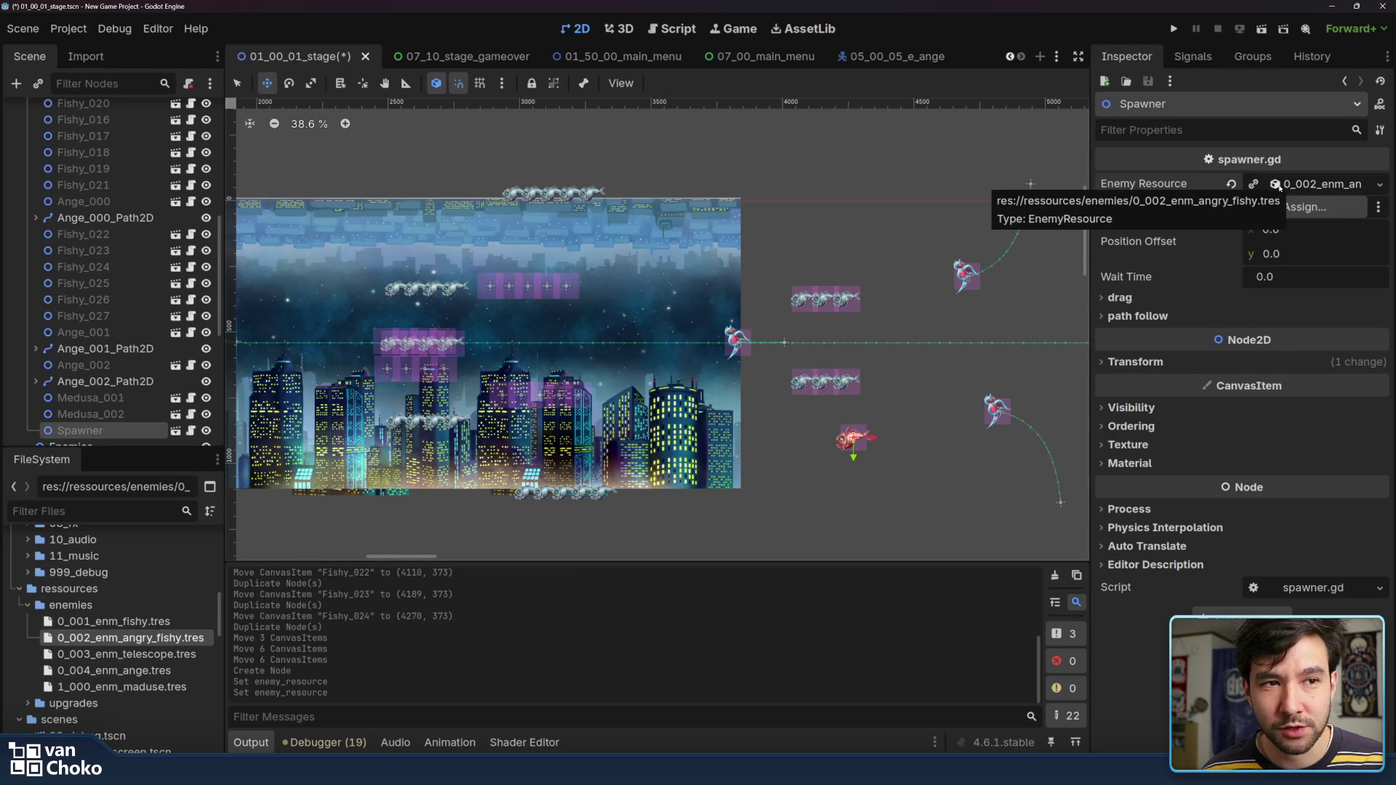
click(1293, 208)
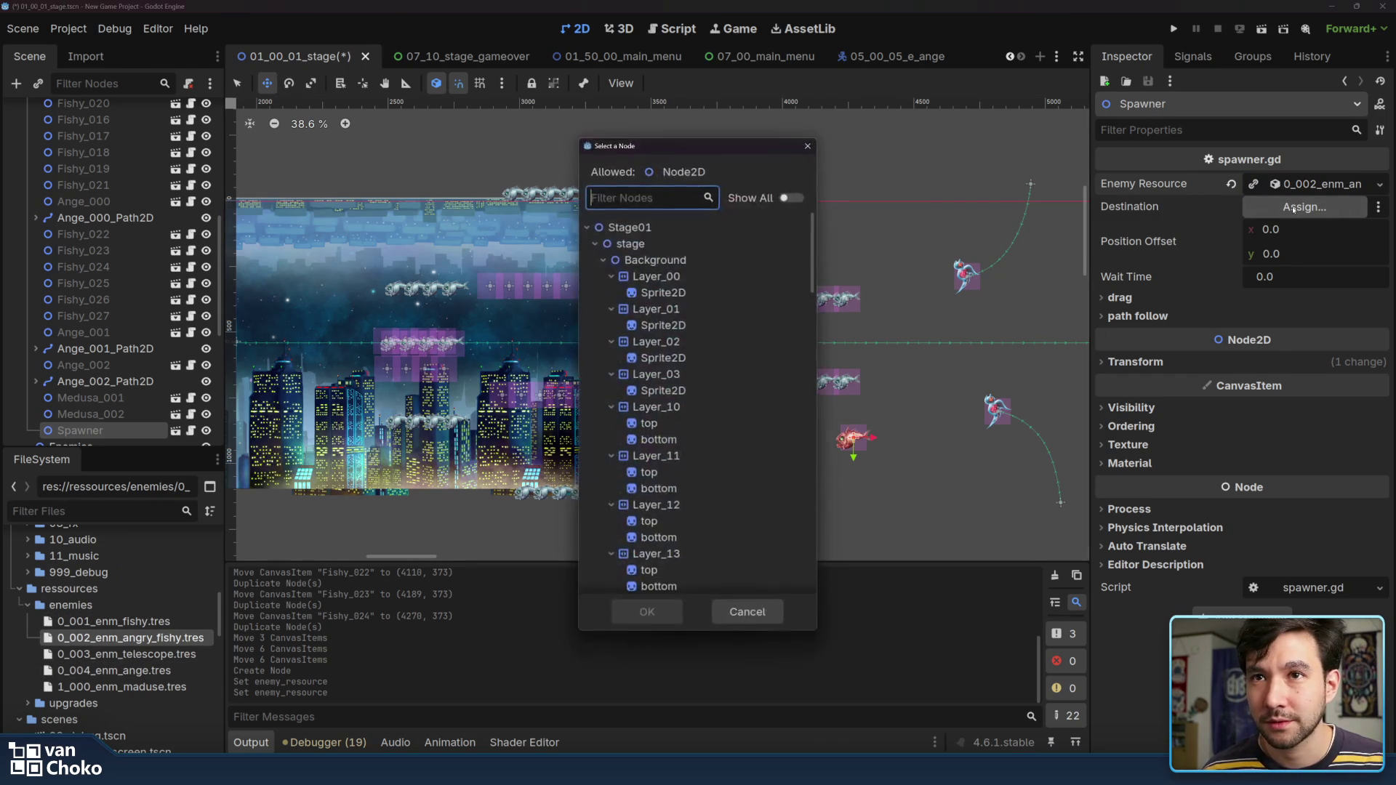
Step: Target the Enemies node as Destination, set Position Offset x to 20, and nudge the spawner down-right
scroll(708, 392, down, 15)
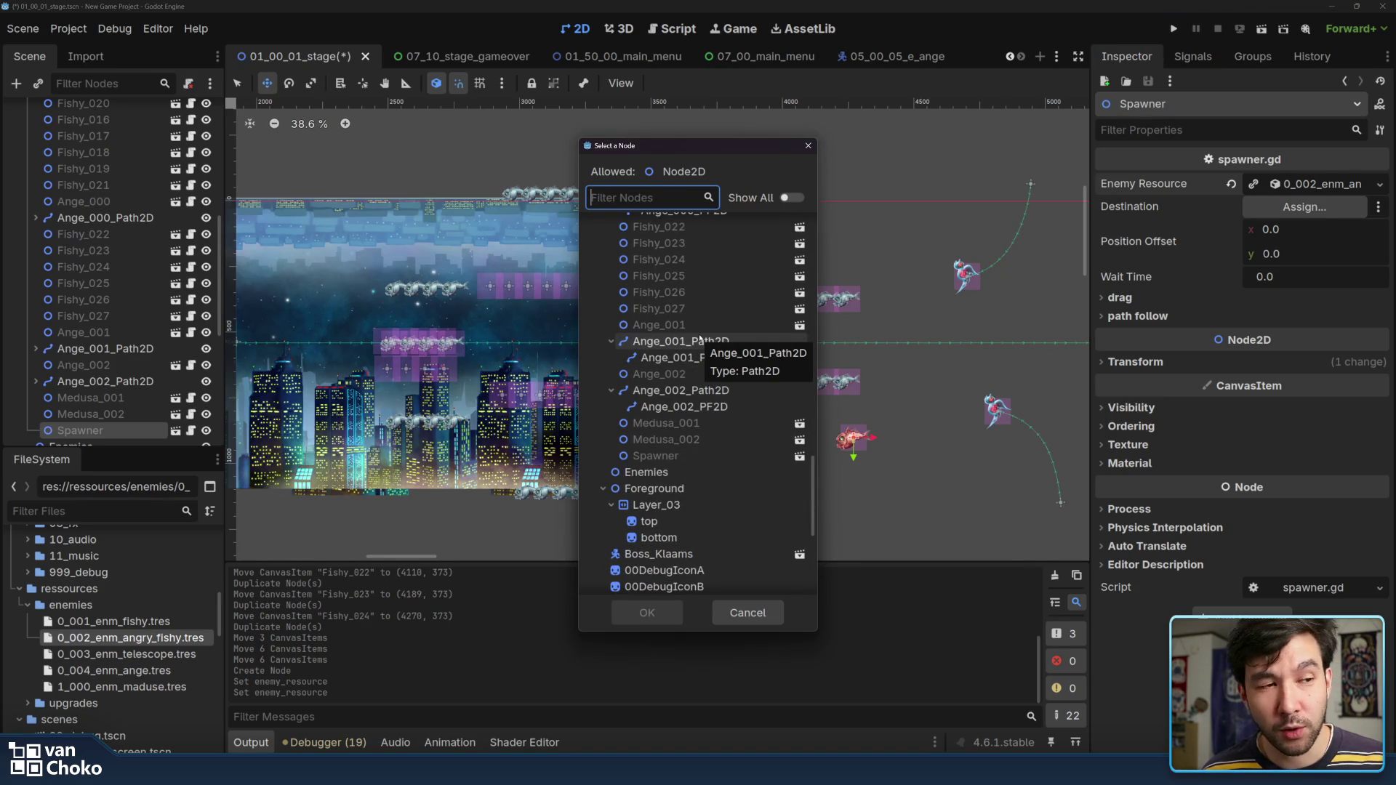
scroll(698, 348, down, 3)
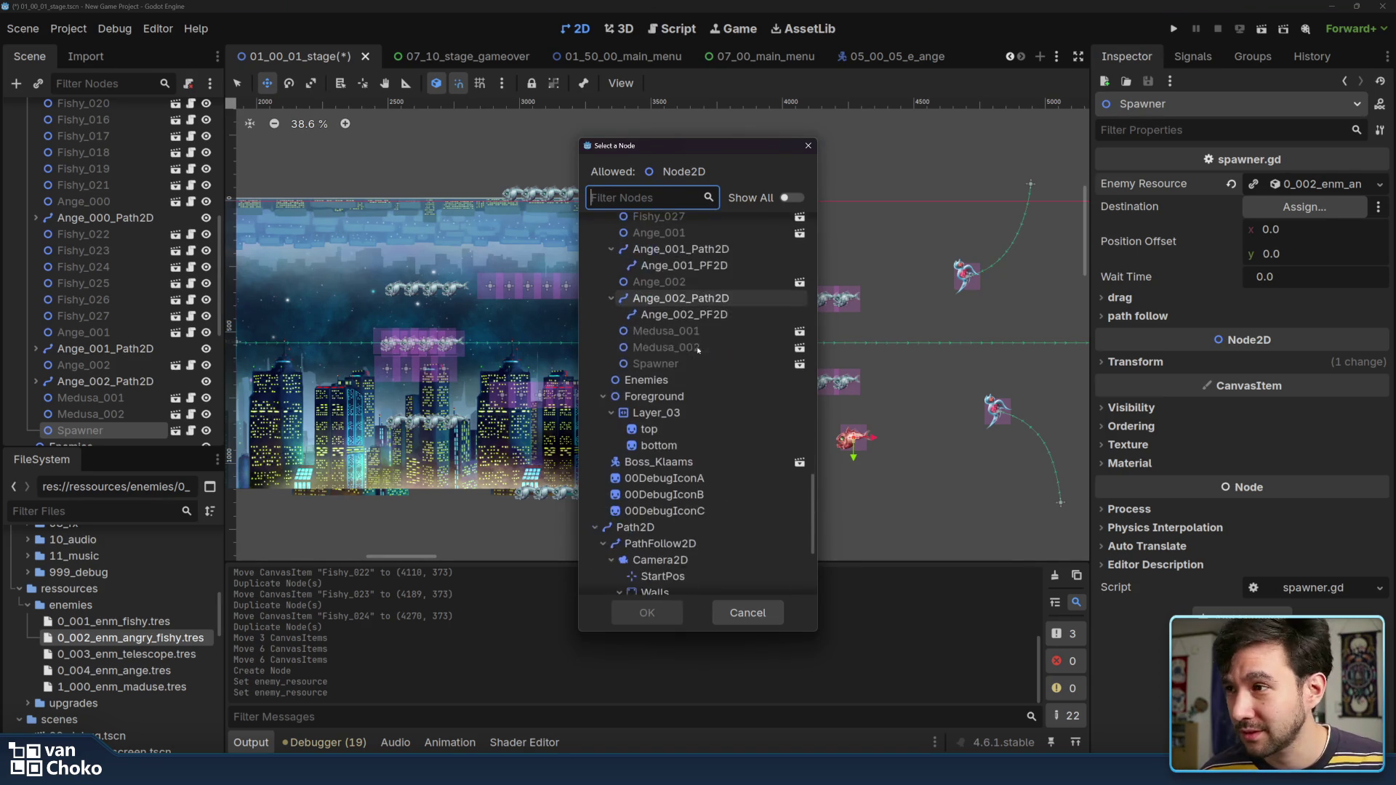
click(689, 382)
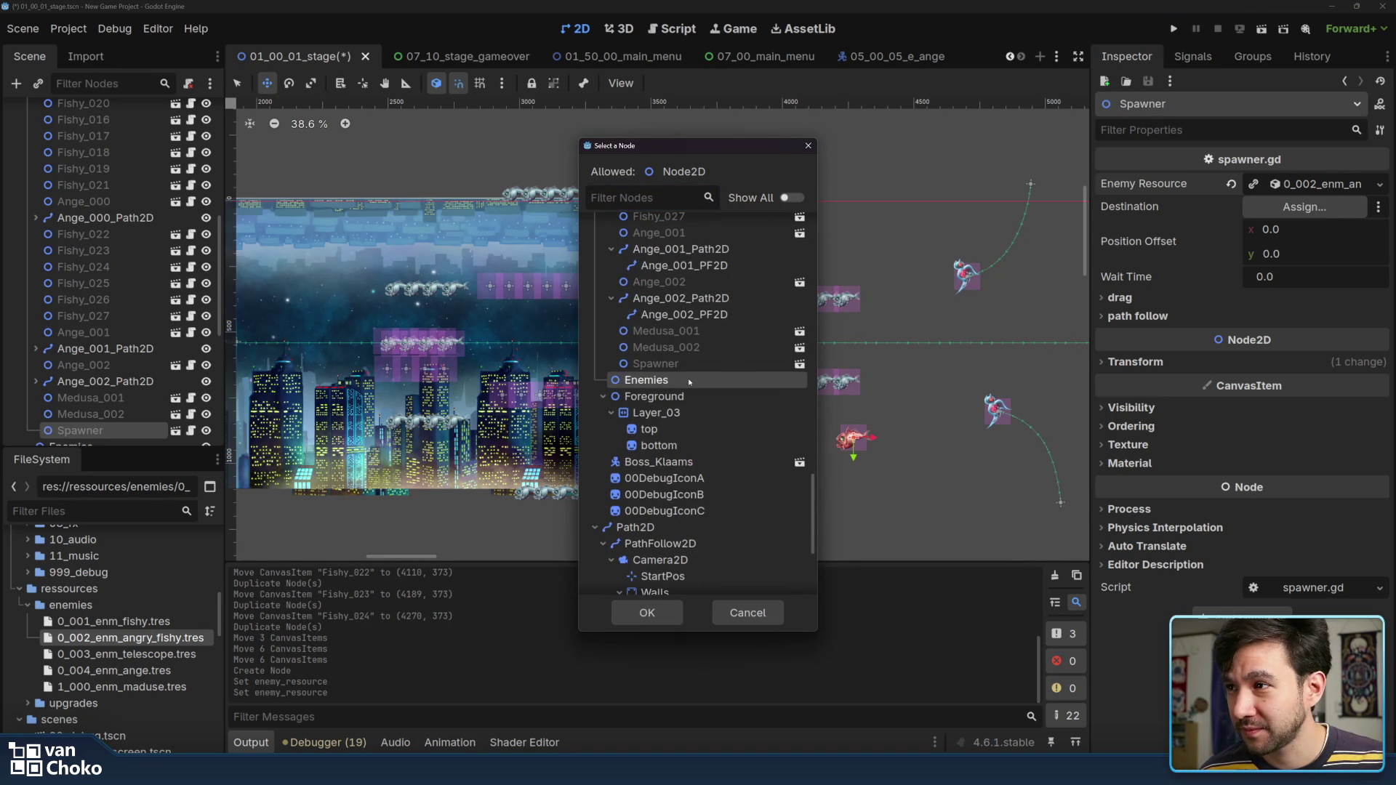
double_click(689, 381)
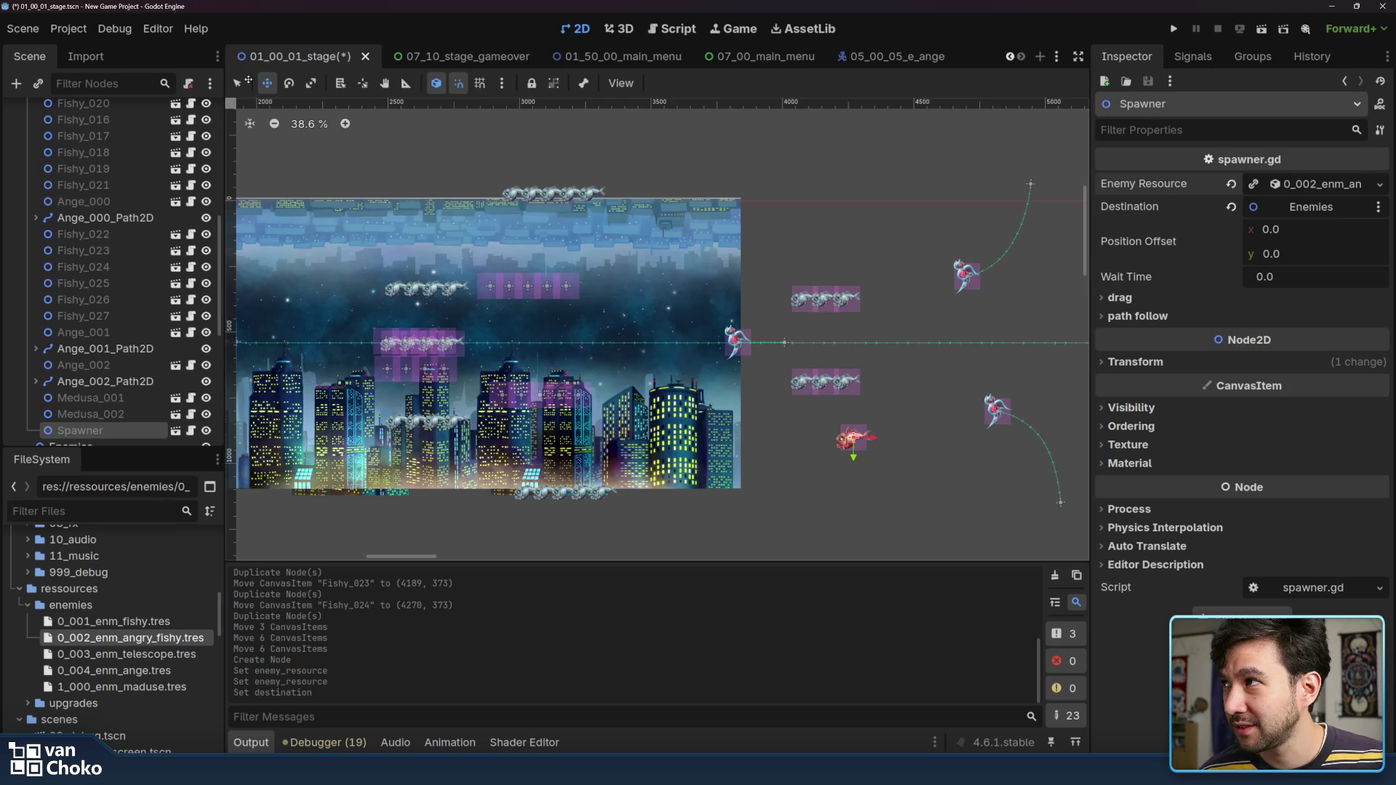
drag(1268, 230, 1317, 231)
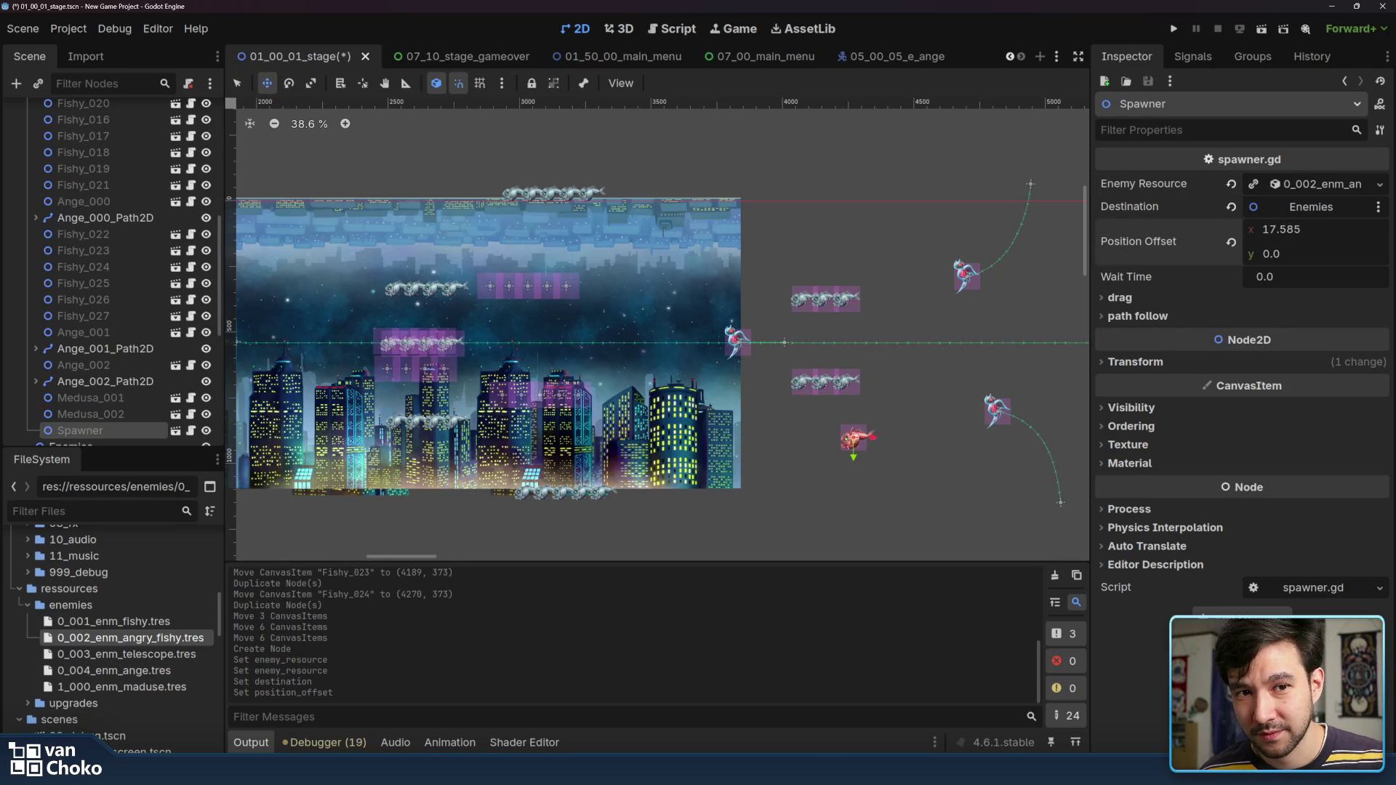
click(1312, 226)
text(20)
key(Return)
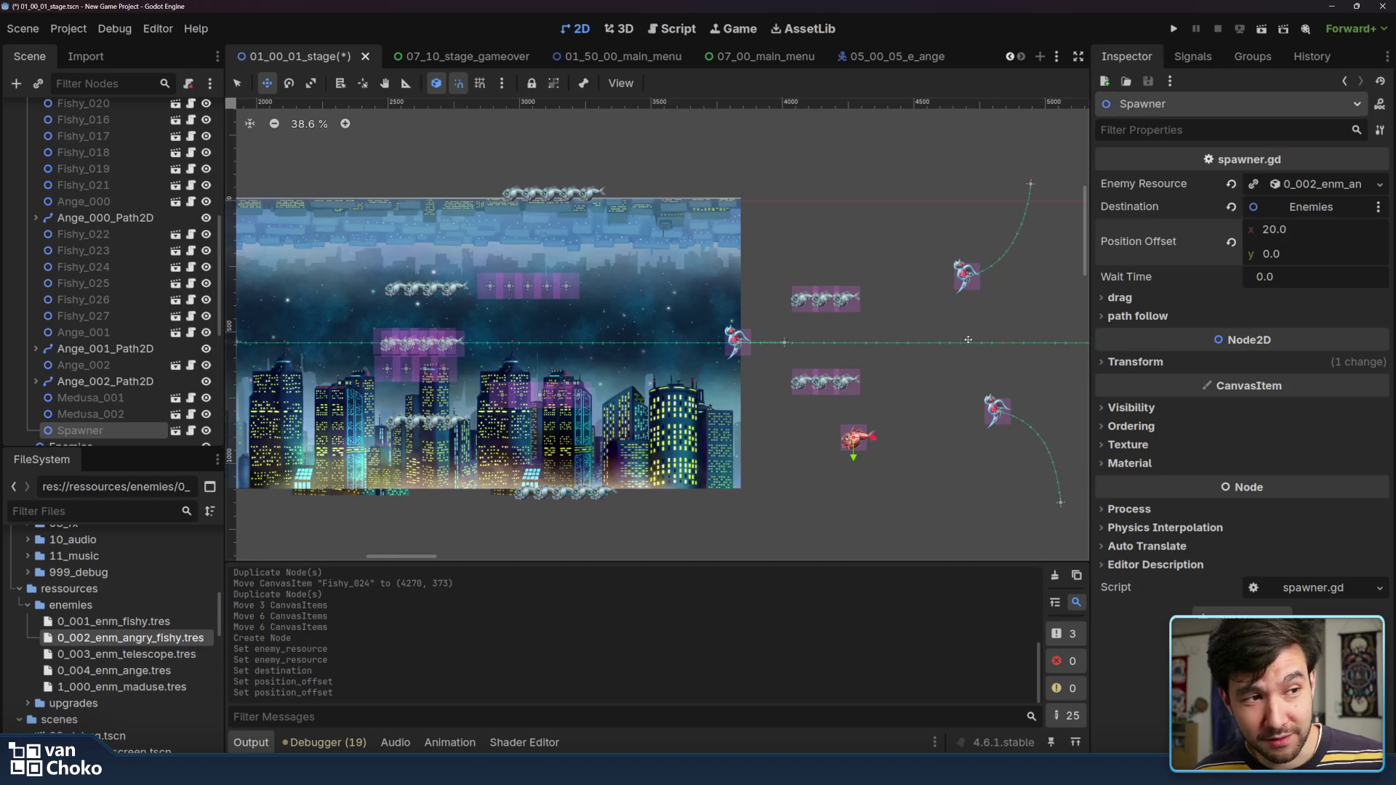
mouse_move(869, 433)
mouse_down()
mouse_move(913, 434)
mouse_move(898, 442)
mouse_up()
Step: Duplicate the spawner twice: Spawner2 near the top (4498, 212), Spawner3 on the centre line (4295, 540)
key(ctrl+d)
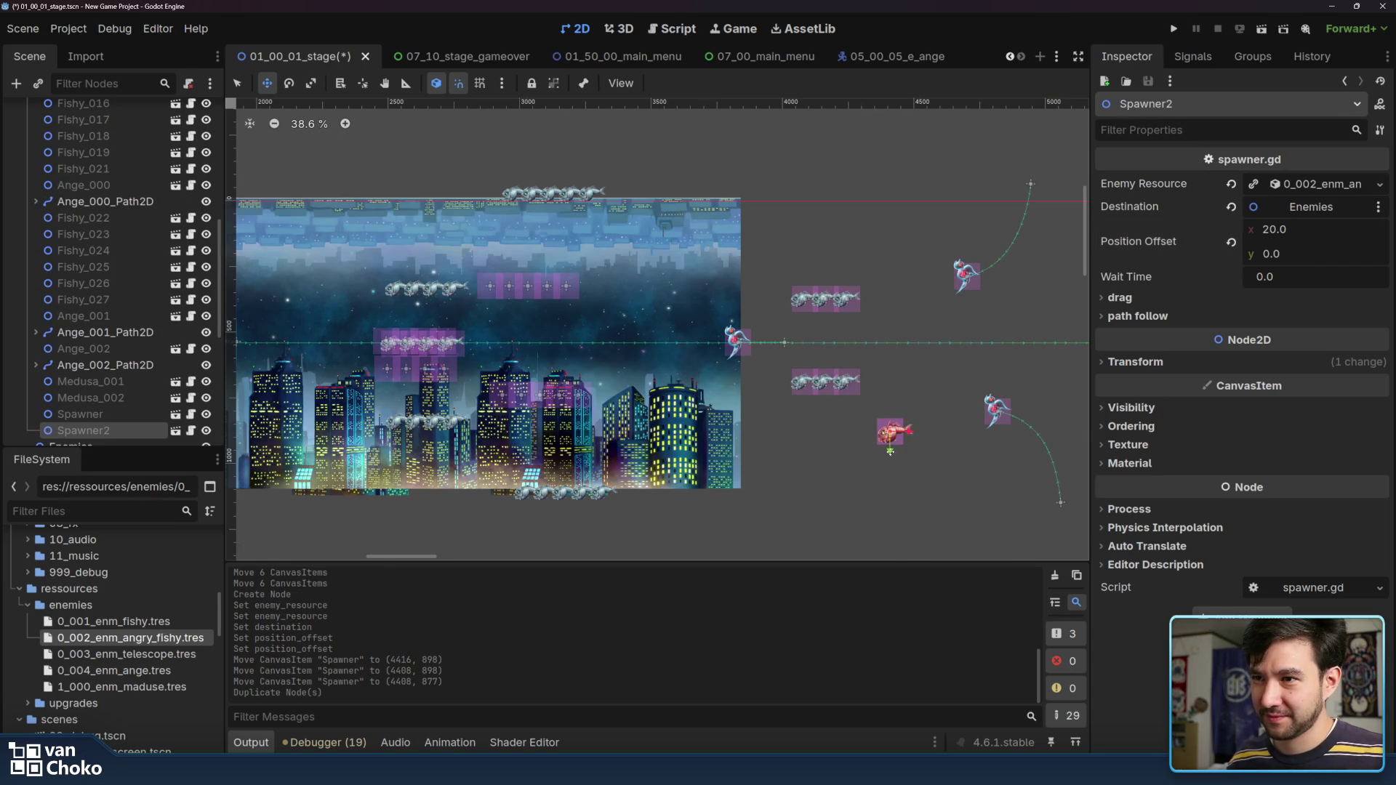
mouse_move(888, 322)
mouse_down()
mouse_move(888, 270)
mouse_move(913, 276)
mouse_up()
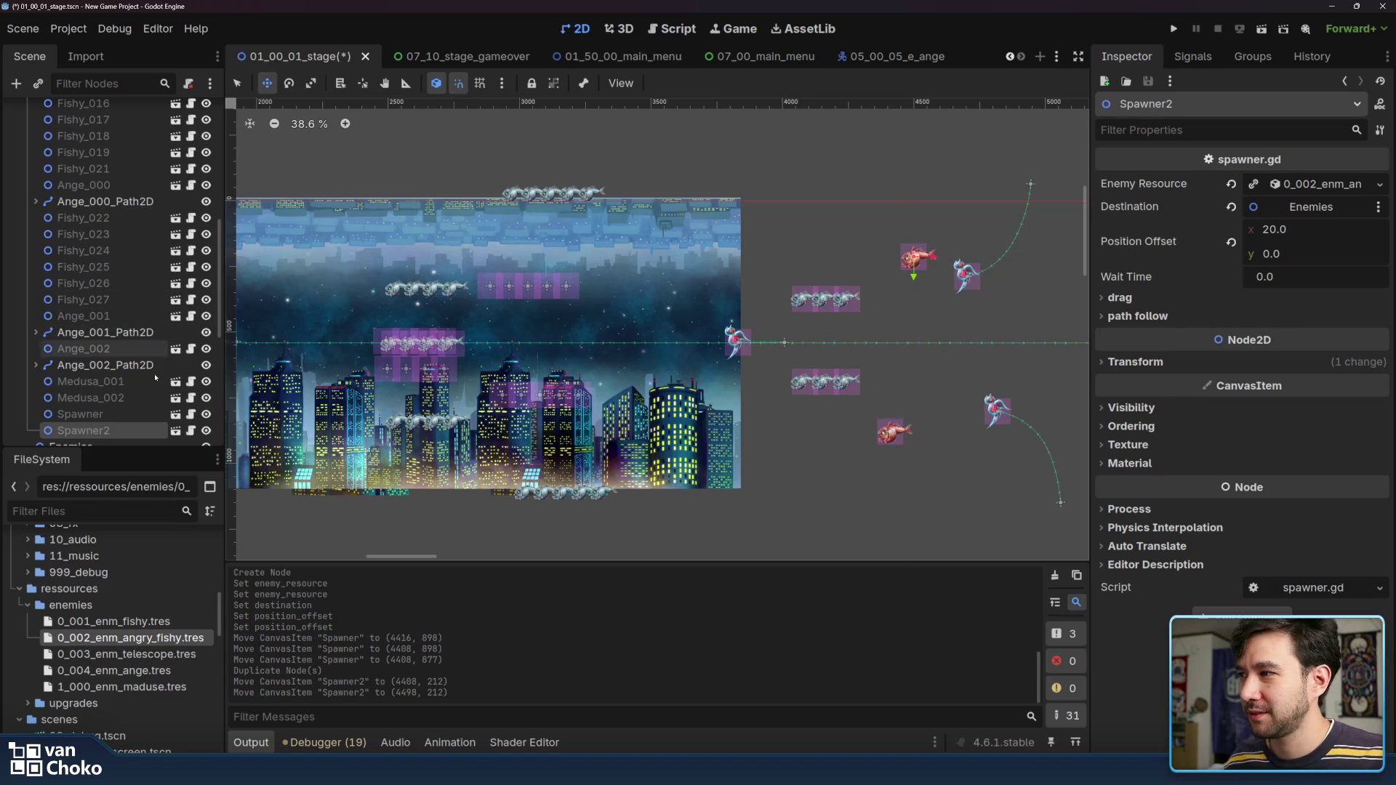
click(117, 420)
key(ctrl+d)
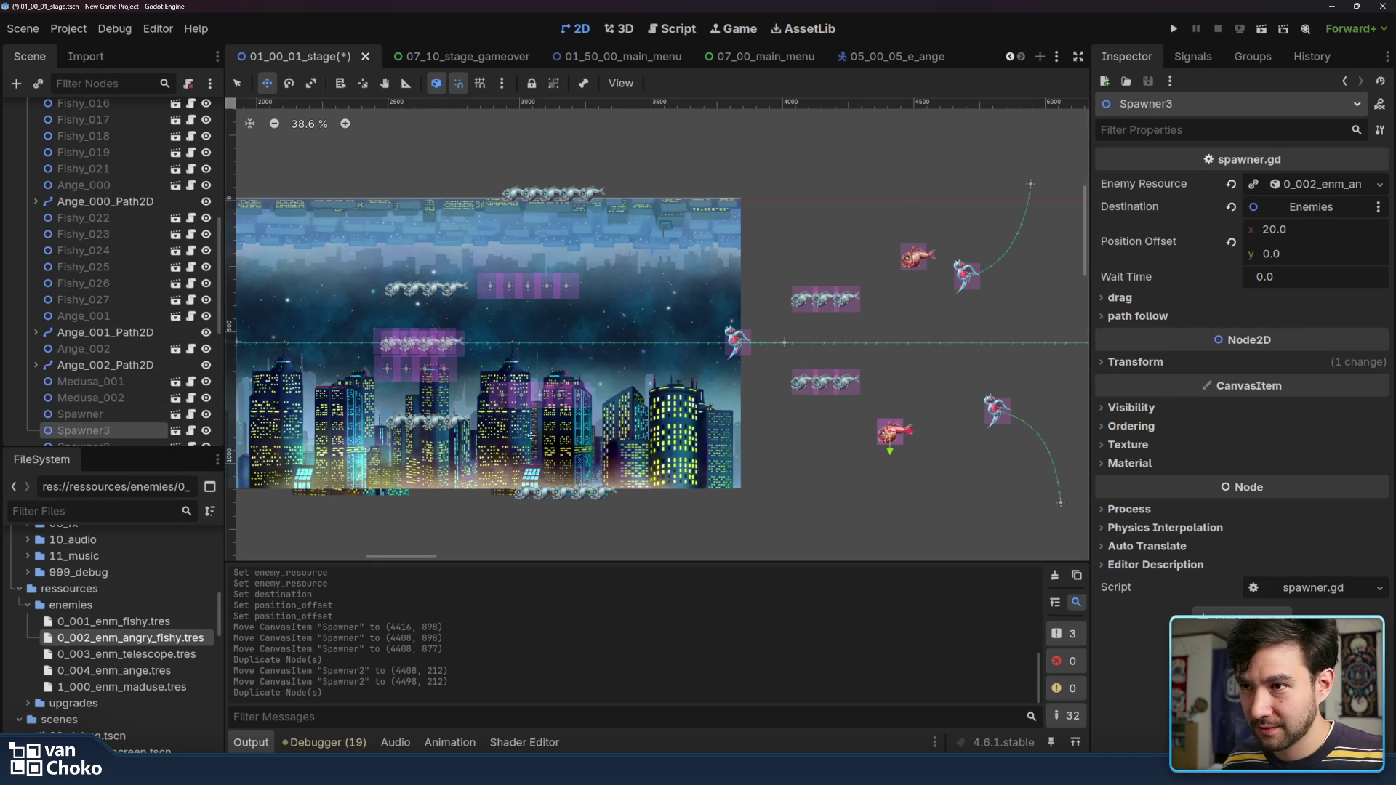
mouse_move(886, 453)
mouse_down()
mouse_move(885, 354)
mouse_move(860, 362)
mouse_up()
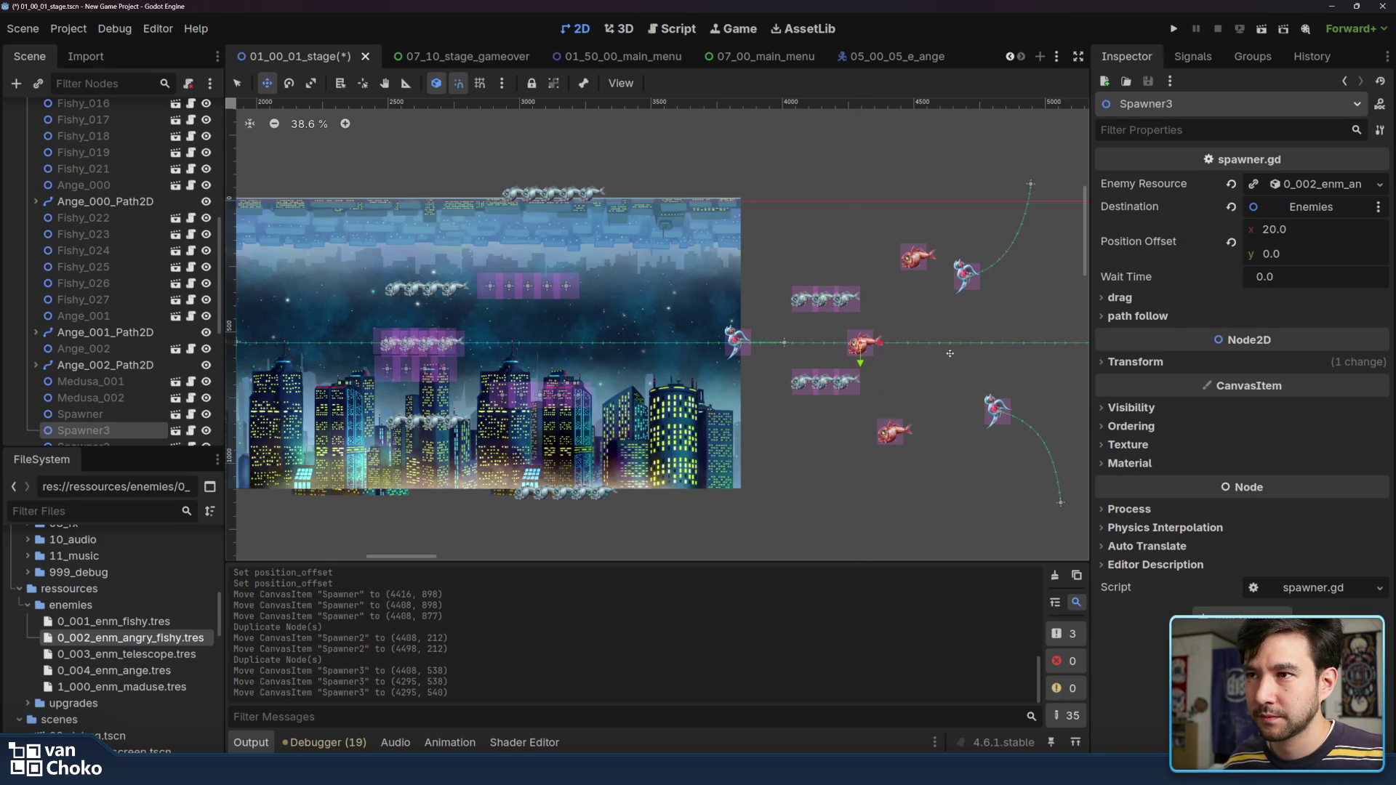
Step: Rename Spawner to Angry_fishy_000 and Spawner3 to Angry_fishy_001
double_click(82, 413)
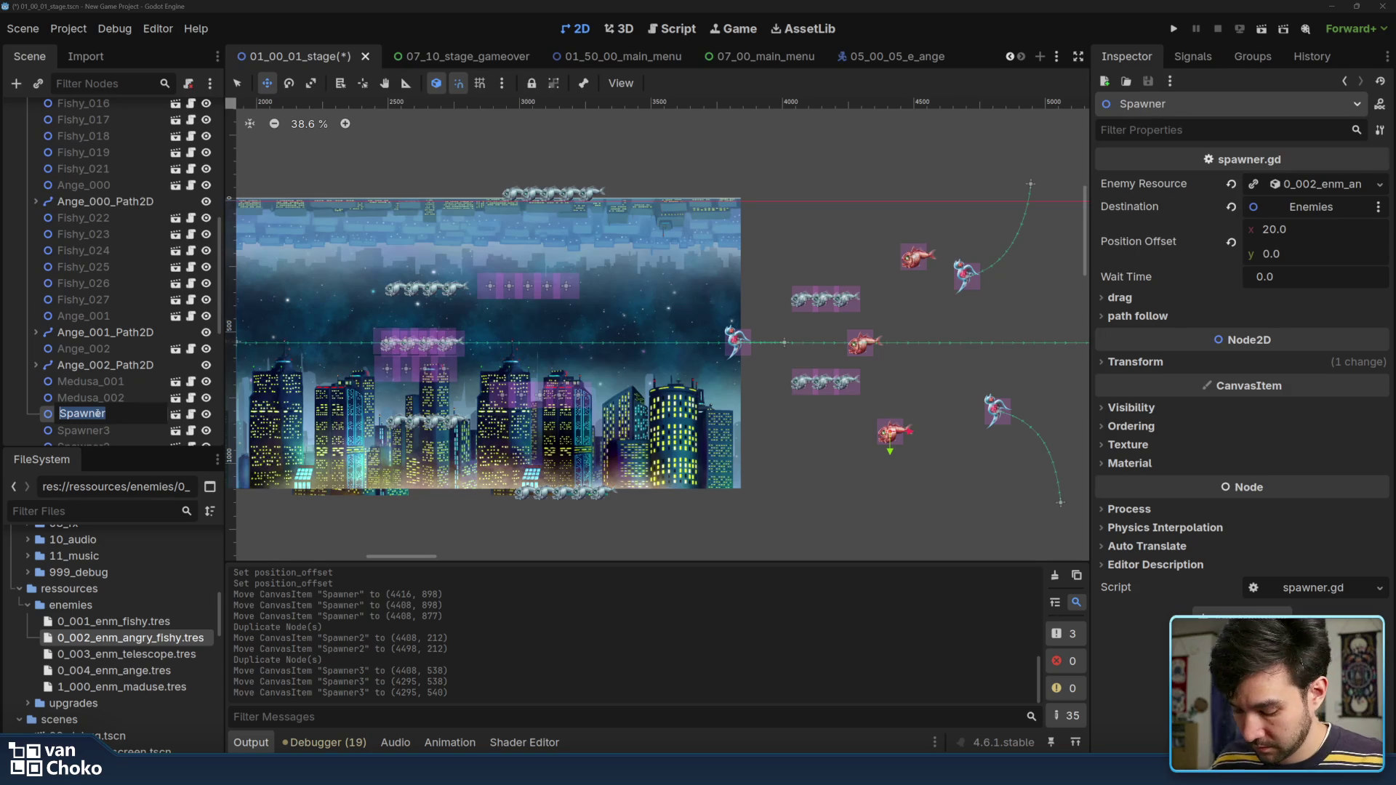
text(Angry_fish)
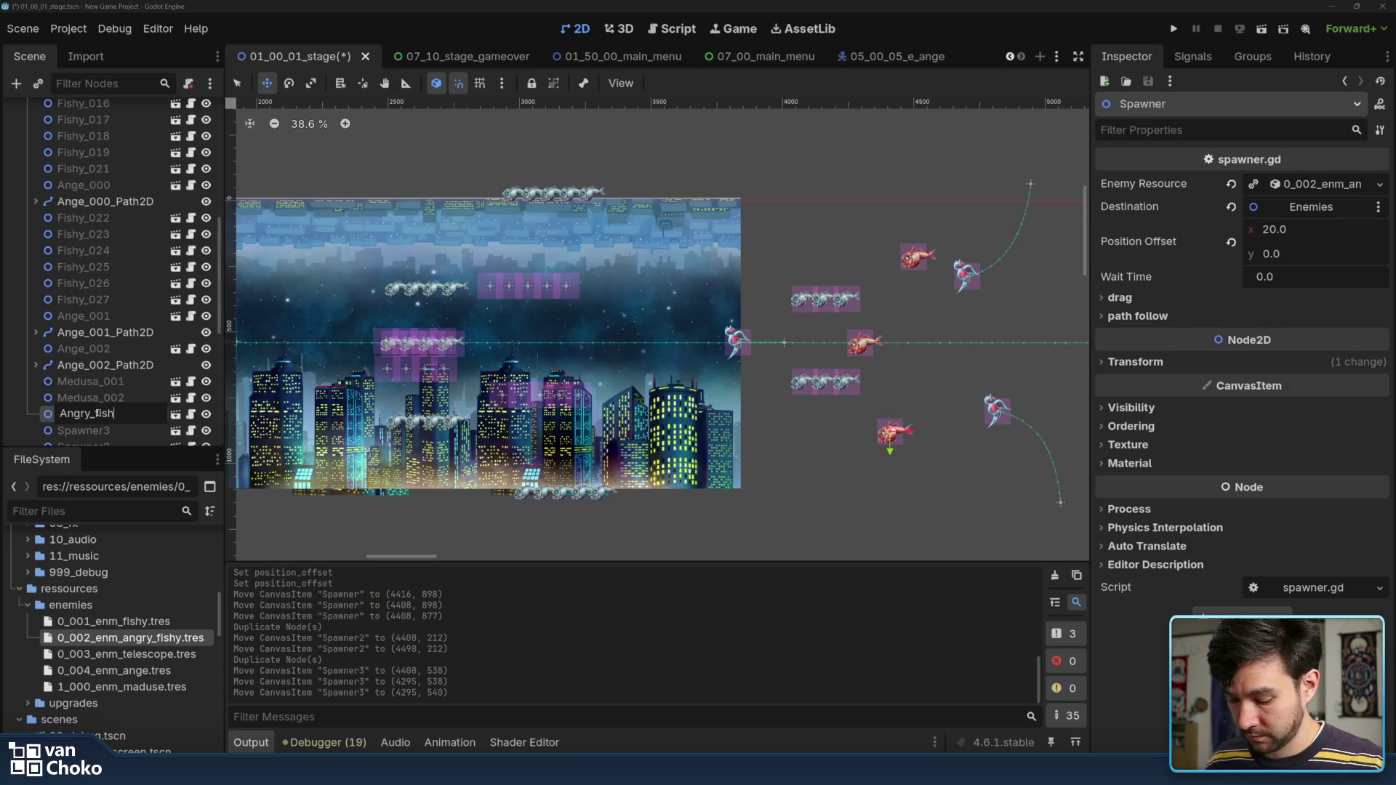
text(_00)
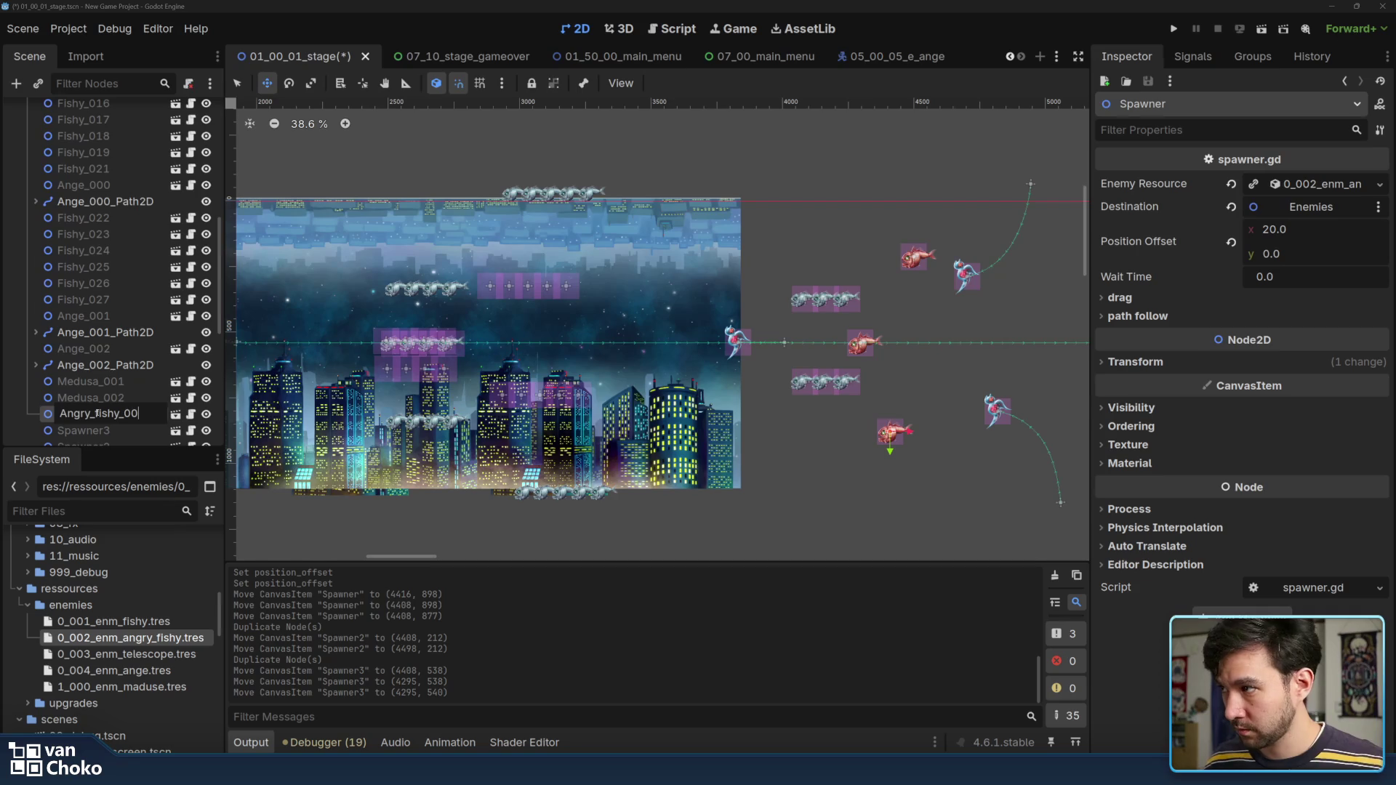
key(ctrl+a)
click(141, 414)
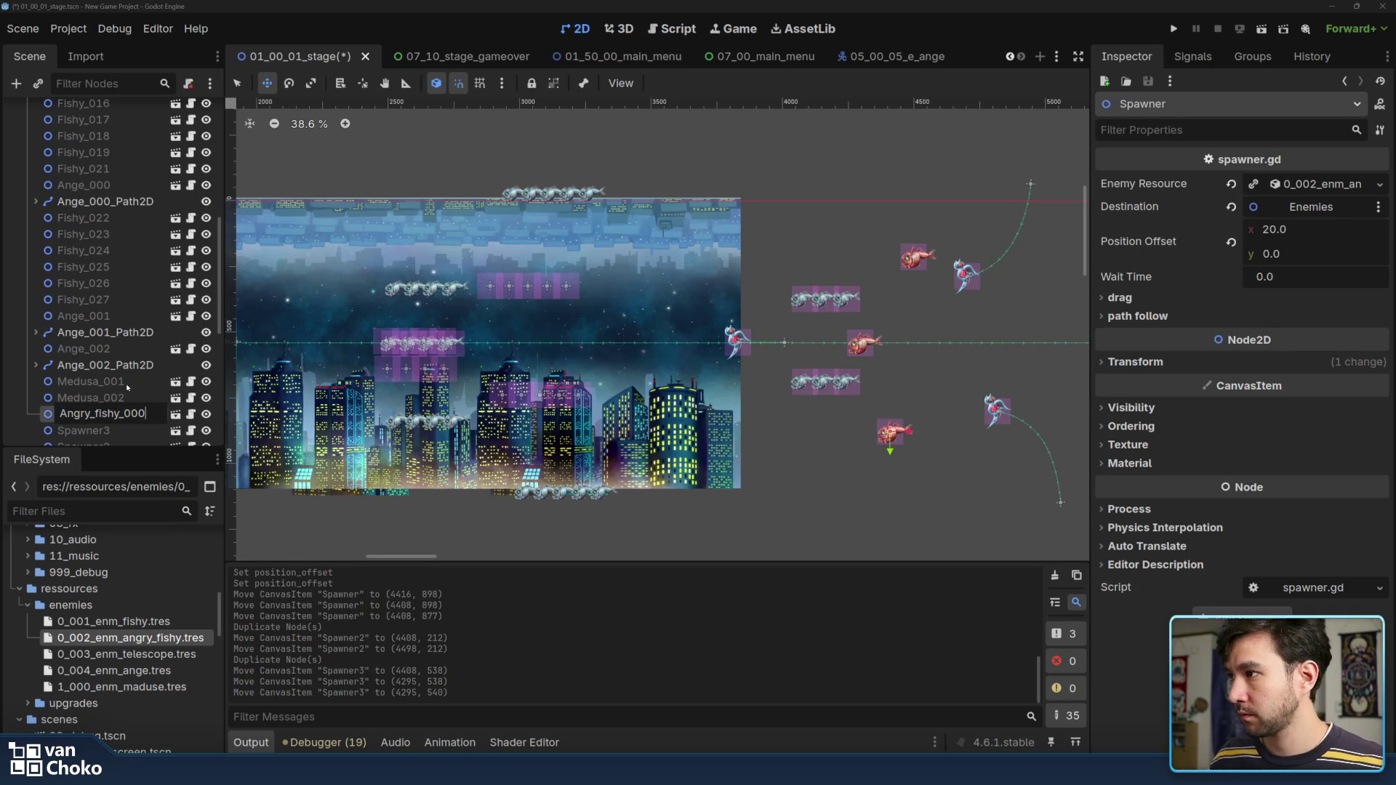
key(ctrl+a)
key(ctrl+c)
key(Return)
key(Down)
key(F2)
key(ctrl+v)
key(Return)
Step: Rename Spawner2 to Angry_fishy_002 and move all three below Fishy_027 in the scene tree
key(Down)
key(F2)
text(Angry_fishy_002)
key(Return)
key(F2)
key(Escape)
shift+click(119, 332)
drag(118, 332, 115, 223)
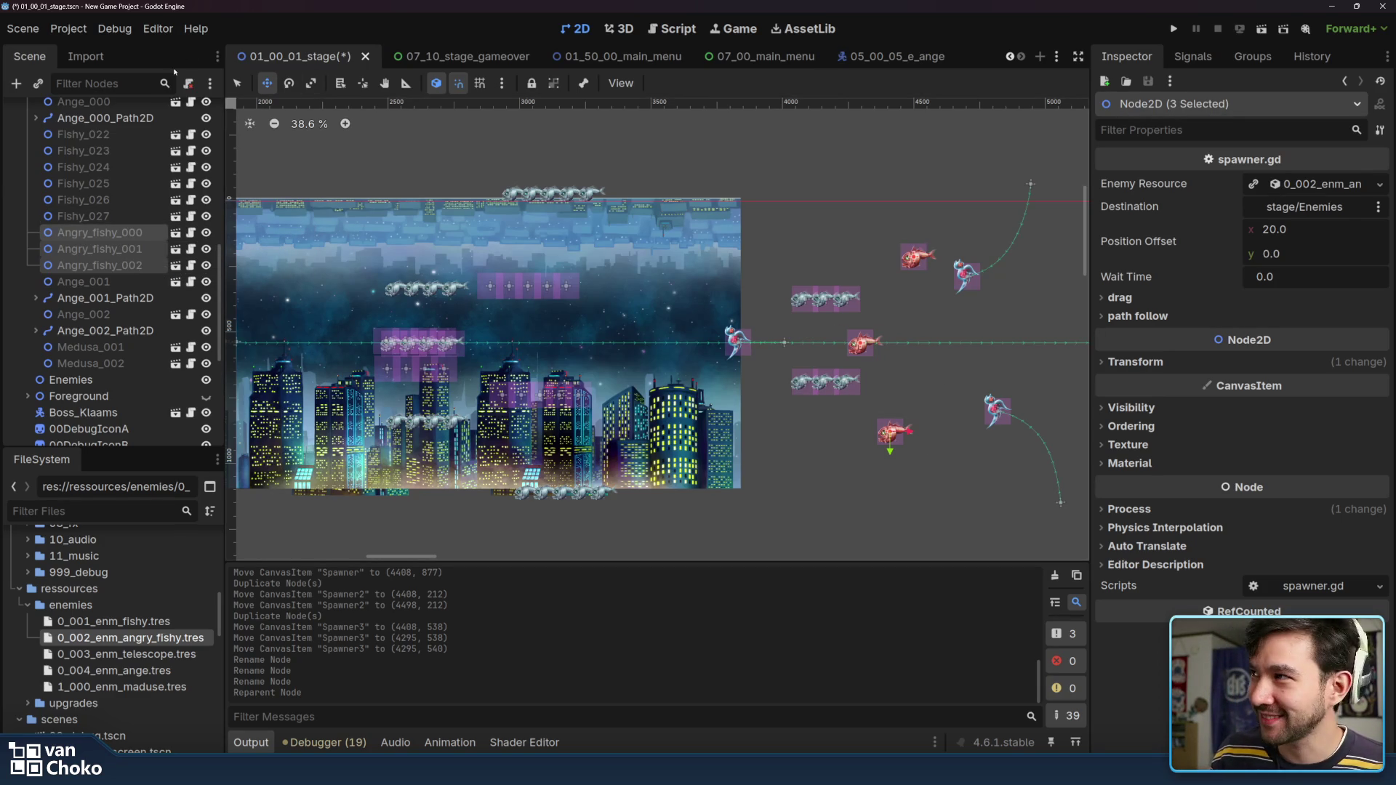
click(237, 83)
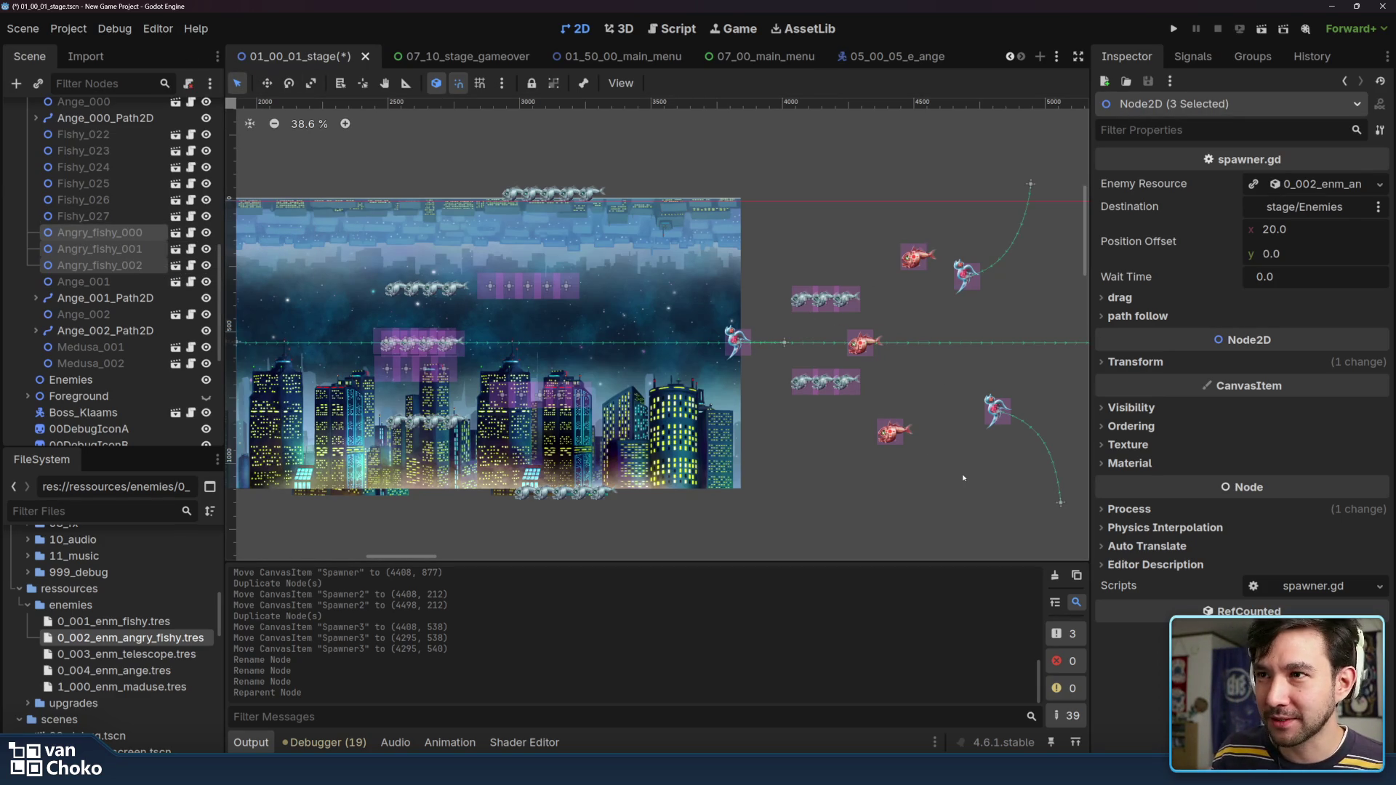
Step: Shift Angry_fishy_000 and Angry_fishy_002 about 15 px right, undoing an accidental rotation
click(893, 432)
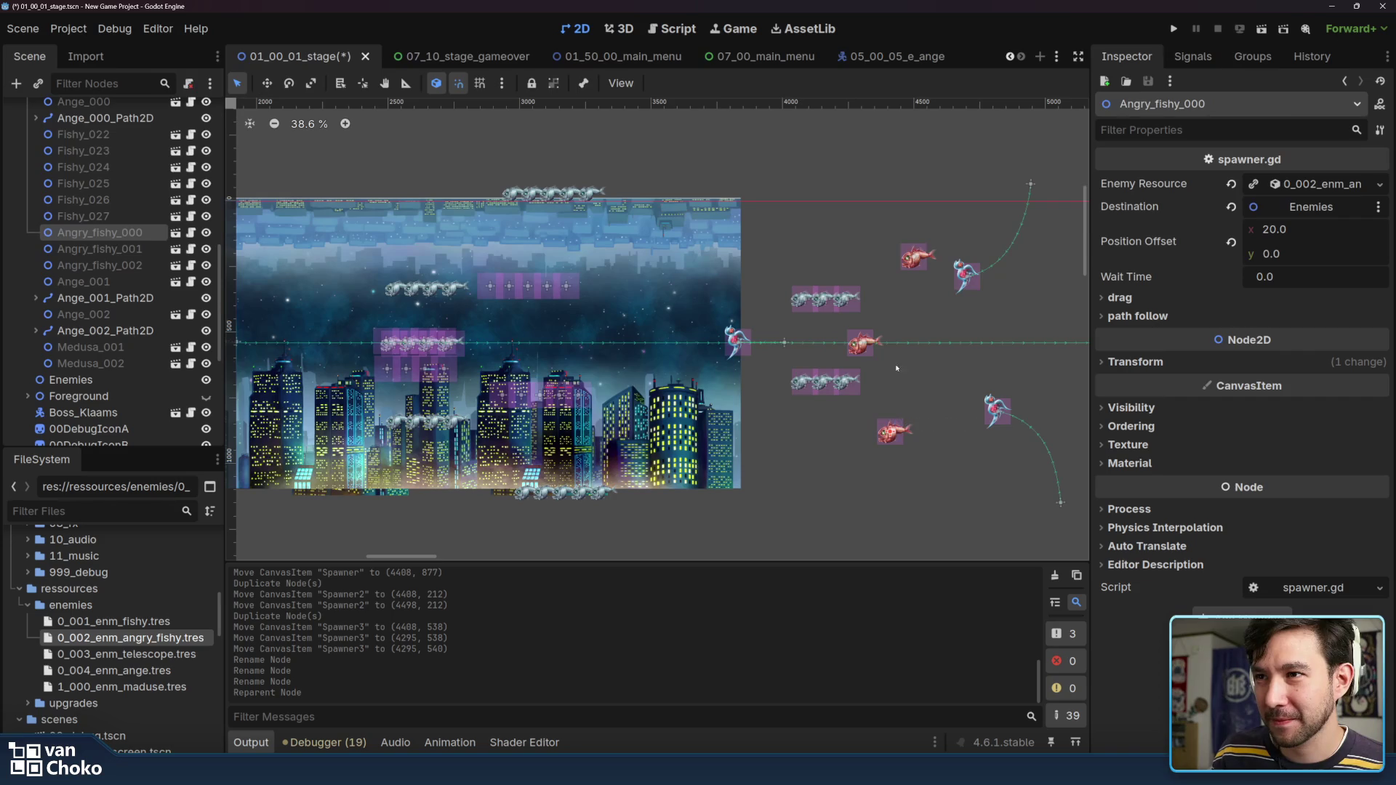
drag(899, 262, 918, 284)
key(ctrl+z)
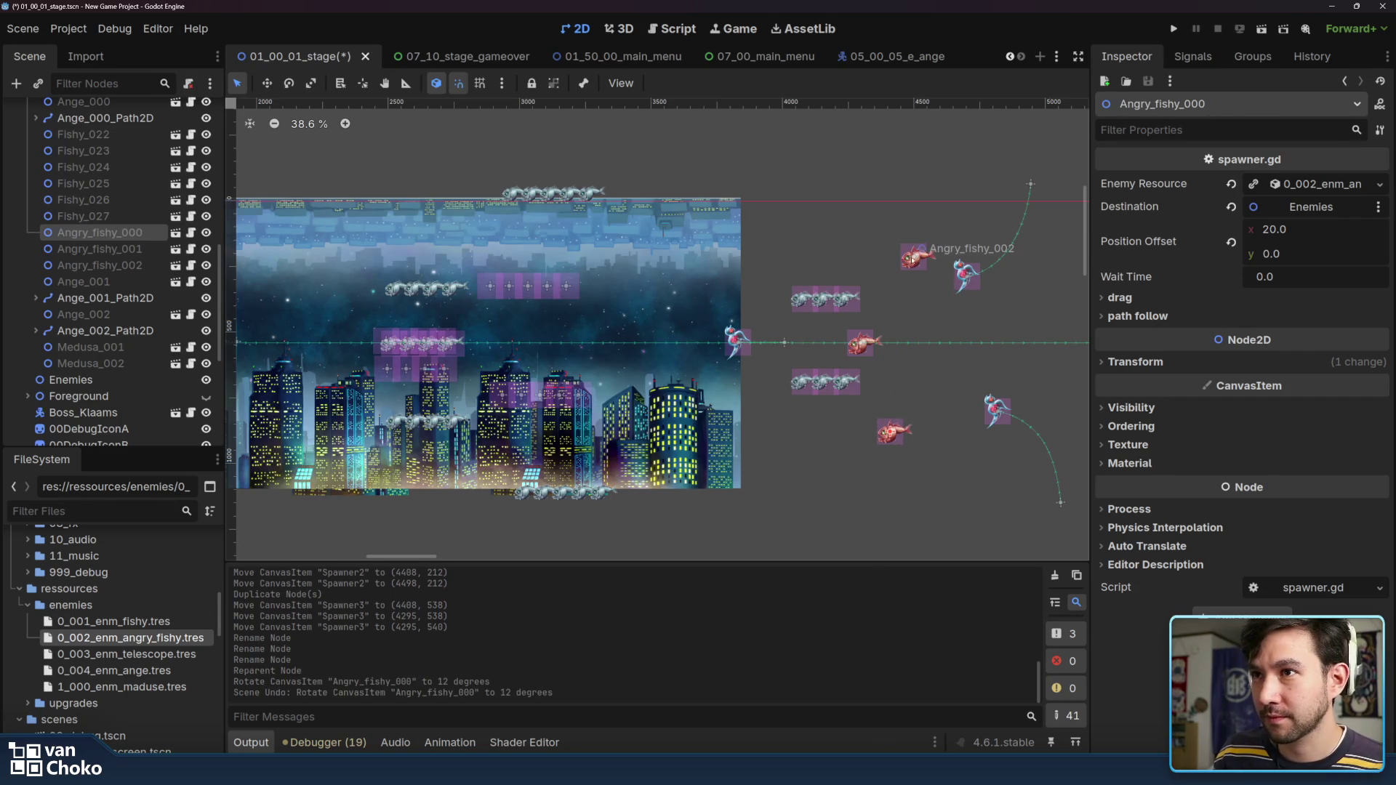
shift+click(915, 260)
click(267, 83)
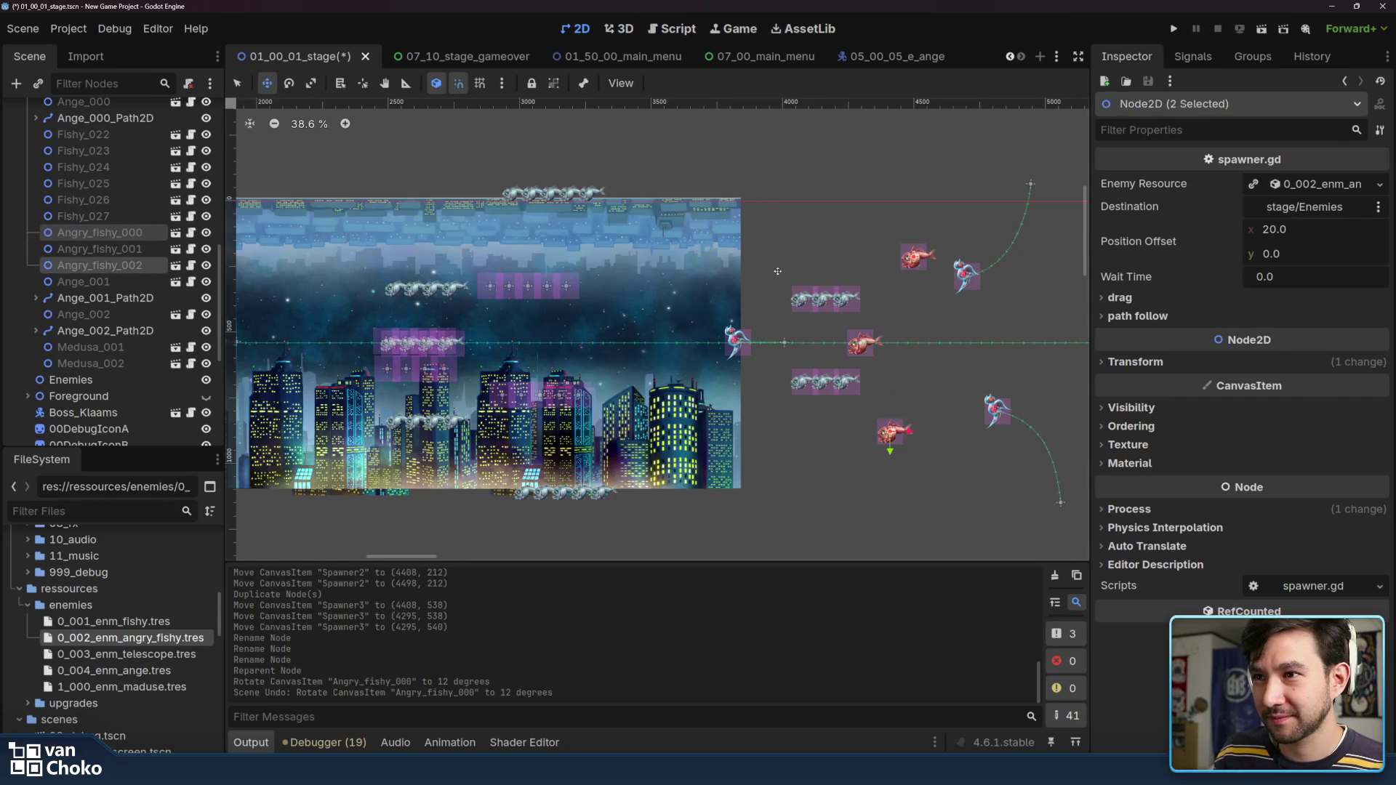
drag(910, 438, 917, 437)
Step: Deselect, save the stage scene, and run the game
click(237, 83)
click(795, 191)
key(ctrl+s)
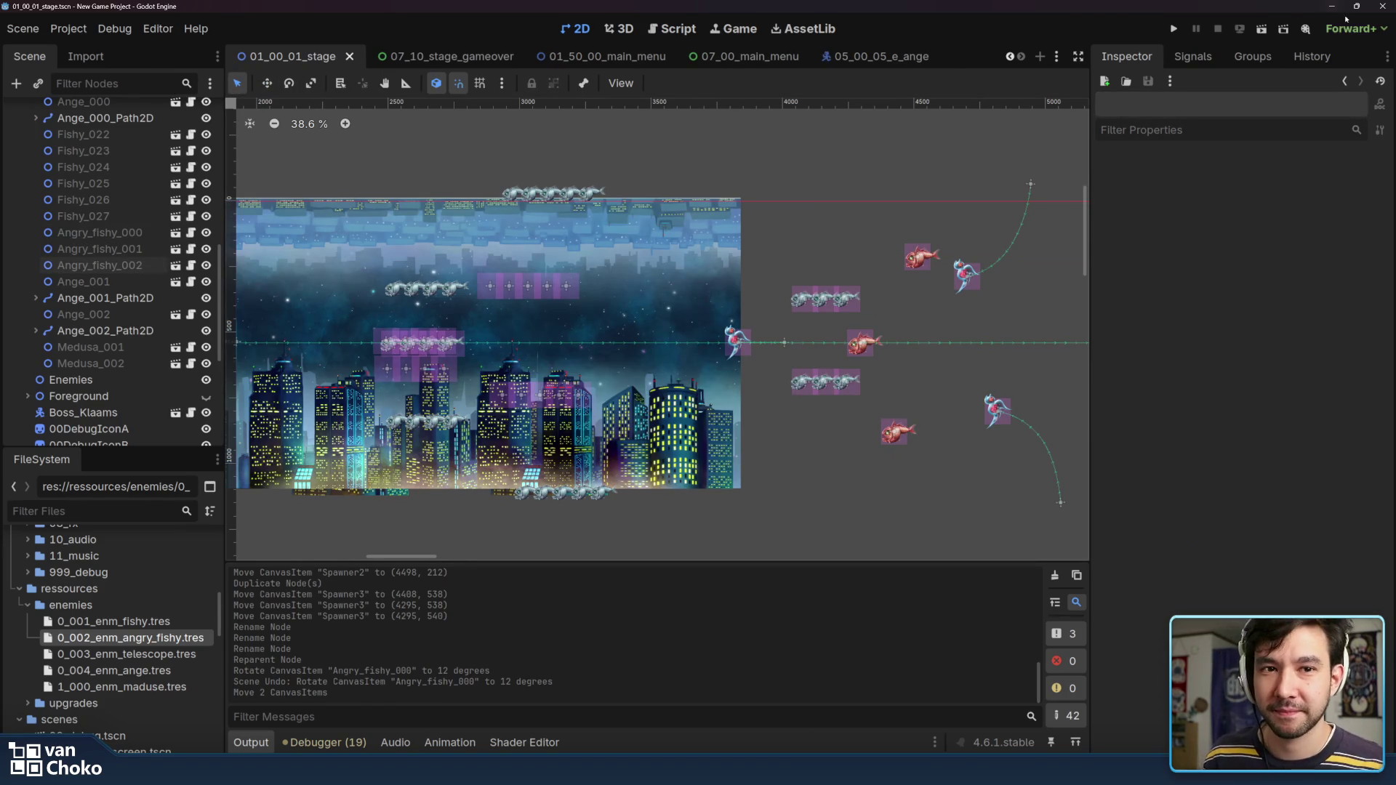
click(1175, 29)
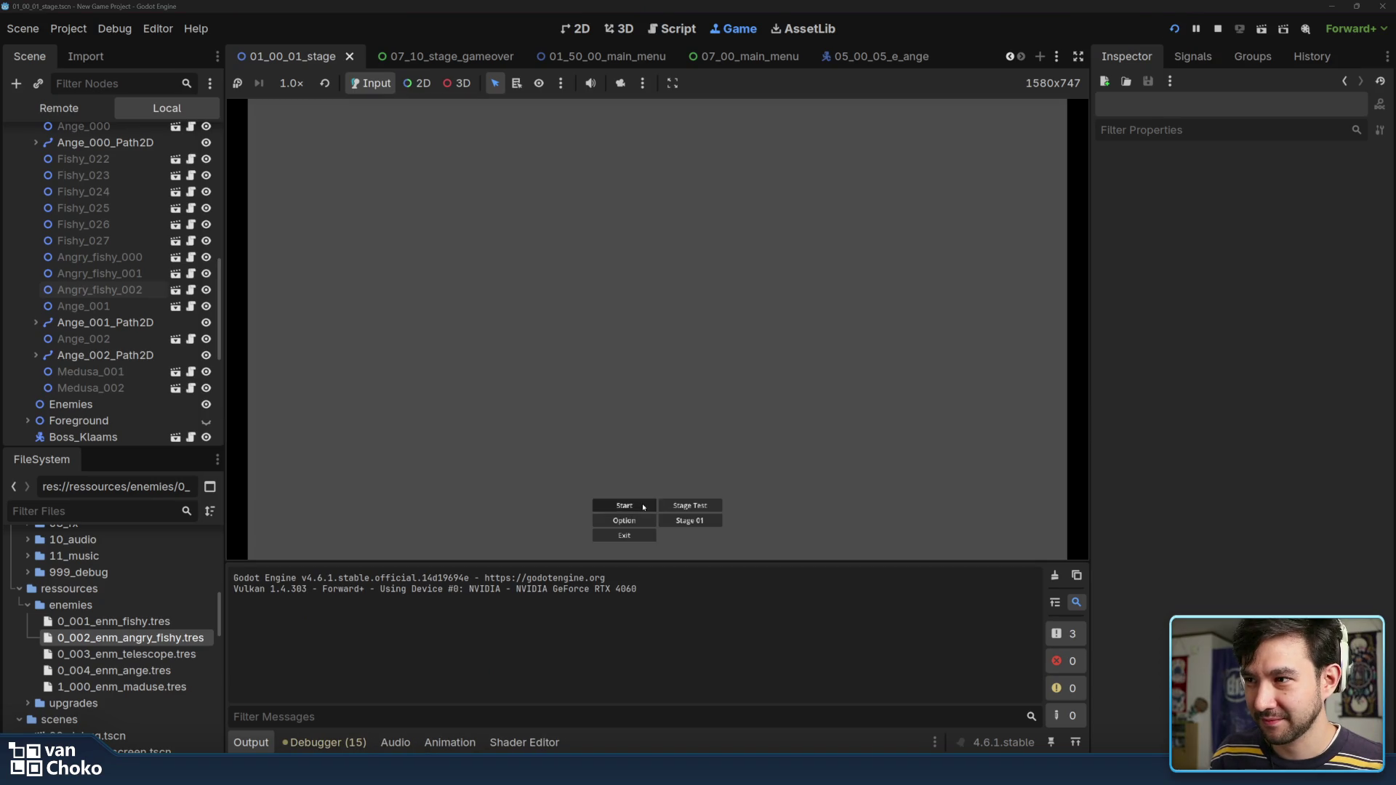
Step: Choose Start in the running game's main menu to begin Stage 1
click(643, 508)
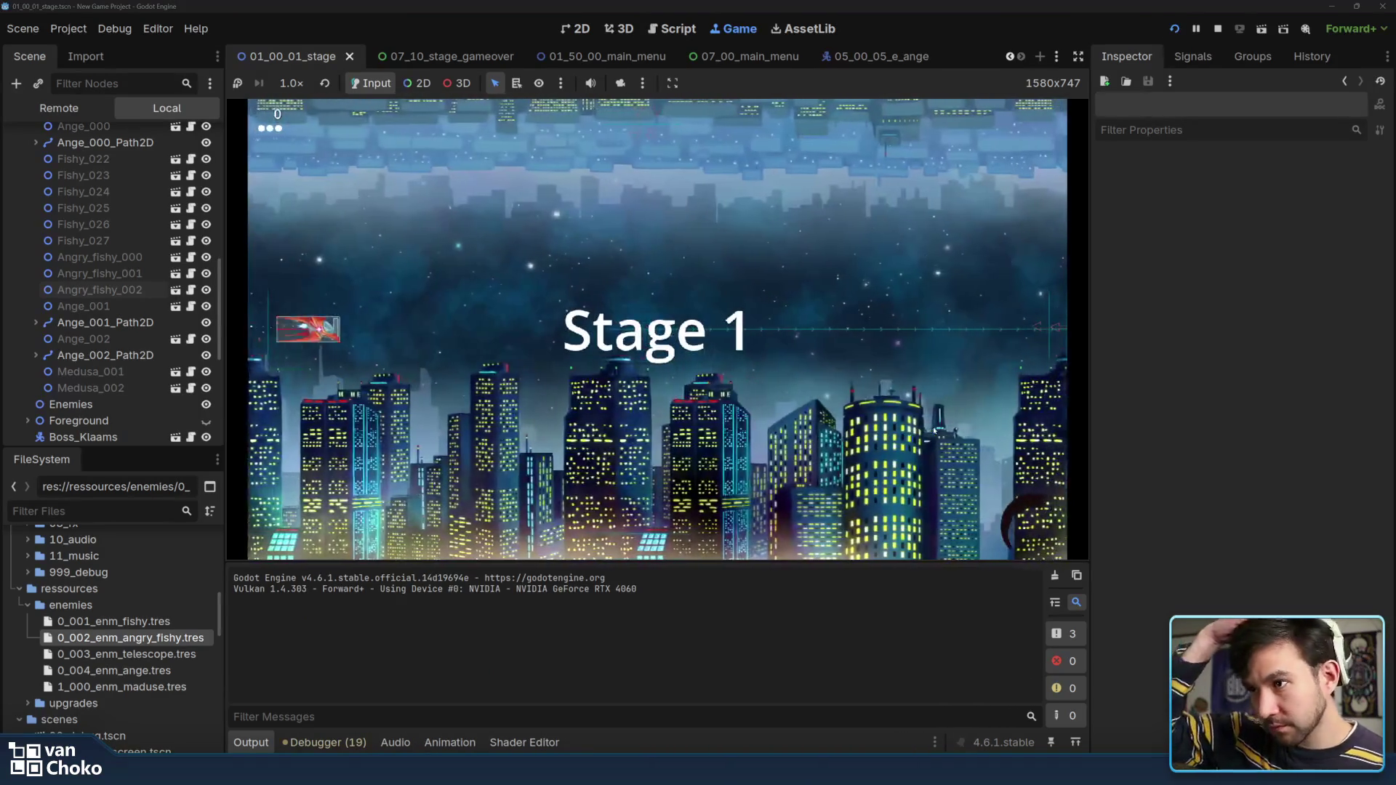
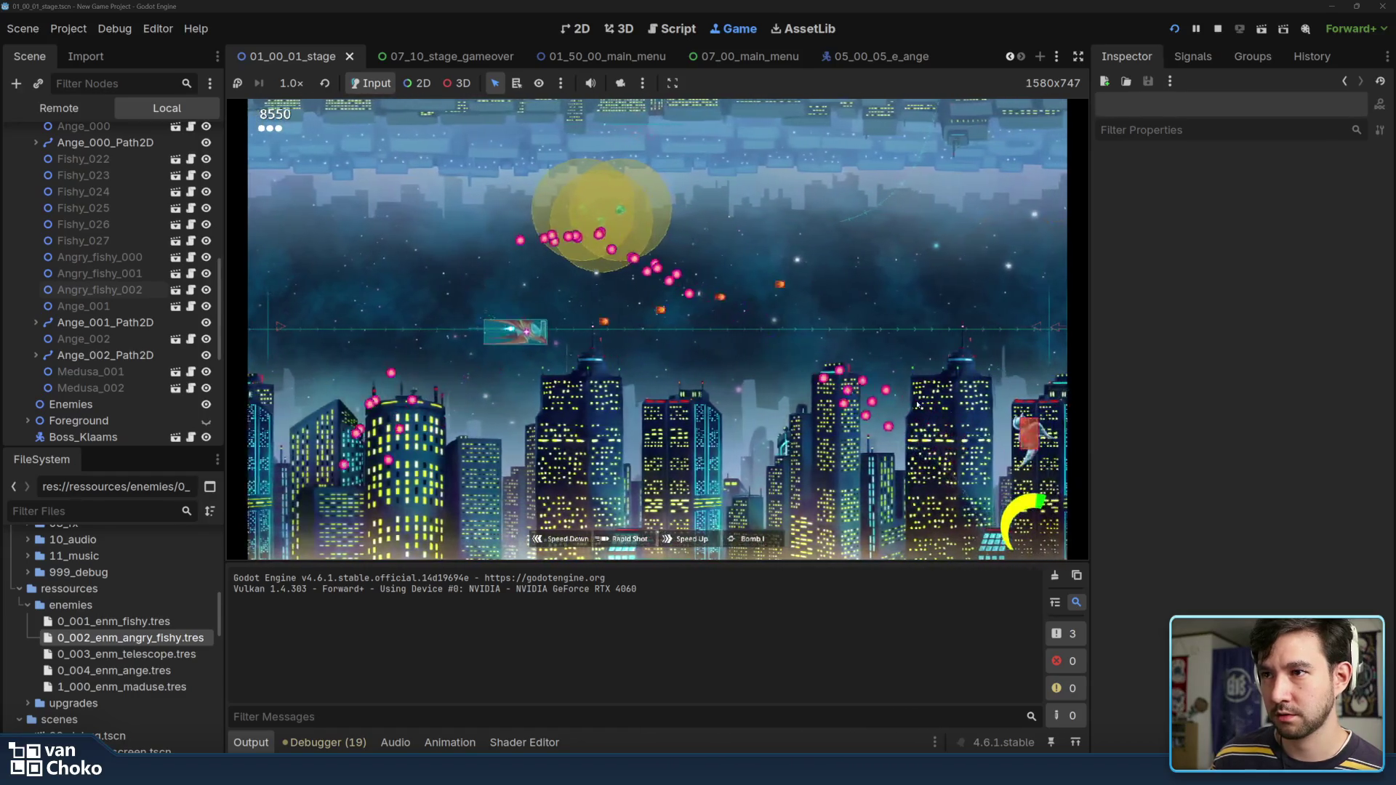
Step: Stop the test run and inspect the Ange_001, Angry_fishy and Ange_000_Path2D settings
click(1217, 29)
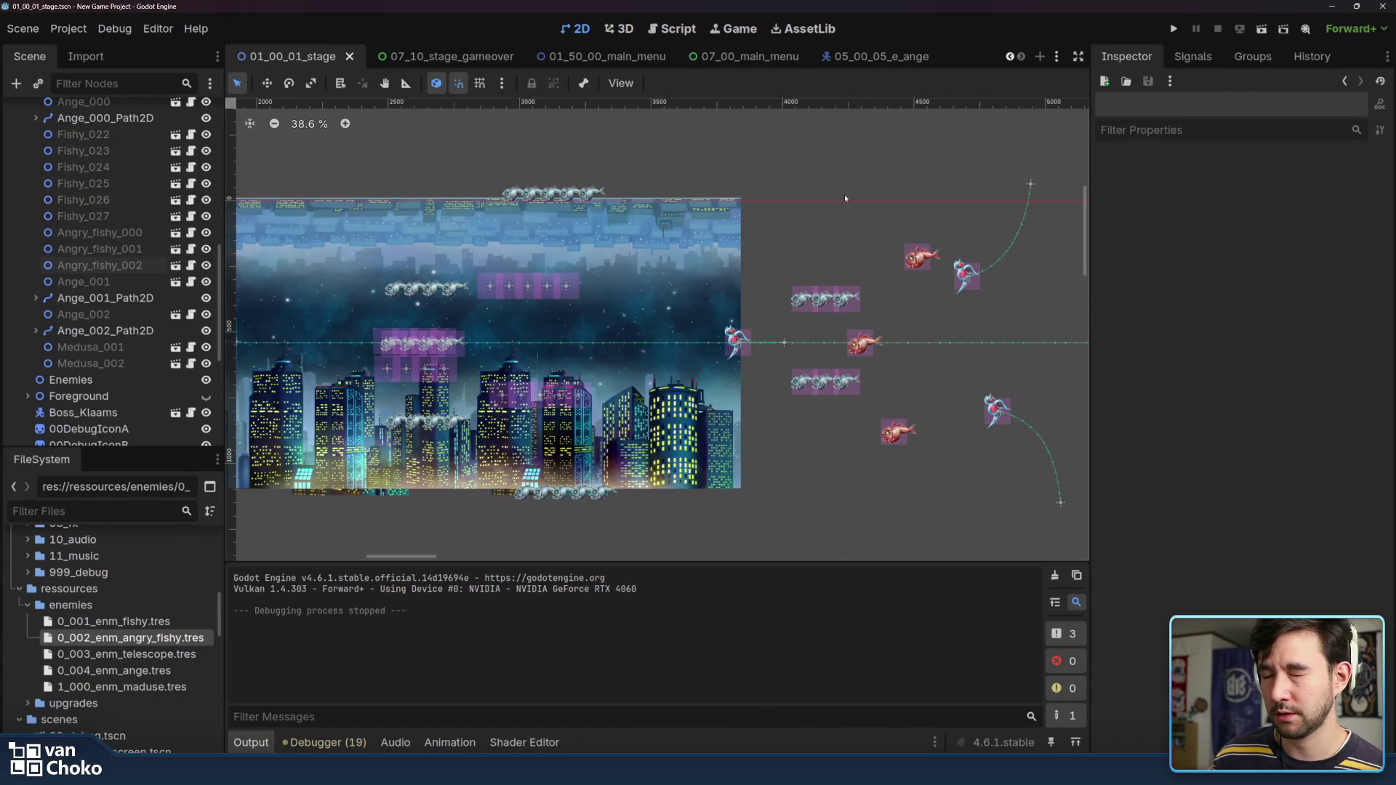
click(115, 282)
click(116, 266)
click(115, 249)
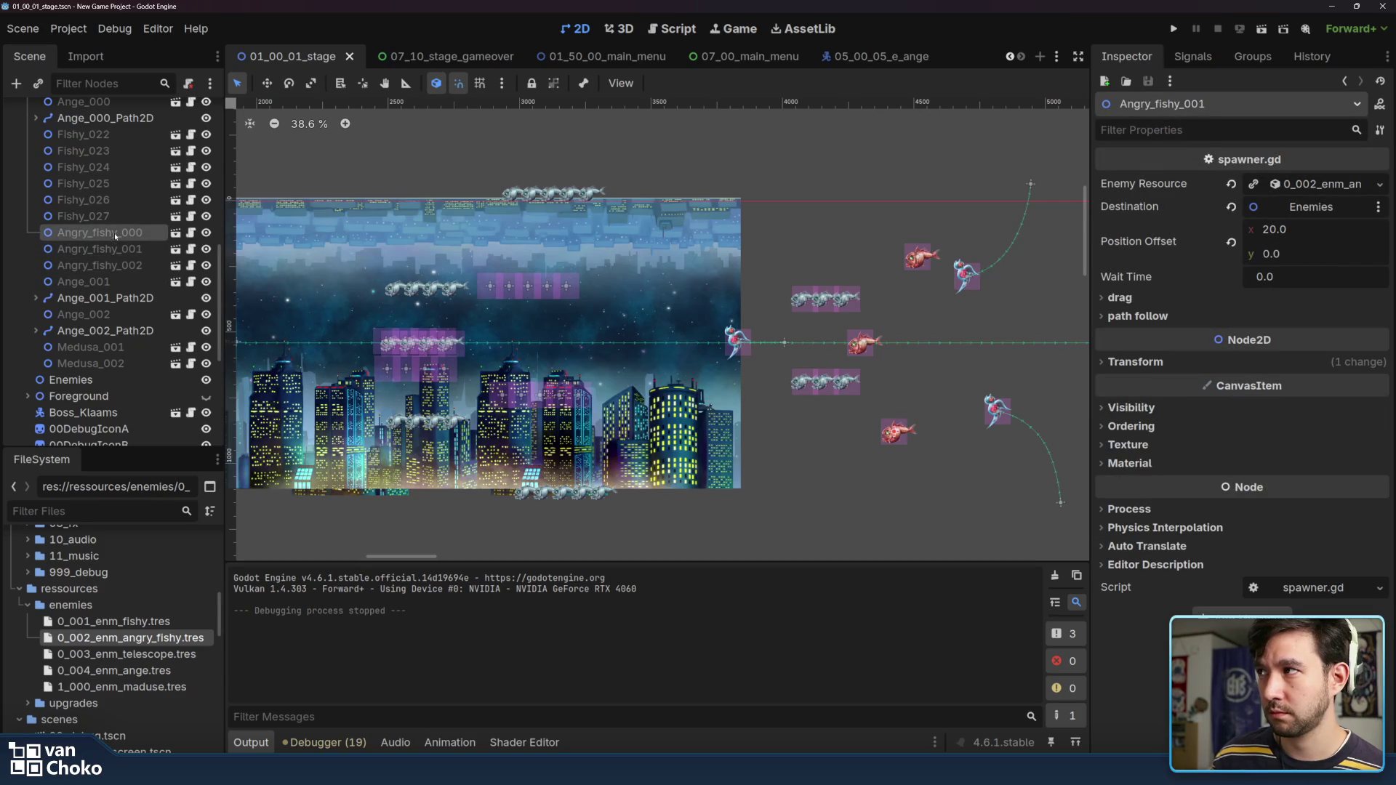
click(109, 118)
Step: Check Ange_000's wait time and path settings and open its spawner.gd script
scroll(129, 150, up, 5)
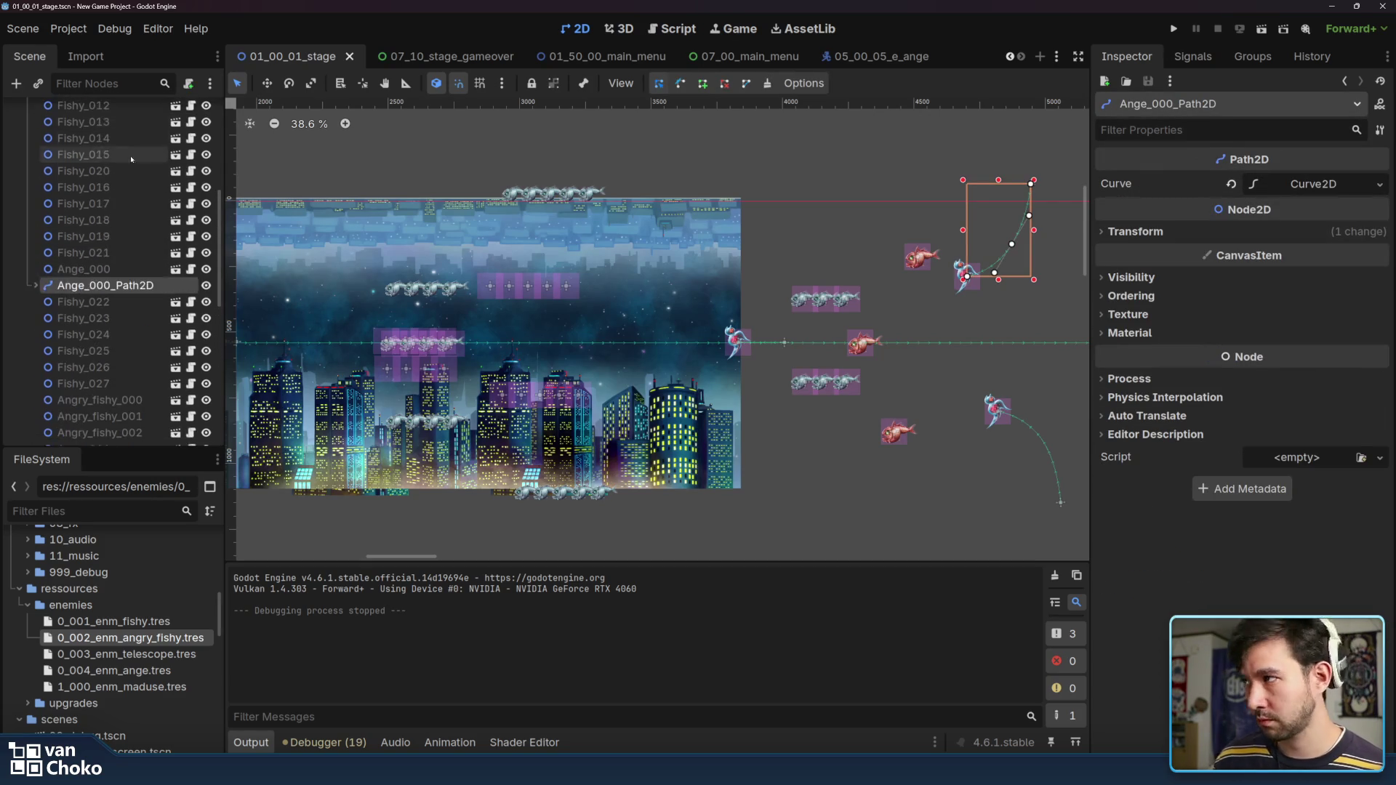
click(145, 269)
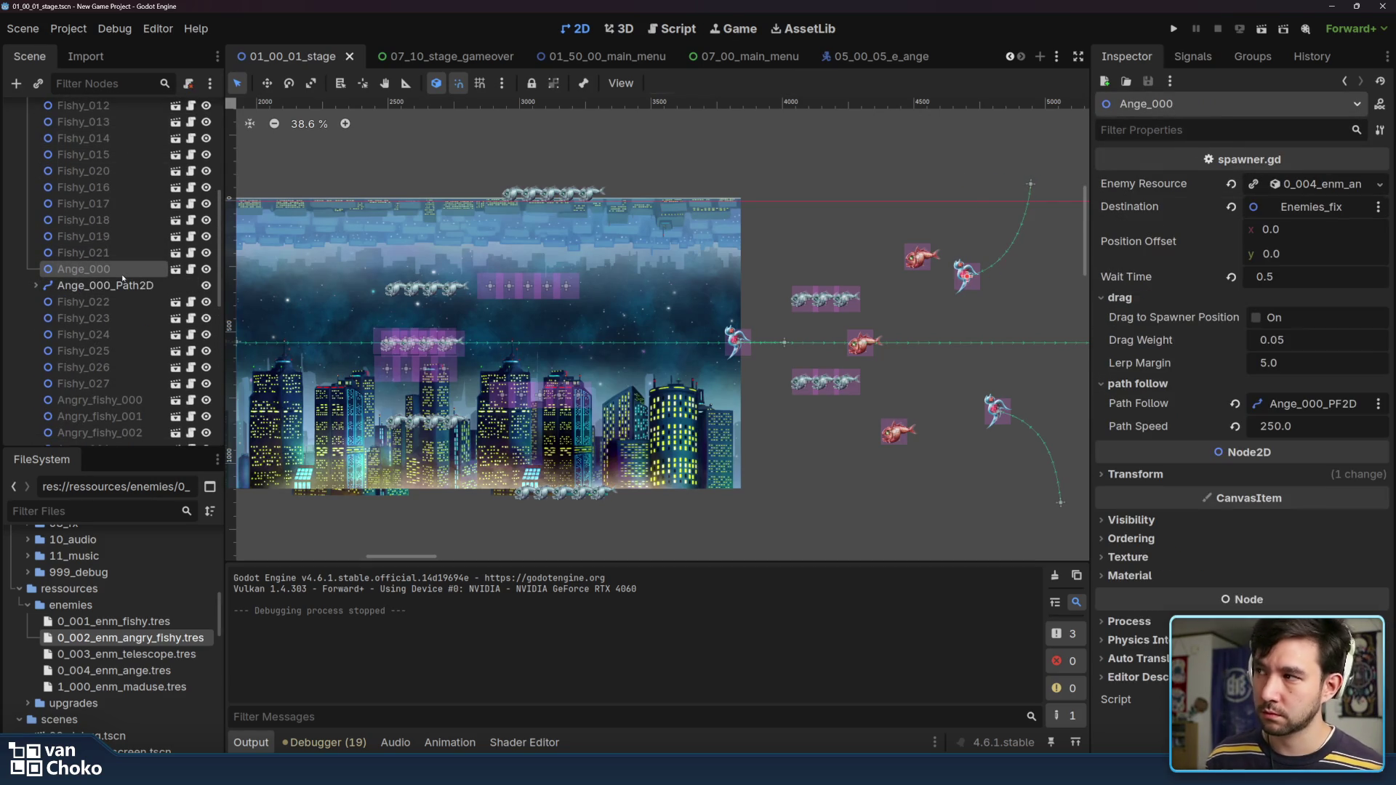
click(191, 271)
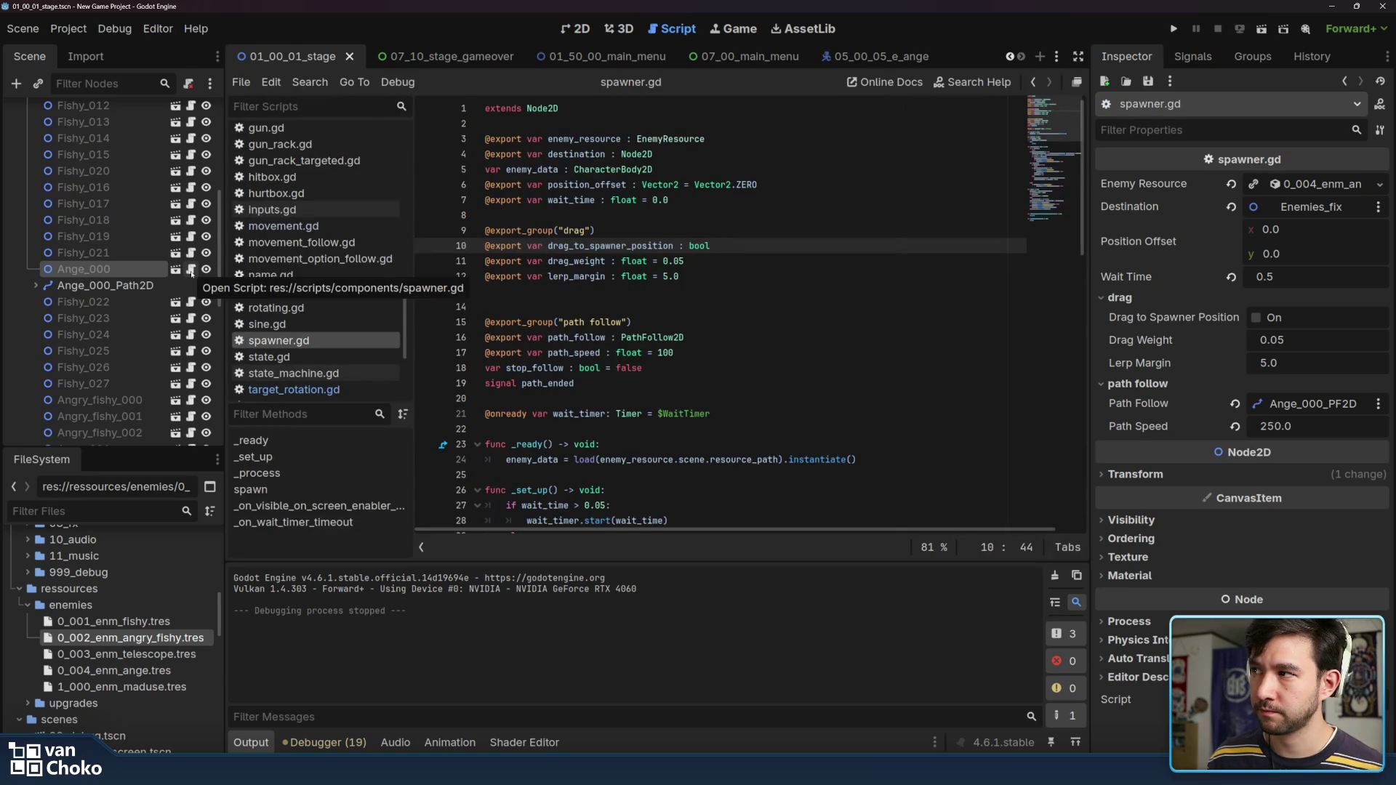
click(786, 363)
scroll(775, 354, down, 5)
scroll(774, 352, up, 5)
double_click(585, 199)
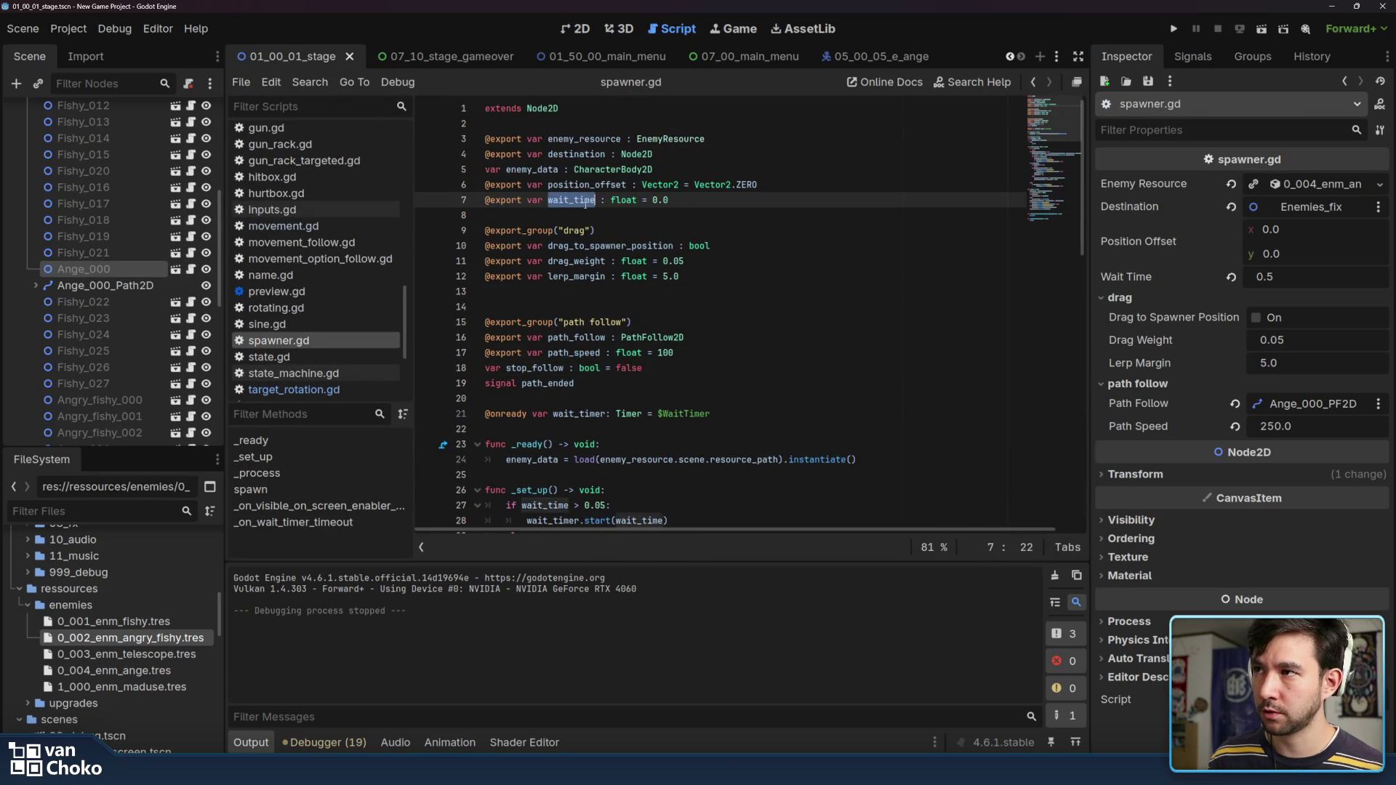
scroll(632, 307, down, 4)
click(626, 292)
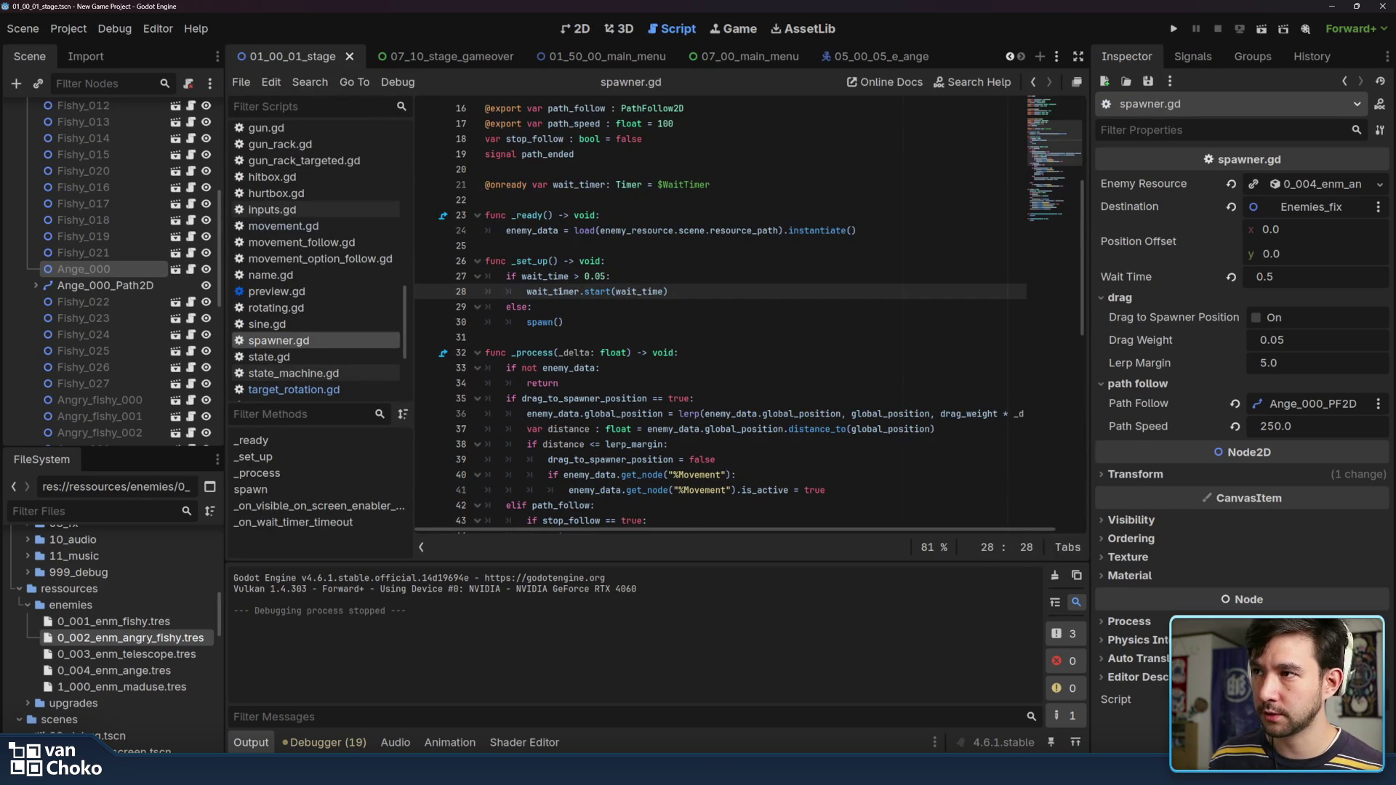
click(547, 276)
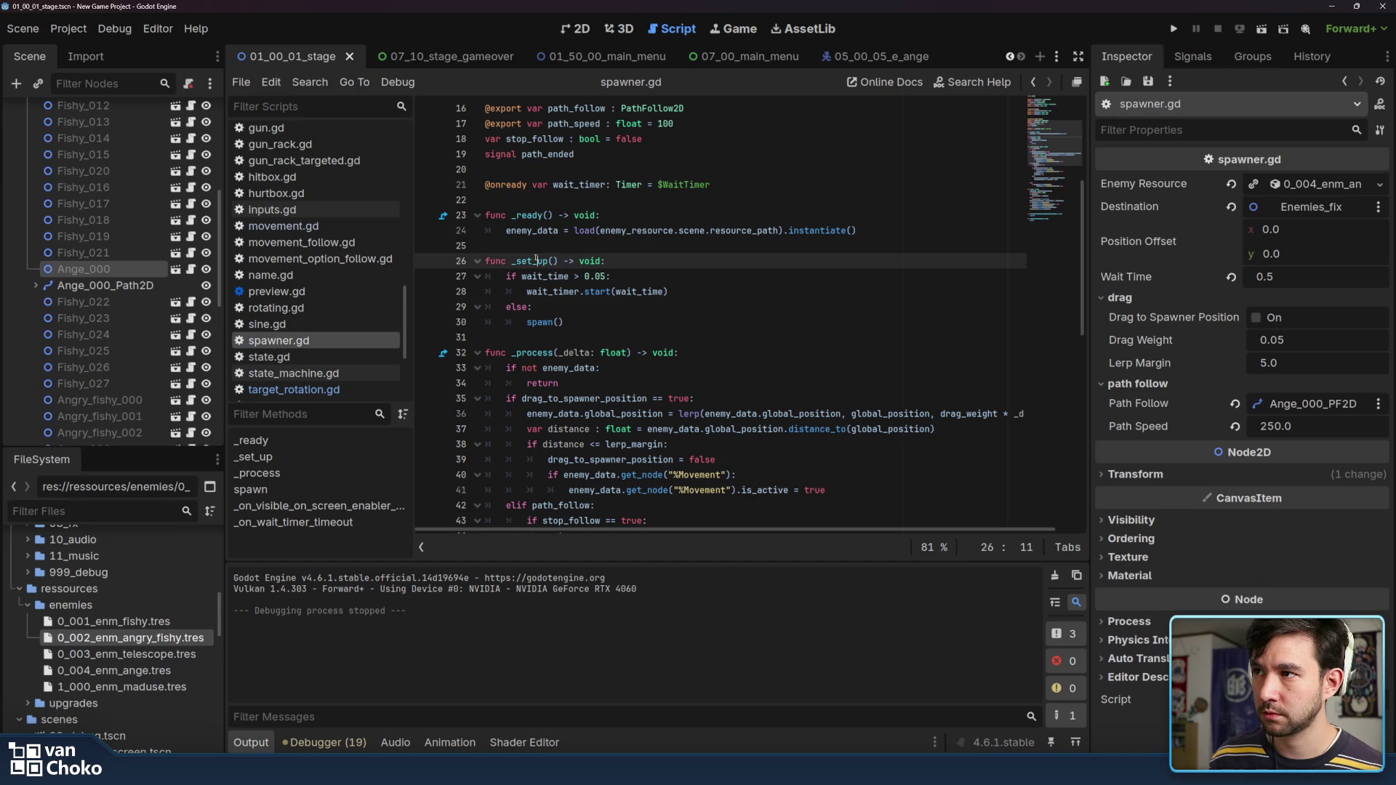
double_click(560, 291)
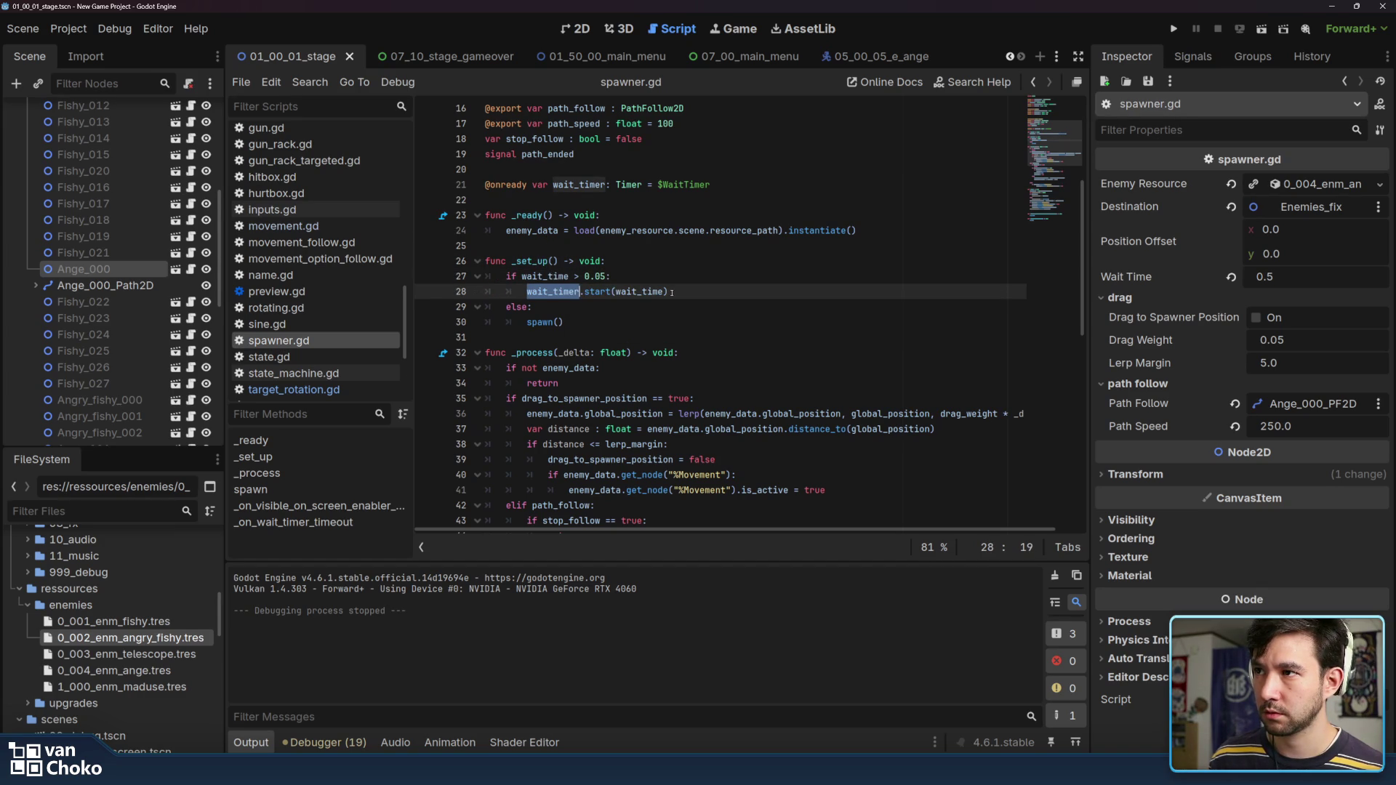
scroll(686, 291, down, 1)
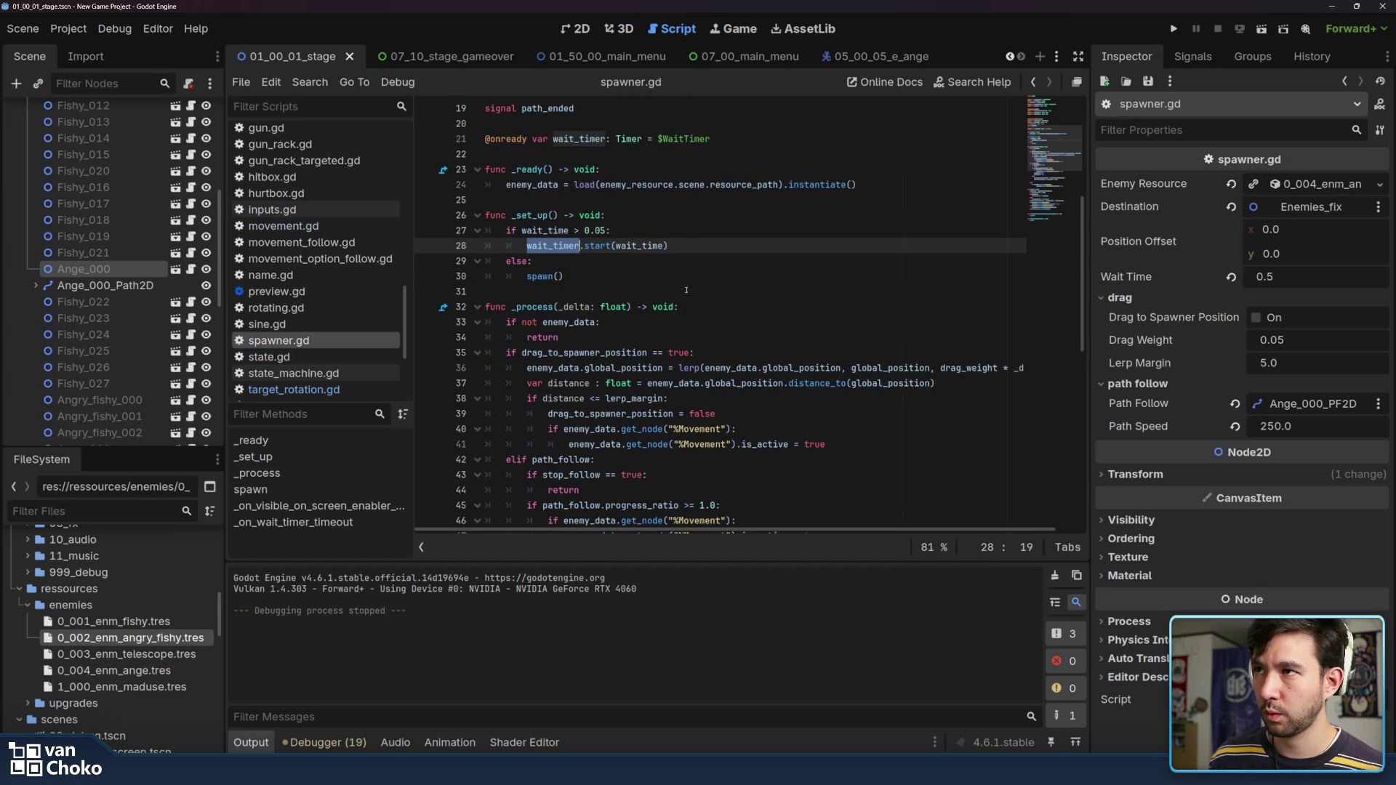
scroll(695, 251, down, 1)
scroll(694, 251, down, 10)
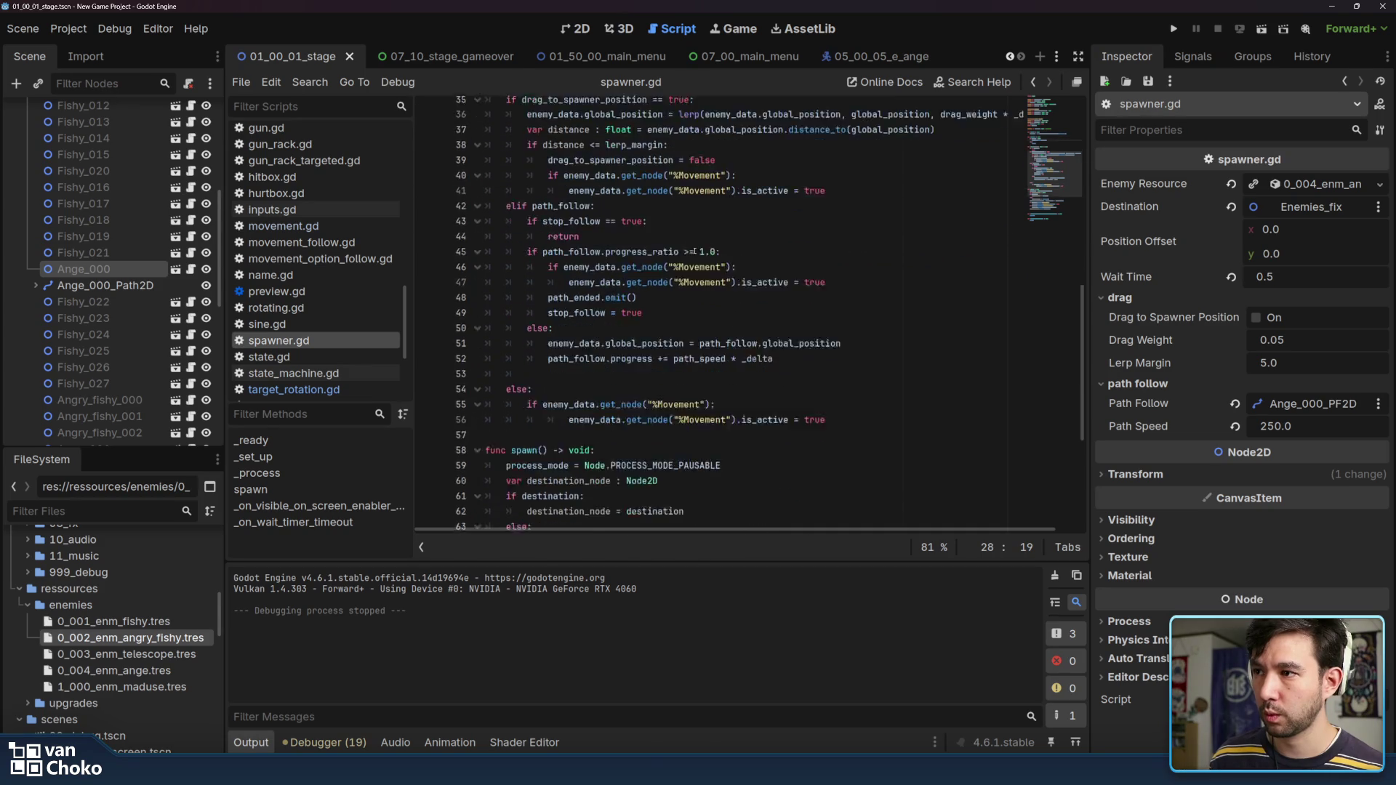
scroll(694, 250, up, 13)
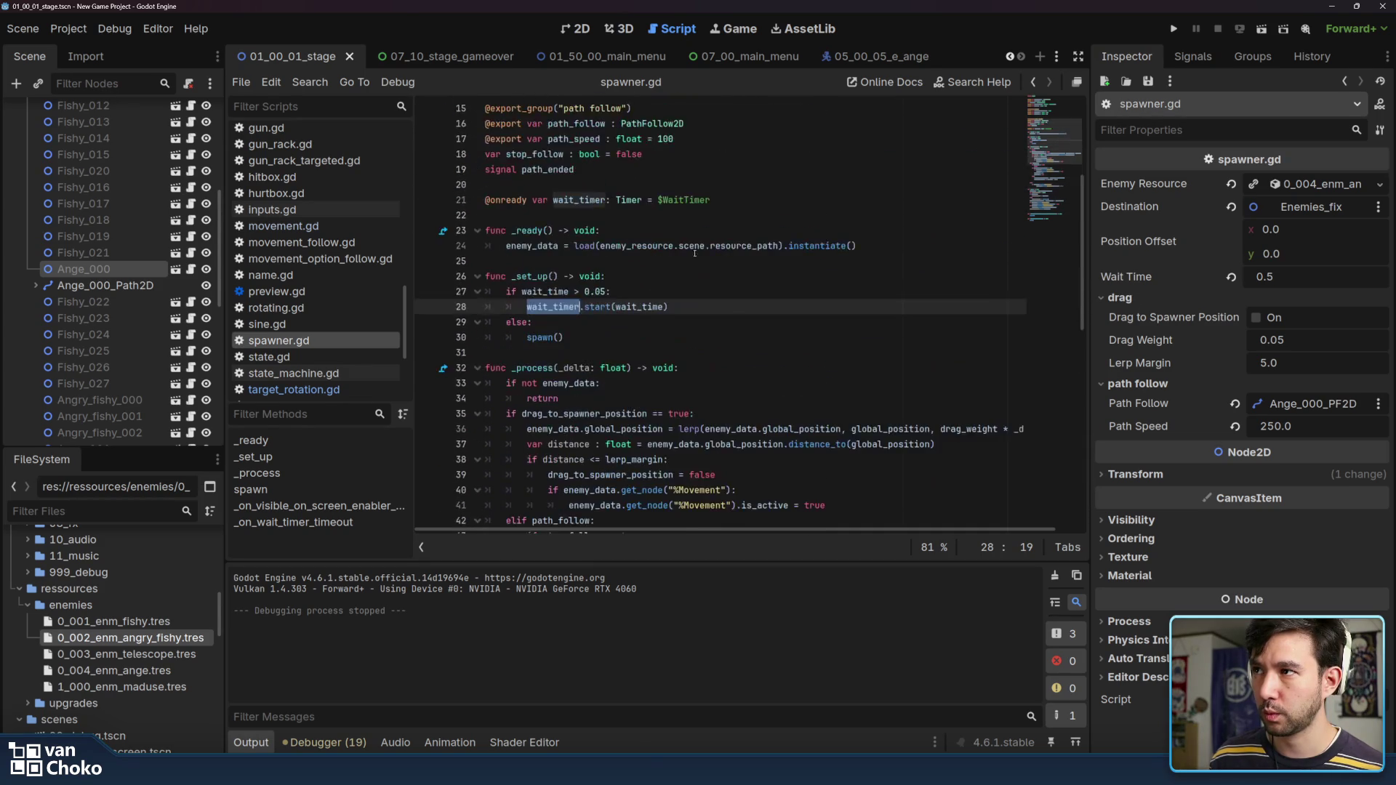
mouse_move(512, 342)
mouse_down()
mouse_move(577, 339)
mouse_move(559, 360)
mouse_up()
click(628, 296)
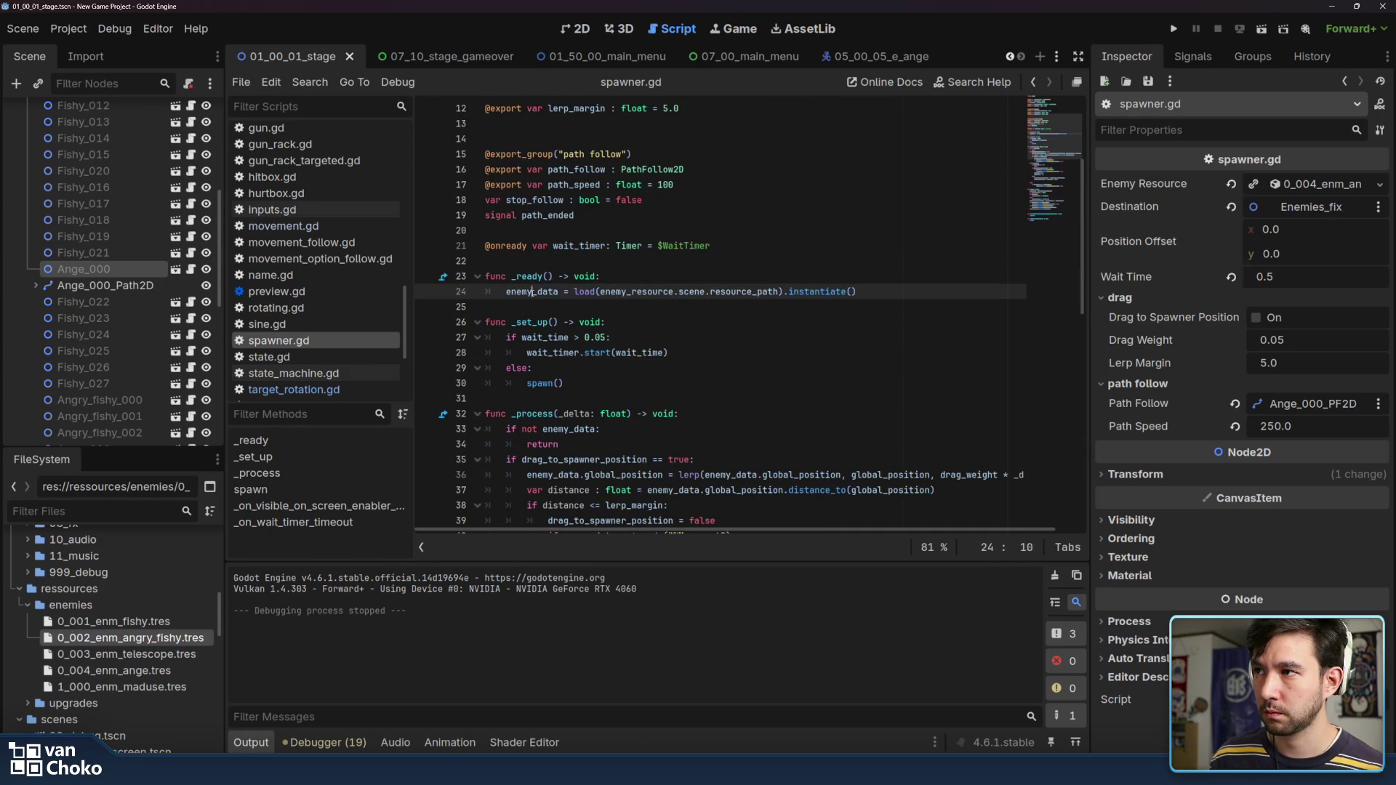
double_click(584, 247)
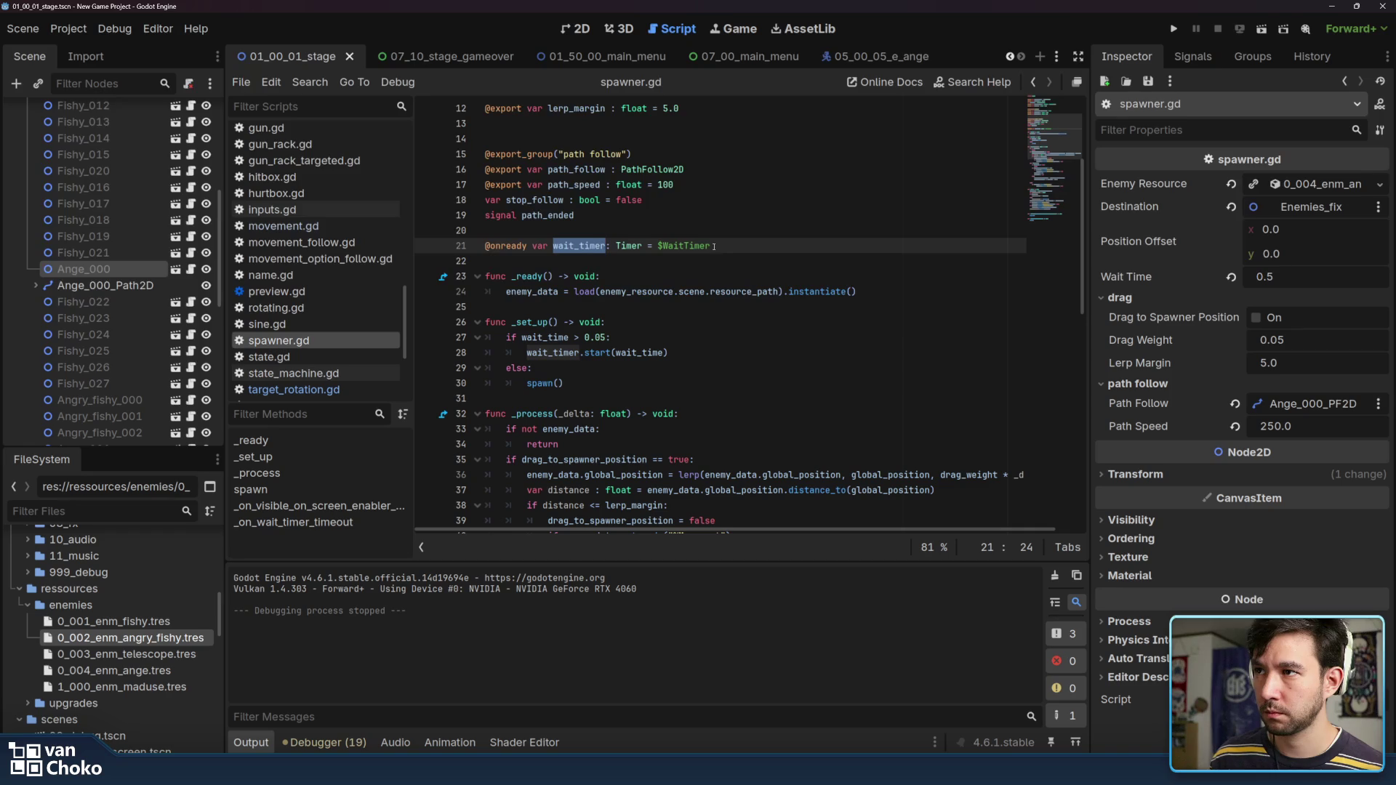
scroll(96, 280, down, 10)
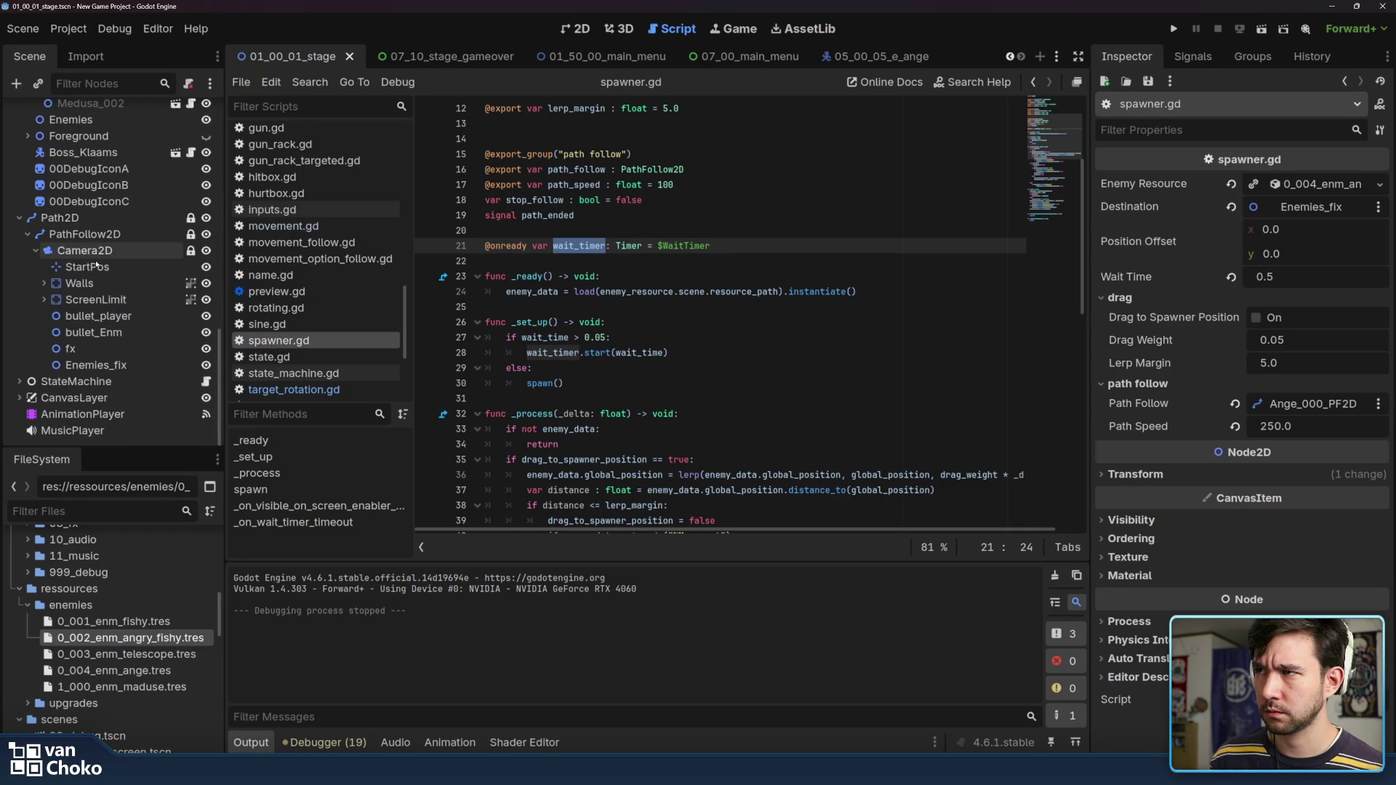
scroll(96, 265, up, 3)
scroll(97, 266, down, 3)
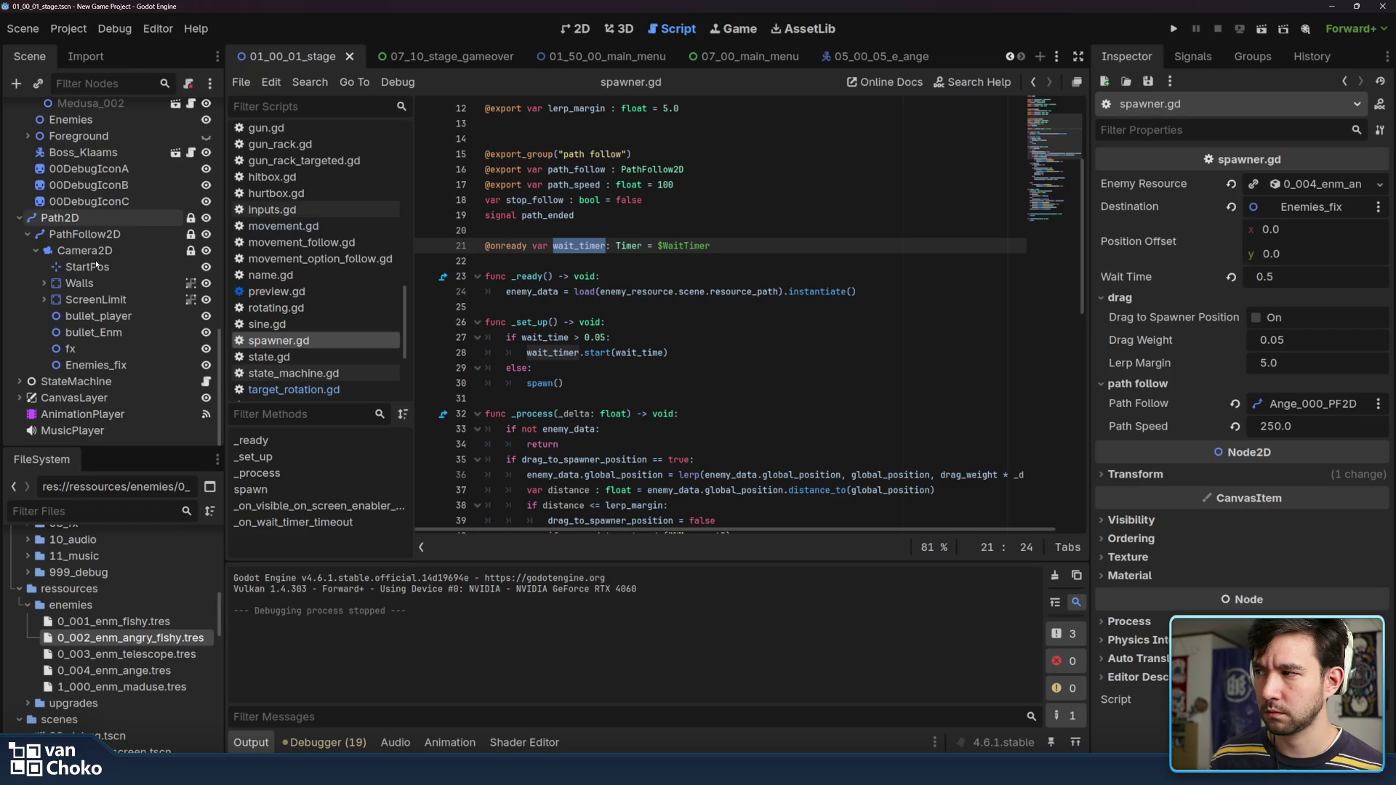
scroll(96, 266, up, 8)
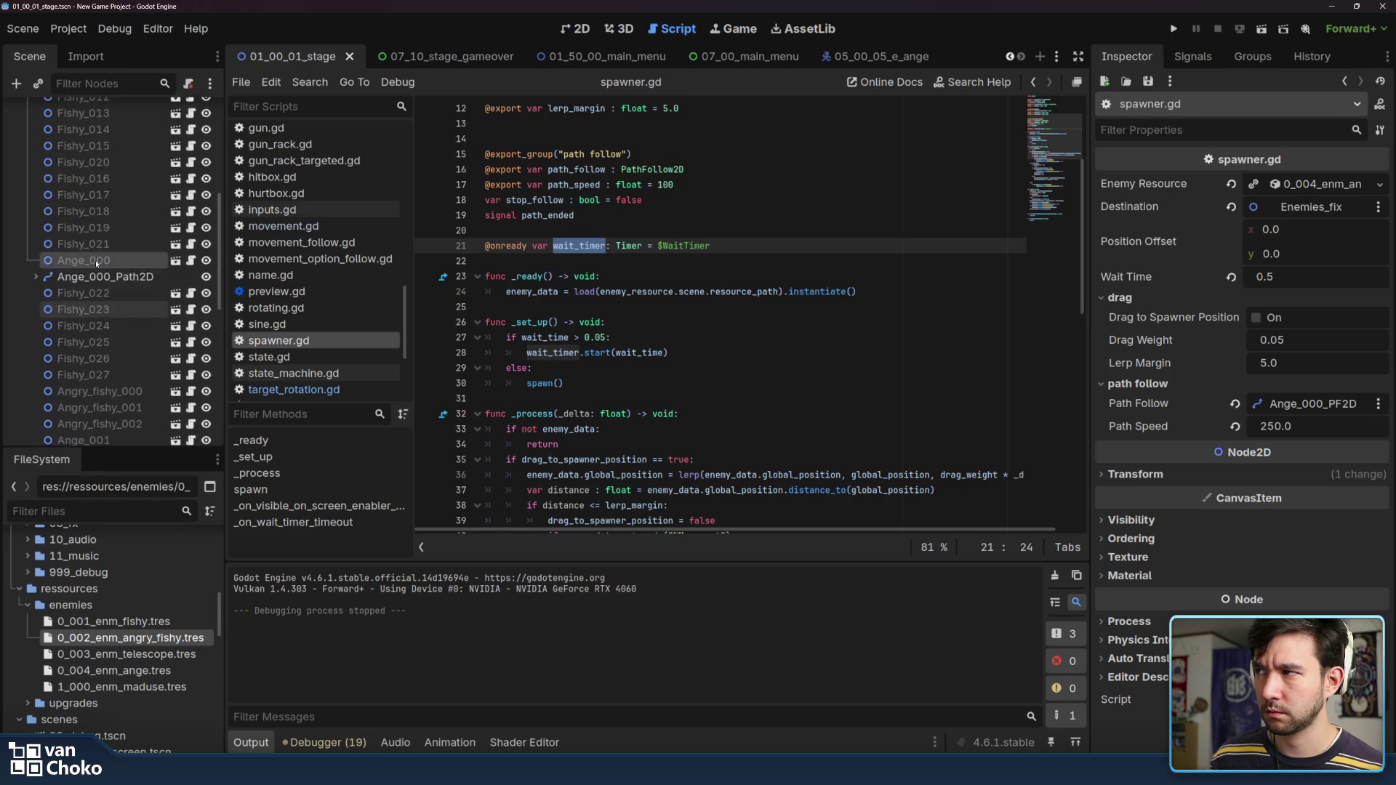
scroll(97, 264, up, 2)
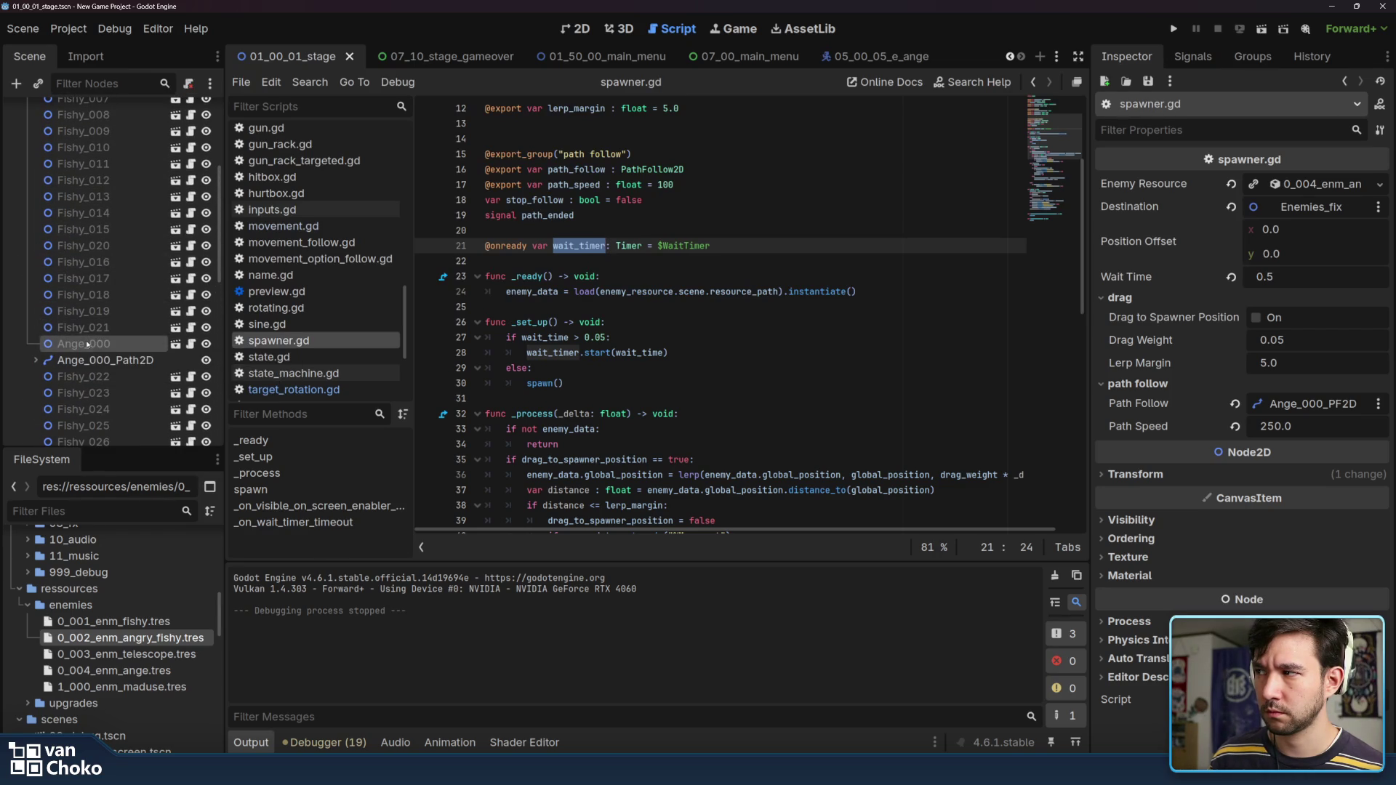
double_click(687, 246)
double_click(580, 246)
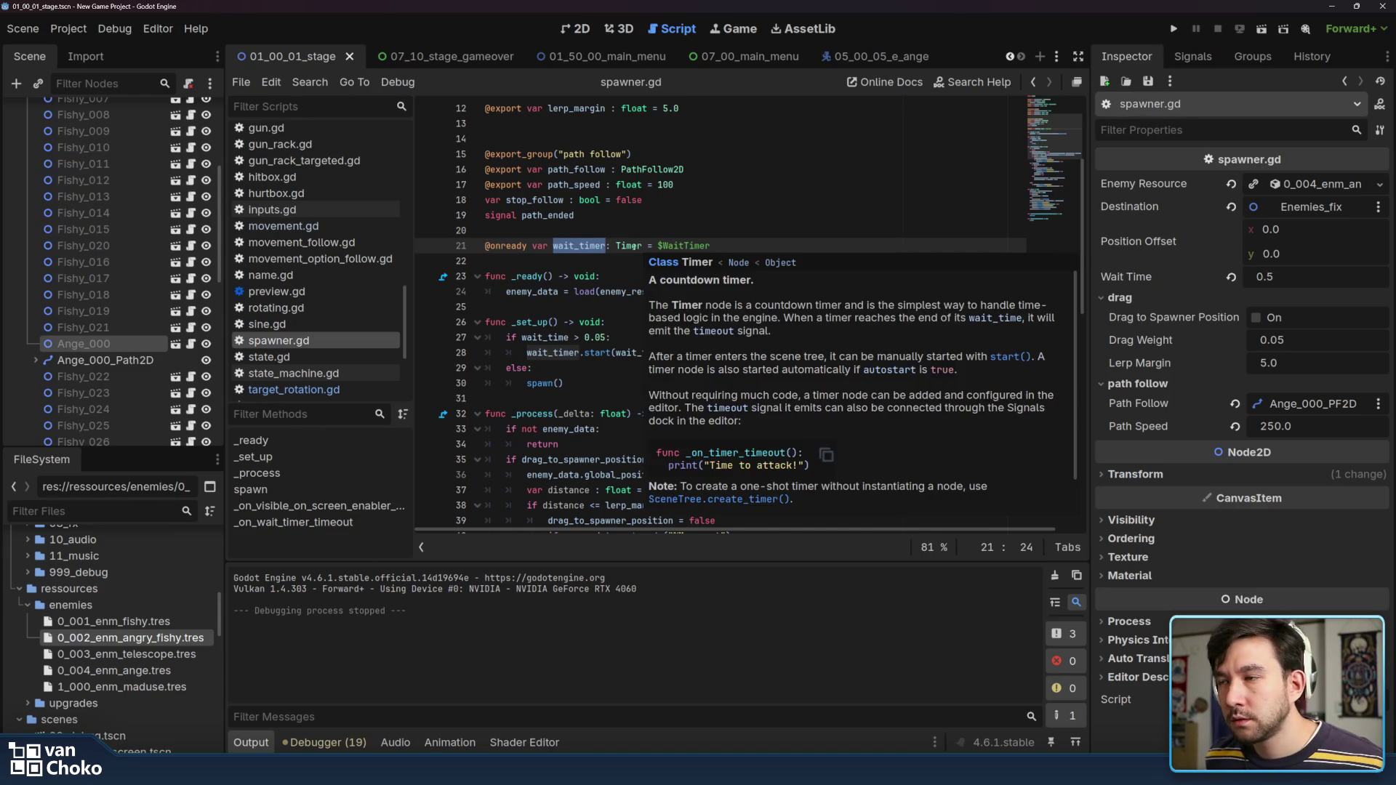
click(628, 305)
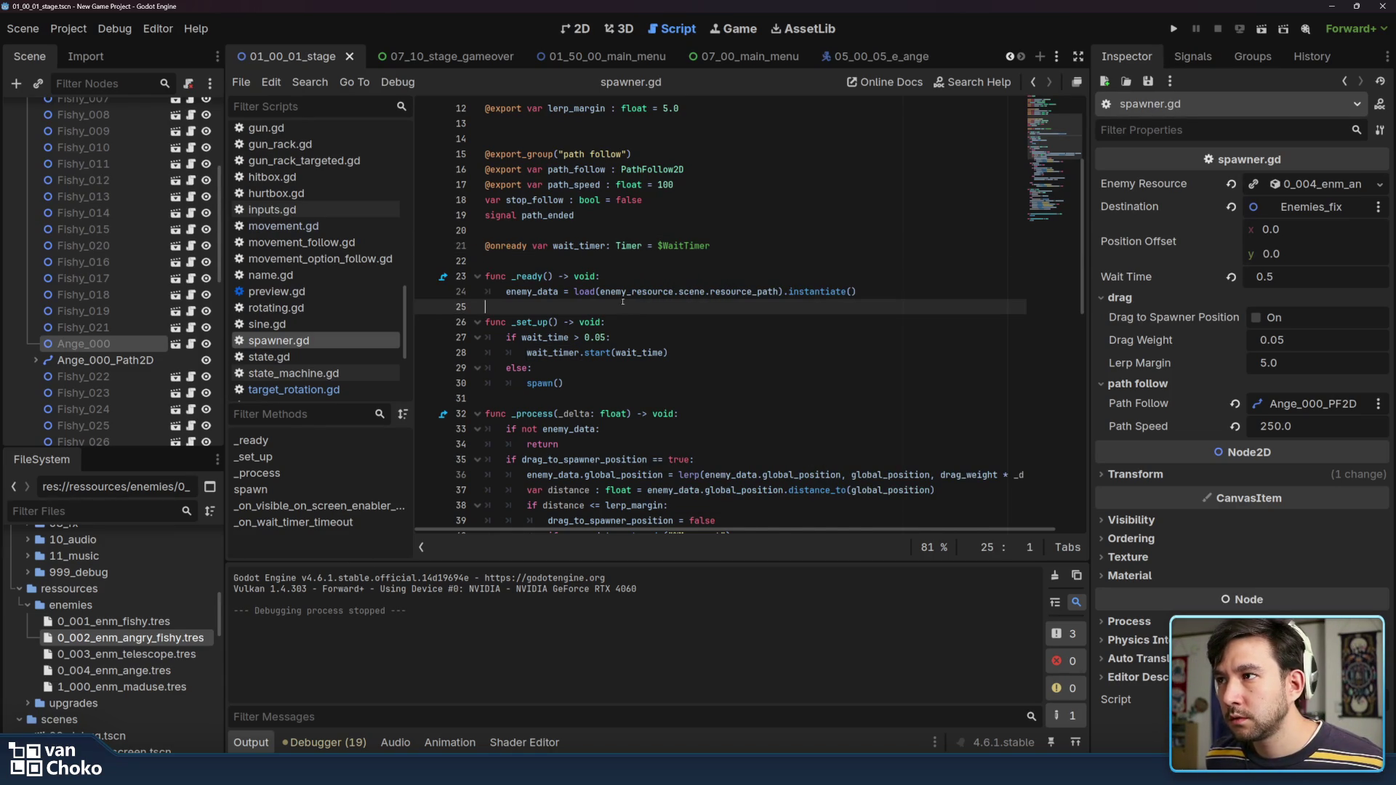
double_click(559, 245)
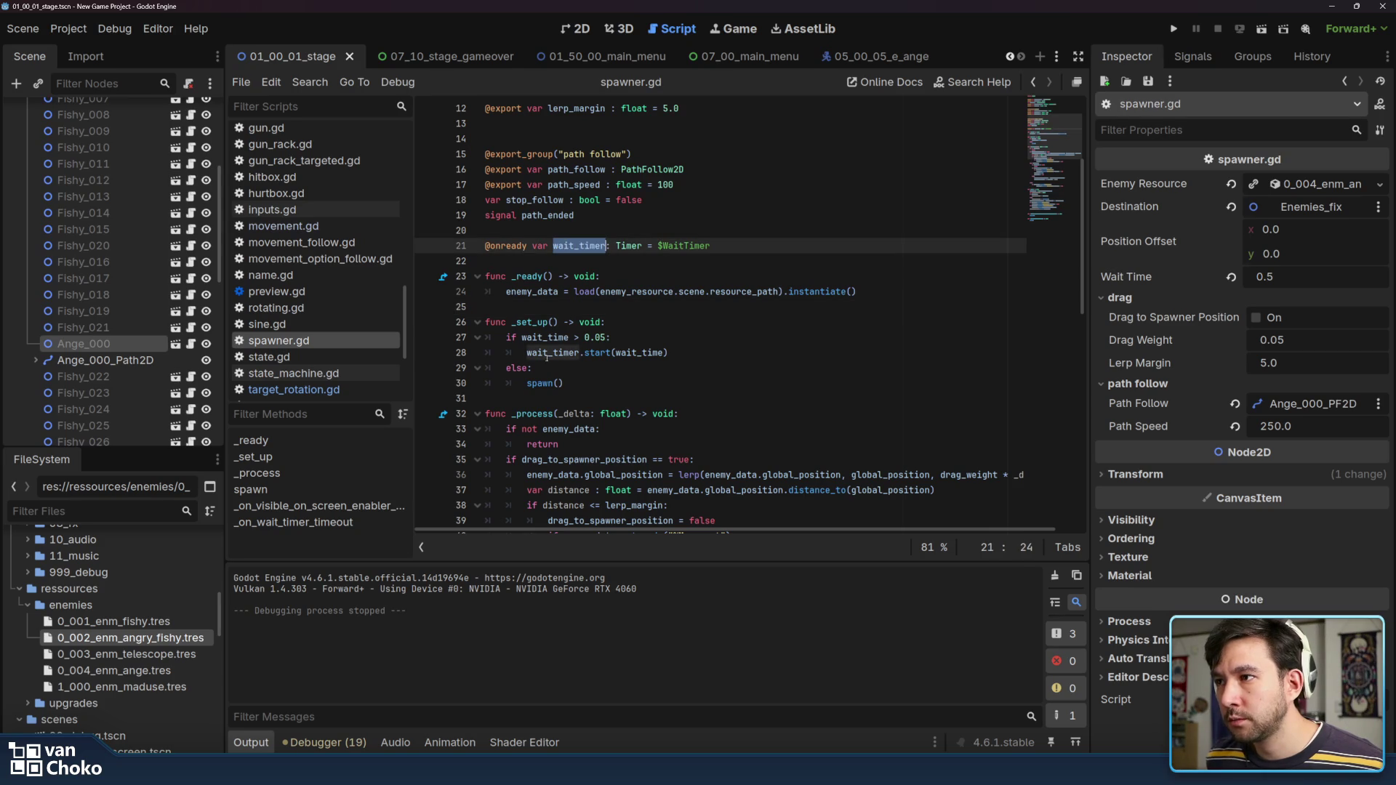
click(657, 352)
scroll(607, 338, down, 3)
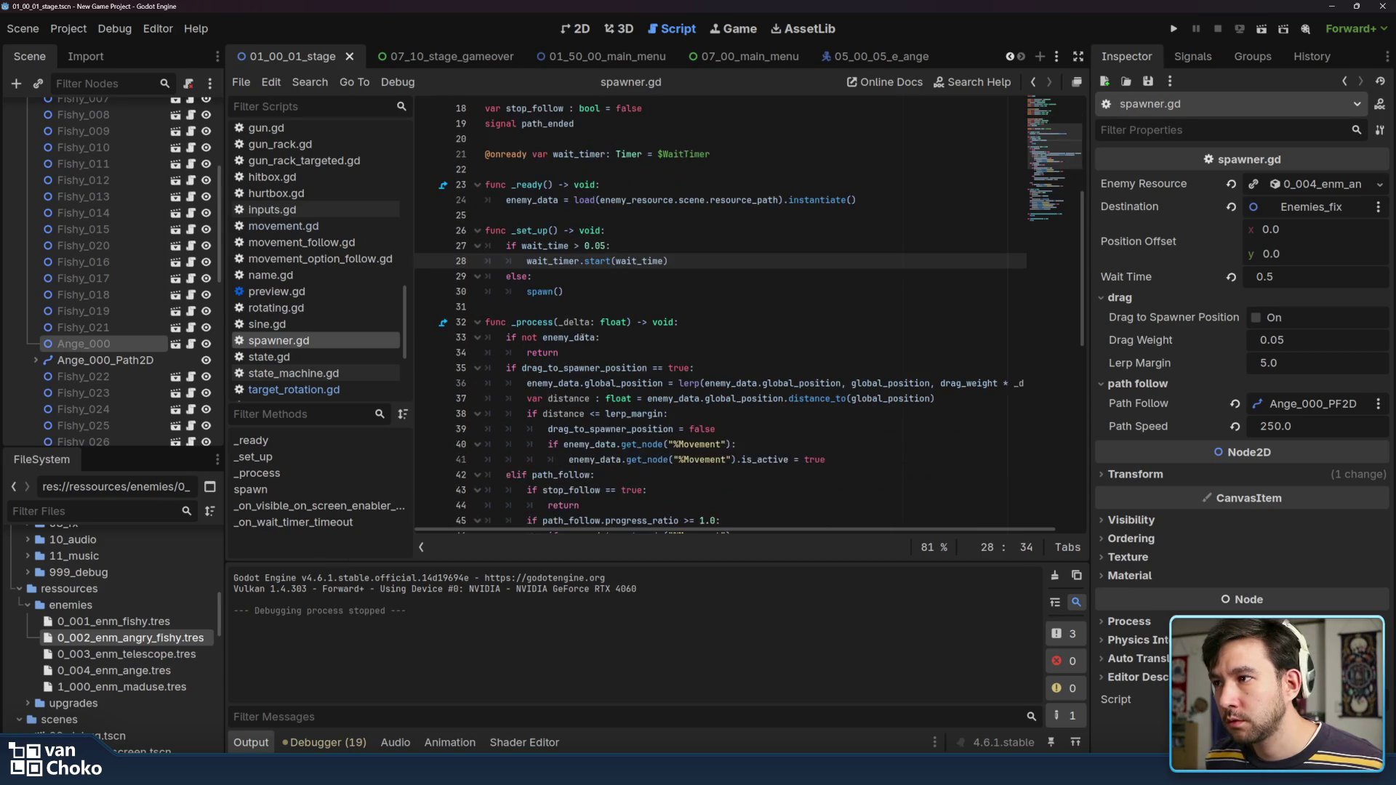
click(616, 340)
scroll(545, 335, down, 2)
click(649, 261)
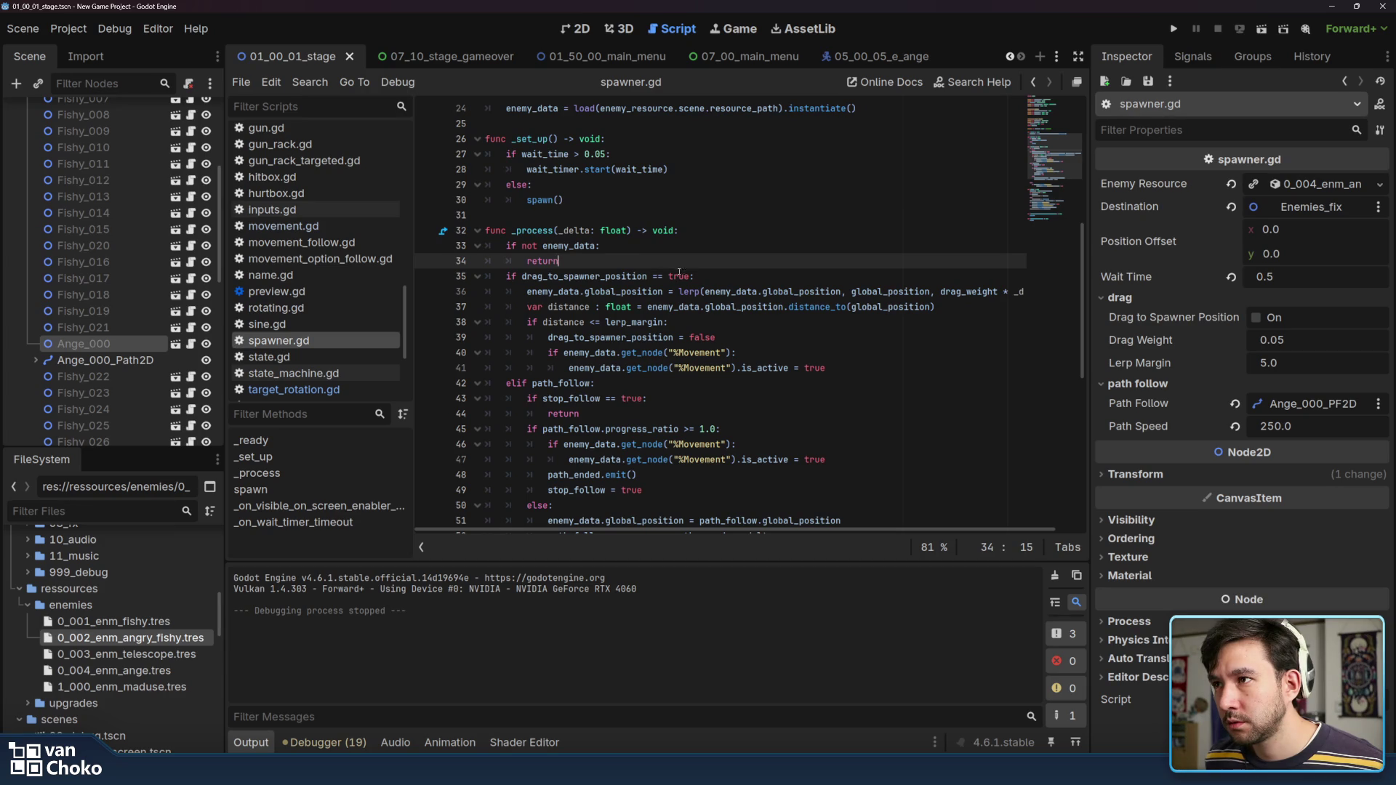
mouse_move(567, 293)
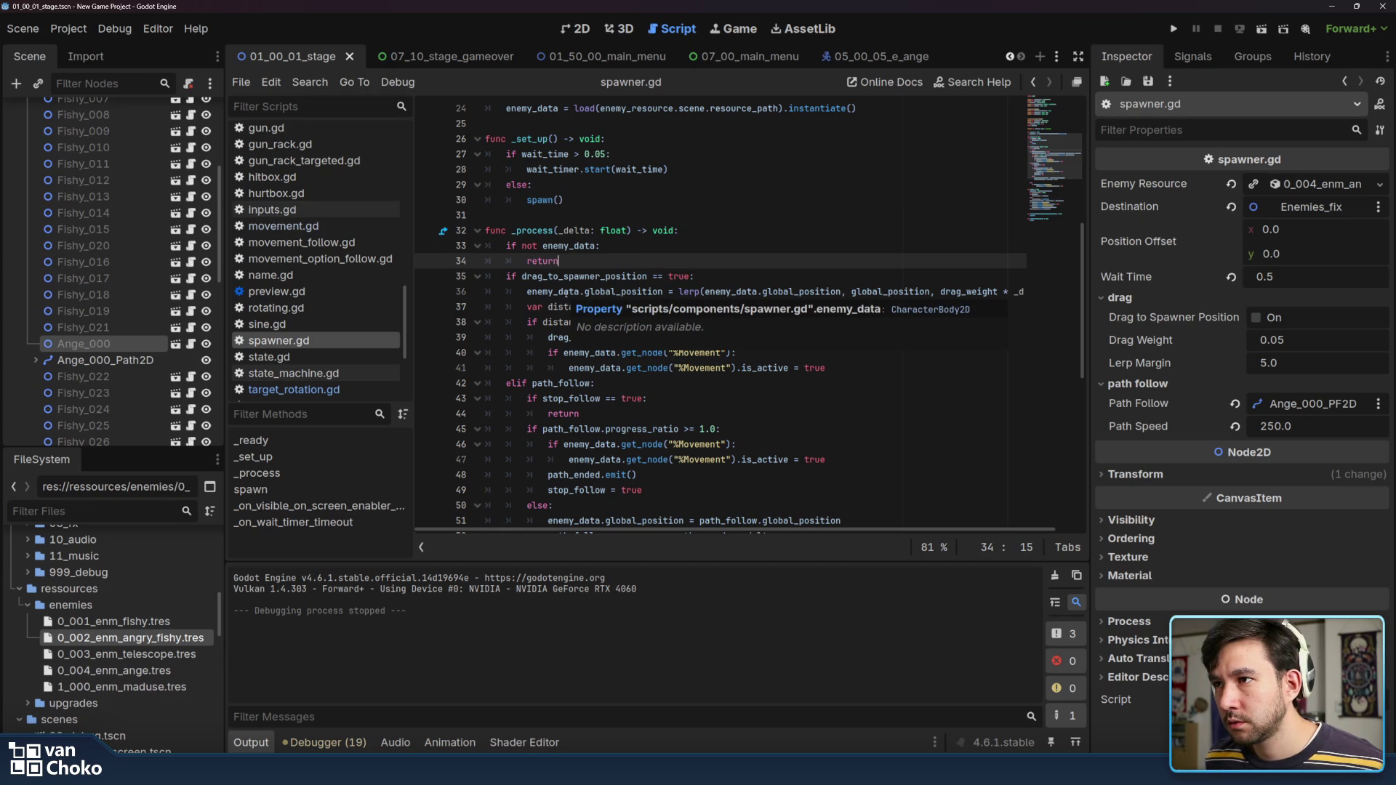
click(892, 383)
scroll(887, 389, down, 4)
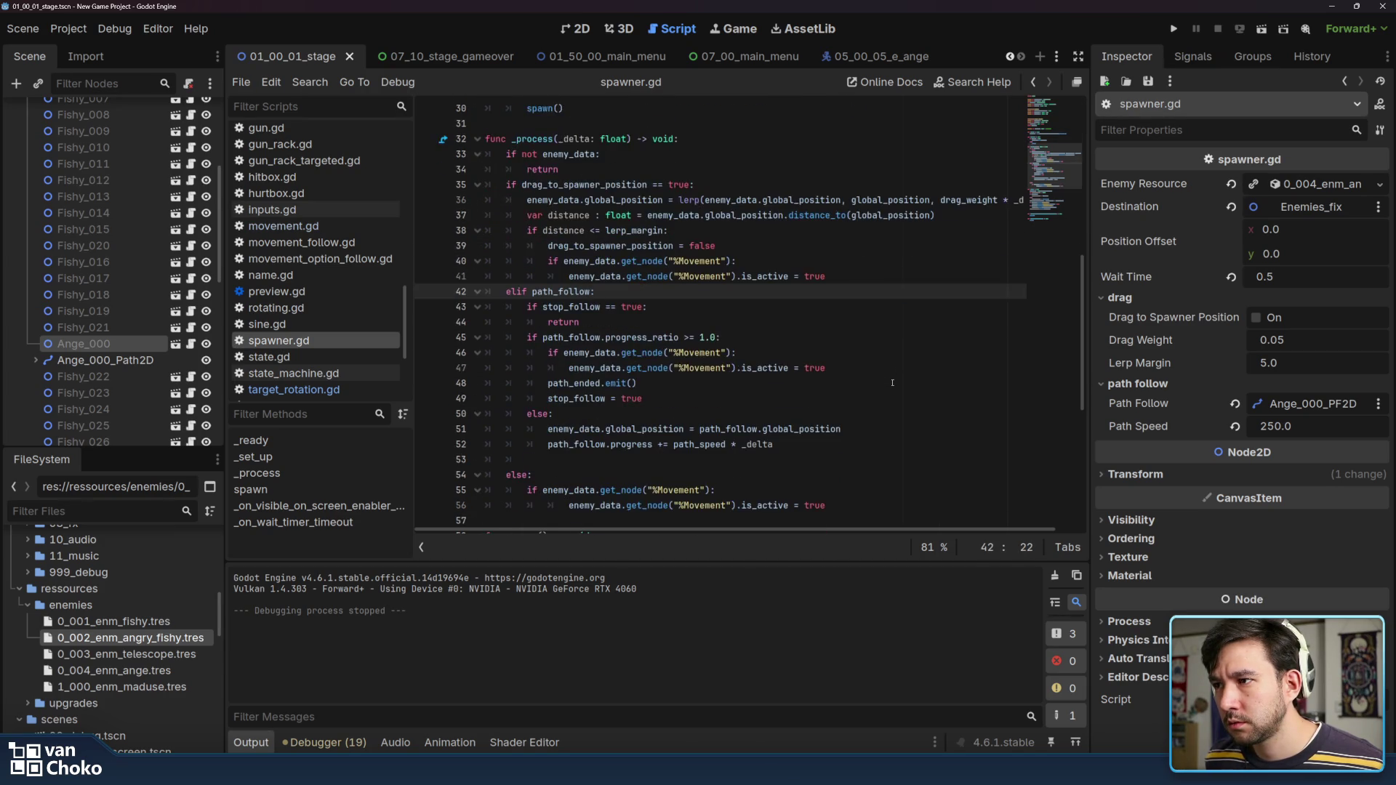
scroll(878, 410, up, 3)
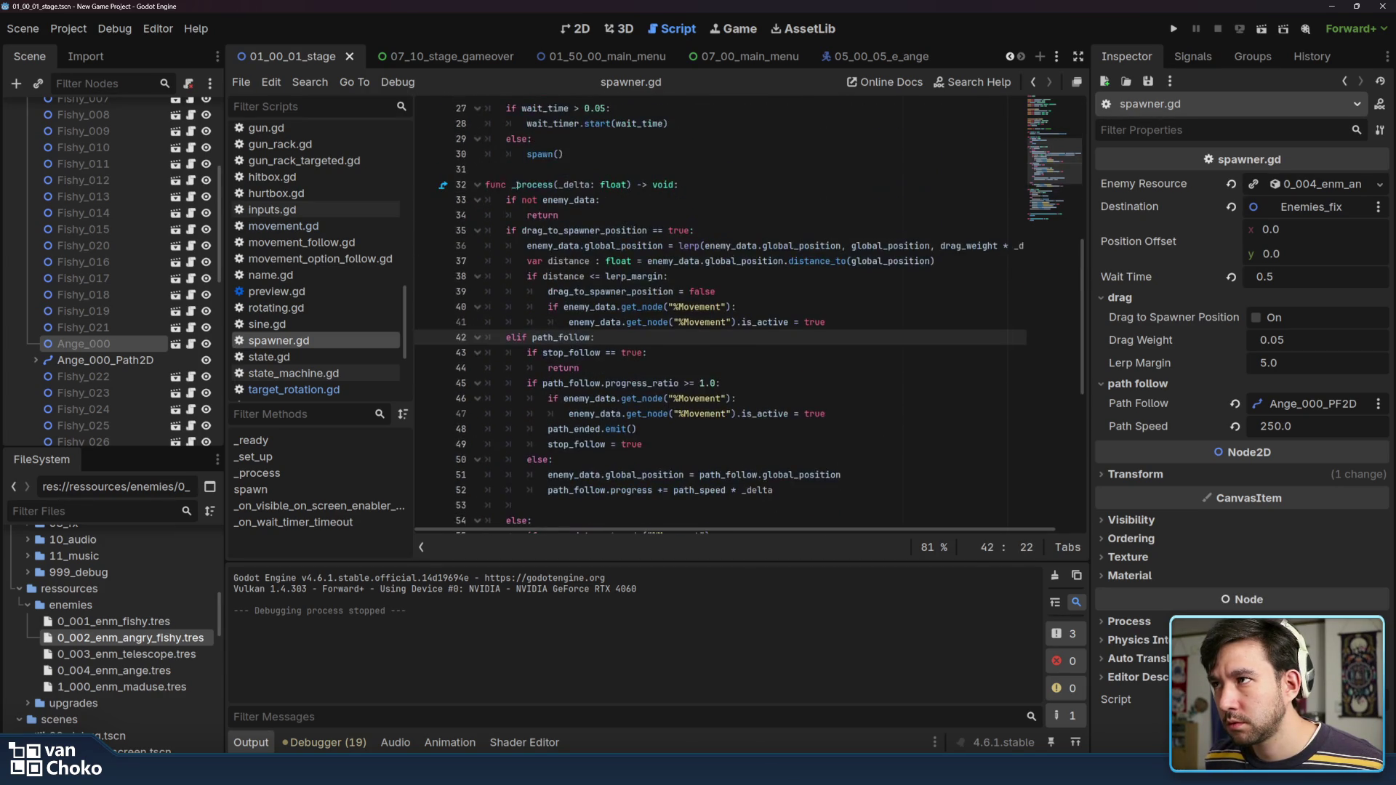
scroll(660, 507, down, 8)
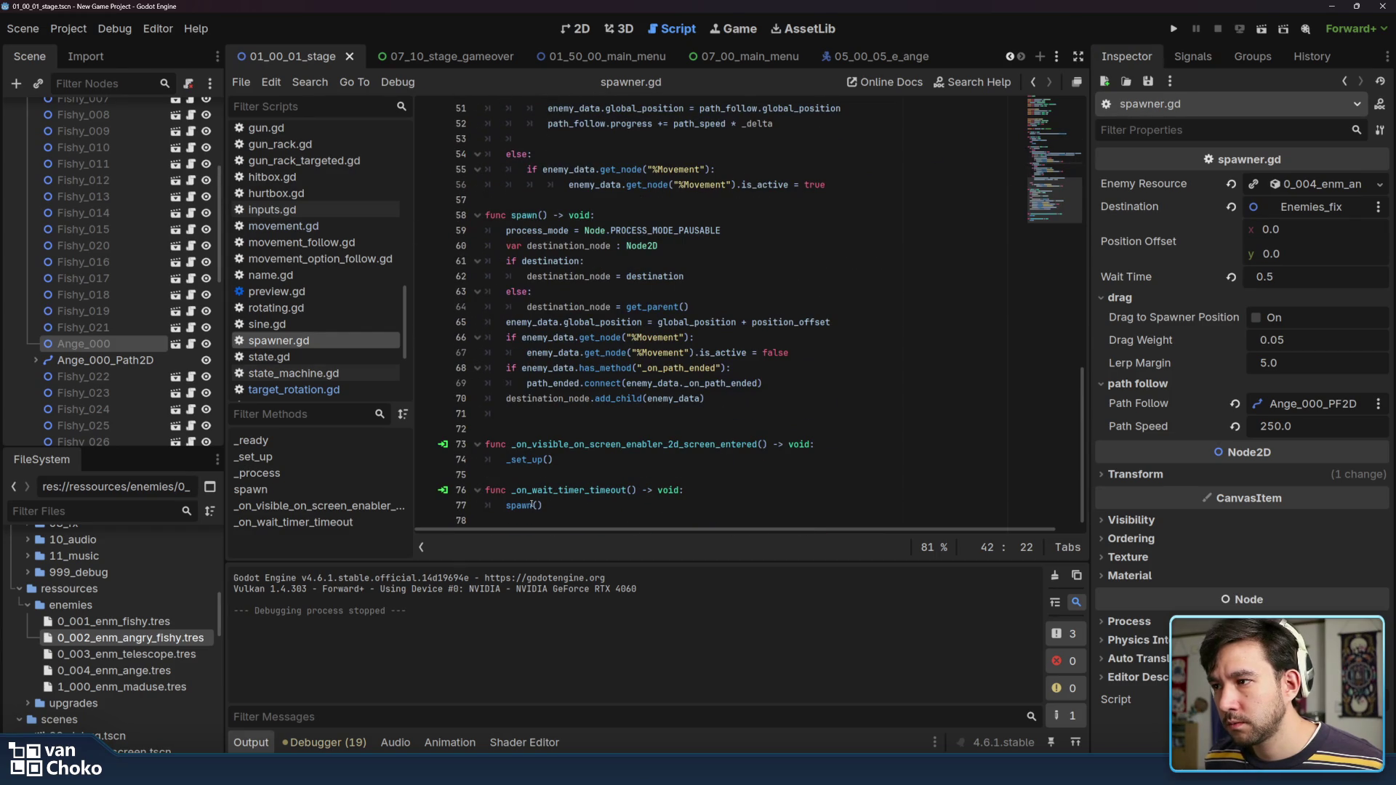
drag(507, 505, 545, 506)
scroll(608, 450, up, 1)
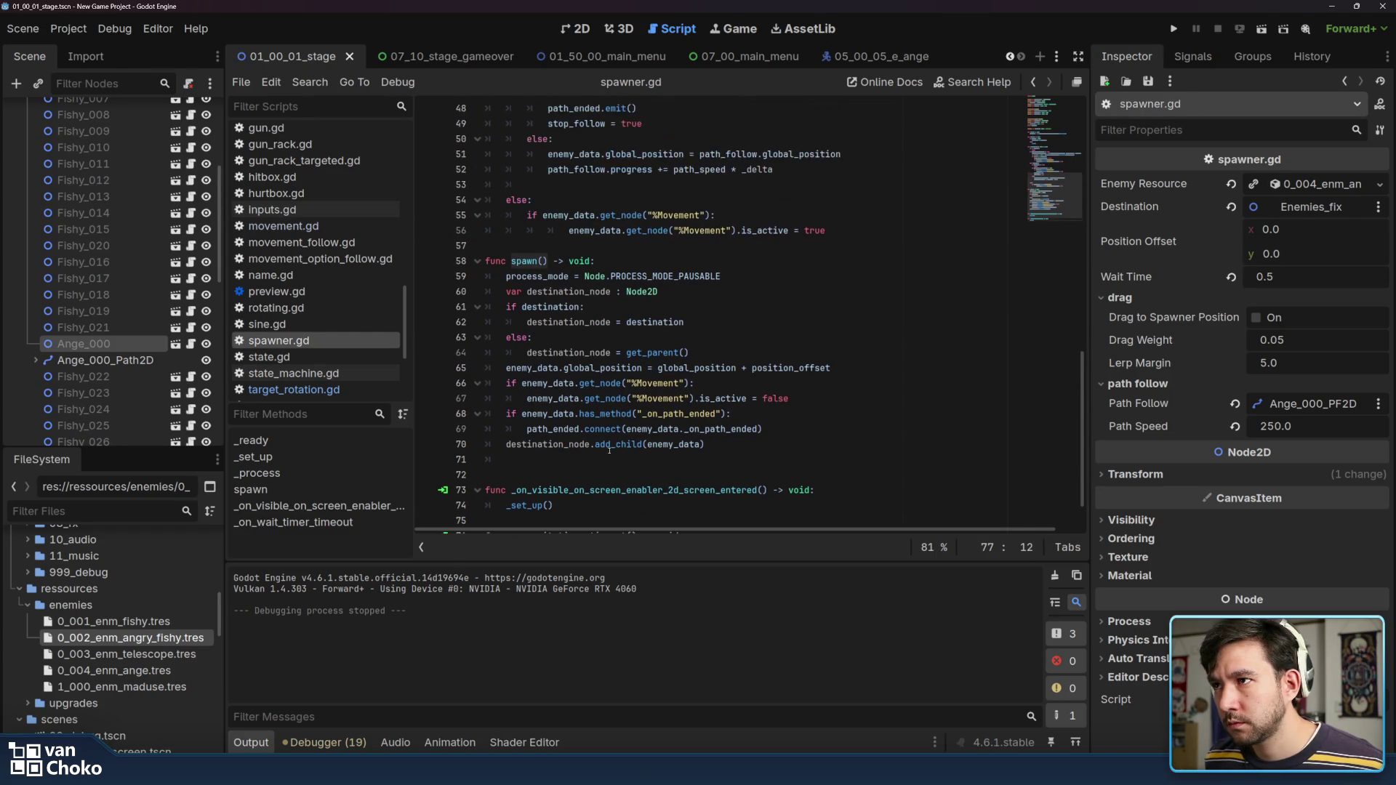
double_click(523, 276)
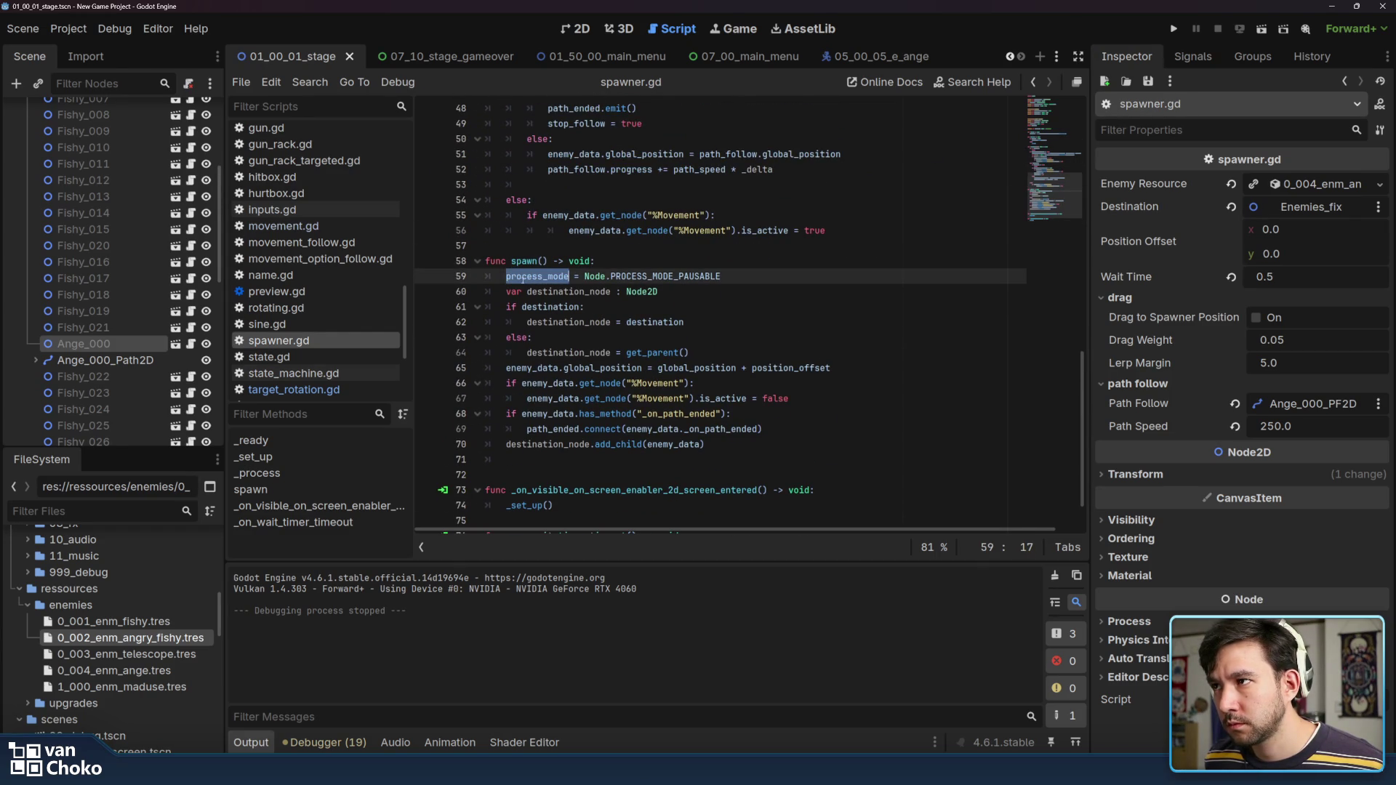
drag(628, 277, 663, 306)
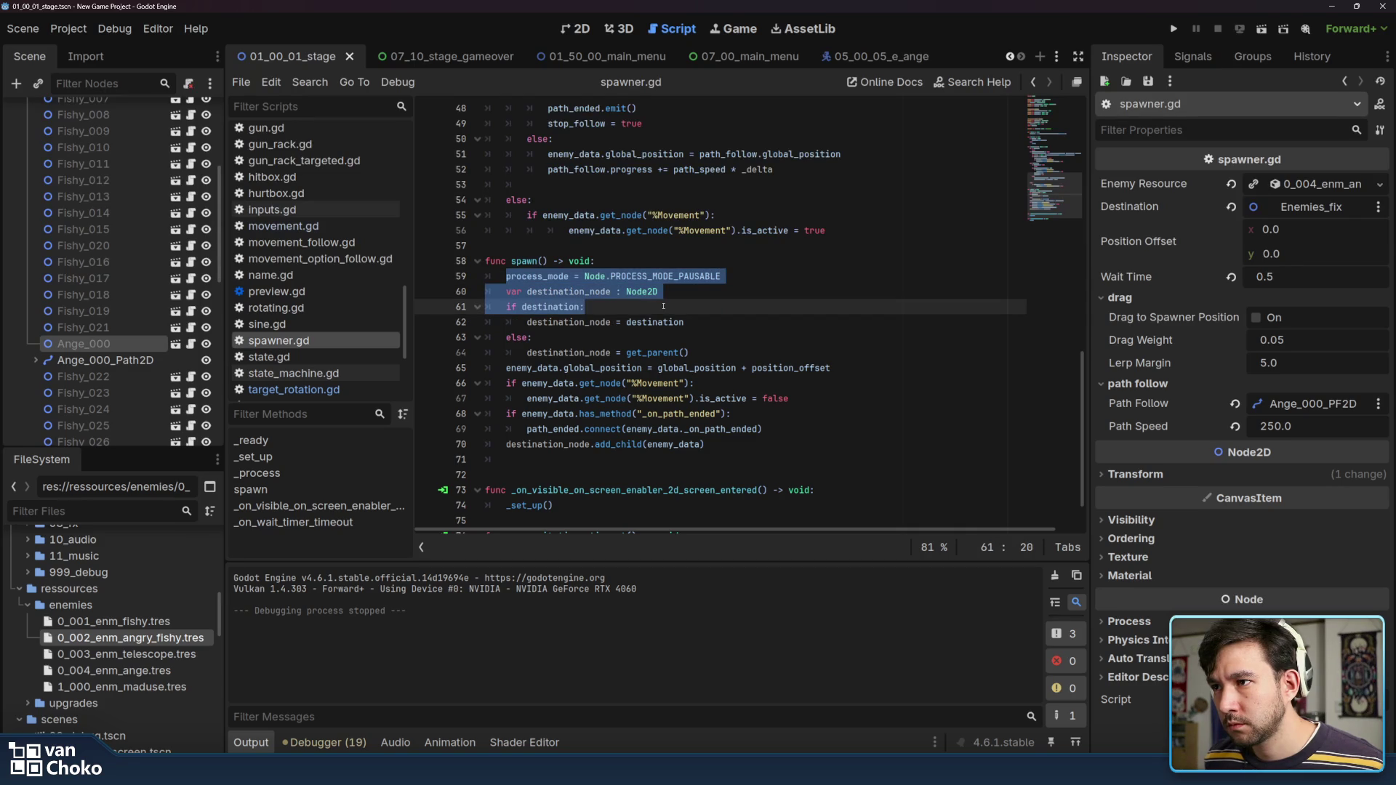
mouse_move(663, 306)
mouse_down()
mouse_move(737, 317)
mouse_move(803, 445)
mouse_up()
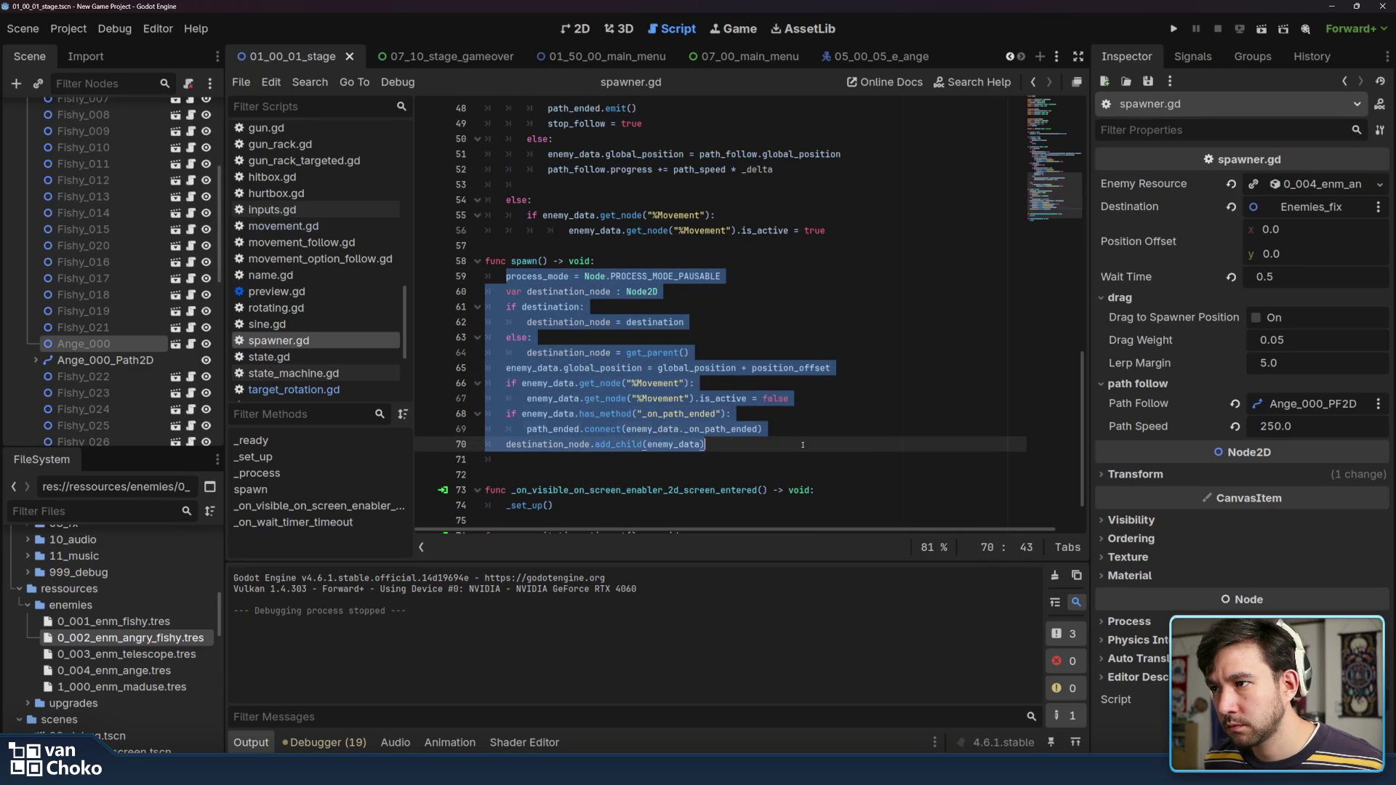
double_click(523, 444)
drag(522, 444, 707, 442)
mouse_move(507, 368)
mouse_down()
mouse_move(575, 384)
mouse_move(530, 398)
mouse_up()
double_click(529, 383)
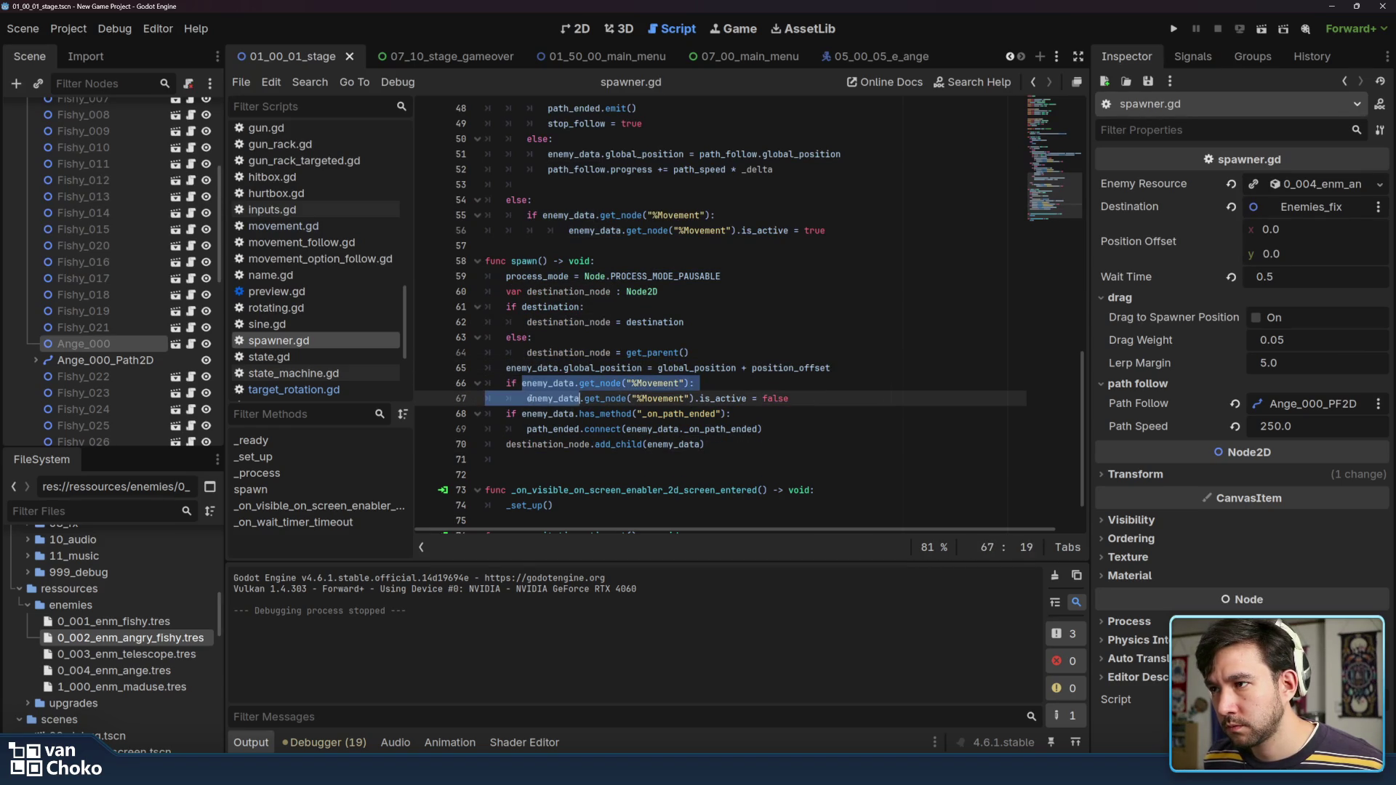
click(531, 398)
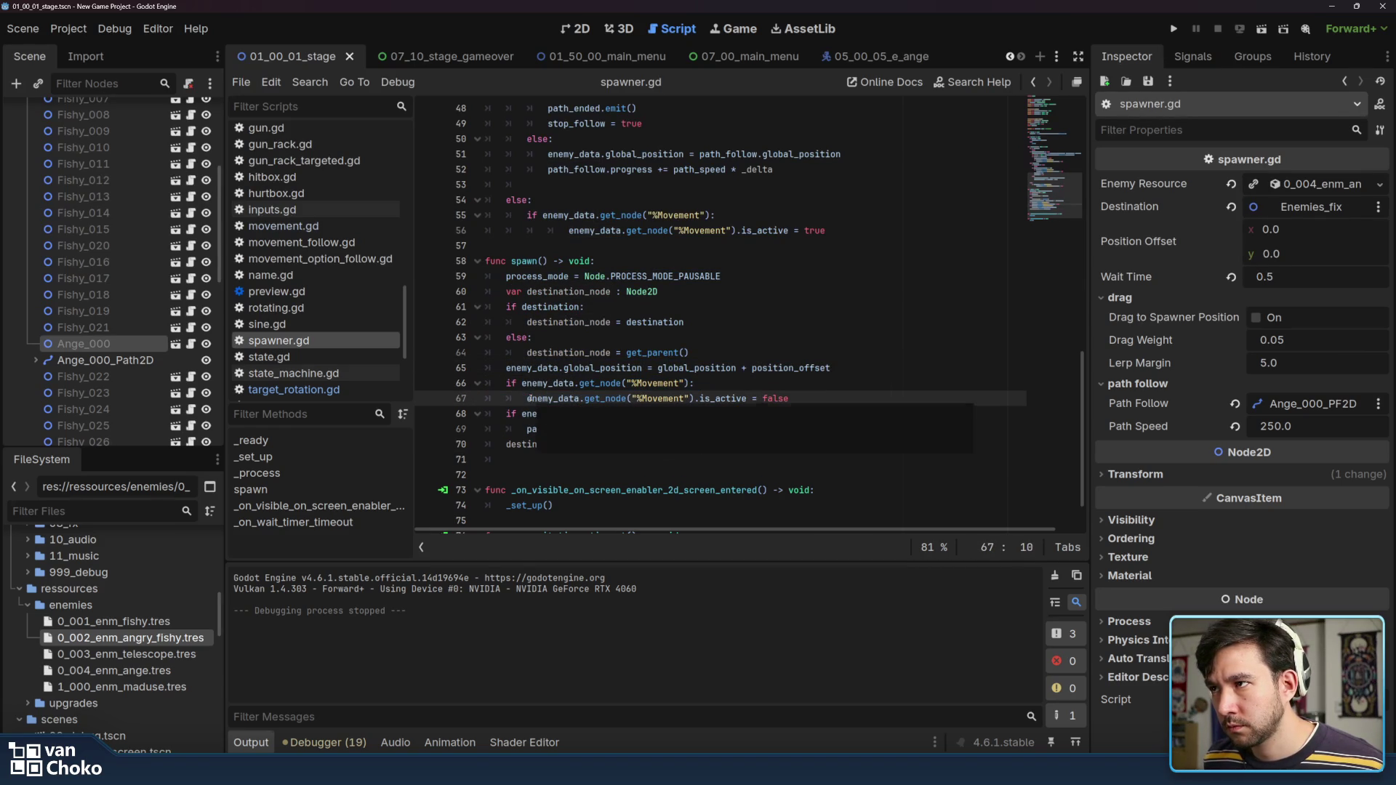
scroll(585, 322, up, 5)
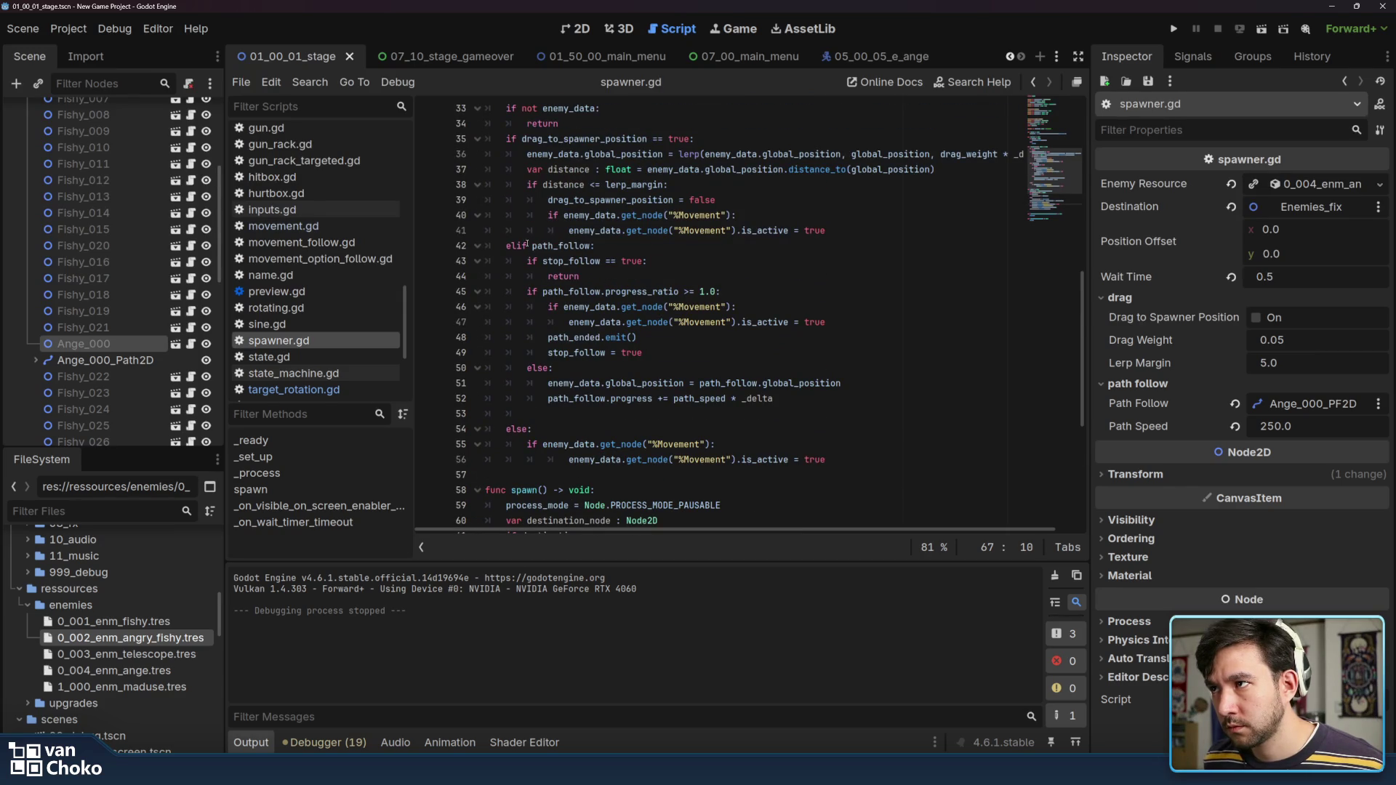
mouse_move(565, 237)
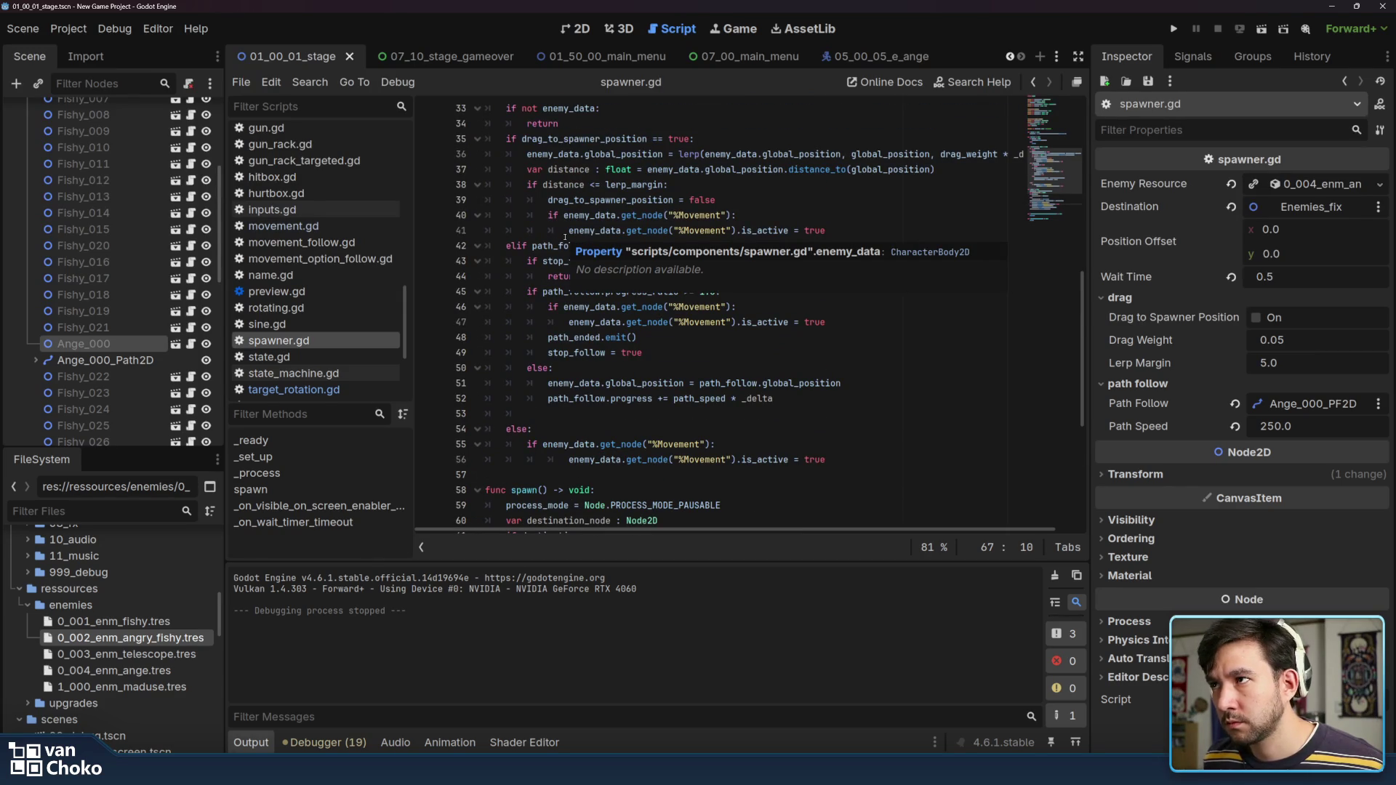
scroll(565, 237, up, 2)
scroll(565, 243, down, 3)
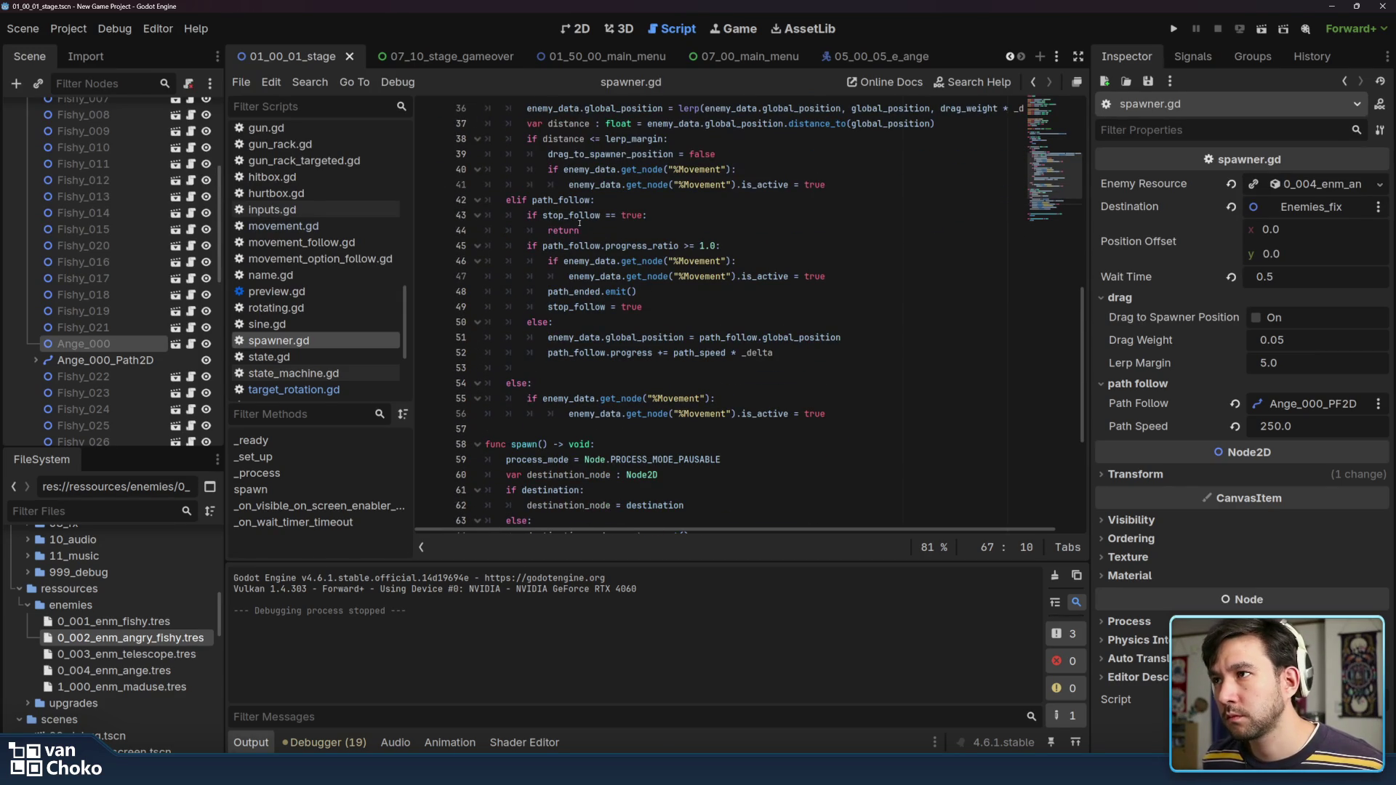
double_click(580, 216)
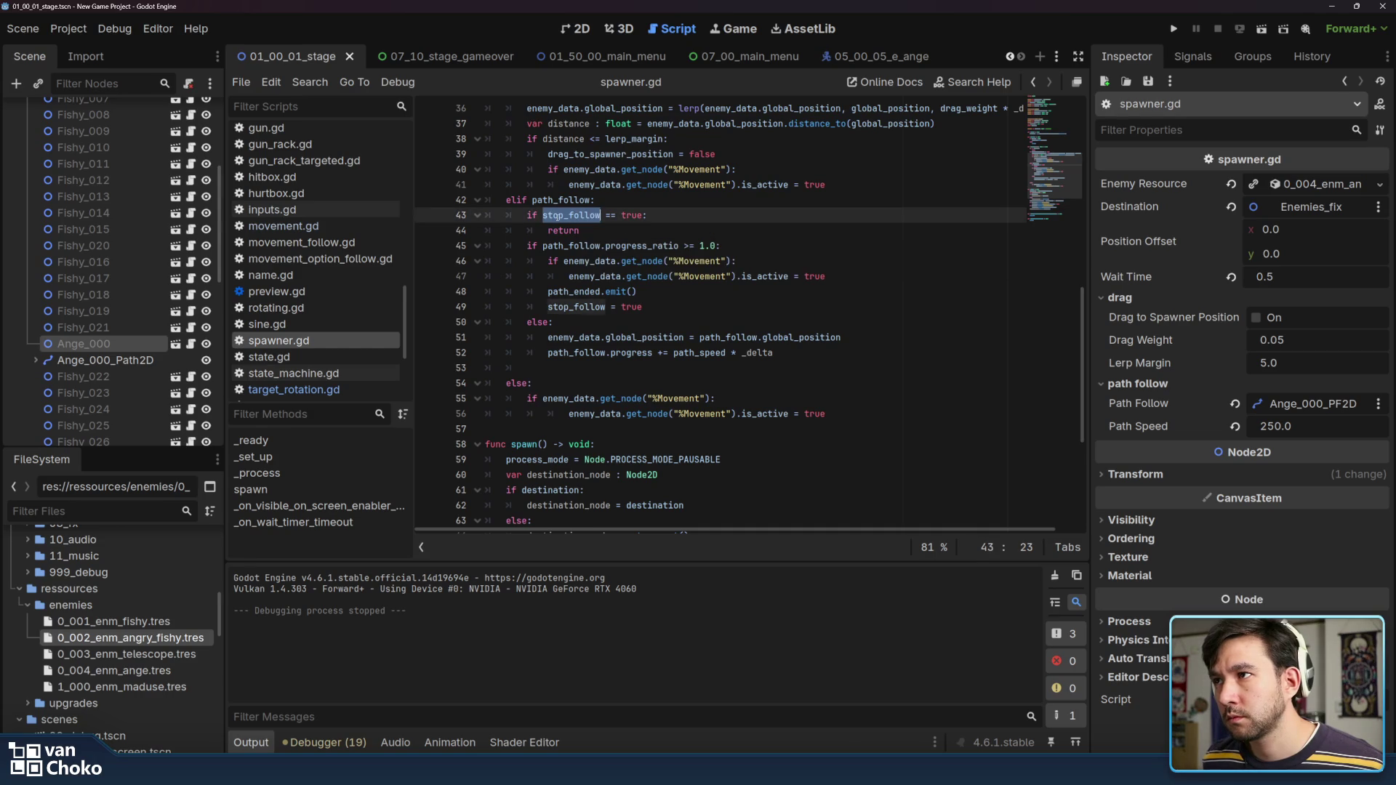
click(609, 226)
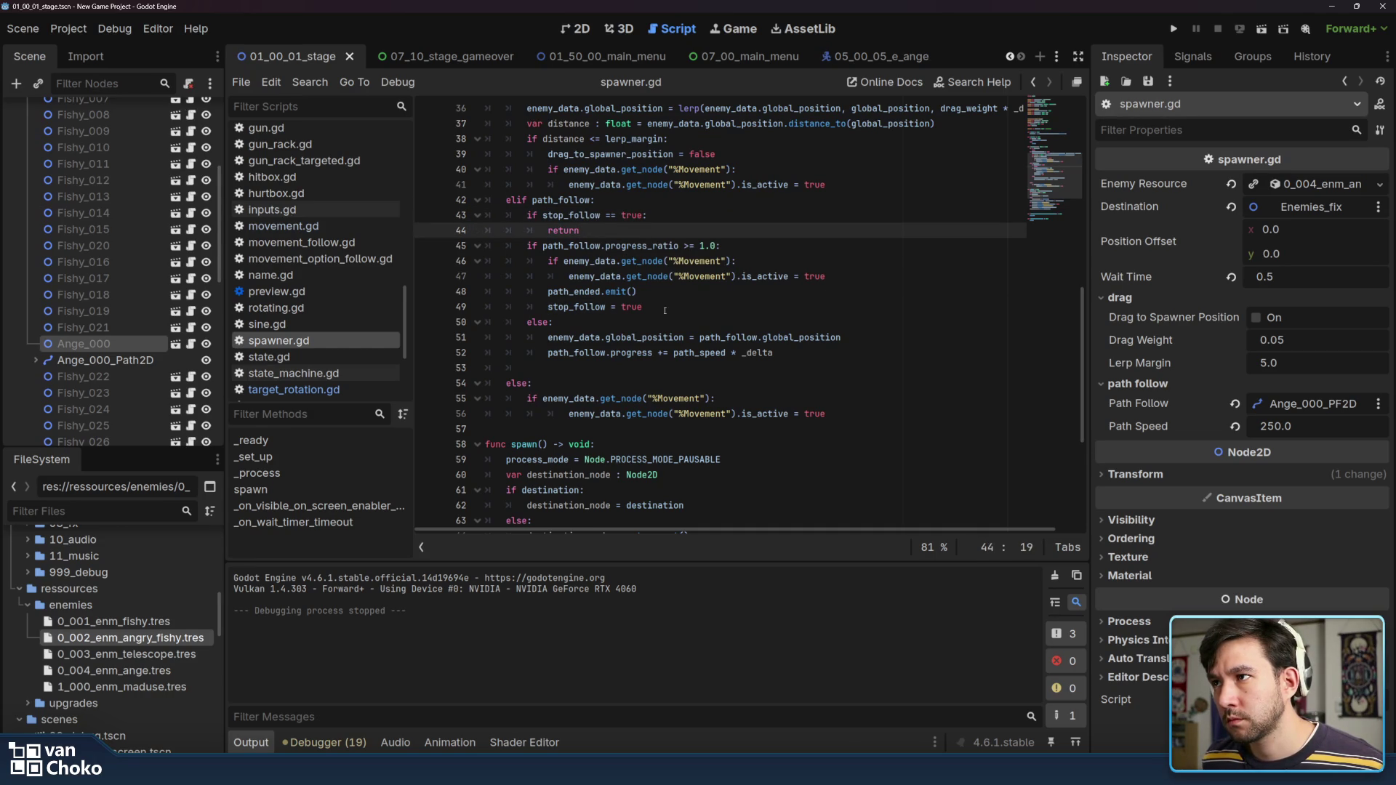
scroll(664, 310, up, 2)
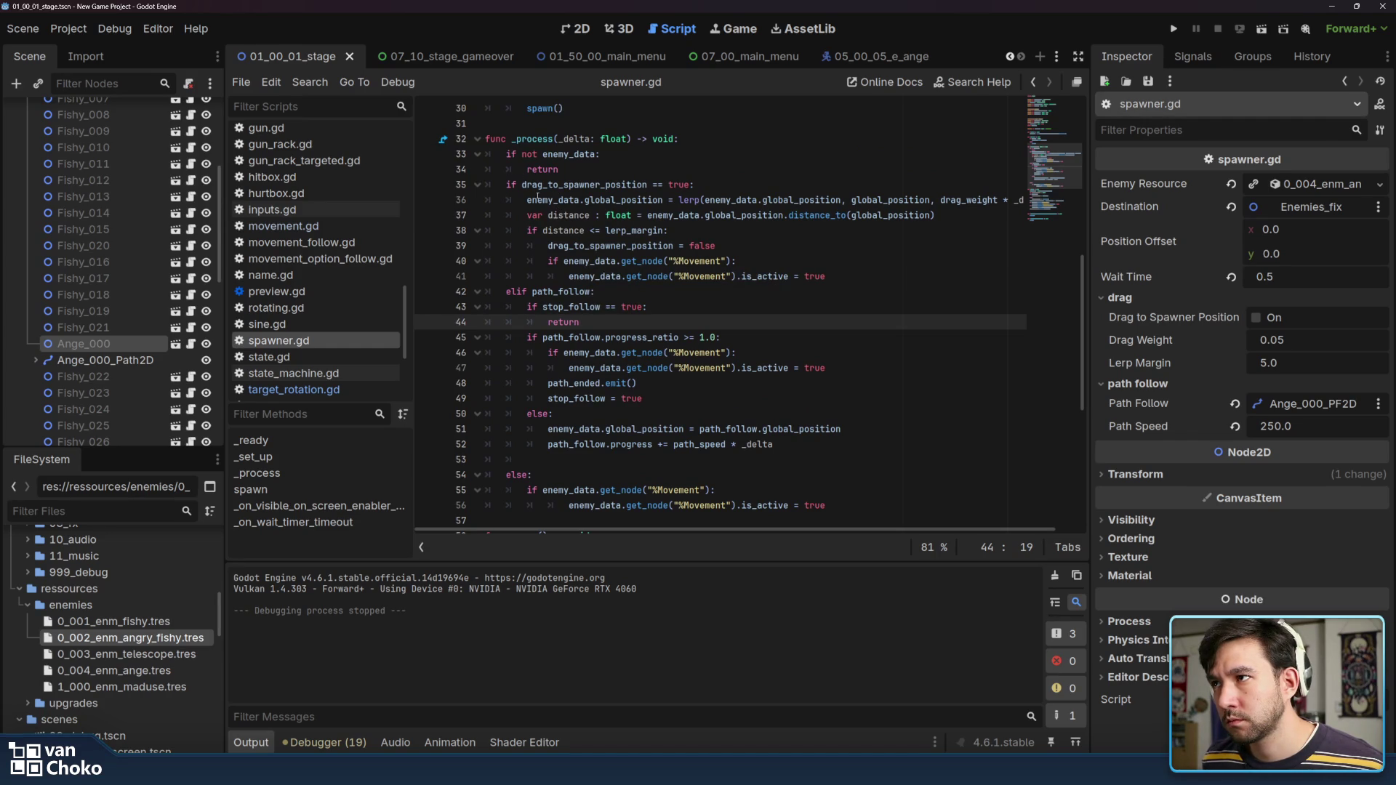
double_click(556, 185)
double_click(538, 199)
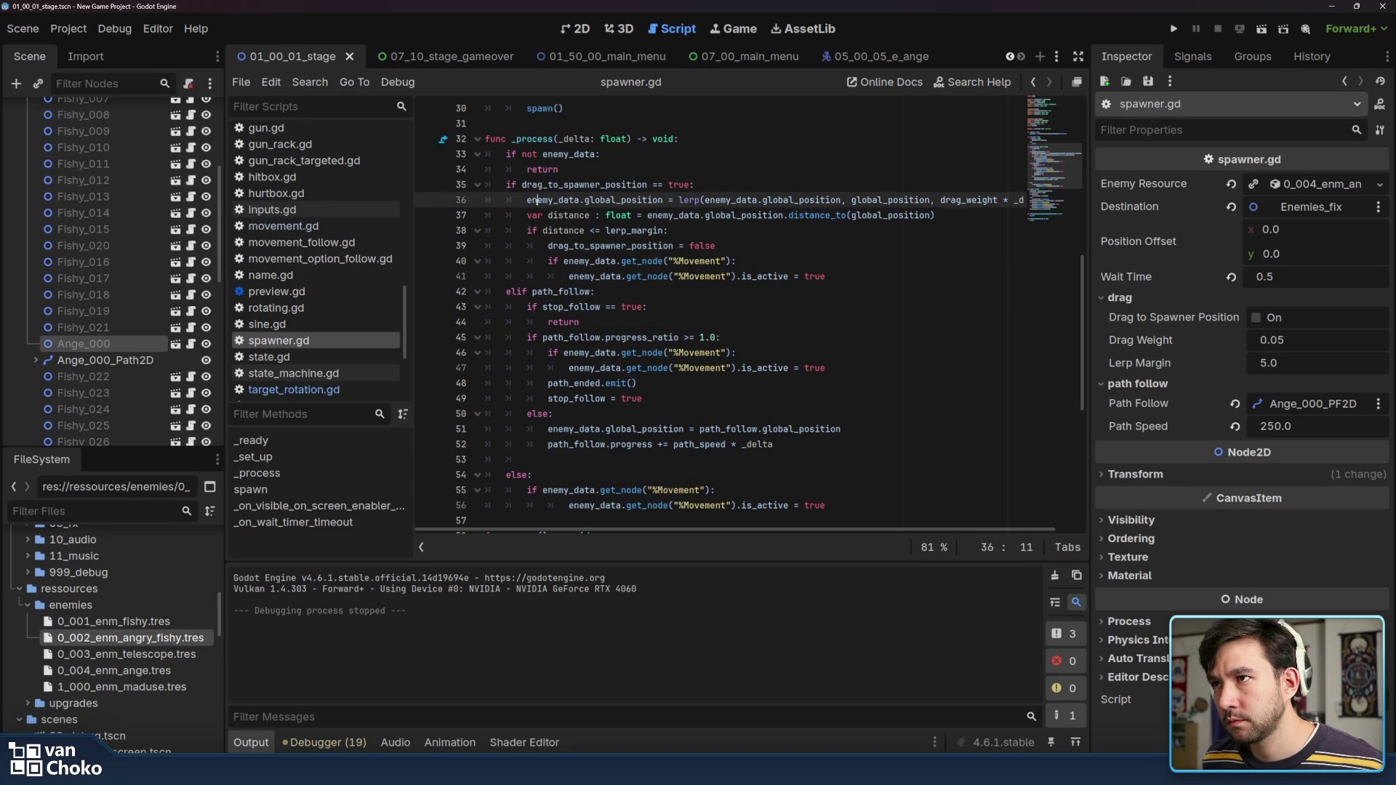
click(537, 200)
scroll(538, 201, up, 10)
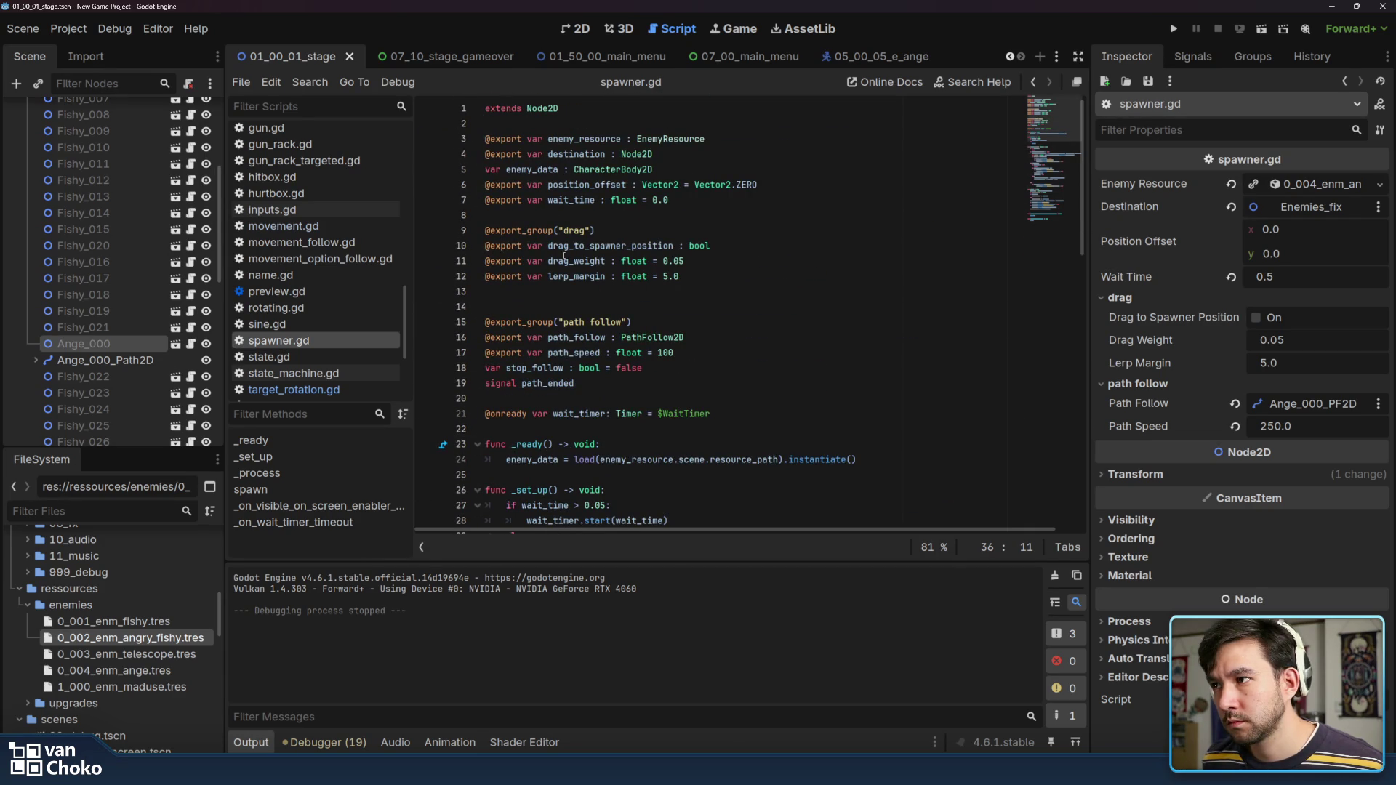
click(694, 381)
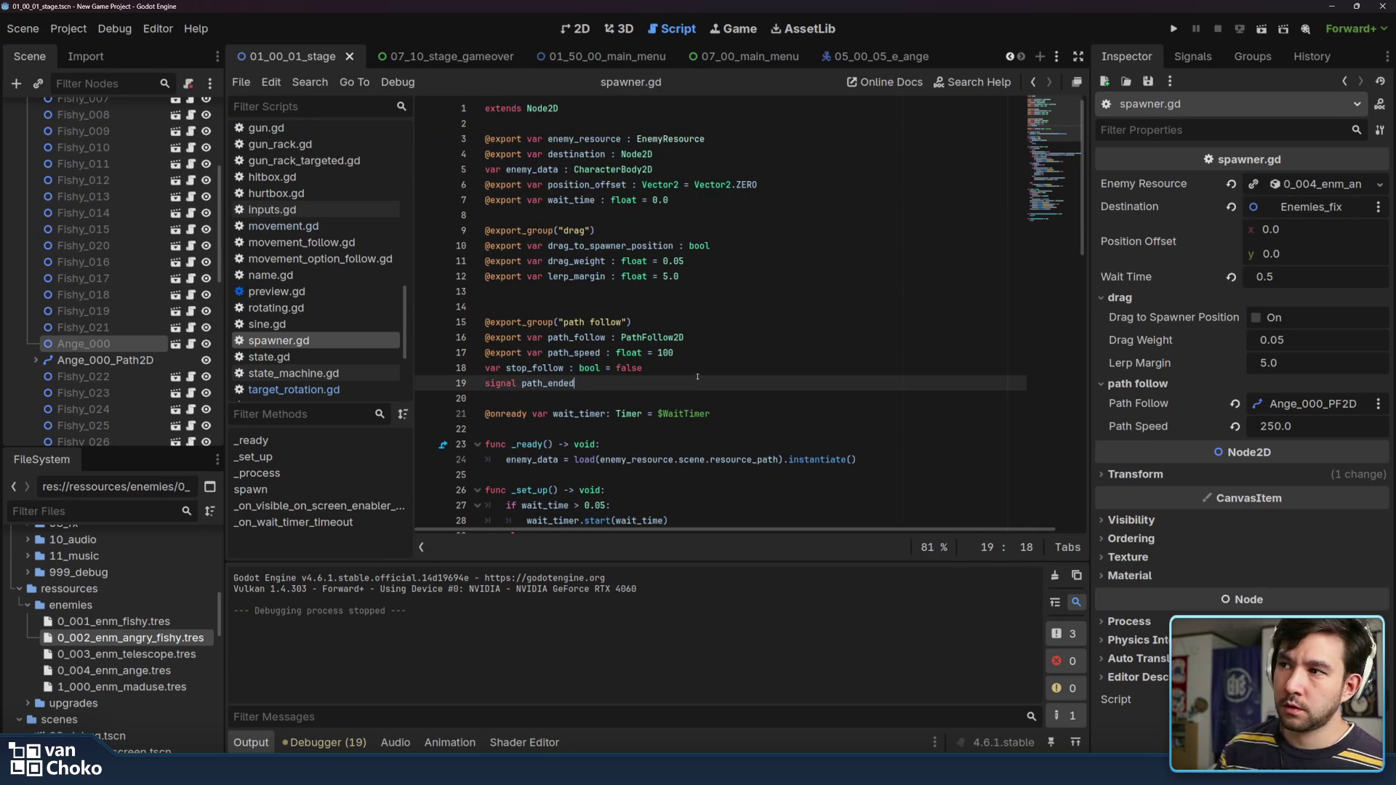
Step: Insert 'var running : bool = false' on a new line above 'signal path_ended' in spawner.gd
key(Home)
key(Return)
key(Up)
text(var r)
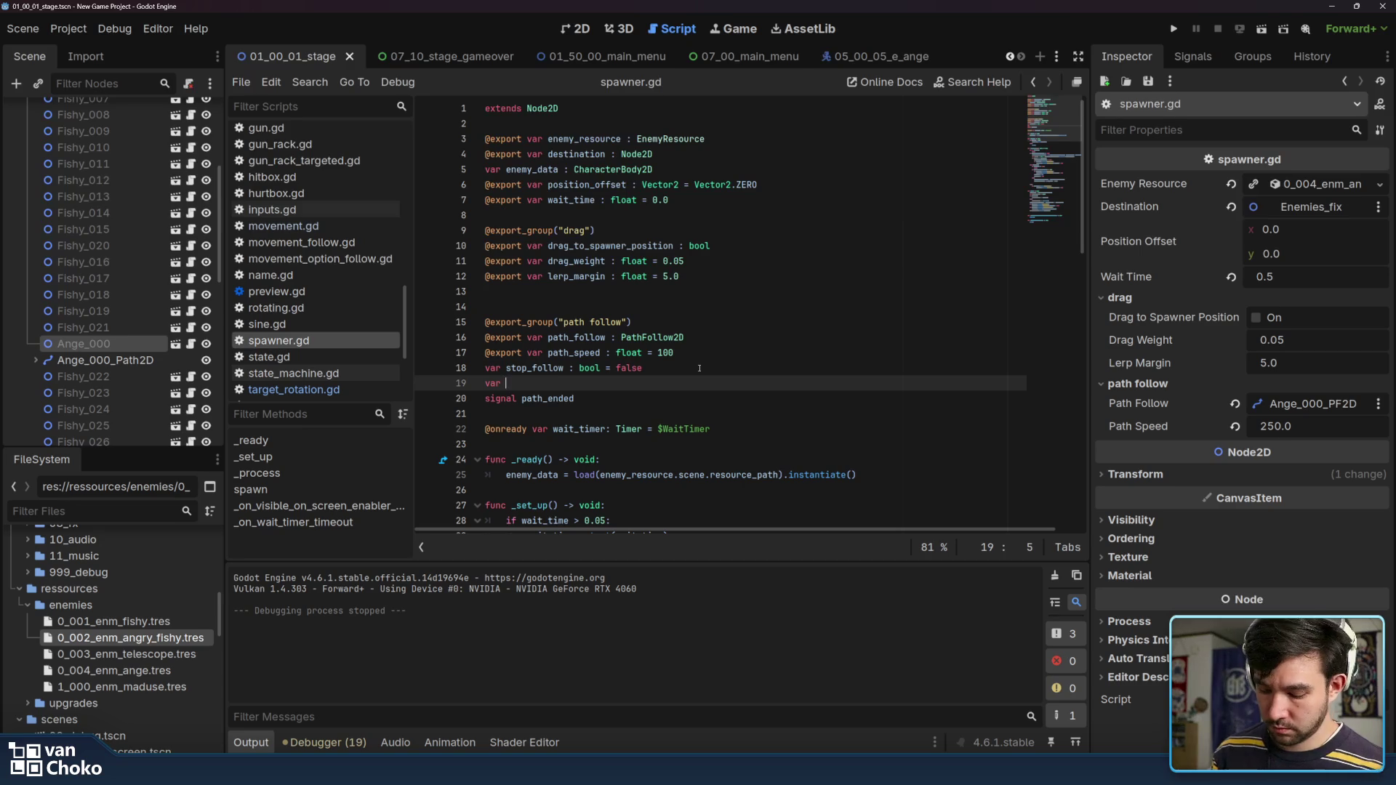
text(unning )
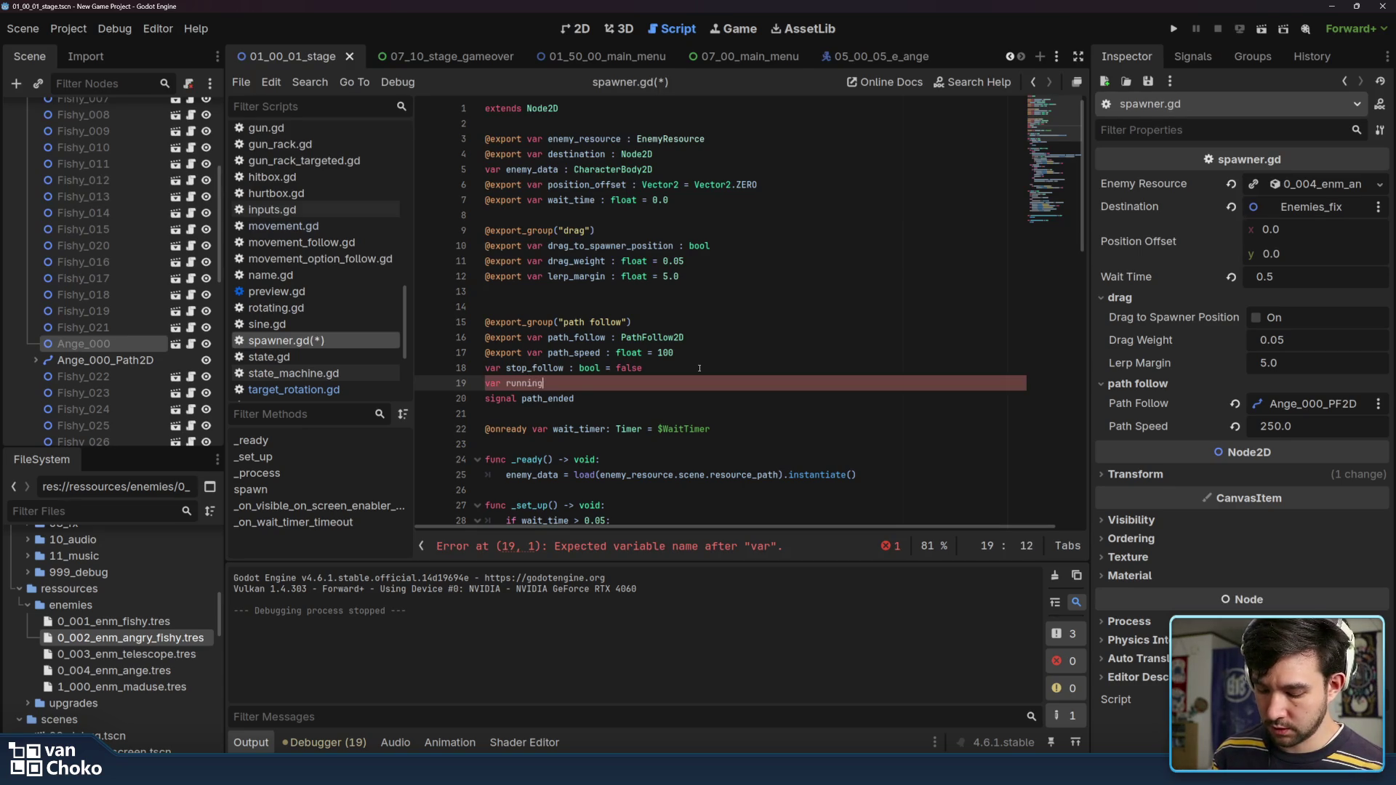
text(: bool)
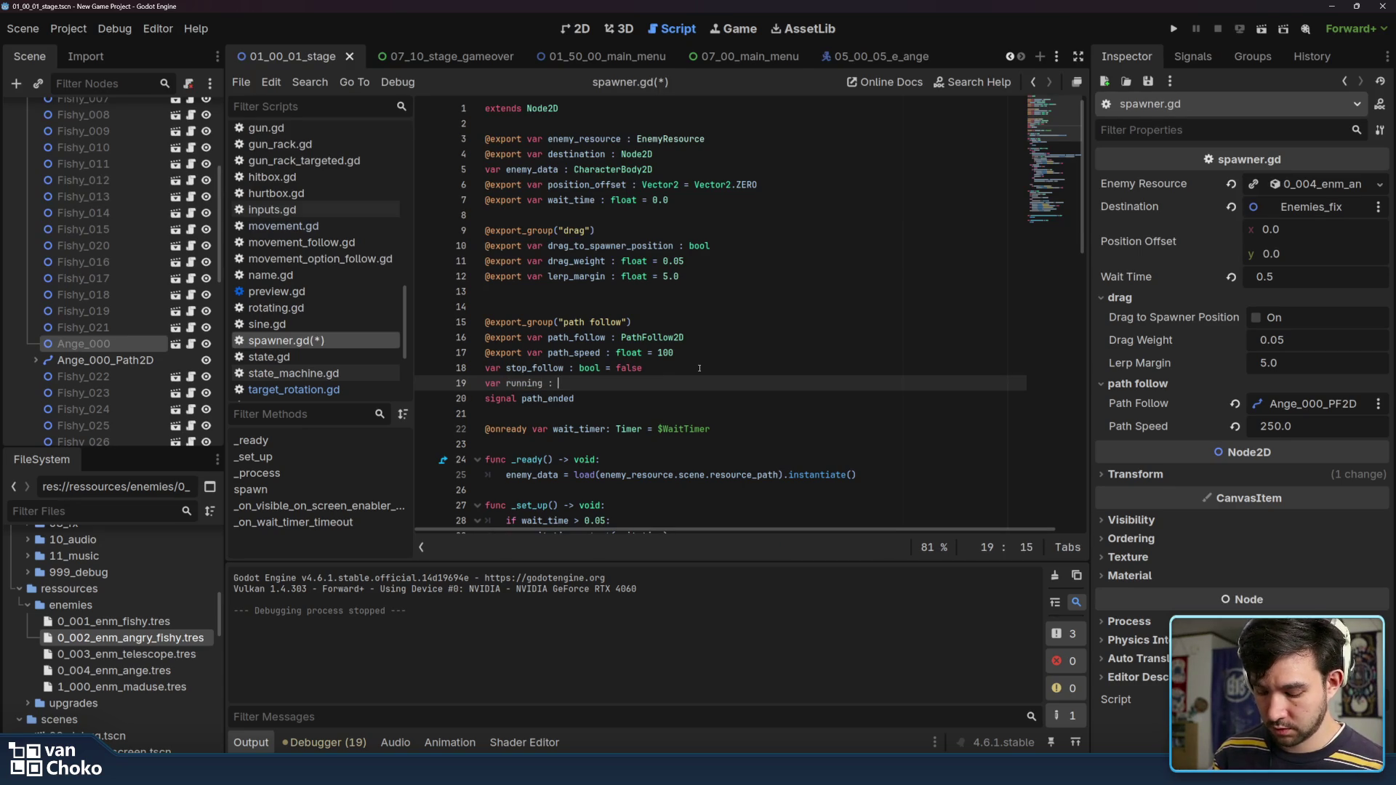
key(Escape)
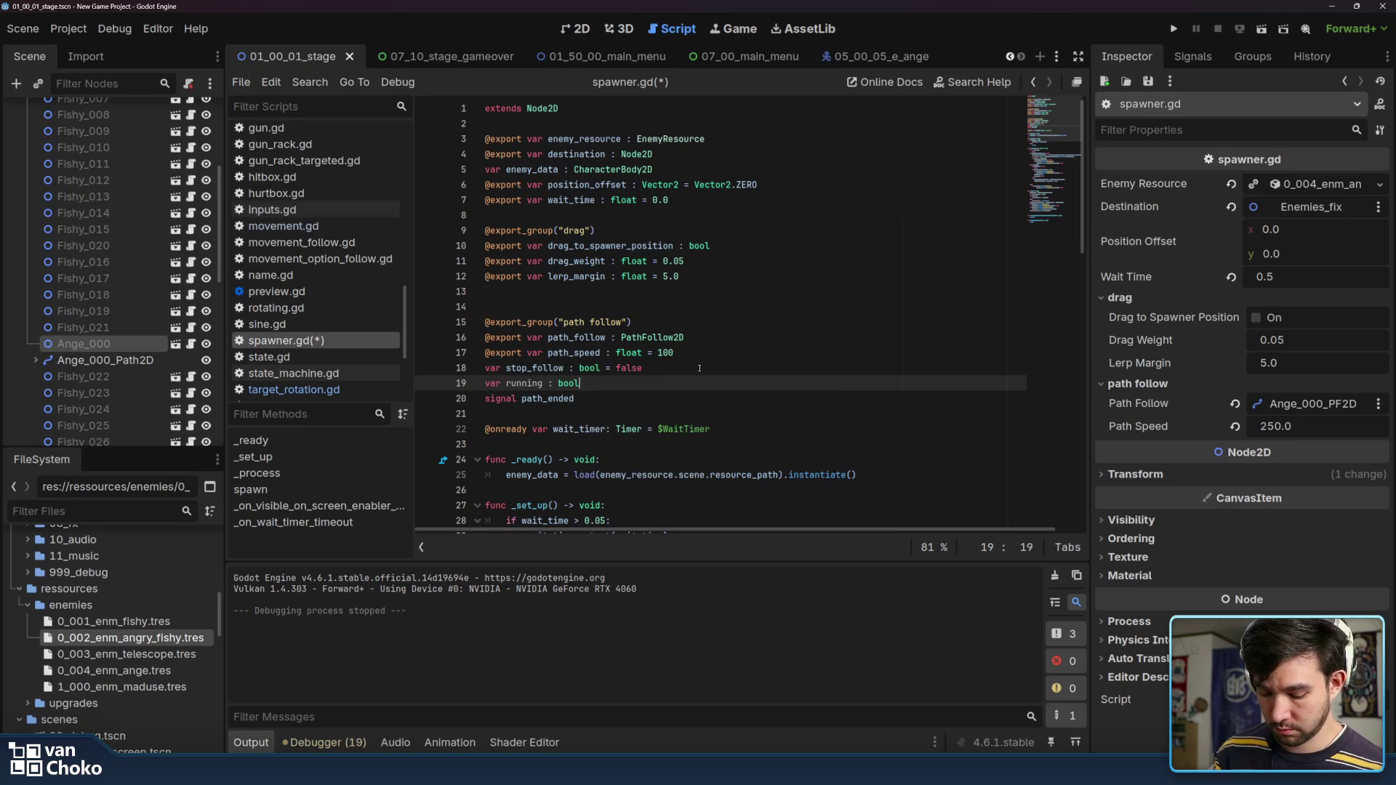
text(=false)
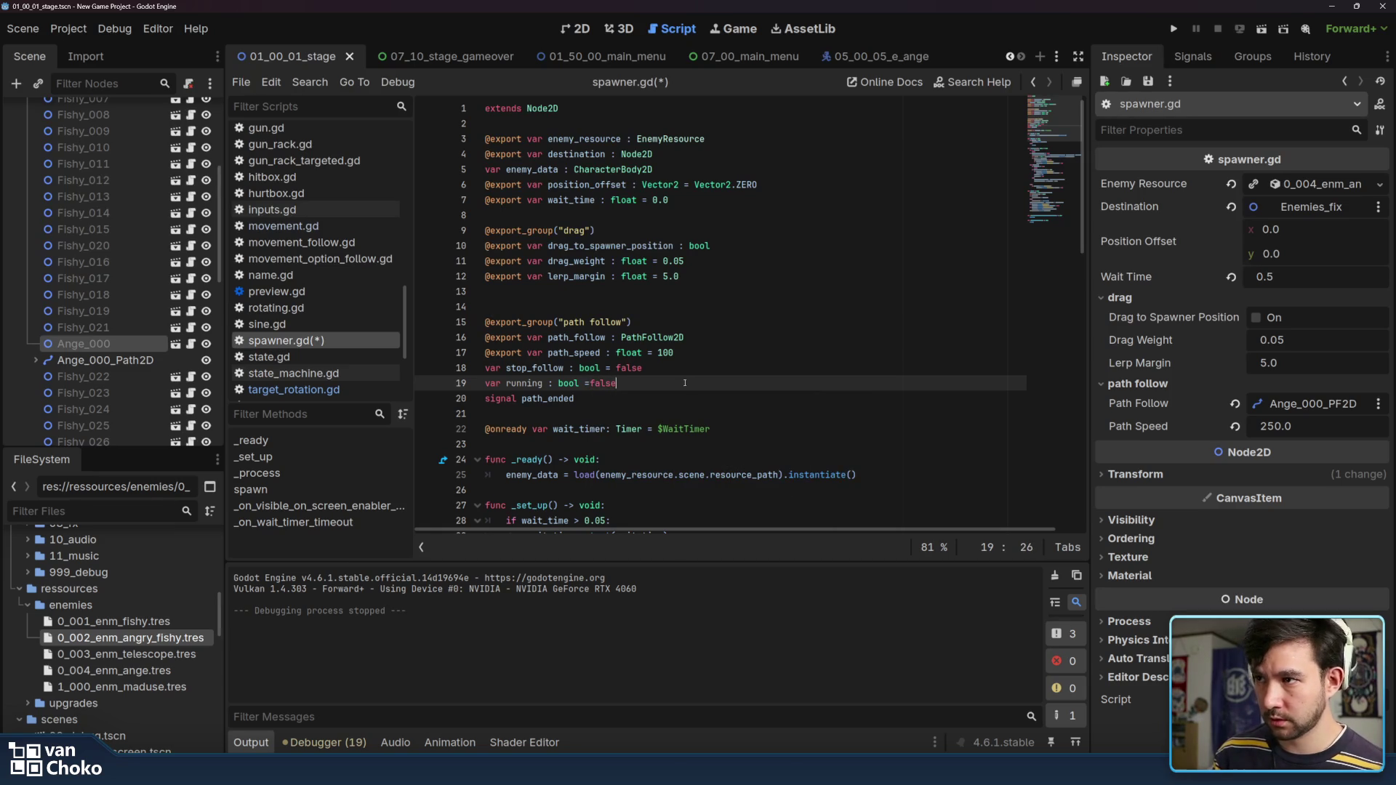
click(591, 383)
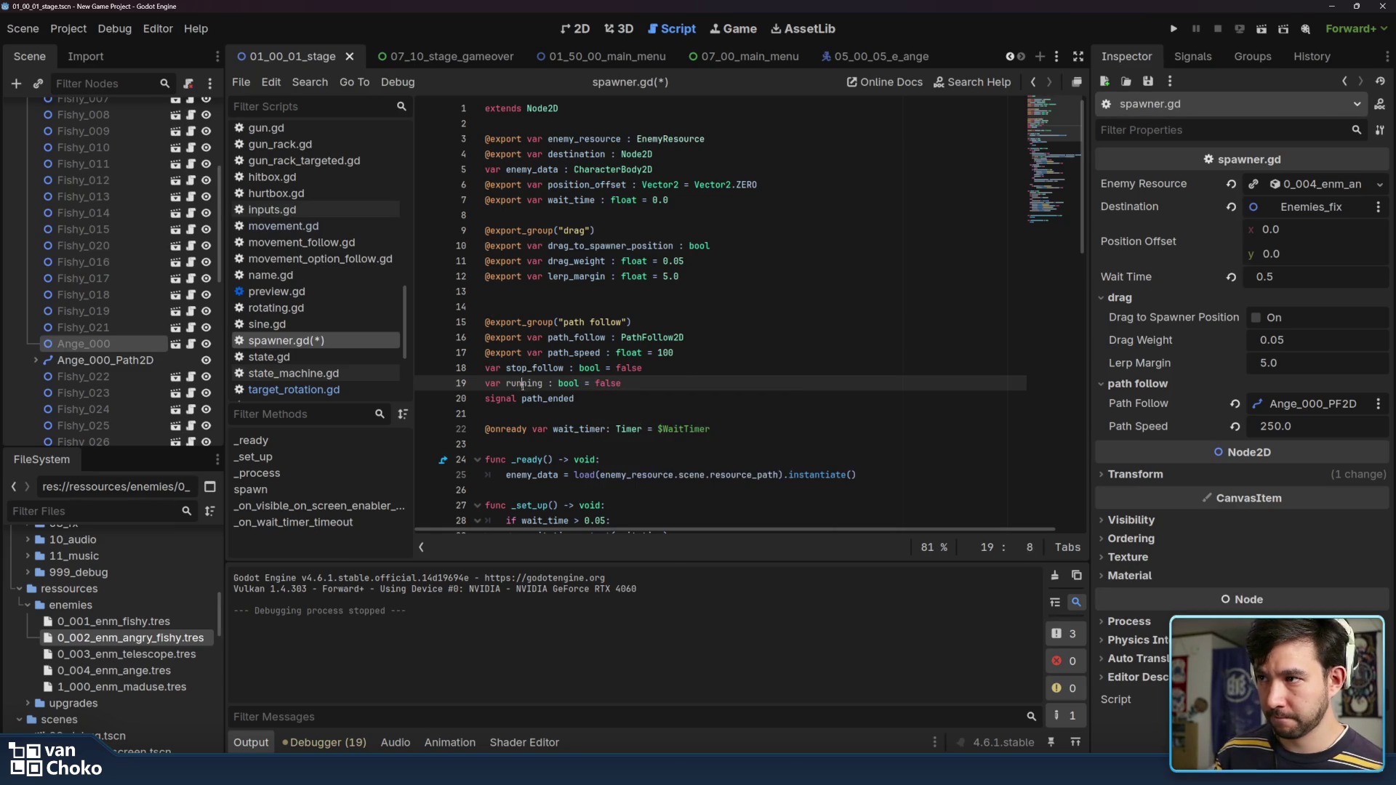
Step: Highlight the new running variable and every use of wait_time in _set_up
double_click(523, 383)
click(625, 369)
scroll(624, 369, down, 6)
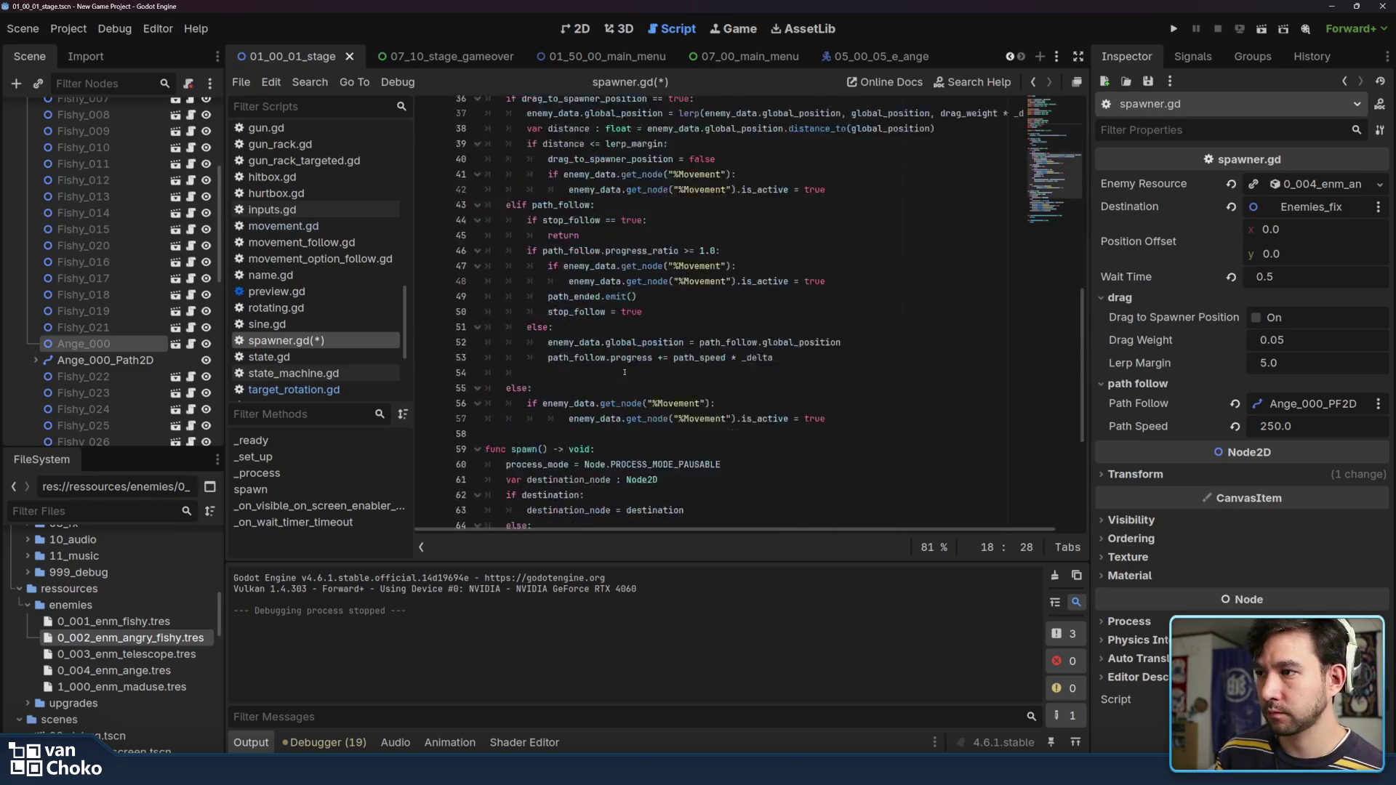
scroll(625, 370, up, 2)
double_click(545, 337)
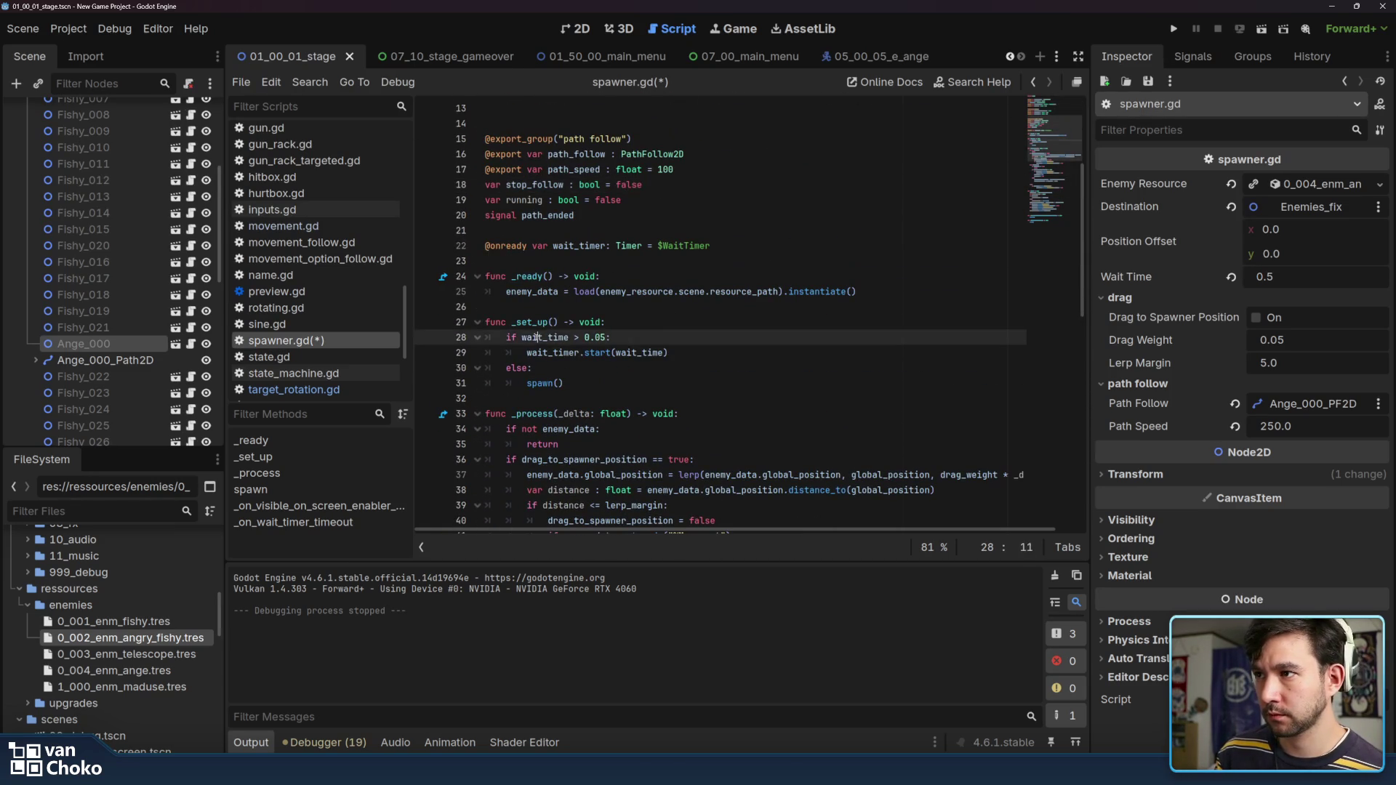
click(745, 355)
click(588, 369)
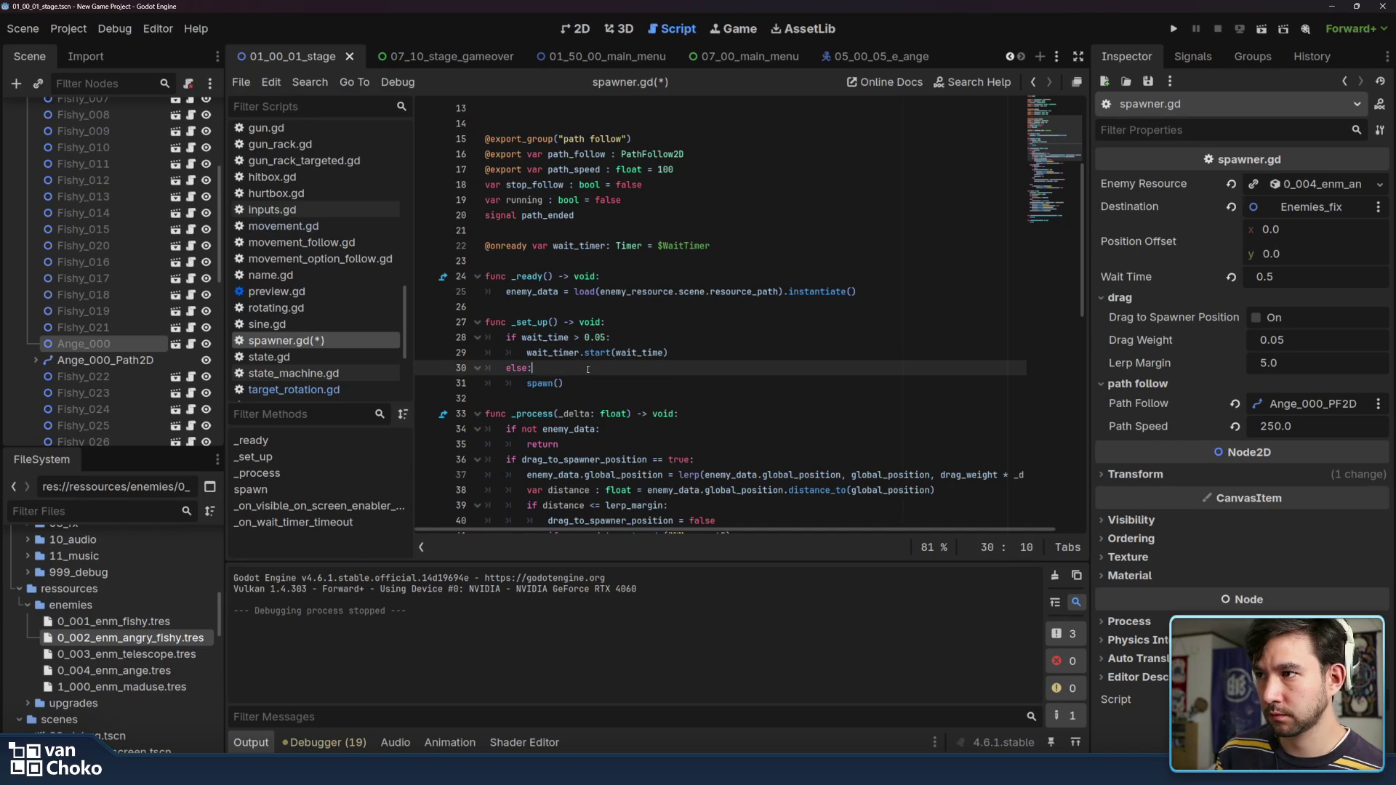
Step: Review the spawn calls, the process_mode line and the timer timeout handler
double_click(535, 383)
scroll(582, 393, down, 10)
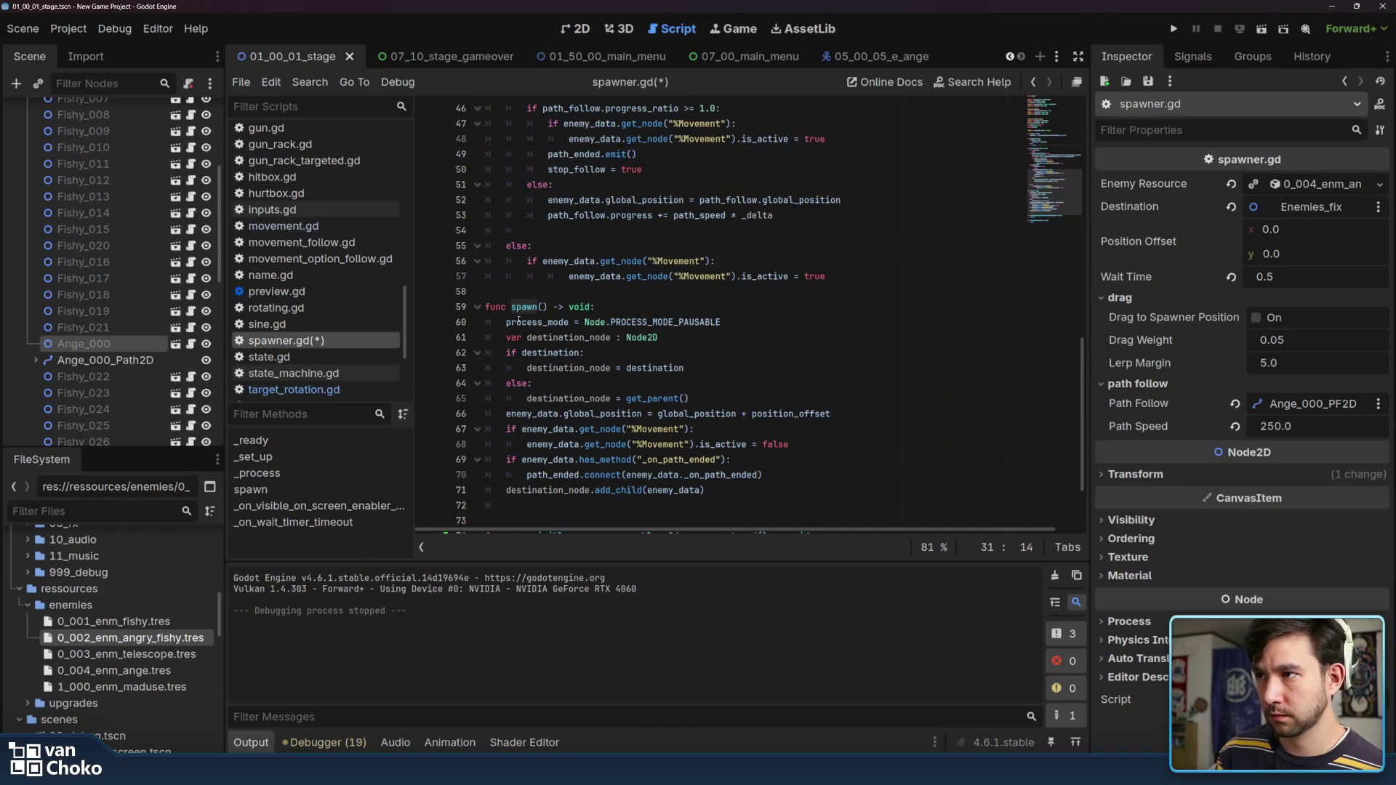
double_click(518, 322)
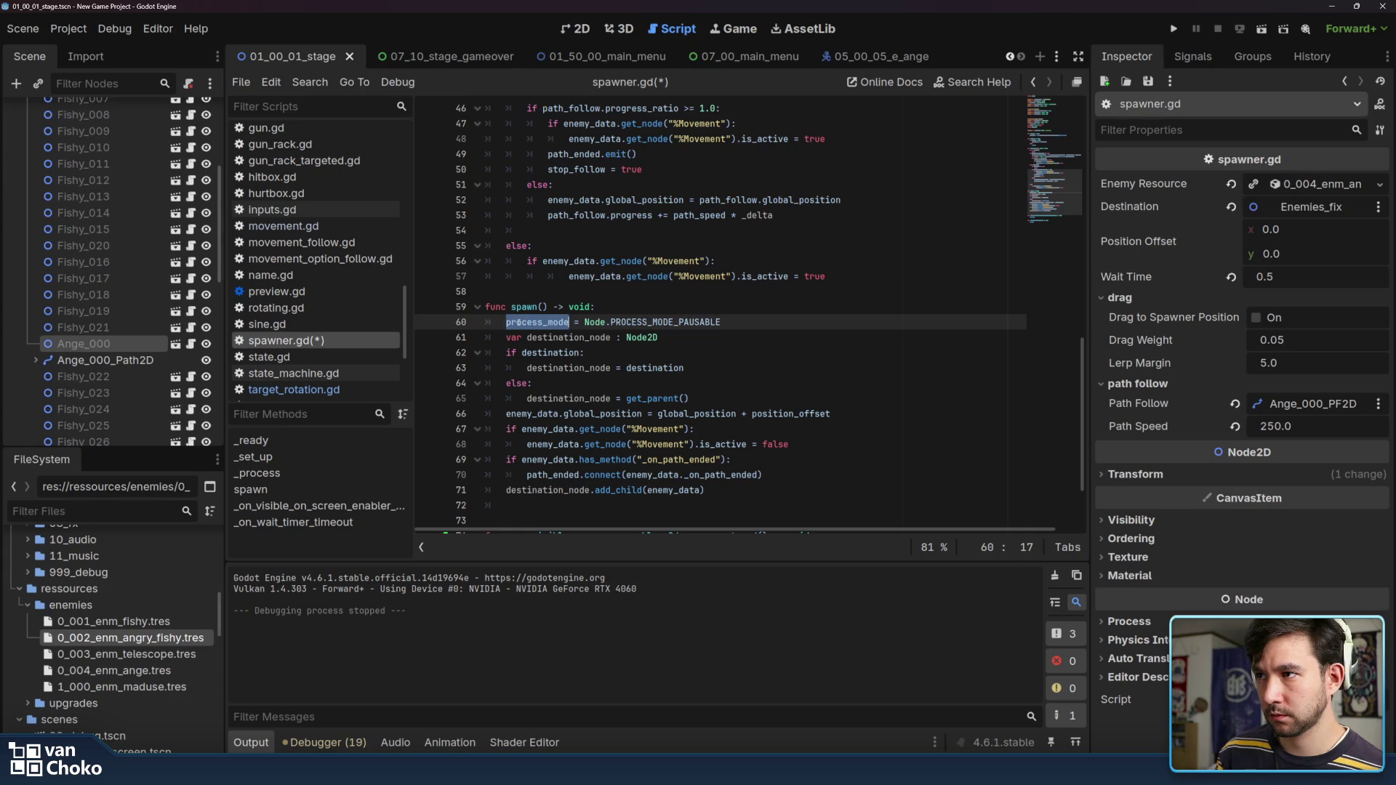
click(671, 311)
click(748, 321)
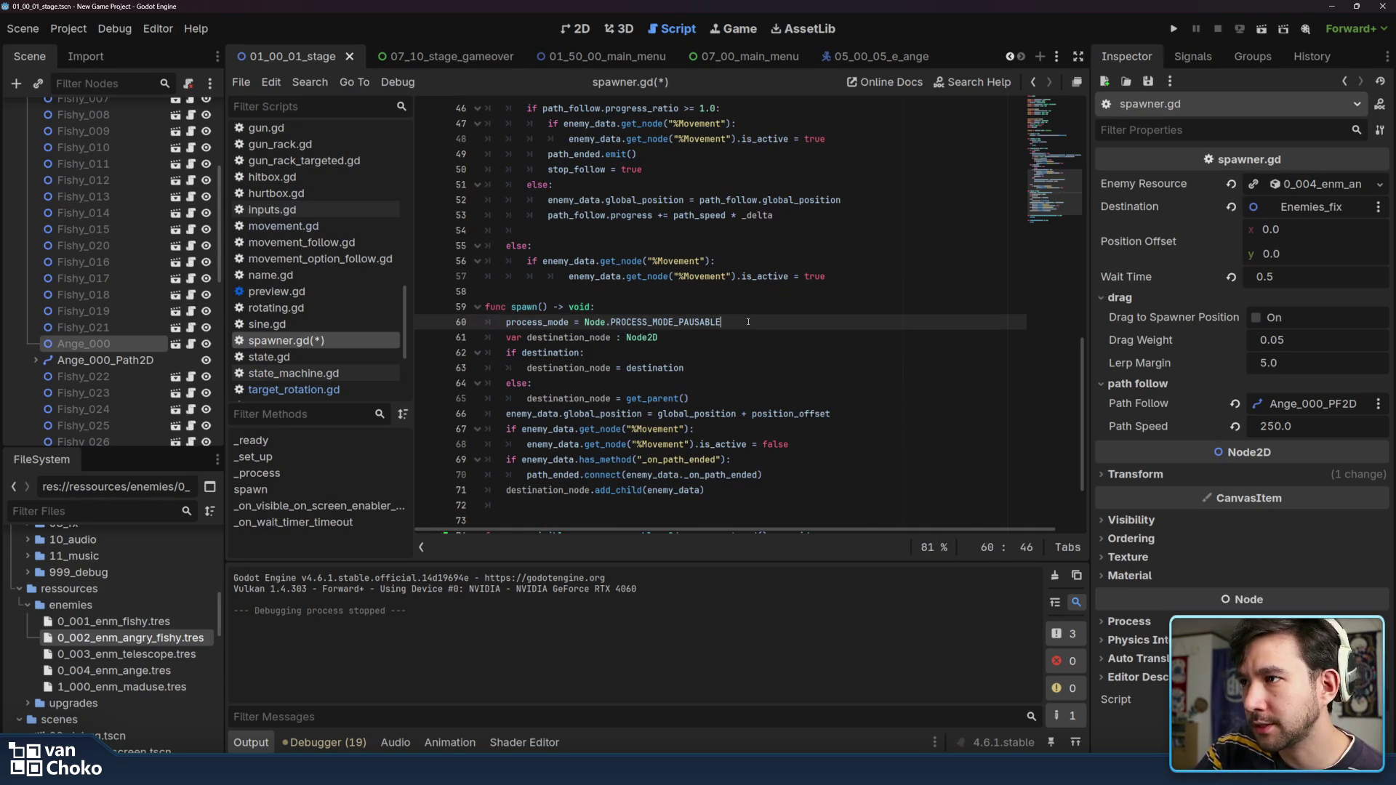
double_click(525, 322)
scroll(758, 421, down, 2)
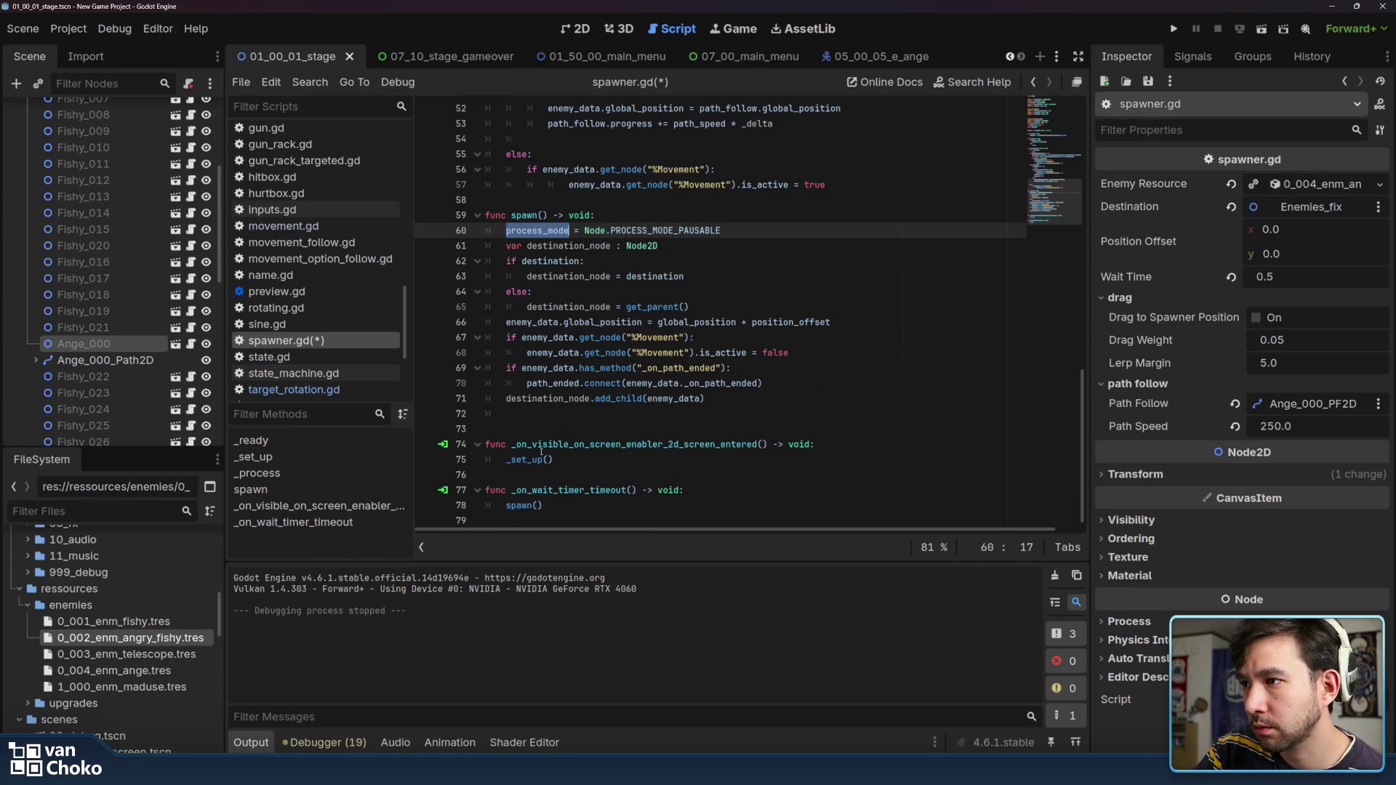
click(601, 464)
click(602, 500)
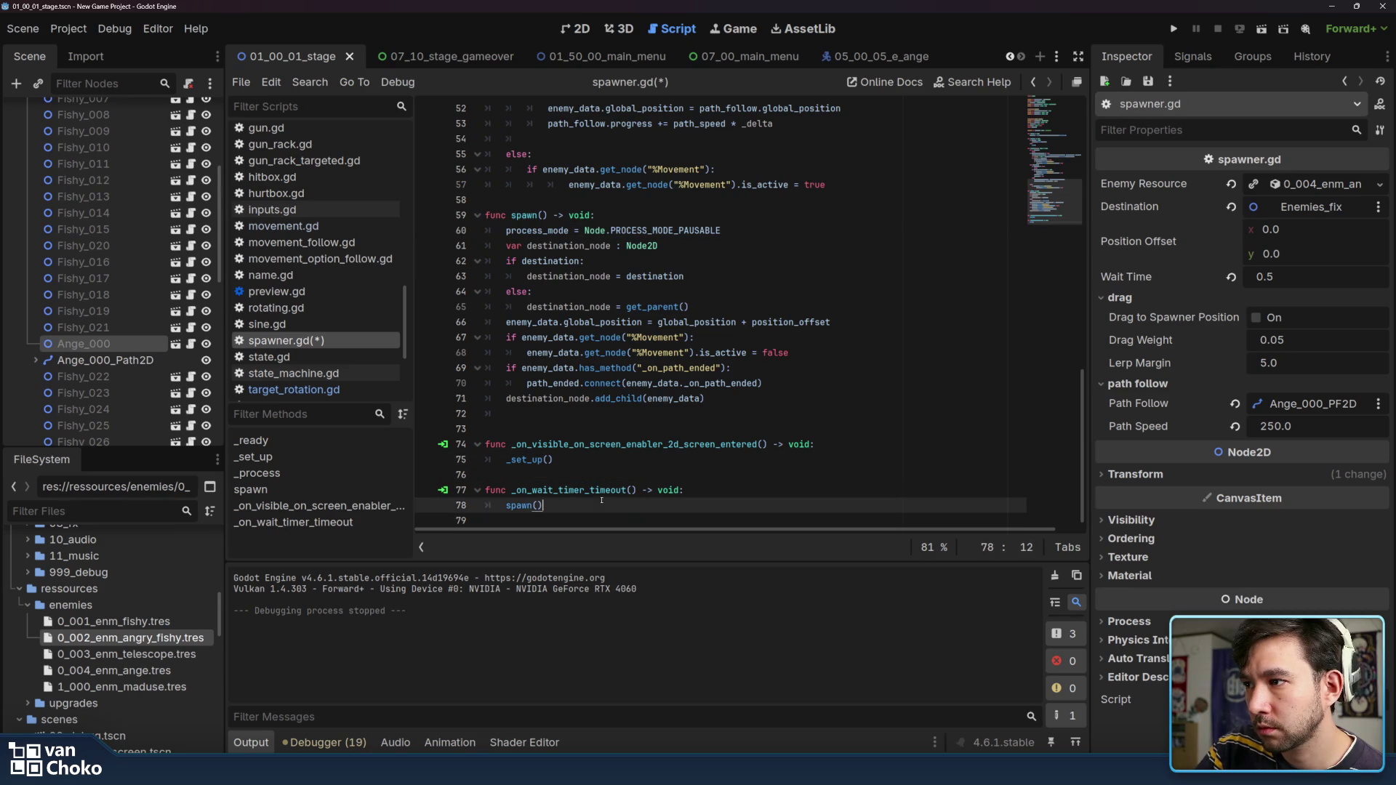
click(596, 522)
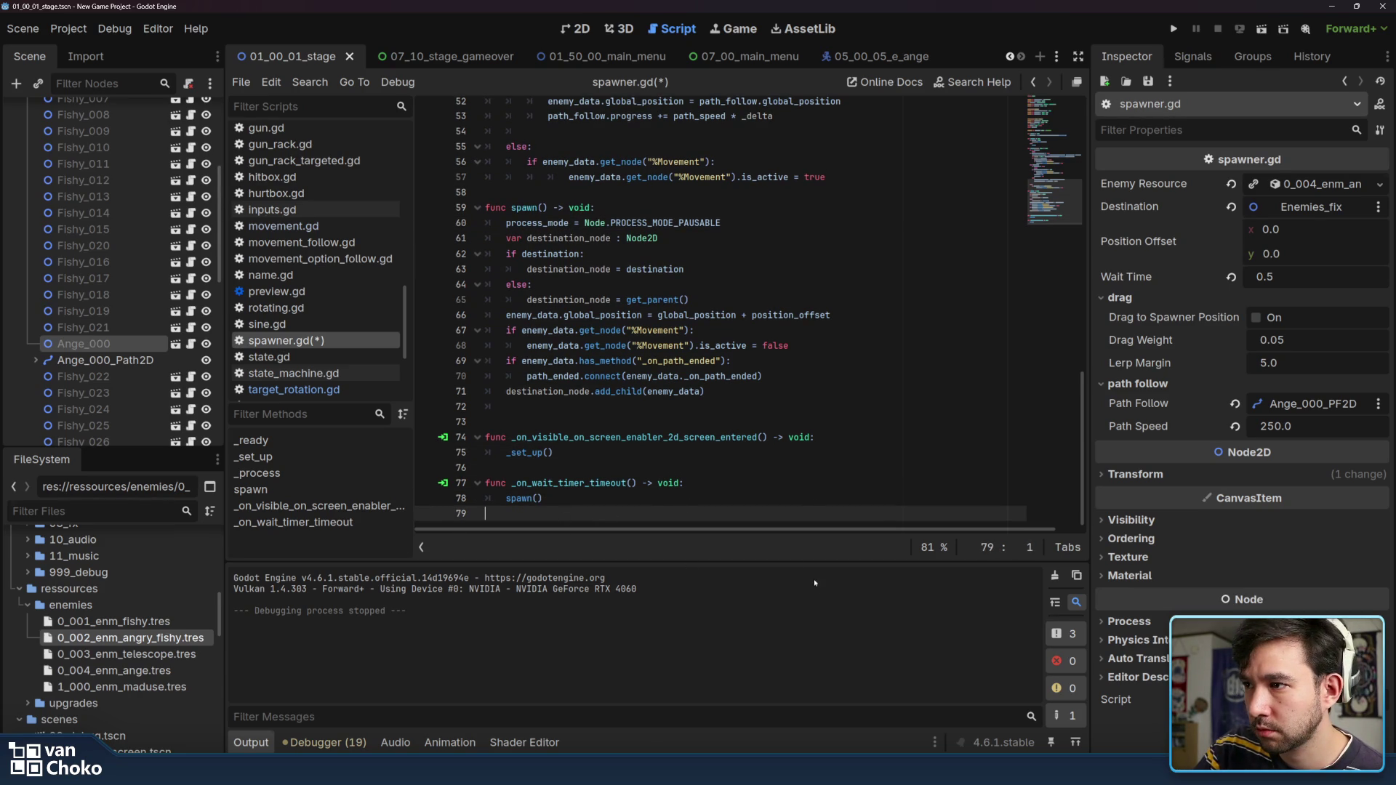
scroll(654, 507, up, 15)
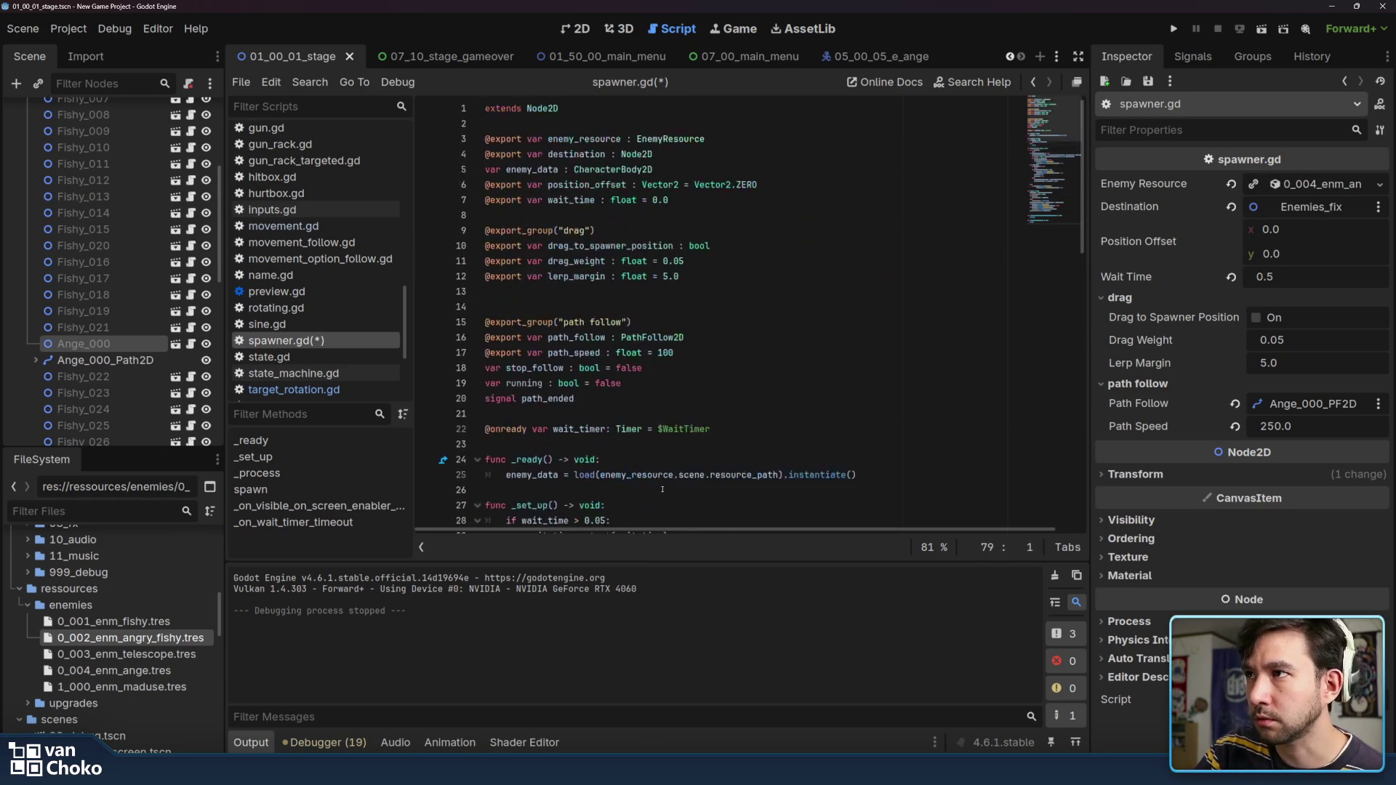
Step: Delete the 'var running : bool = false' line and reselect the Ange_000 spawner
drag(684, 381, 714, 363)
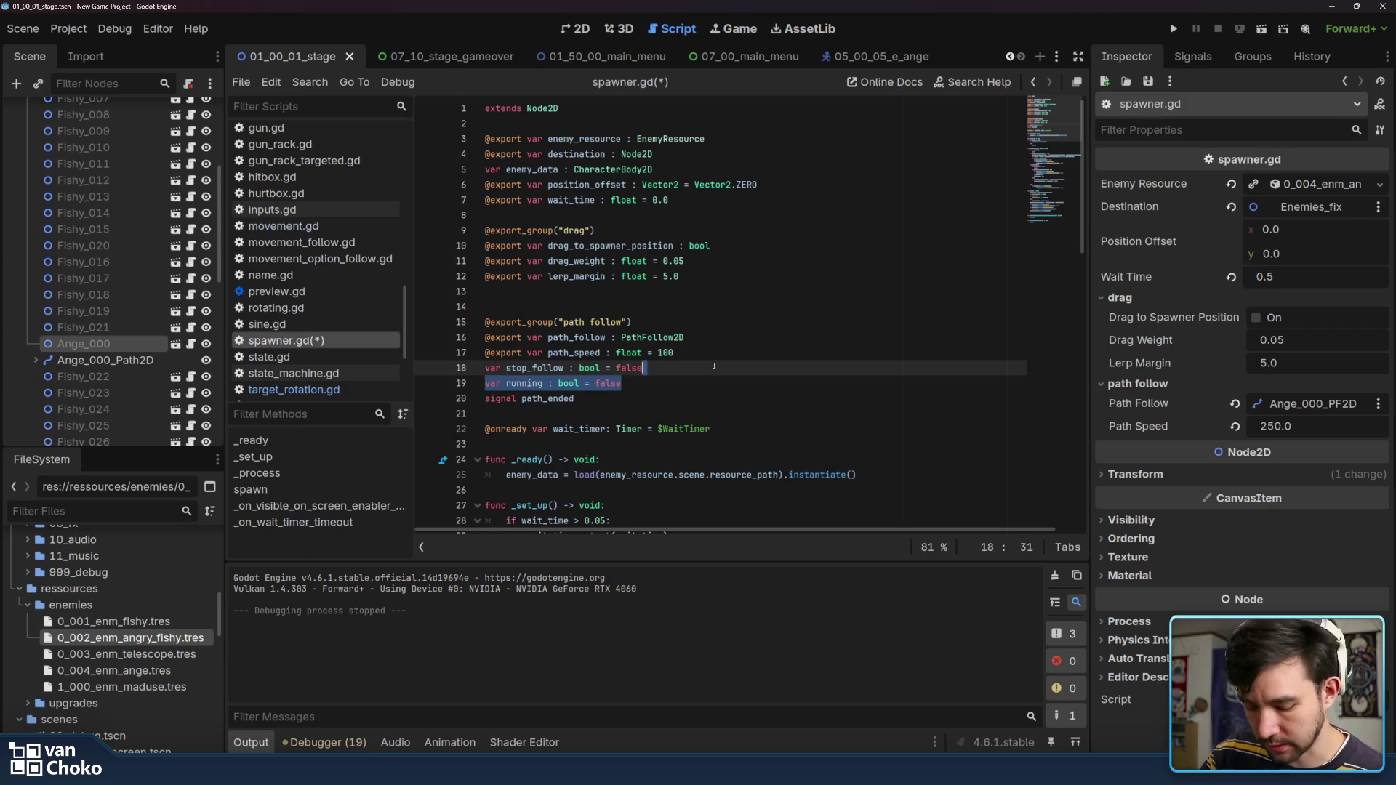
key(BackSpace)
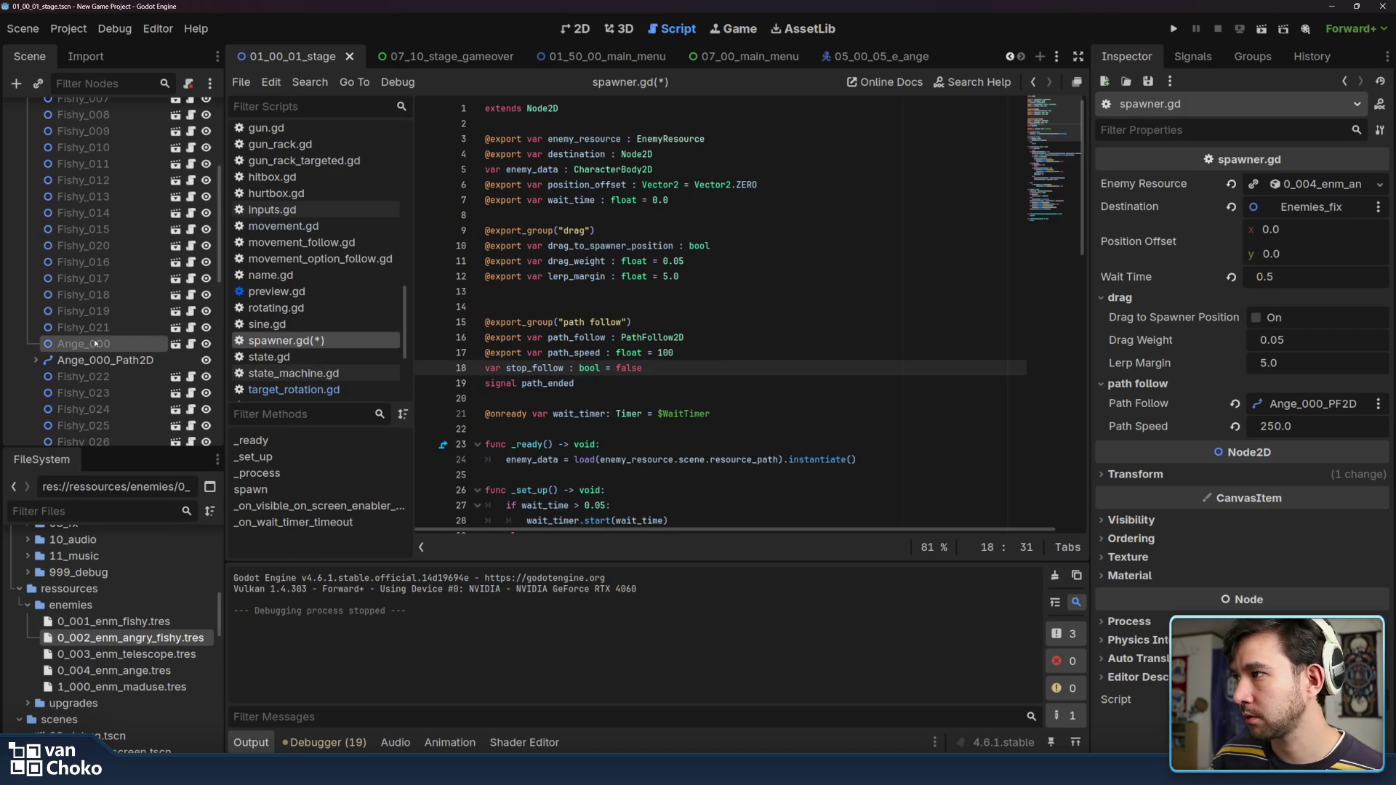
click(87, 328)
click(102, 344)
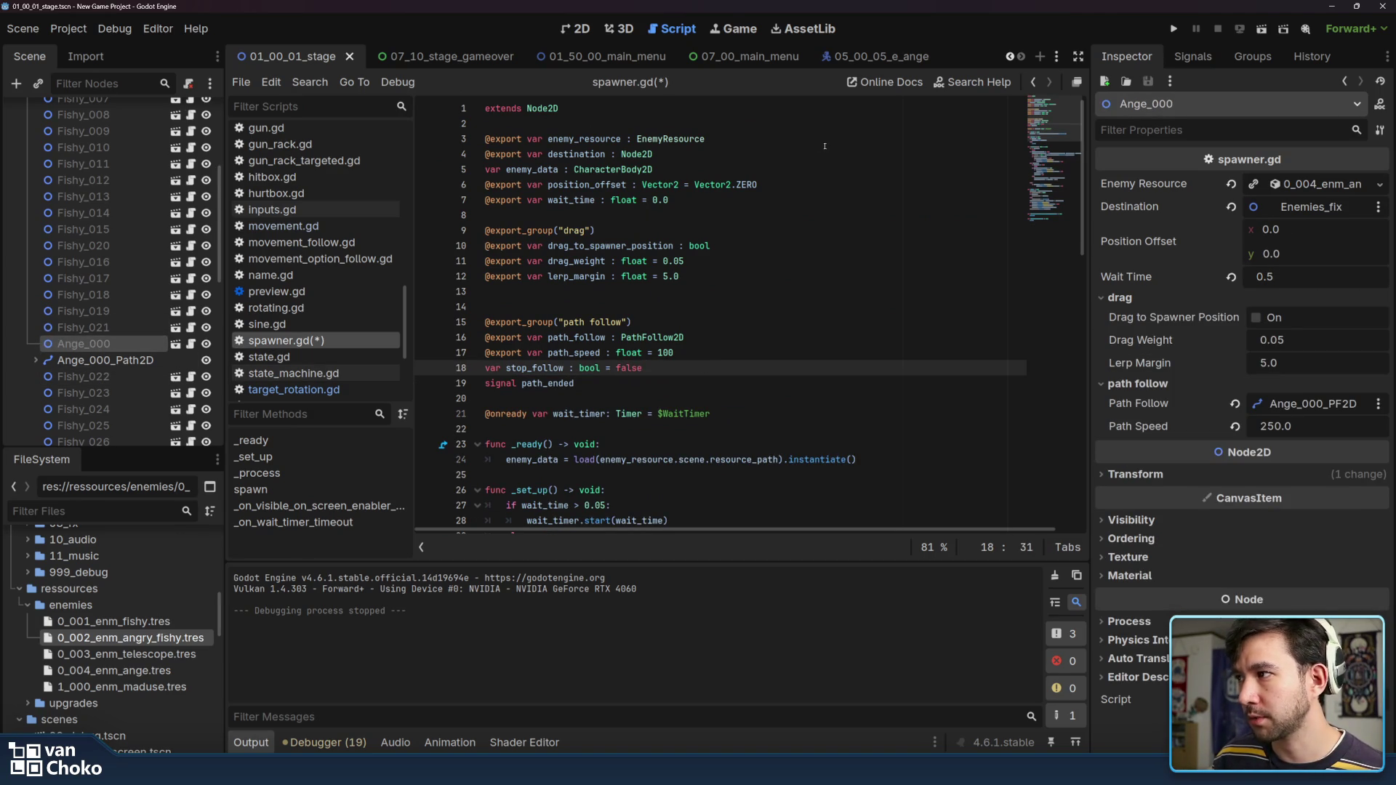
Step: Select the Ange_001 spawner in the 2D stage view
click(577, 28)
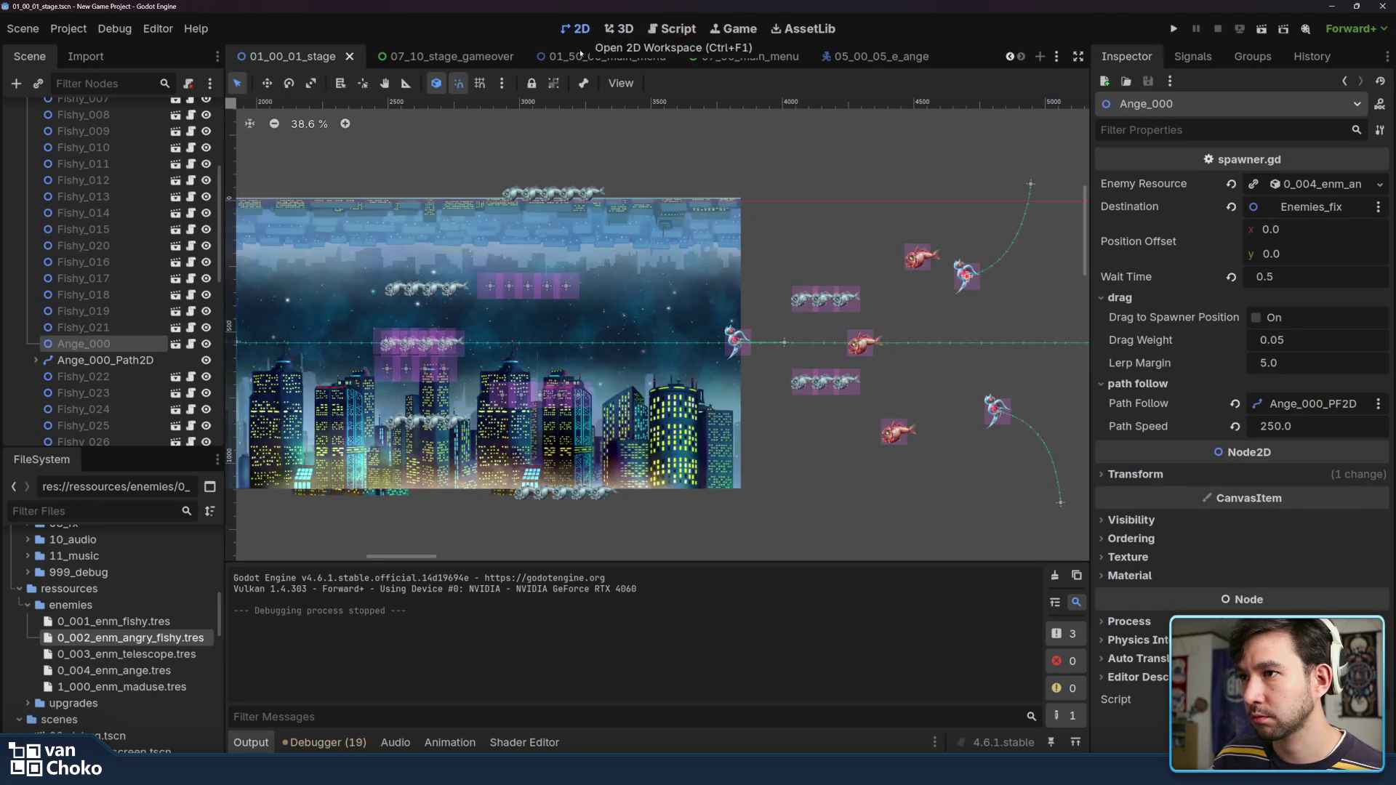
scroll(705, 207, right, 2)
scroll(116, 327, down, 5)
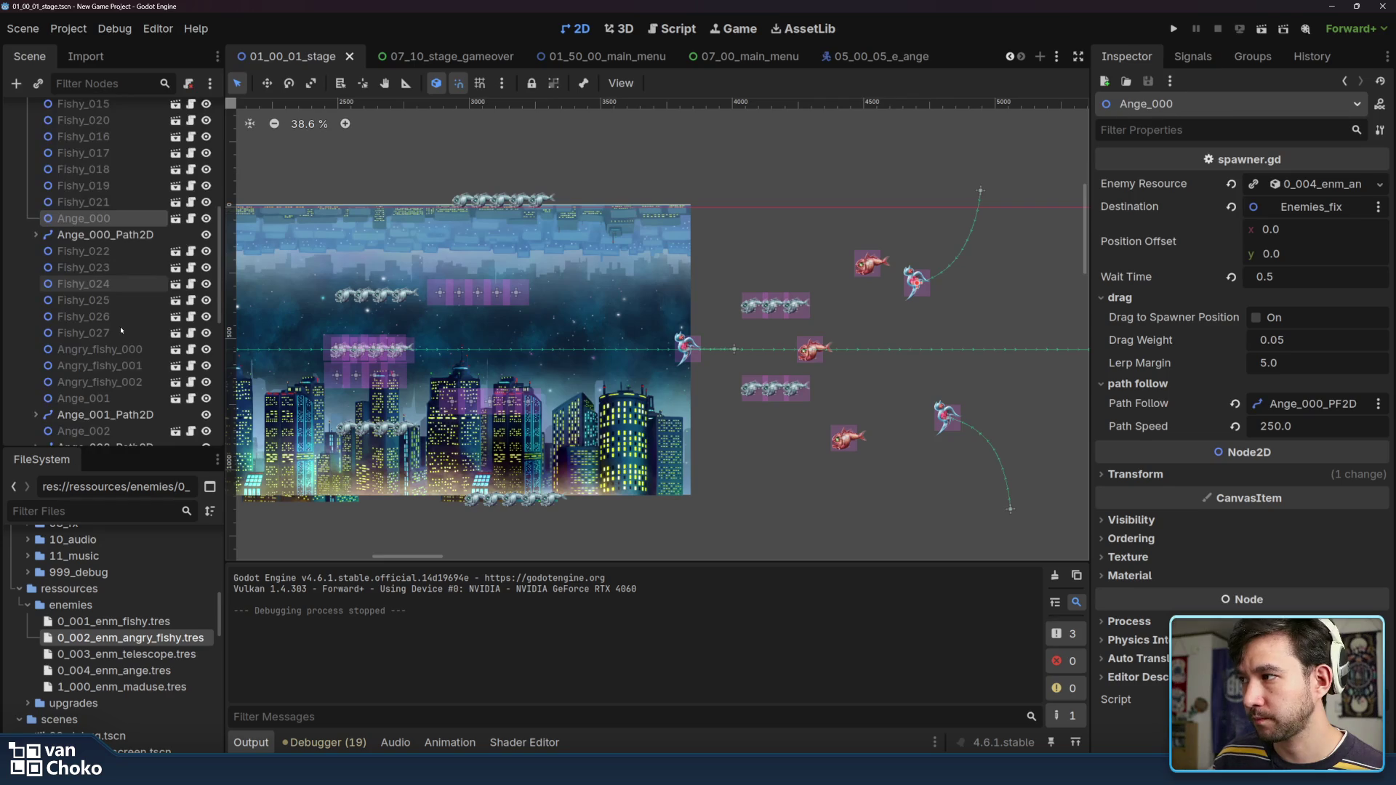
click(116, 373)
click(102, 356)
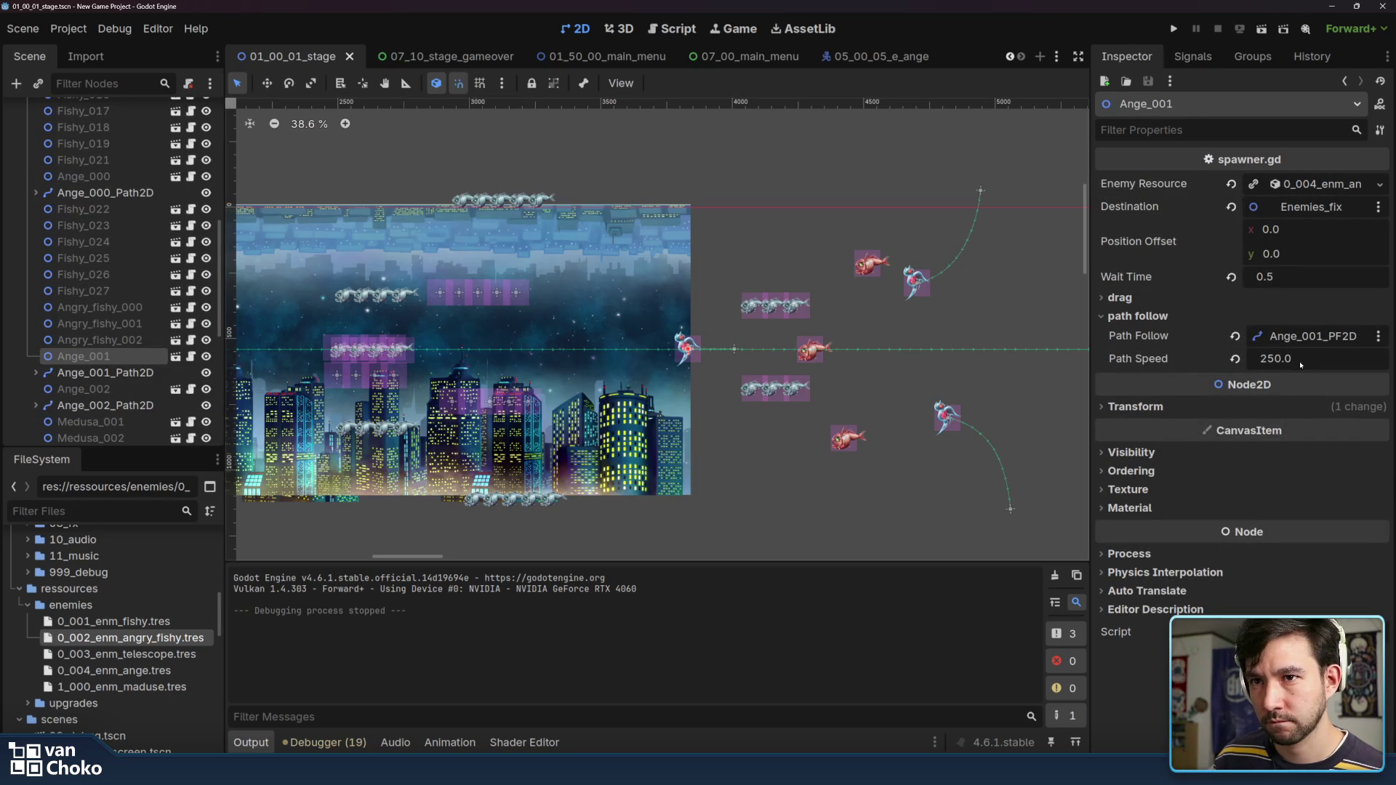
Step: Set Ange_001's Wait Time to 1.0 and run the project
click(1281, 279)
text(1)
key(Return)
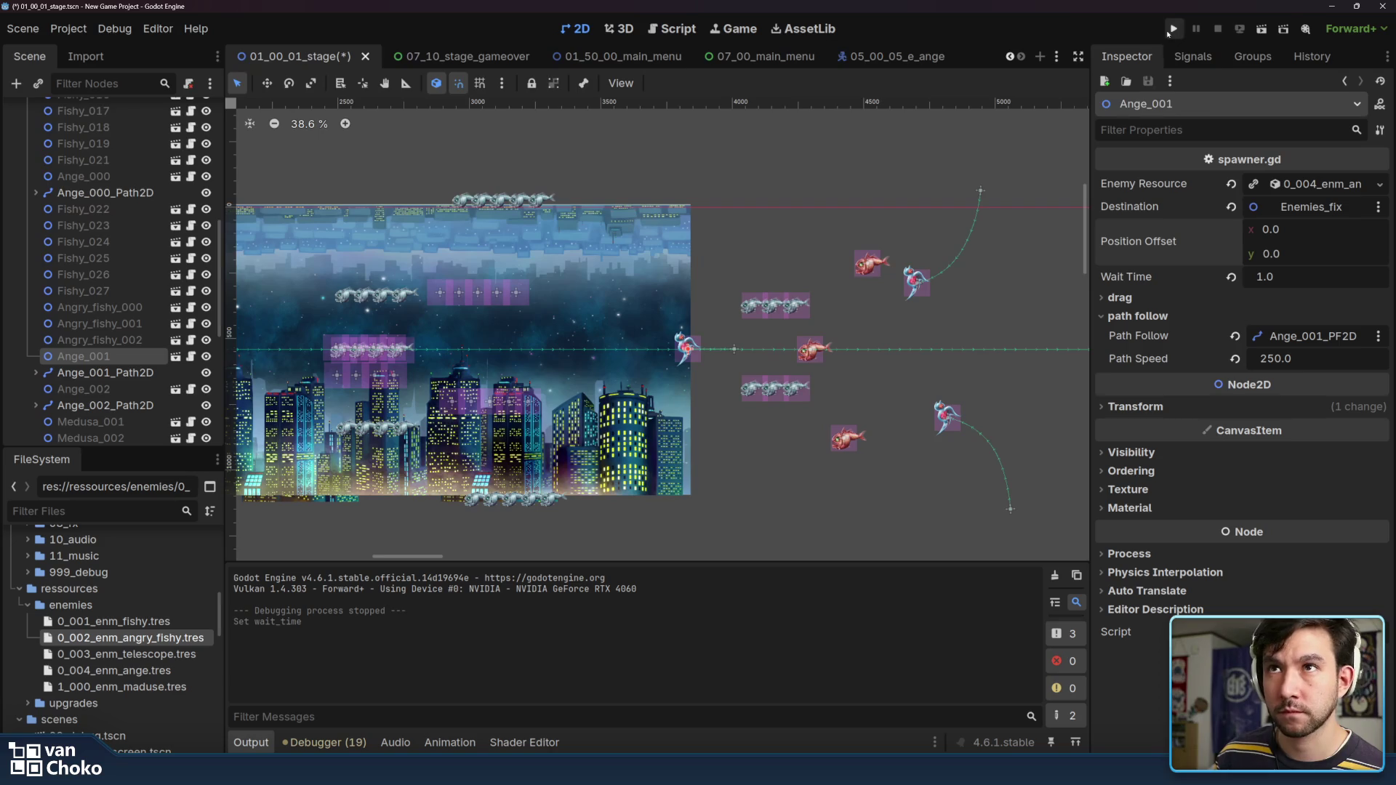
click(1175, 33)
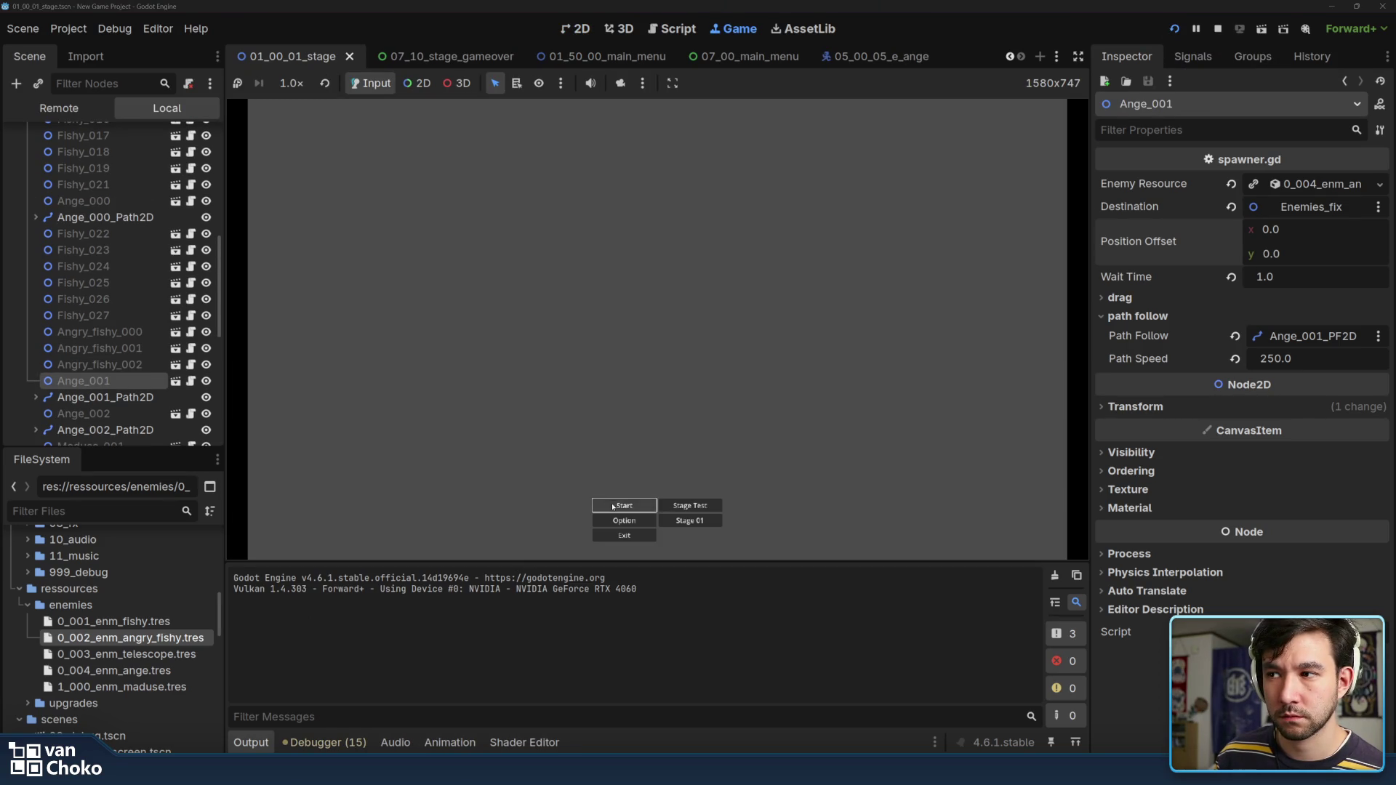
Step: Start Stage 1 from the game's main menu, play it, then stop the run
click(613, 507)
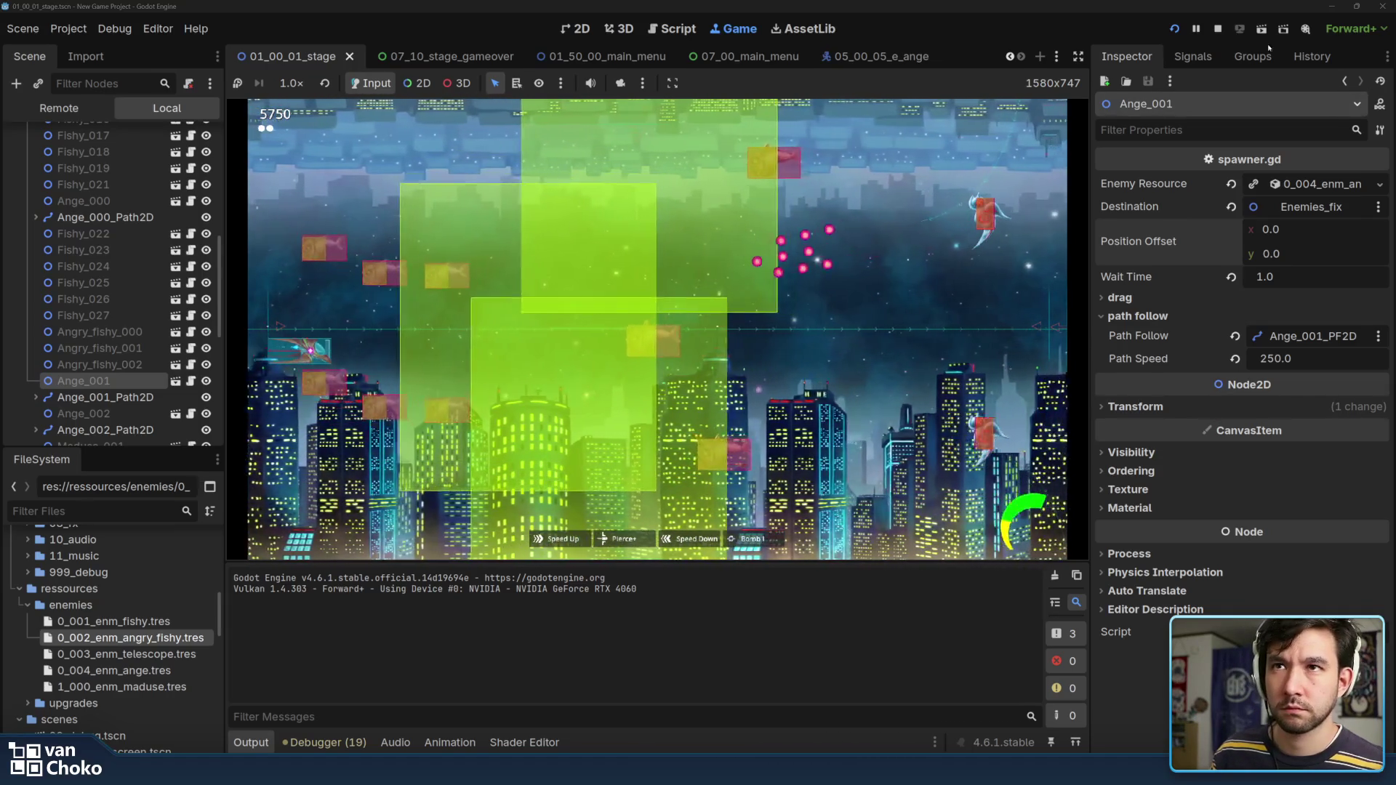
click(1219, 29)
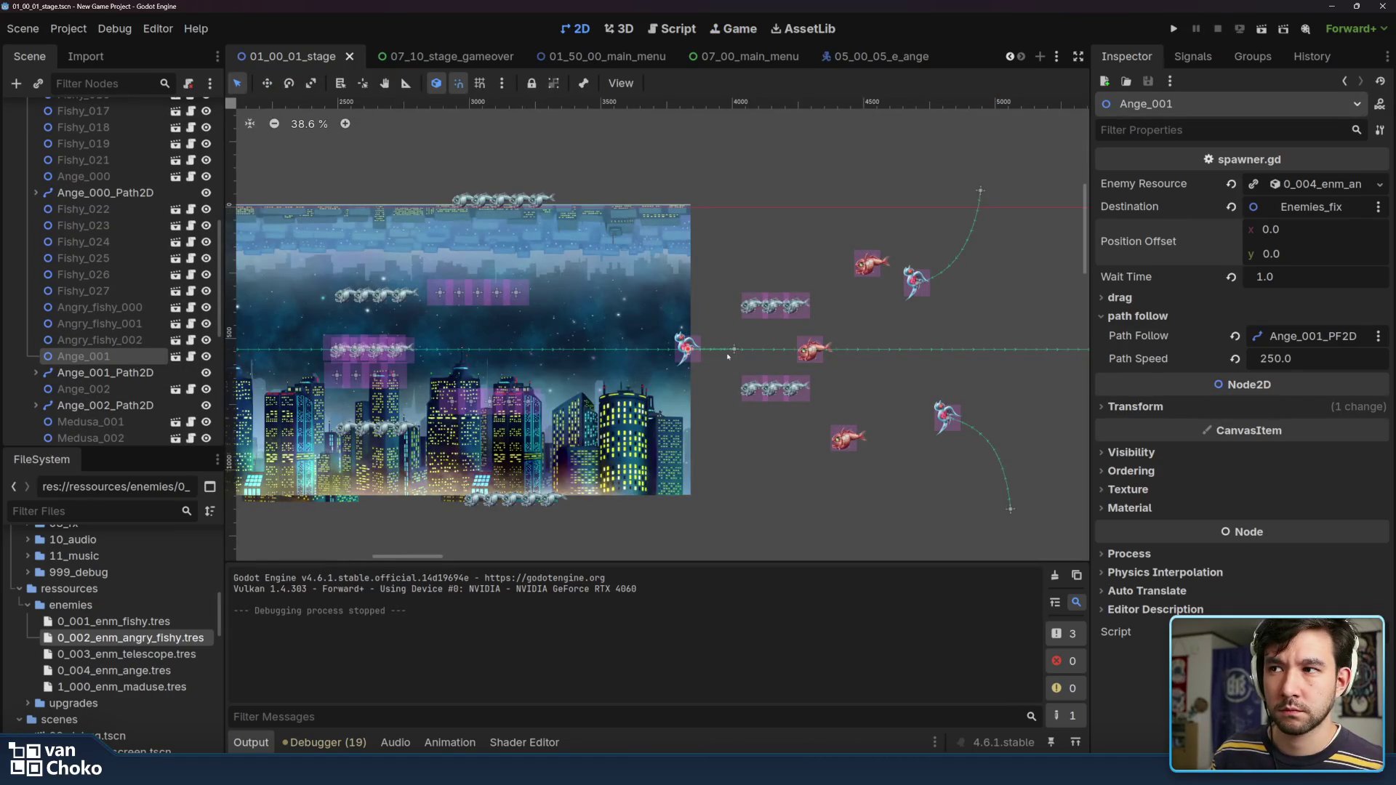
Step: Set the Ange_001 spawner's Wait Time back to 0.5
click(138, 374)
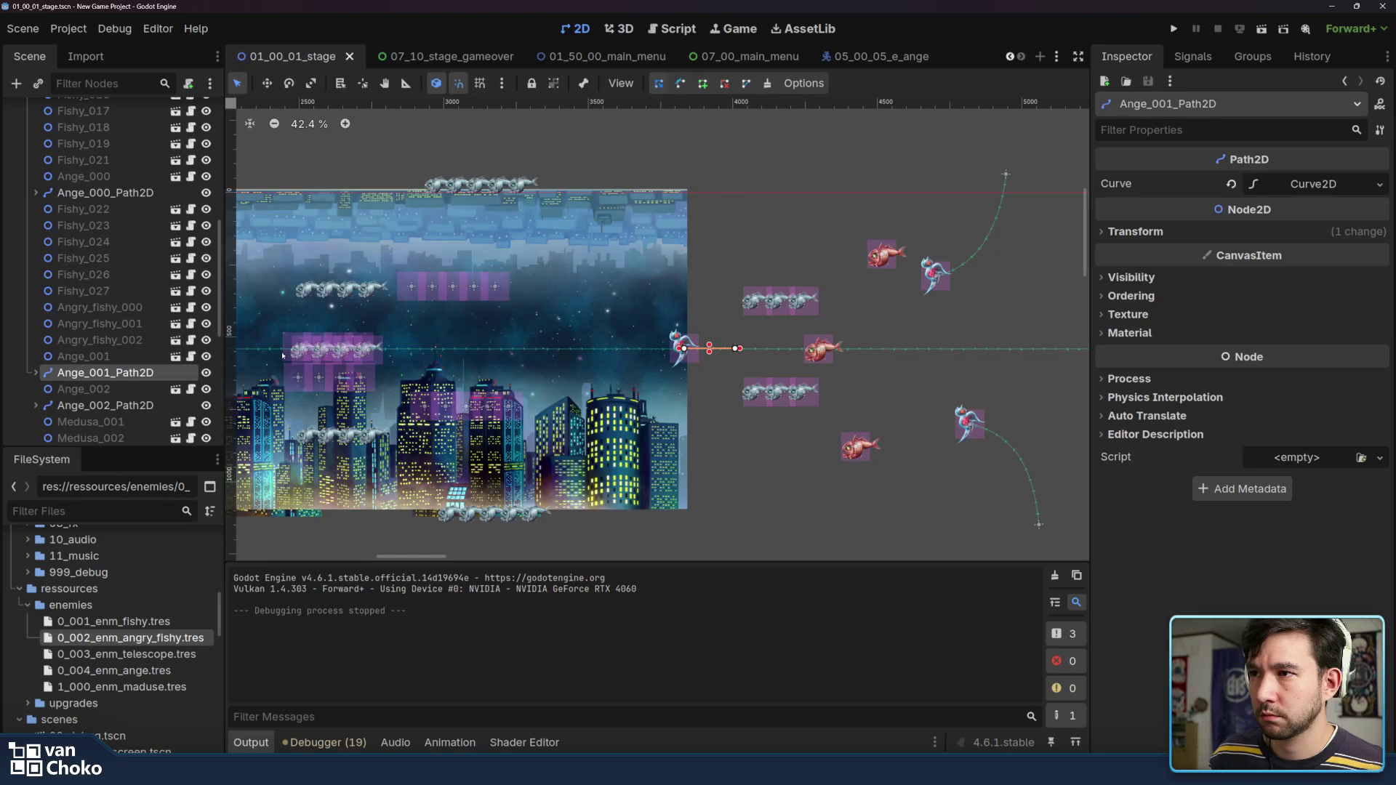
scroll(744, 398, up, 3)
scroll(745, 398, up, 3)
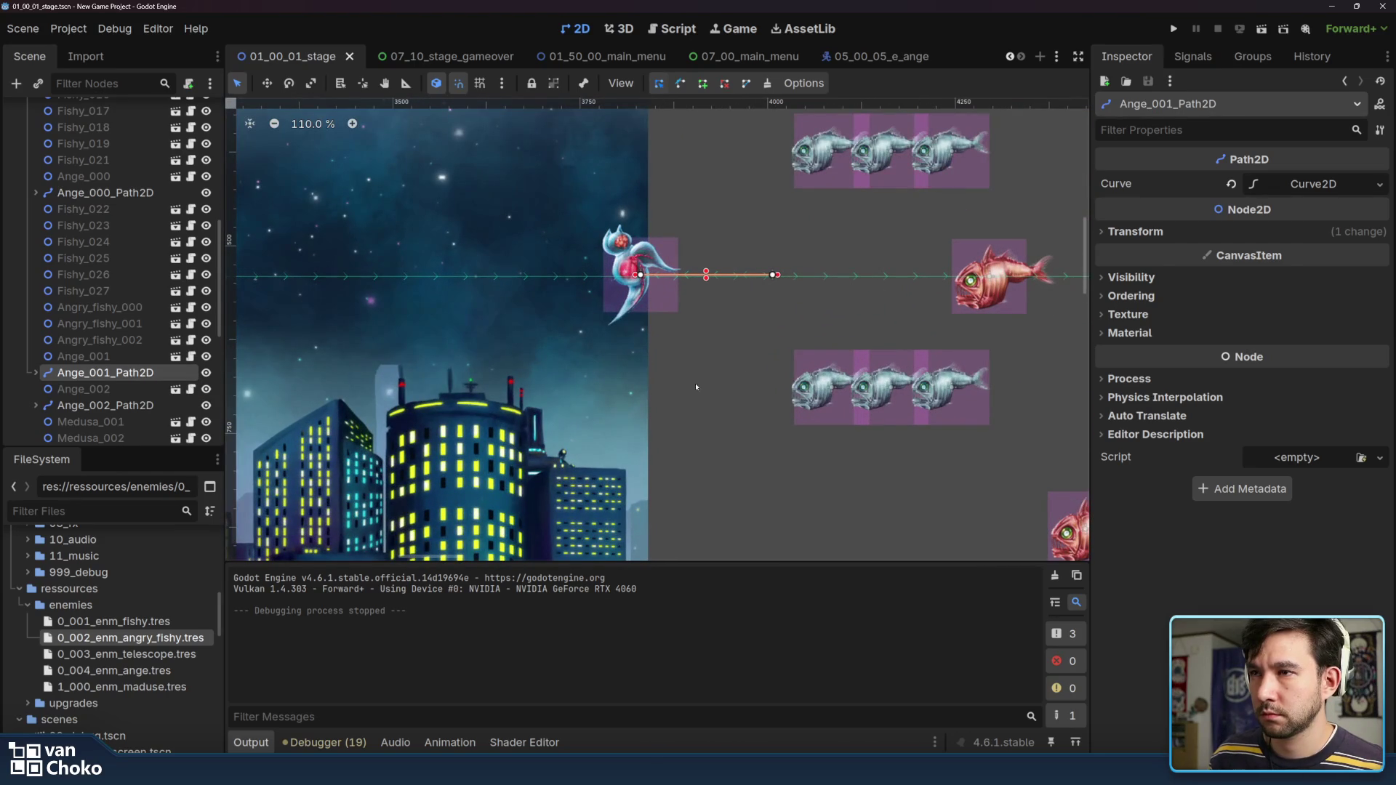
click(105, 359)
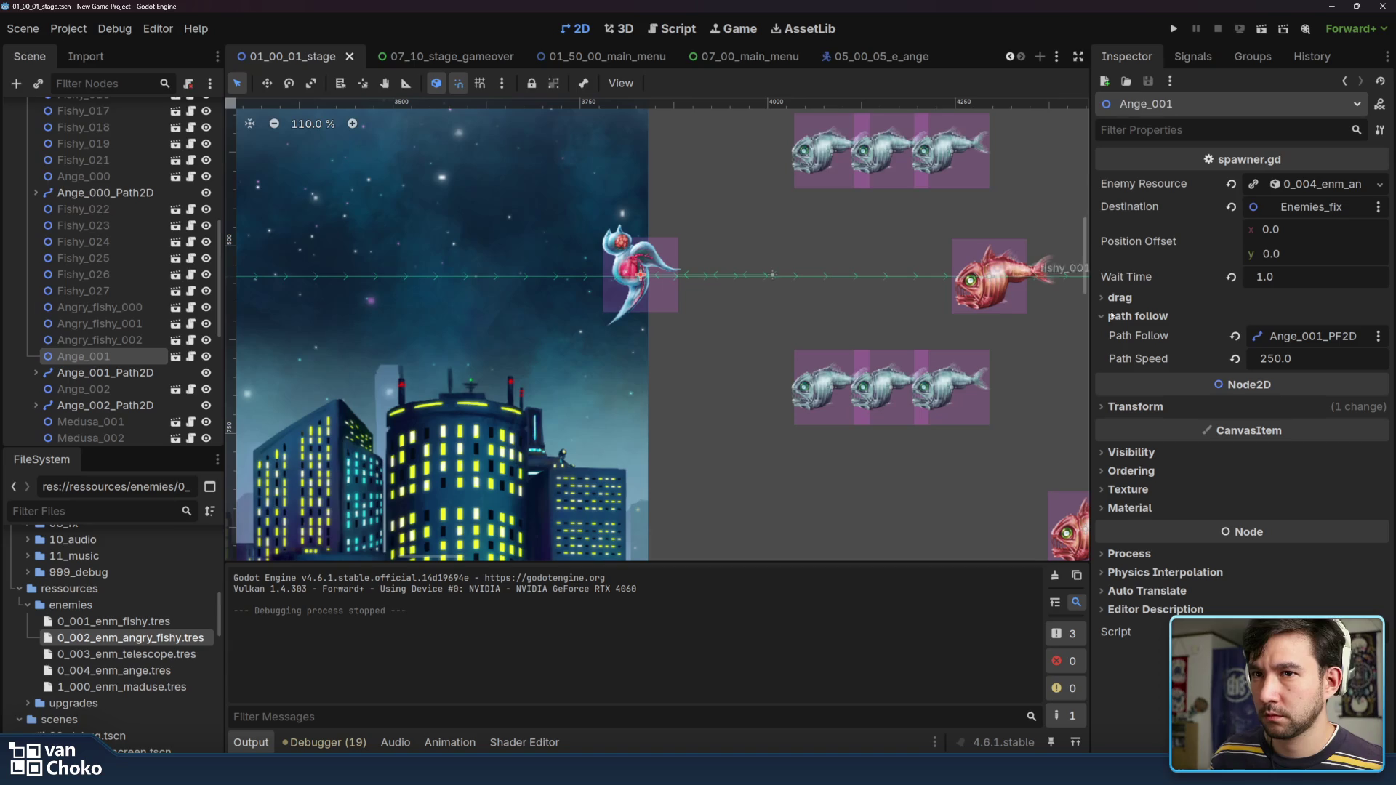
click(1295, 279)
text(0.5)
key(Return)
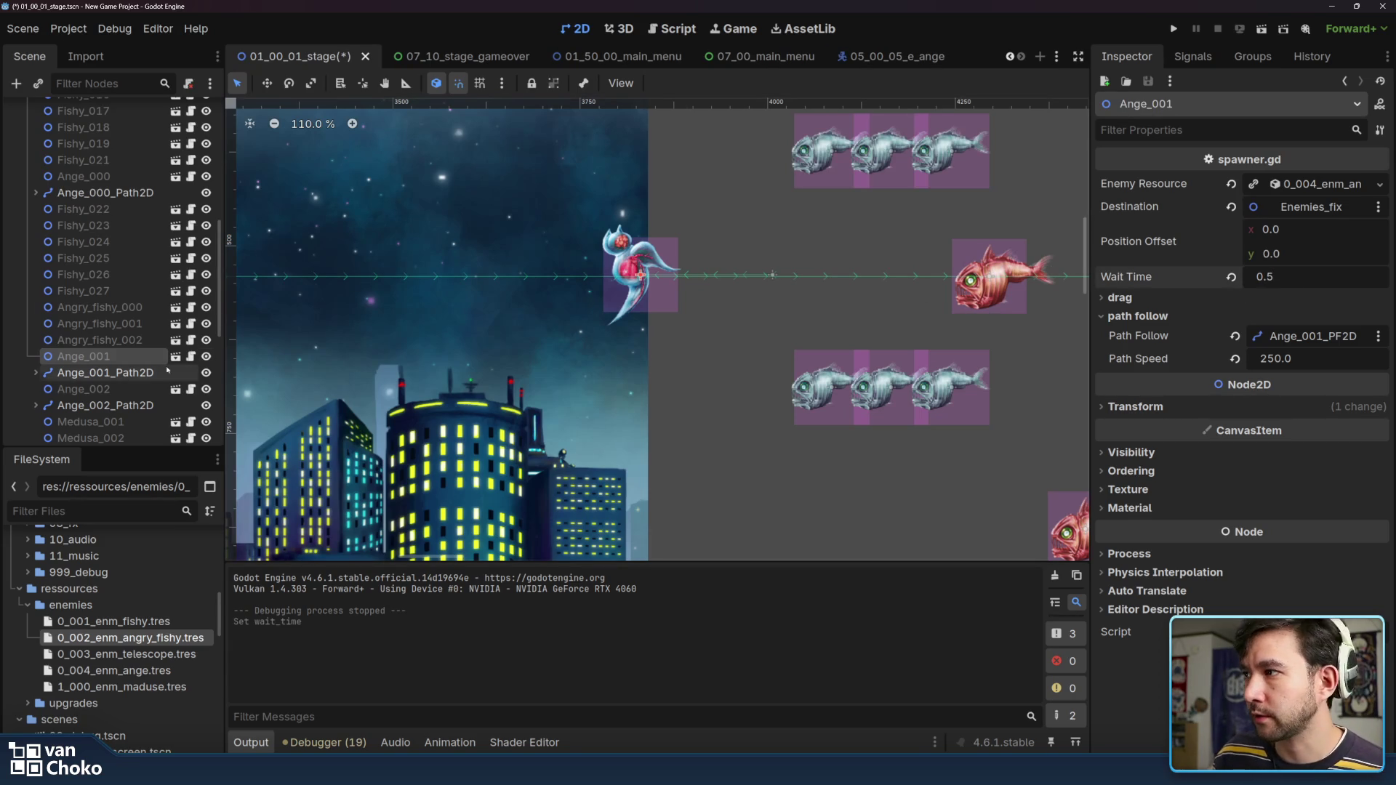
Step: Move Ange_001 and its Path2D above Ange_000, and Ange_000's pair below Angry_fishy_002
click(116, 373)
click(34, 373)
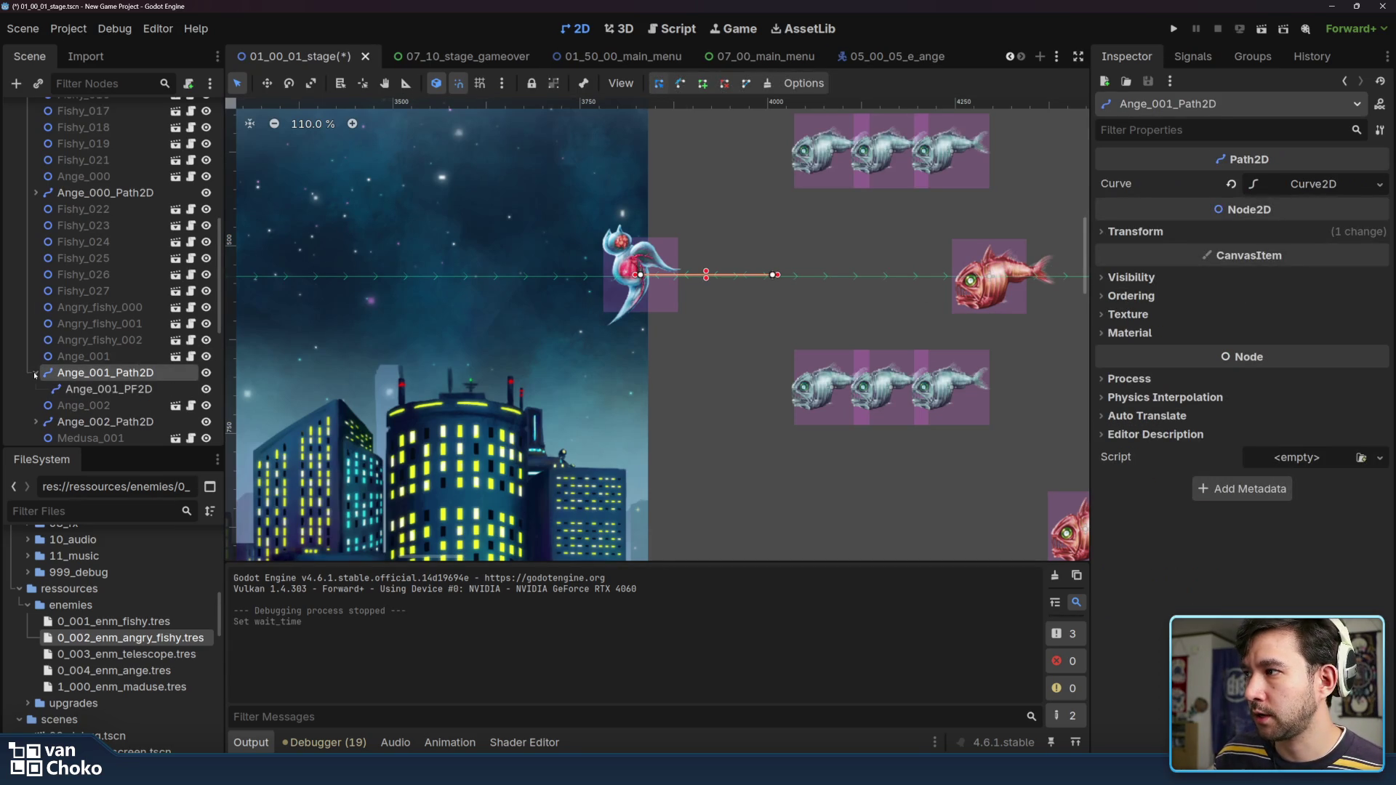
click(109, 389)
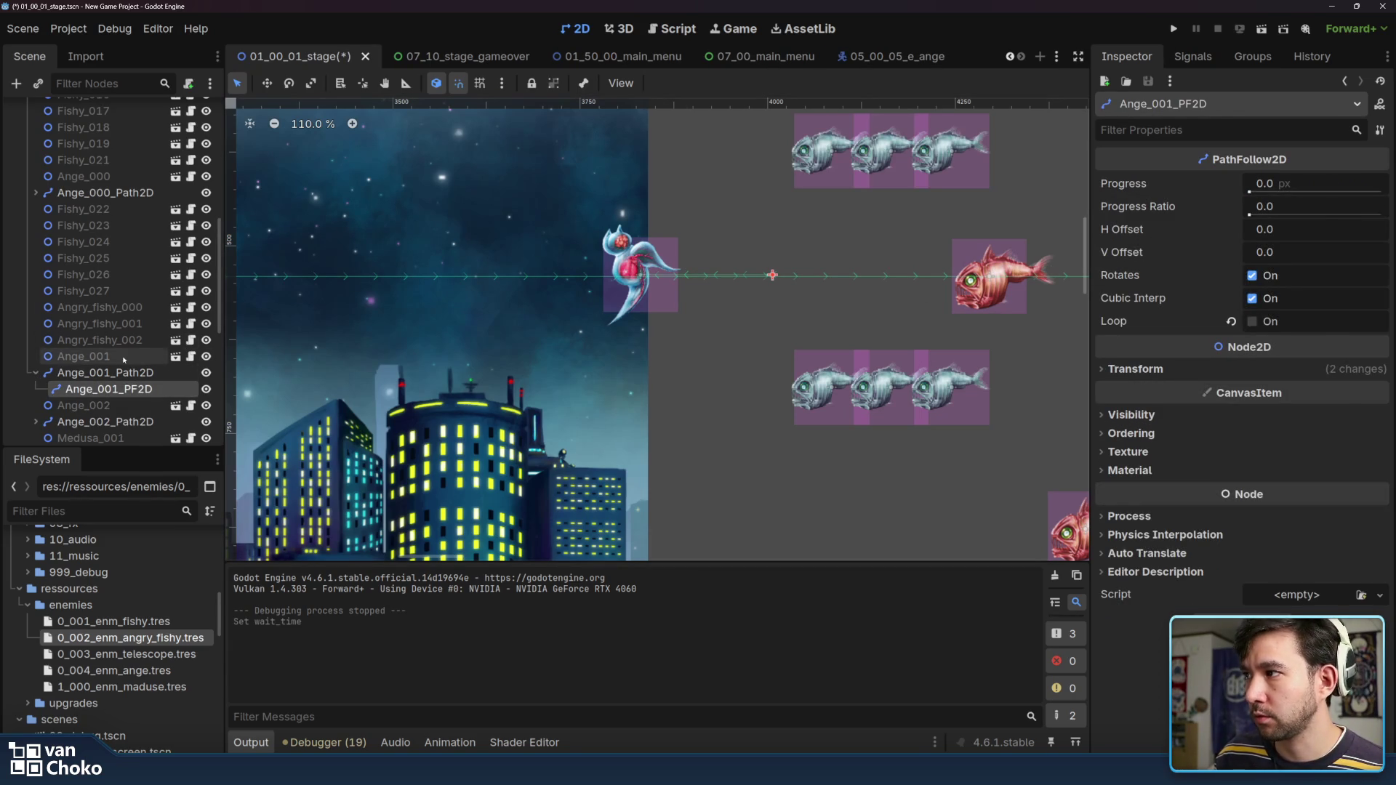
click(95, 356)
ctrl+click(111, 373)
key(Left)
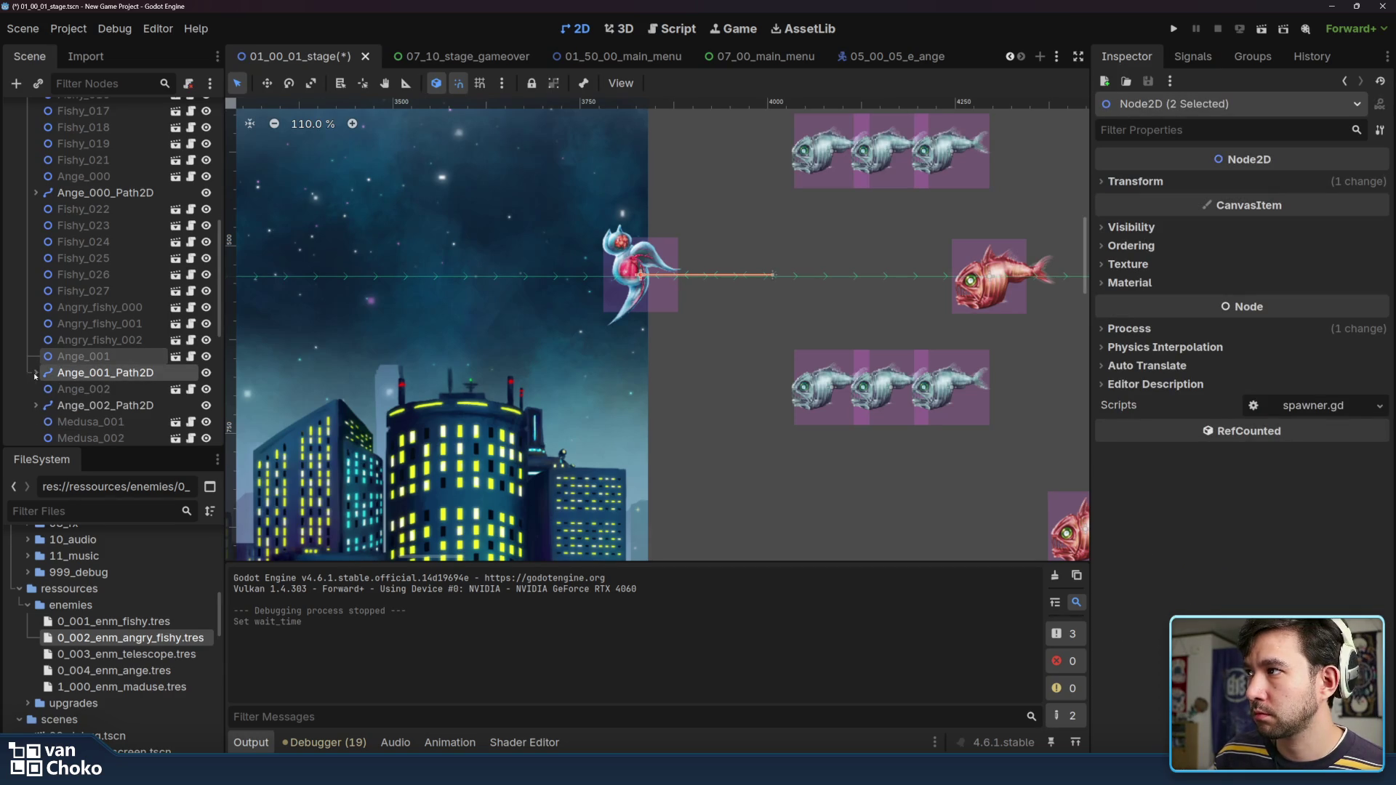
mouse_move(121, 357)
mouse_down()
mouse_move(121, 167)
mouse_move(129, 384)
mouse_up()
click(102, 209)
ctrl+click(106, 226)
click(114, 295)
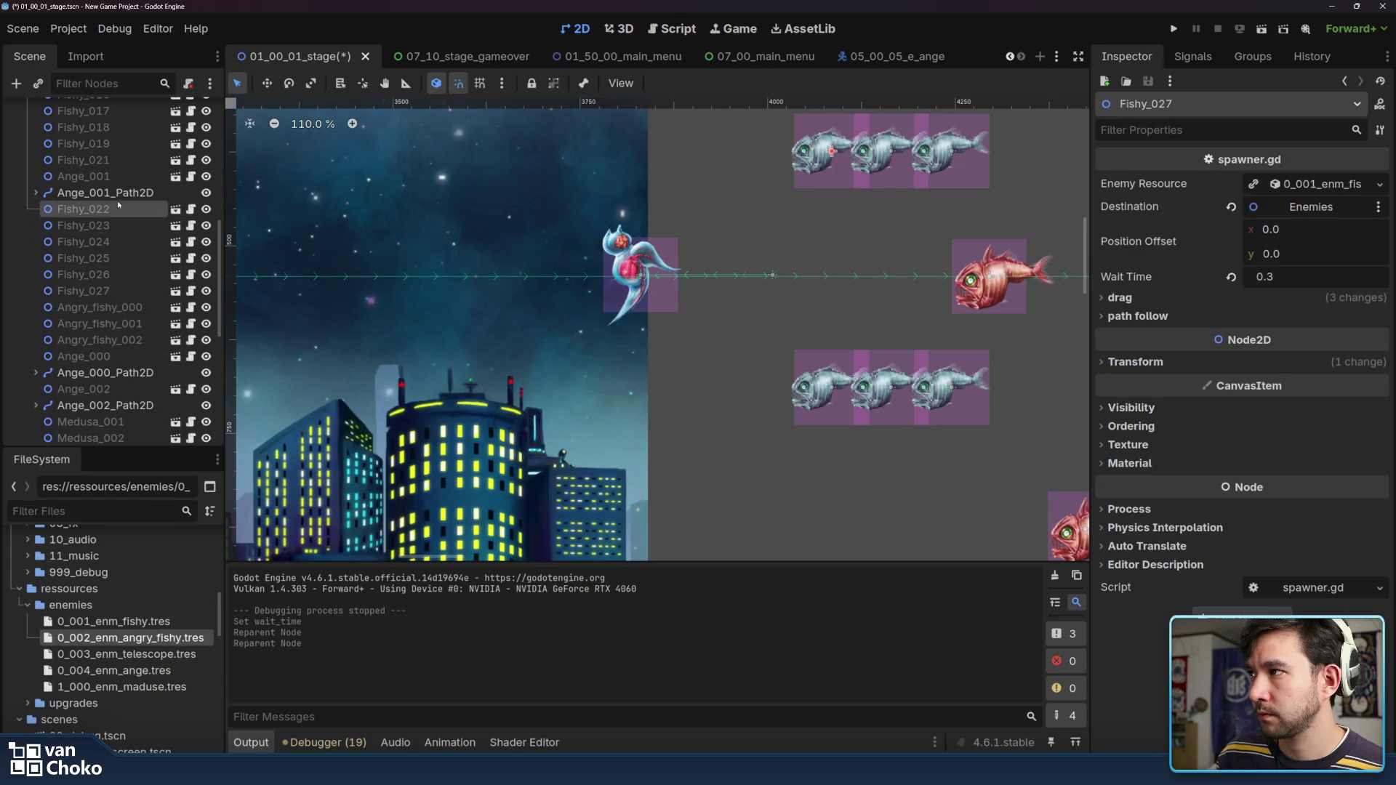
Step: Select Ange_001's path points, then save, run the game and start Stage 1
click(84, 192)
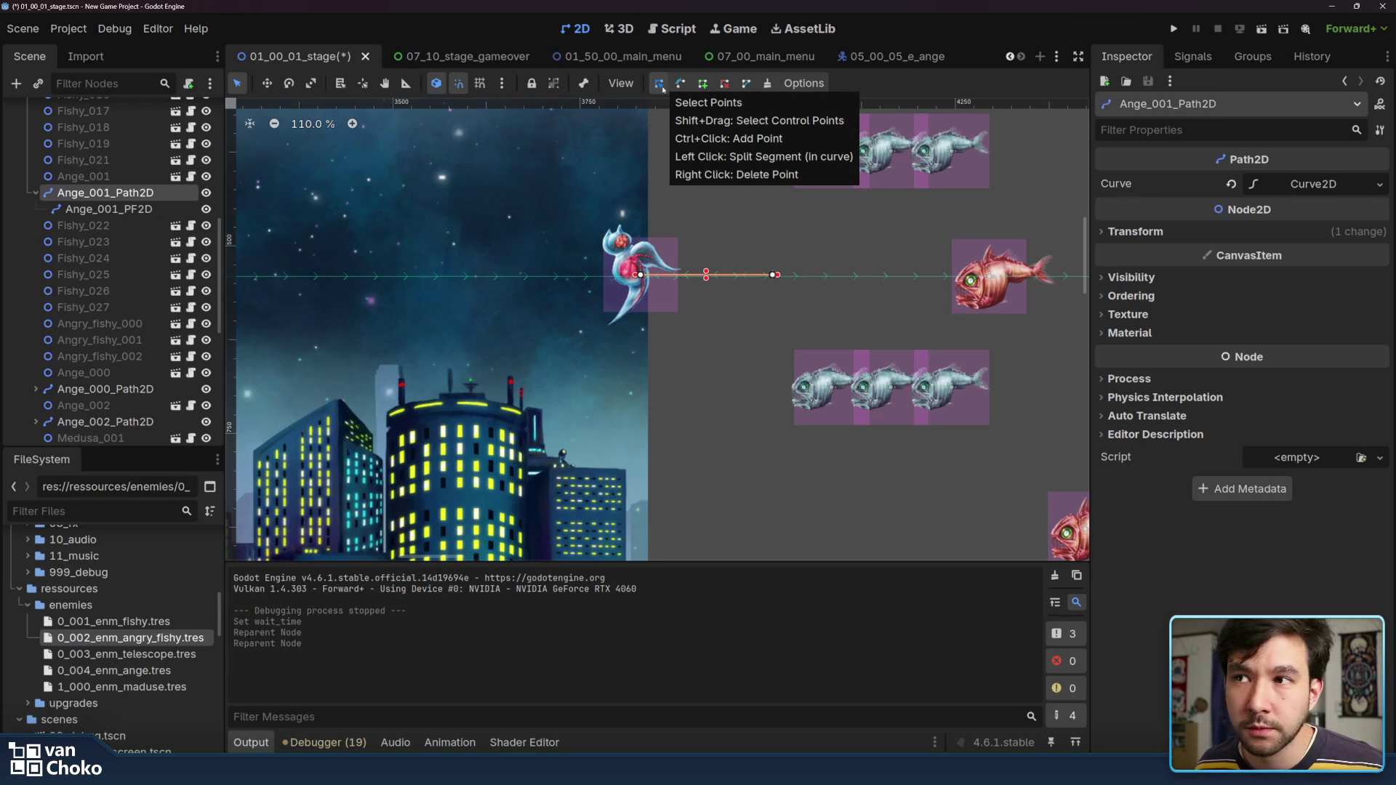
click(660, 84)
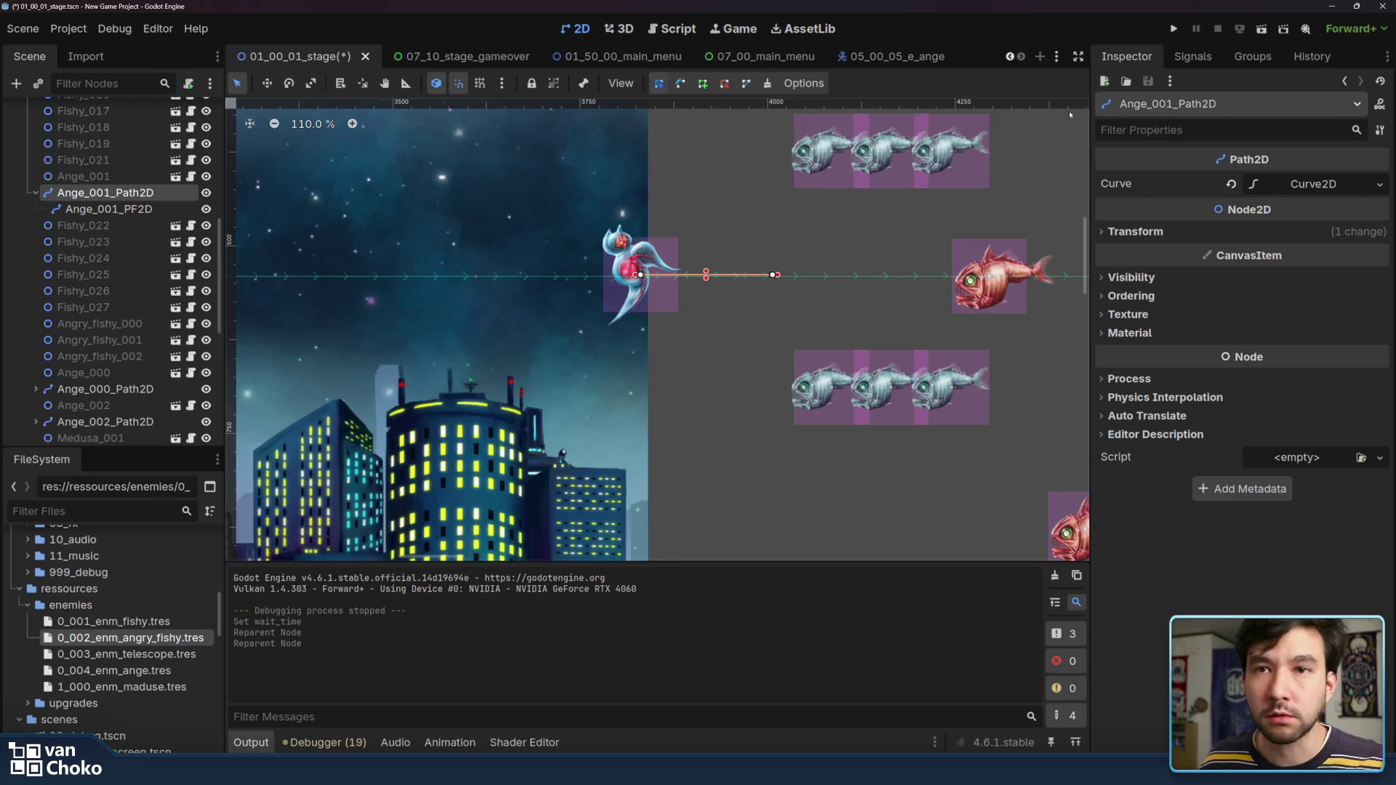
click(1169, 30)
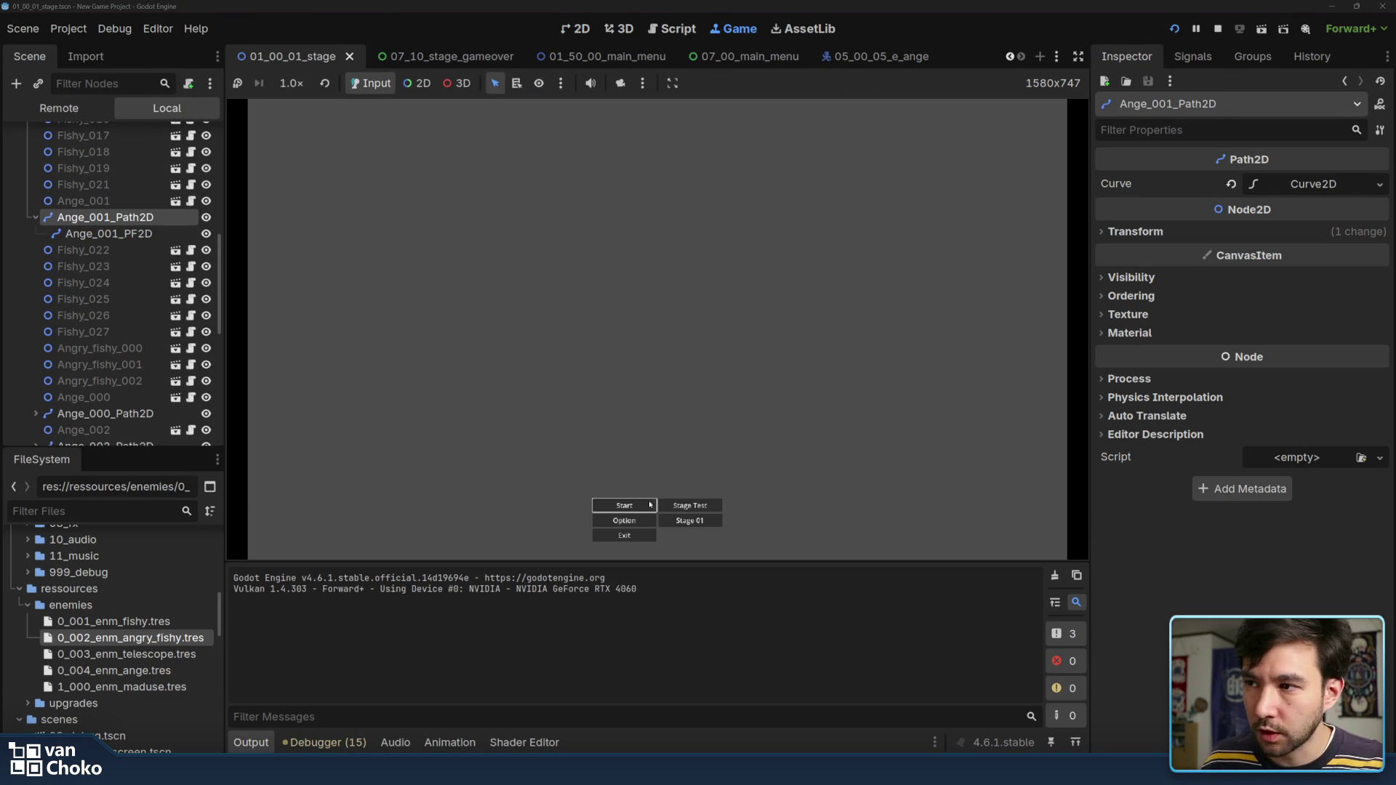
click(622, 507)
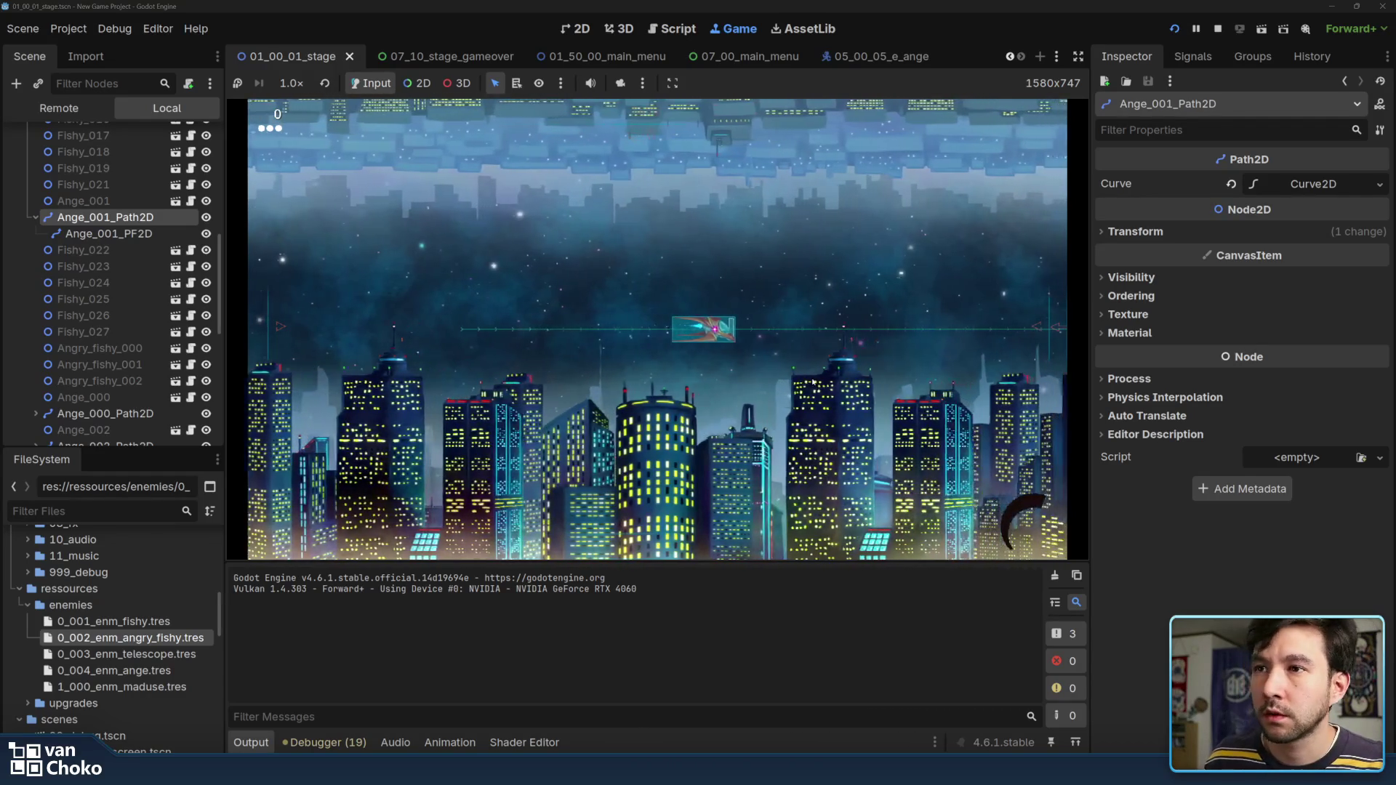
Step: Uncheck Visible Paths and Visible Navigation in the Debug menu, restart and start Stage 1
click(115, 28)
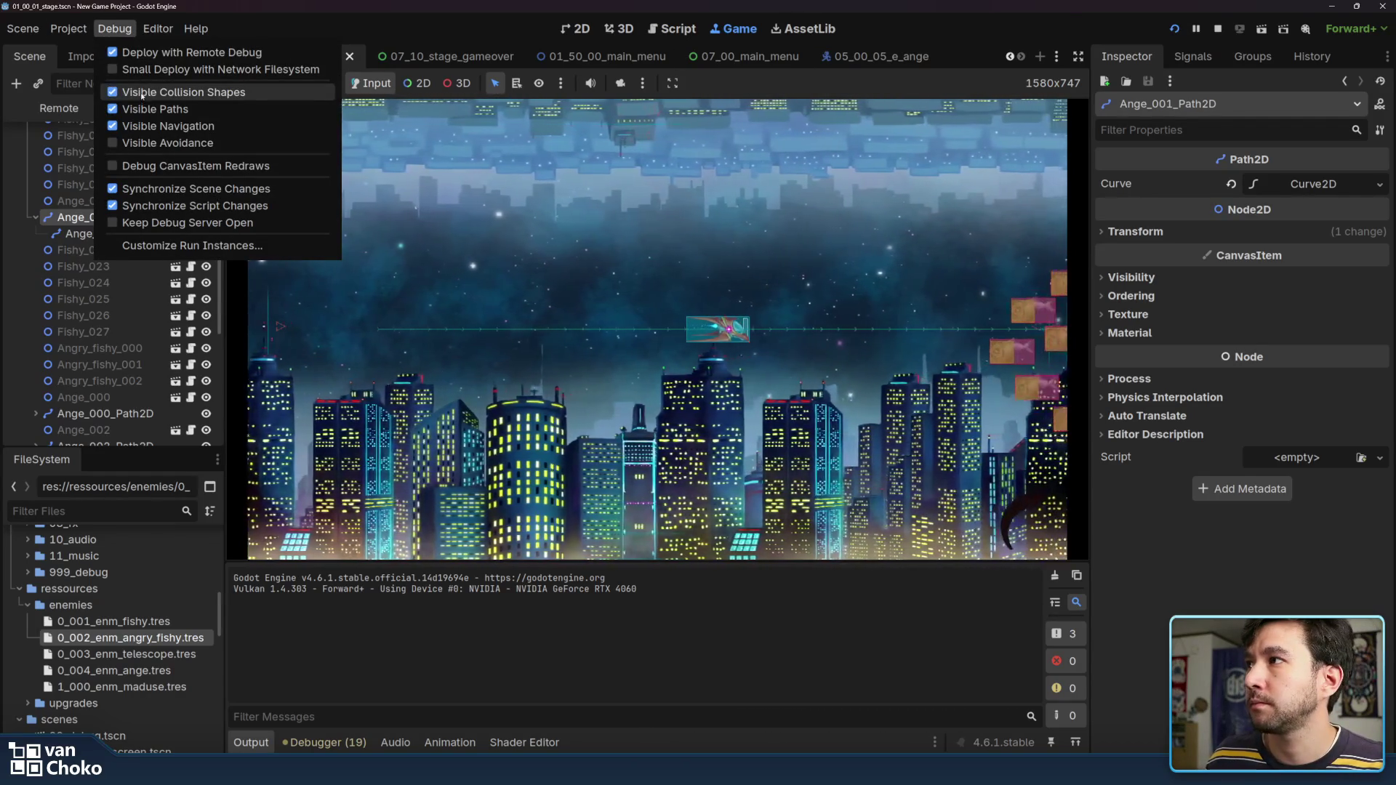
click(142, 109)
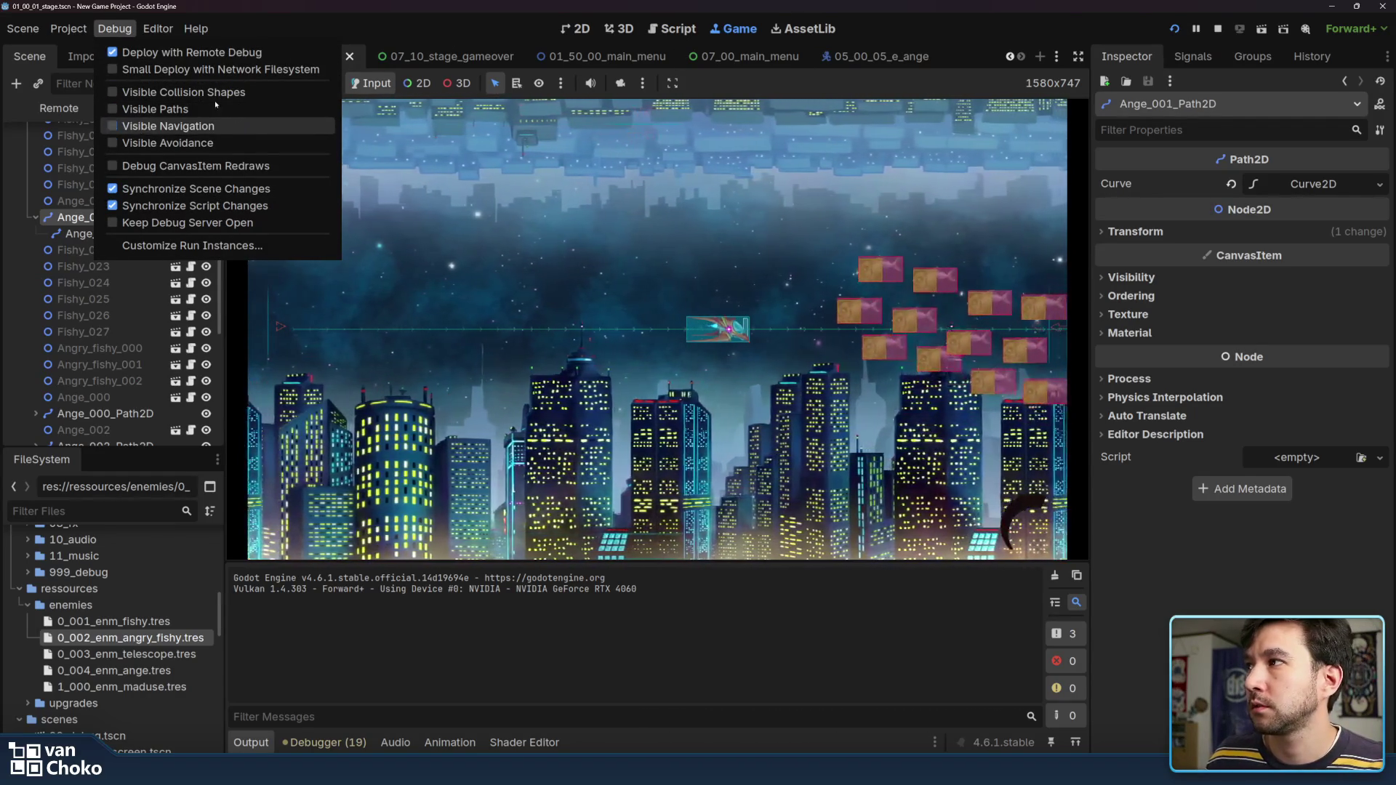
click(142, 125)
click(1176, 29)
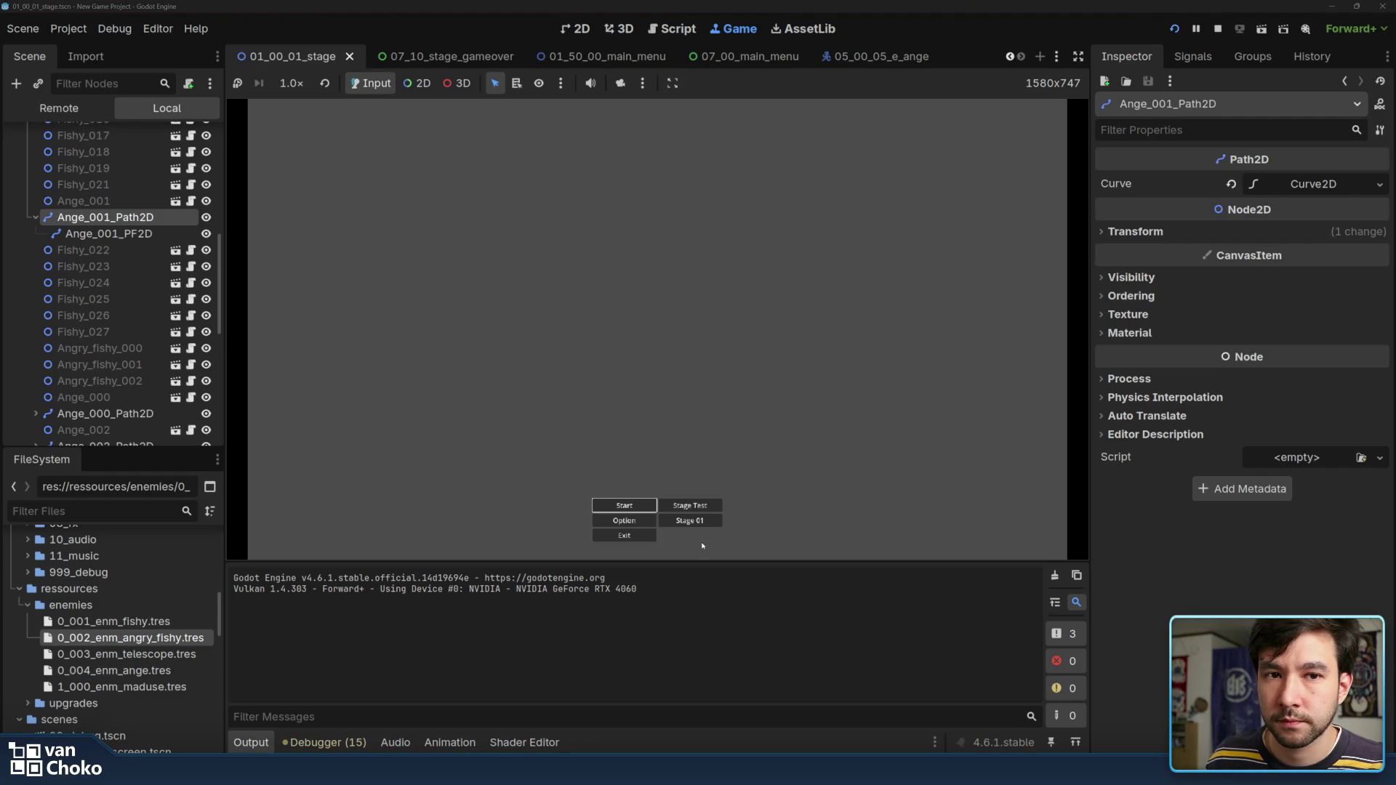
click(653, 507)
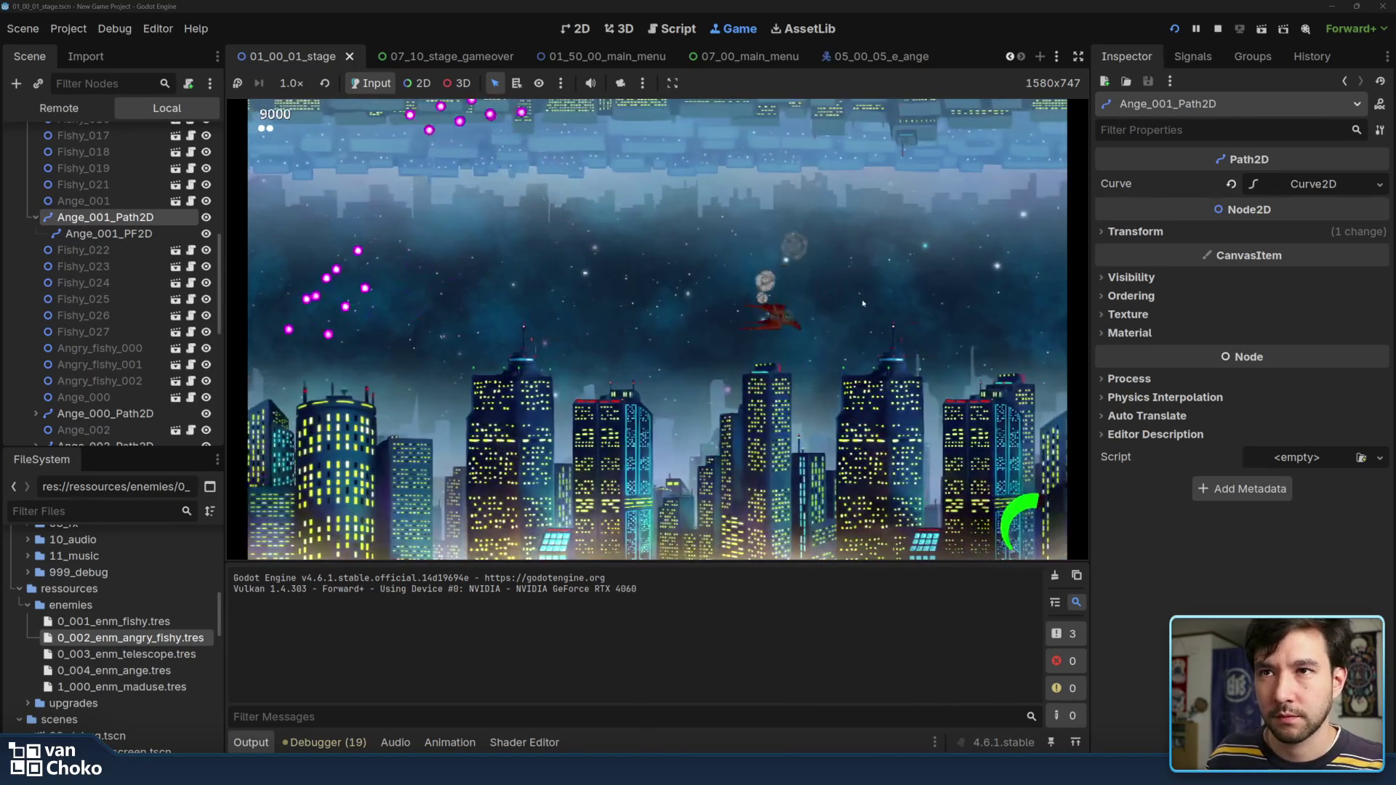
Step: Stop the test run and pan the stage view toward the Ange enemy
click(1217, 29)
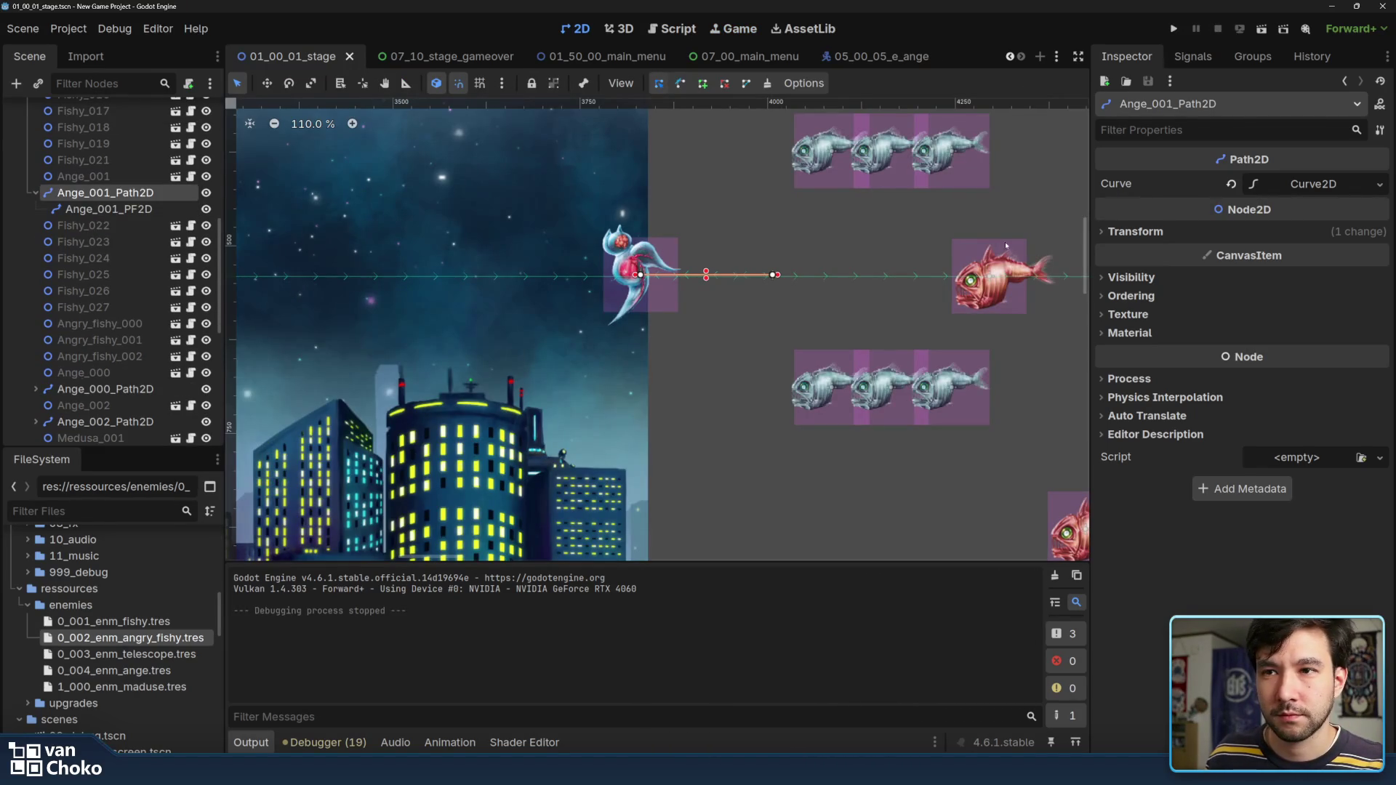
click(949, 332)
scroll(740, 384, down, 5)
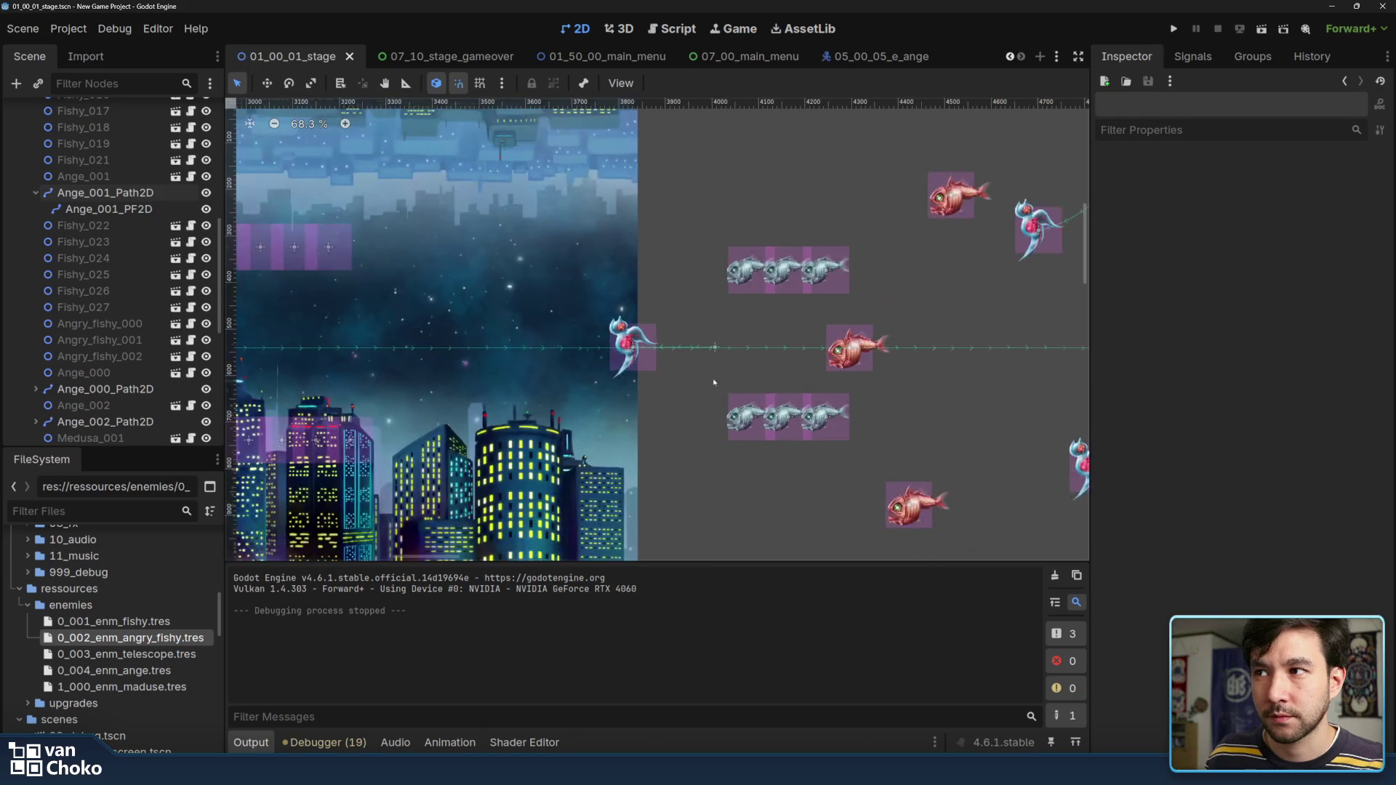
drag(689, 380, 852, 372)
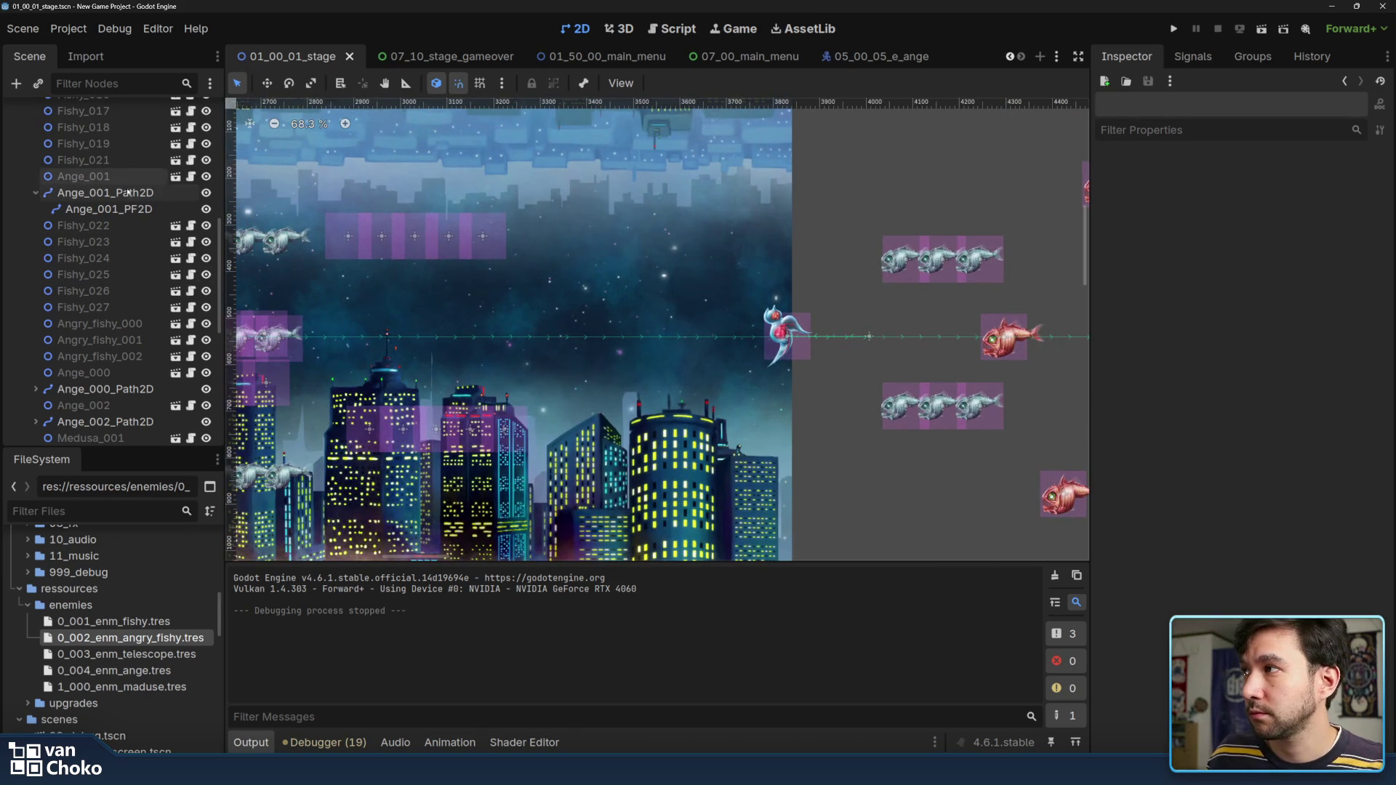
Step: Move Ange_001_Path2D's curve points, then save the stage and run the game
click(146, 208)
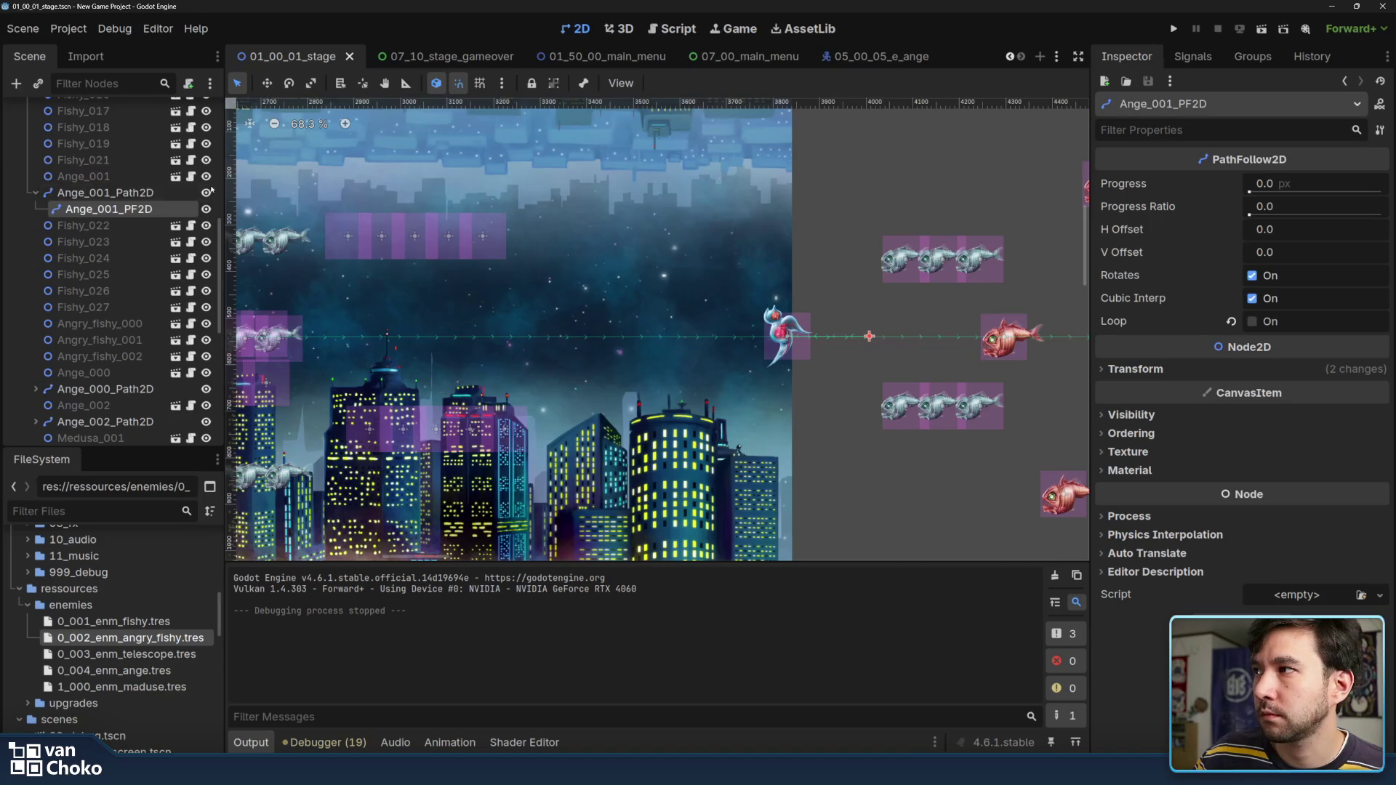
click(163, 192)
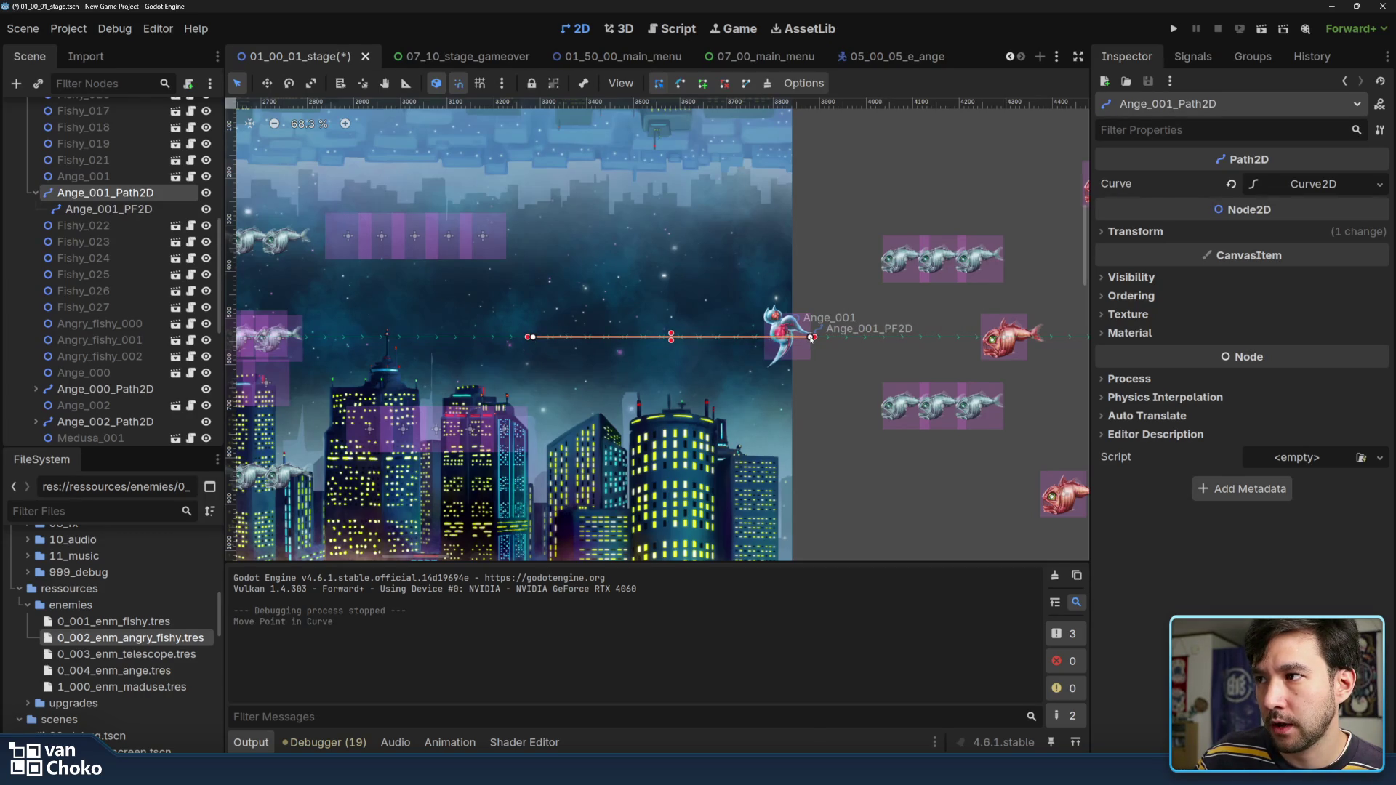
click(875, 315)
scroll(875, 315, down, 3)
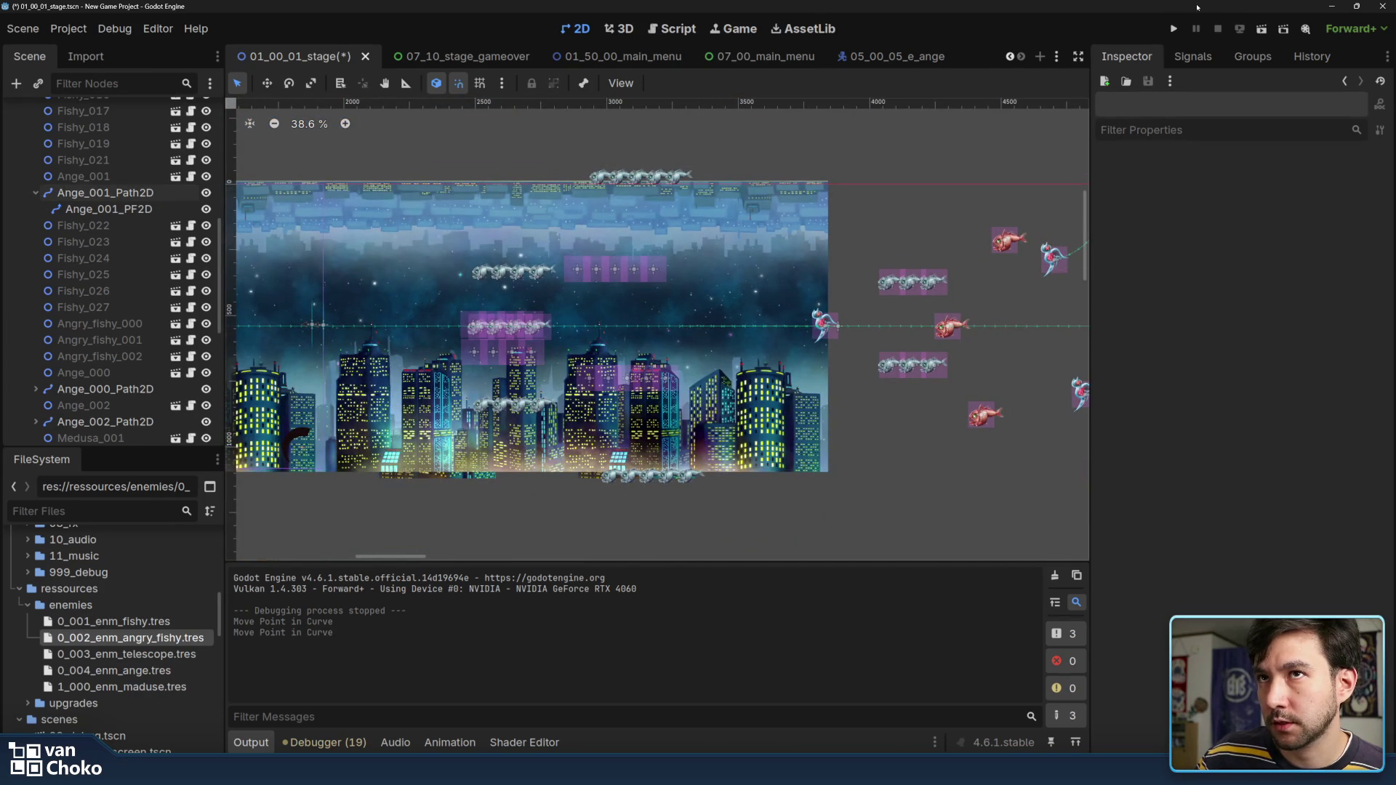
click(1174, 30)
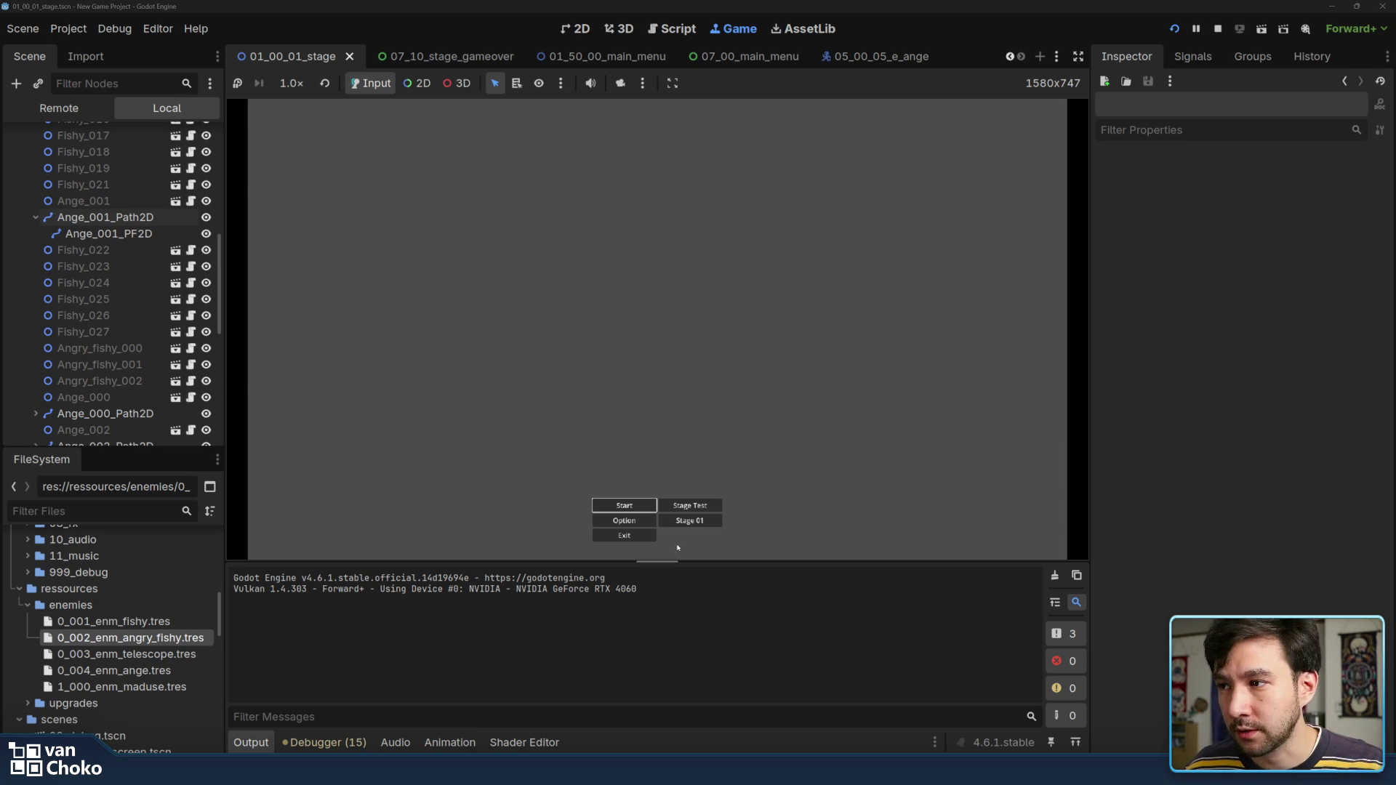
Step: Start a new game and steer the ship through the fish waves while firing
click(620, 506)
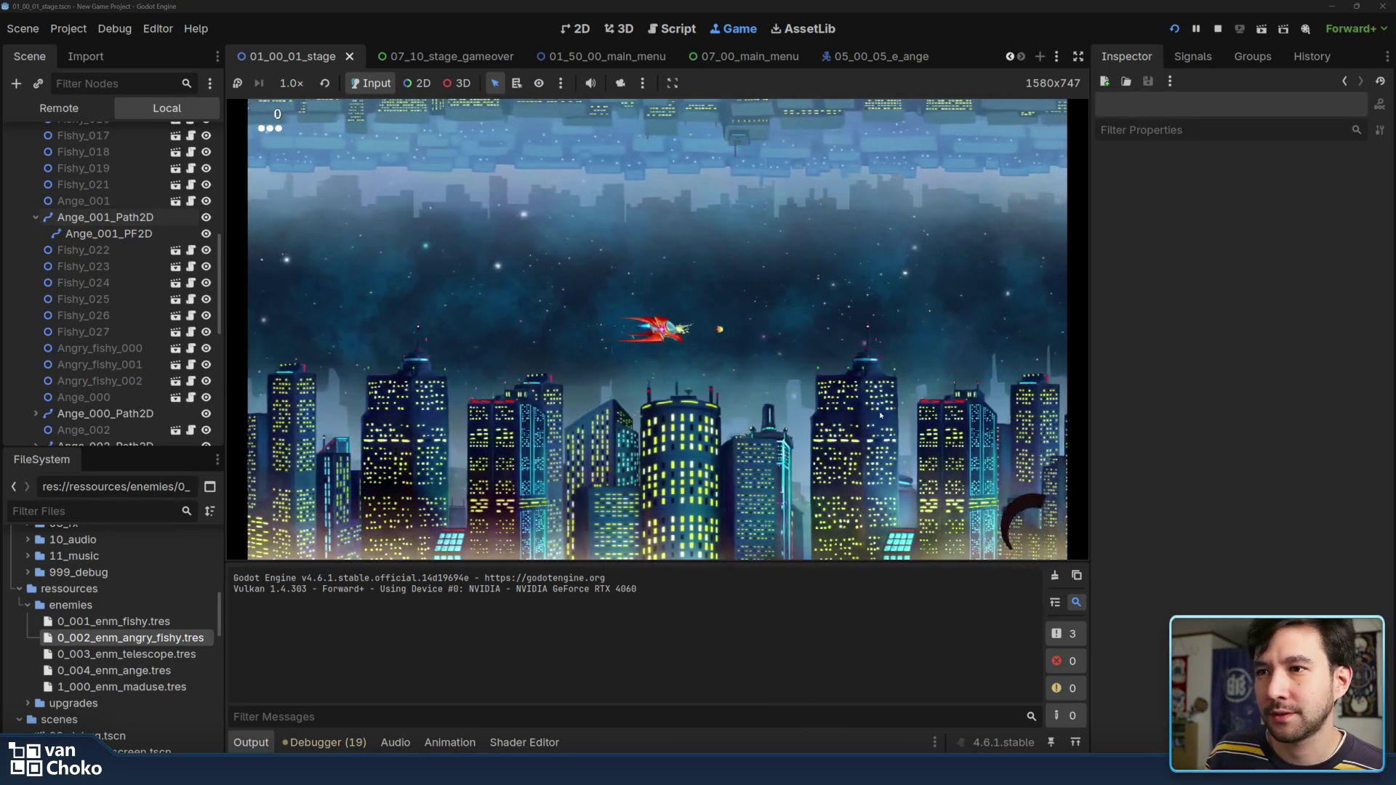
key(Right)
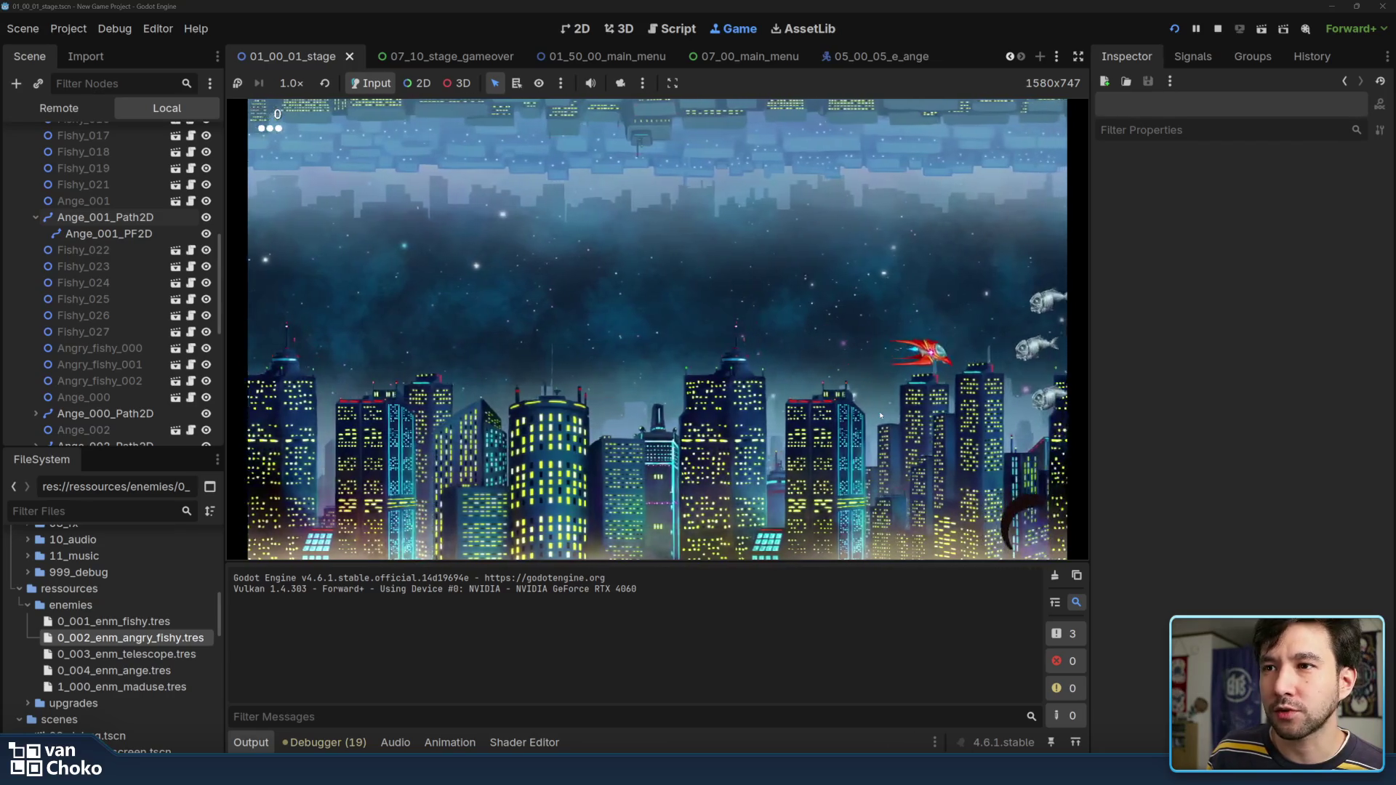
key(Left)
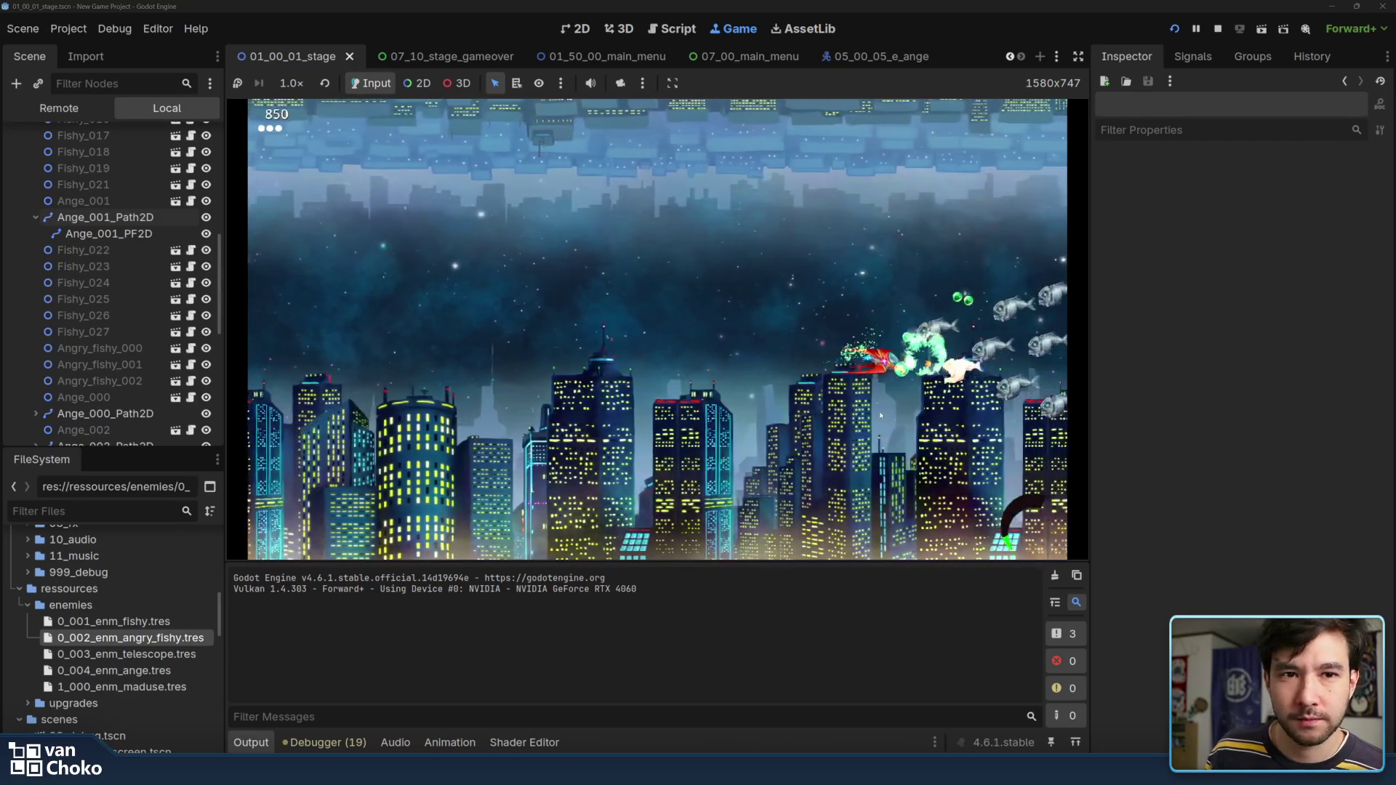
key(Left)
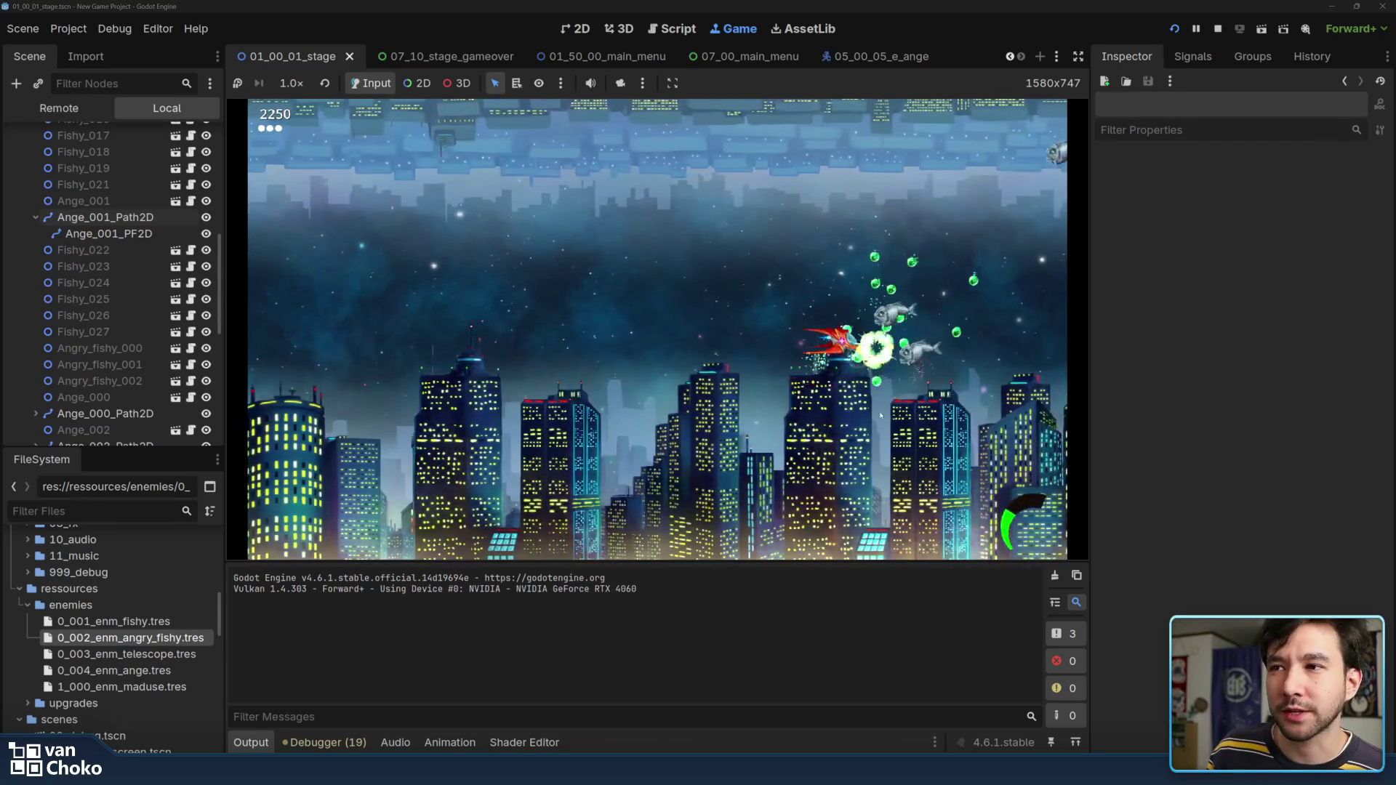
key(Down)
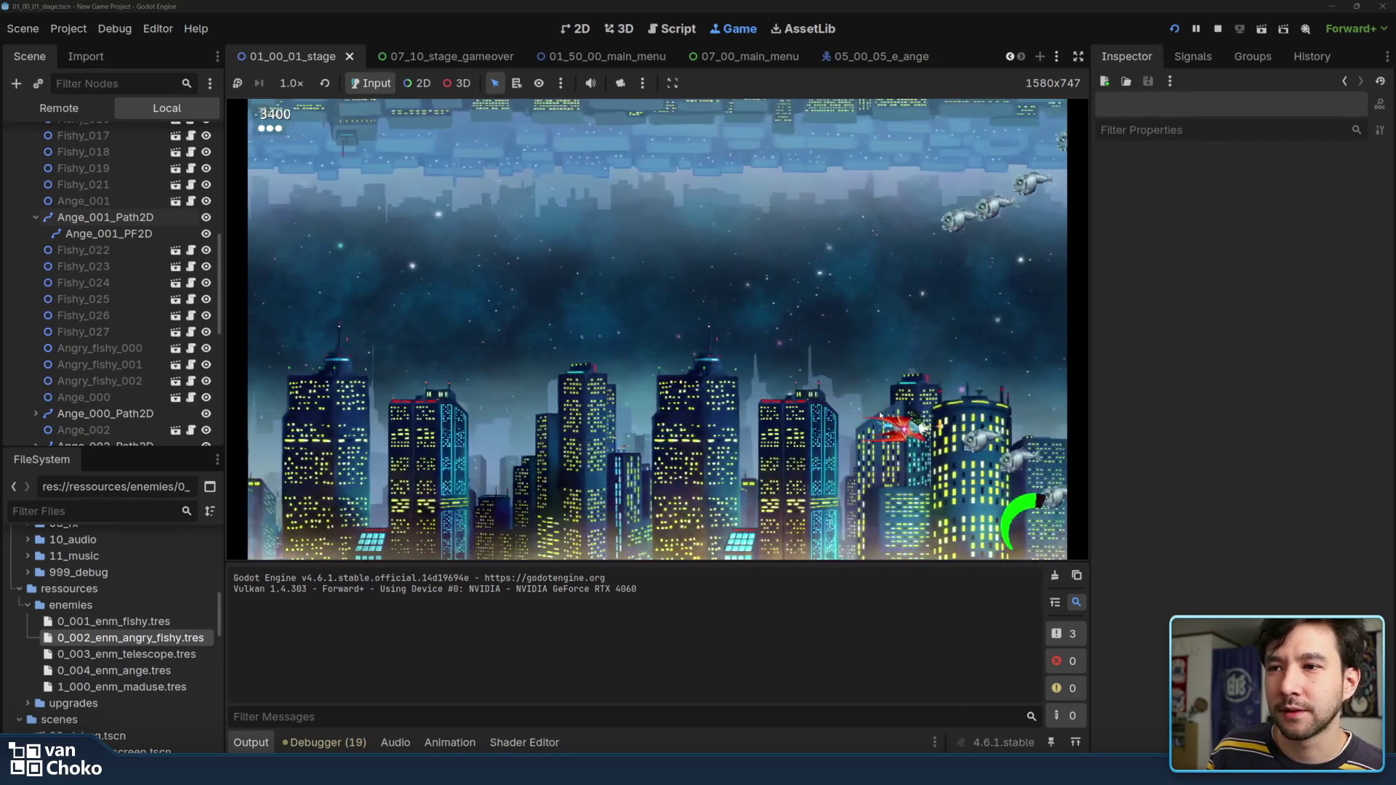
key(Down)
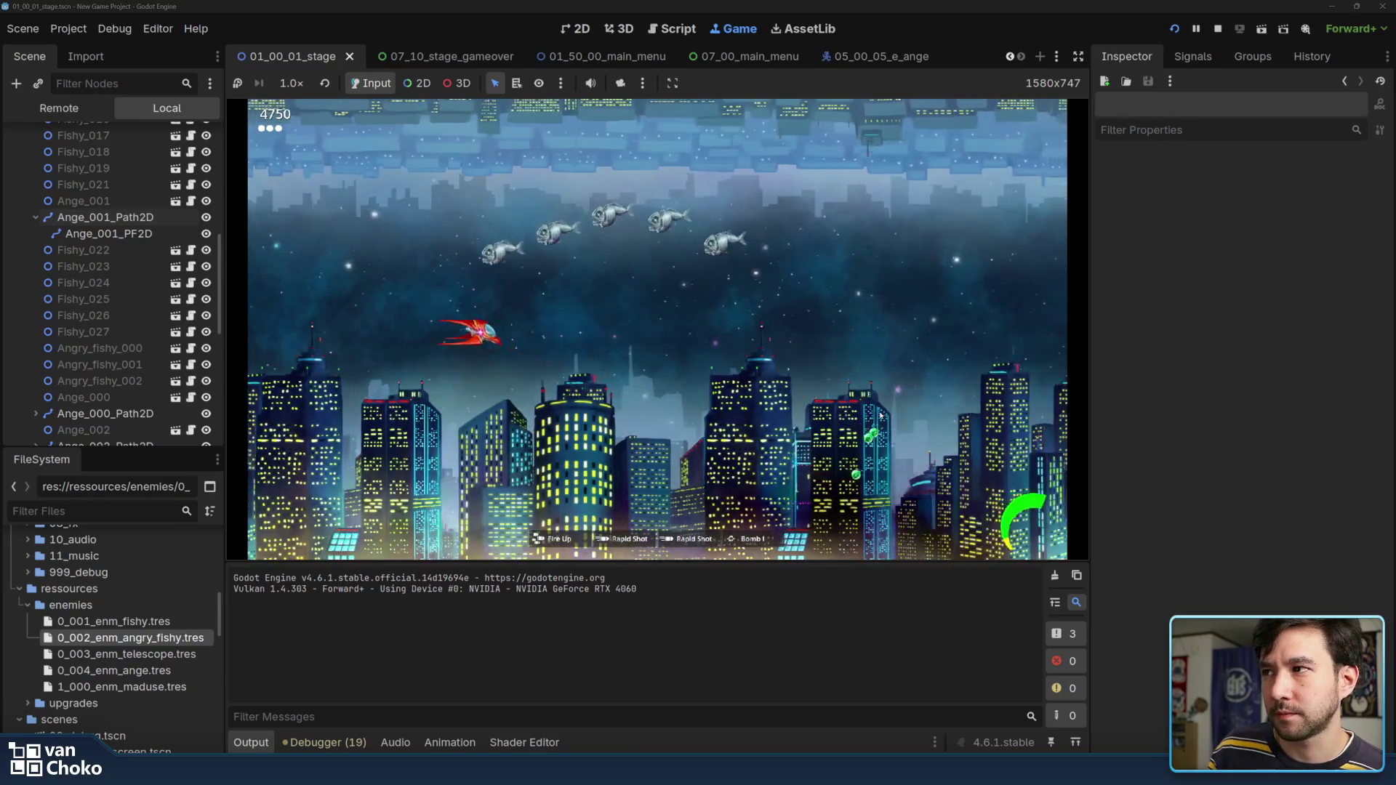
key(Right)
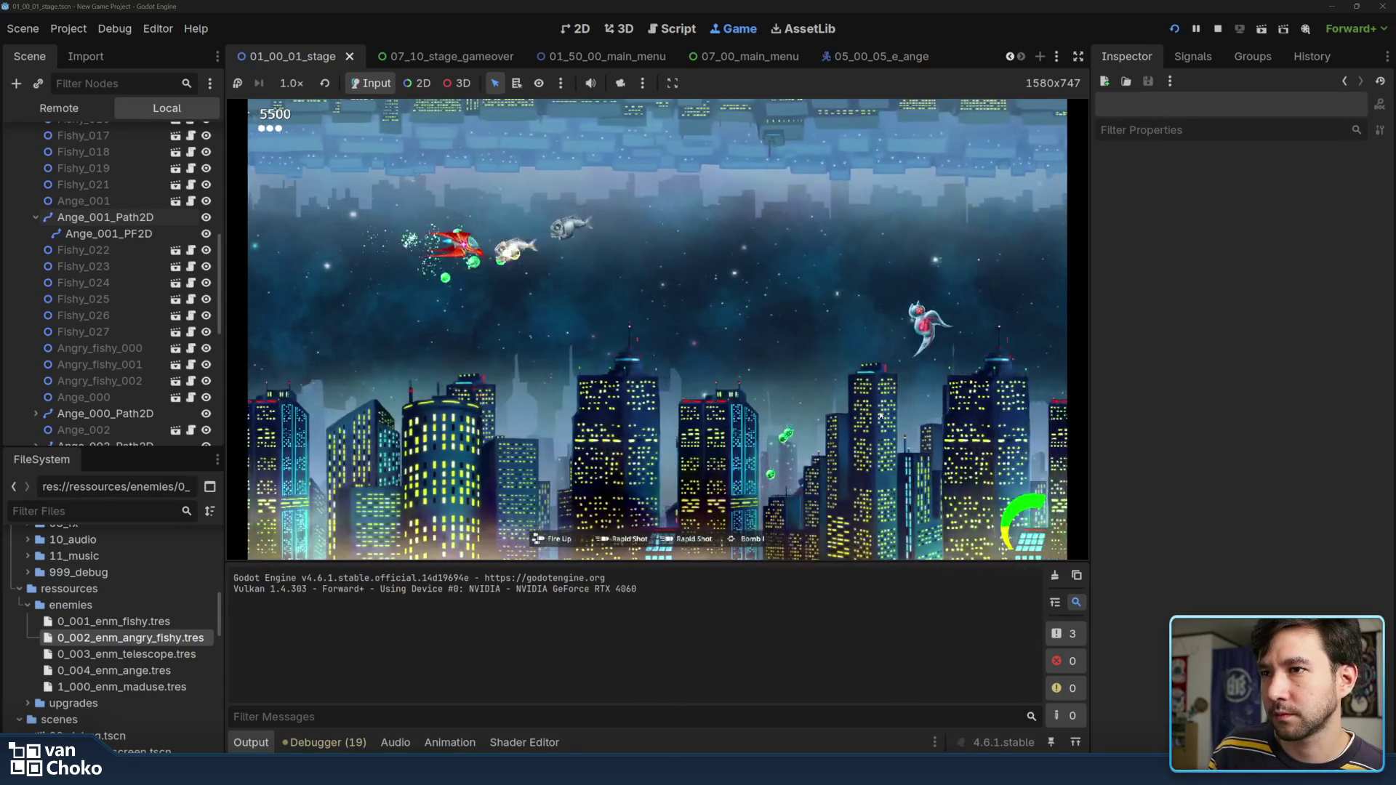
key(Down)
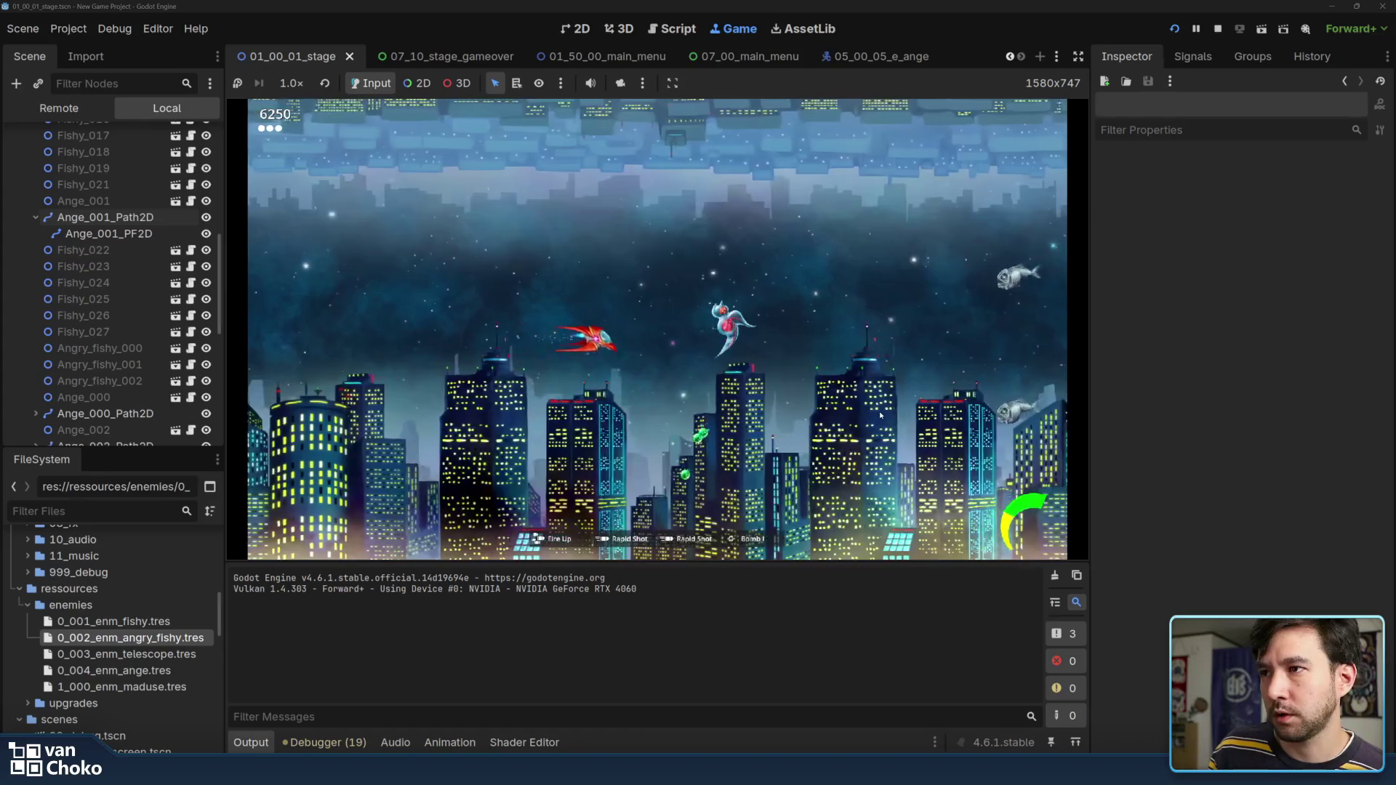
key(Right)
key(Right)
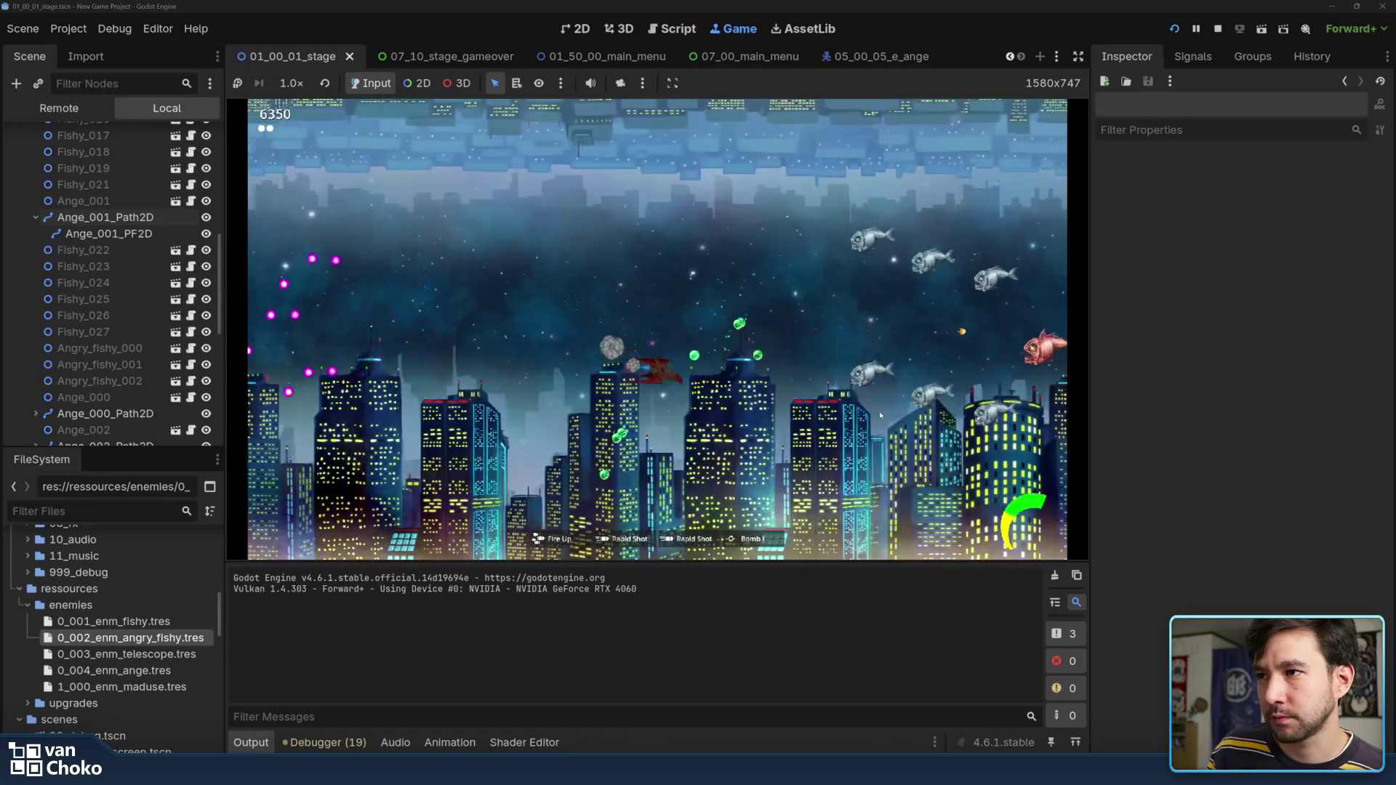
key(Up)
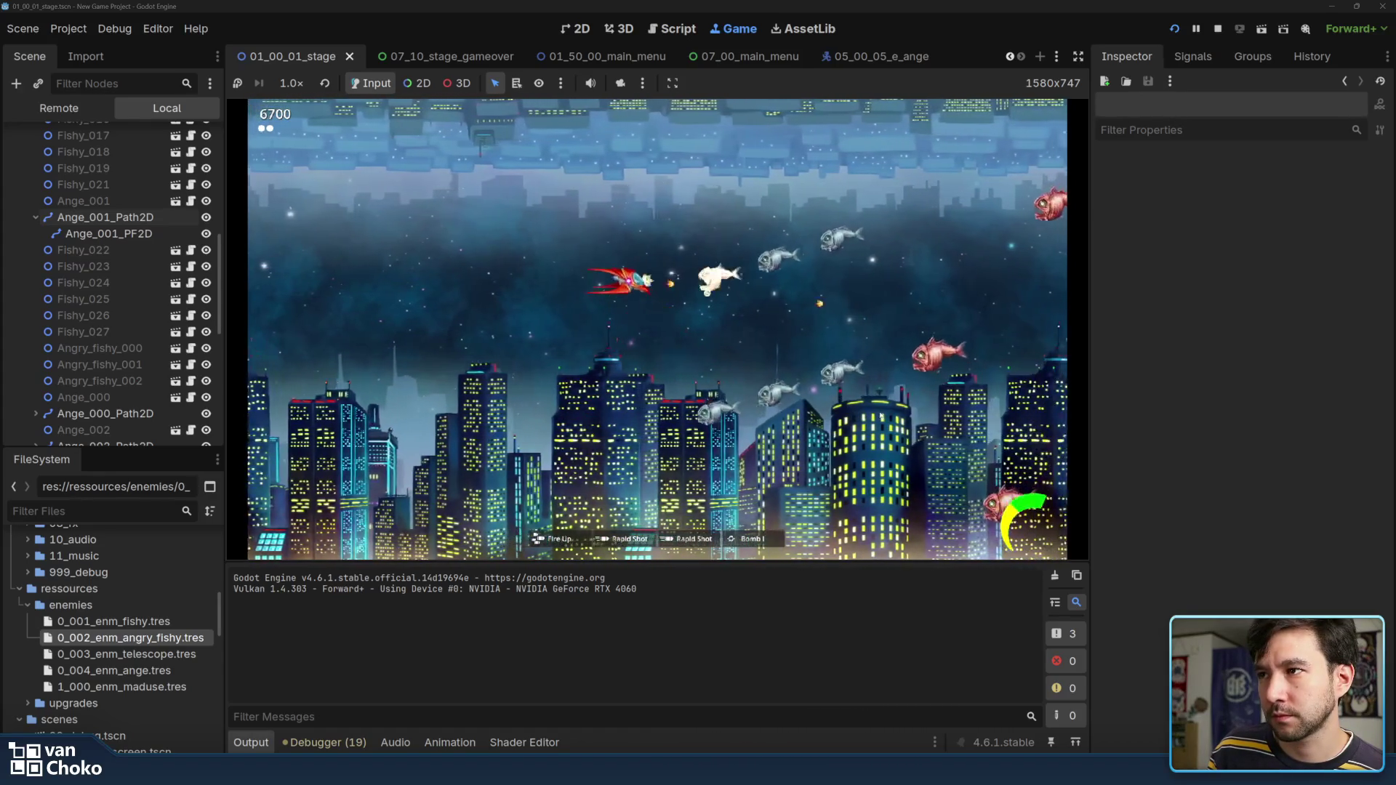
key(Left)
key(Down)
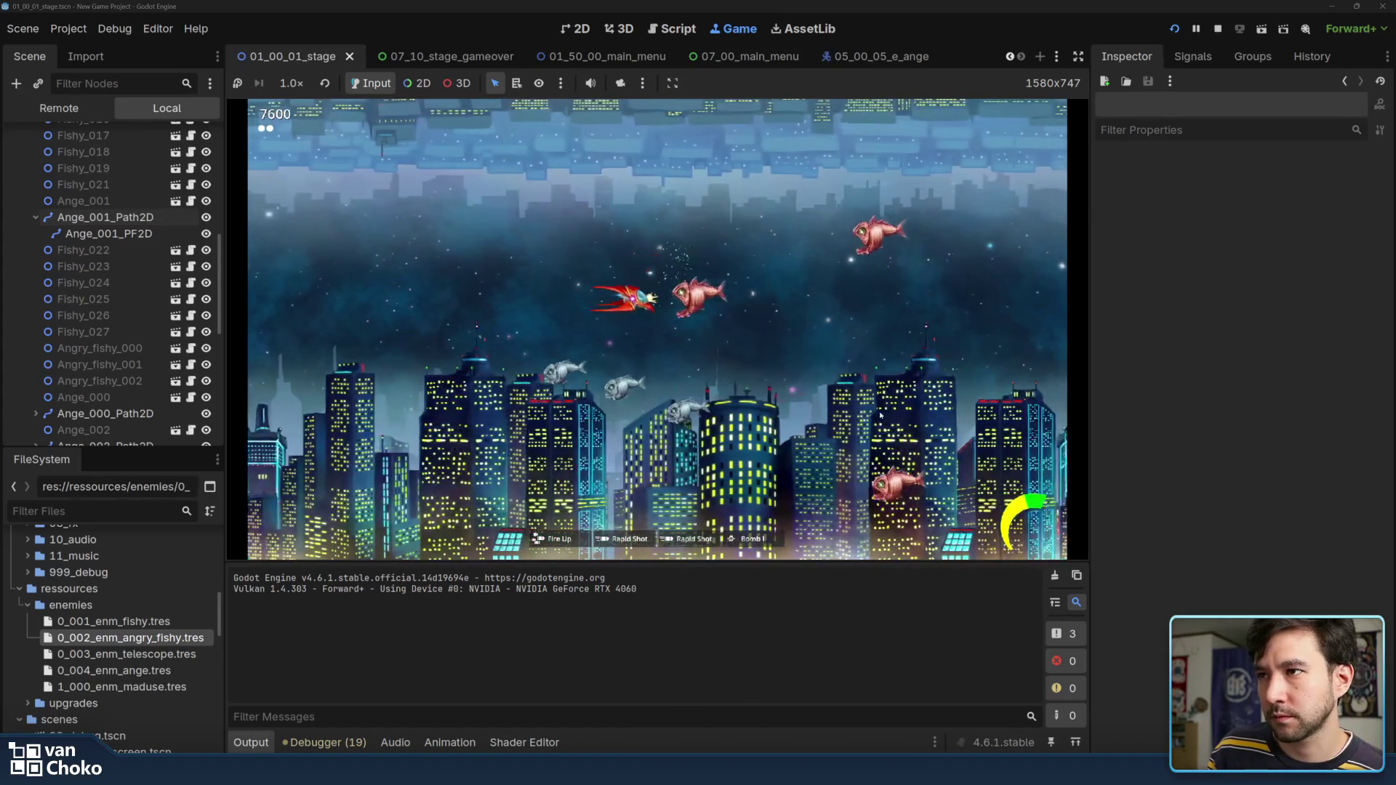
key(Left)
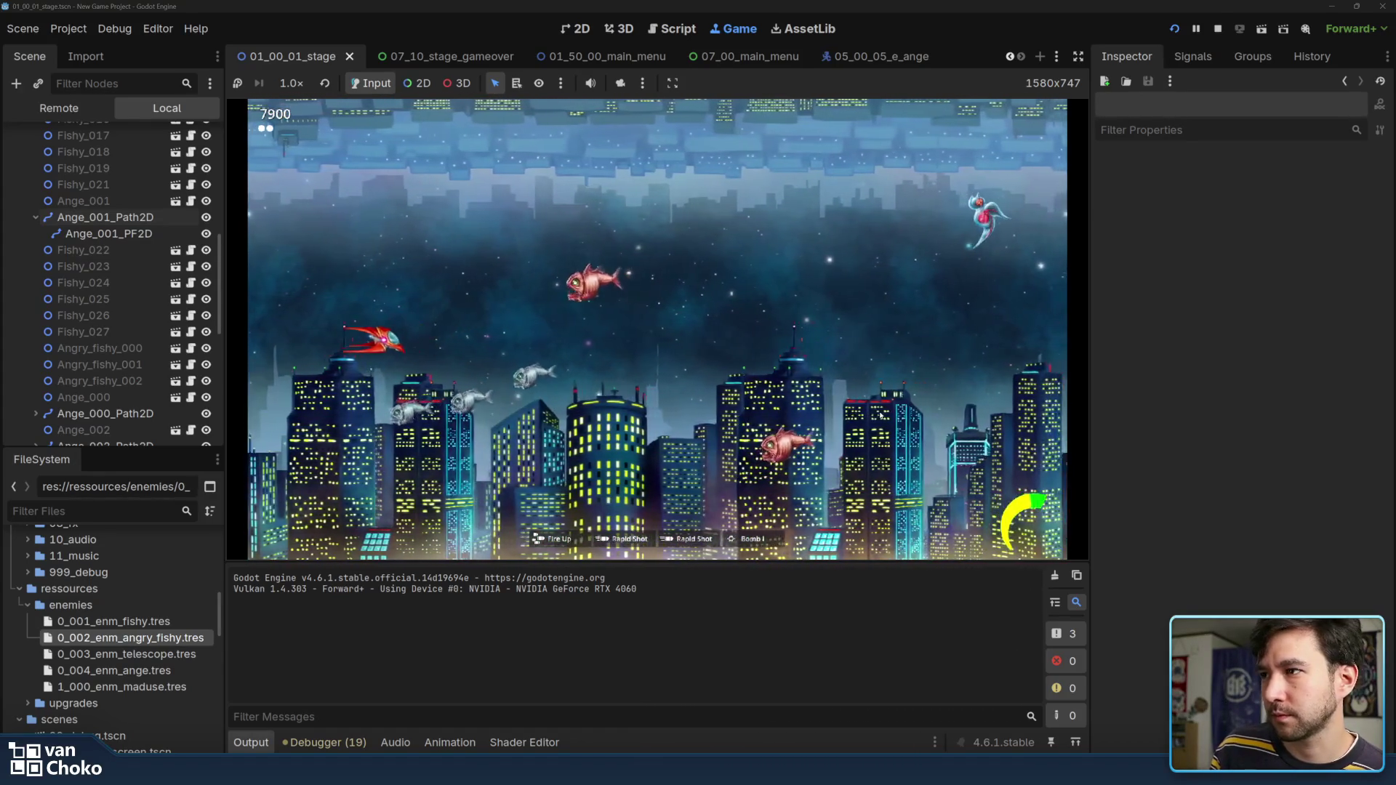
key(Down)
key(Down)
key(Right)
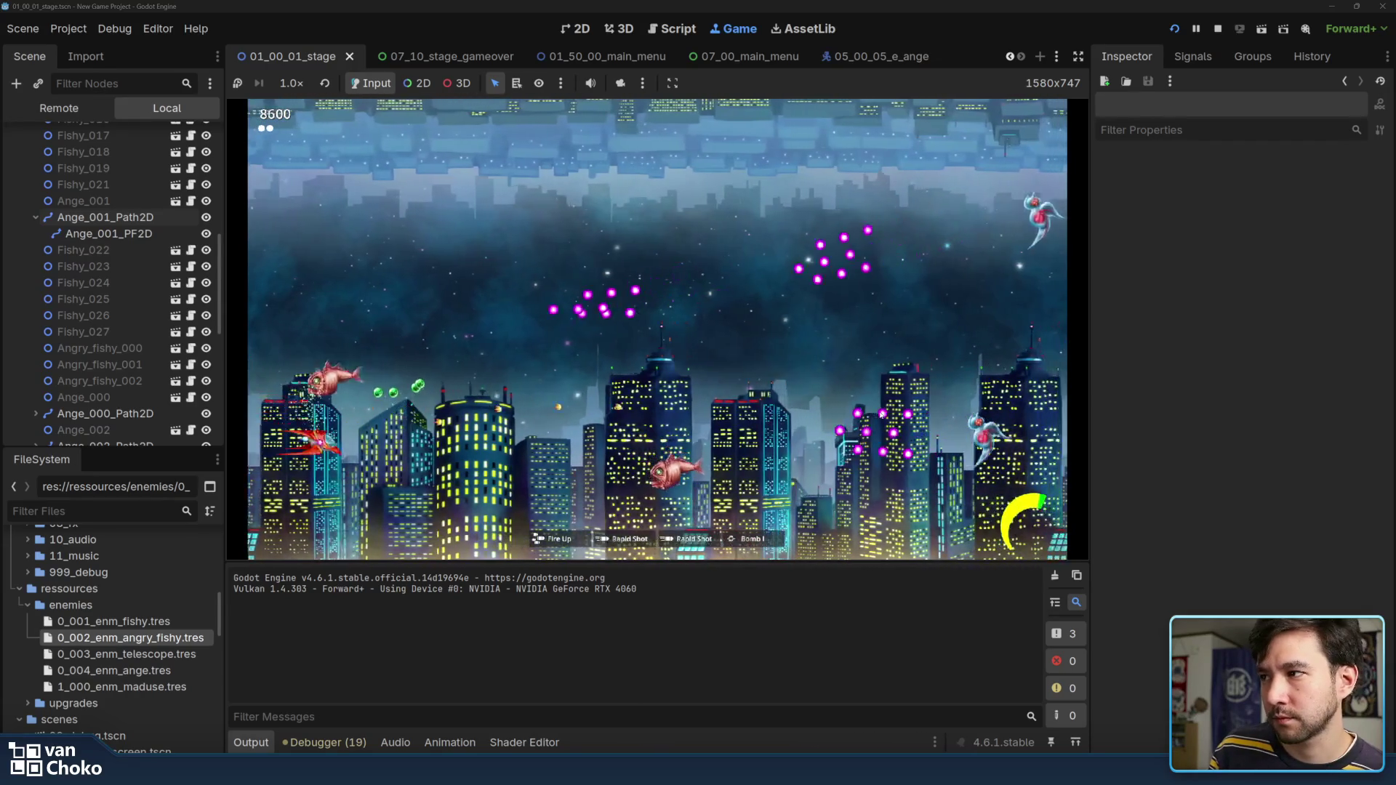
key(Up)
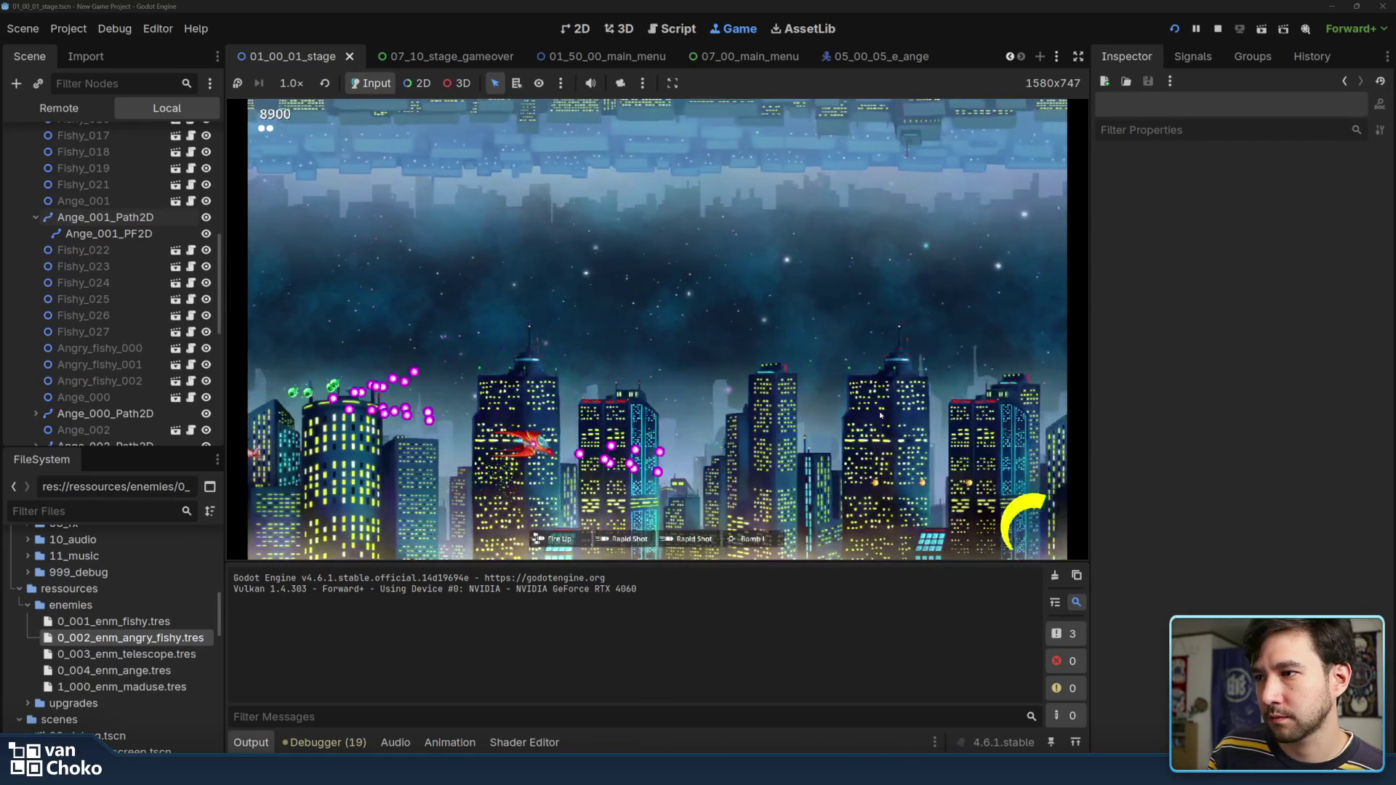
key(Left)
key(Left)
key(Up)
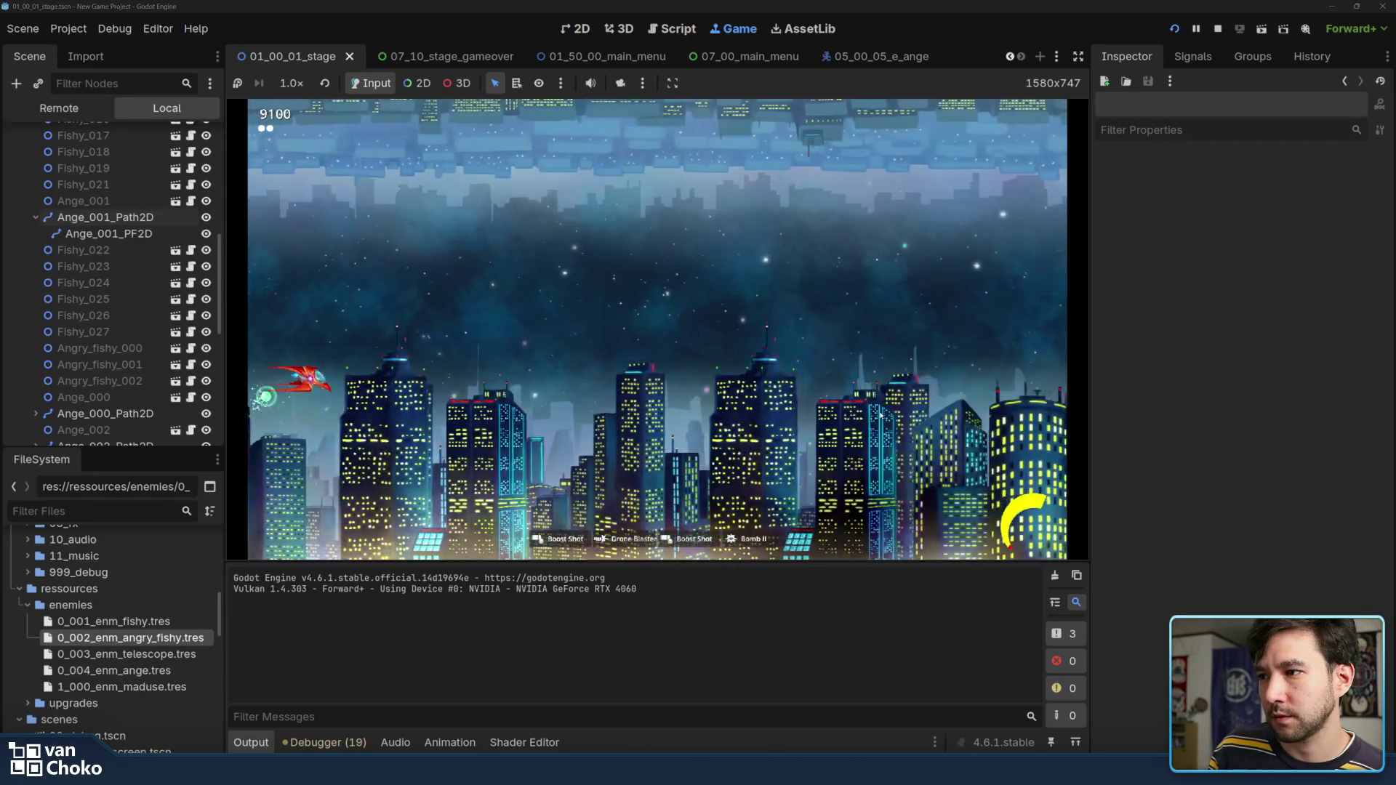
key(Right)
key(Up)
key(Right)
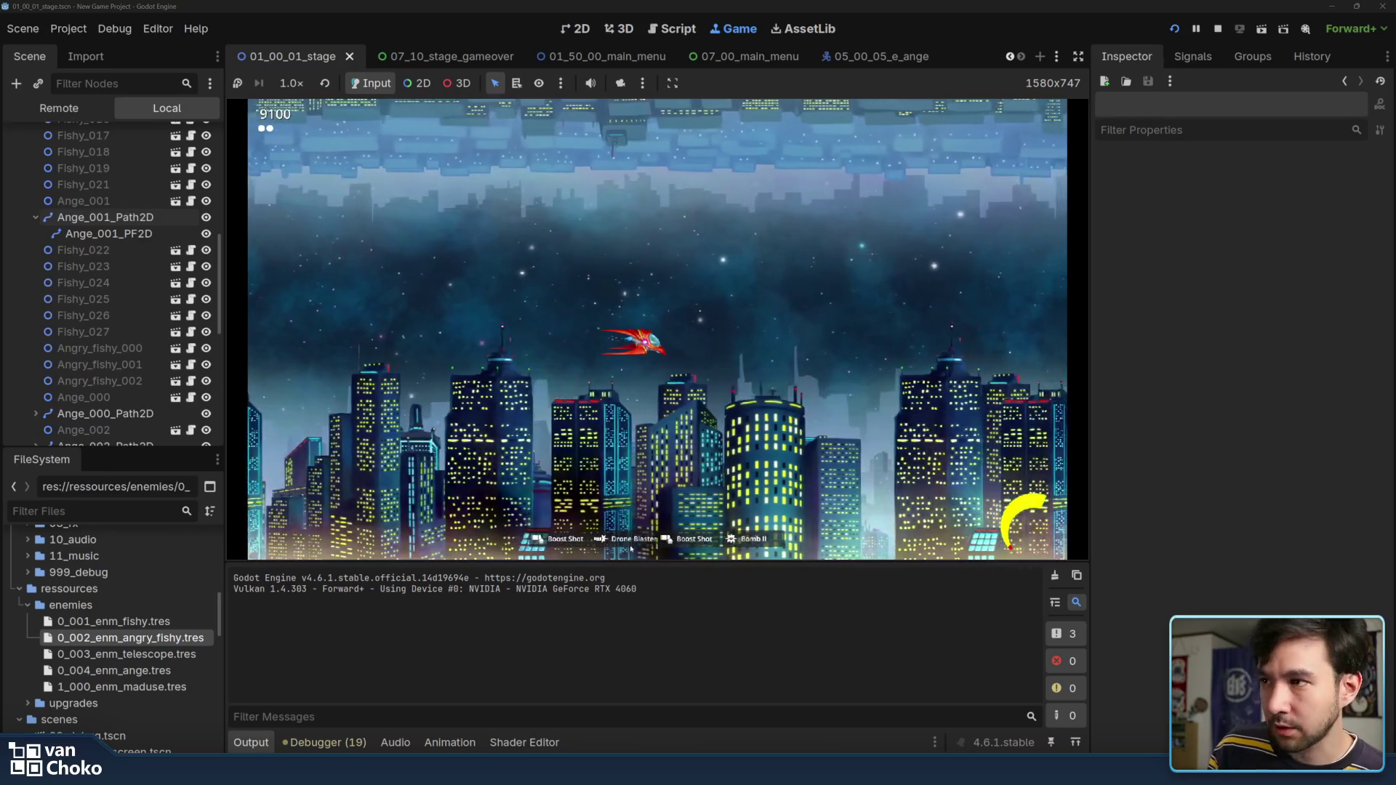
Step: Fight the jellyfish boss, reaching a score of 9780, then stop the game
key(Up)
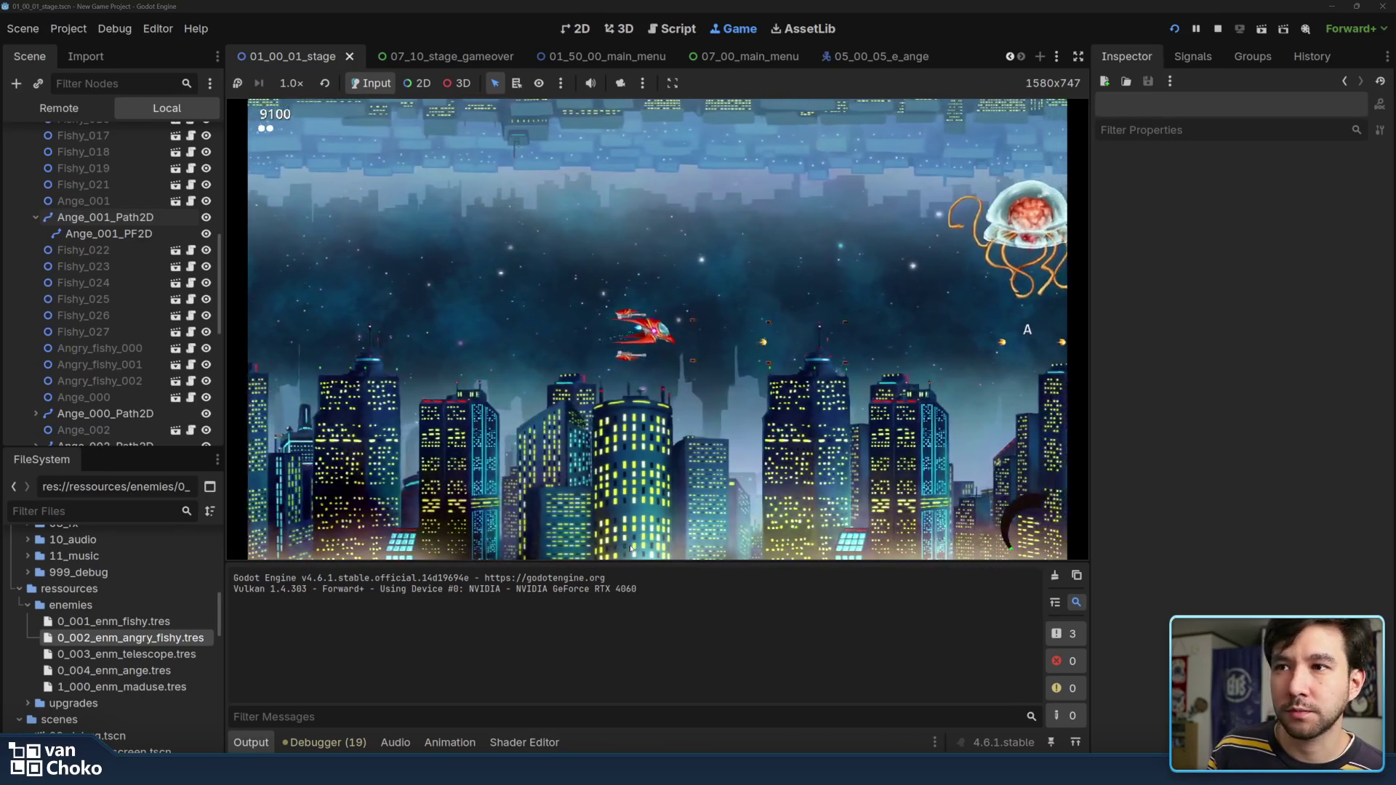
key(Right)
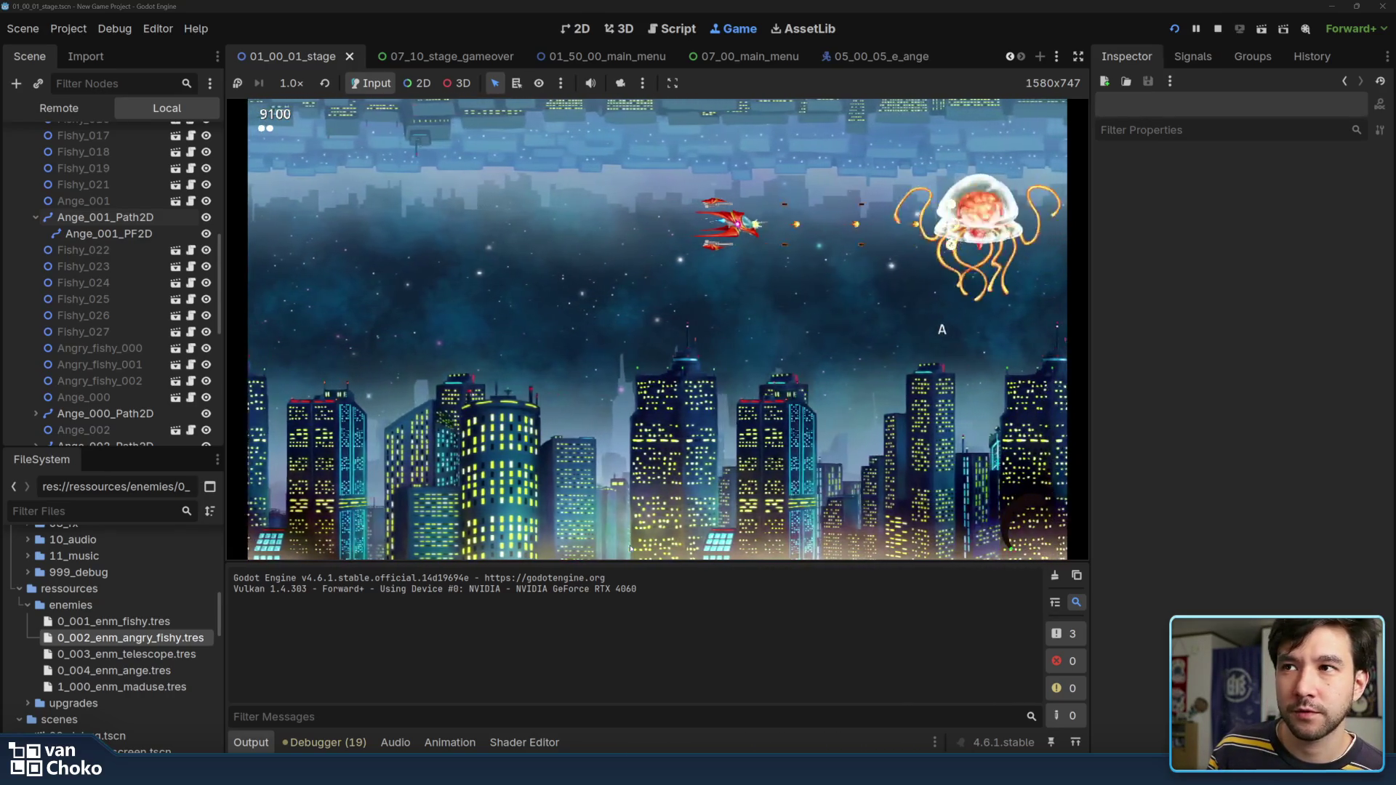
key(Down)
key(Right)
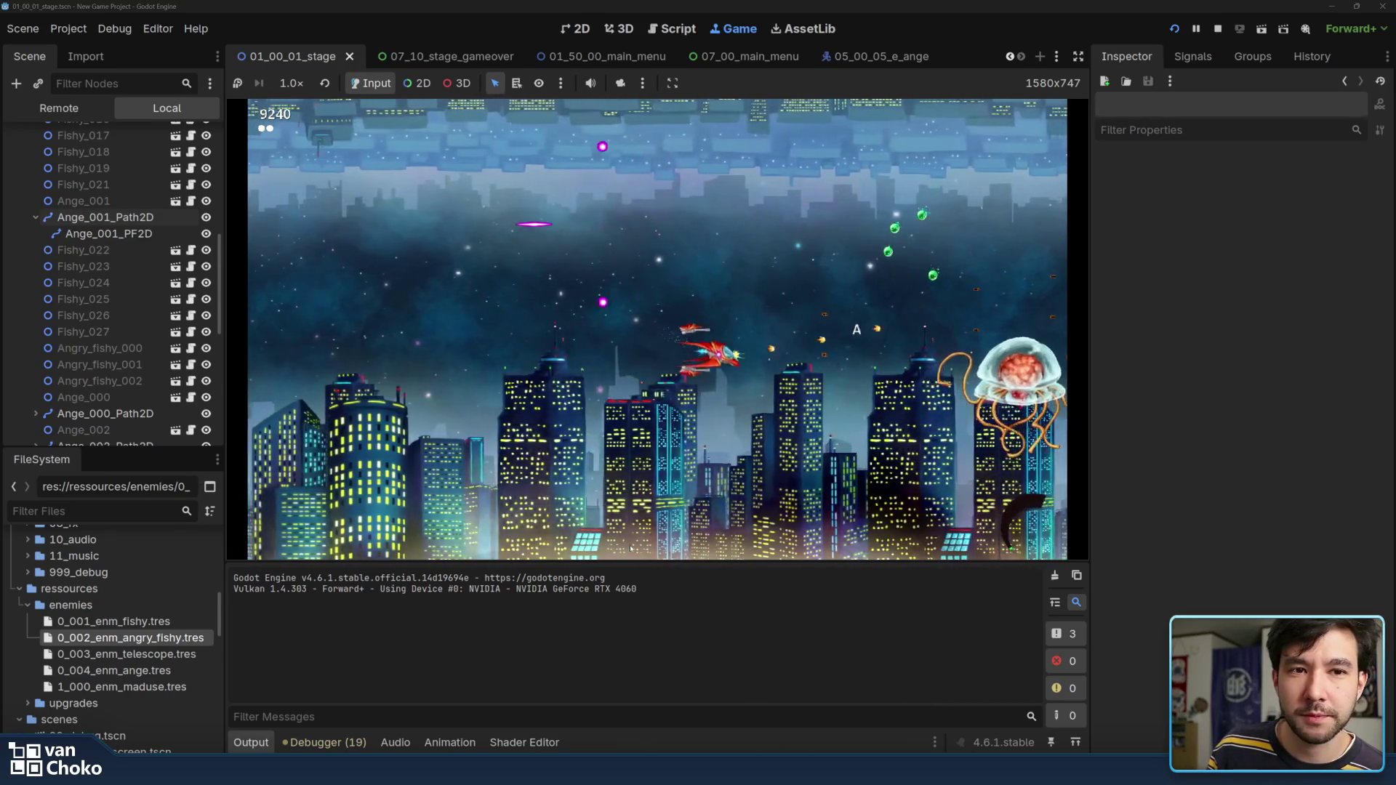
key(Up)
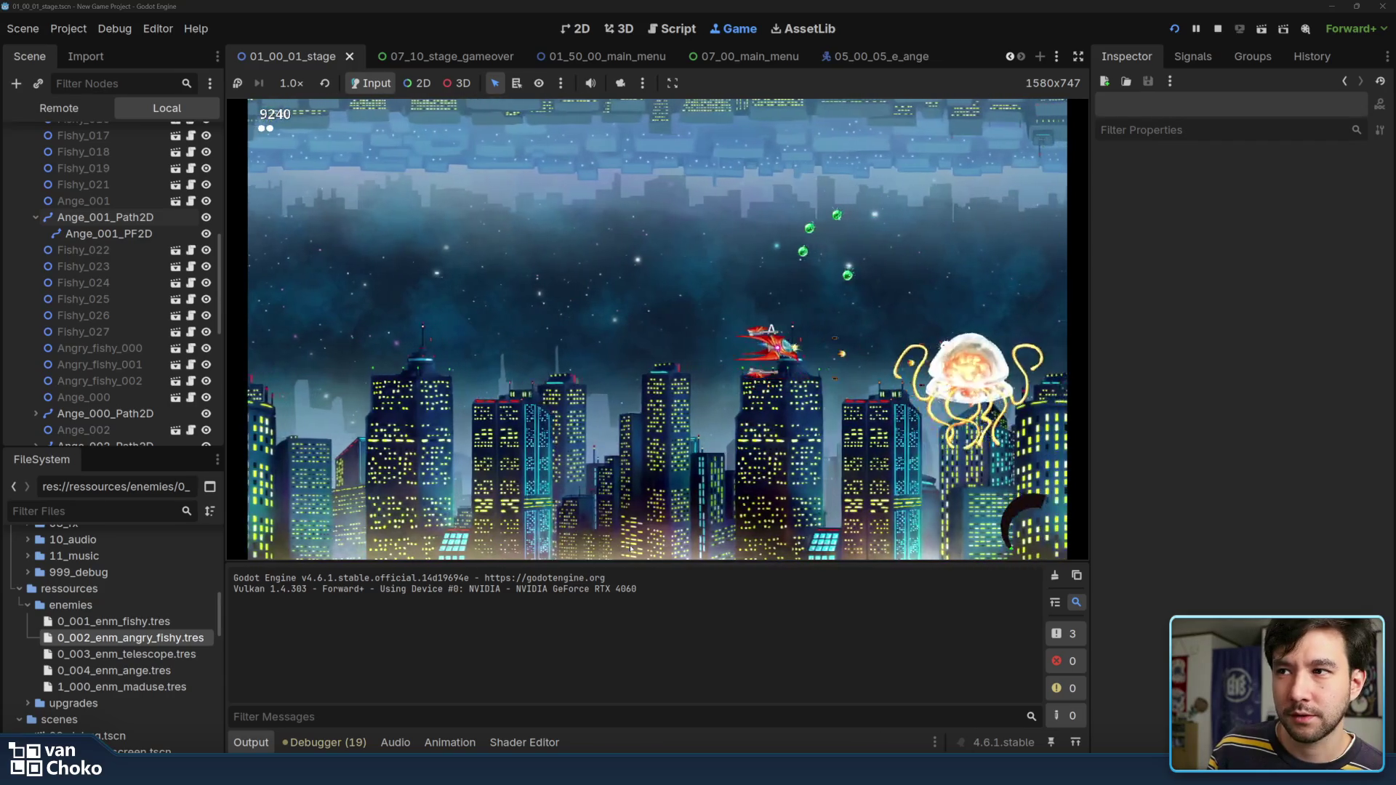
key(Right)
key(Down)
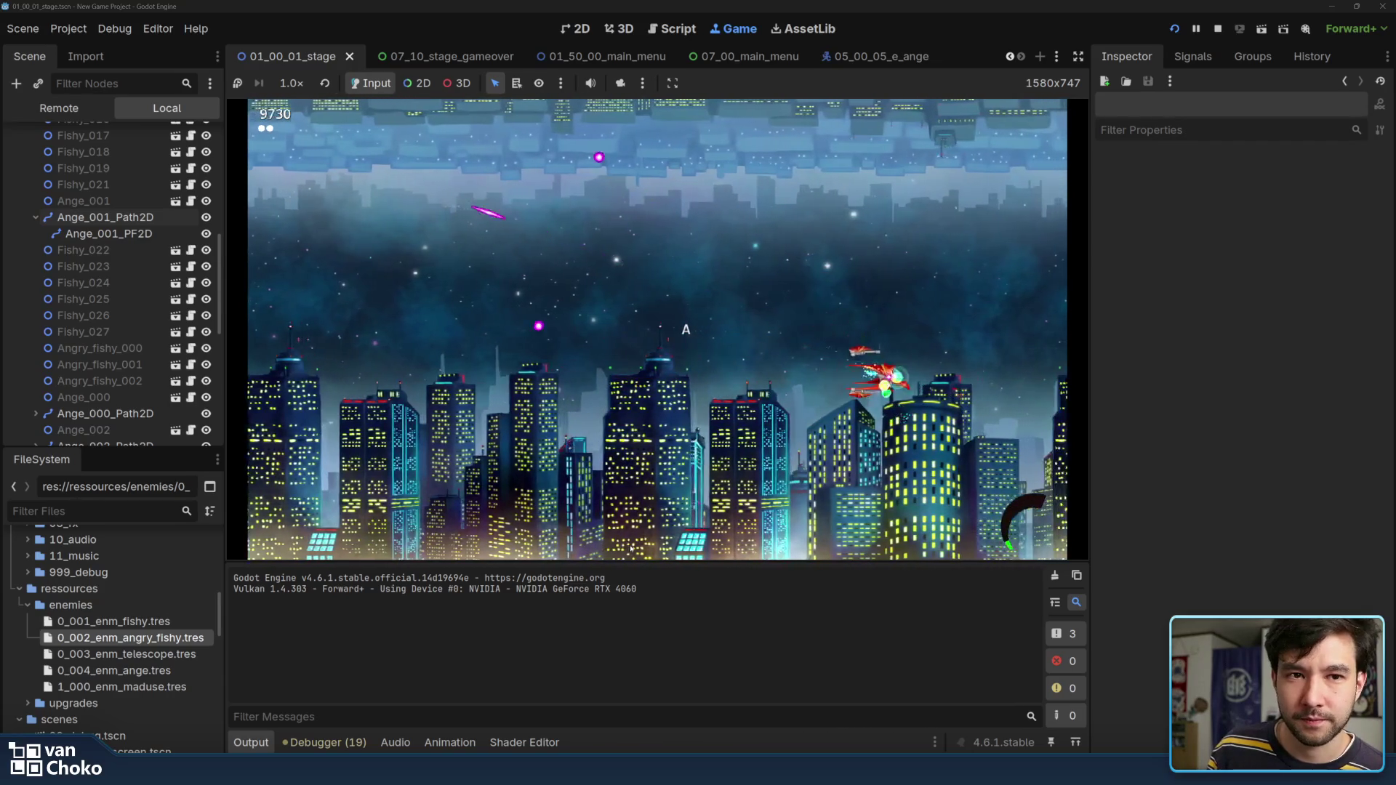
key(Left)
key(Up)
key(Left)
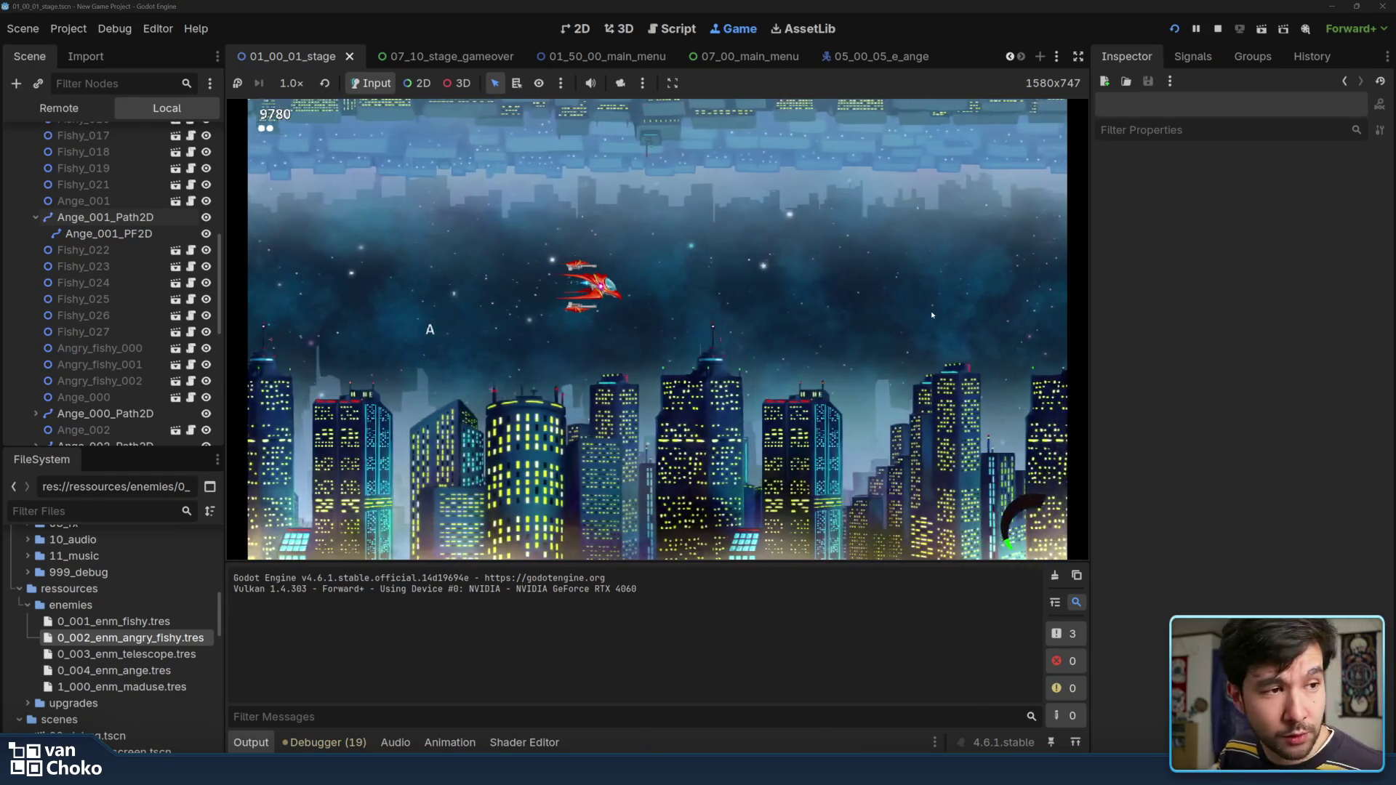
click(1219, 29)
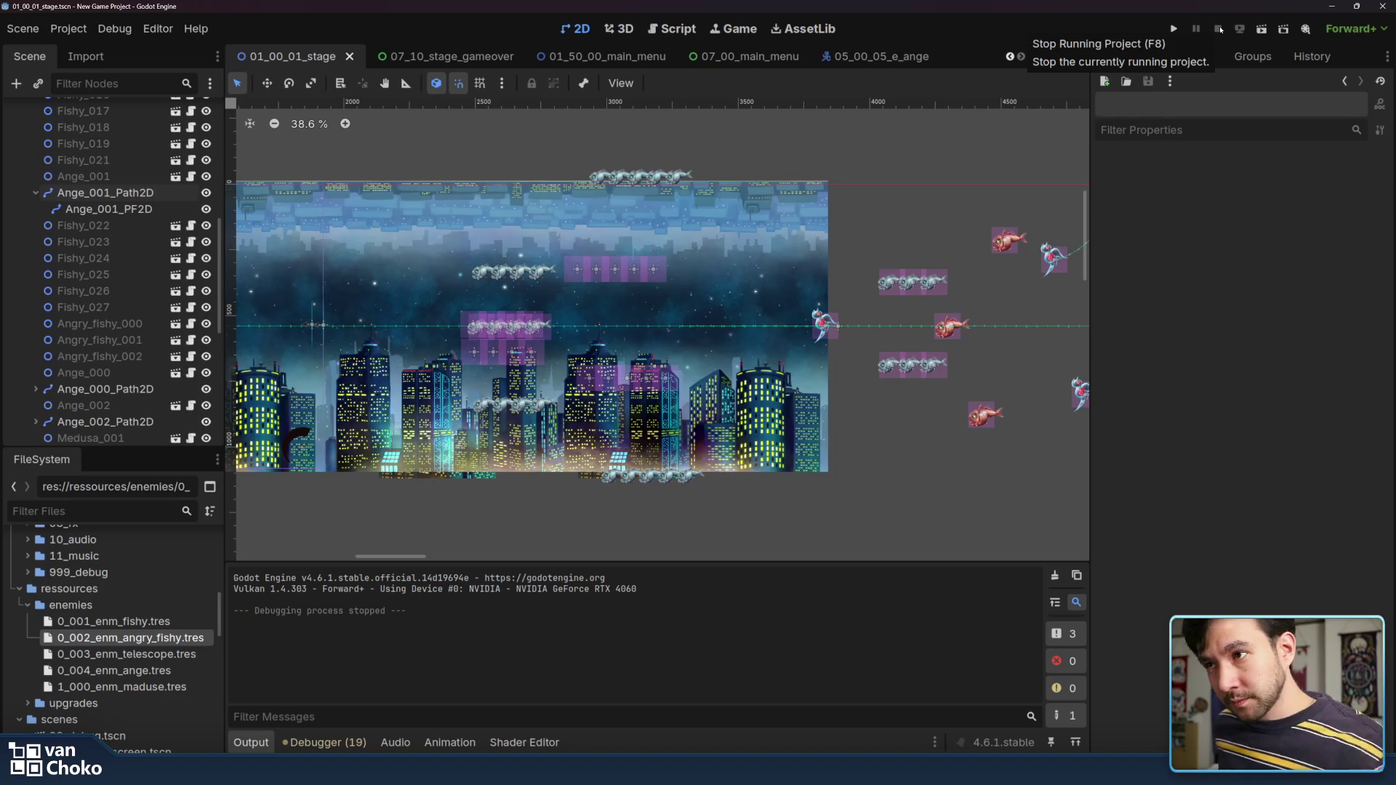
Step: Scroll the 2D view, launch a short test run of the stage and stop it
scroll(820, 285, right, 5)
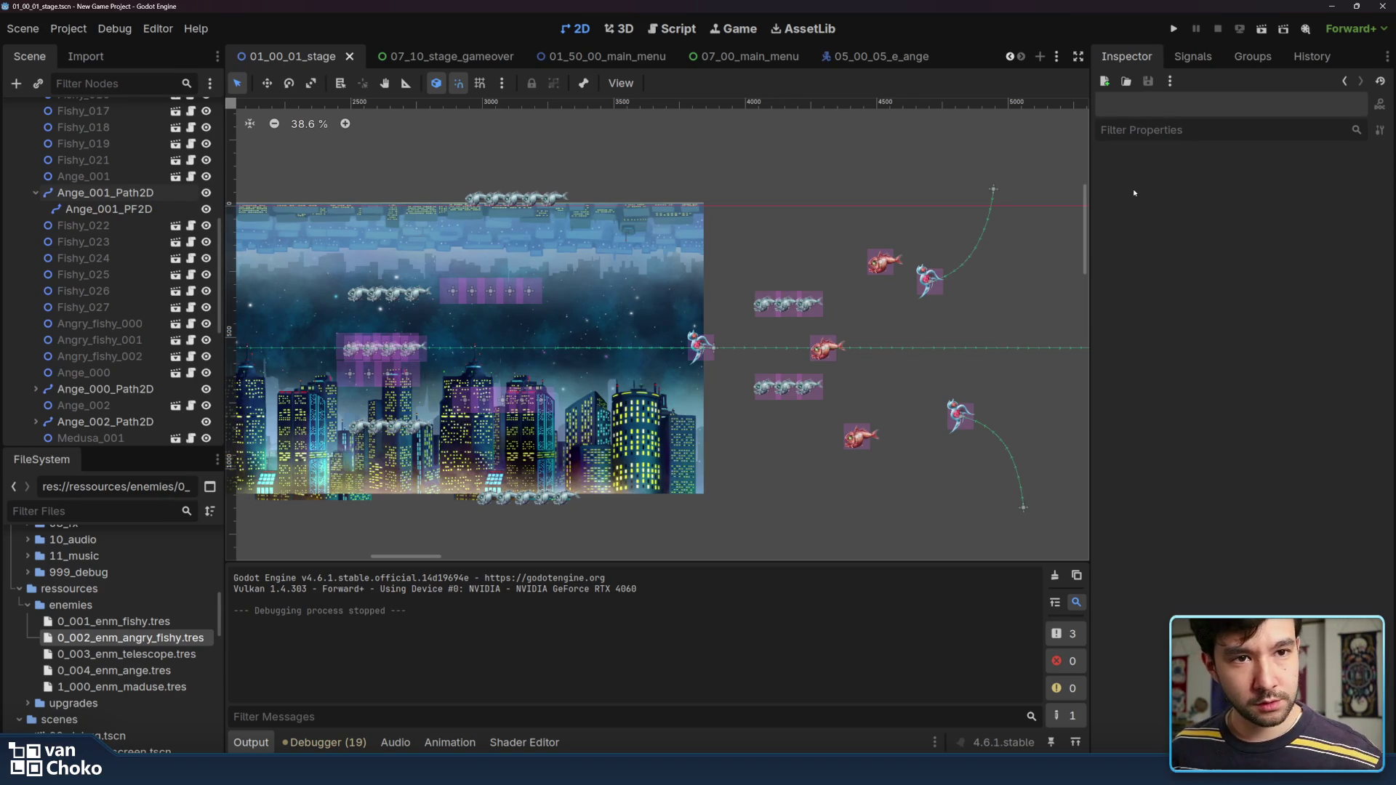
click(1172, 32)
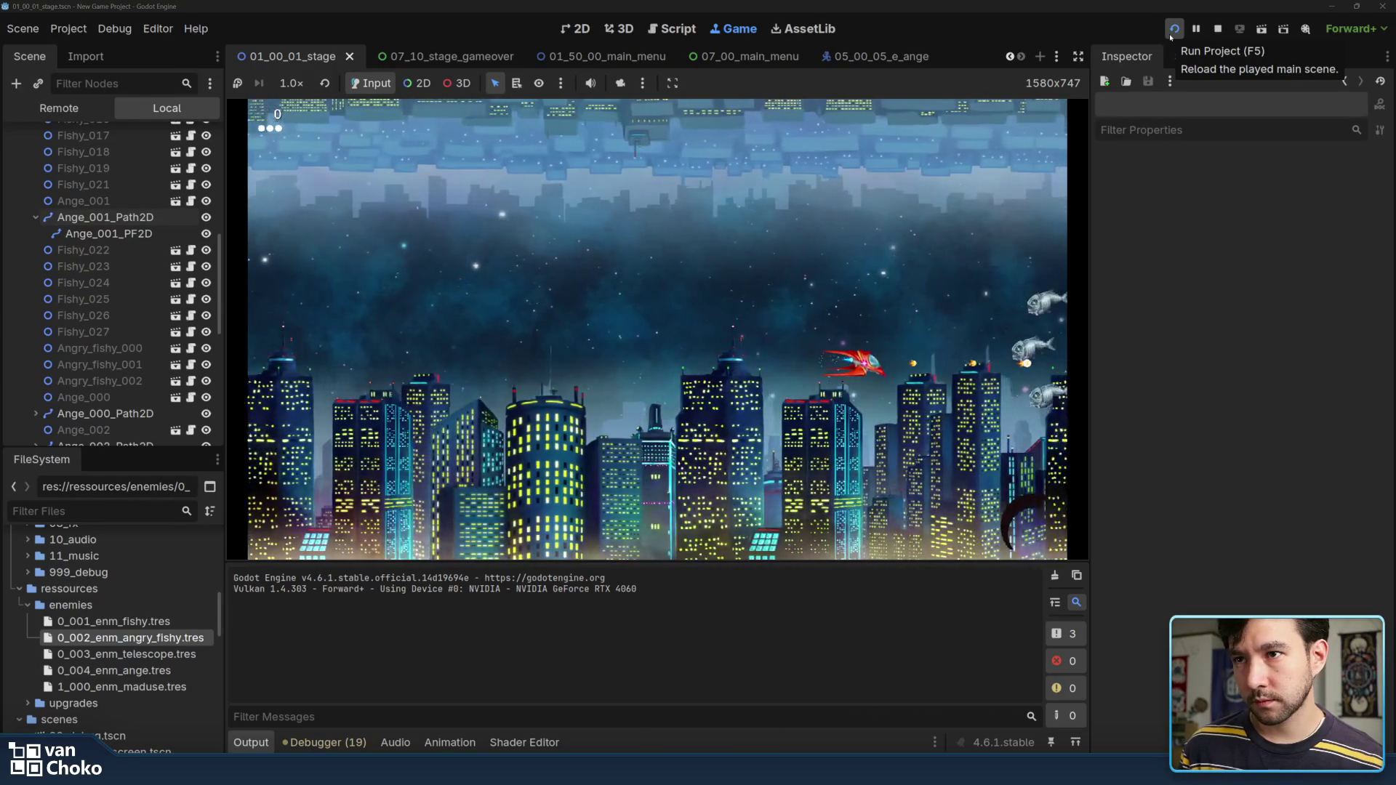
click(1218, 28)
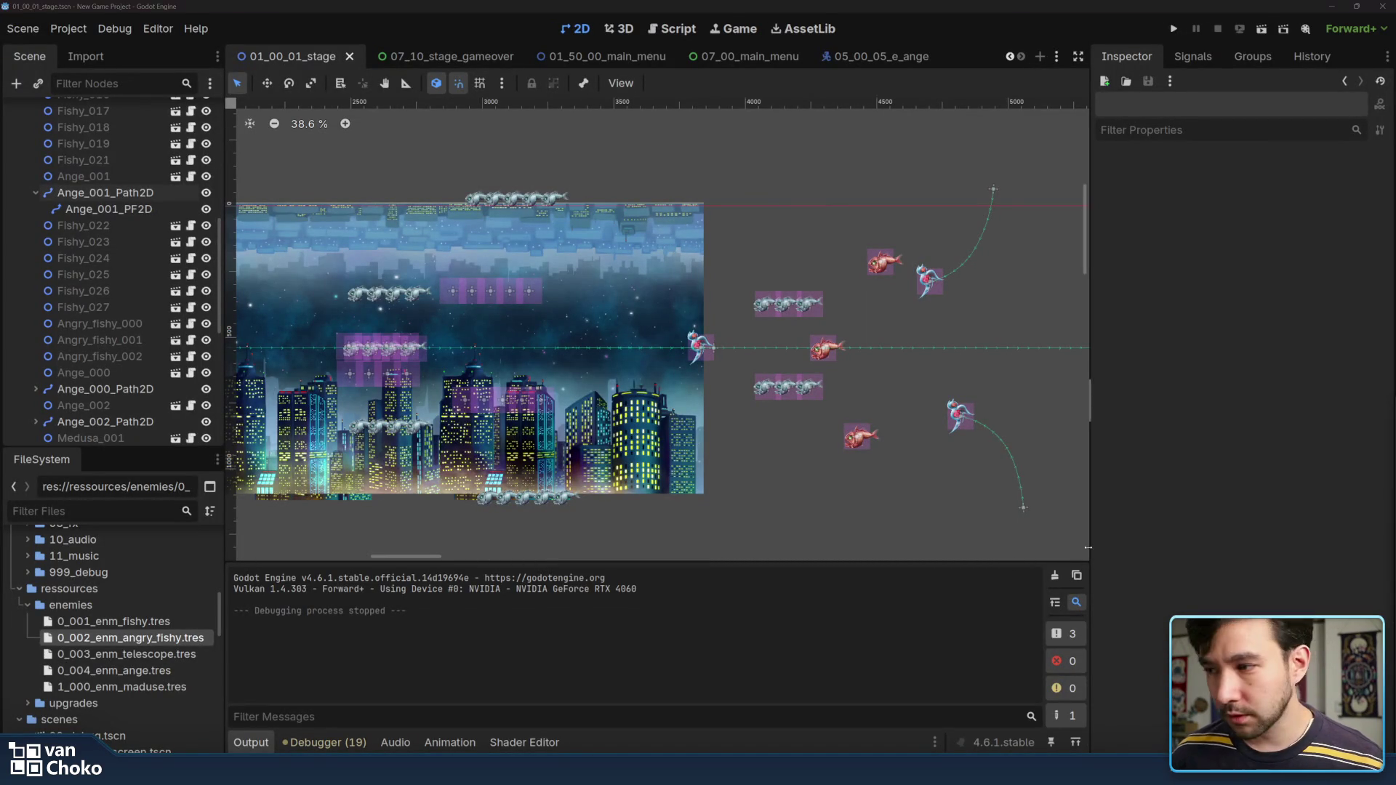
Step: Unmute the Music bus in the audio mixer and run the game to play-test the stage
click(396, 746)
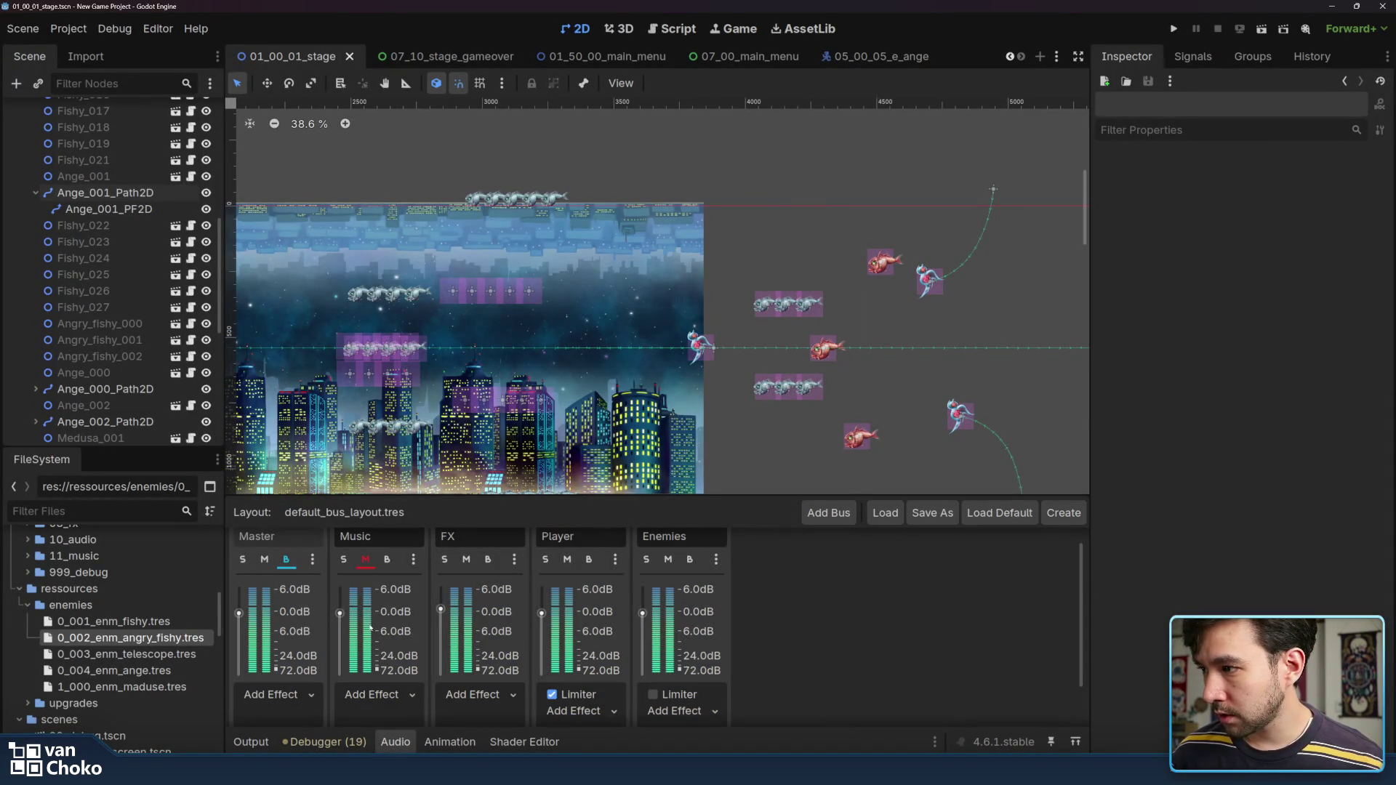
click(364, 560)
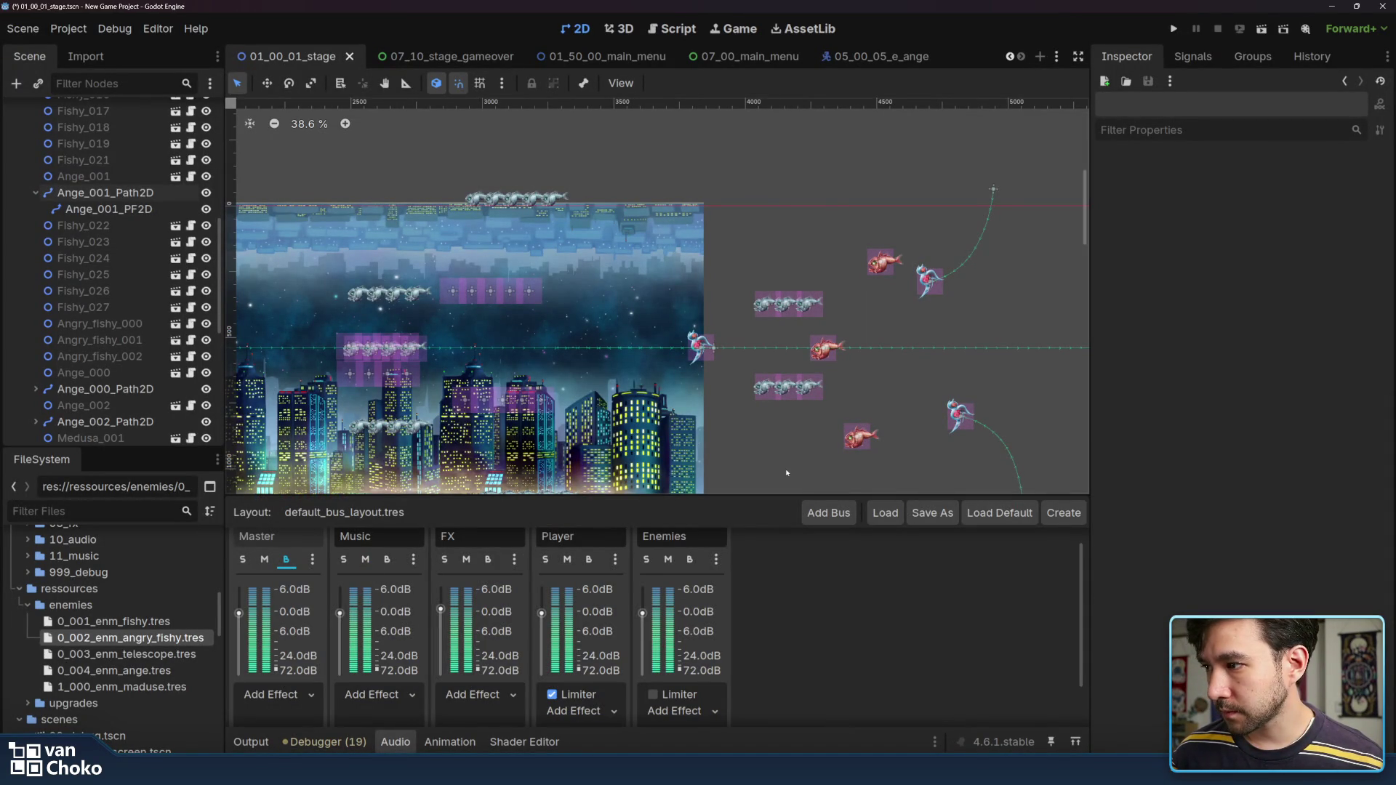
click(1181, 31)
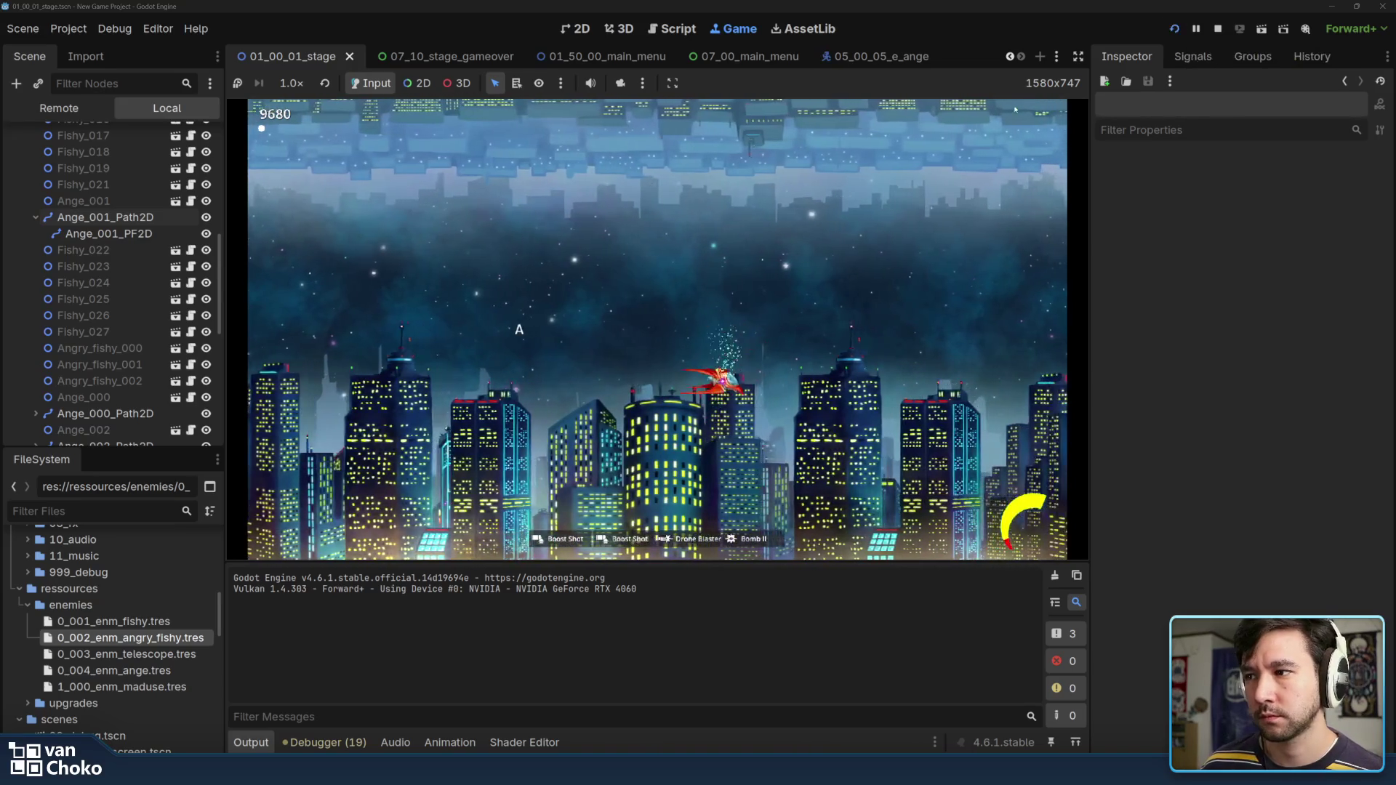
Step: Stop the running game and set Medusa_001's spawner Wait Time to 0.4
key(F8)
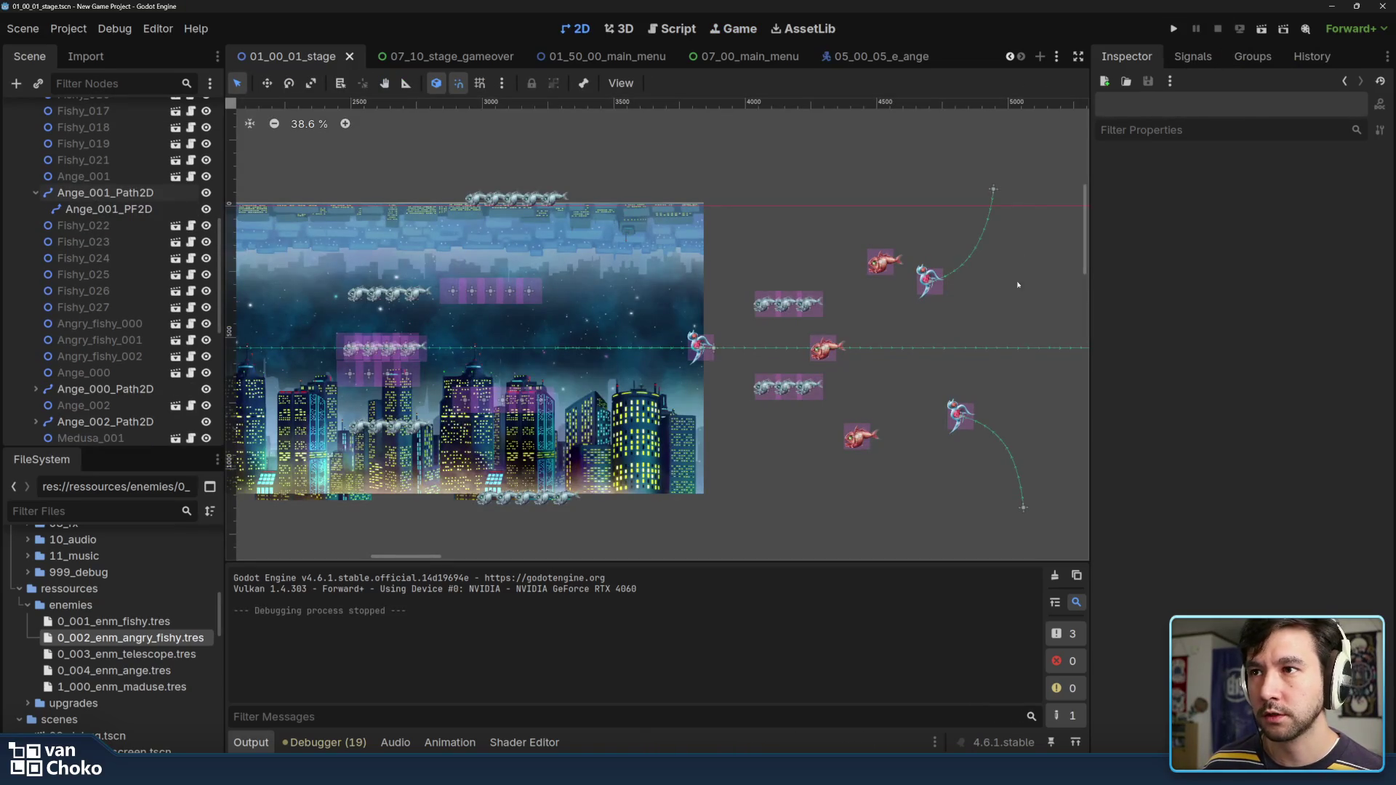
scroll(979, 295, right, 5)
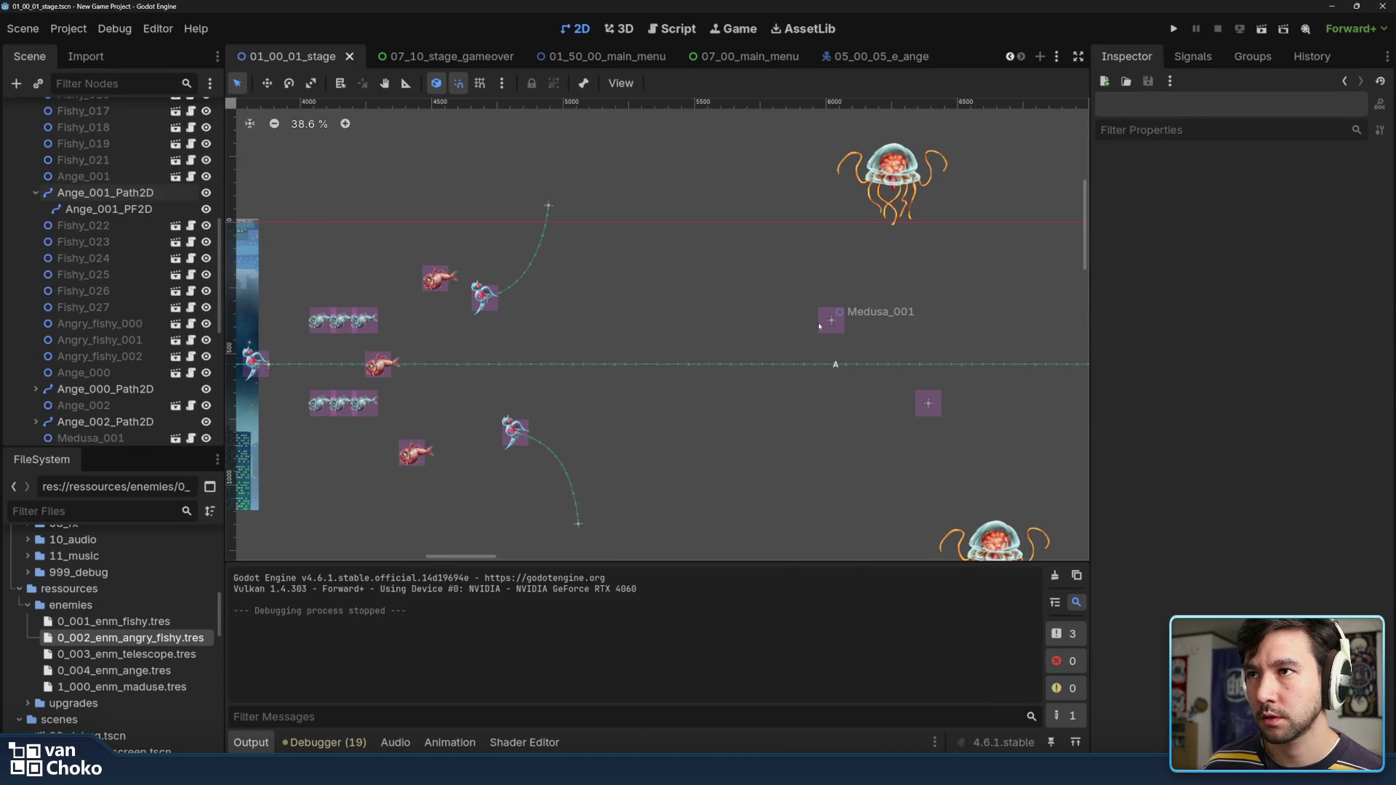
click(819, 326)
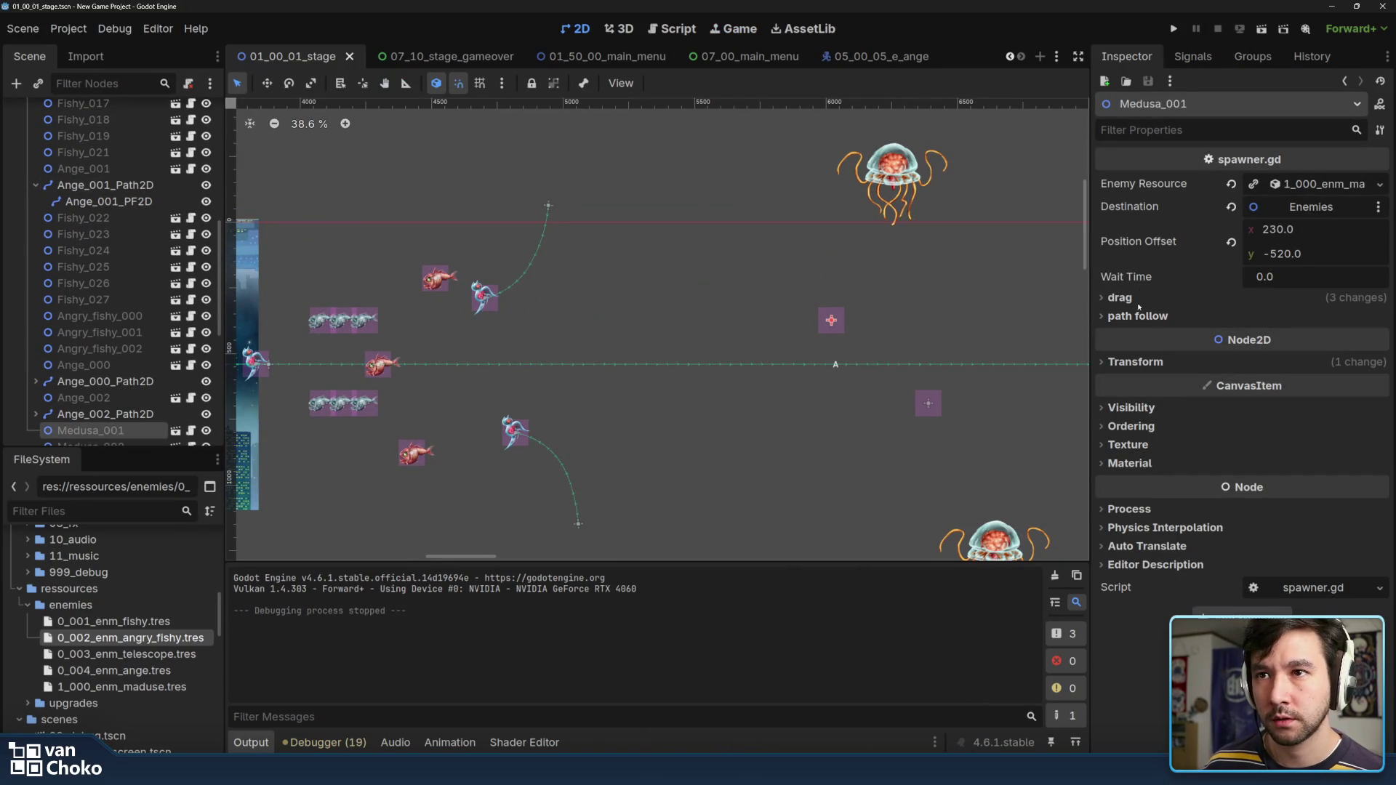
click(1262, 276)
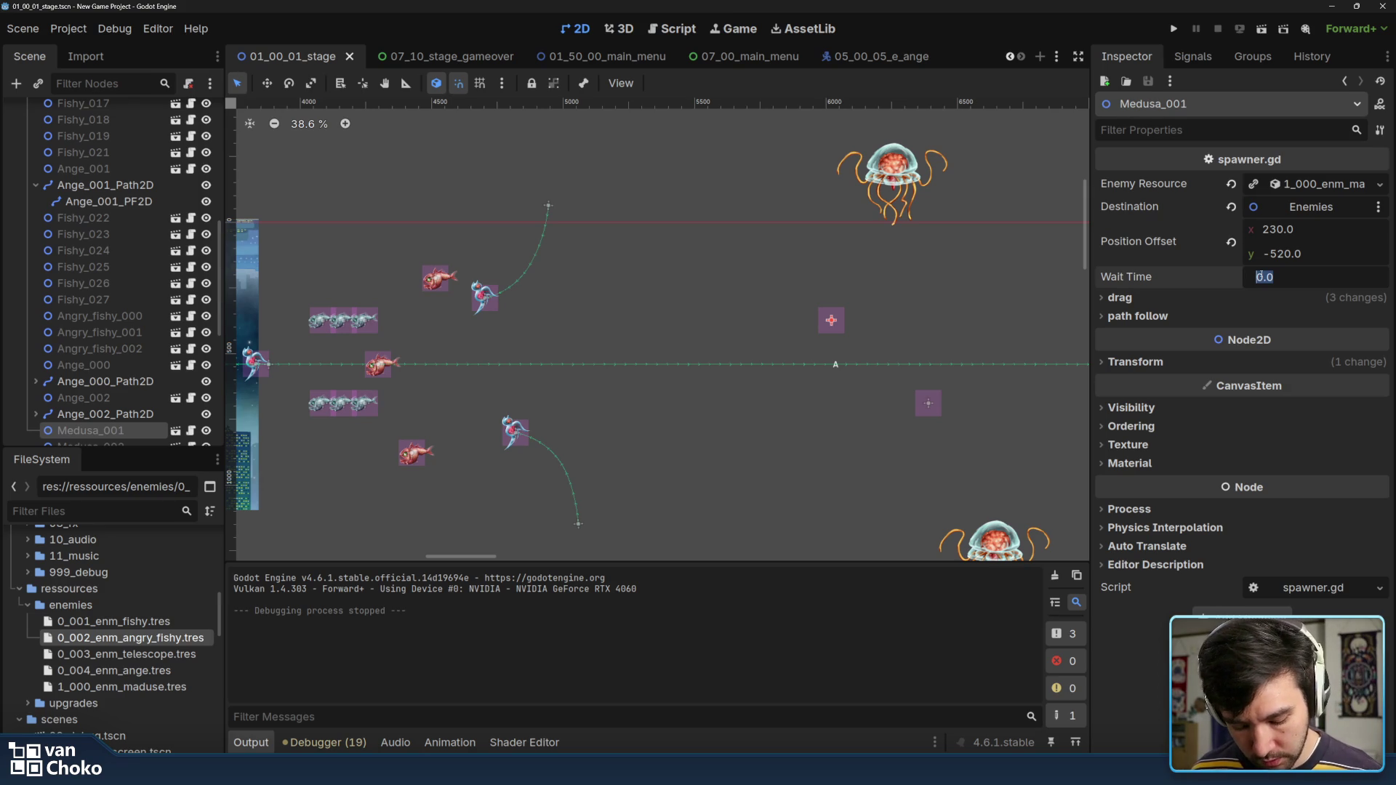
key(Return)
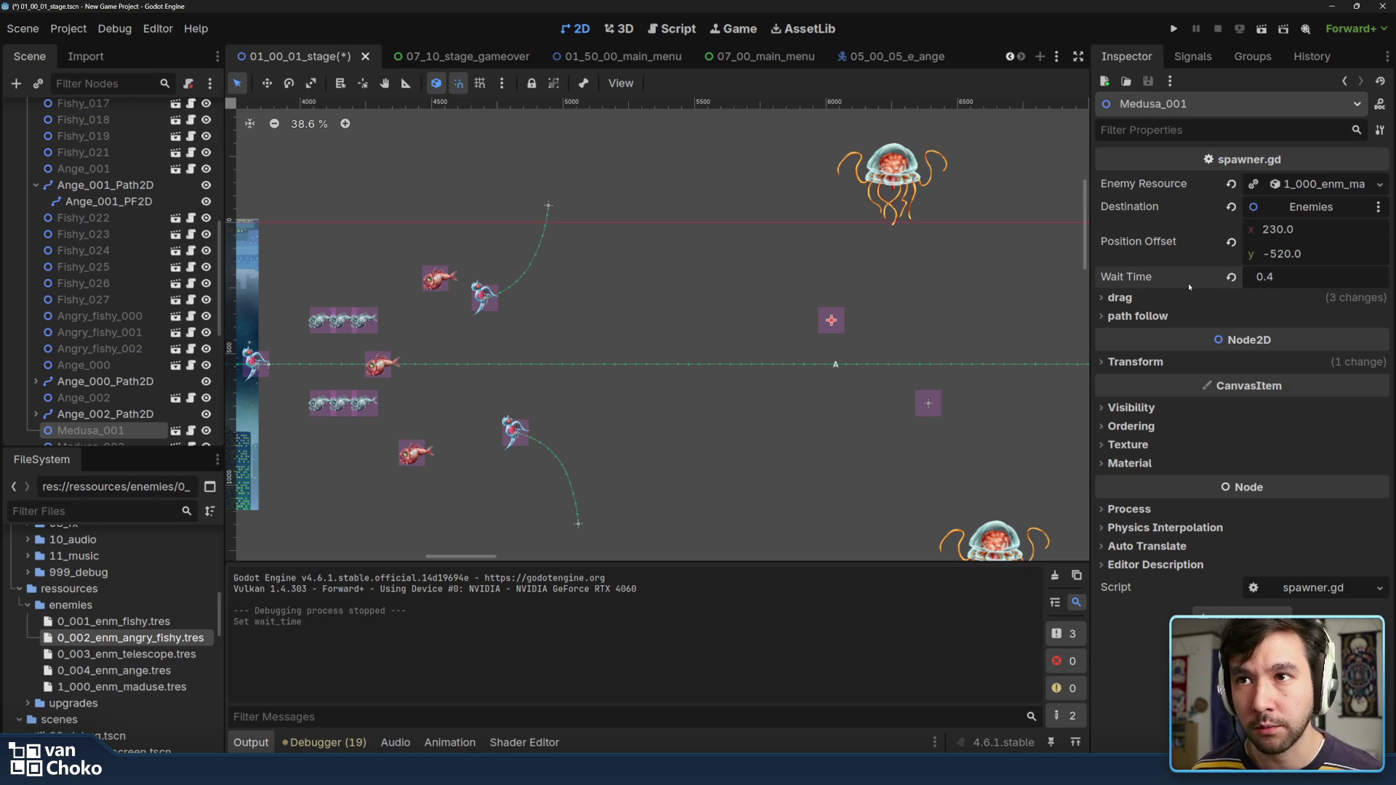
click(1025, 310)
Step: Edit the Wait Time of the Medusa_002 spawner in the Inspector
scroll(1001, 407, down, 2)
click(881, 351)
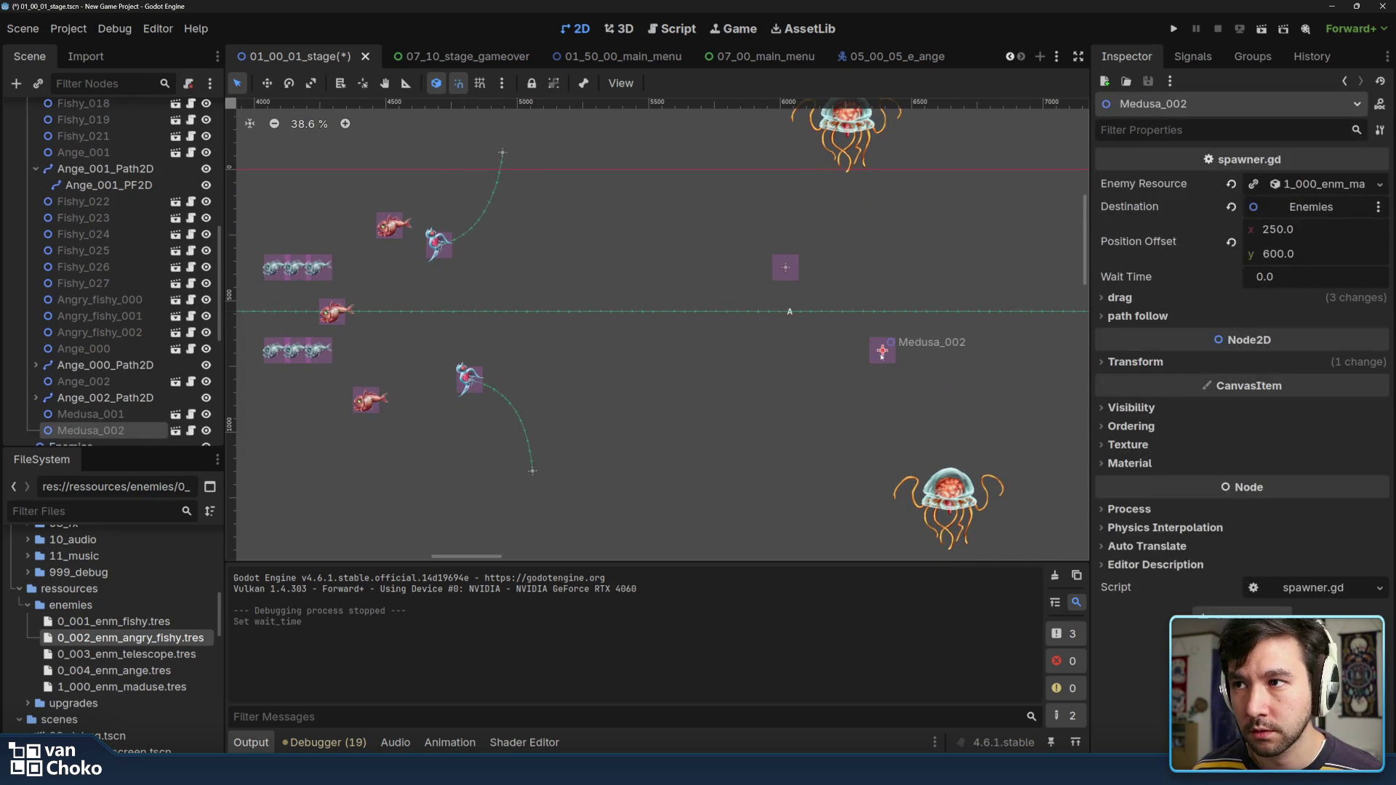
click(1275, 277)
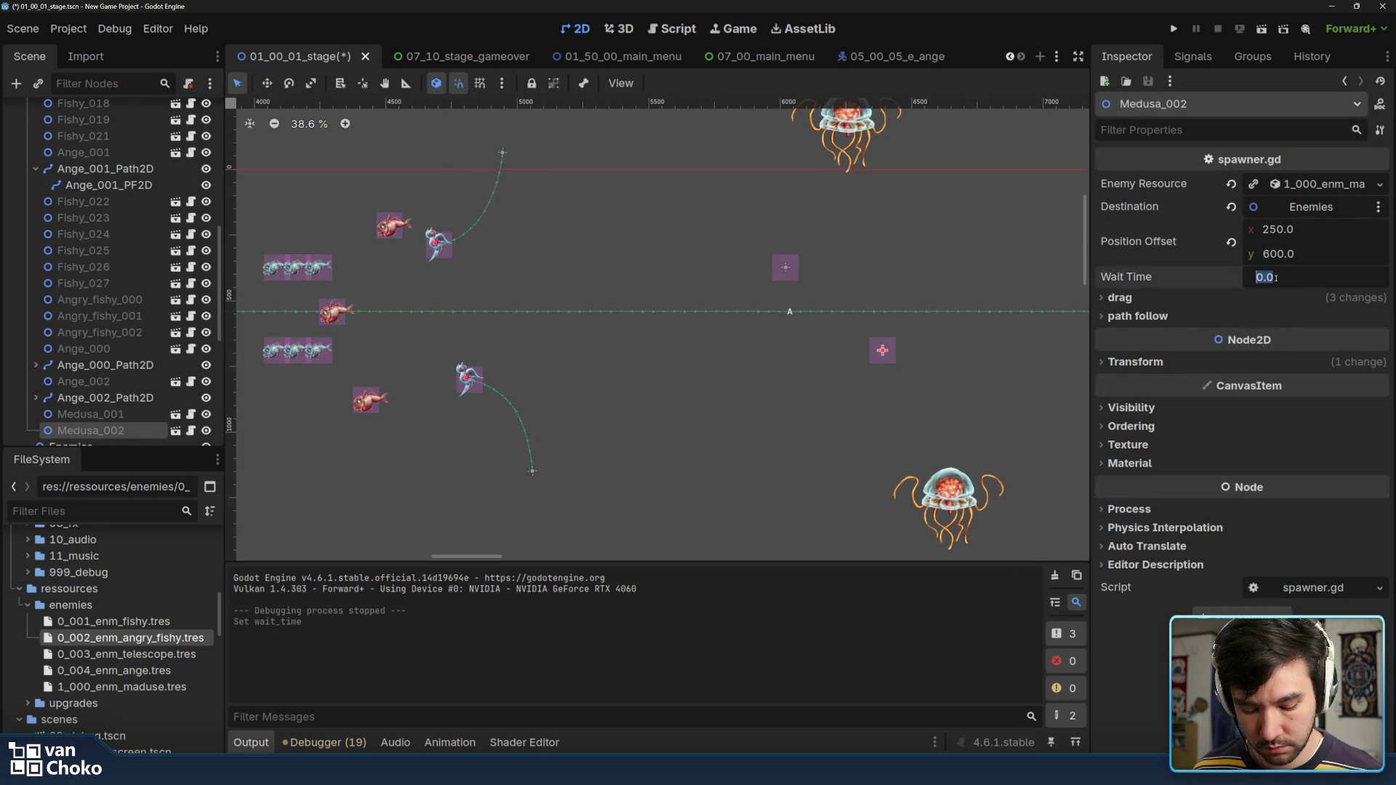
click(997, 237)
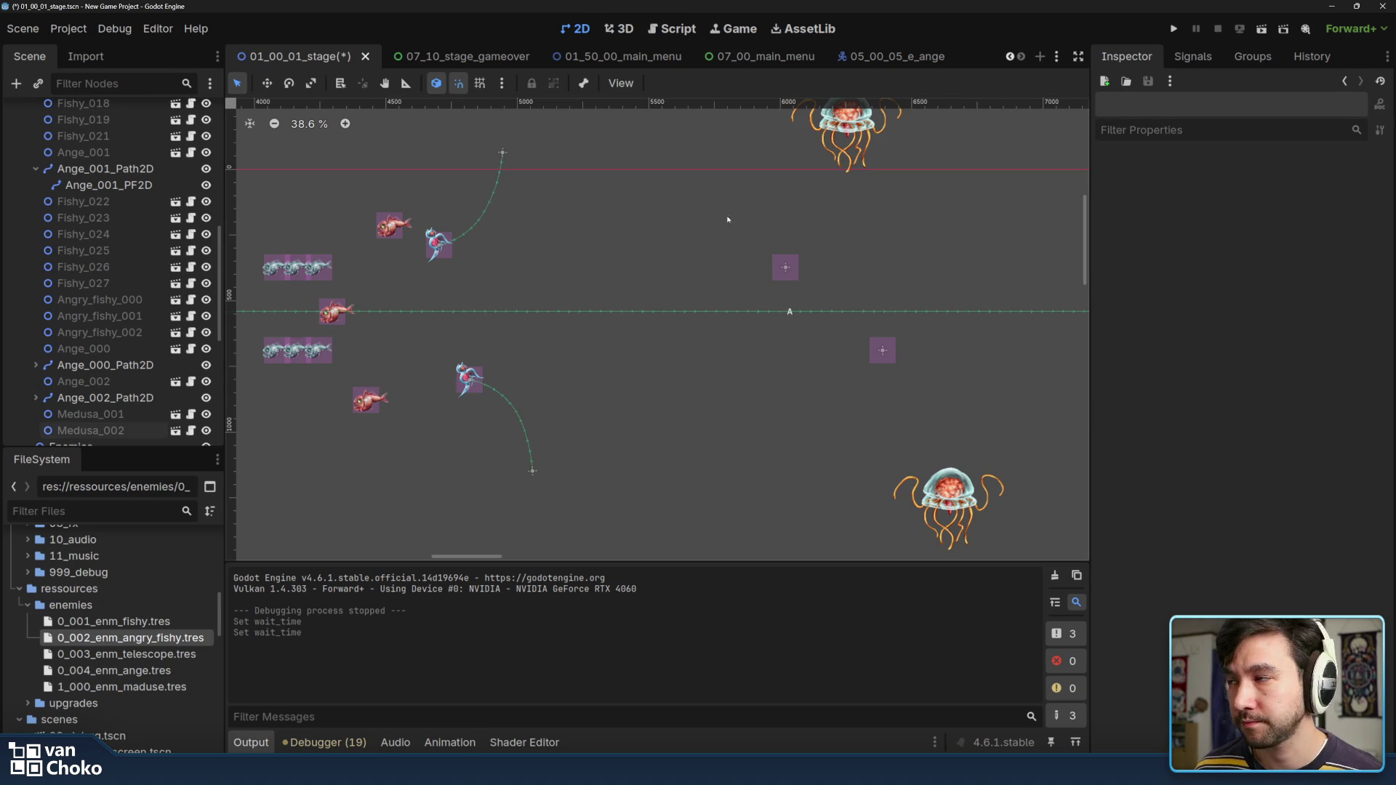
scroll(974, 238, left, 3)
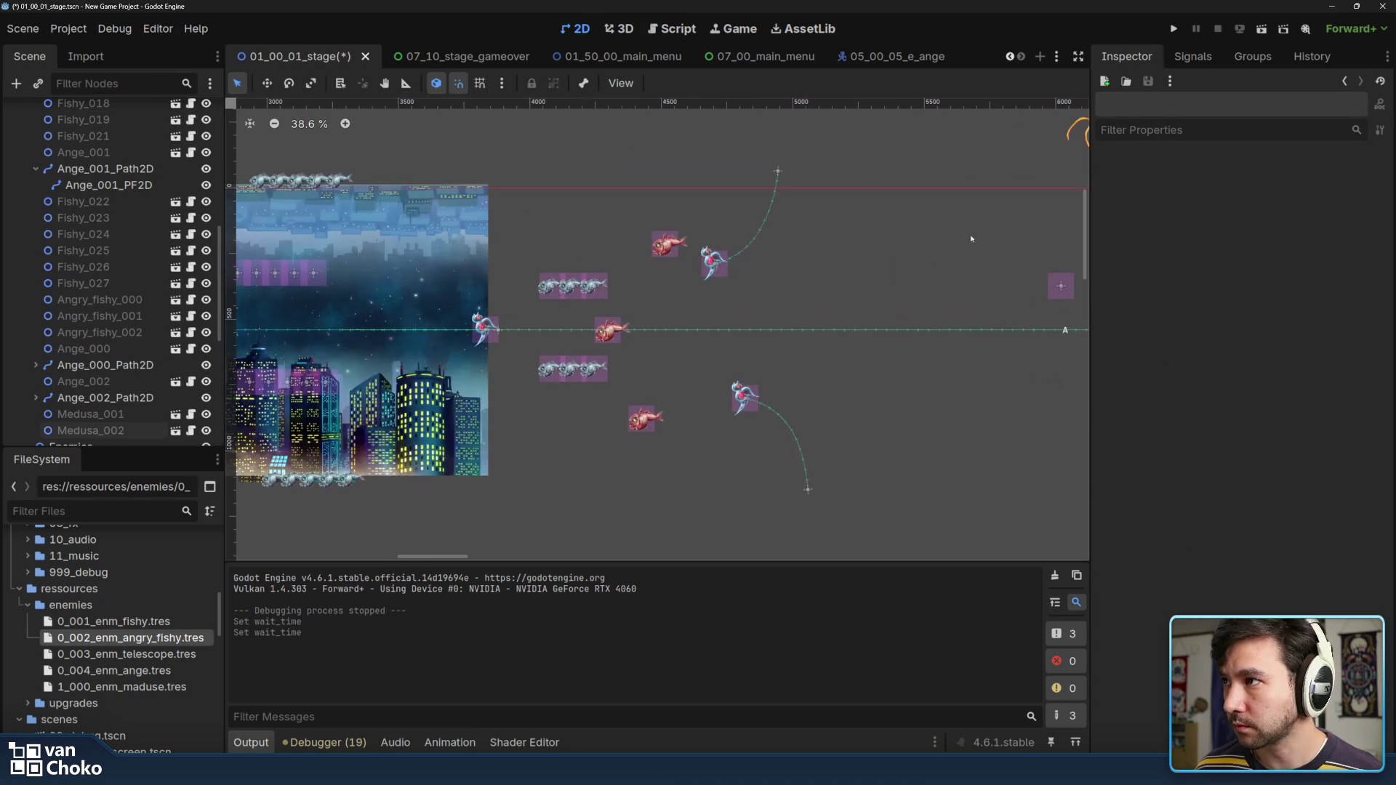
click(712, 268)
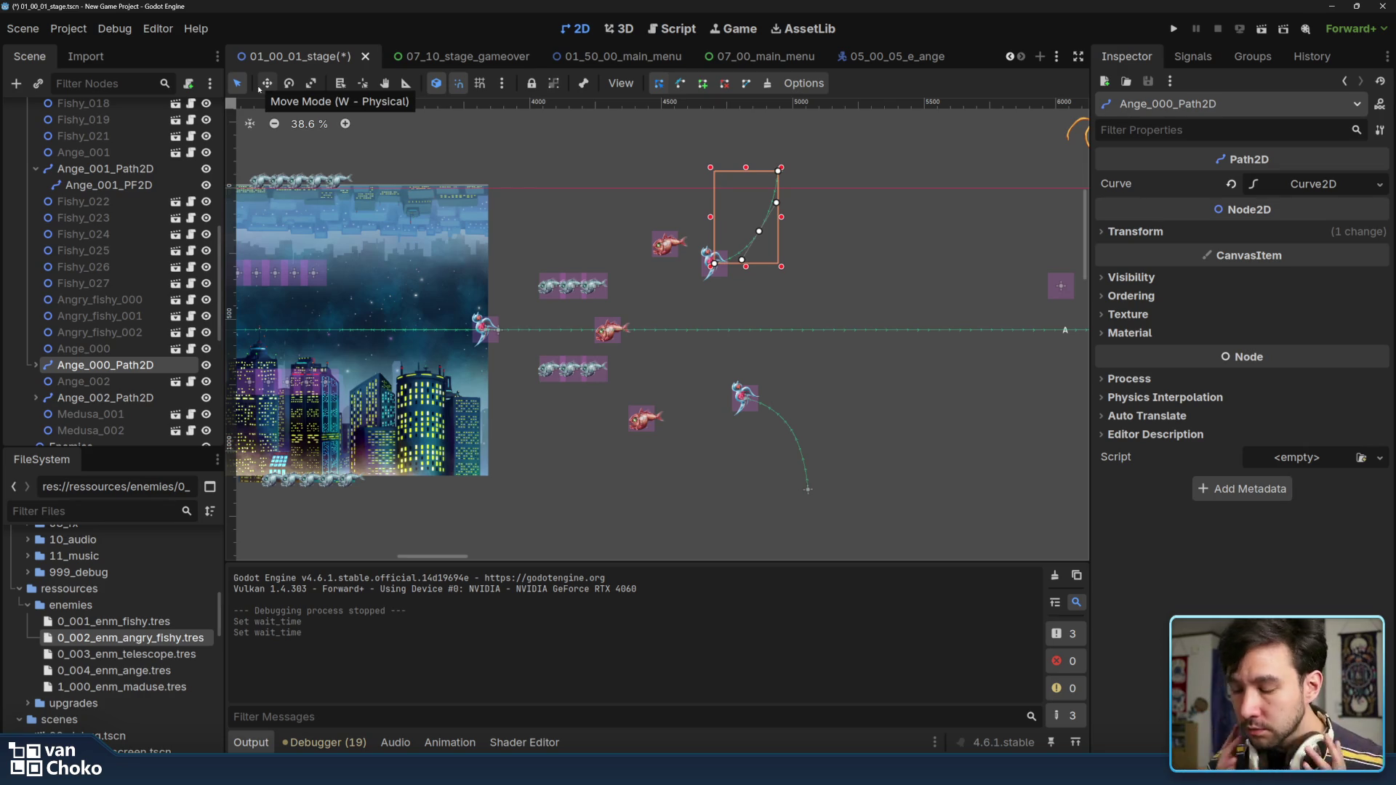
Step: Move a curve point on Ange_001's path further right
click(474, 325)
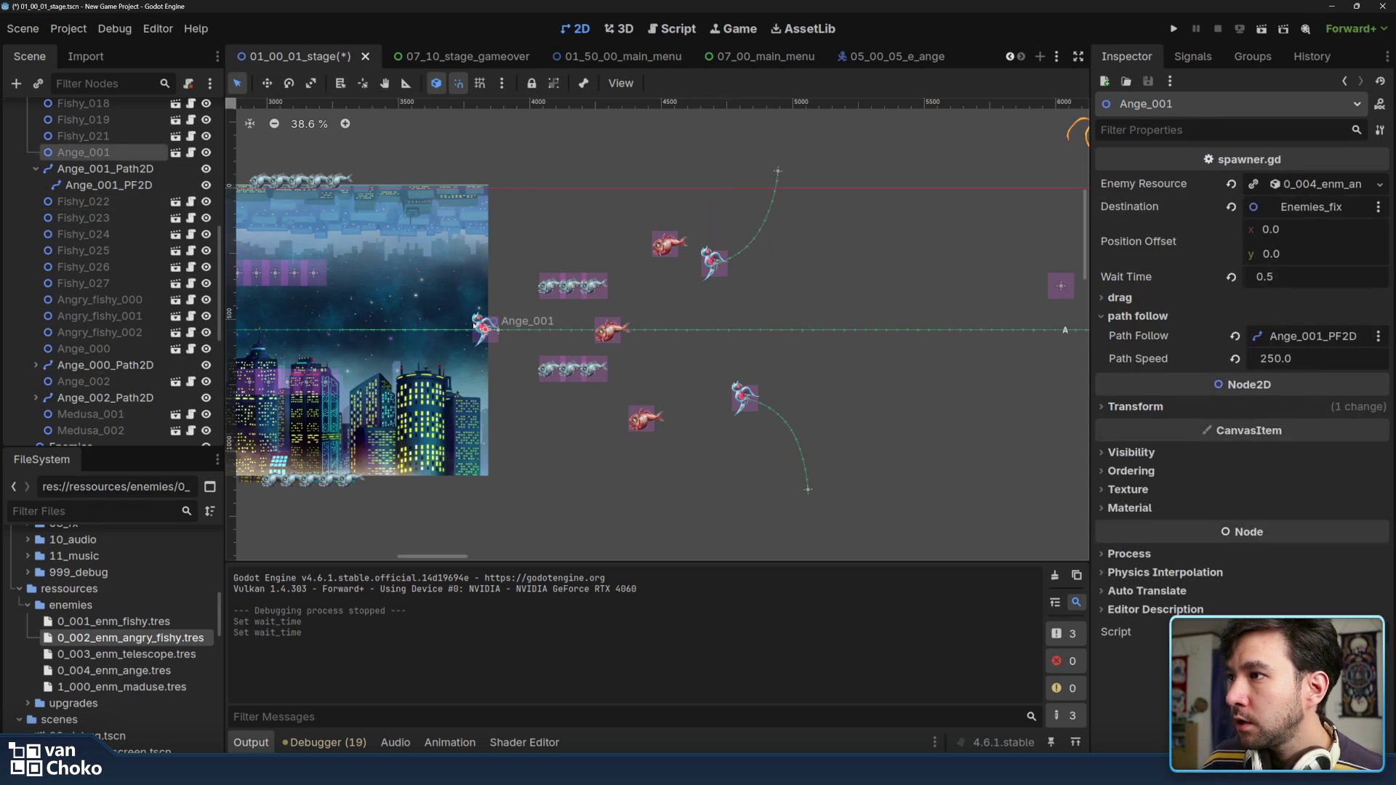
click(143, 169)
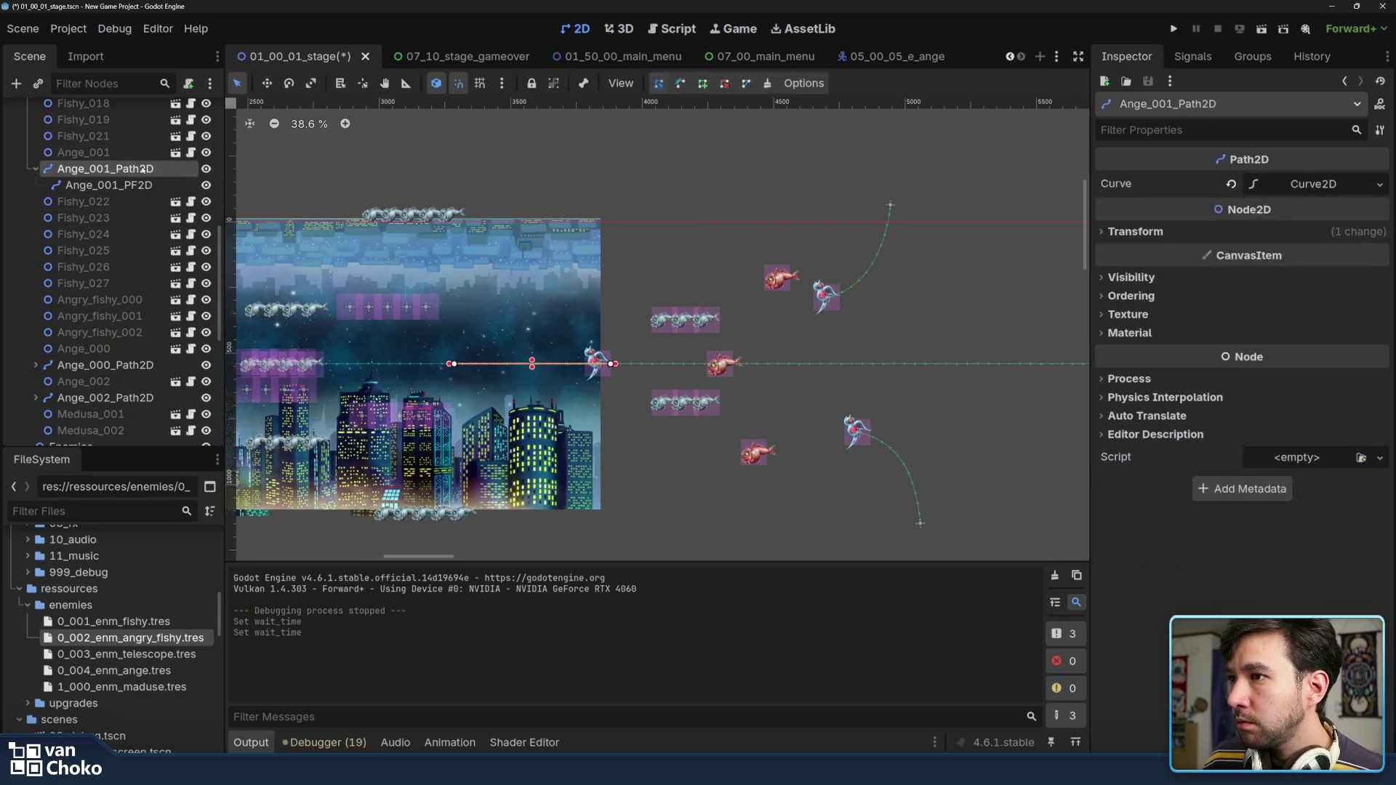
drag(454, 365, 727, 380)
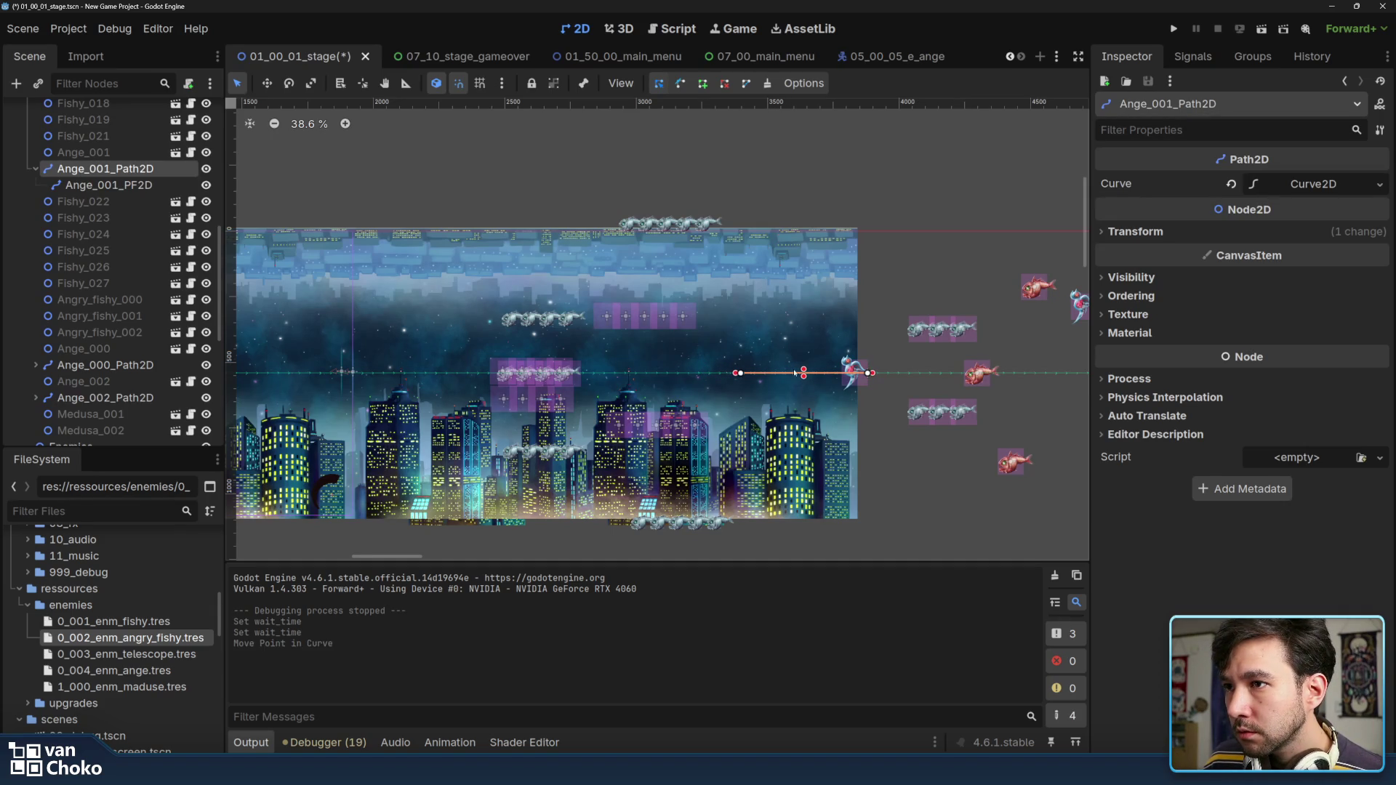
click(929, 359)
Step: Shift Ange_000 to (5007, 287) and Ange_002 to (5146, 800) along their paths
scroll(920, 293, right, 5)
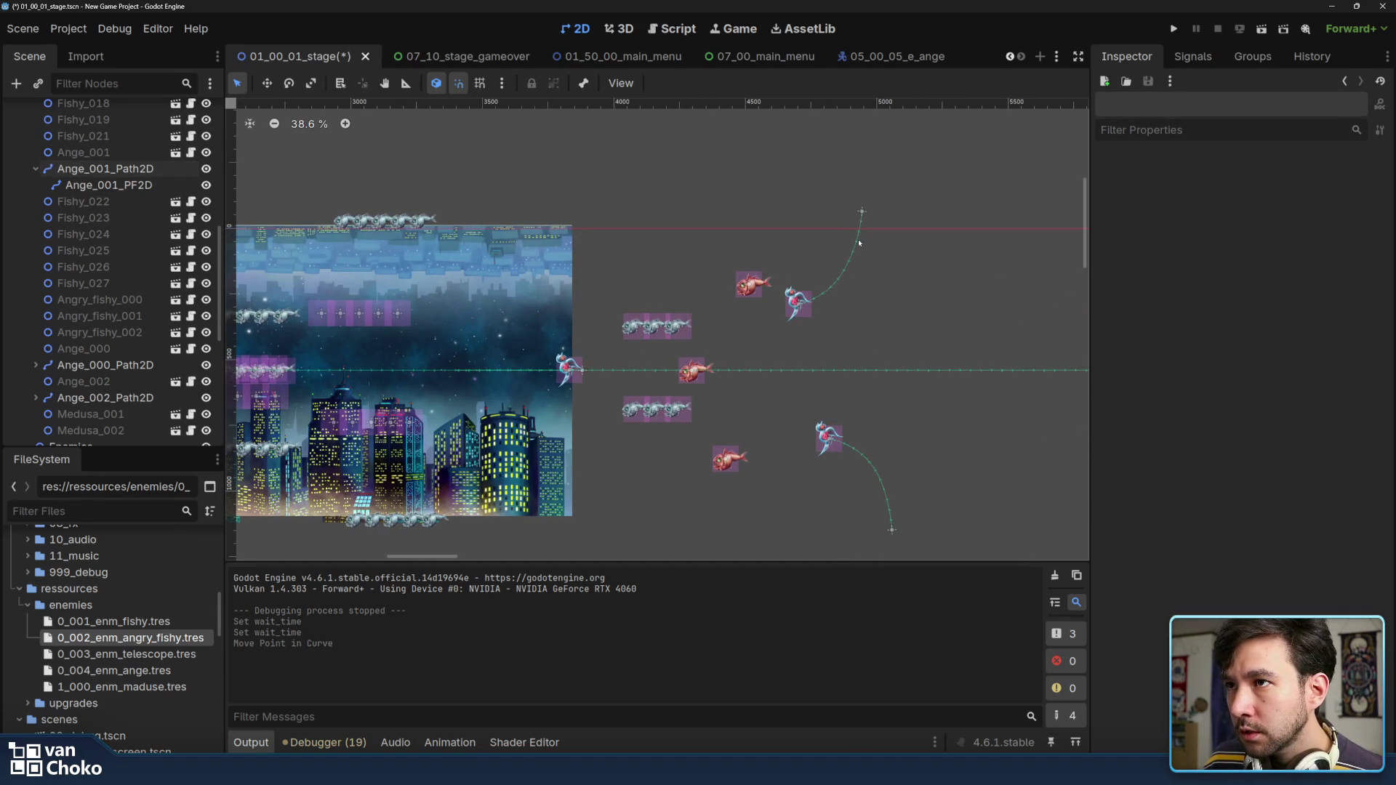
click(862, 212)
click(106, 365)
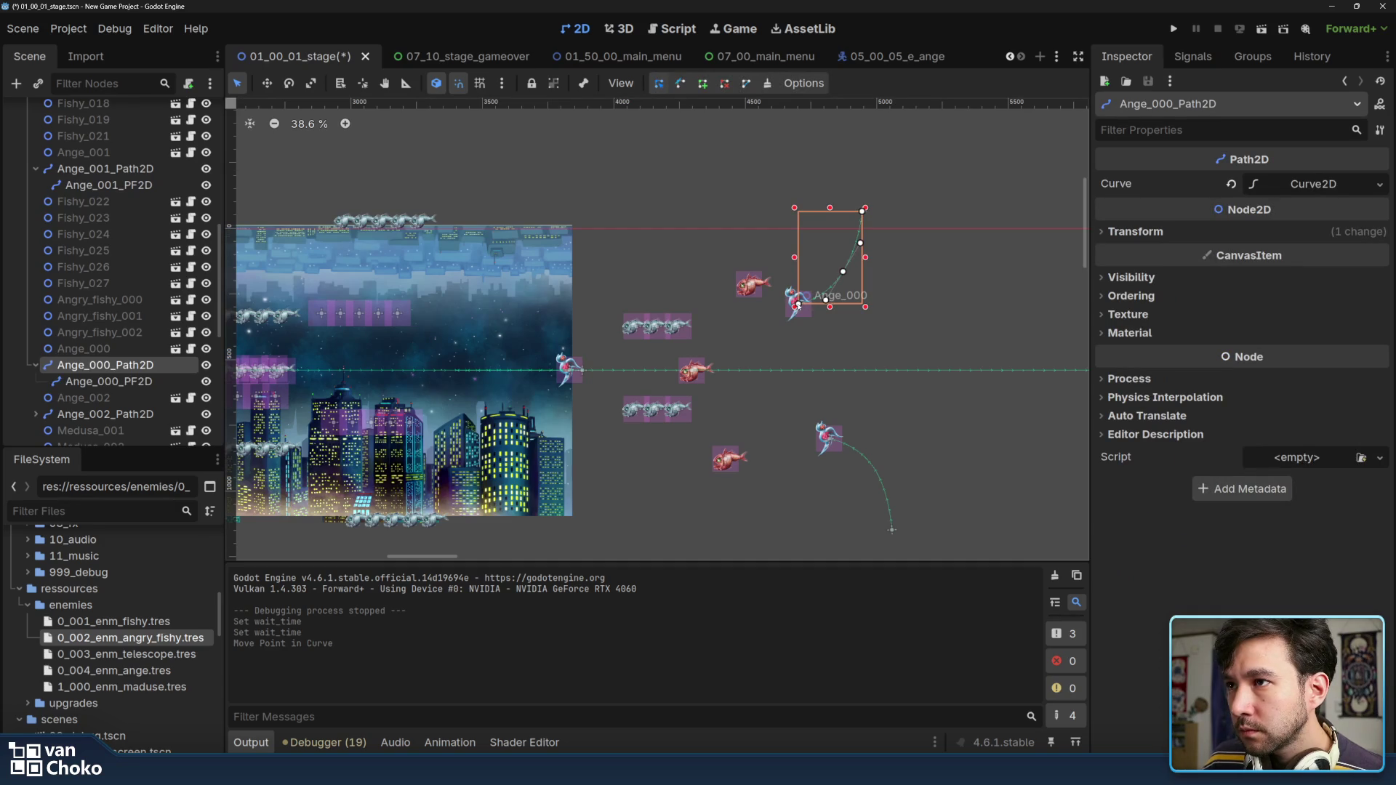
click(95, 349)
drag(793, 318, 868, 310)
drag(827, 435, 914, 437)
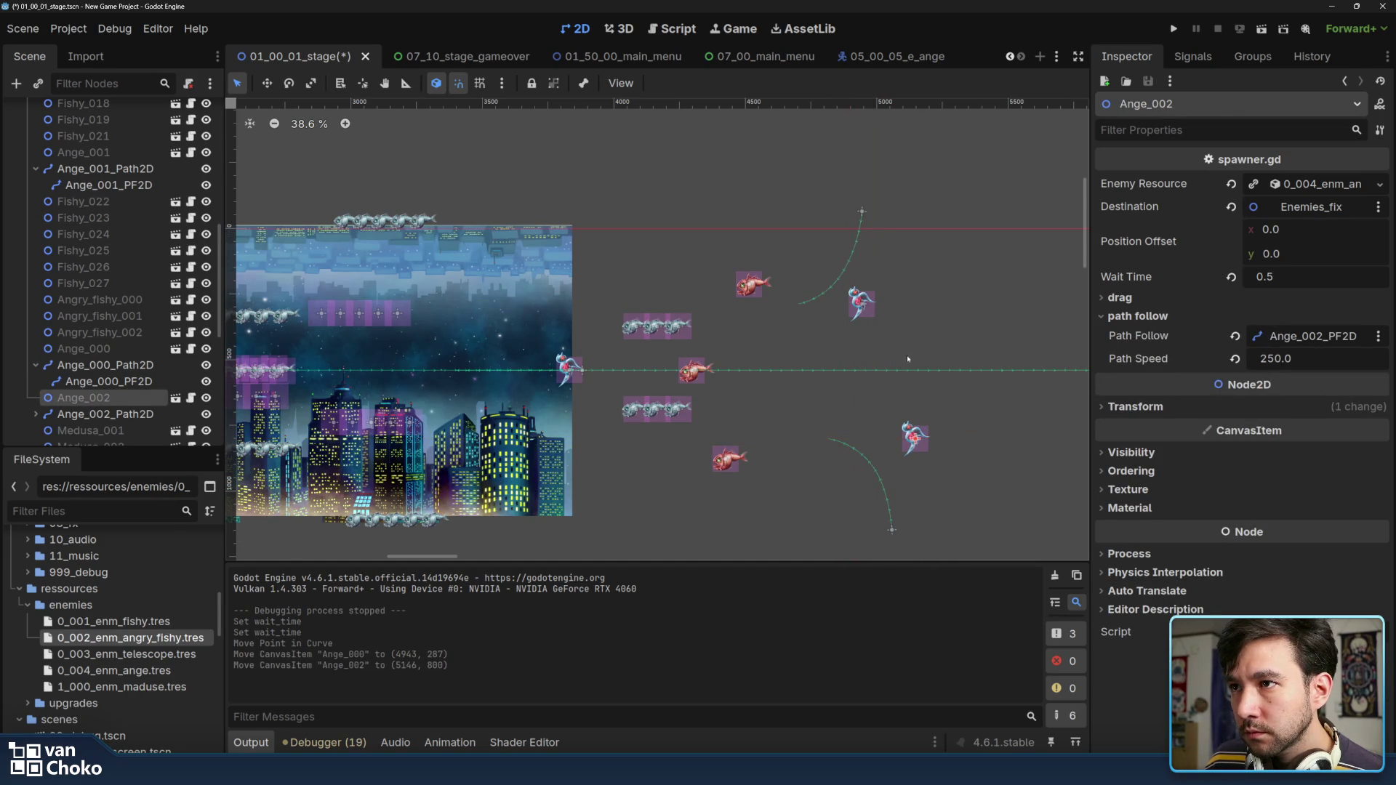
drag(870, 305, 881, 304)
click(999, 290)
drag(994, 300, 805, 270)
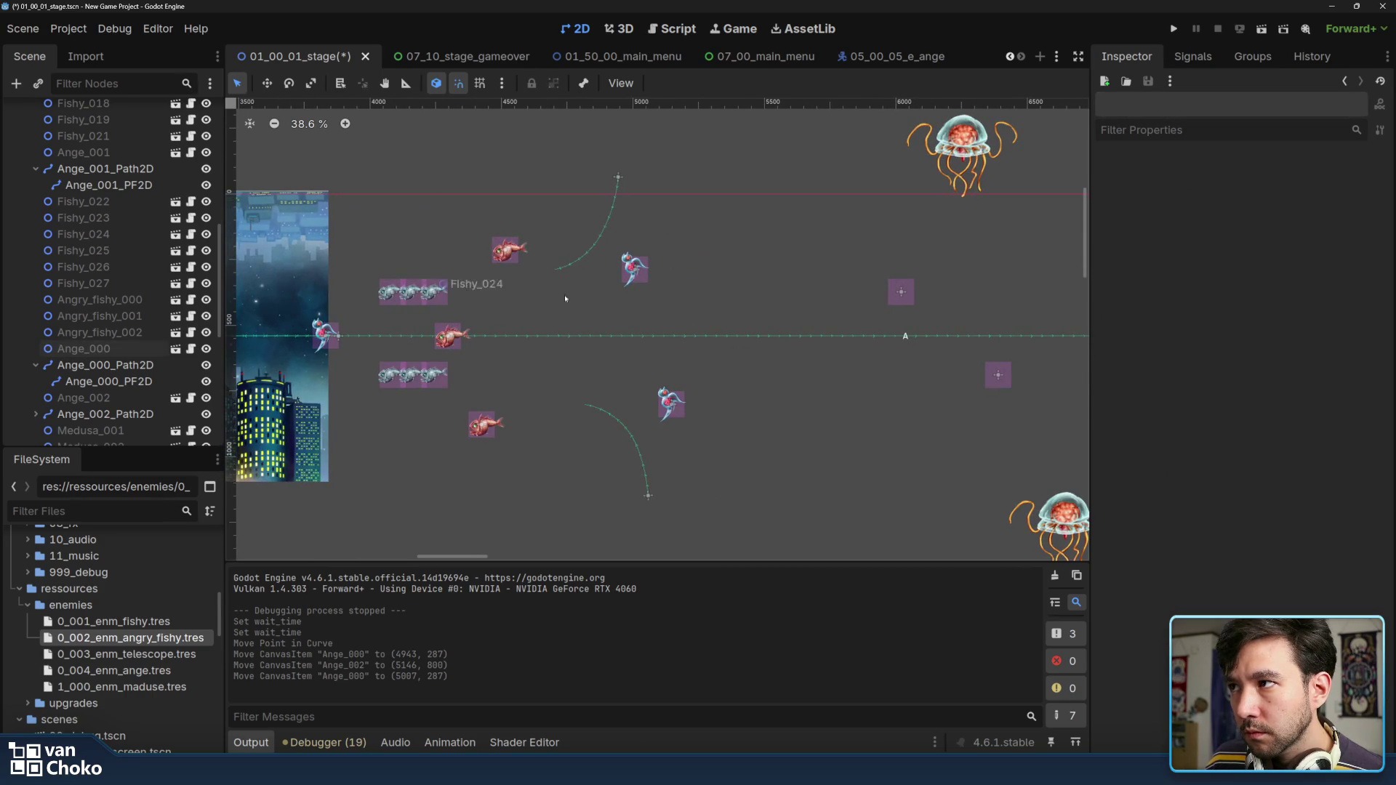
drag(918, 290, 793, 297)
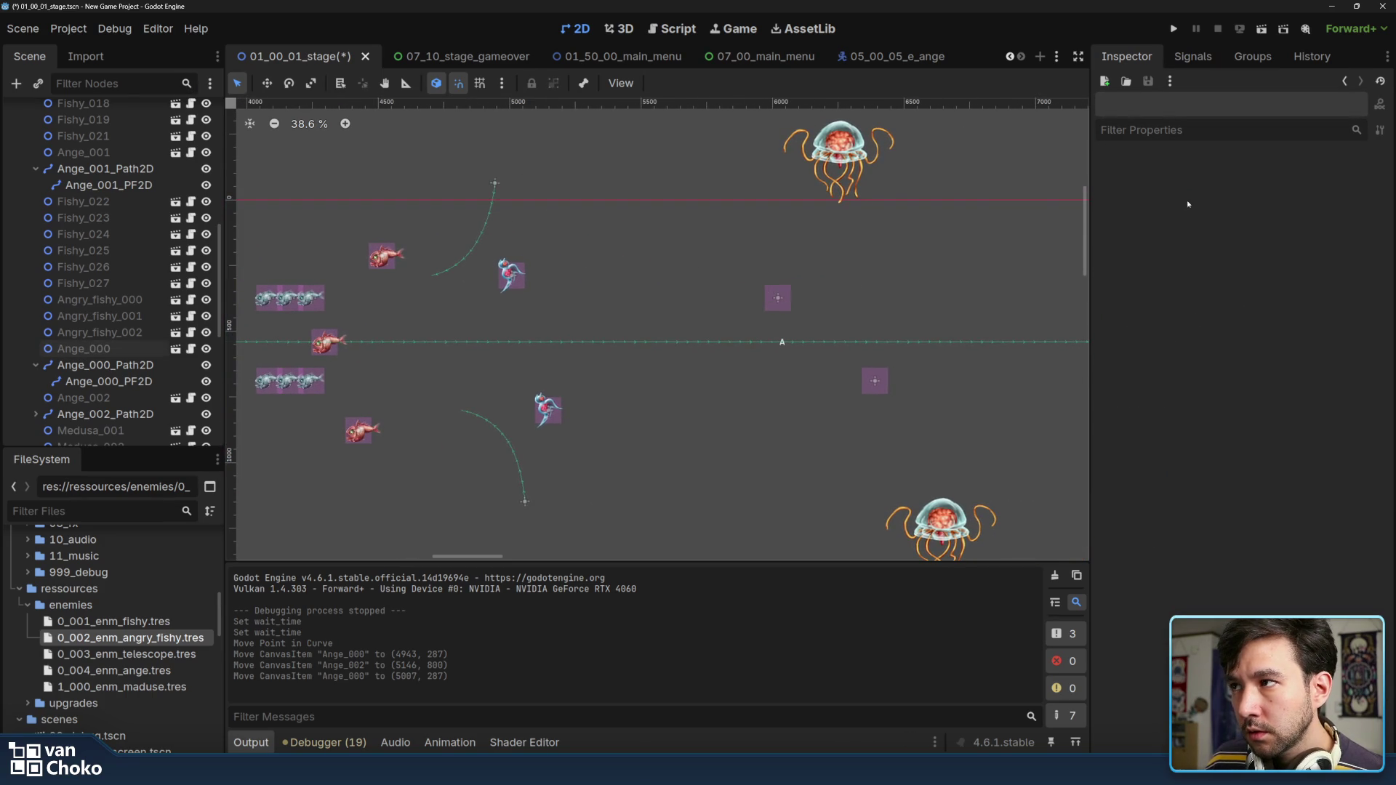
Step: Save and run the game, then choose Start in the main menu to begin Stage 1
click(1174, 29)
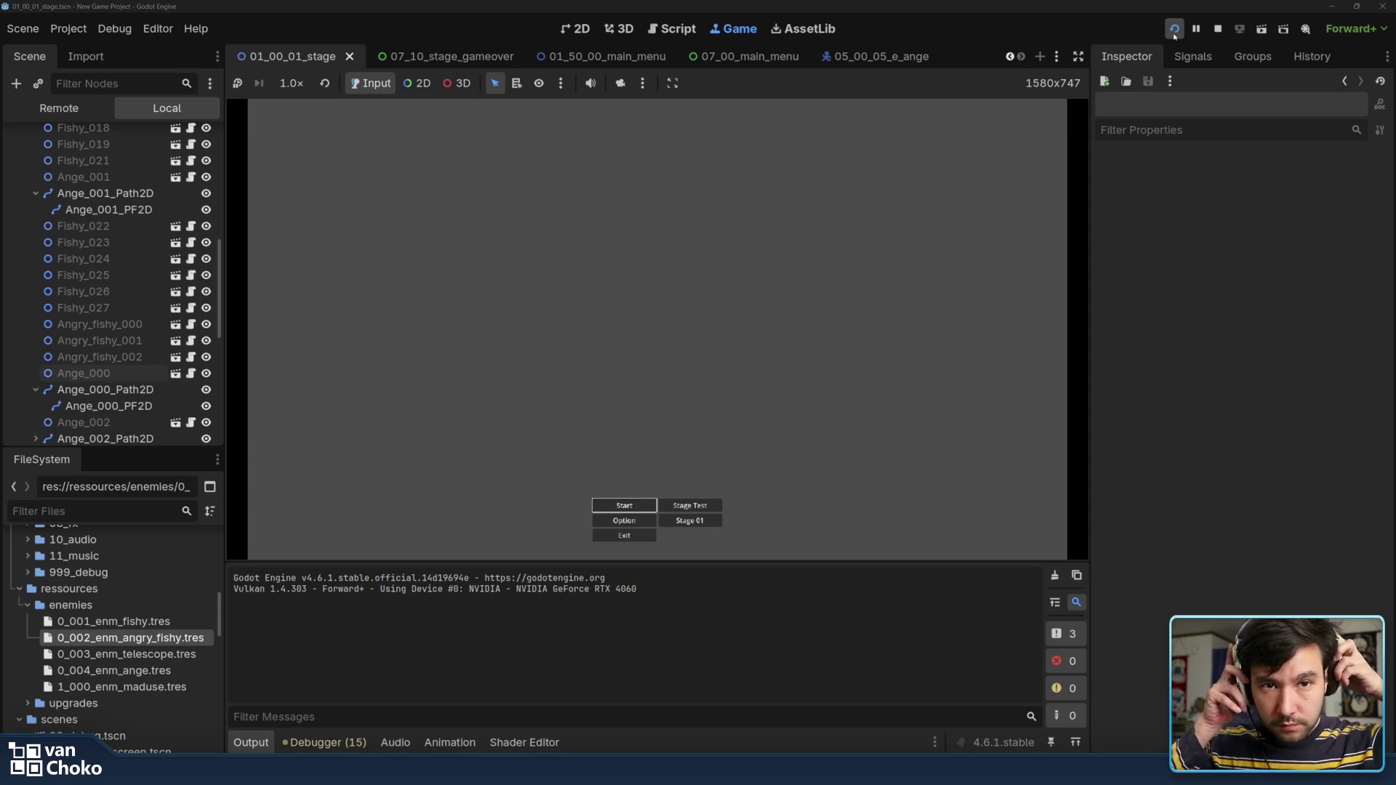
key(Up)
key(Return)
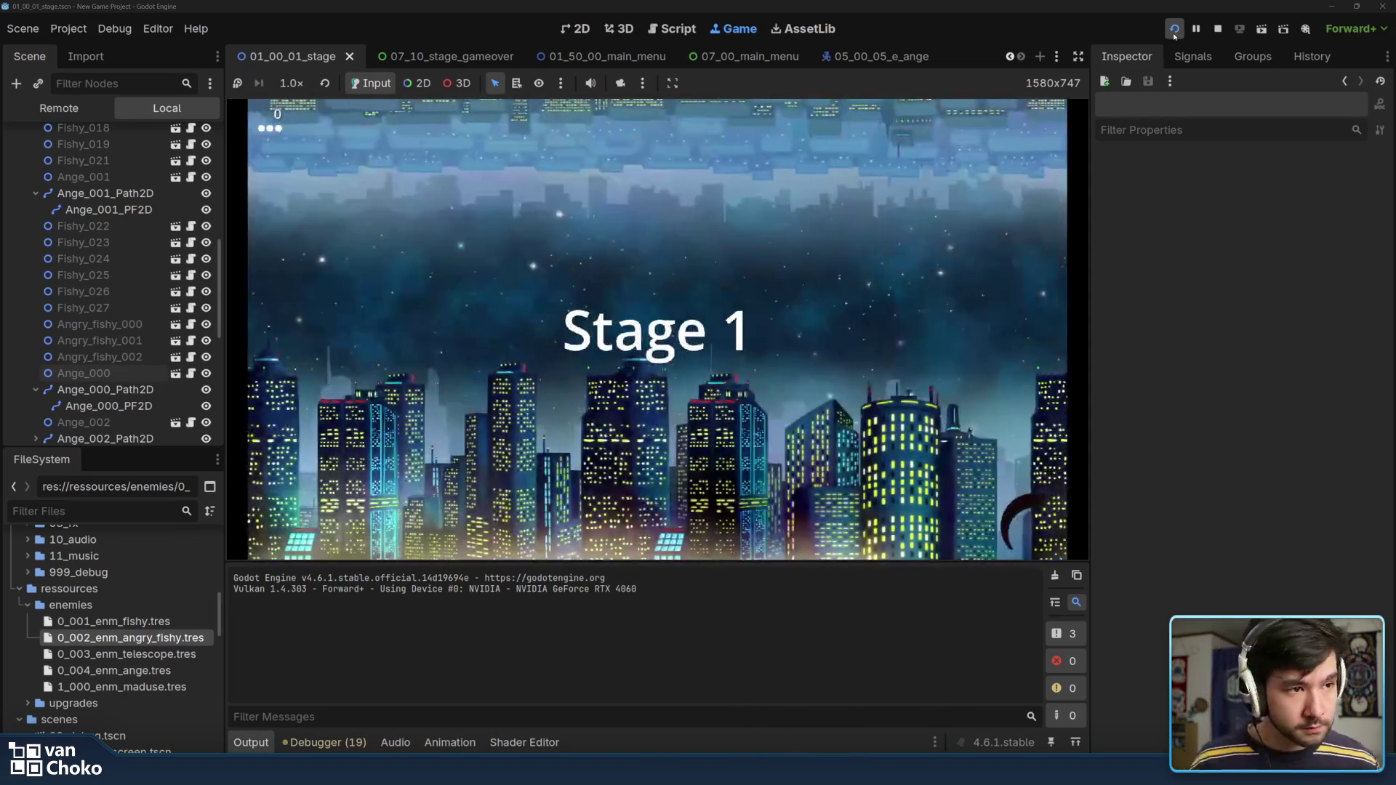